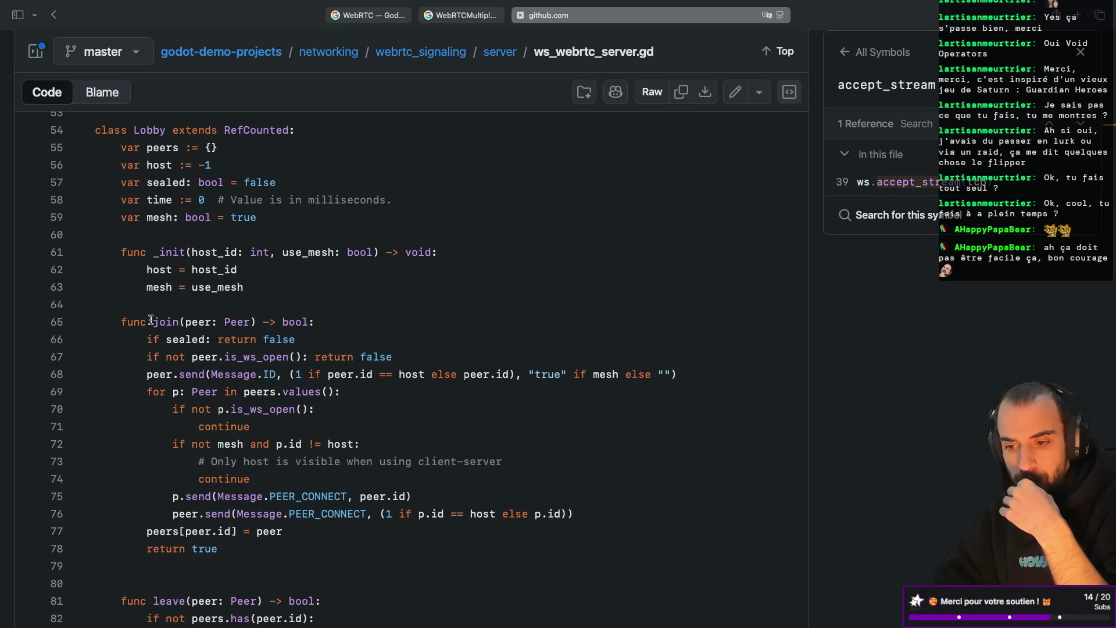
# Browse up to the webrtc_signaling demo and open client/ws_webrtc_client.gd
pyautogui.scroll(-15, 183, 390)
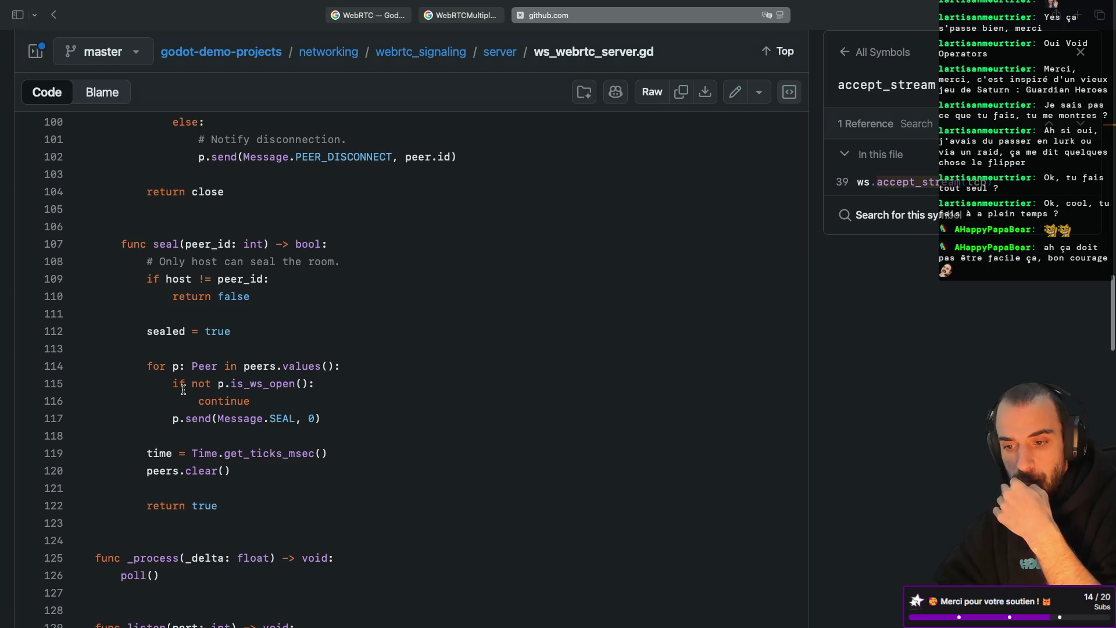
pyautogui.scroll(-4, 183, 389)
pyautogui.scroll(-5, 183, 389)
pyautogui.scroll(9, 183, 389)
pyautogui.scroll(20, 183, 390)
pyautogui.scroll(-10, 183, 390)
pyautogui.scroll(-15, 183, 390)
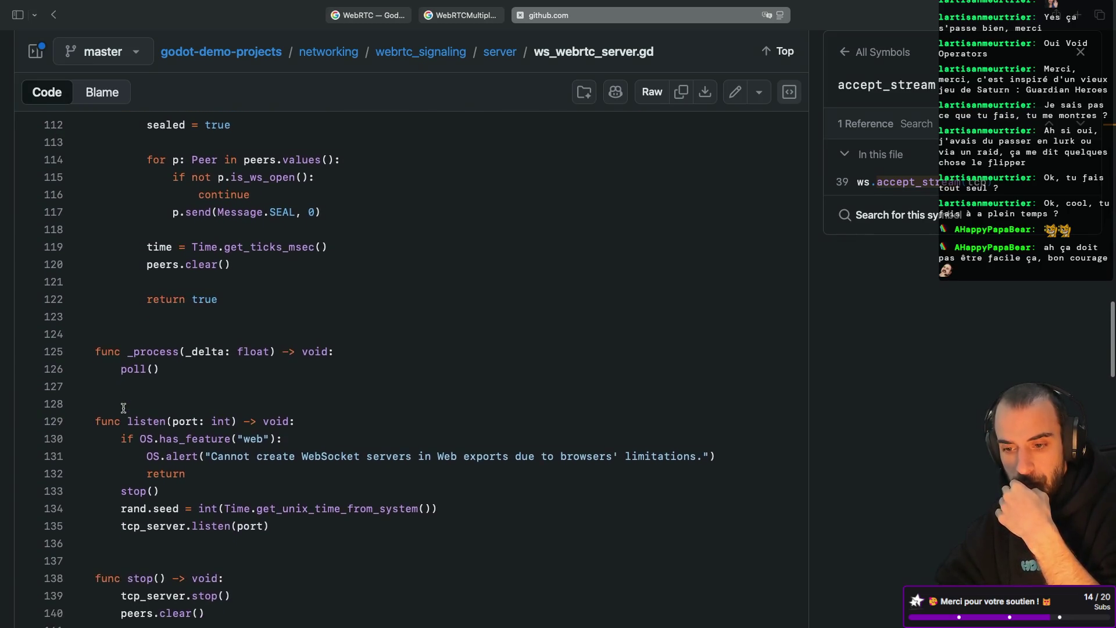
pyautogui.scroll(-1, 123, 408)
pyautogui.scroll(-5, 132, 366)
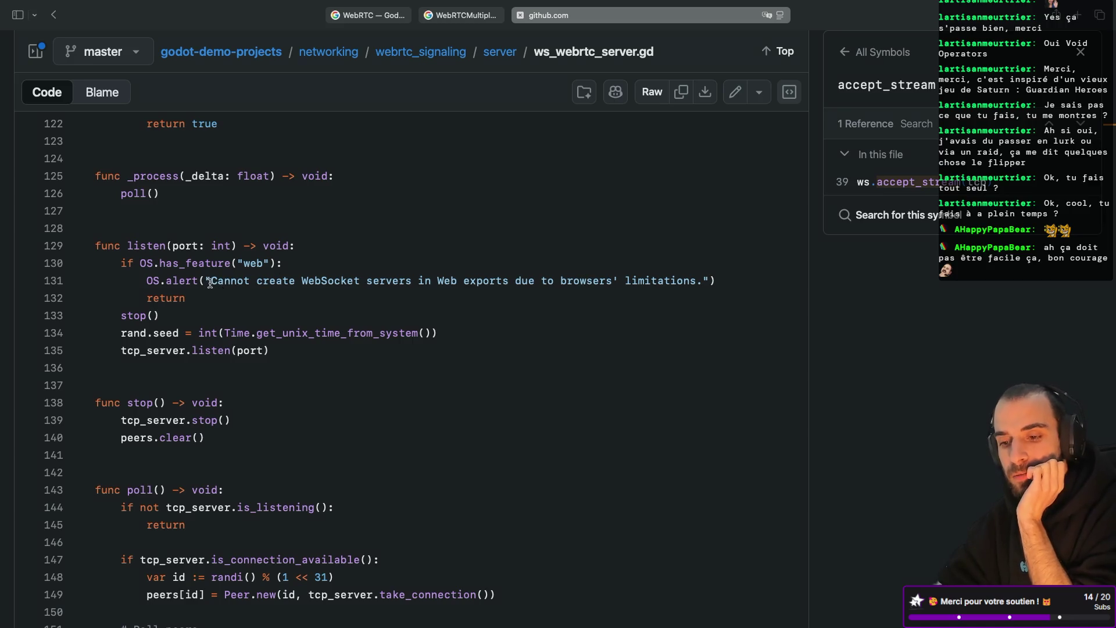
pyautogui.click(441, 56)
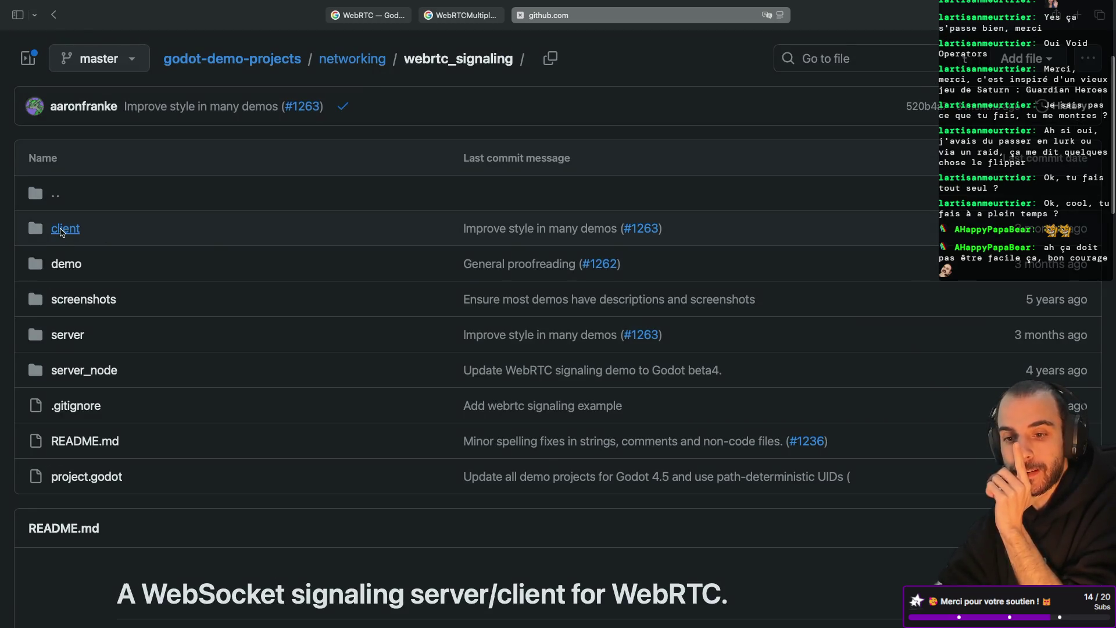
pyautogui.click(61, 230)
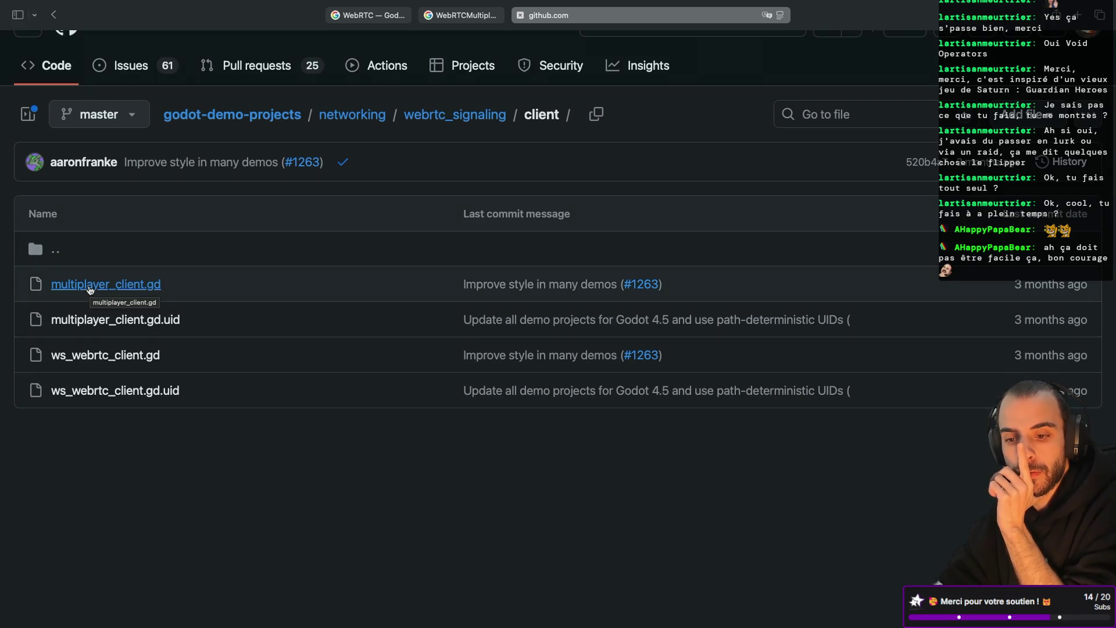
pyautogui.click(68, 356)
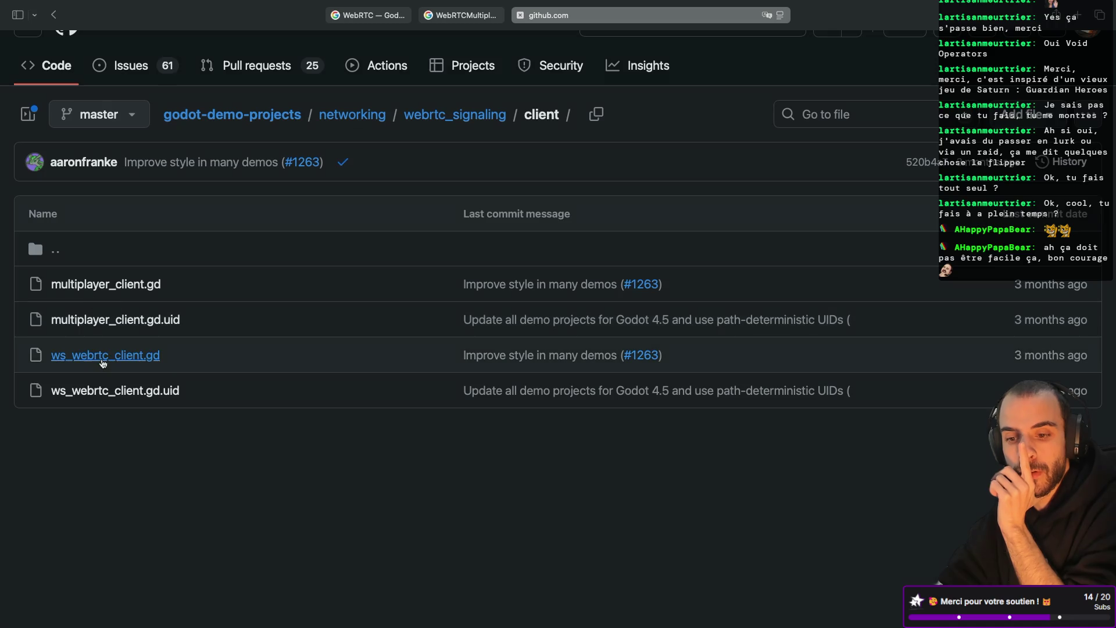
# Read through ws_webrtc_client.gd and list the references to connect_to_url
pyautogui.scroll(-14, 272, 454)
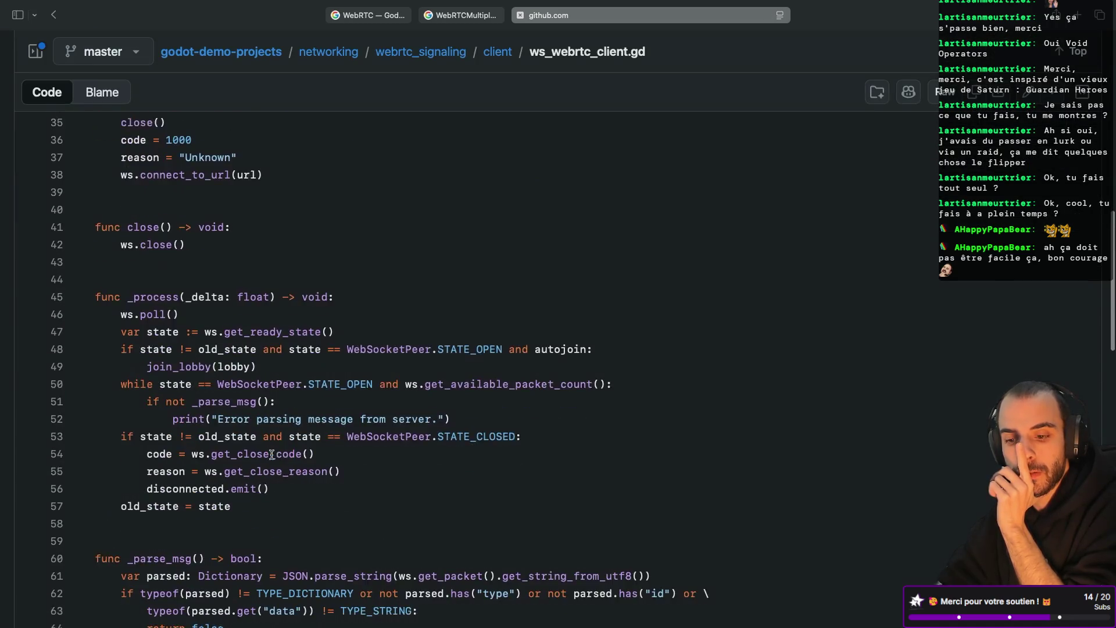
pyautogui.scroll(-12, 272, 455)
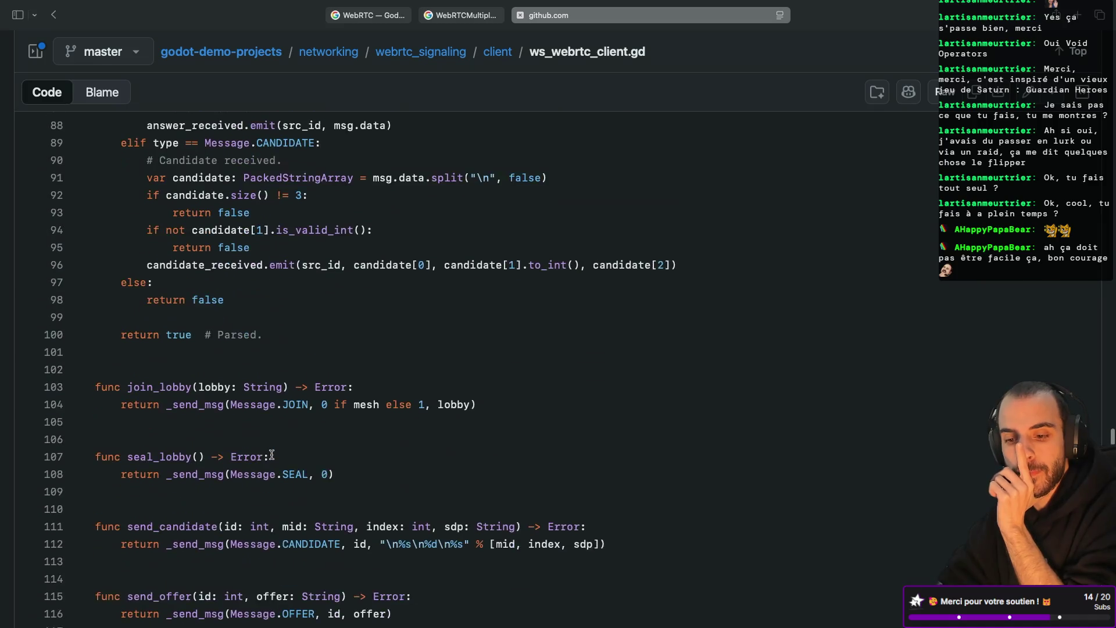
pyautogui.scroll(-4, 271, 454)
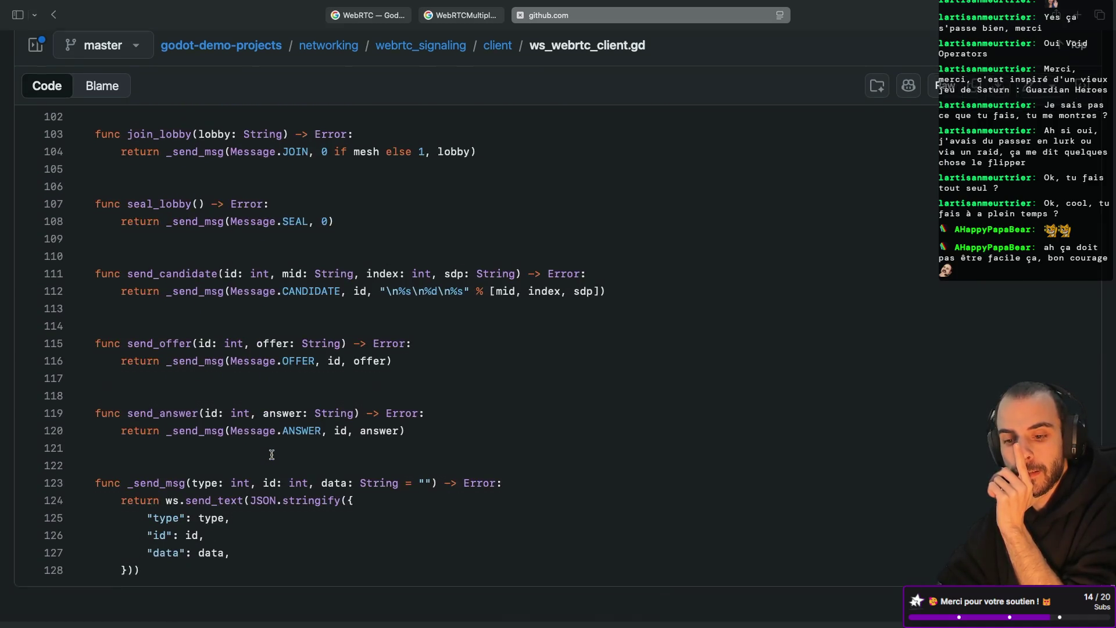
pyautogui.scroll(16, 272, 454)
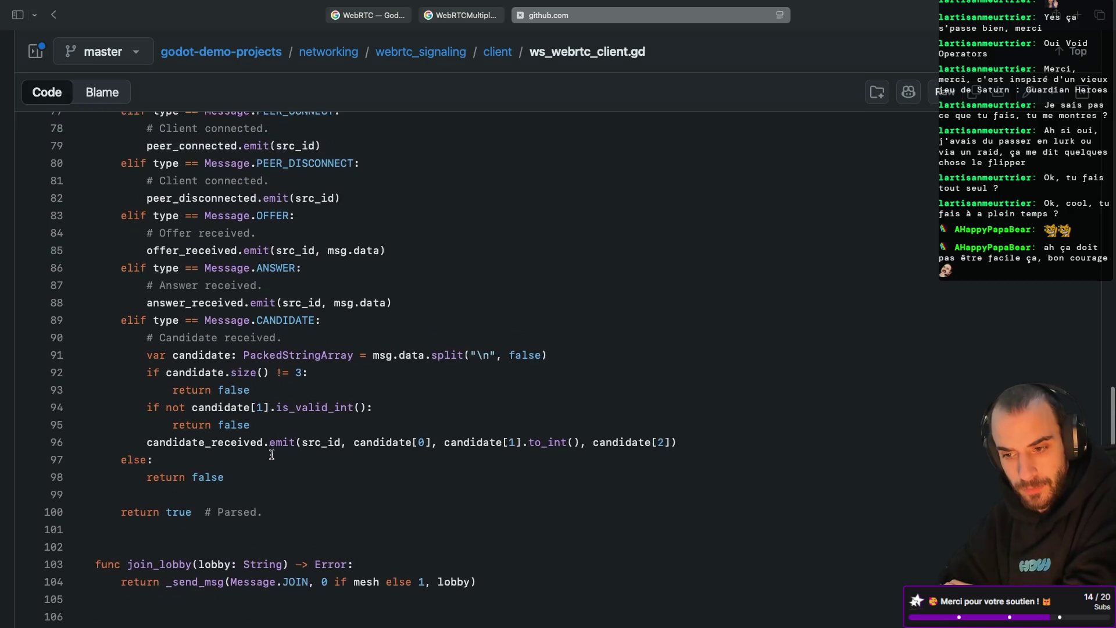
pyautogui.scroll(1, 272, 454)
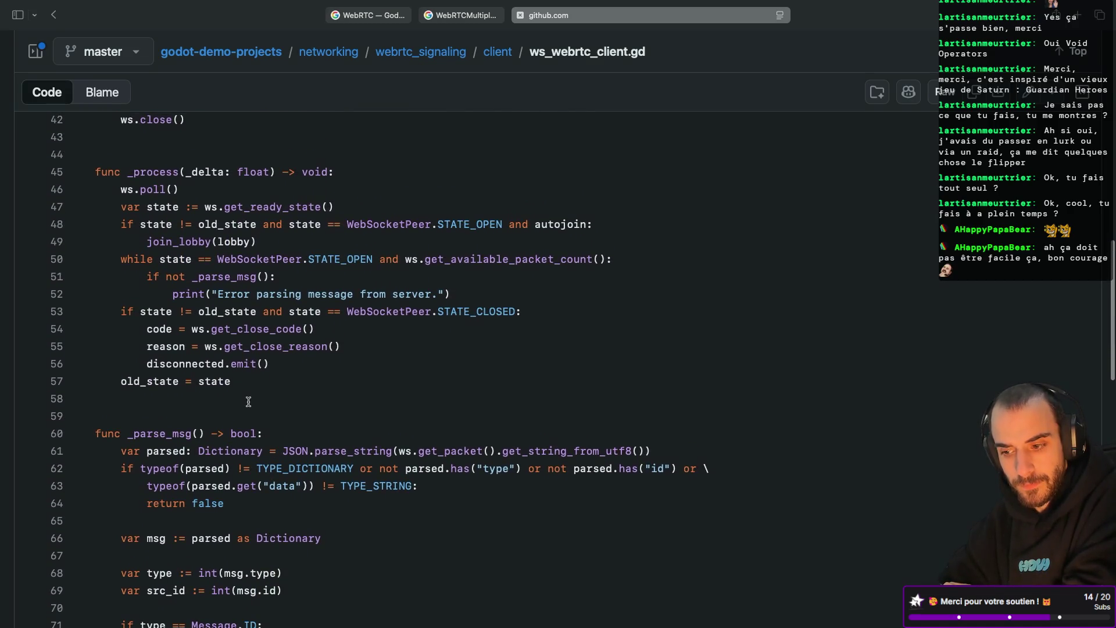
pyautogui.scroll(3, 249, 402)
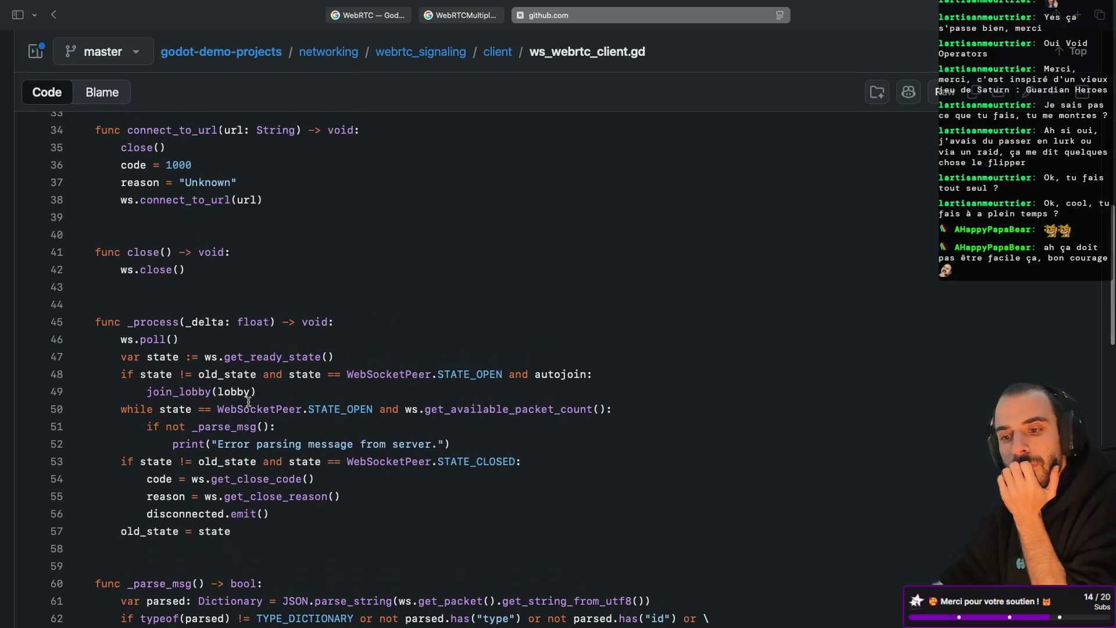
pyautogui.scroll(4, 248, 402)
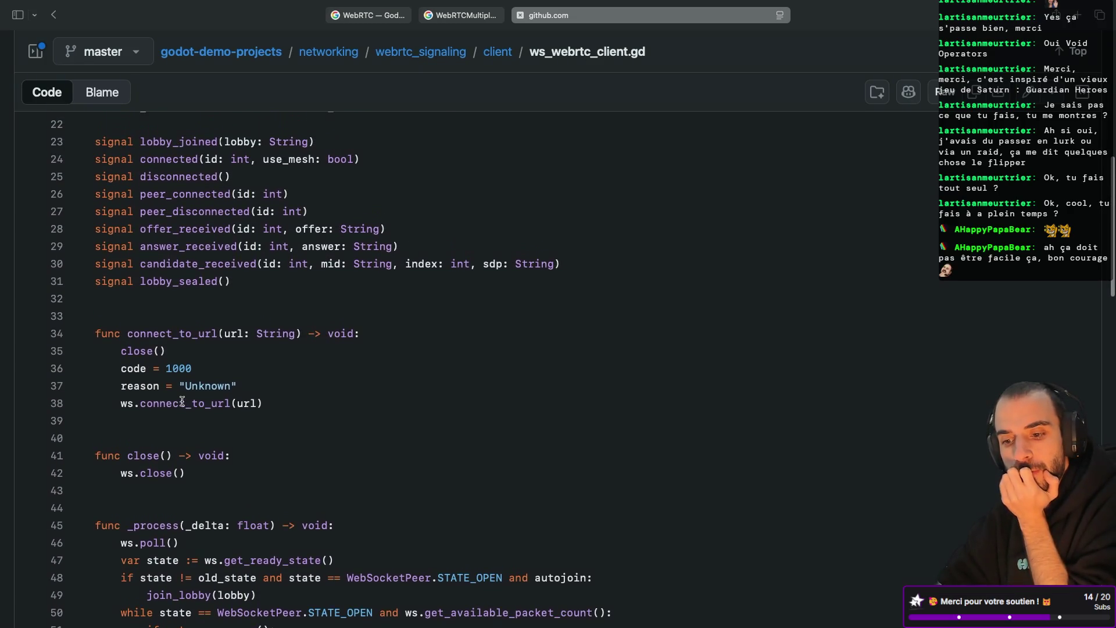
pyautogui.click(182, 401)
pyautogui.scroll(5, 180, 404)
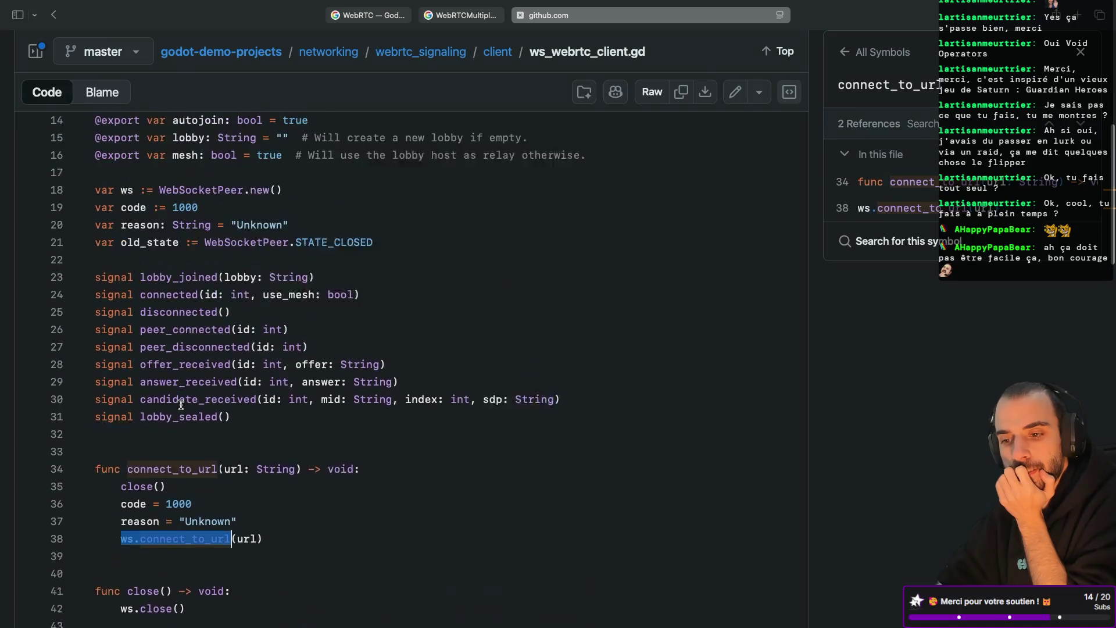
pyautogui.scroll(5, 181, 404)
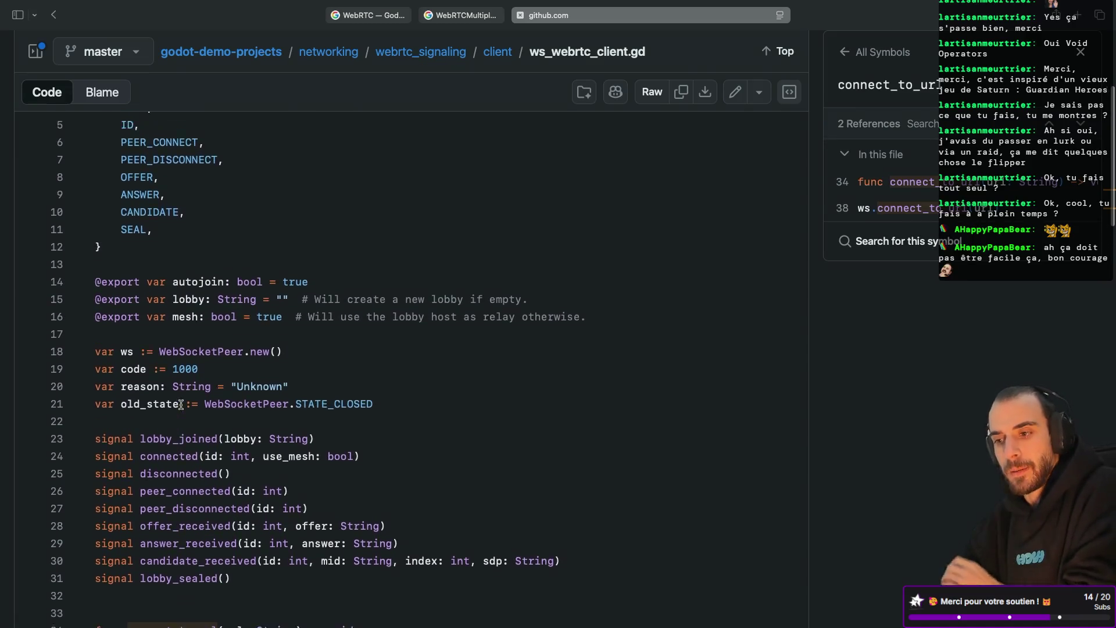
pyautogui.click(541, 117)
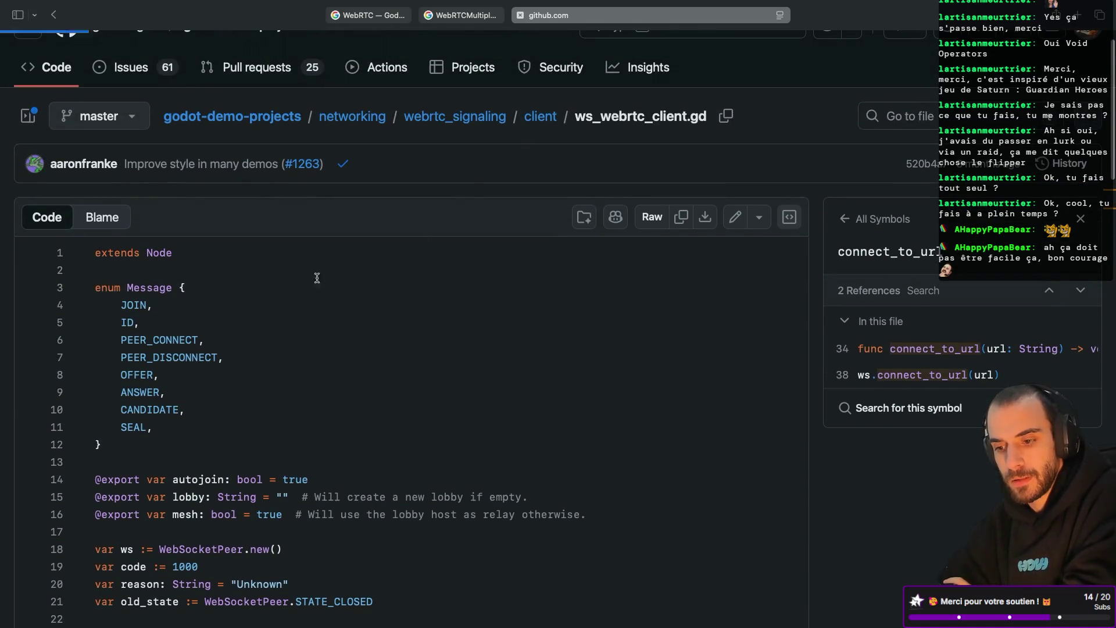
# Read through the demo's multiplayer_client.gd source
pyautogui.click(142, 289)
pyautogui.scroll(-1, 307, 373)
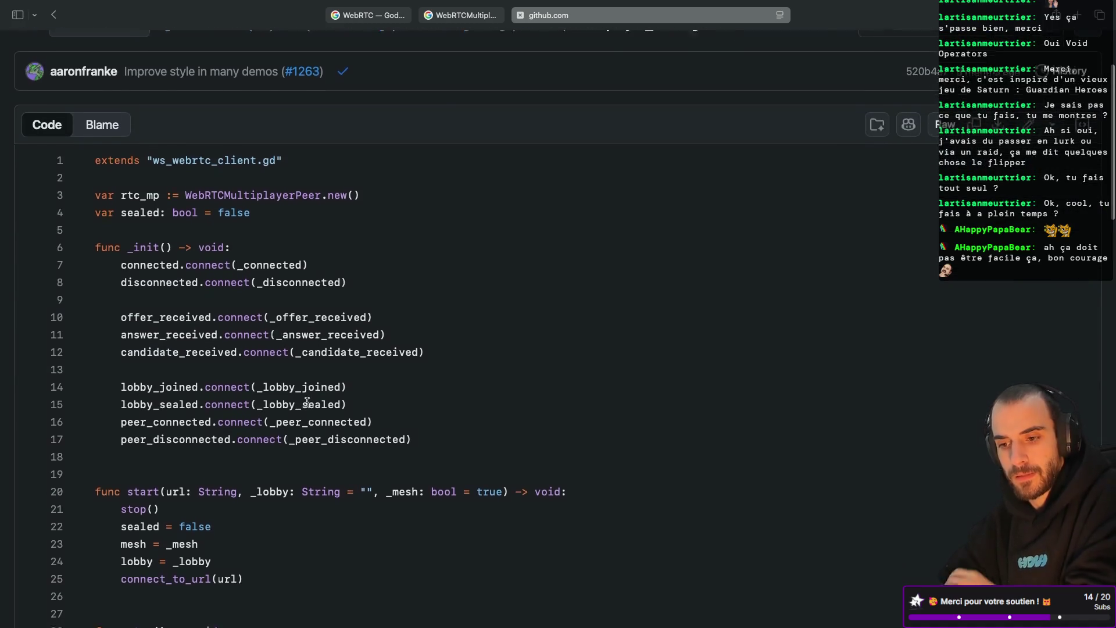
pyautogui.scroll(-1, 307, 403)
pyautogui.scroll(-8, 198, 240)
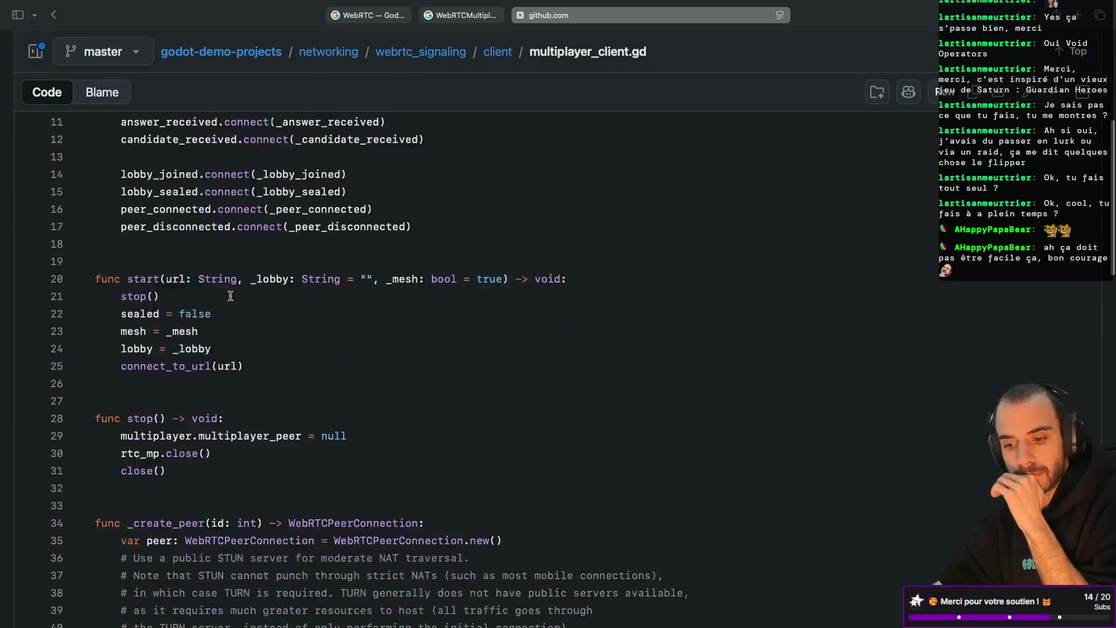
pyautogui.scroll(-3, 230, 296)
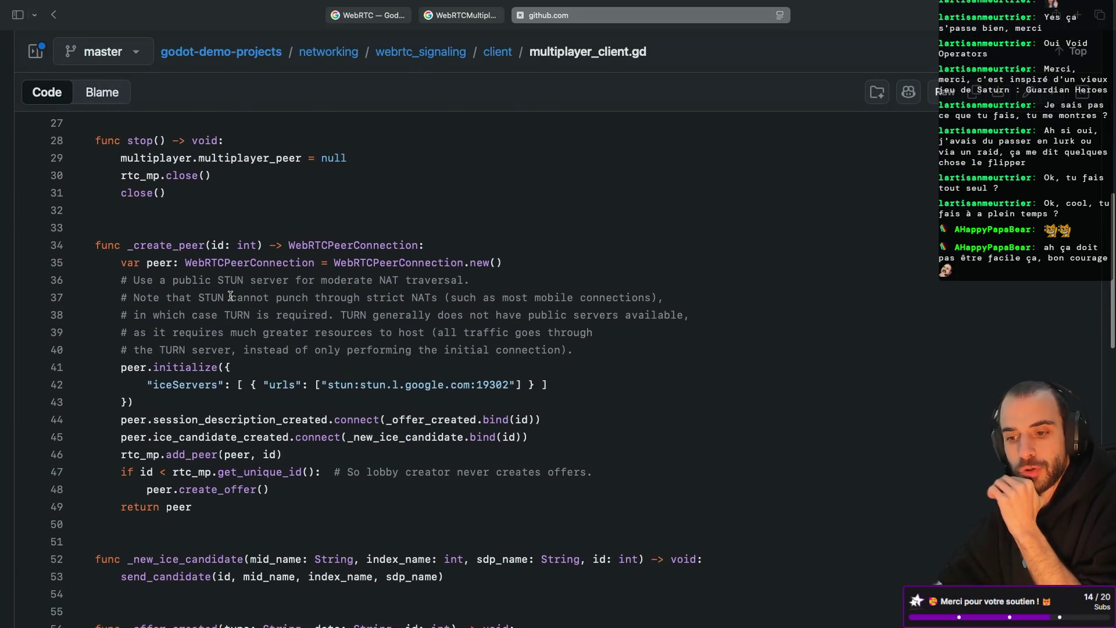
pyautogui.scroll(-2, 231, 296)
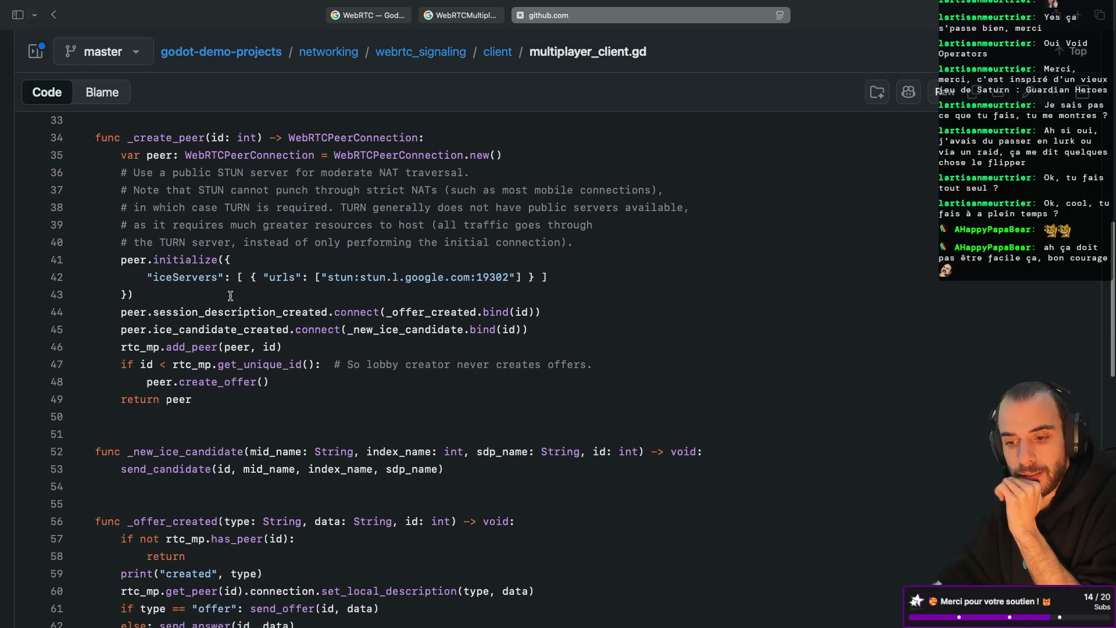
pyautogui.scroll(-5, 230, 296)
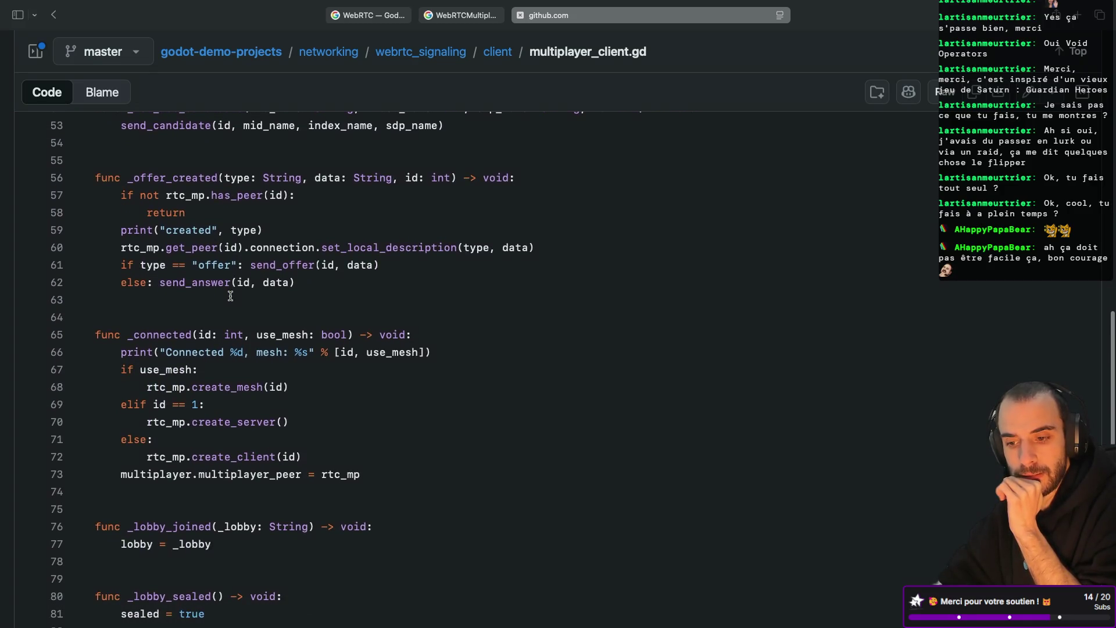
pyautogui.scroll(-8, 230, 296)
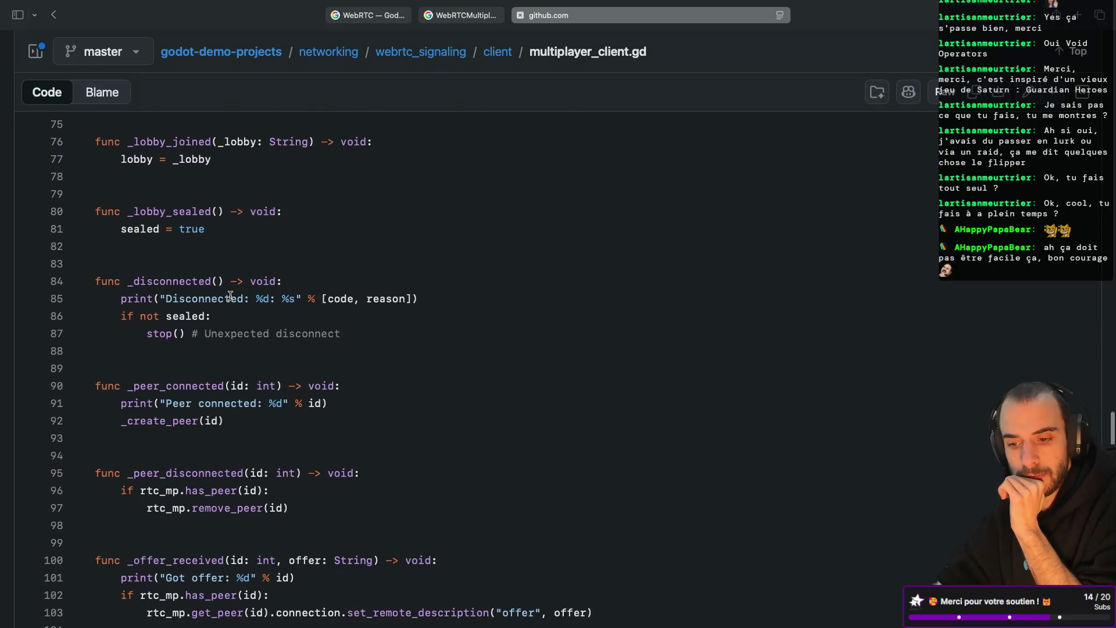
pyautogui.scroll(-4, 230, 296)
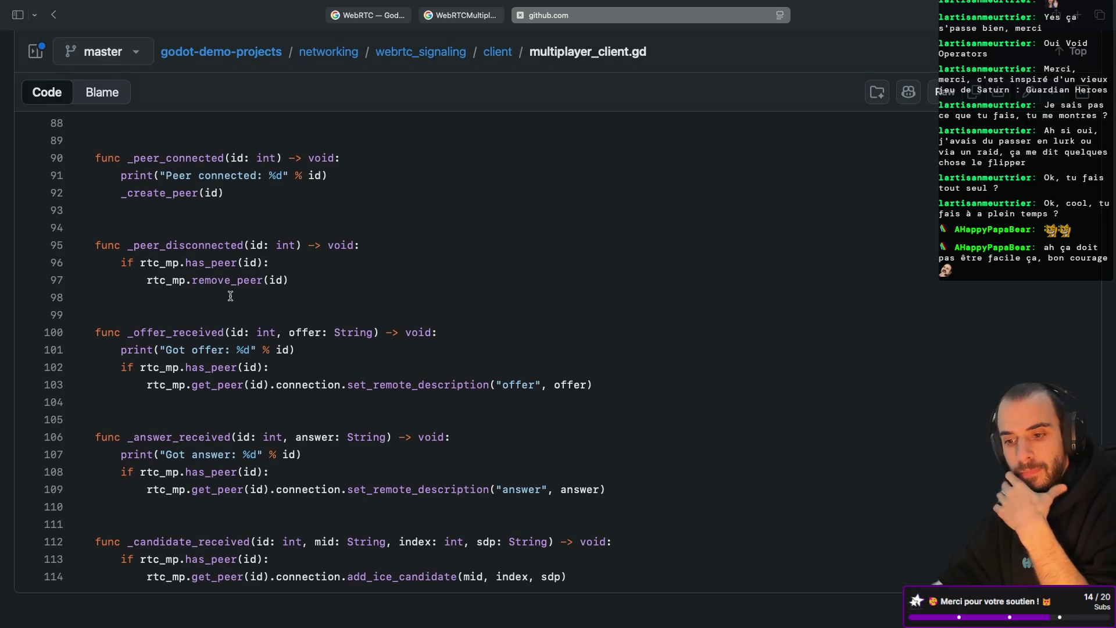
pyautogui.scroll(2, 231, 296)
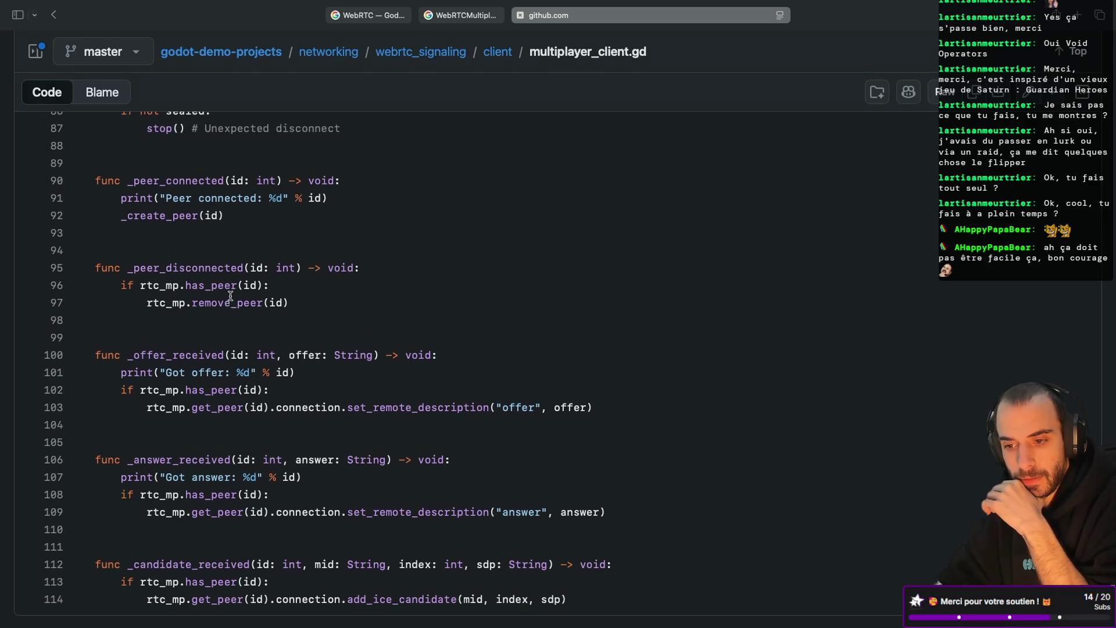
pyautogui.scroll(9, 230, 296)
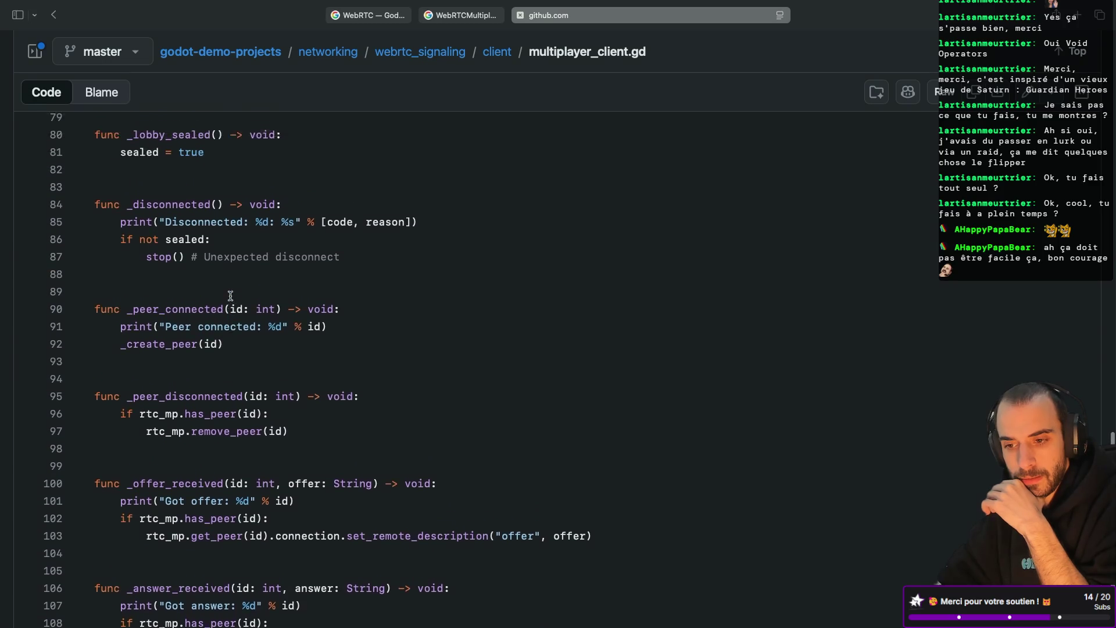
pyautogui.scroll(4, 230, 296)
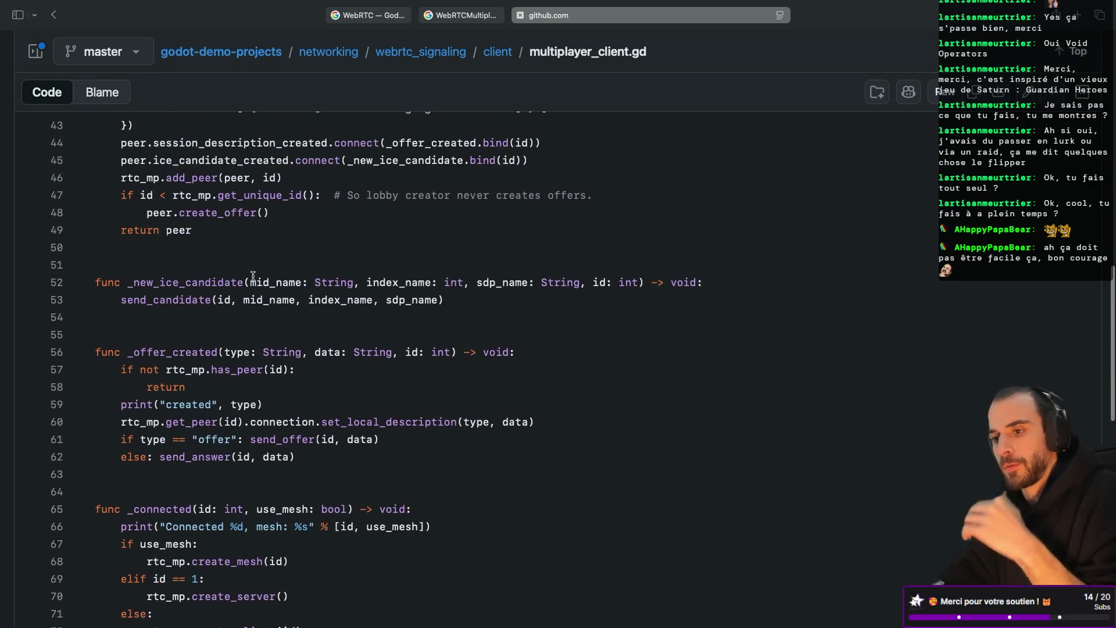
# Open server/ws_webrtc_server.gd in the webrtc_signaling demo
pyautogui.click(459, 61)
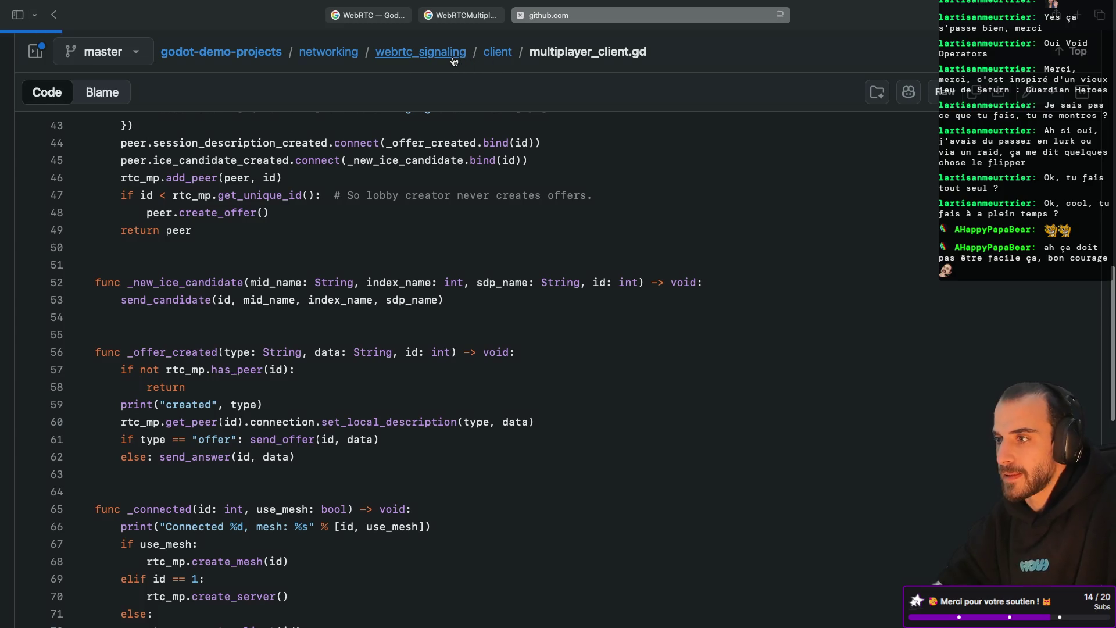
pyautogui.click(85, 335)
pyautogui.click(125, 287)
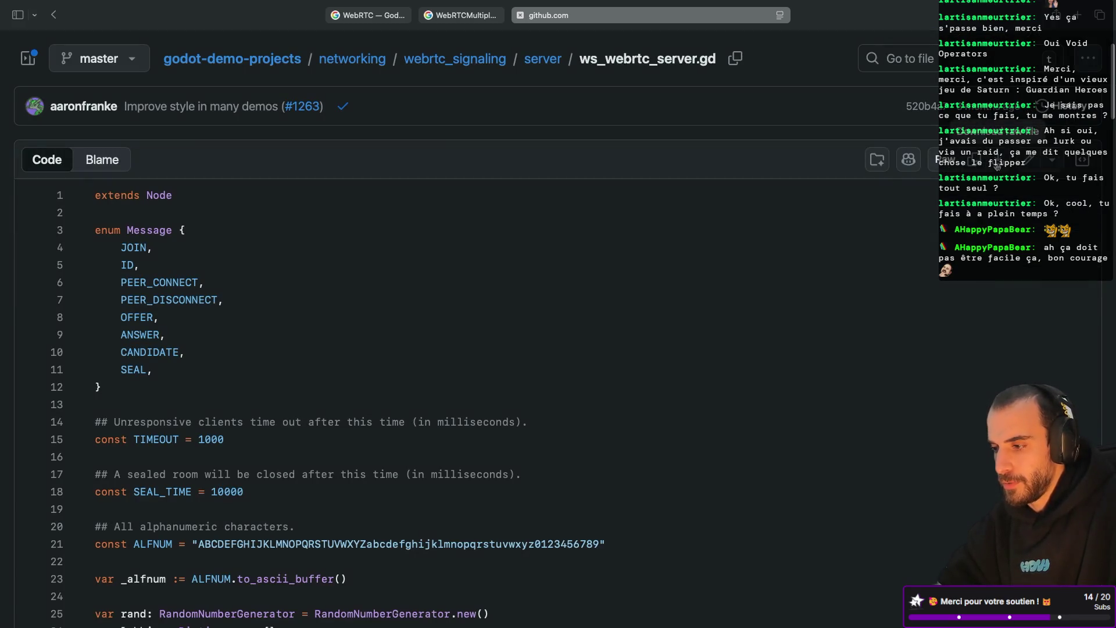
pyautogui.hotkey('ctrl', 'Left')
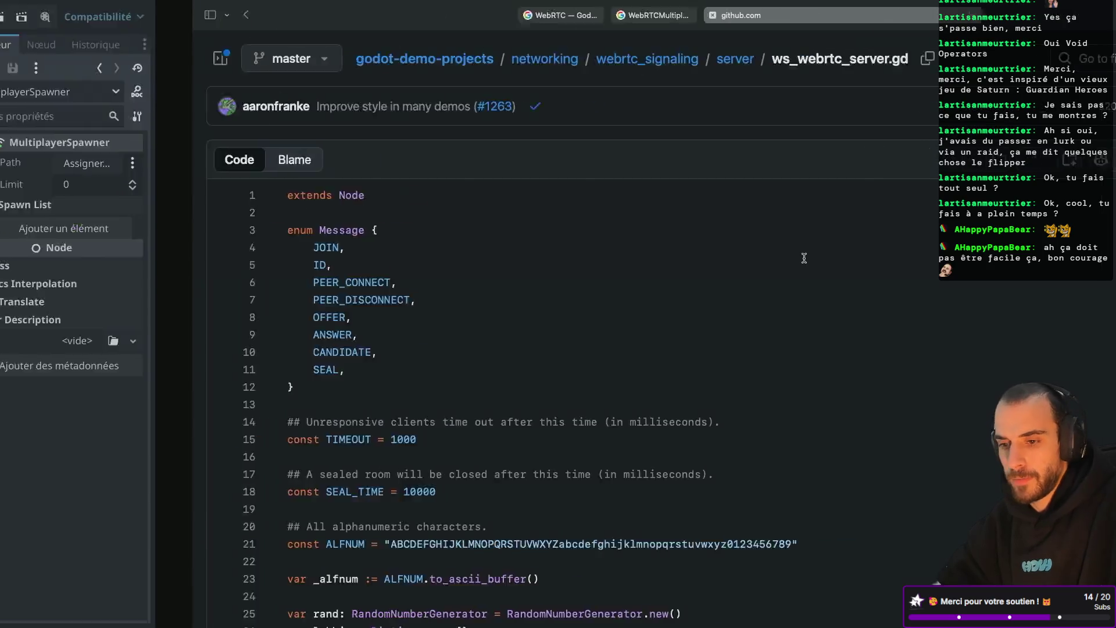
# Add a script named server.gd to the server folder, open it and select its default code
pyautogui.rightClick(116, 482)
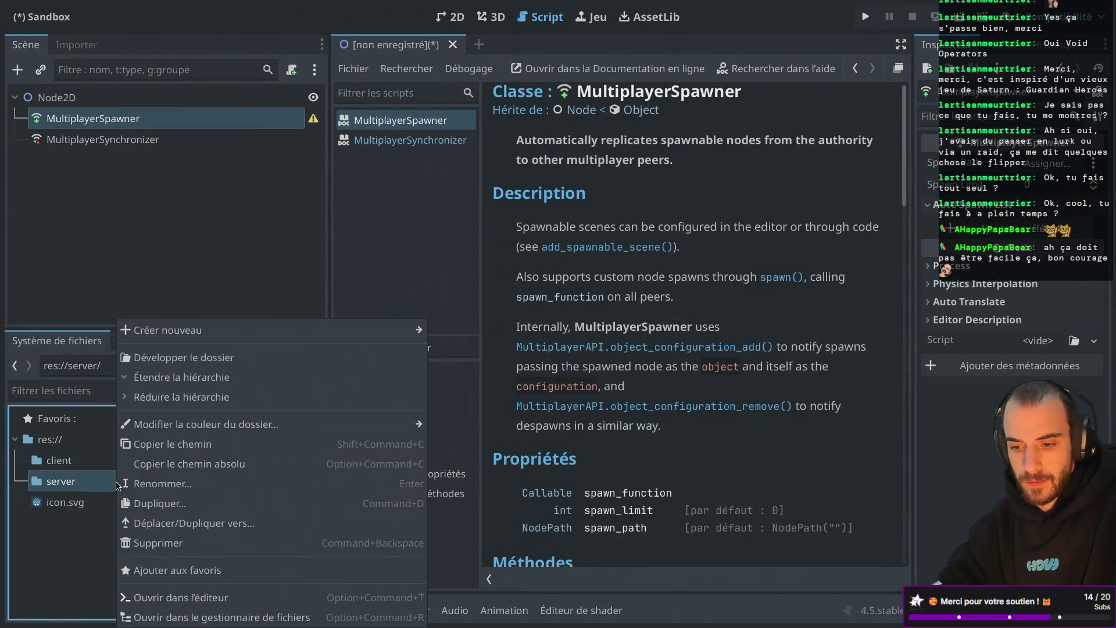
pyautogui.moveTo(274, 339)
pyautogui.click(464, 370)
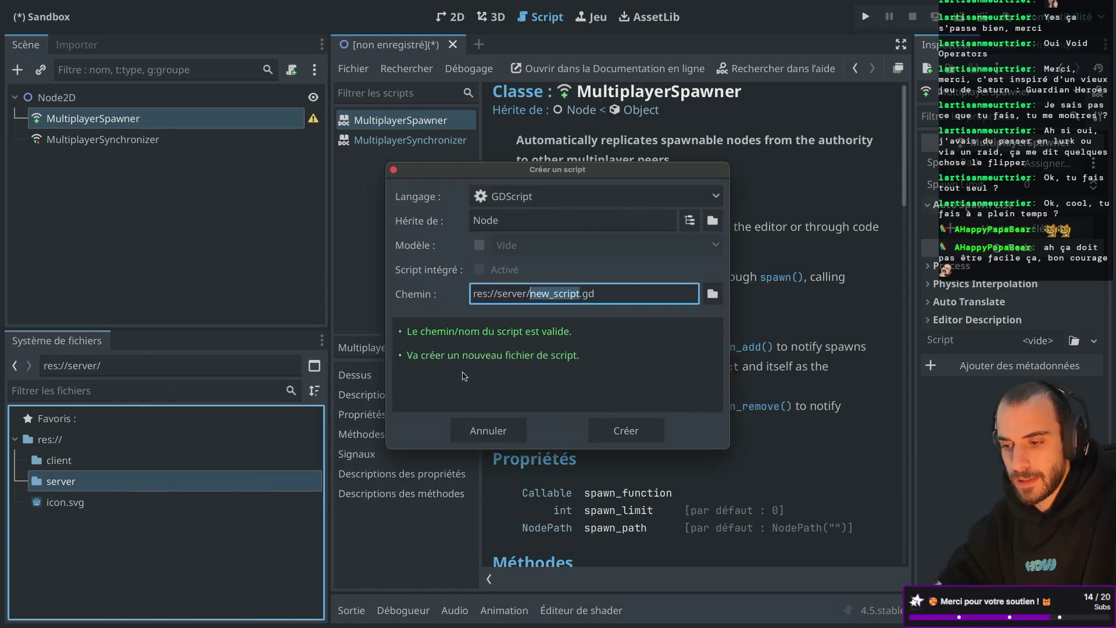
pyautogui.write('server')
pyautogui.press('Return')
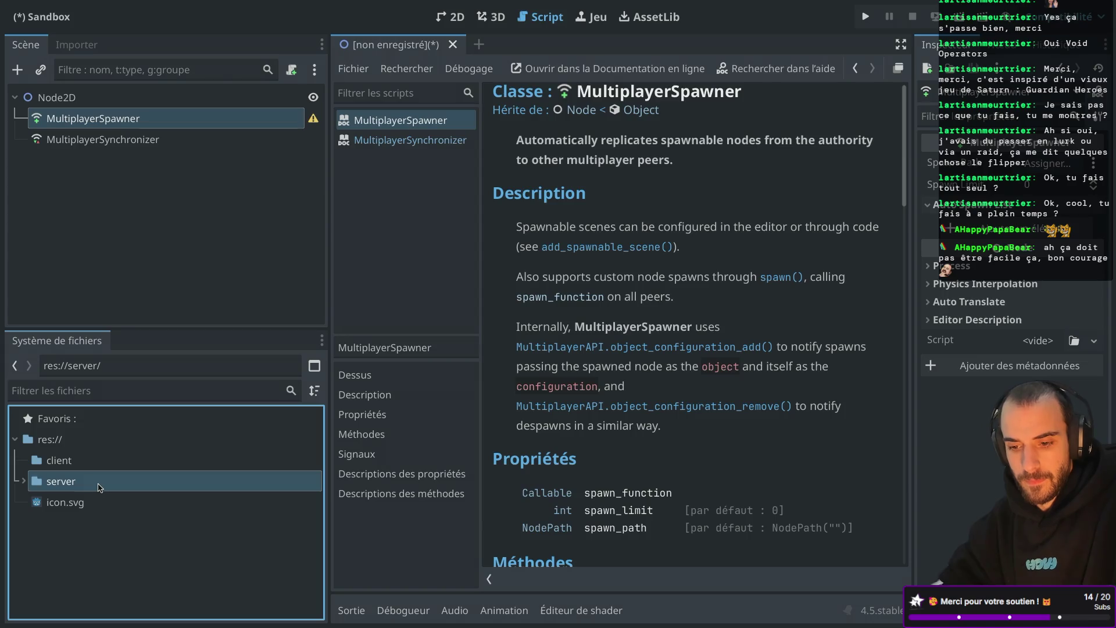
pyautogui.click(23, 482)
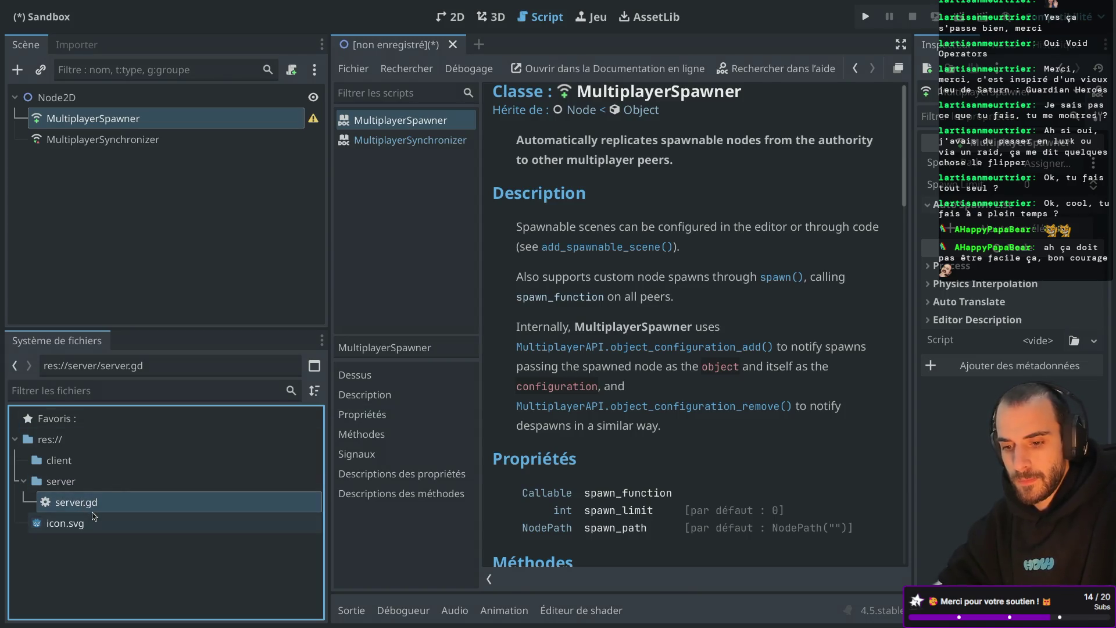
pyautogui.click(93, 518)
pyautogui.doubleClick(93, 503)
pyautogui.hotkey('ctrl', 'a')
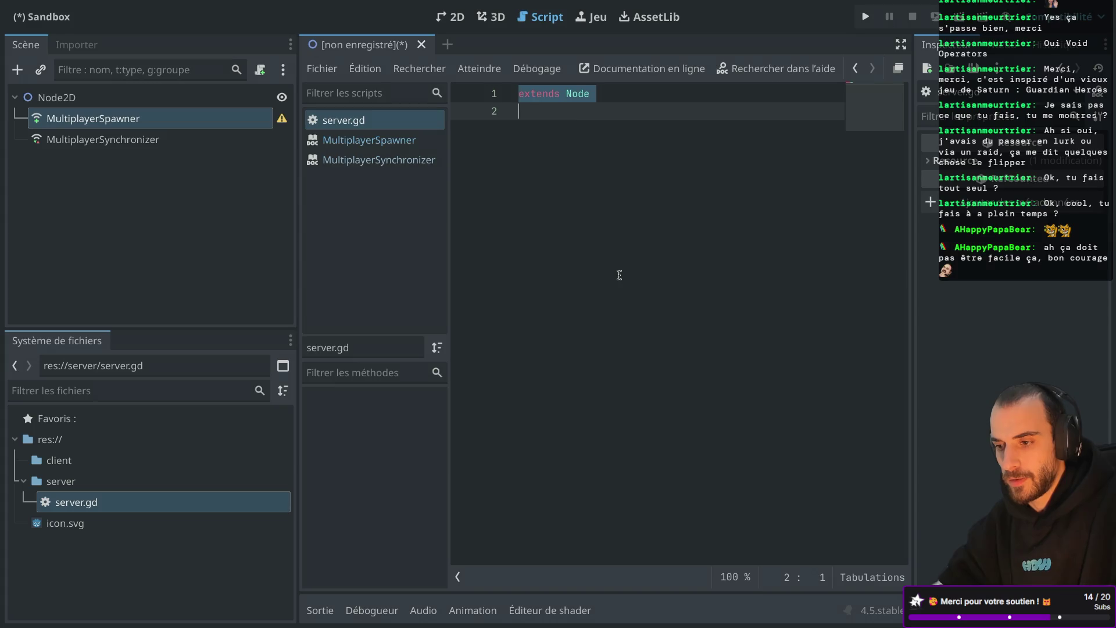
# Paste the WebSocket signaling server code into server.gd and inspect the line 46 warning
pyautogui.hotkey('ctrl', 'v')
pyautogui.scroll(20, 628, 251)
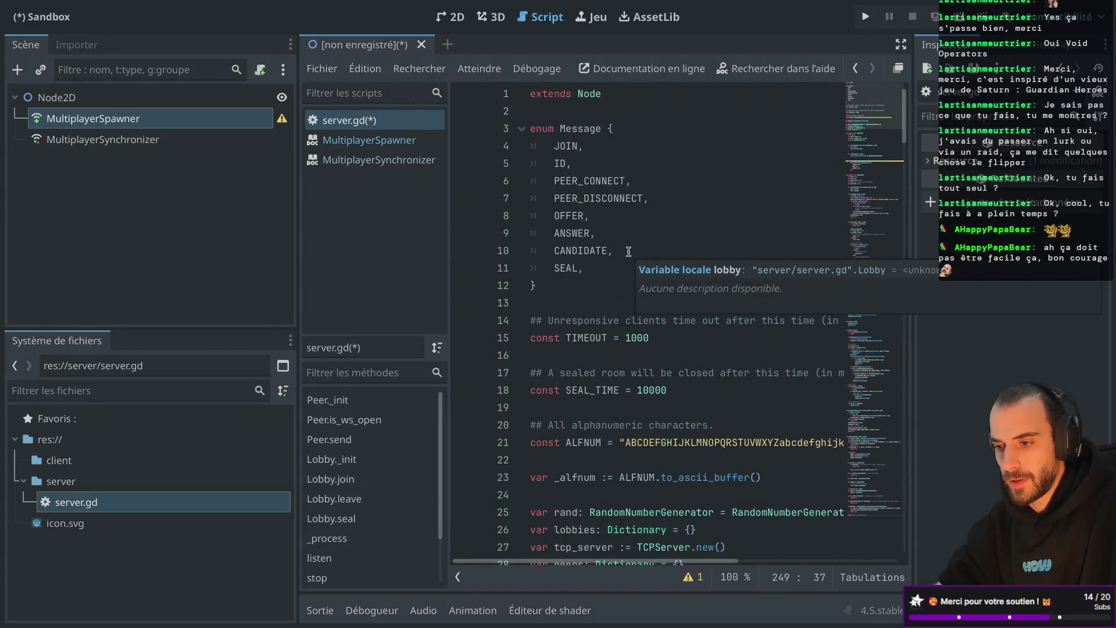
pyautogui.scroll(-20, 629, 251)
pyautogui.scroll(12, 629, 252)
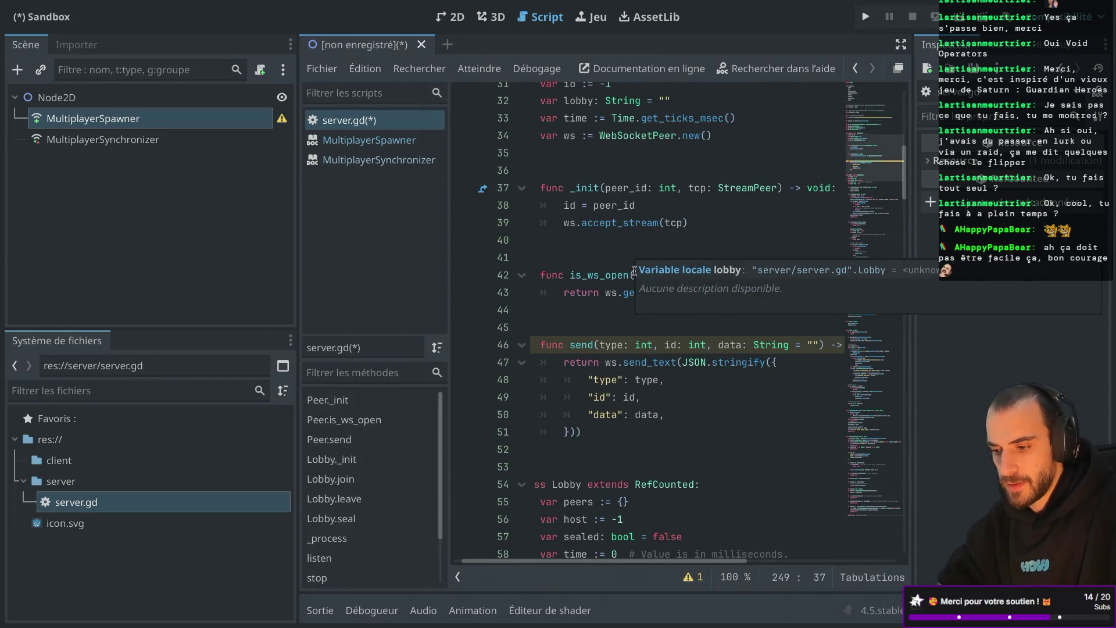
pyautogui.click(588, 339)
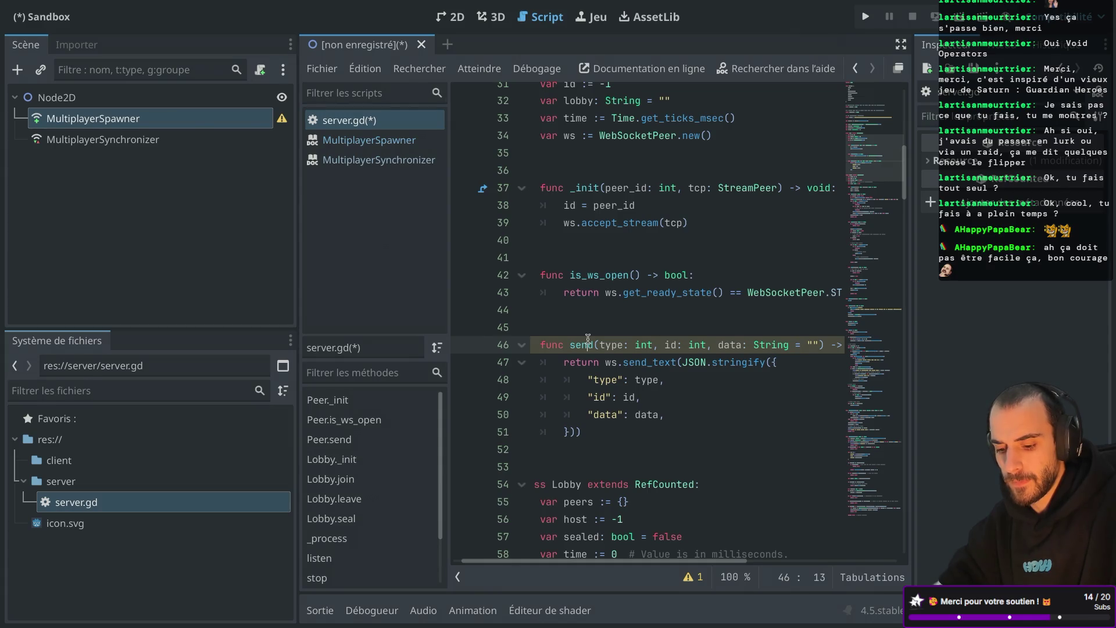
pyautogui.hotkey('ctrl', 'shift', 'F11')
pyautogui.scroll(-1, 262, 384)
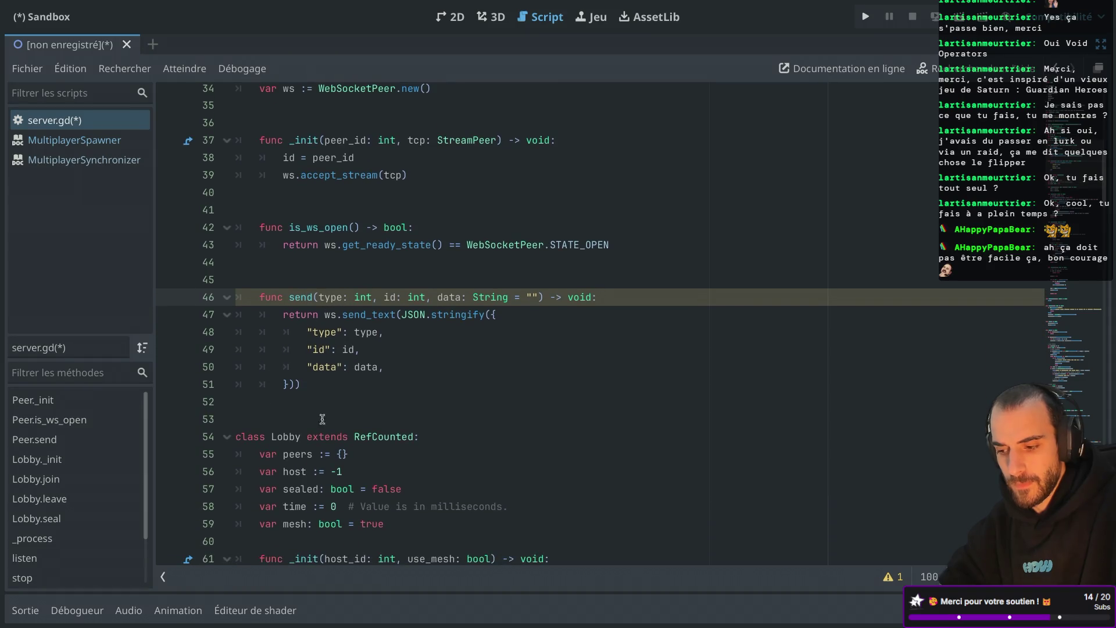
pyautogui.click(888, 577)
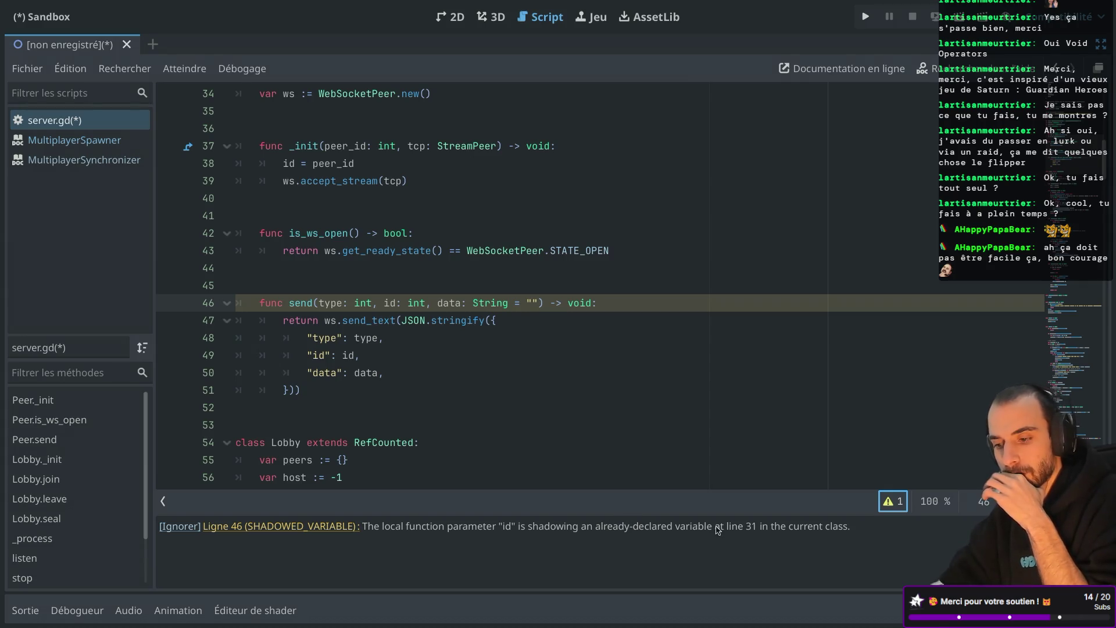
pyautogui.scroll(4, 503, 337)
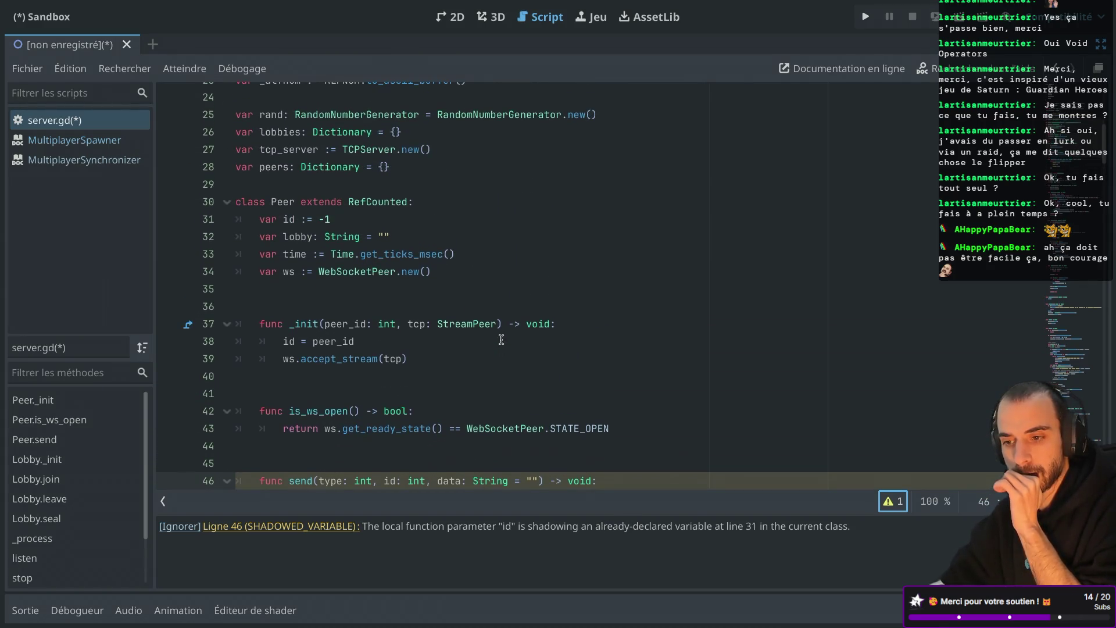
pyautogui.scroll(-3, 314, 238)
pyautogui.scroll(1, 299, 230)
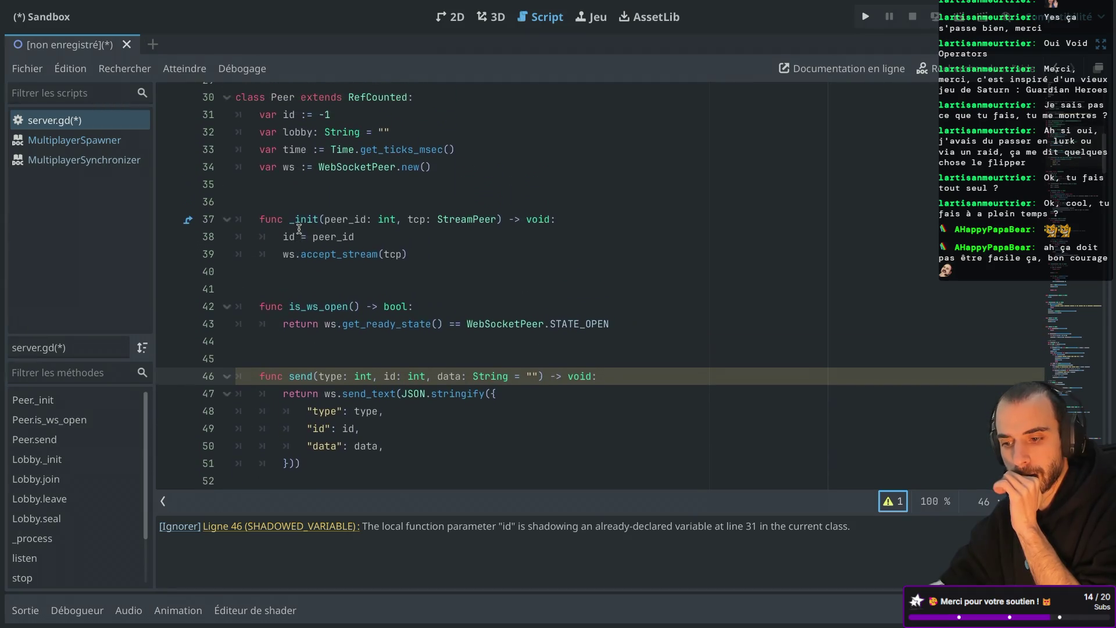
pyautogui.scroll(1, 299, 228)
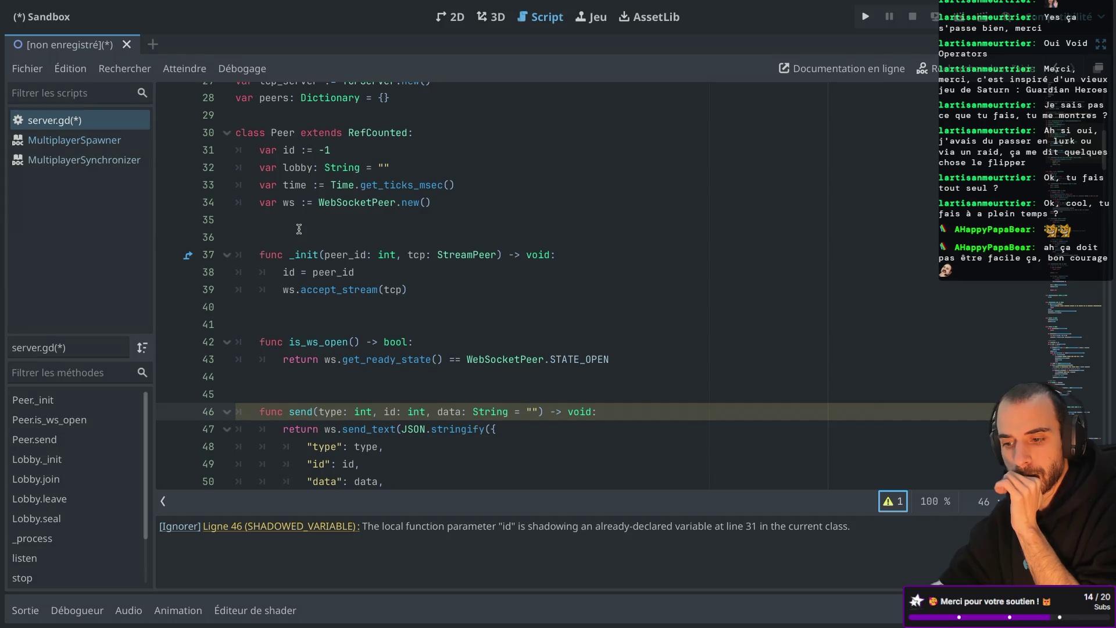
pyautogui.scroll(-2, 299, 229)
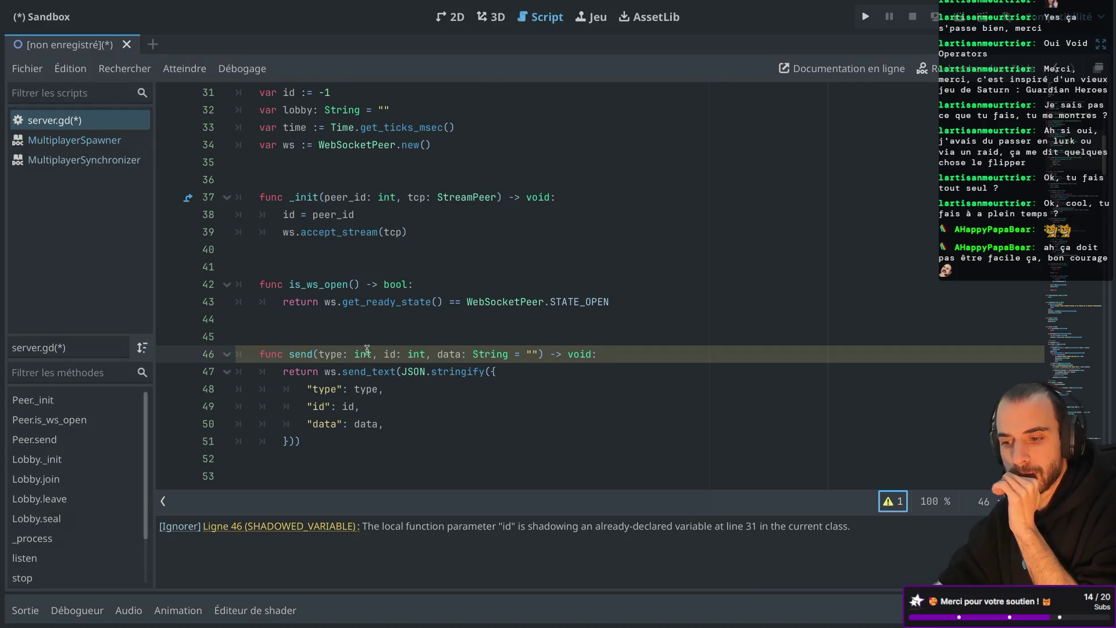
# Rename send()'s id parameter to dest_id on lines 46 and 49, then save
pyautogui.moveTo(362, 353)
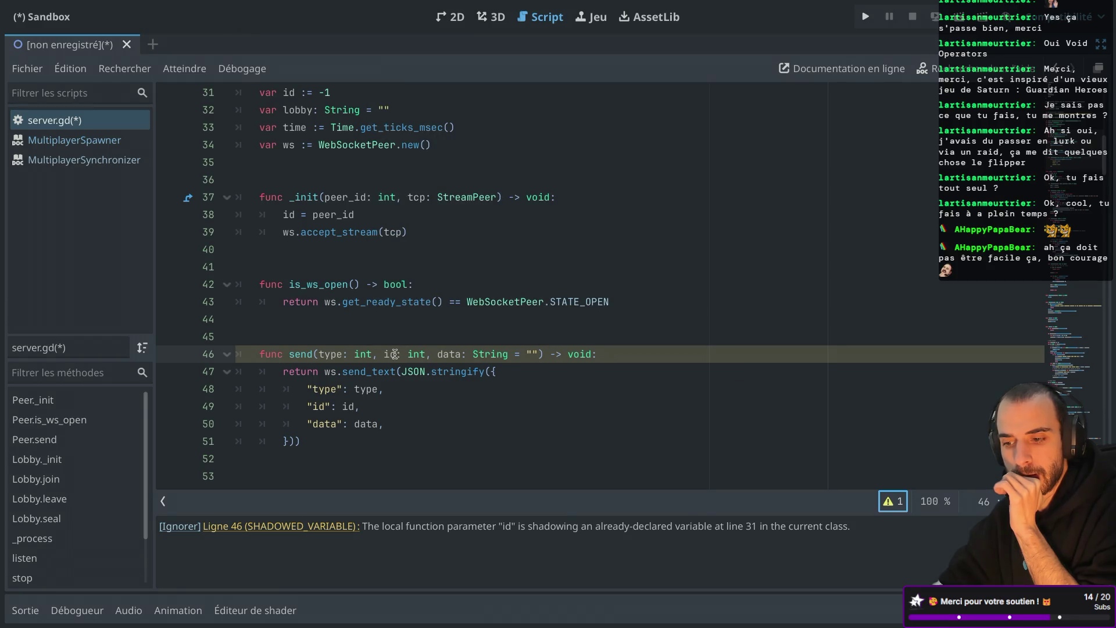
pyautogui.scroll(1, 366, 325)
pyautogui.moveTo(360, 301)
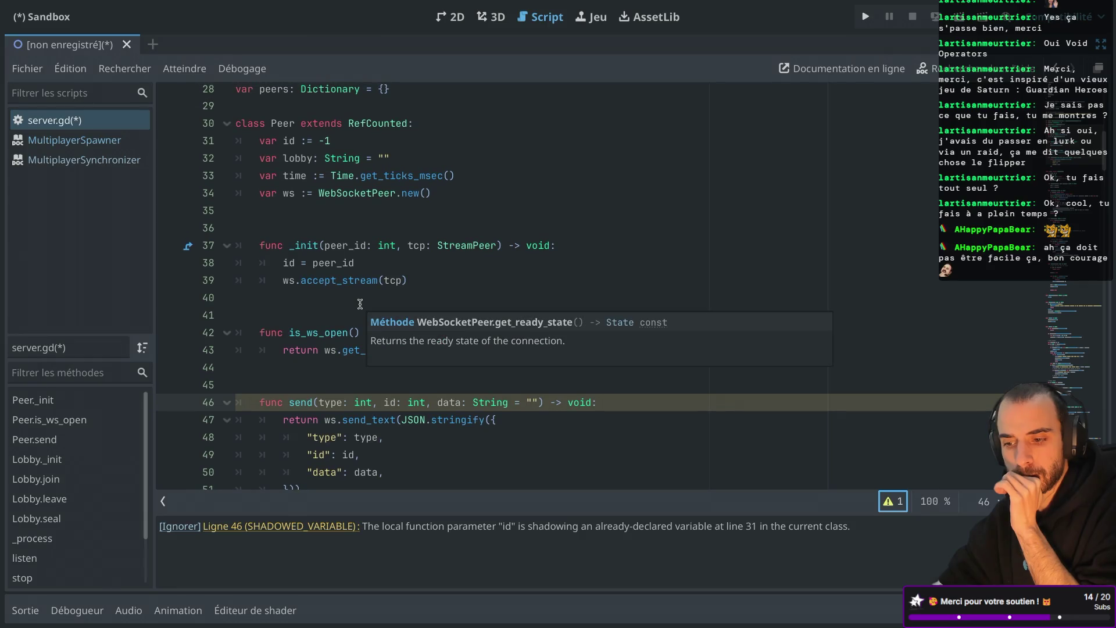
pyautogui.scroll(-1, 360, 302)
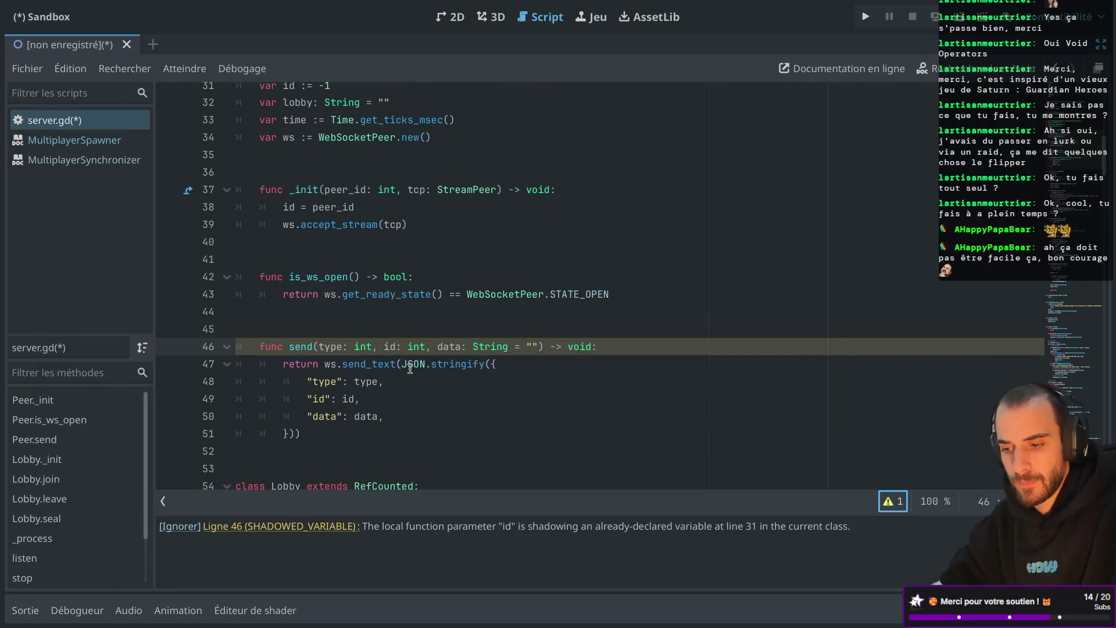
pyautogui.click(386, 346)
pyautogui.write('dest_')
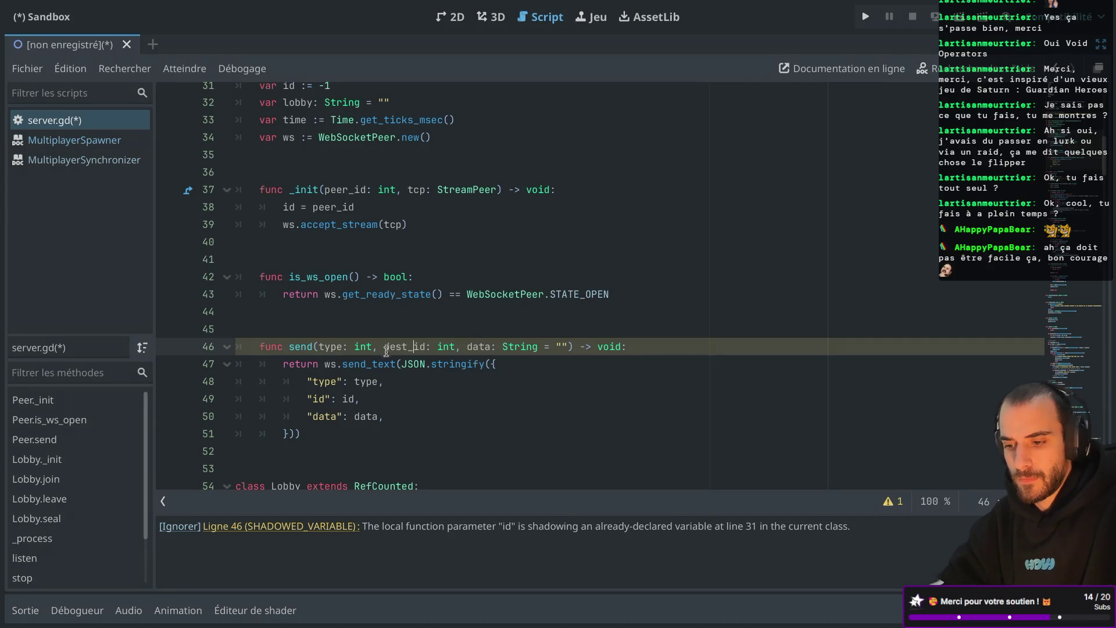
pyautogui.click(343, 399)
pyautogui.write('_')
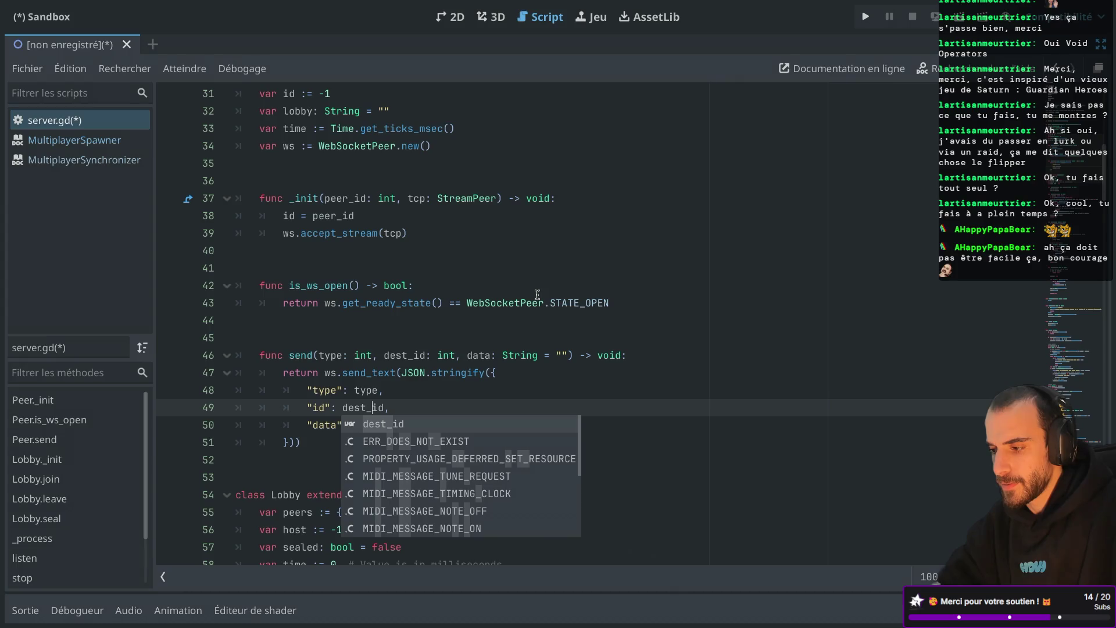
pyautogui.scroll(8, 1070, 121)
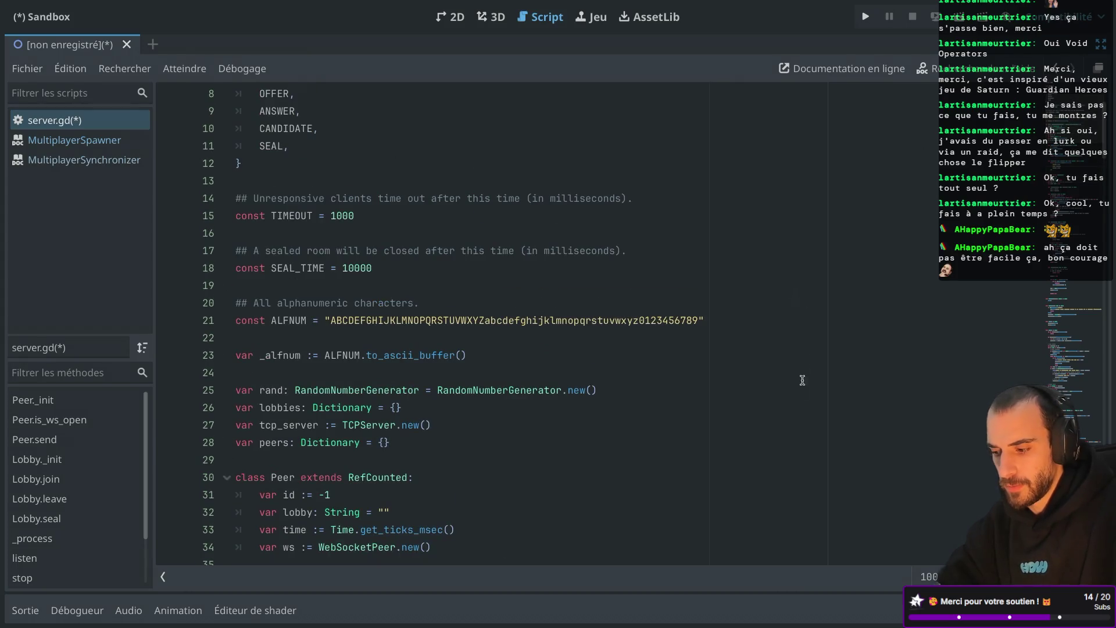
pyautogui.scroll(1, 760, 347)
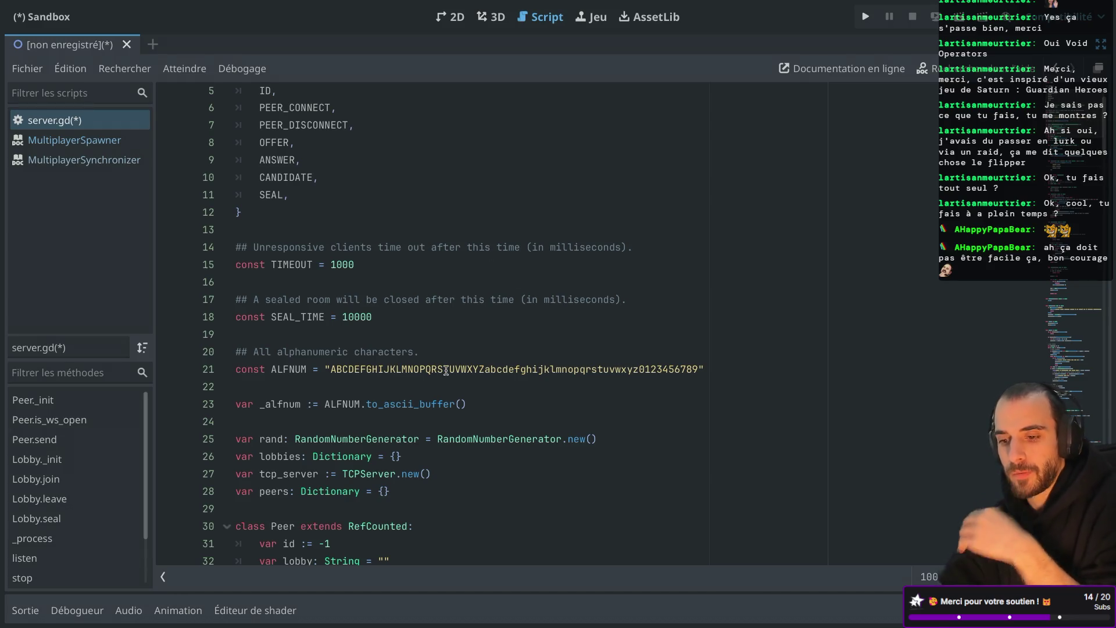
pyautogui.hotkey('ctrl', 's')
# Restore the editor docks and save the scene as main.tscn
pyautogui.press('Escape')
pyautogui.hotkey('ctrl', 's')
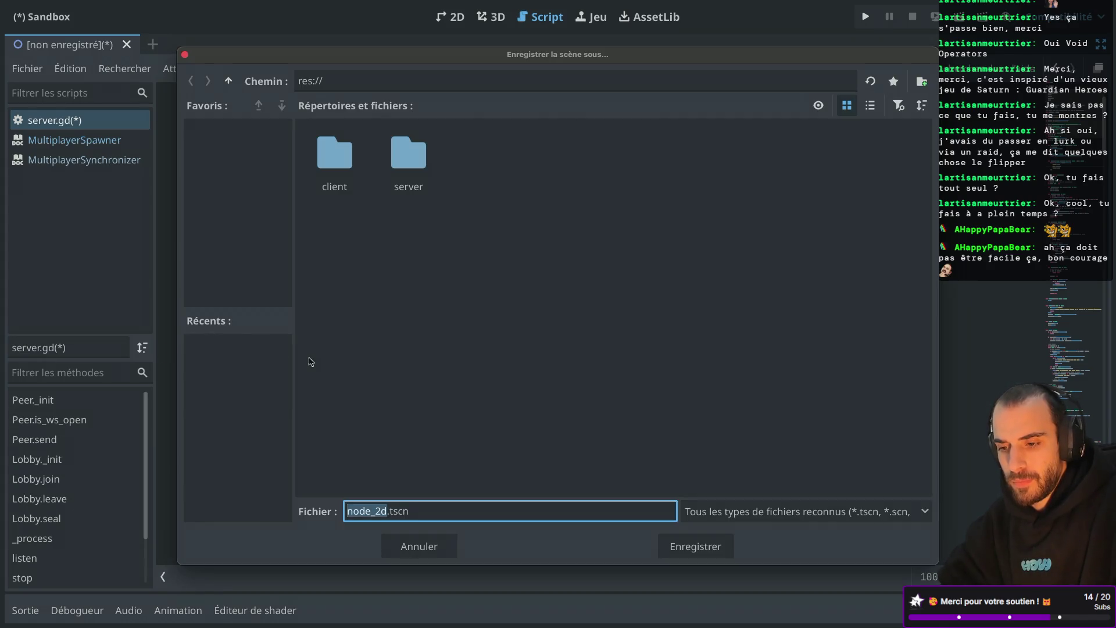
pyautogui.press('Escape')
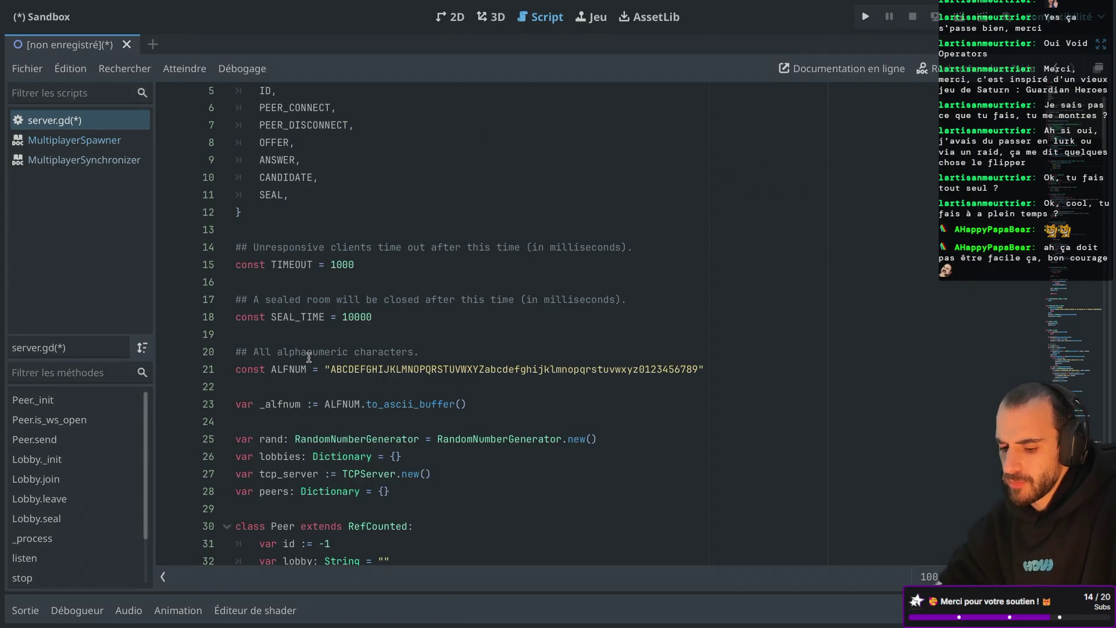
pyautogui.hotkey('ctrl', 'shift', 'F11')
pyautogui.click(311, 142)
pyautogui.hotkey('ctrl', 's')
pyautogui.press('Escape')
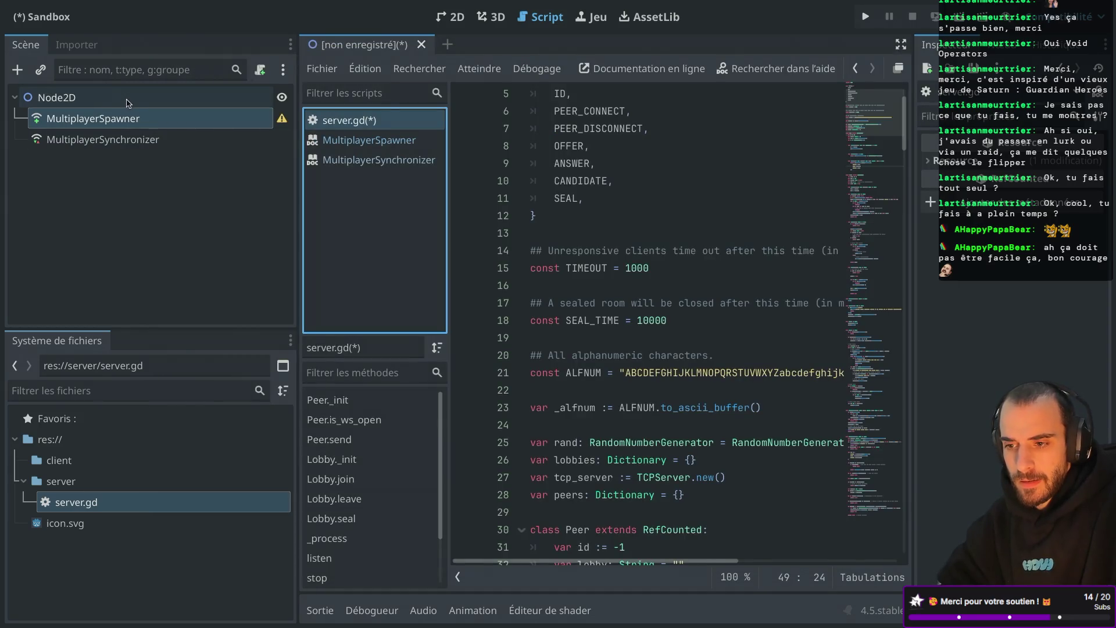
pyautogui.hotkey('ctrl', 's')
pyautogui.write('main')
pyautogui.press('Return')
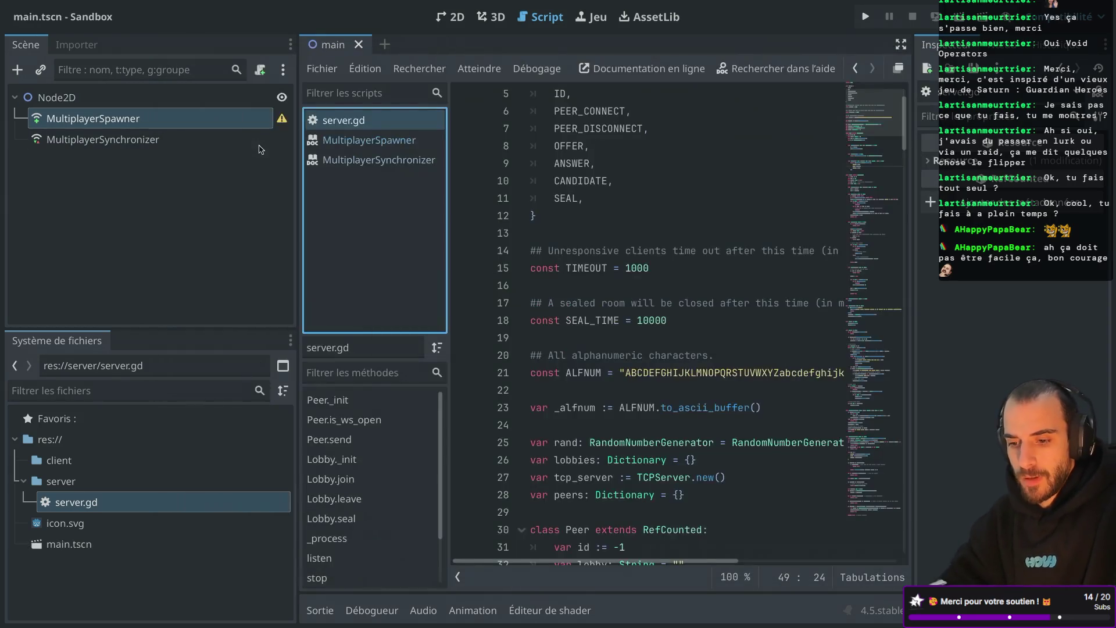
# Start a new script in the client folder, then switch to the GitHub code
pyautogui.click(75, 502)
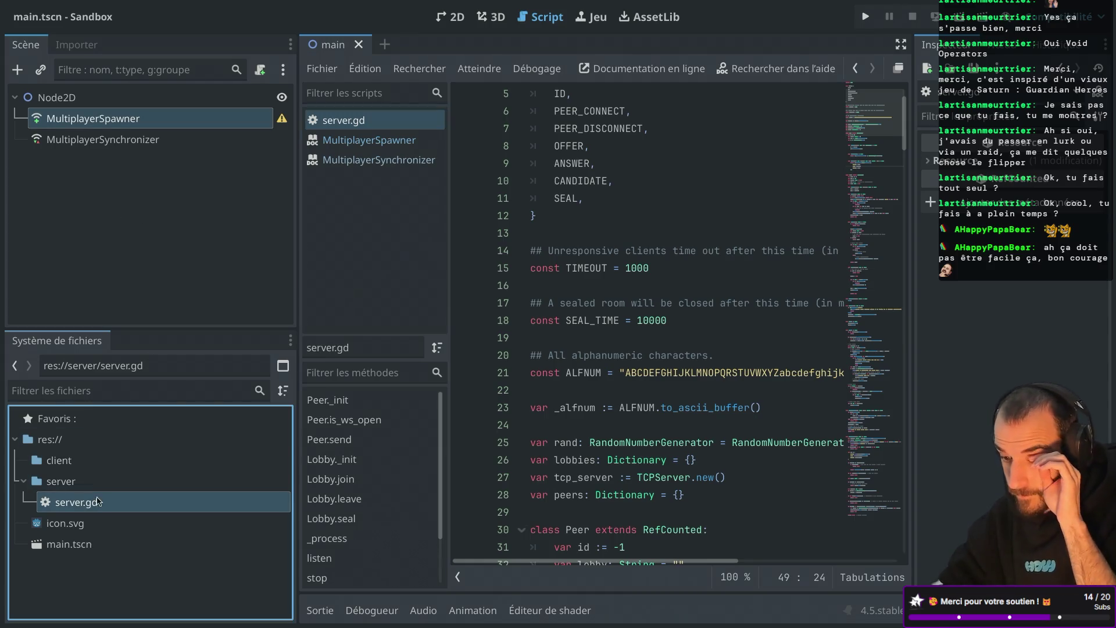
pyautogui.click(81, 457)
pyautogui.rightClick(81, 458)
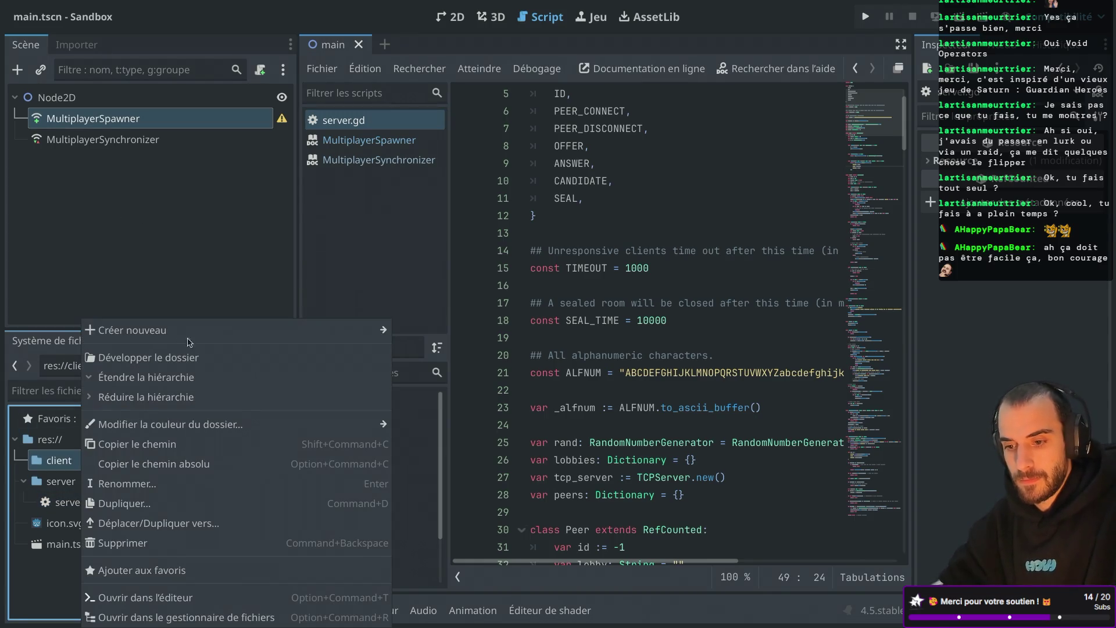
pyautogui.moveTo(192, 335)
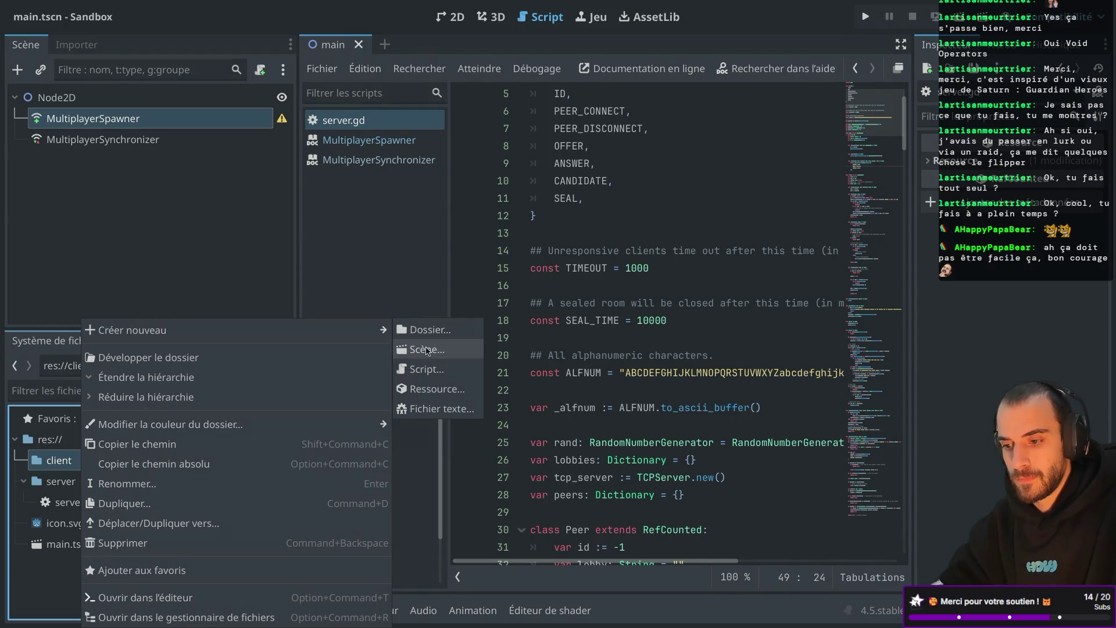
pyautogui.click(427, 369)
pyautogui.press('super+Tab')
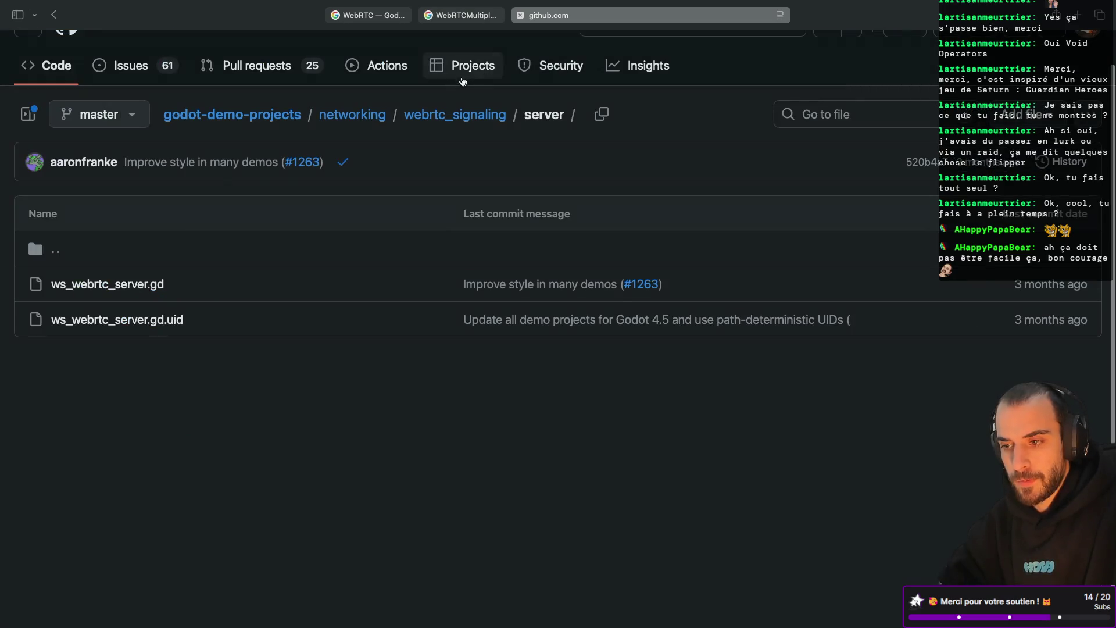
# Open webrtc_signaling/client/multiplayer_client.gd on GitHub and copy all of its code
pyautogui.click(450, 118)
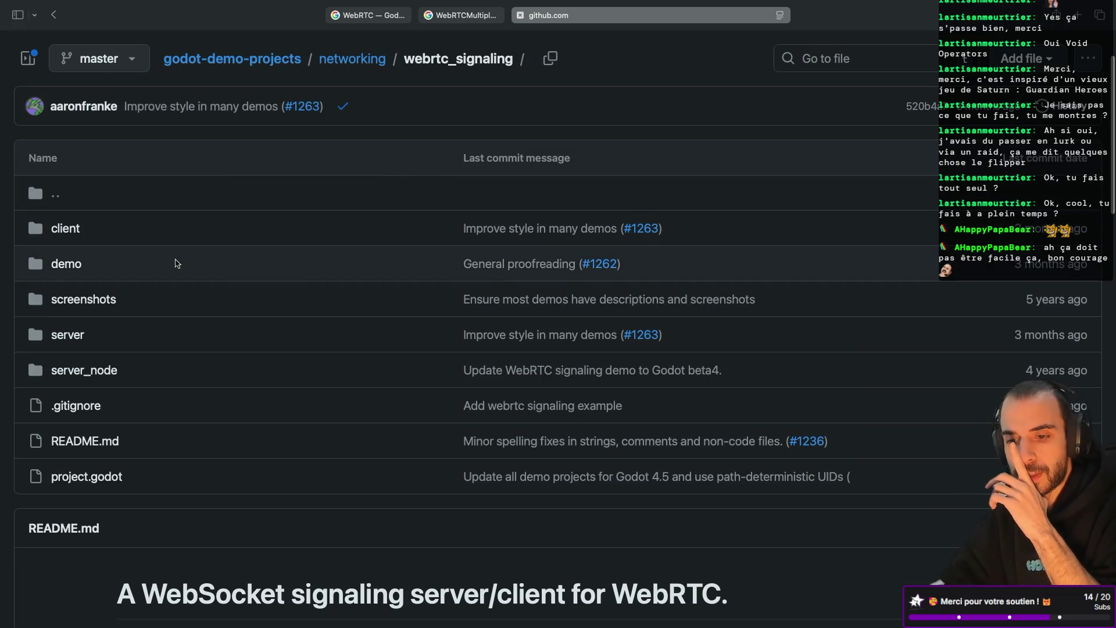
pyautogui.click(77, 235)
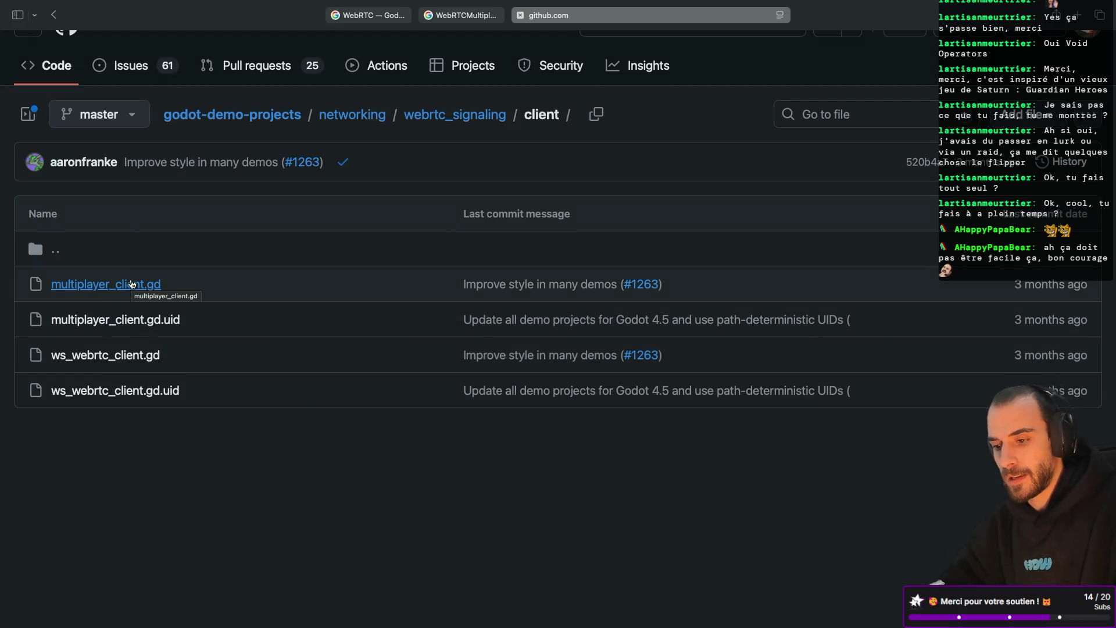
pyautogui.click(131, 283)
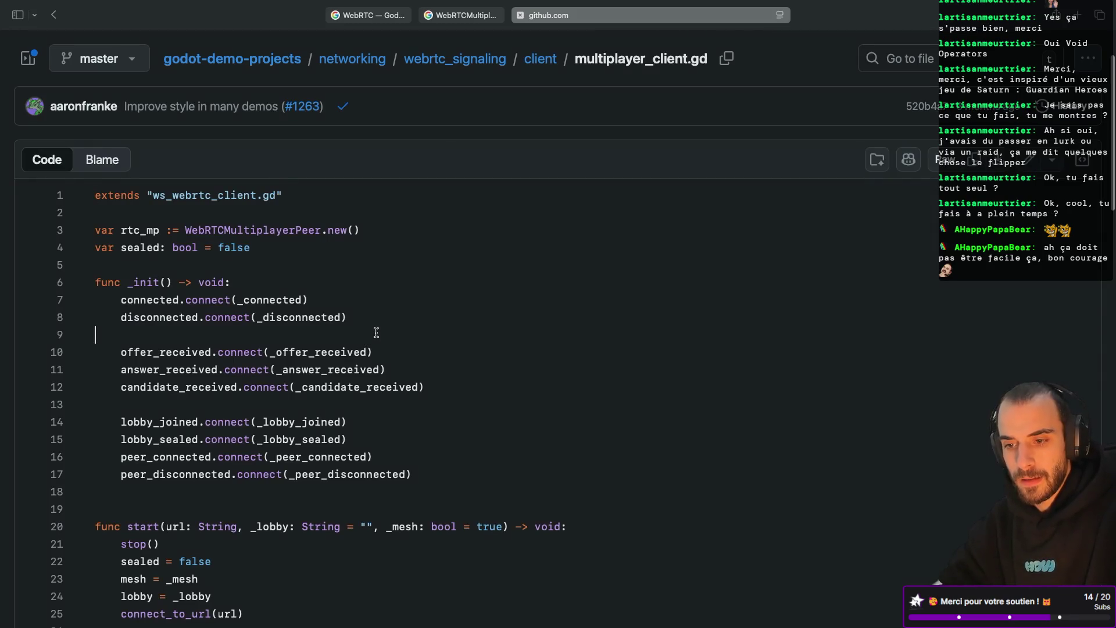
pyautogui.moveTo(153, 196); pyautogui.dragTo(188, 197)
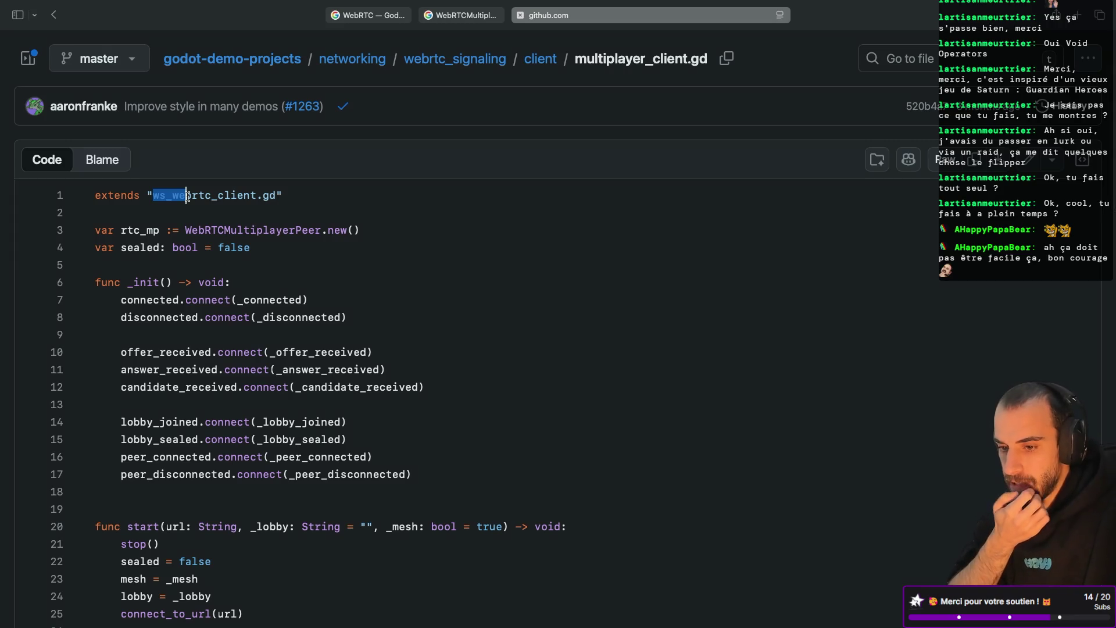
pyautogui.click(251, 246)
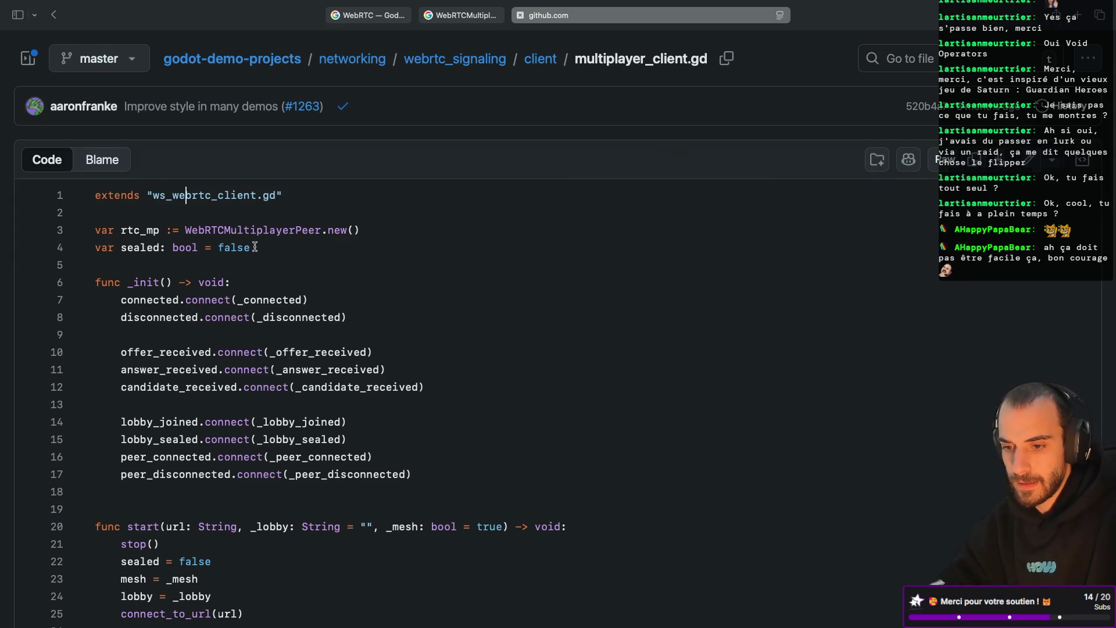
pyautogui.hotkey('ctrl', 'a')
pyautogui.press('super+Tab')
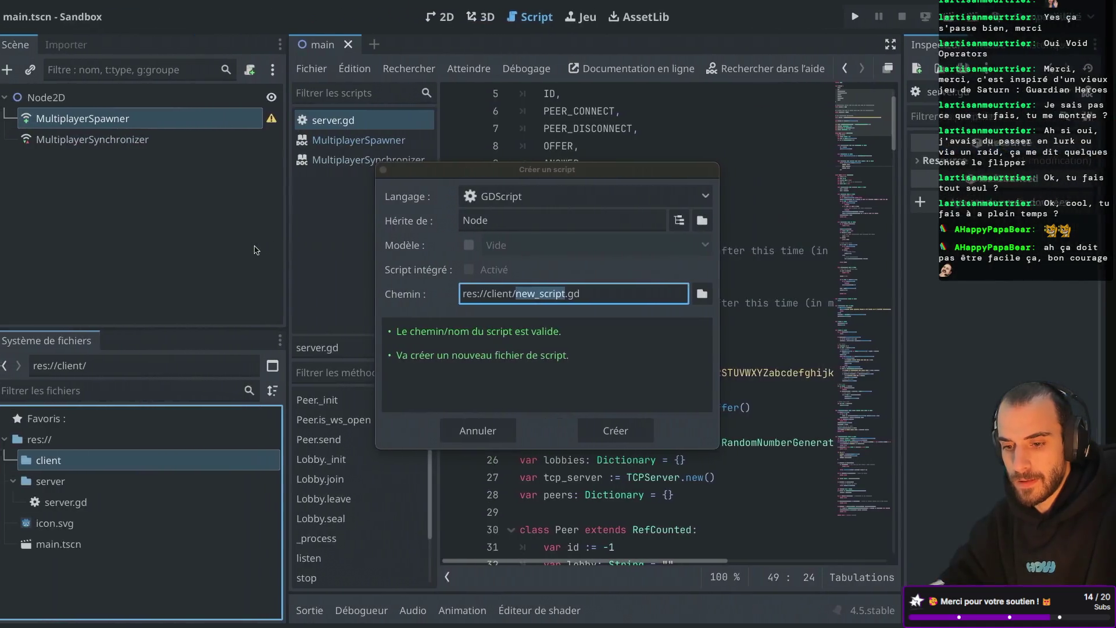
# Create res://client/multiplayer_client.gd, paste the client code into it, and return to GitHub's client folder
pyautogui.write('multiplayer_clien')
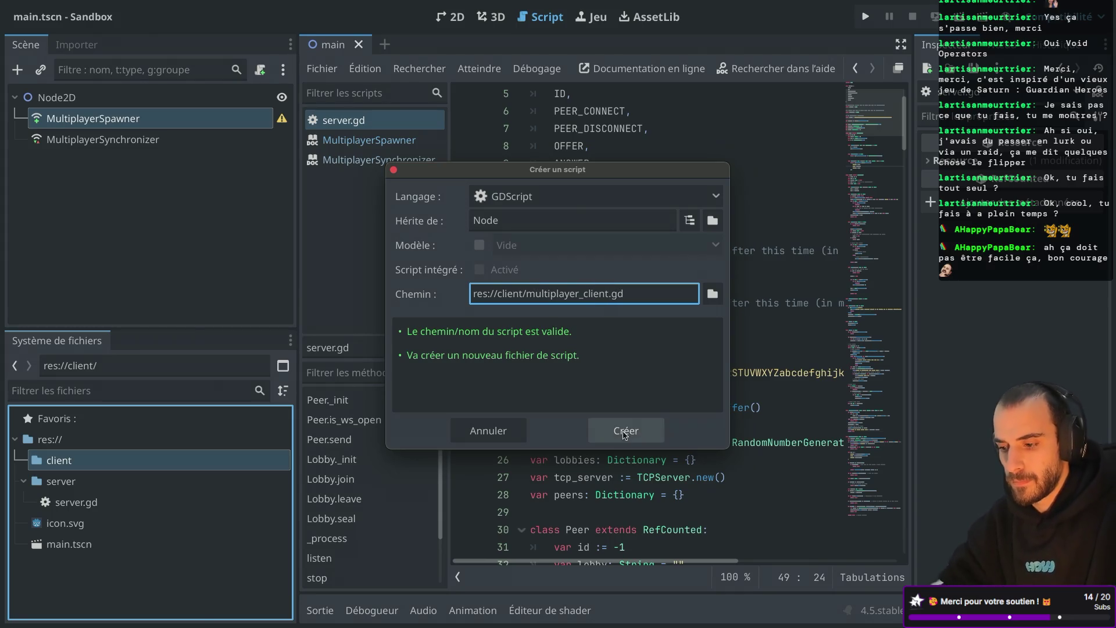
pyautogui.click(627, 430)
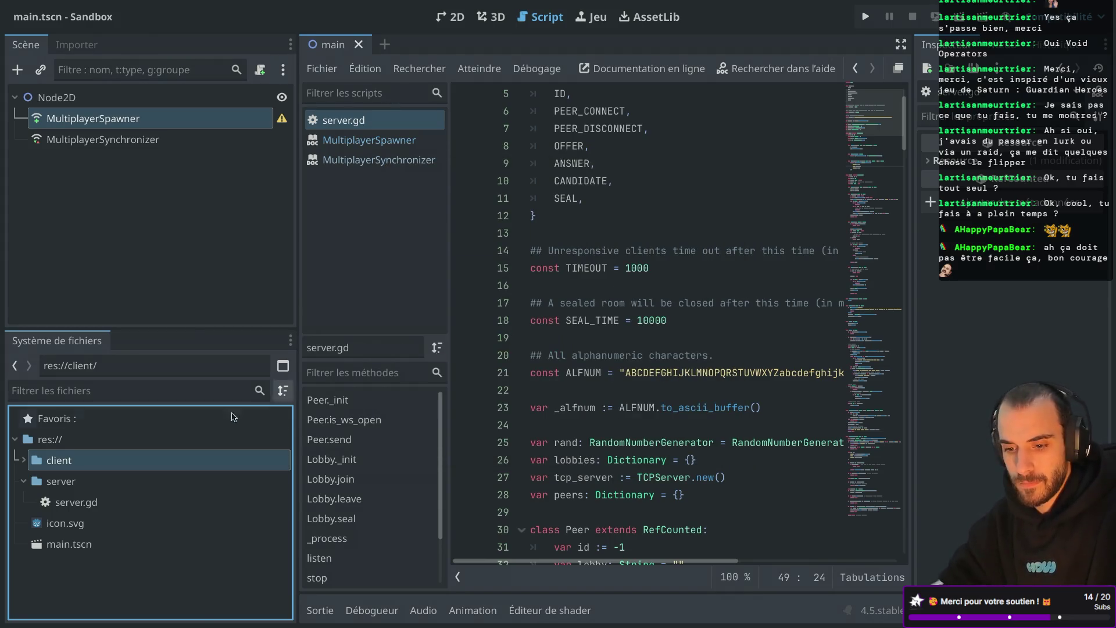
pyautogui.click(23, 460)
pyautogui.click(96, 482)
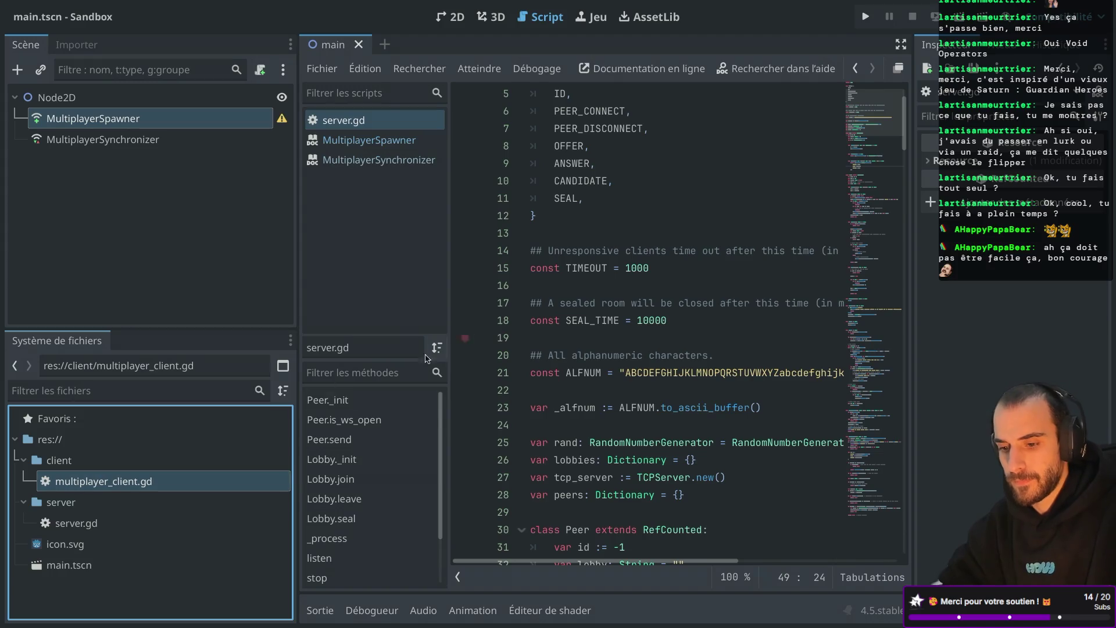
pyautogui.doubleClick(157, 486)
pyautogui.hotkey('ctrl', 'a')
pyautogui.hotkey('ctrl', 'v')
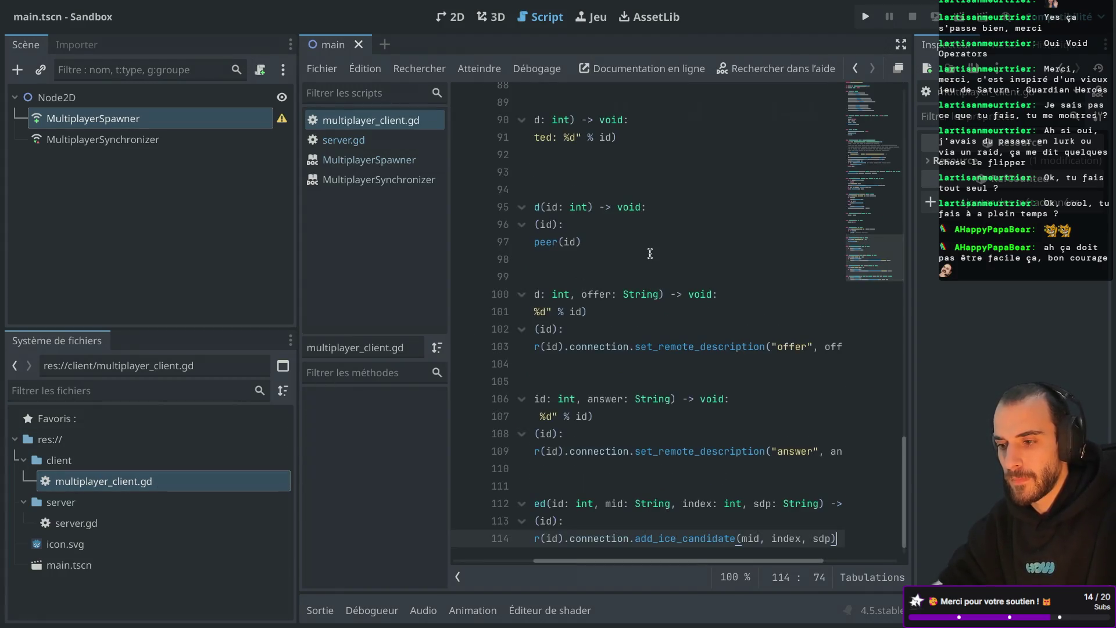
pyautogui.press('super+Tab')
pyautogui.click(541, 151)
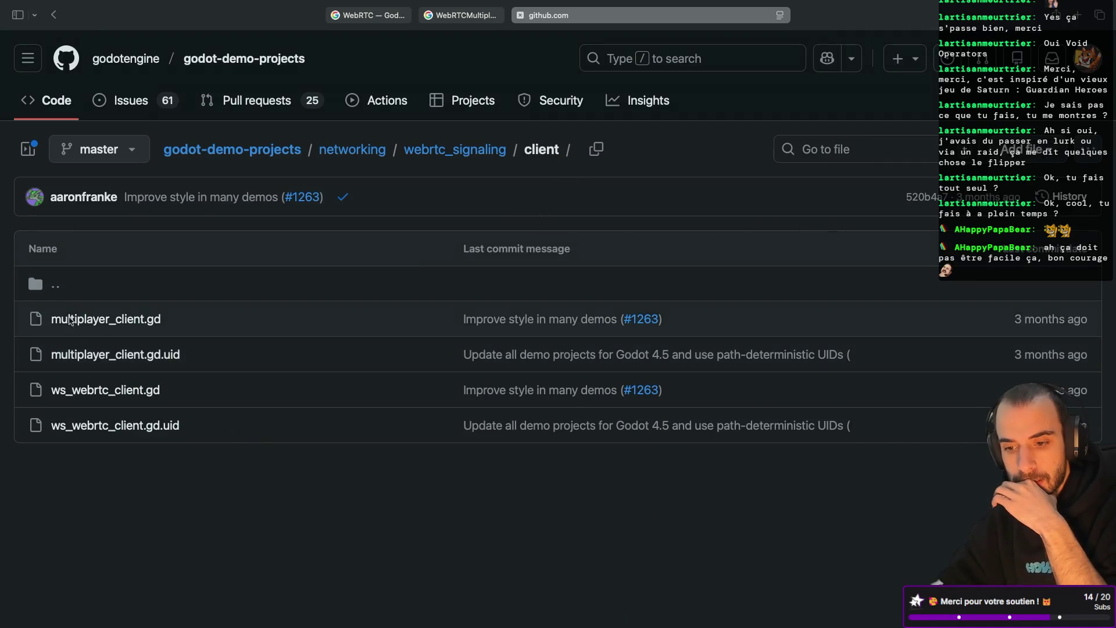
# Copy all of ws_webrtc_client.gd's code from GitHub
pyautogui.click(99, 389)
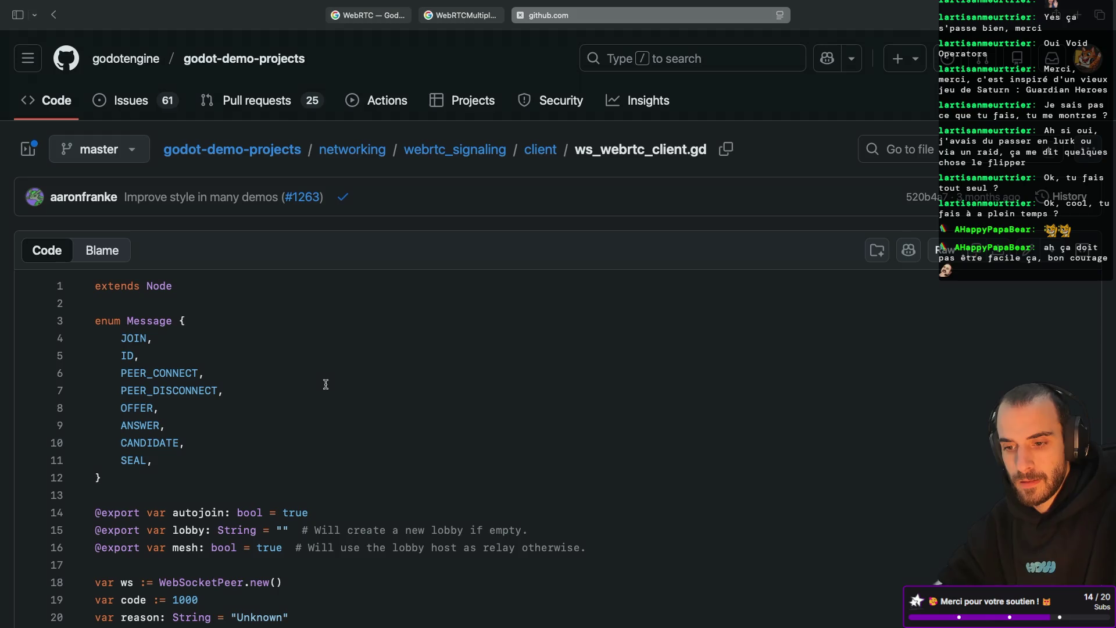
pyautogui.press('super+a')
pyautogui.press('super+Tab')
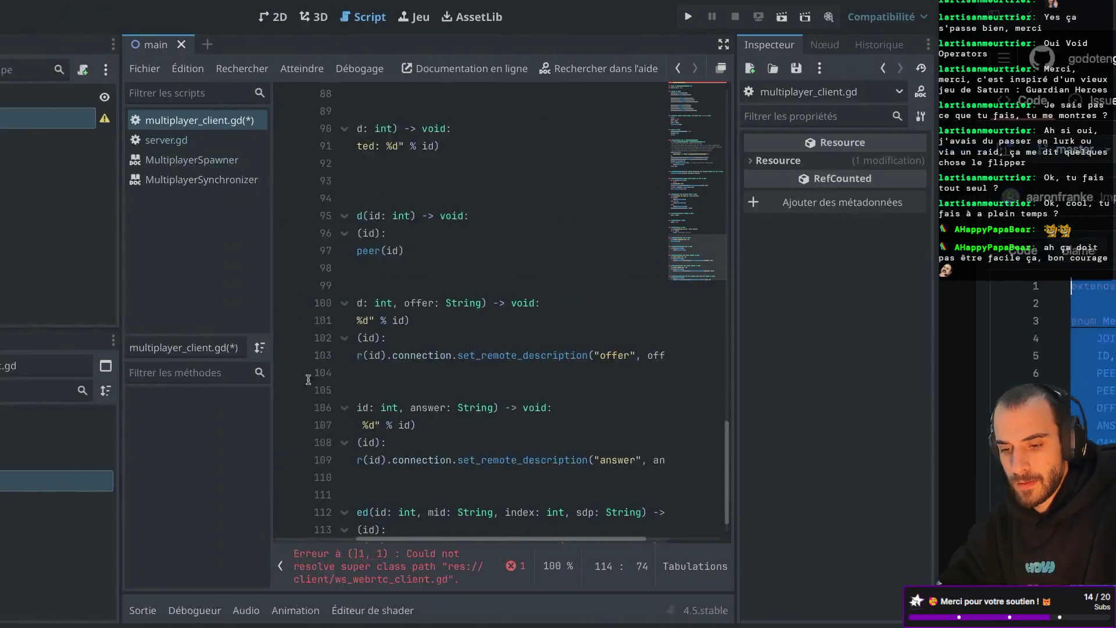
# Create res://client/ws_webrtc_client.gd in Godot and paste the copied code into it
pyautogui.click(76, 460)
pyautogui.rightClick(75, 460)
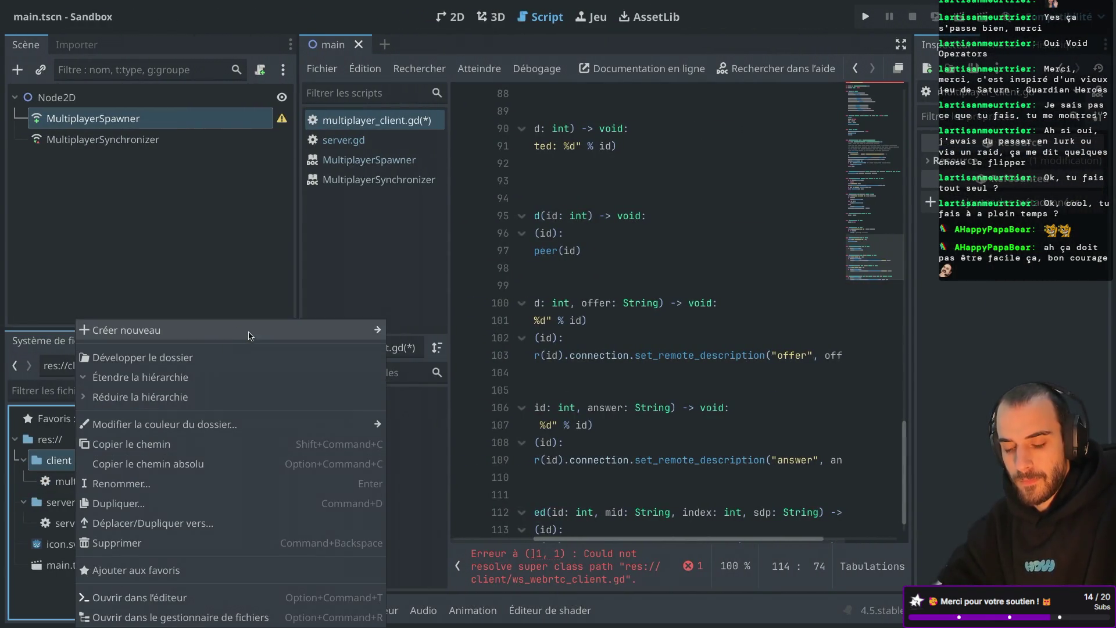
pyautogui.moveTo(250, 330)
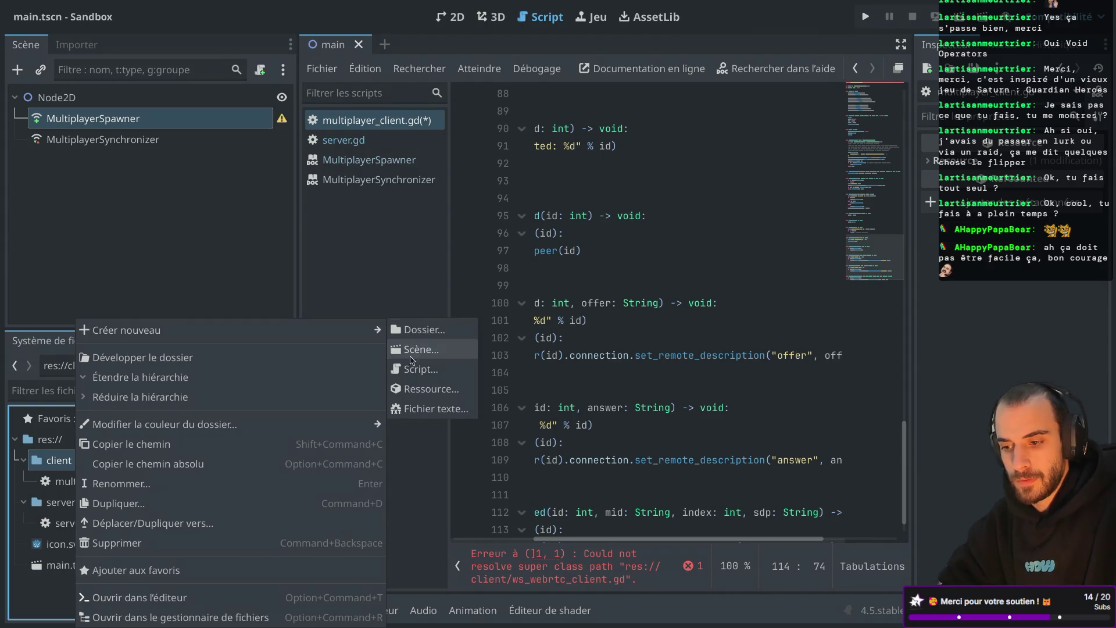
pyautogui.click(425, 370)
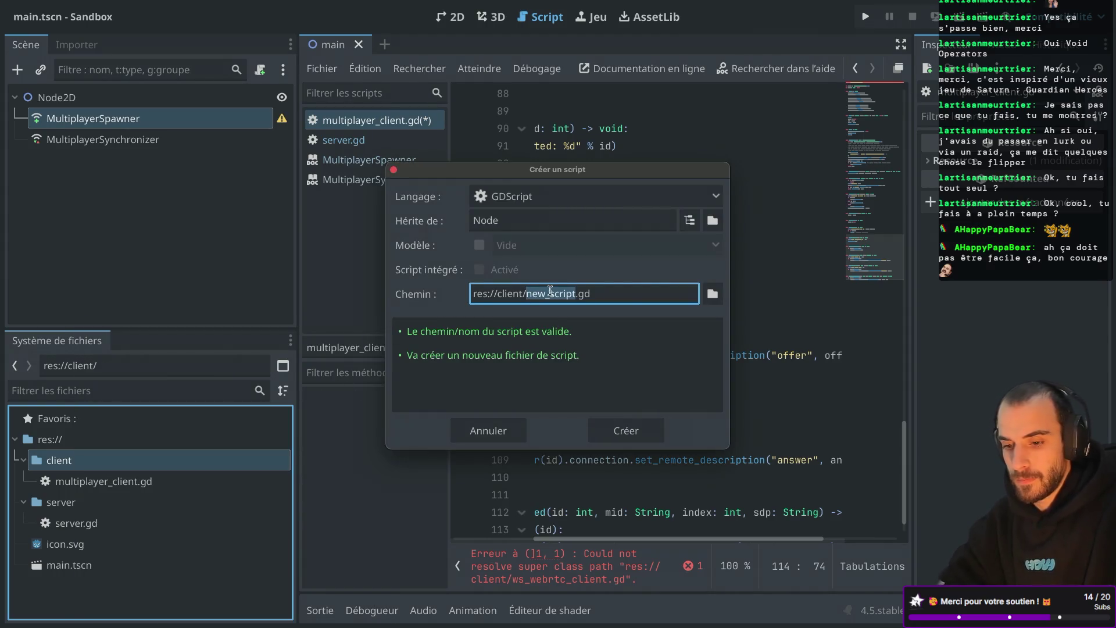
pyautogui.press('super+Tab')
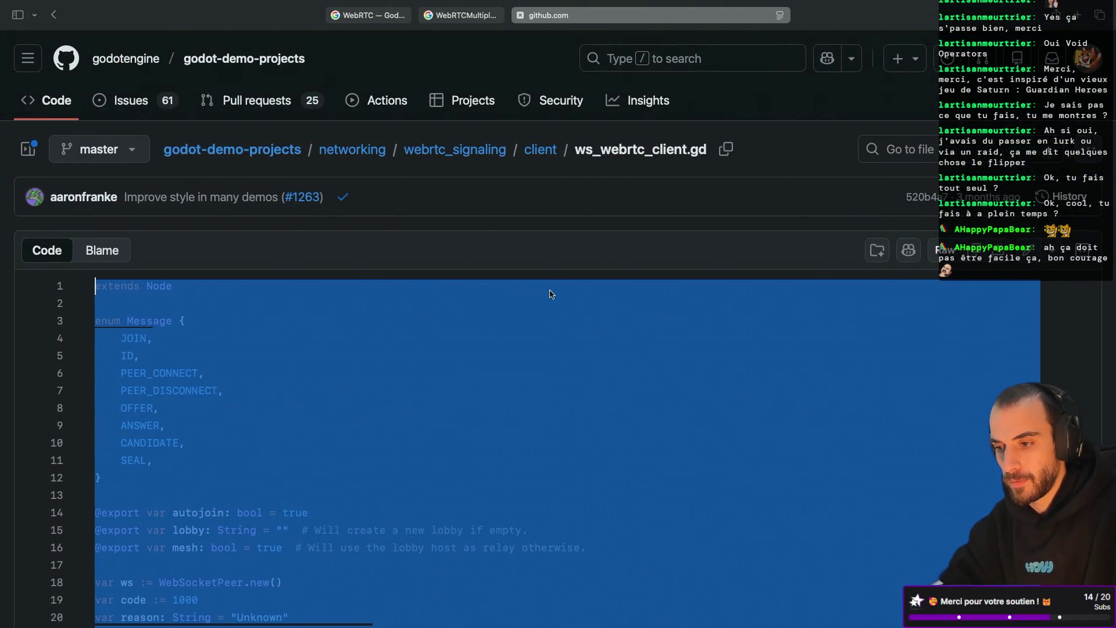
pyautogui.press('super+Tab')
pyautogui.write('w')
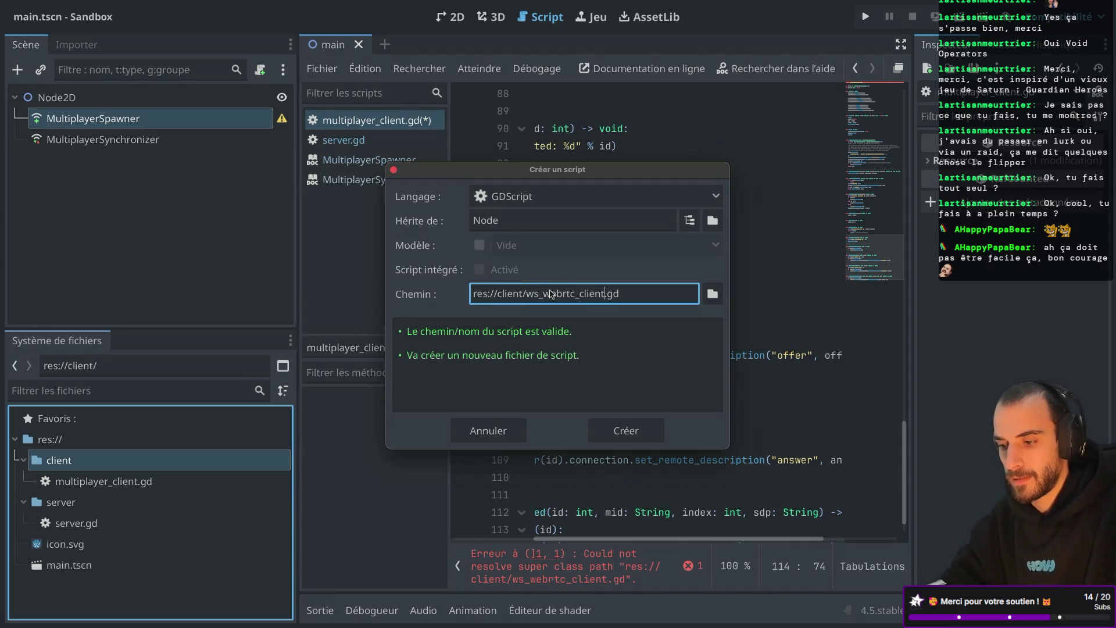
pyautogui.click(616, 431)
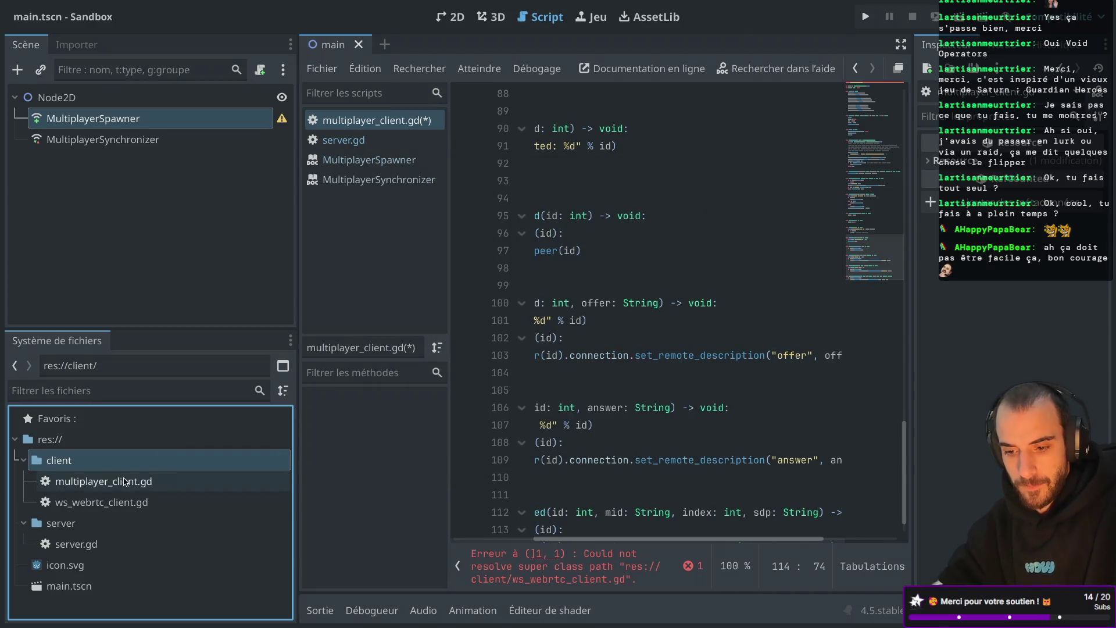
pyautogui.doubleClick(117, 502)
pyautogui.hotkey('ctrl', 'a')
pyautogui.hotkey('ctrl', 'v')
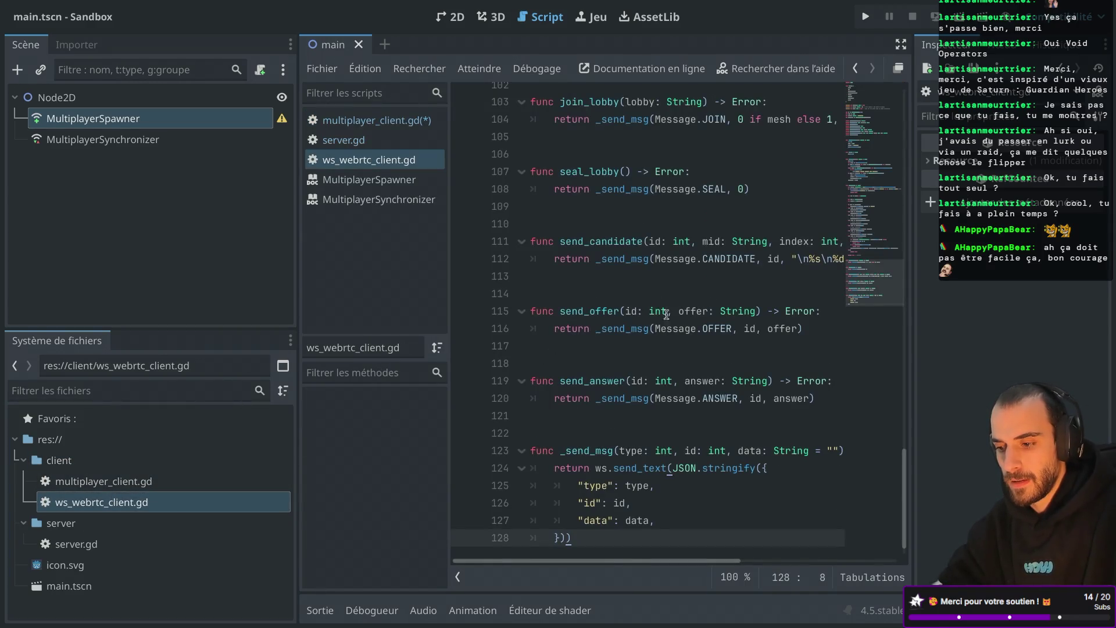
# Widen the script editor to full width and save all modified scripts
pyautogui.hotkey('ctrl', 'shift', 'F11')
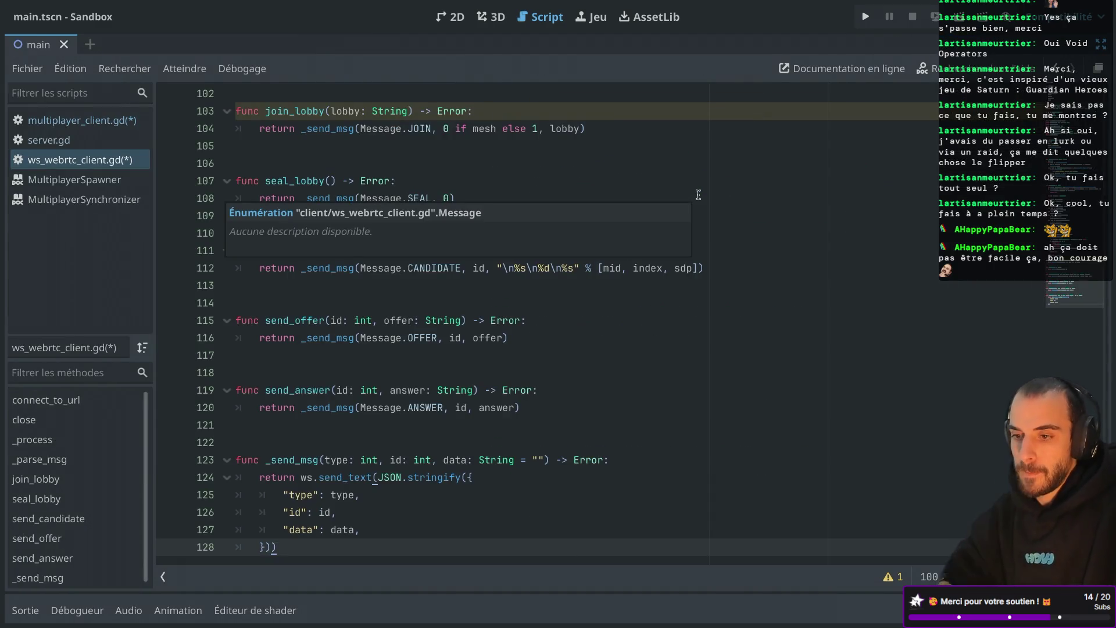
pyautogui.scroll(3, 699, 195)
pyautogui.scroll(20, 437, 357)
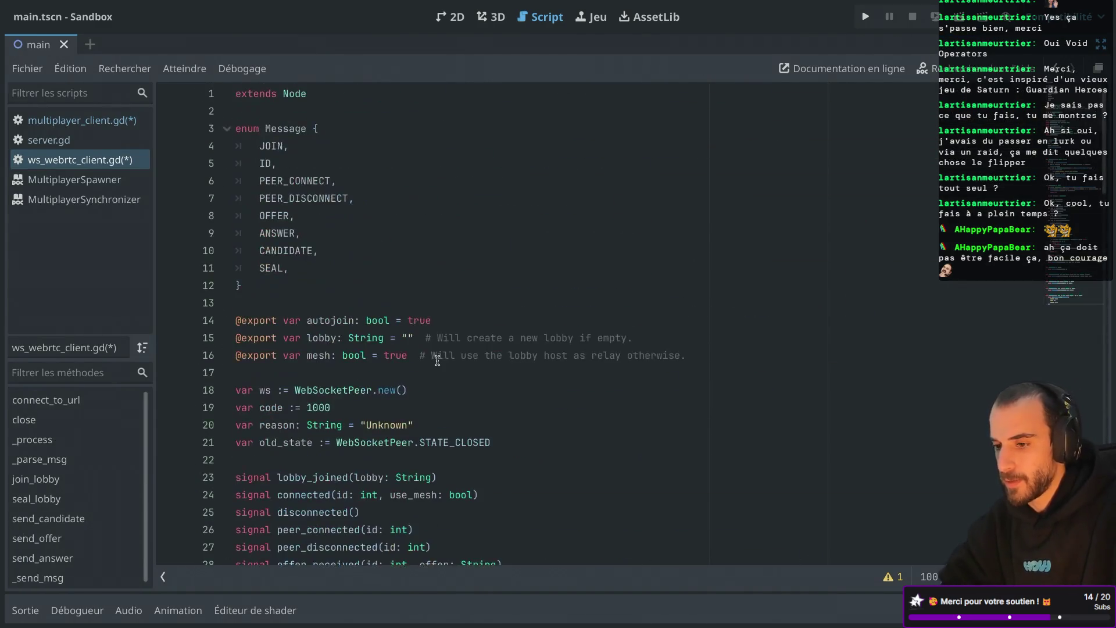
pyautogui.hotkey('ctrl', 's')
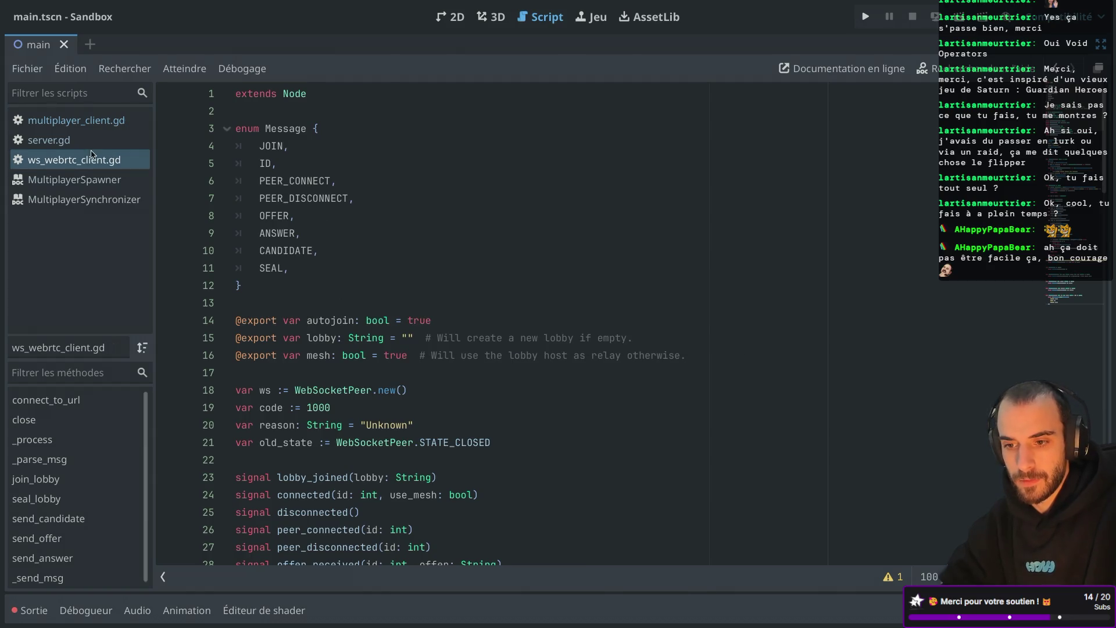
# Correct the extends path in multiplayer_client.gd so it points to ws_webrtc_client.gd
pyautogui.click(76, 120)
pyautogui.scroll(20, 393, 228)
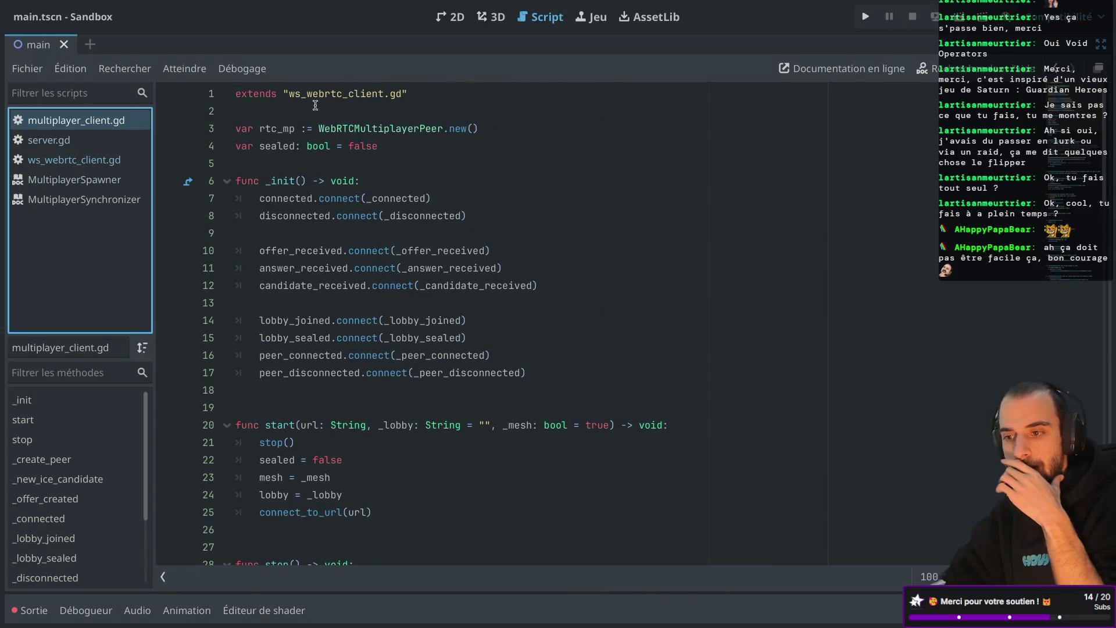
pyautogui.click(288, 94)
pyautogui.write('.')
pyautogui.press('BackSpace')
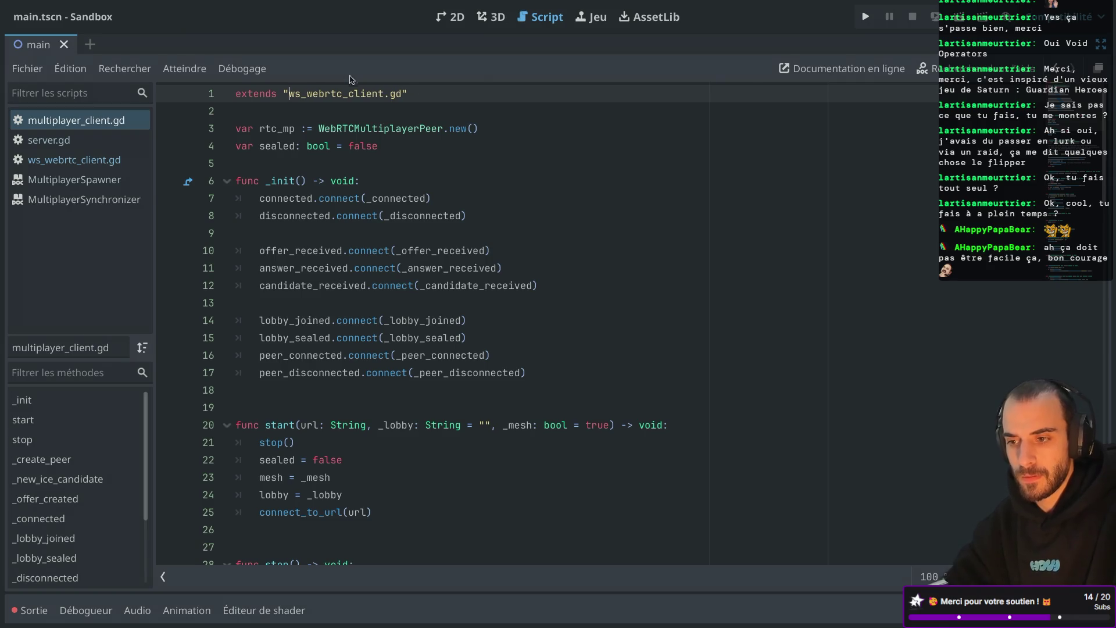
pyautogui.click(361, 93)
pyautogui.press('BackSpace')
pyautogui.click(380, 129)
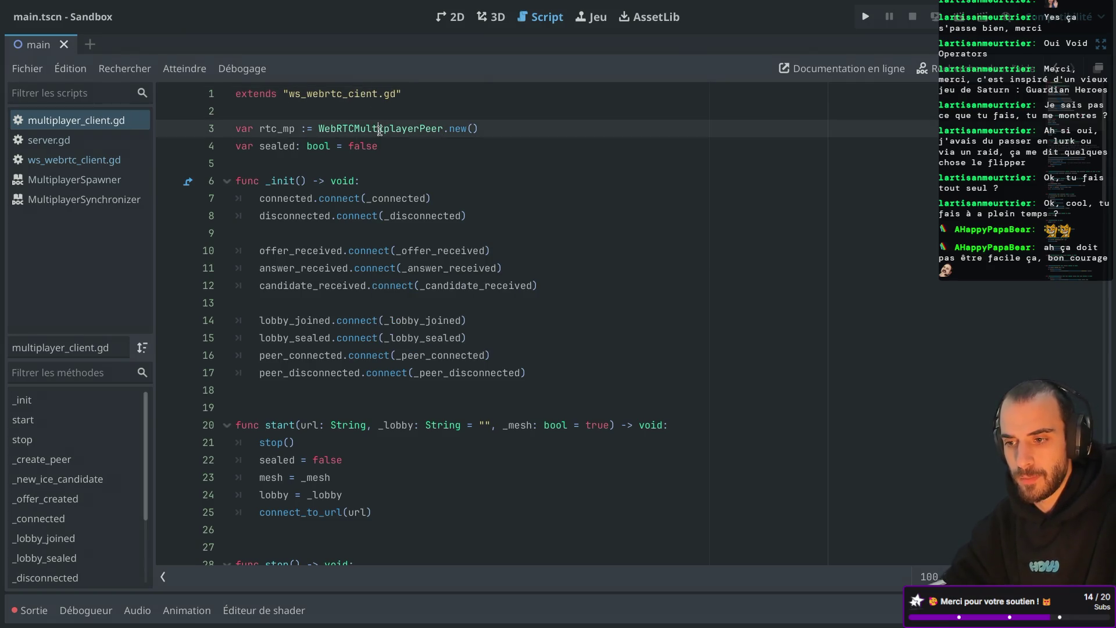
pyautogui.click(355, 93)
pyautogui.write('l')
pyautogui.click(370, 158)
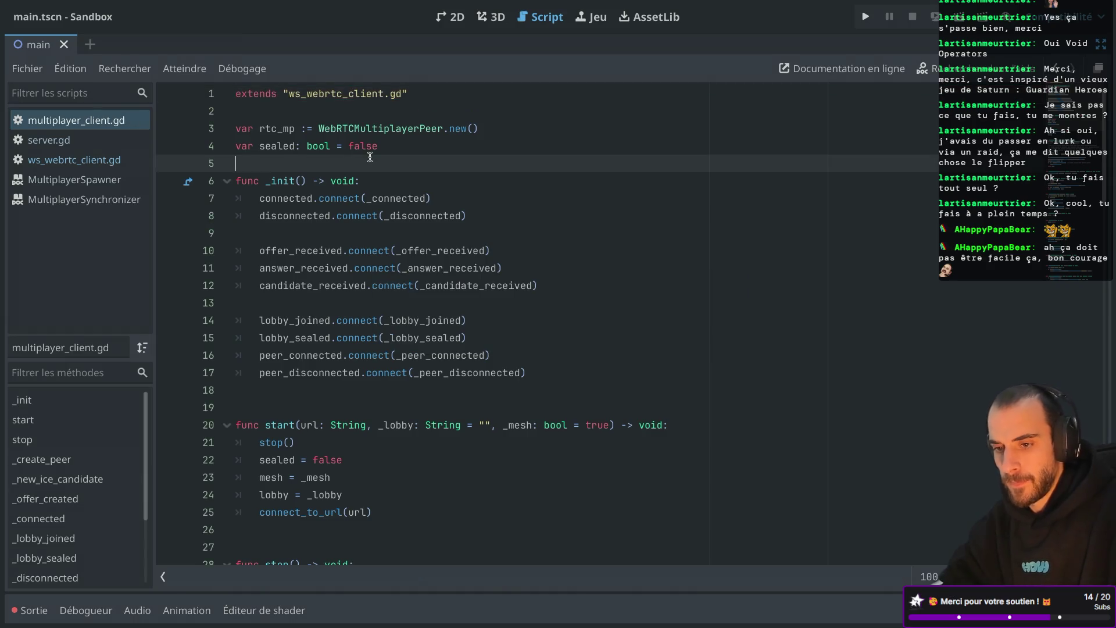
# Look over ws_webrtc_client.gd, then return to its GitHub source
pyautogui.click(64, 160)
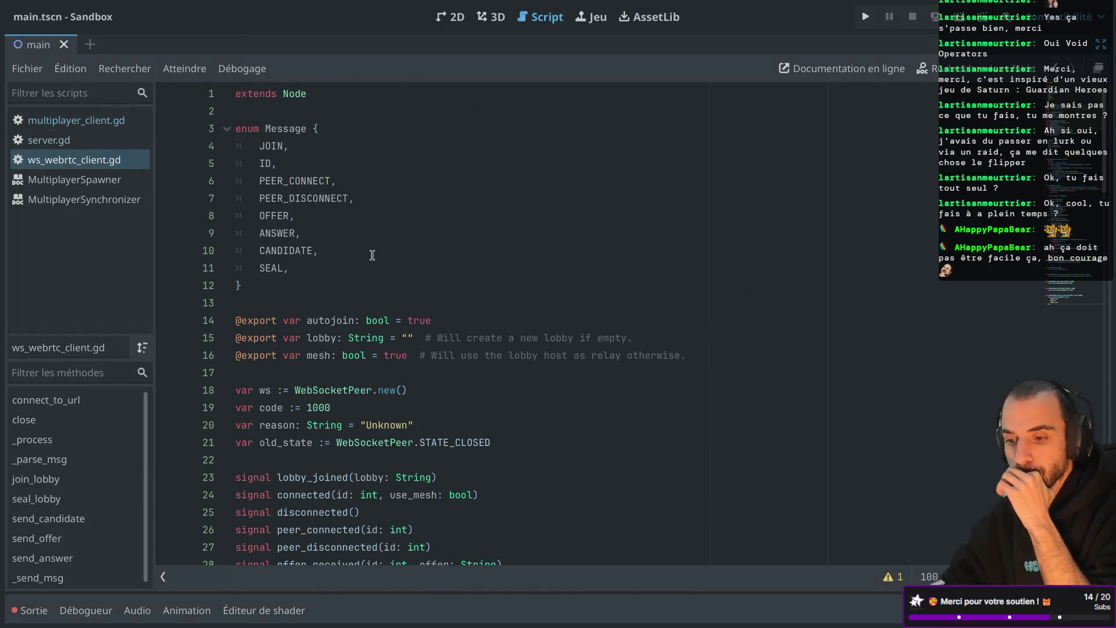
pyautogui.scroll(-8, 372, 255)
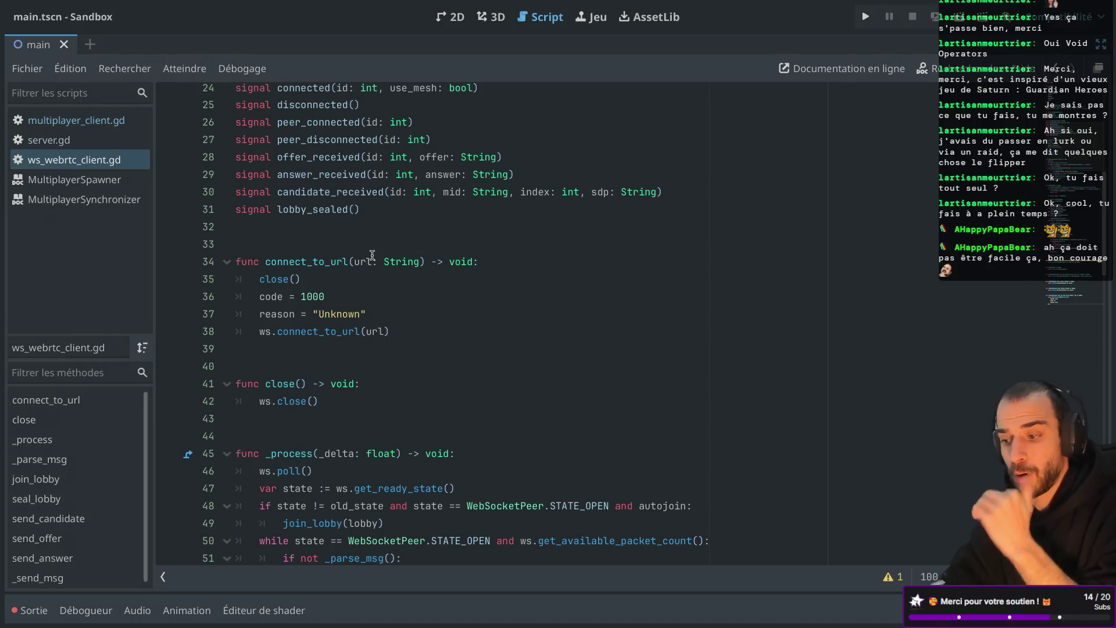
pyautogui.press('super+Tab')
pyautogui.click(360, 228)
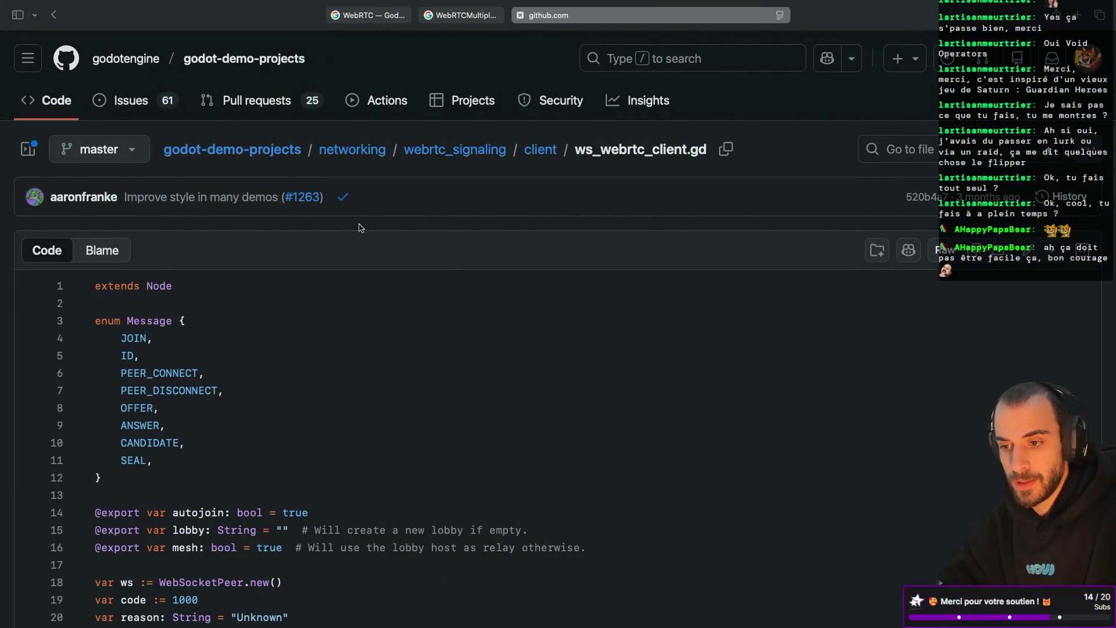
# Scroll past the client script, return to webrtc_signaling, and open the server_node folder
pyautogui.scroll(-8, 389, 287)
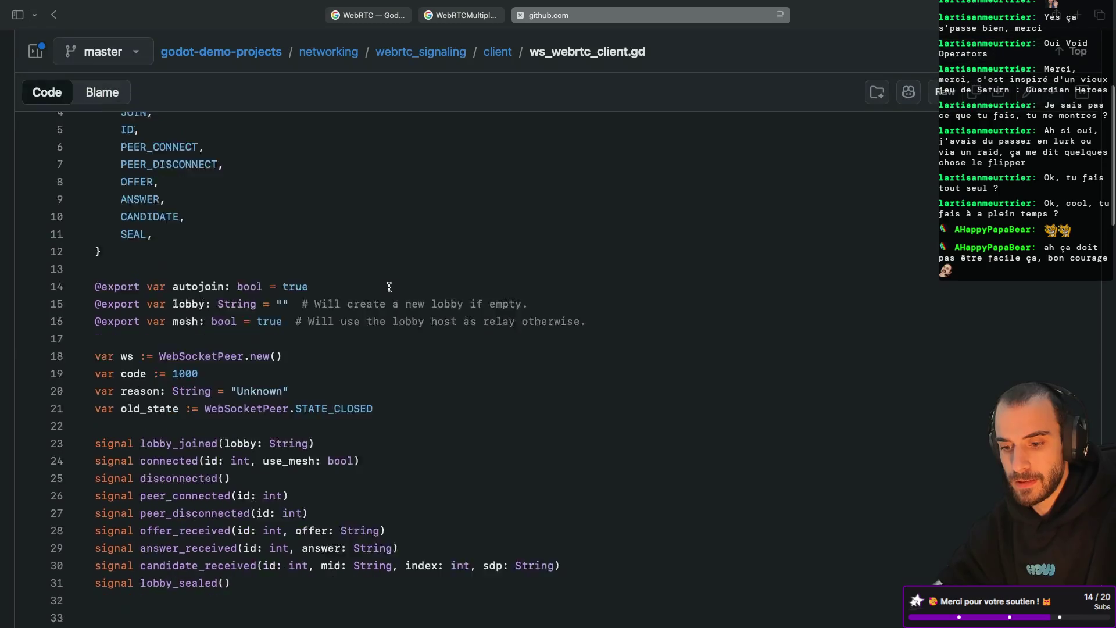
pyautogui.scroll(-1, 389, 287)
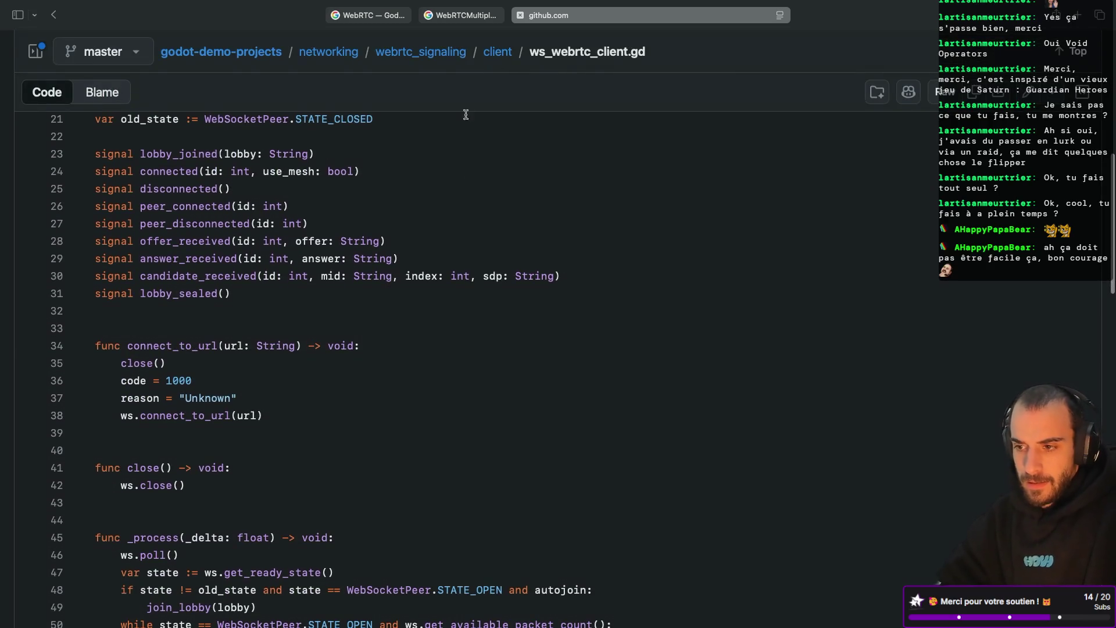
pyautogui.click(411, 60)
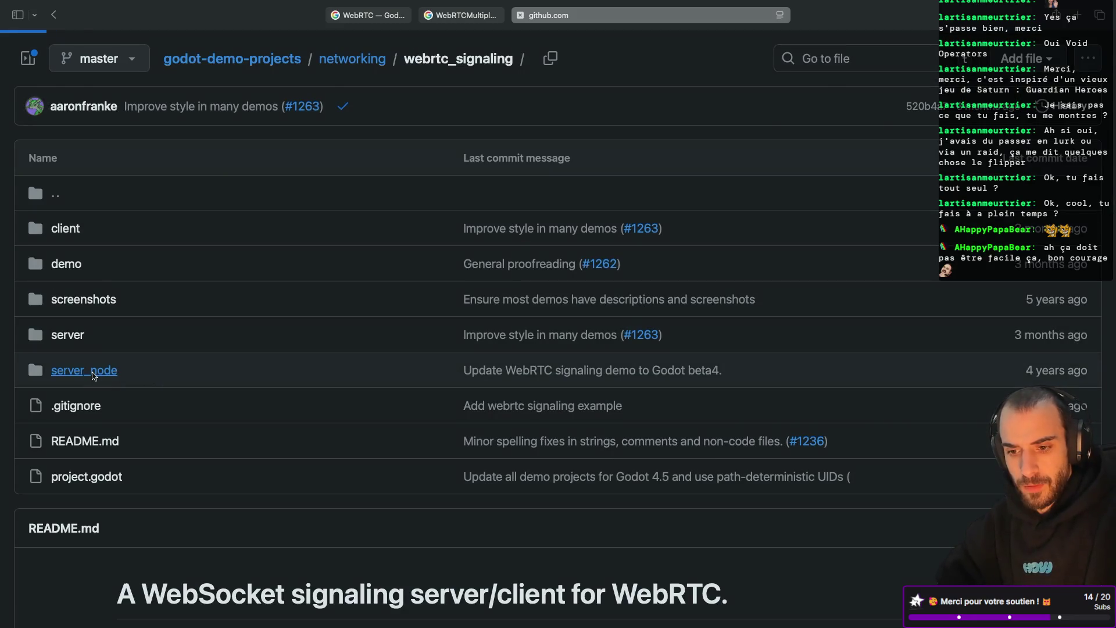
pyautogui.click(93, 376)
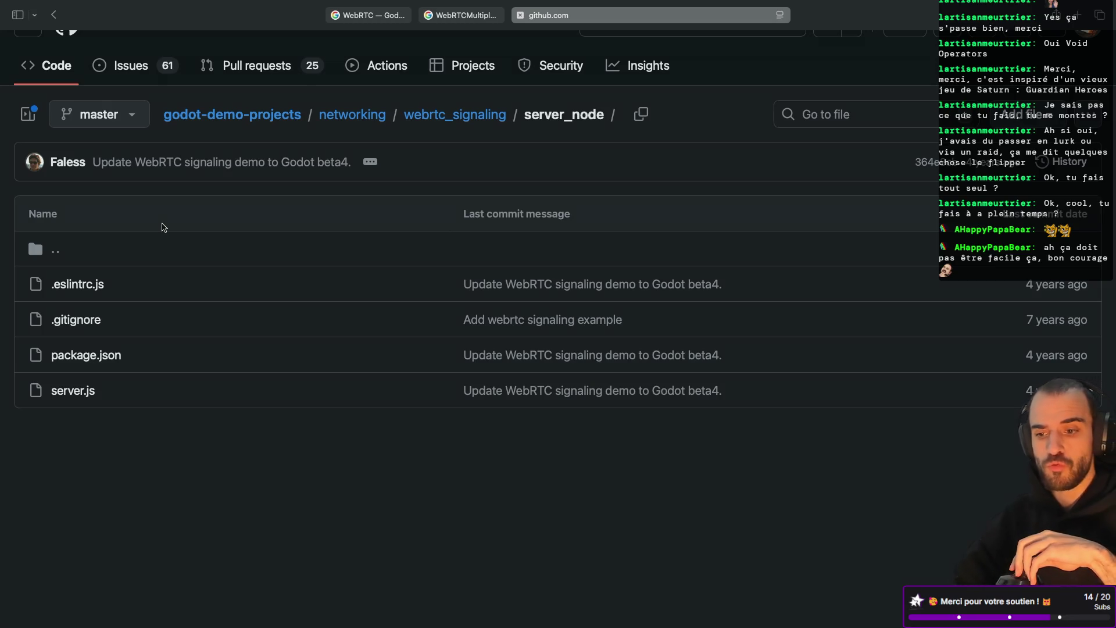
# Read server.js to the end, then go back to webrtc_signaling and open the demo folder
pyautogui.click(81, 395)
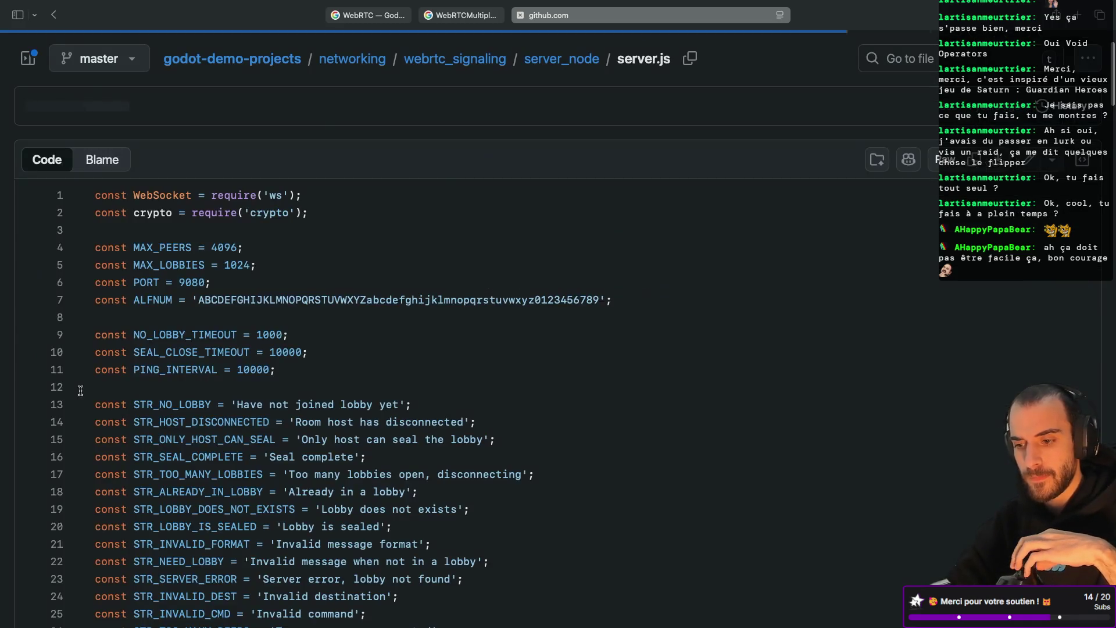
pyautogui.scroll(-10, 406, 347)
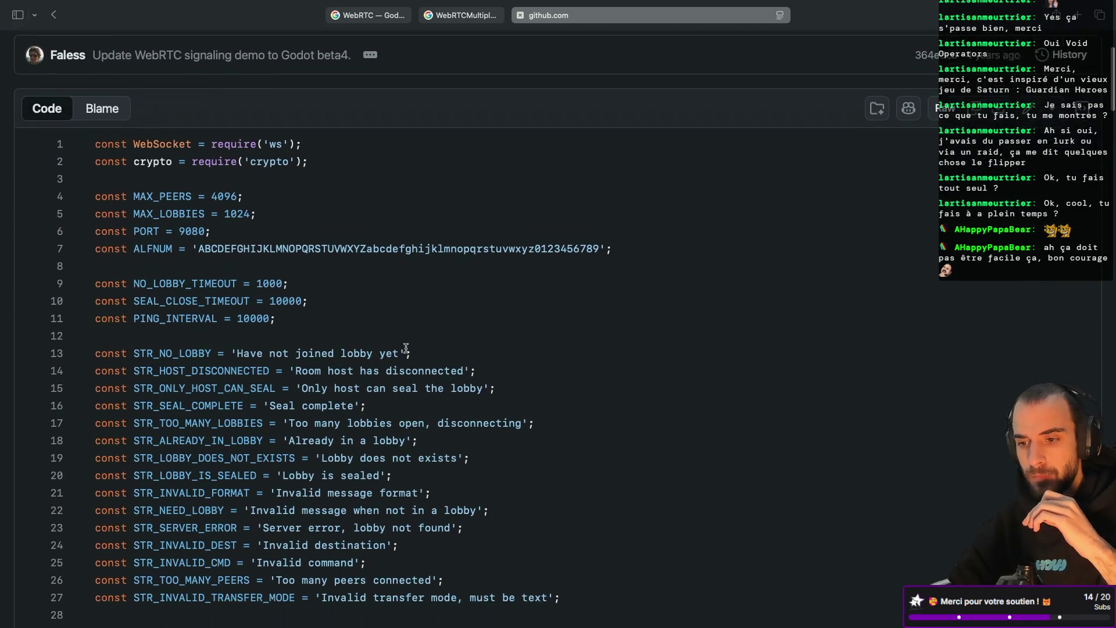
pyautogui.scroll(-5, 406, 348)
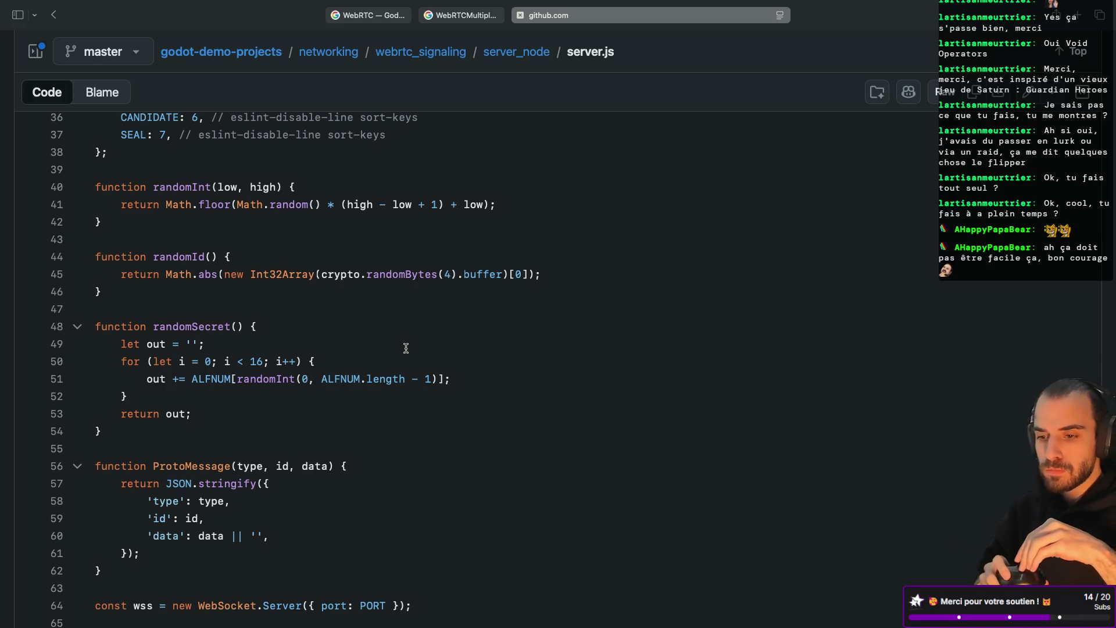
pyautogui.scroll(-10, 406, 347)
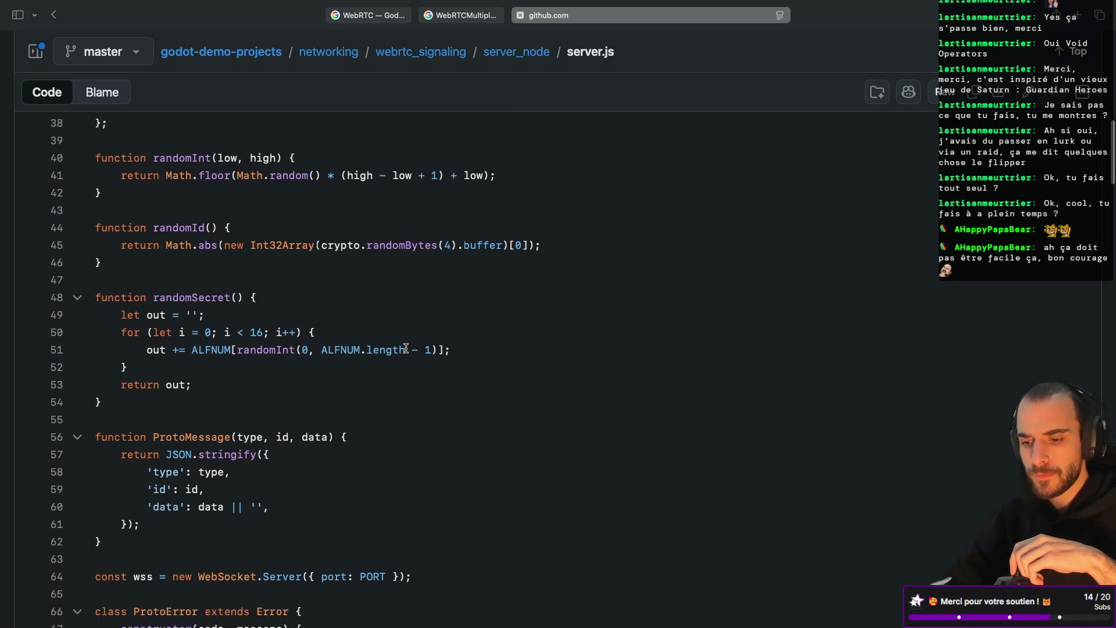
pyautogui.scroll(-6, 406, 348)
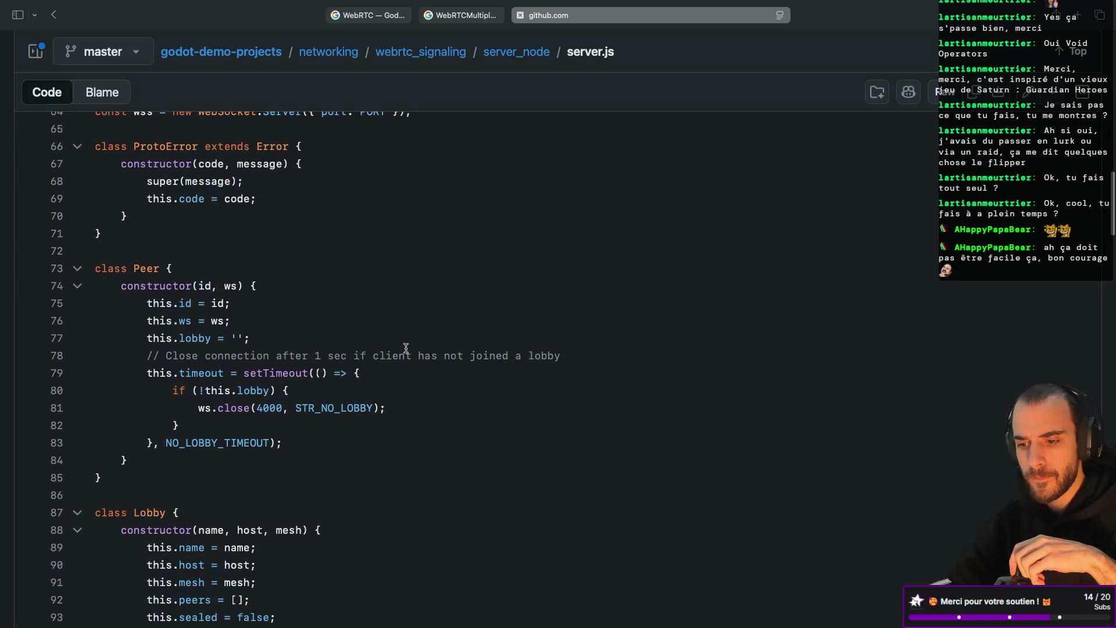
pyautogui.scroll(-20, 406, 347)
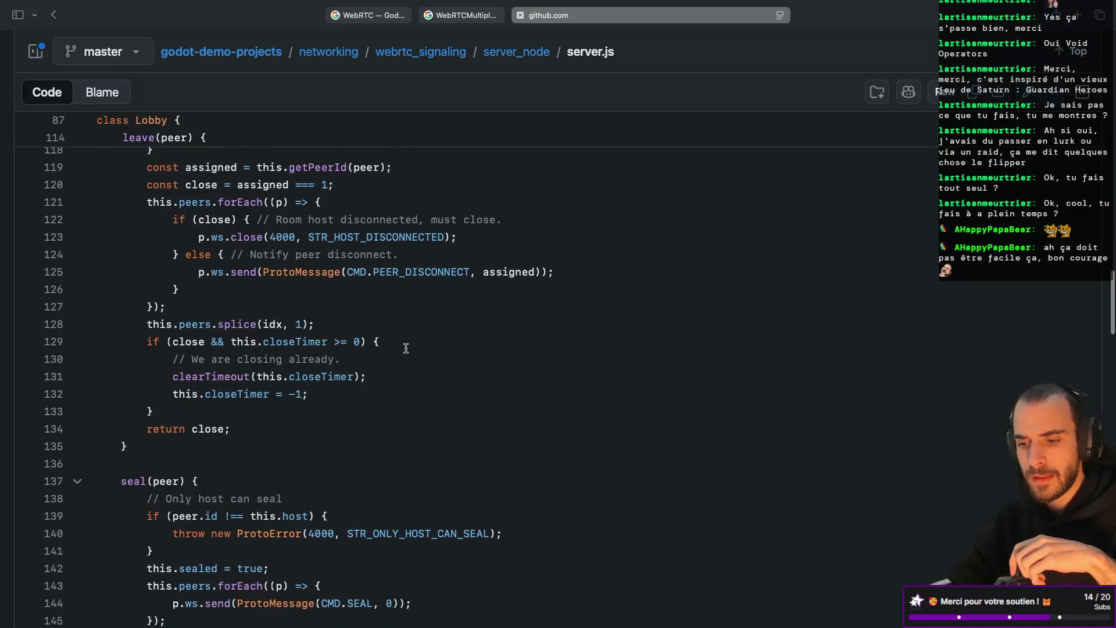
pyautogui.scroll(-17, 406, 348)
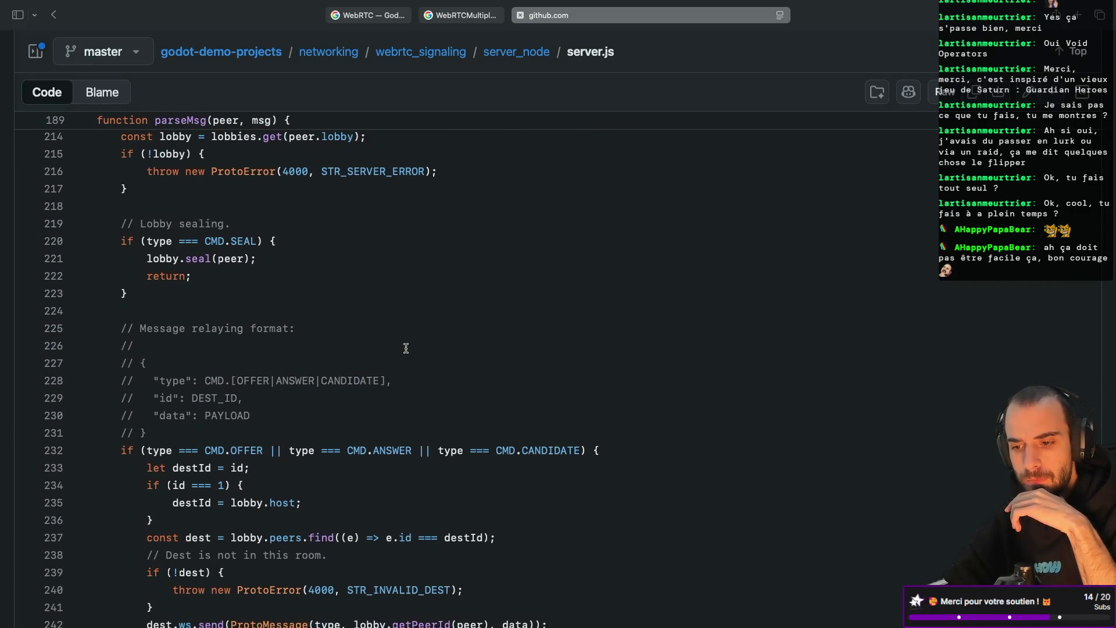
pyautogui.scroll(-9, 406, 348)
pyautogui.scroll(-10, 406, 348)
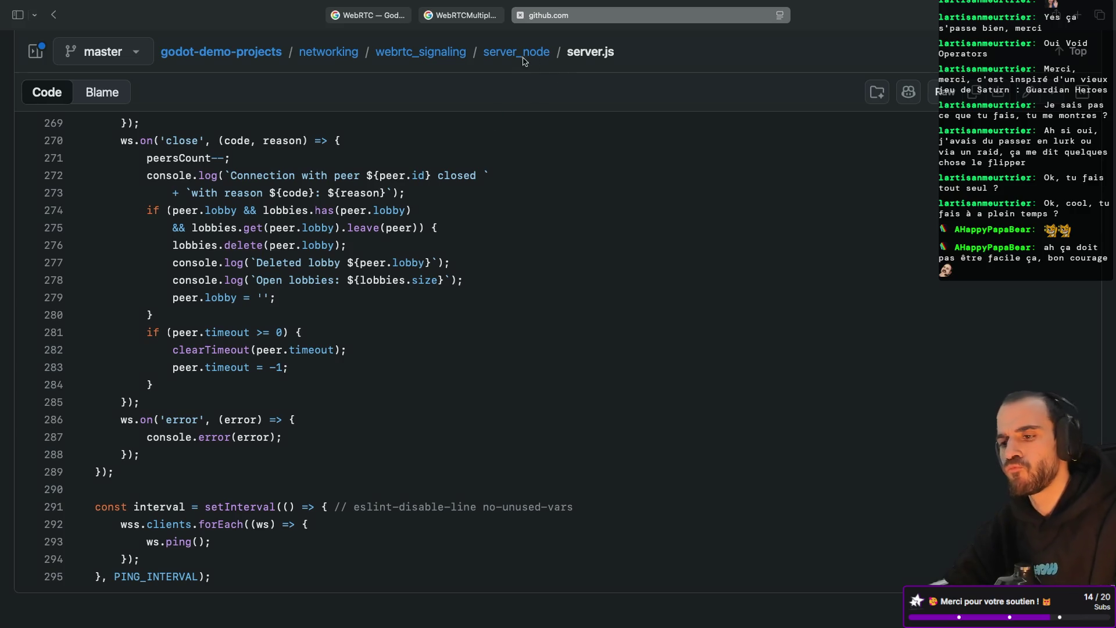
pyautogui.click(445, 54)
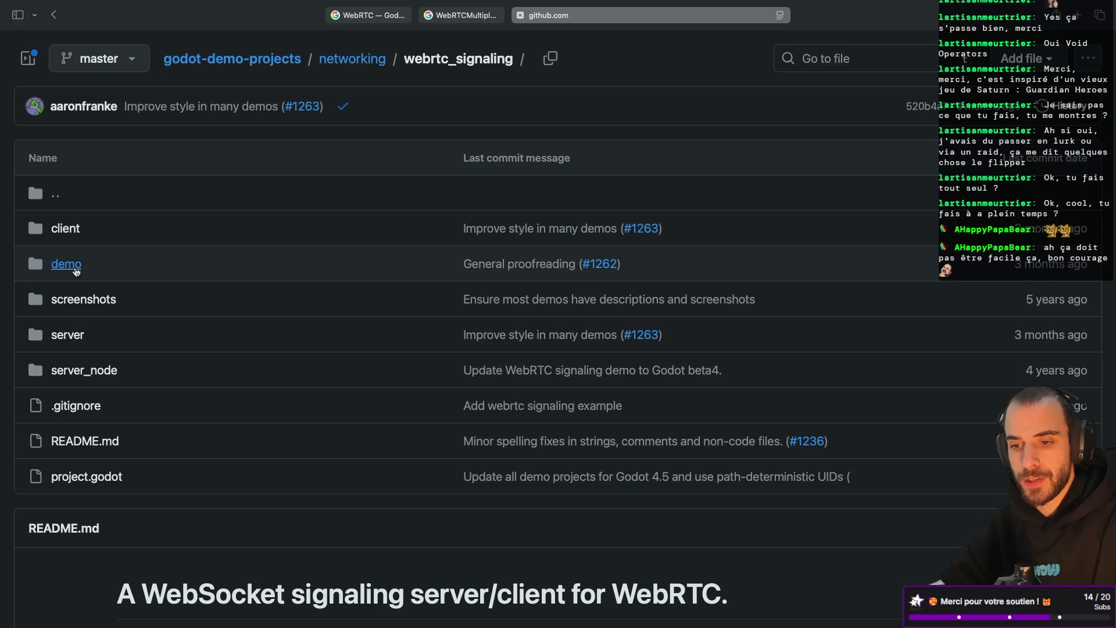
pyautogui.click(70, 267)
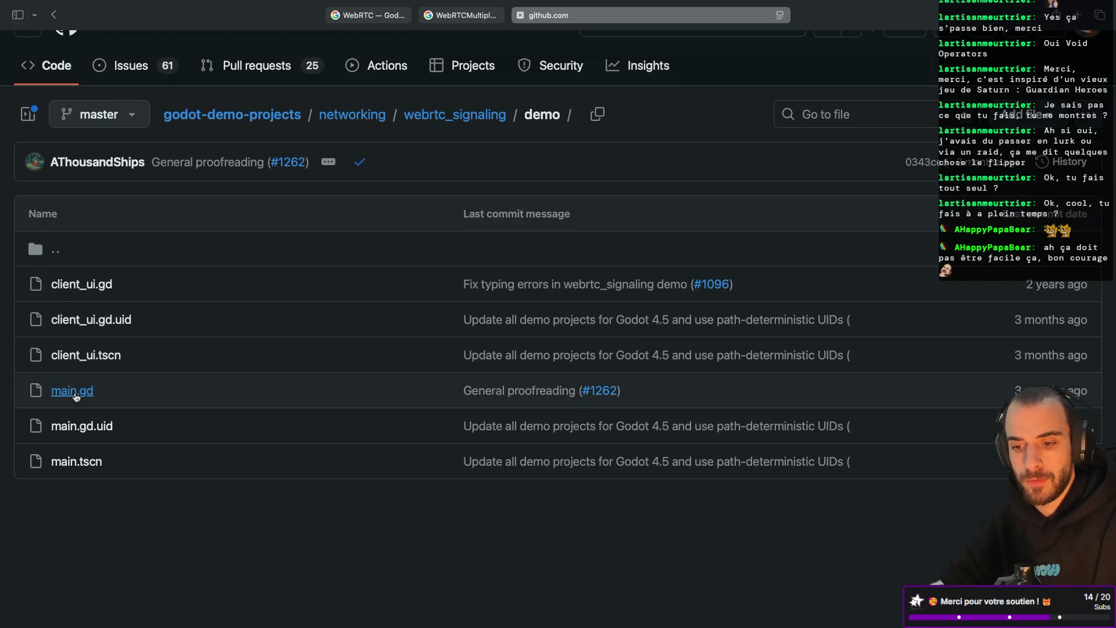
pyautogui.click(76, 397)
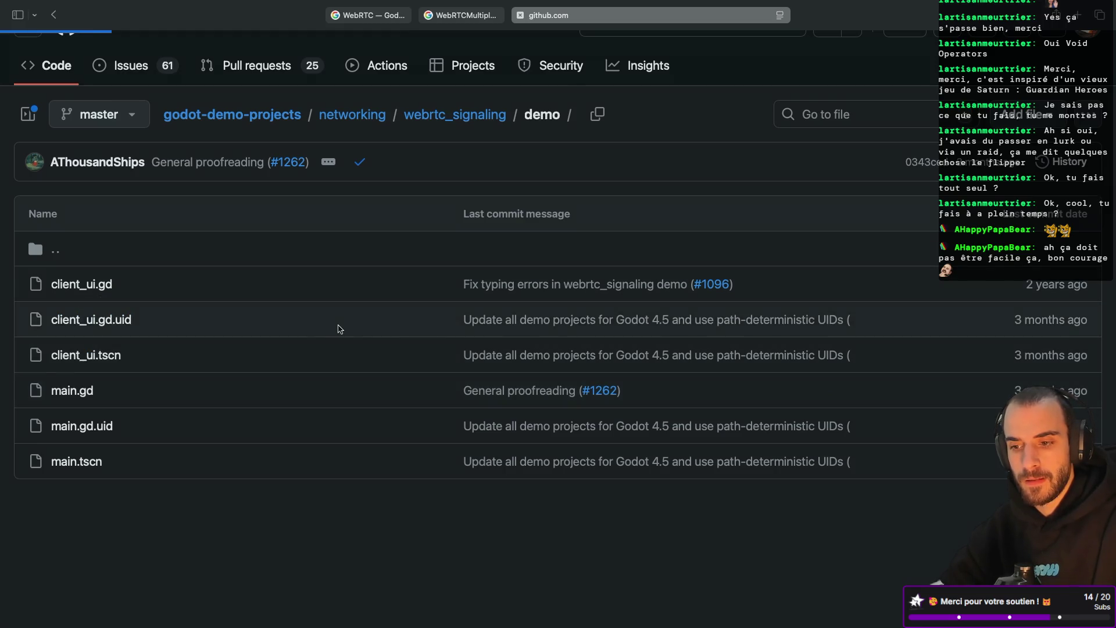
pyautogui.scroll(-3, 371, 374)
pyautogui.scroll(1, 371, 373)
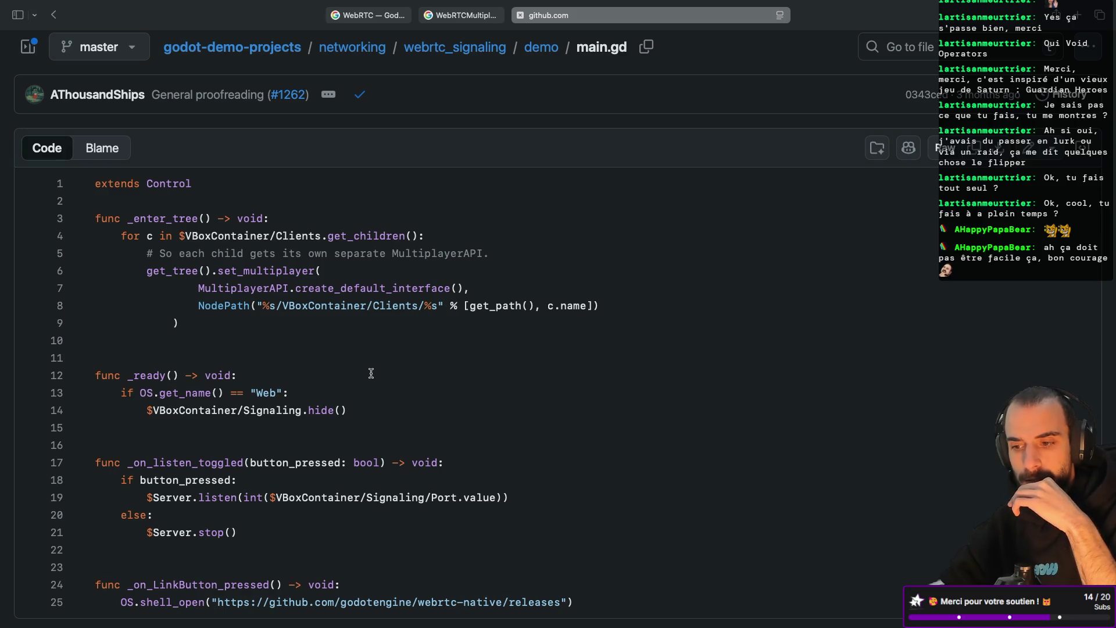
pyautogui.scroll(-1, 342, 315)
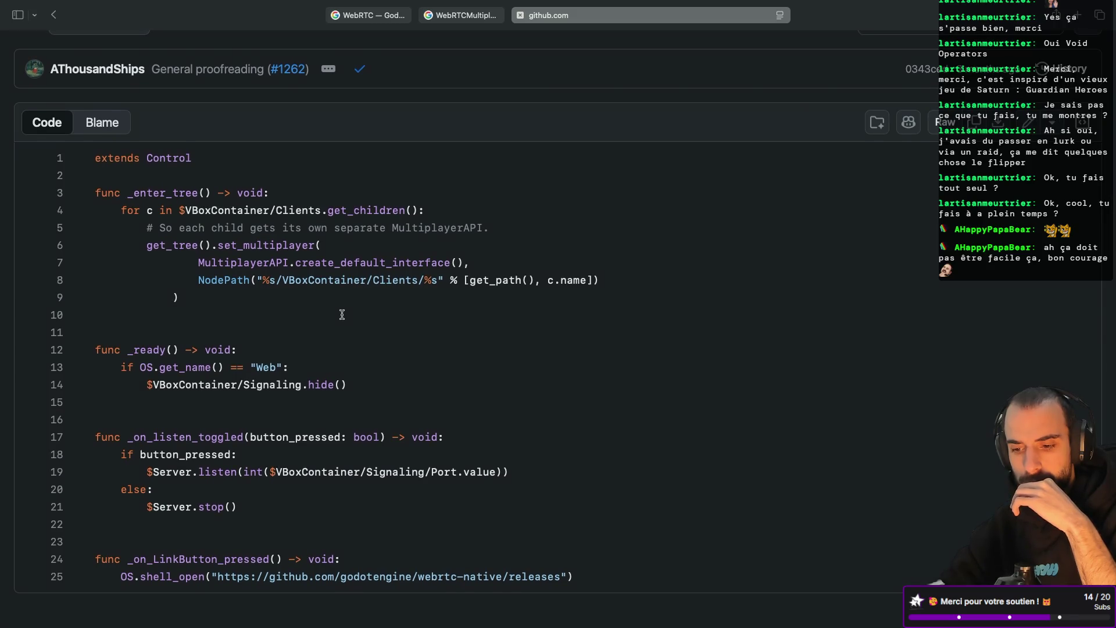
pyautogui.scroll(1, 342, 315)
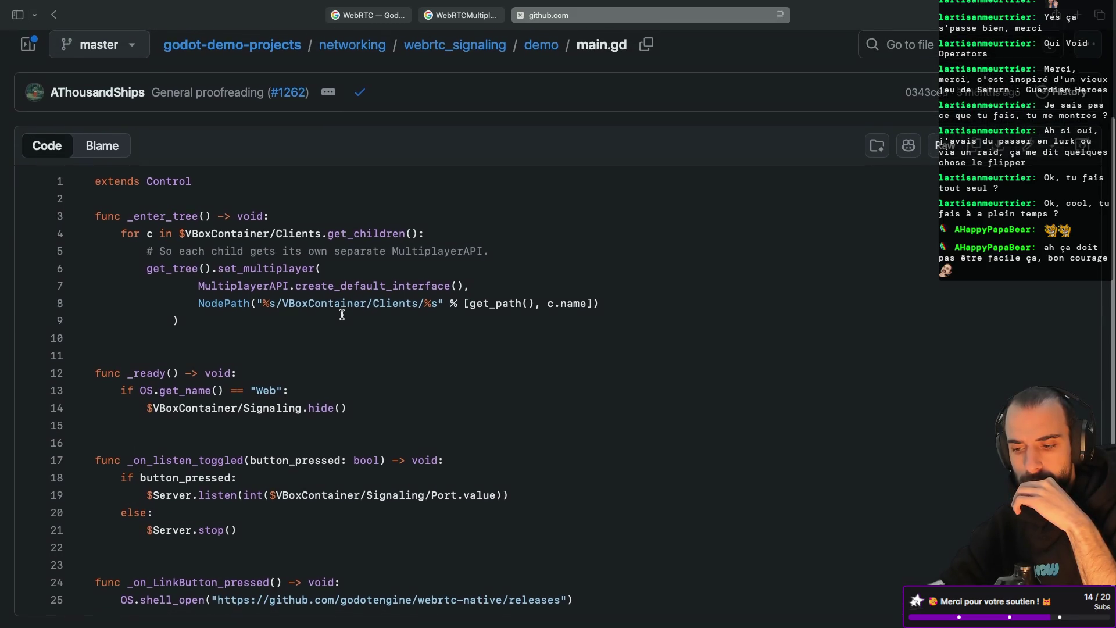
pyautogui.scroll(-1, 342, 315)
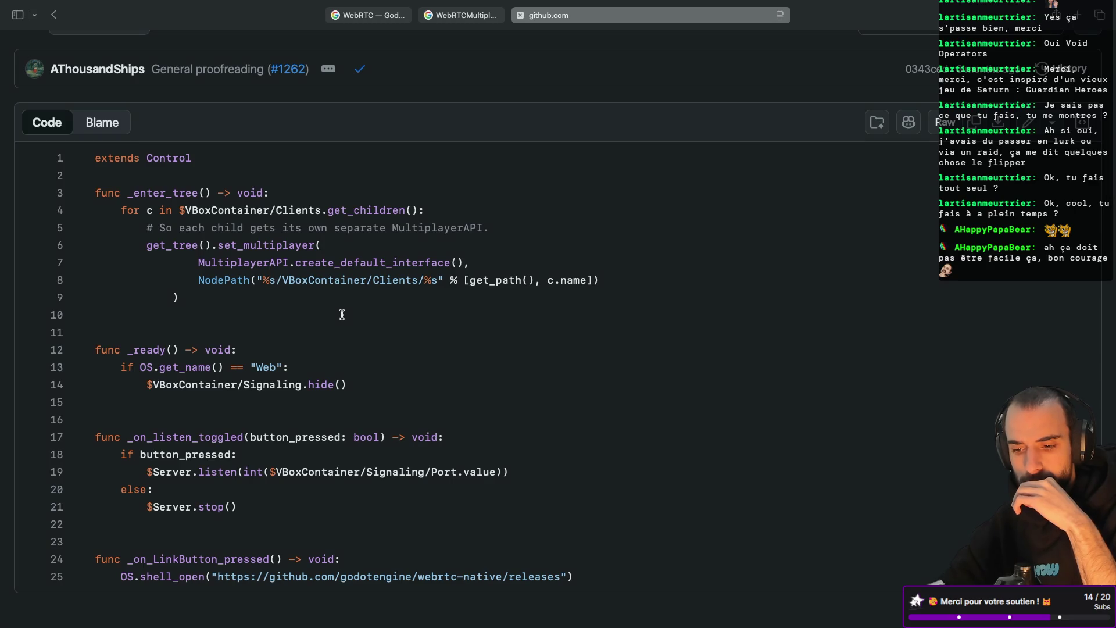
pyautogui.scroll(2, 342, 314)
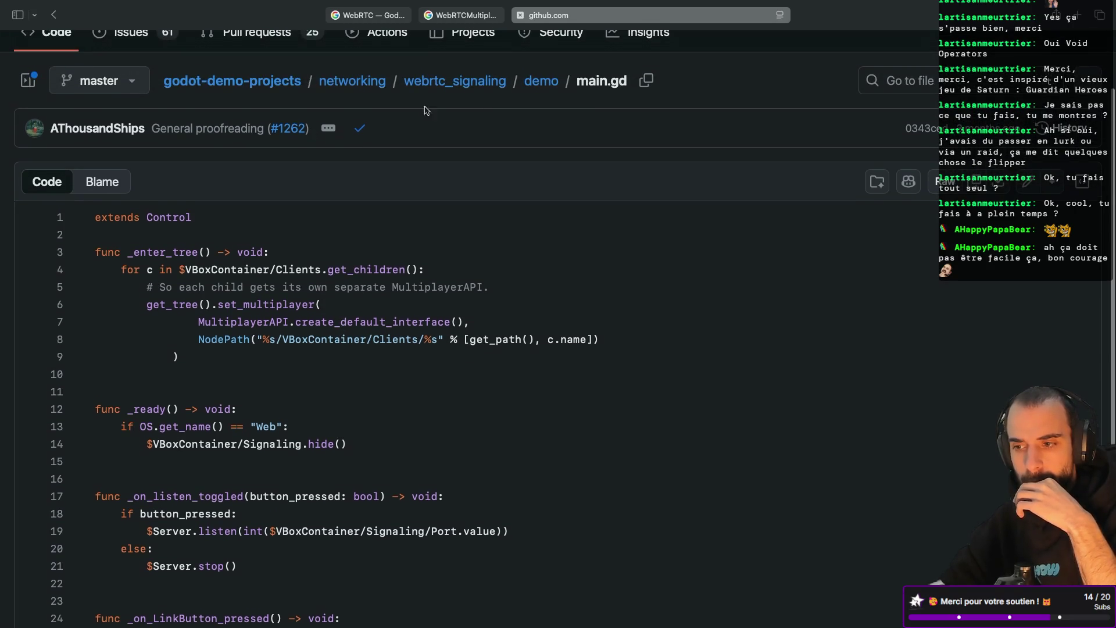
pyautogui.click(465, 82)
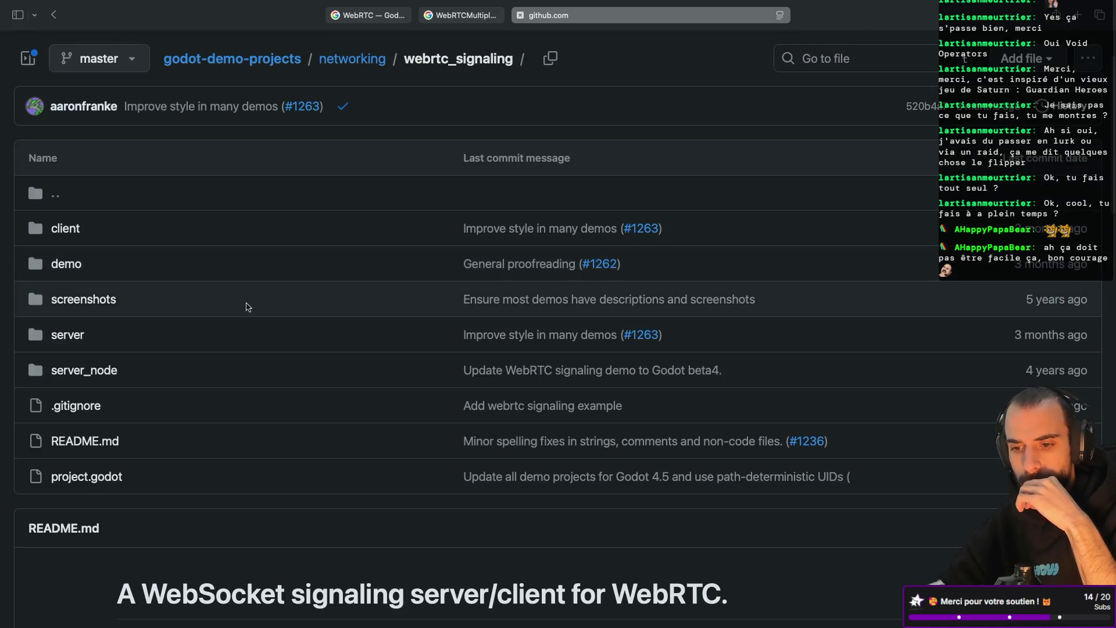
pyautogui.scroll(-1, 162, 324)
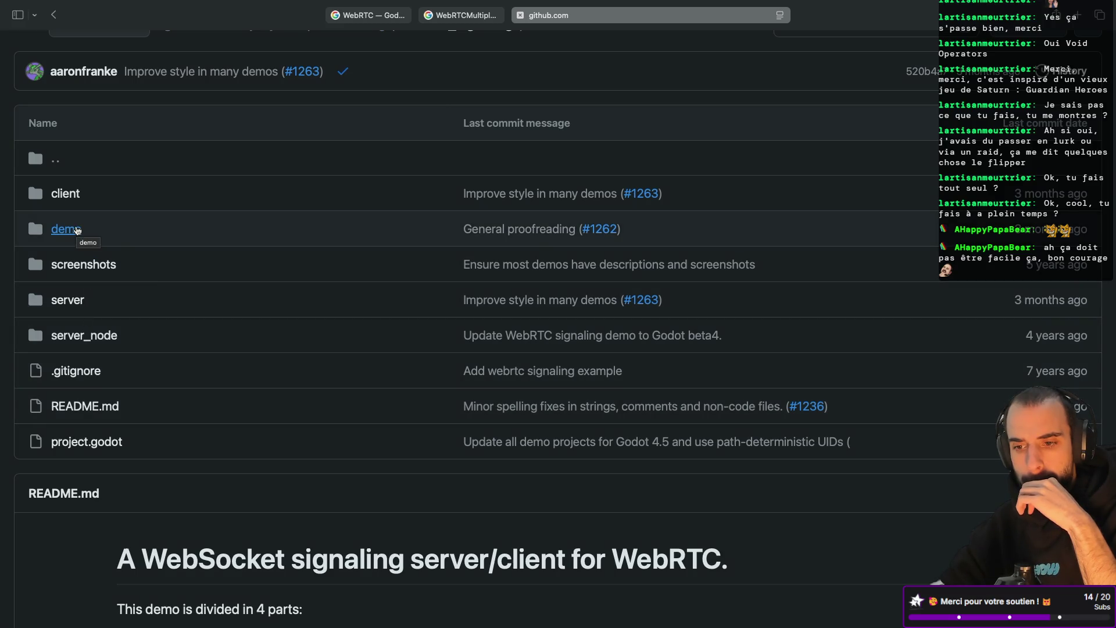
pyautogui.scroll(-1, 108, 302)
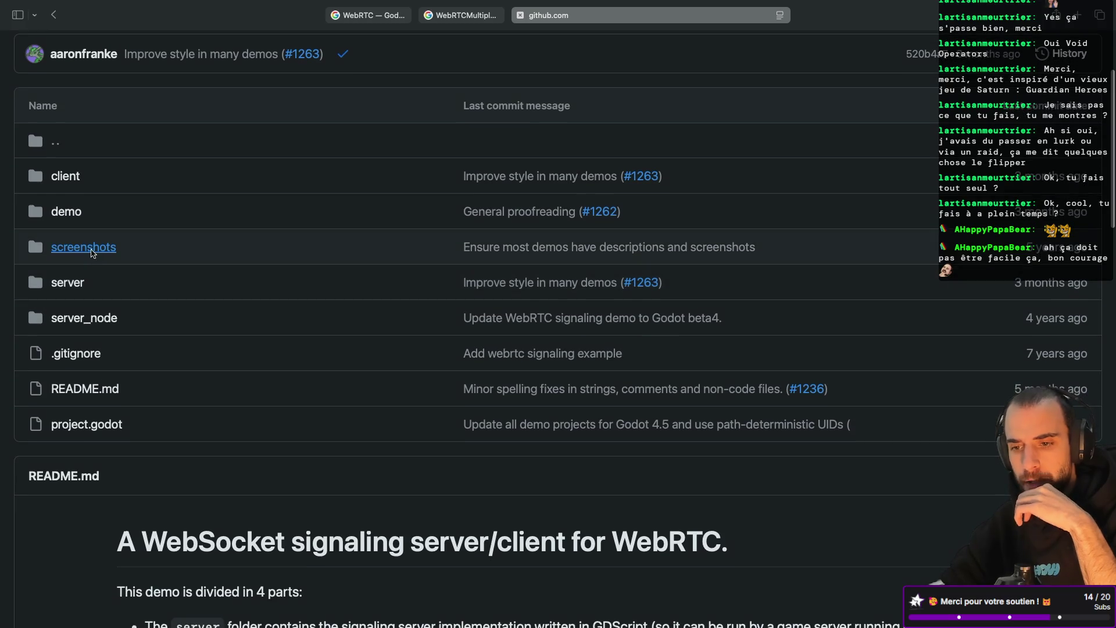
# Open screenshots/screenshot.png and scroll through the demo's image and README pages
pyautogui.click(93, 250)
pyautogui.click(121, 320)
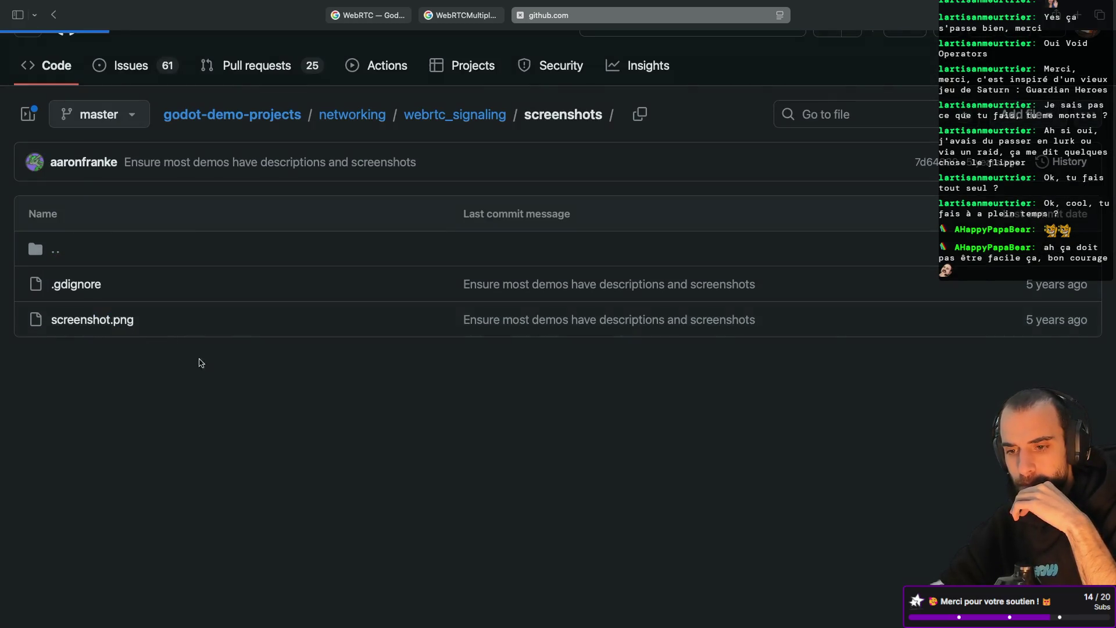
pyautogui.scroll(-3, 256, 447)
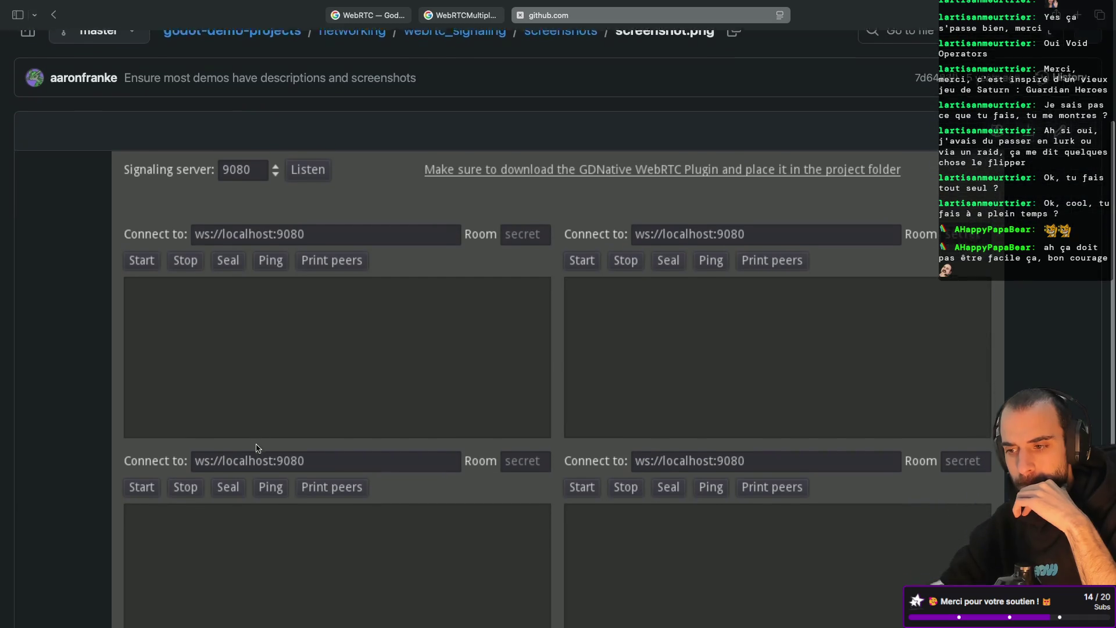
pyautogui.scroll(2, 257, 448)
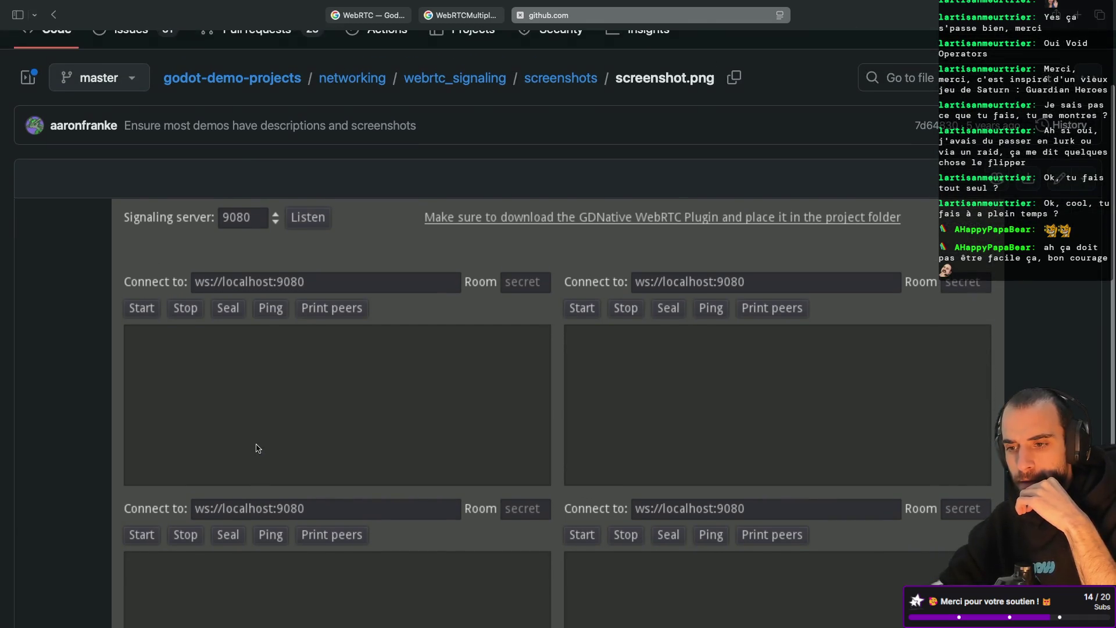
pyautogui.scroll(-4, 258, 448)
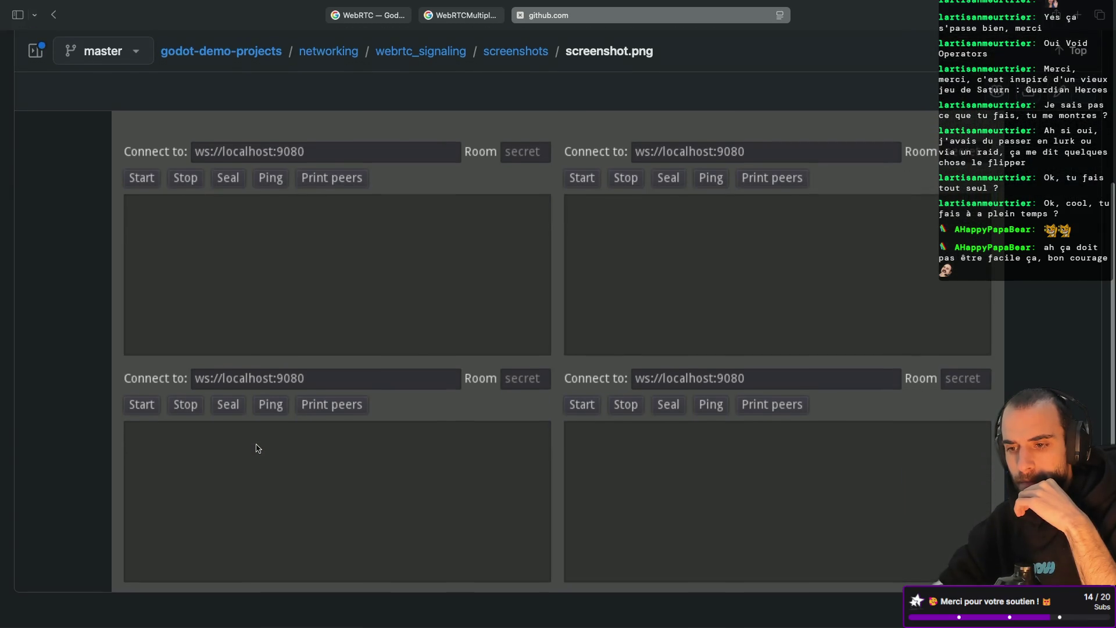
pyautogui.scroll(5, 258, 447)
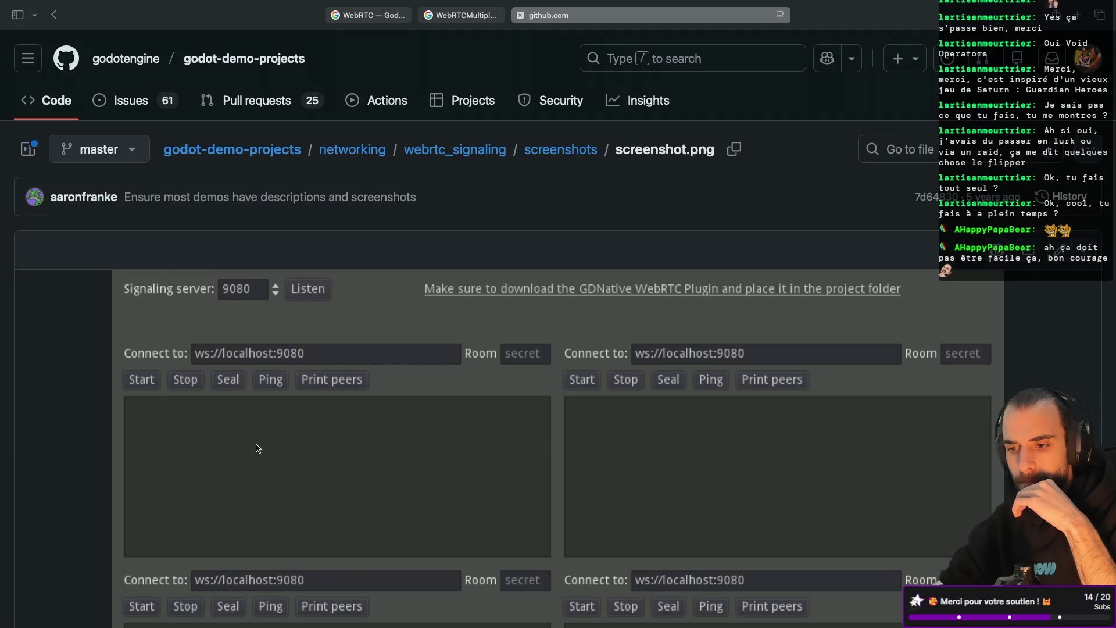
pyautogui.hscroll(-5, 257, 448)
pyautogui.hscroll(-5, 320, 393)
pyautogui.scroll(3, 308, 395)
pyautogui.scroll(-4, 296, 395)
pyautogui.scroll(-1, 283, 395)
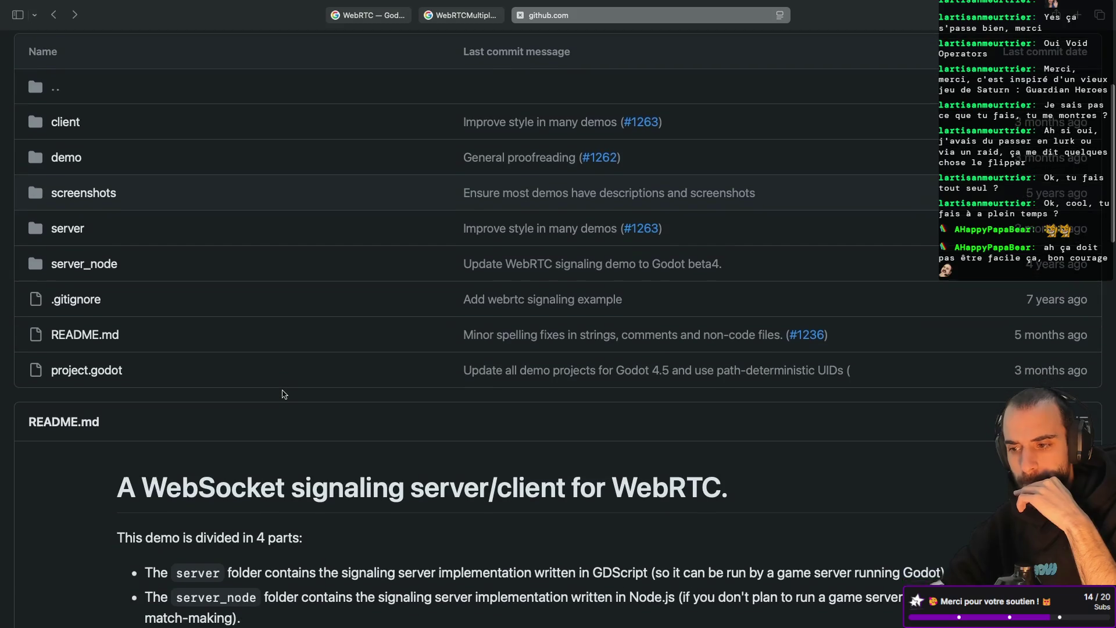
pyautogui.scroll(1, 283, 395)
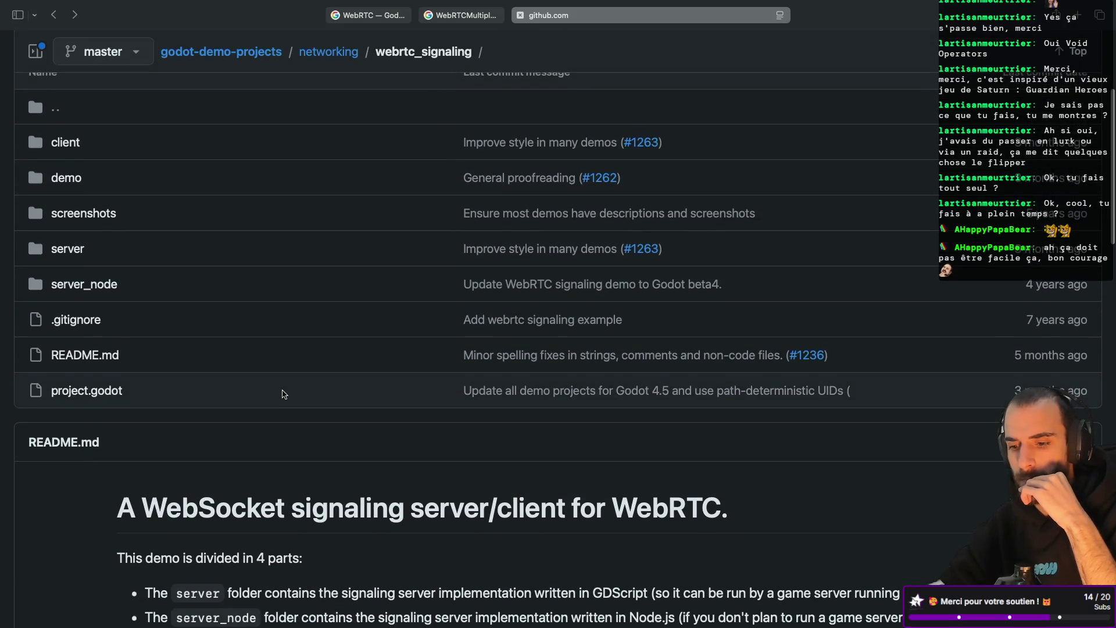
pyautogui.scroll(-6, 284, 394)
pyautogui.scroll(-1, 283, 394)
pyautogui.scroll(1, 283, 393)
pyautogui.scroll(-1, 283, 391)
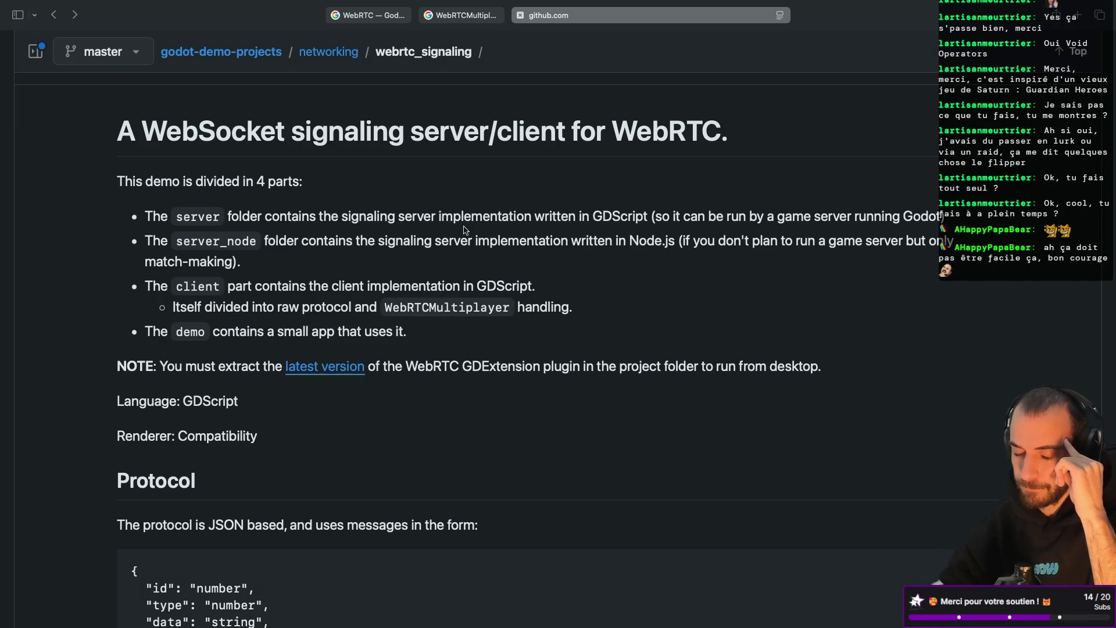
pyautogui.scroll(-1, 357, 242)
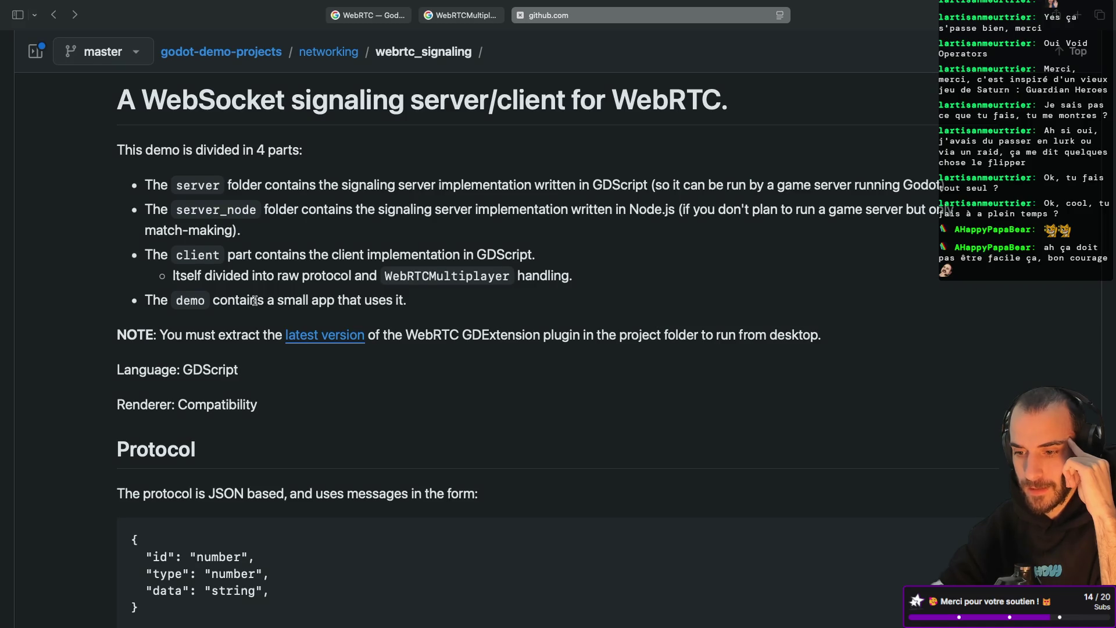
pyautogui.scroll(-4, 255, 301)
pyautogui.scroll(-2, 255, 301)
pyautogui.scroll(1, 255, 303)
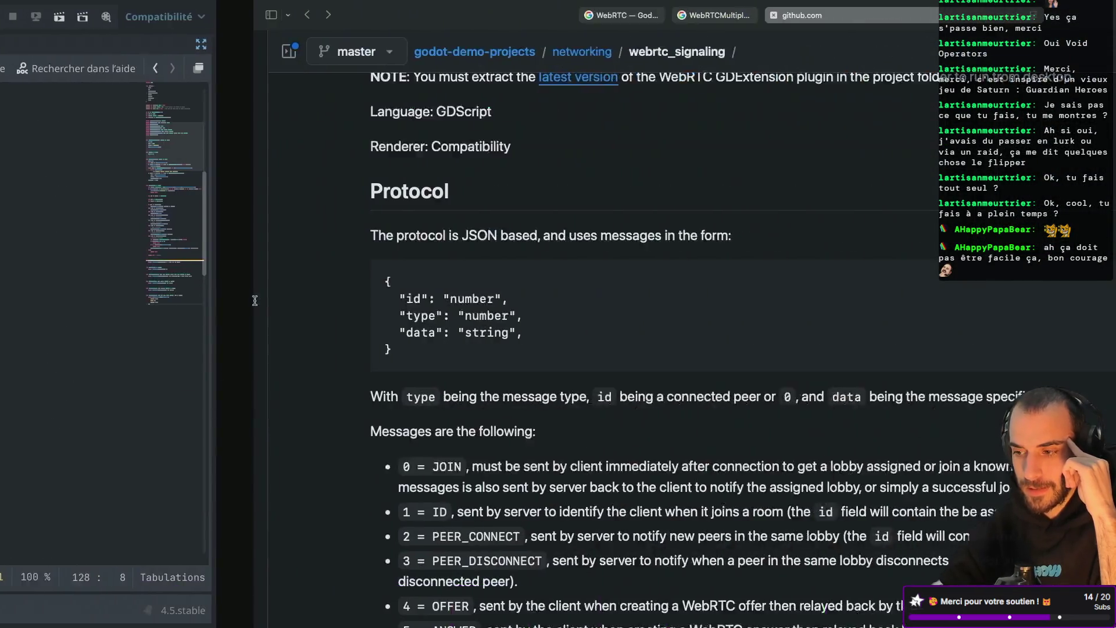
pyautogui.scroll(5, 419, 274)
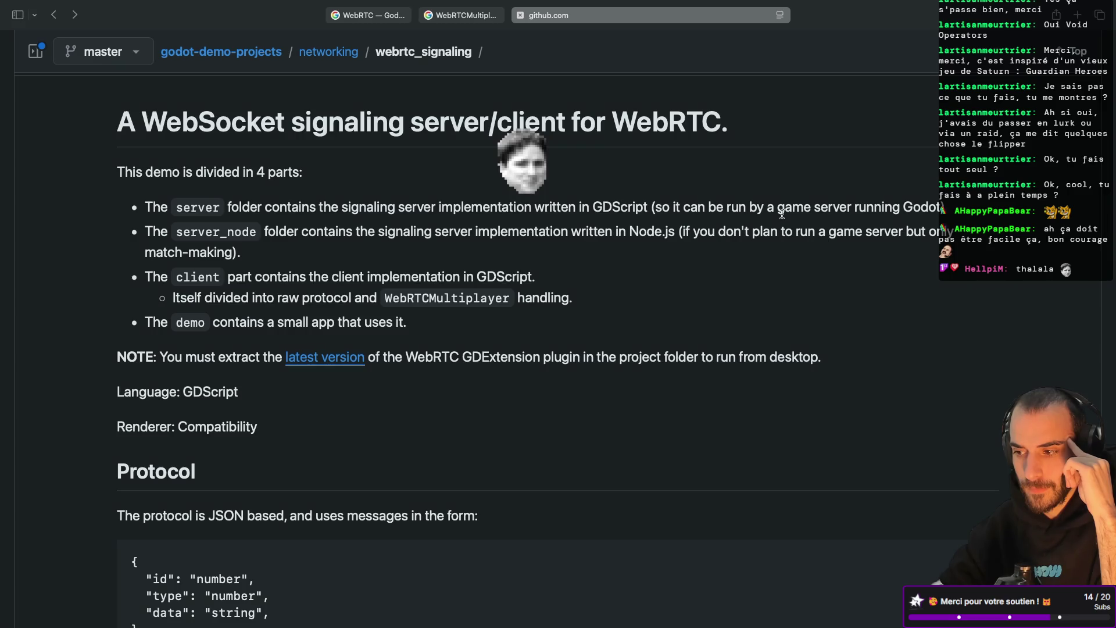
pyautogui.scroll(-15, 570, 398)
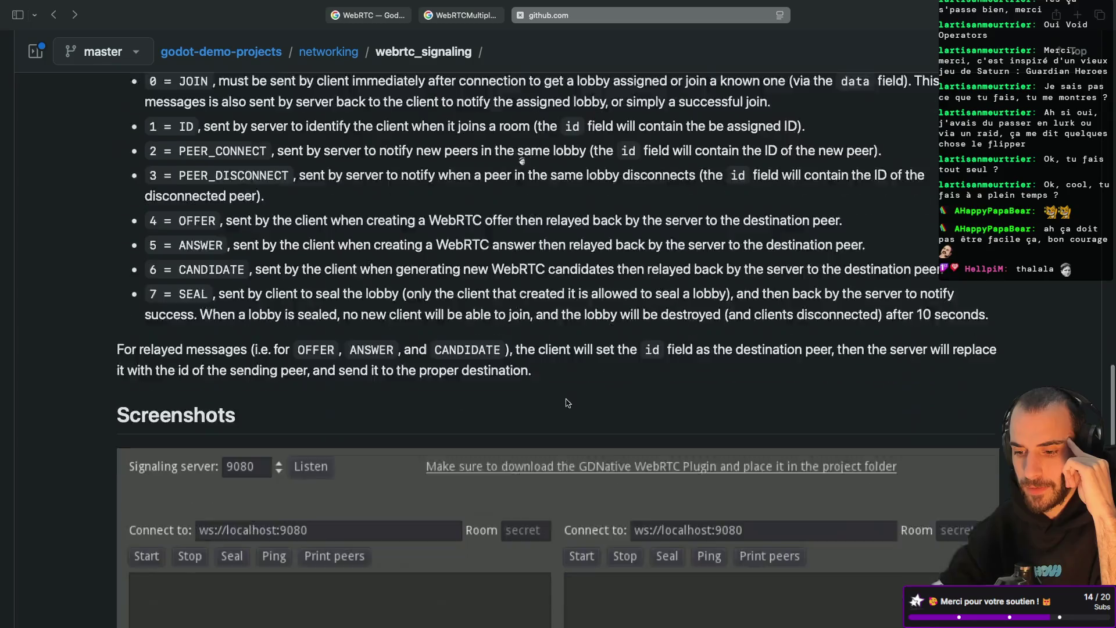
pyautogui.scroll(-4, 568, 402)
pyautogui.scroll(9, 568, 402)
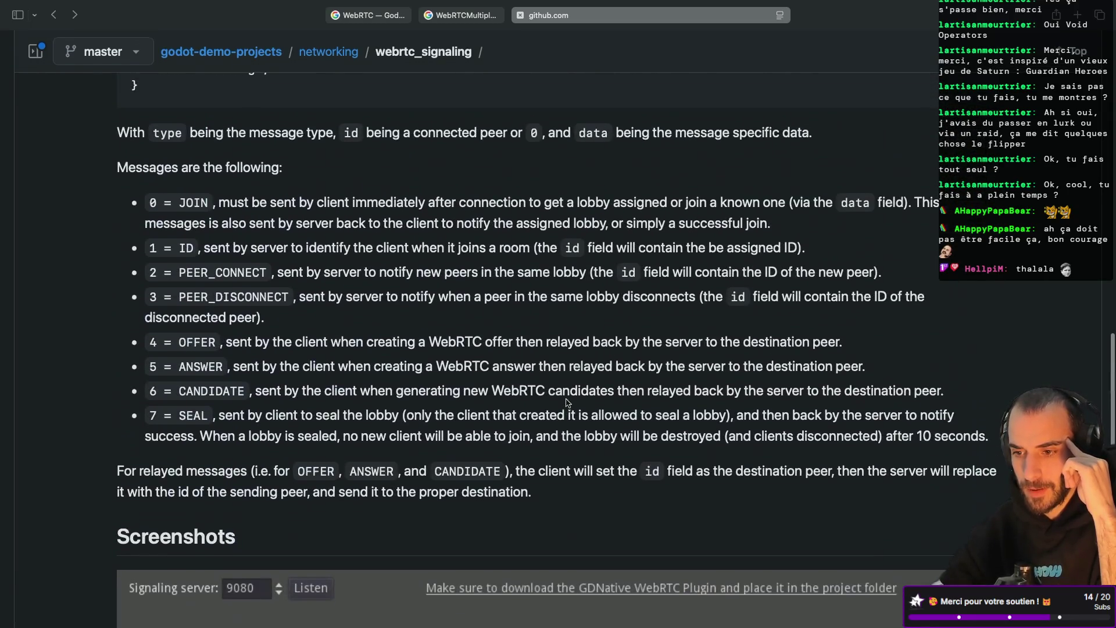
pyautogui.scroll(8, 569, 402)
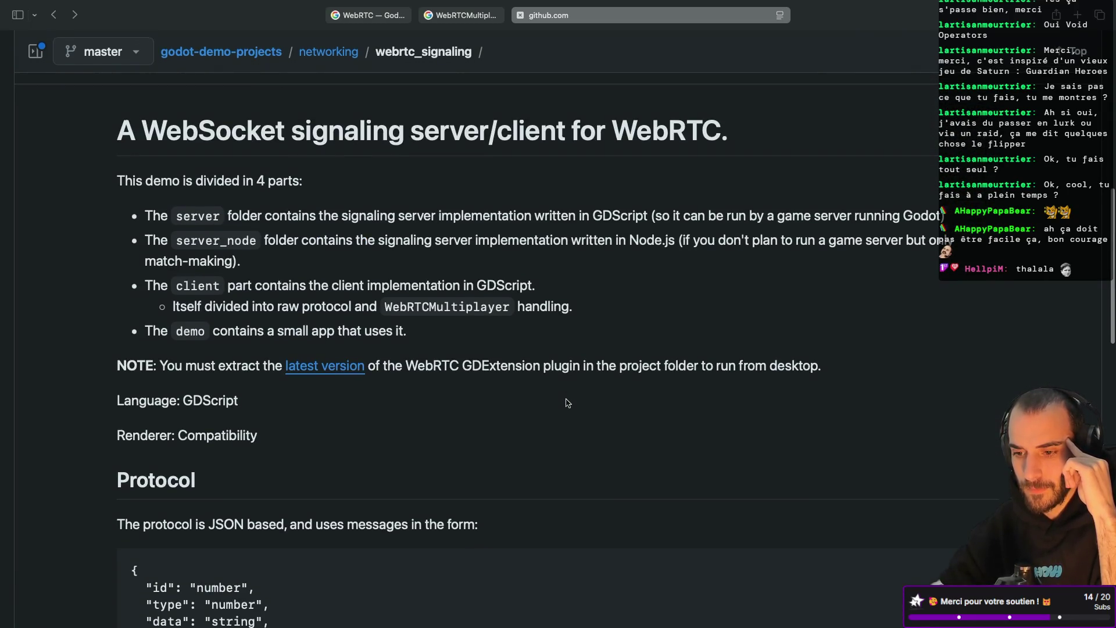
pyautogui.scroll(3, 568, 403)
# Return to Godot, restore the side panels, and open server/server.gd from the FileSystem dock
pyautogui.press('super+Tab')
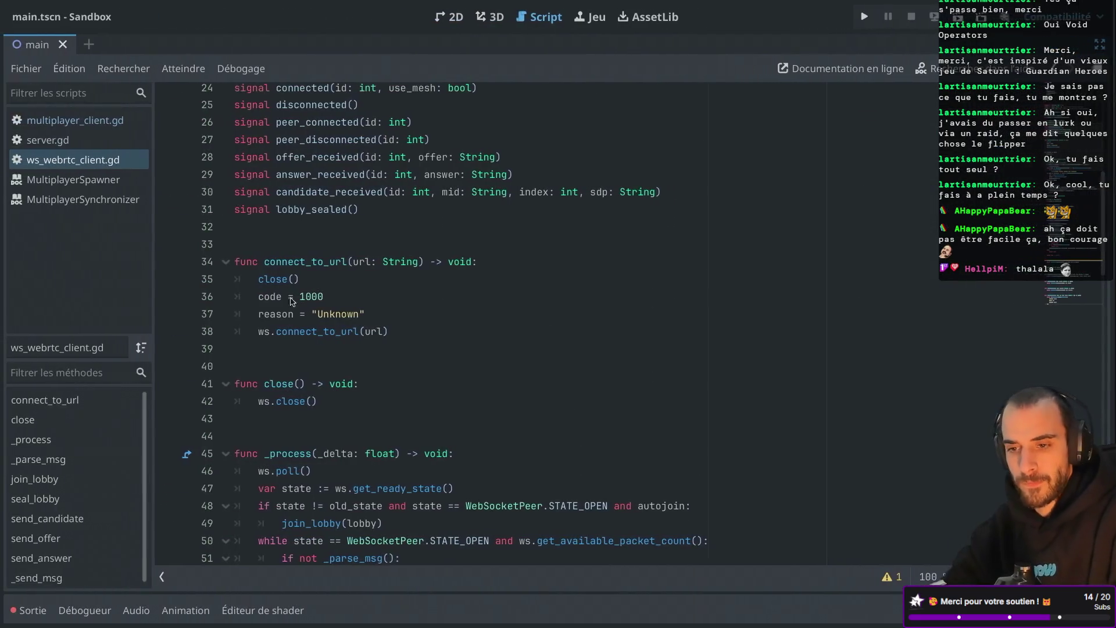
pyautogui.hotkey('ctrl', 'shift', 'F11')
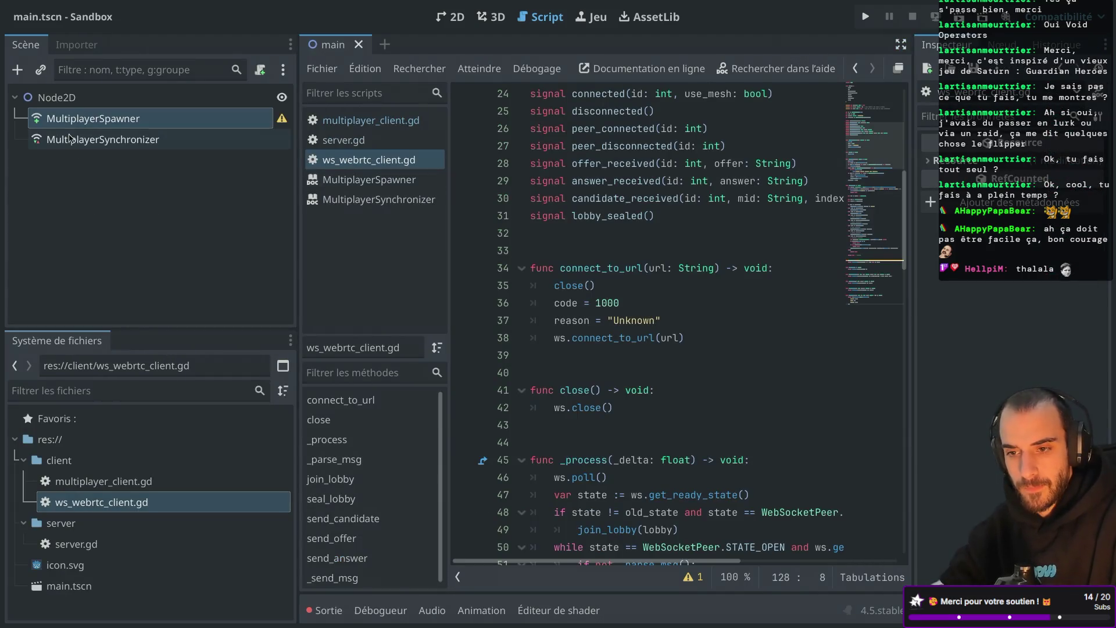
pyautogui.click(85, 549)
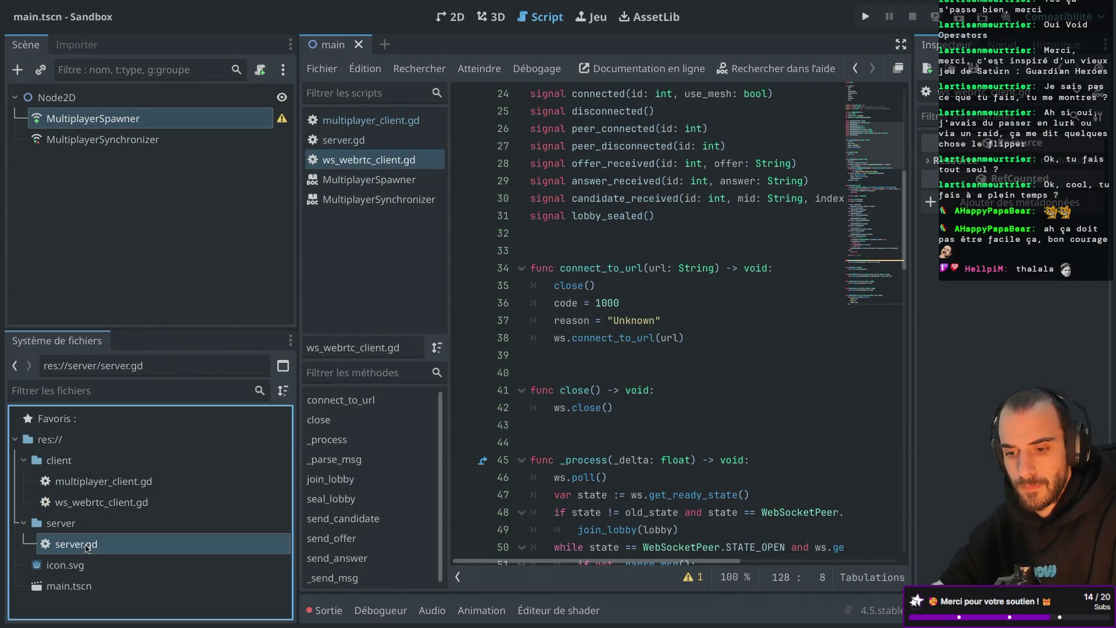
pyautogui.doubleClick(85, 549)
# Scroll through server.gd and highlight every occurrence of poll
pyautogui.scroll(2, 588, 258)
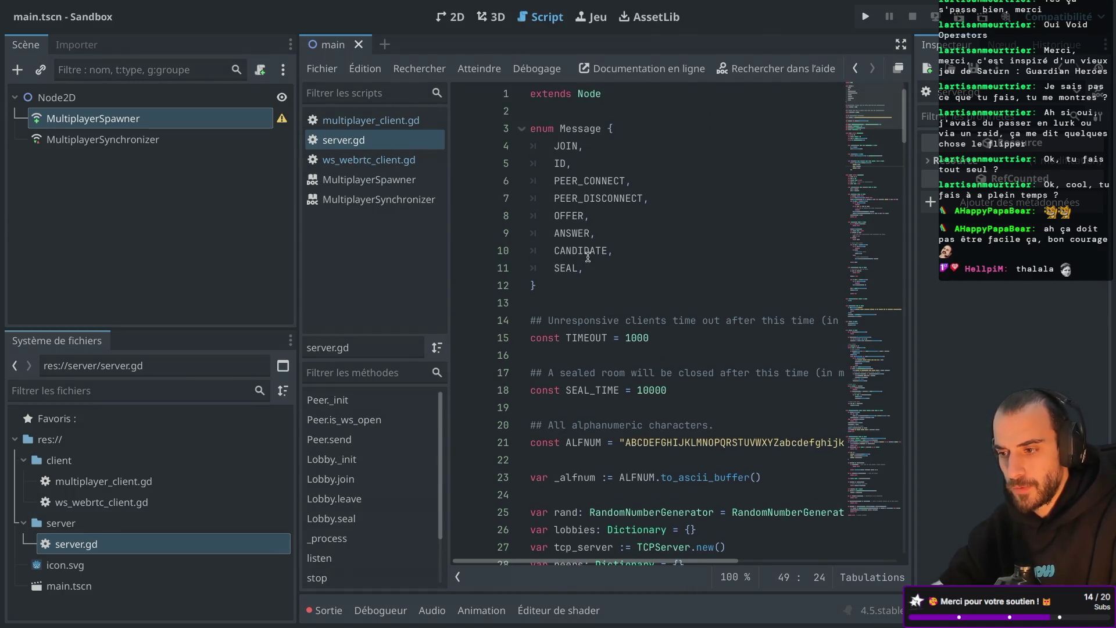
pyautogui.scroll(-6, 588, 258)
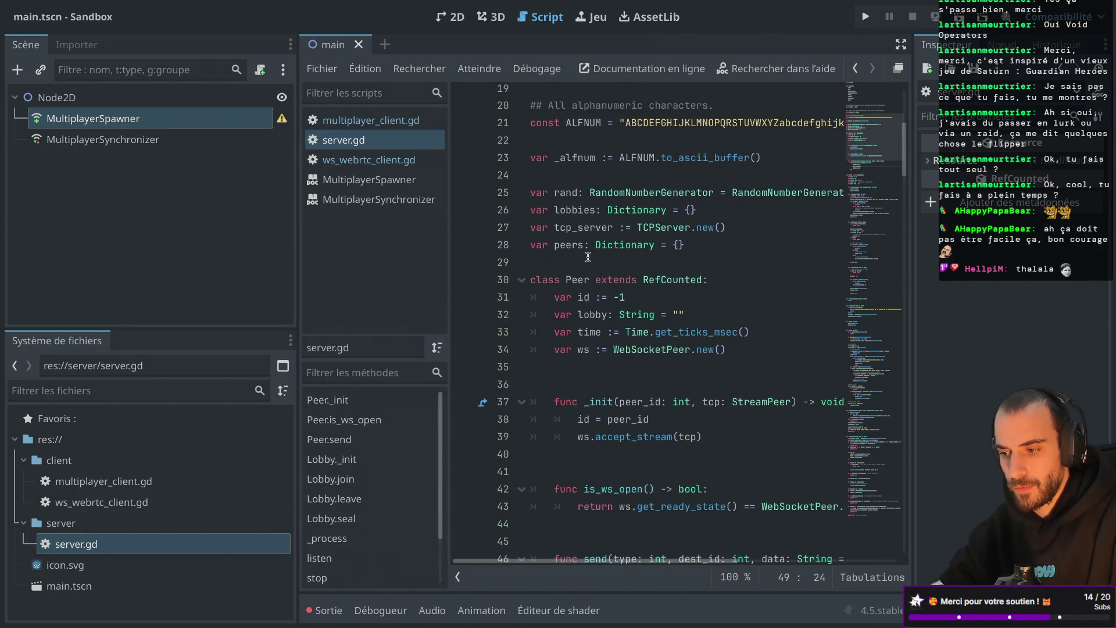
pyautogui.scroll(-9, 588, 258)
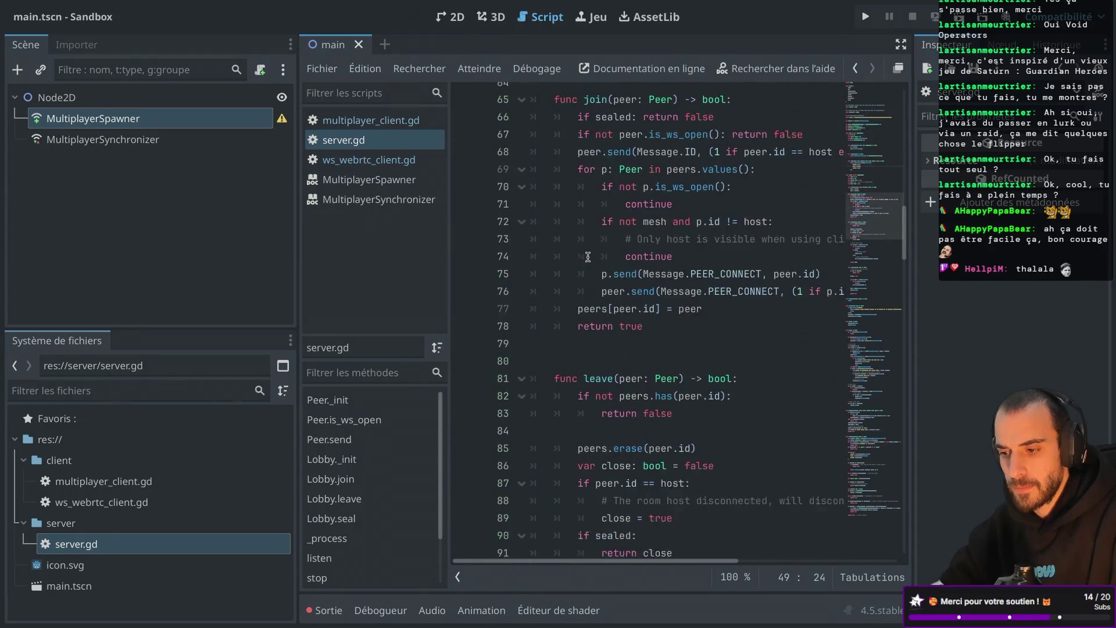
pyautogui.scroll(-20, 589, 258)
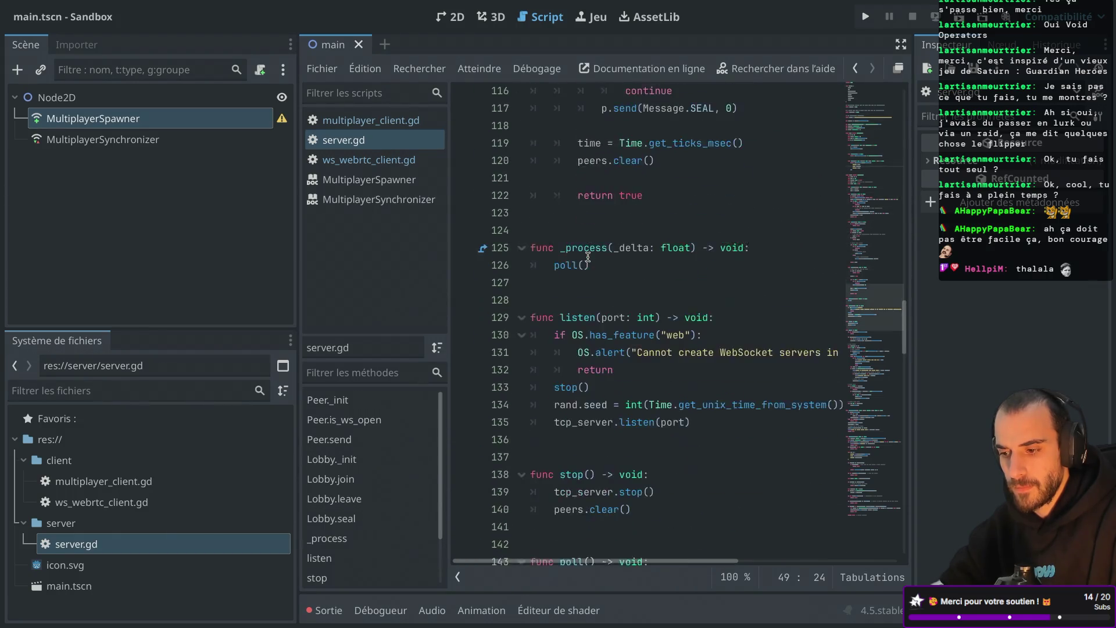
pyautogui.scroll(-1, 589, 257)
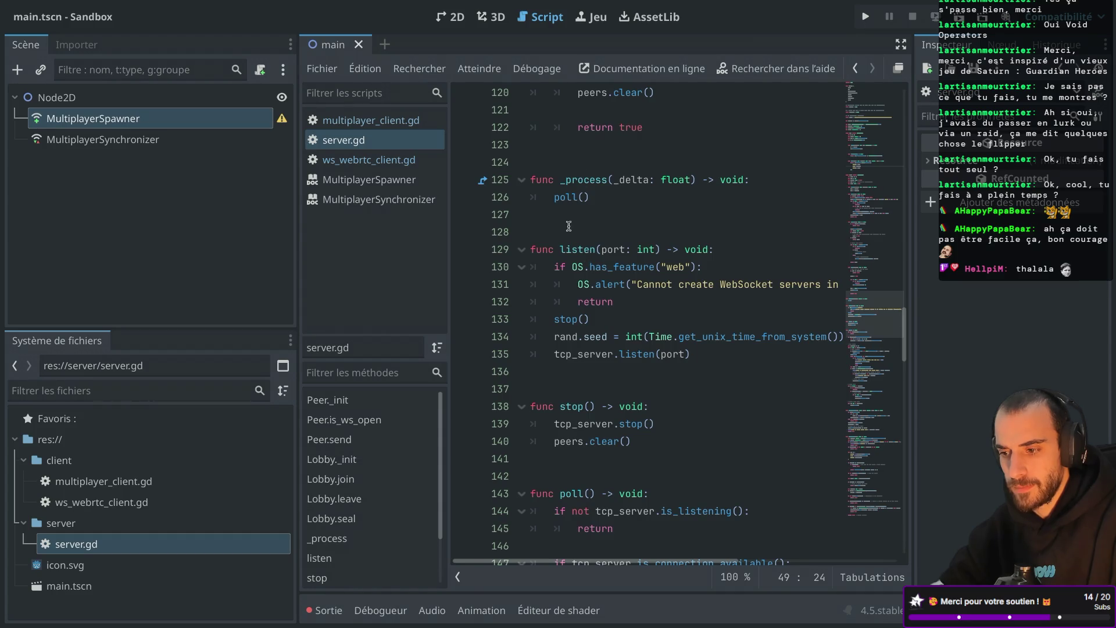
pyautogui.scroll(-3, 569, 226)
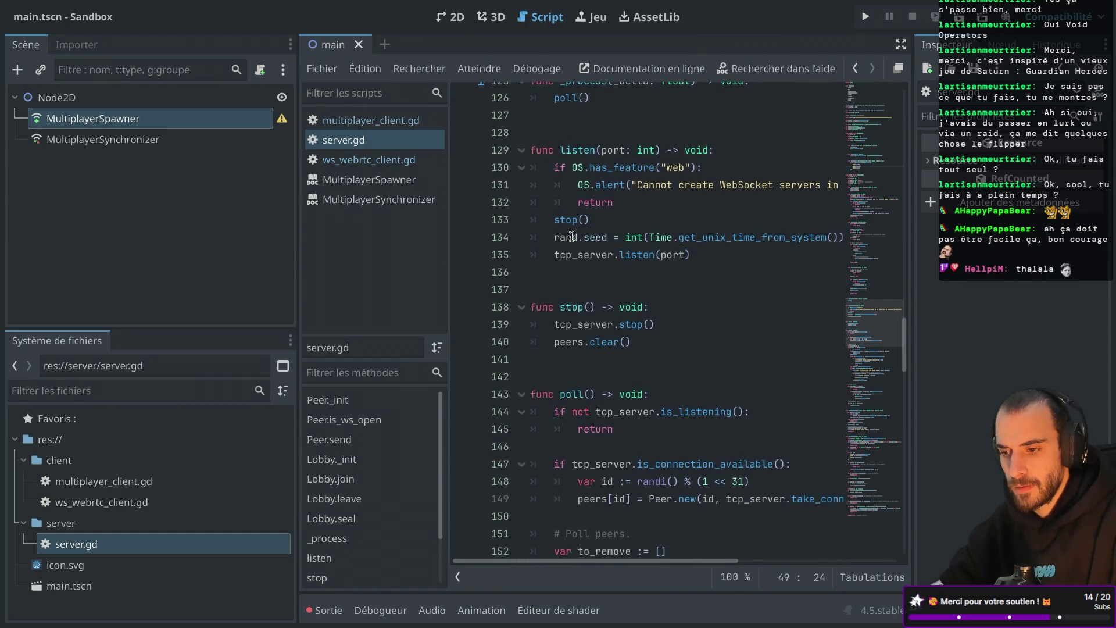
pyautogui.scroll(3, 573, 236)
pyautogui.doubleClick(571, 215)
pyautogui.scroll(-5, 574, 232)
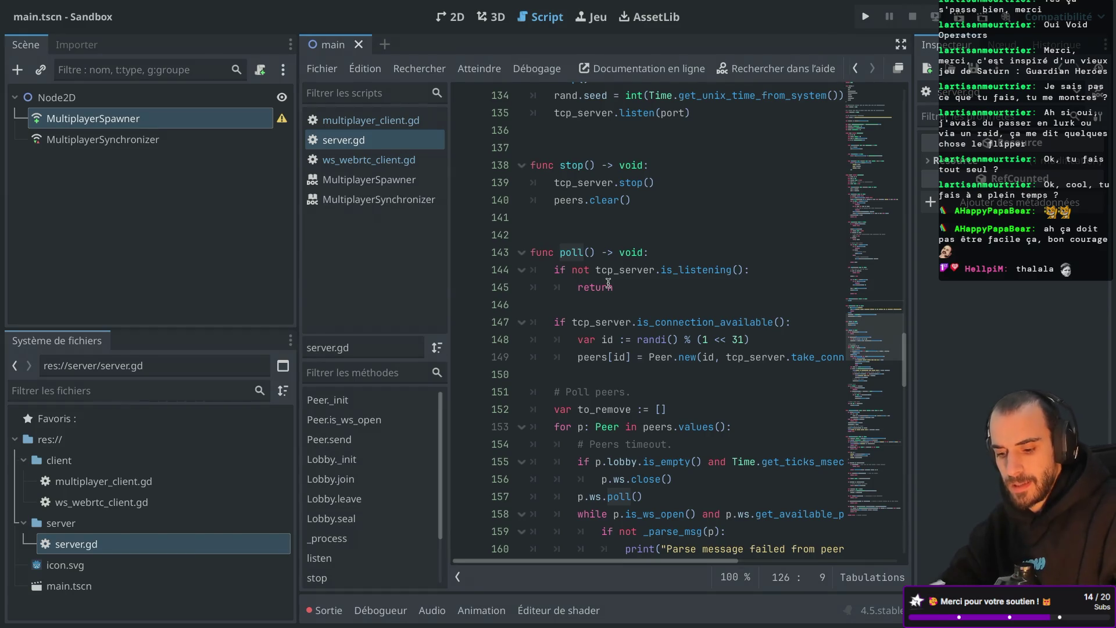
# Review the rest of server.gd in distraction-free mode, then bring back the side panels
pyautogui.hotkey('ctrl', 'shift', 'F11')
pyautogui.scroll(-2, 481, 310)
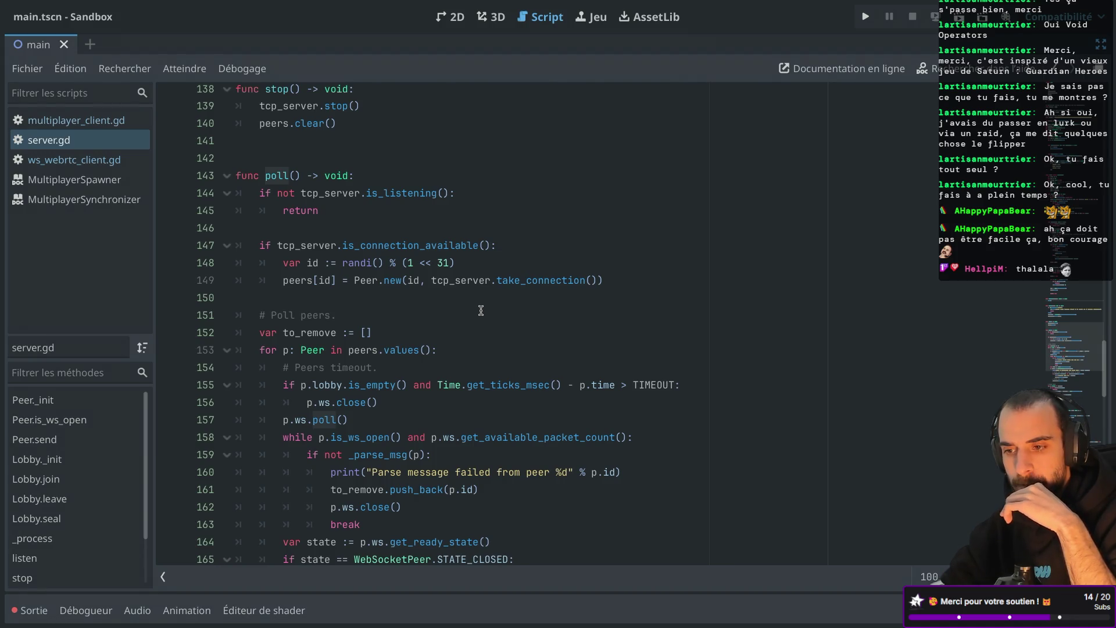
pyautogui.scroll(-1, 481, 310)
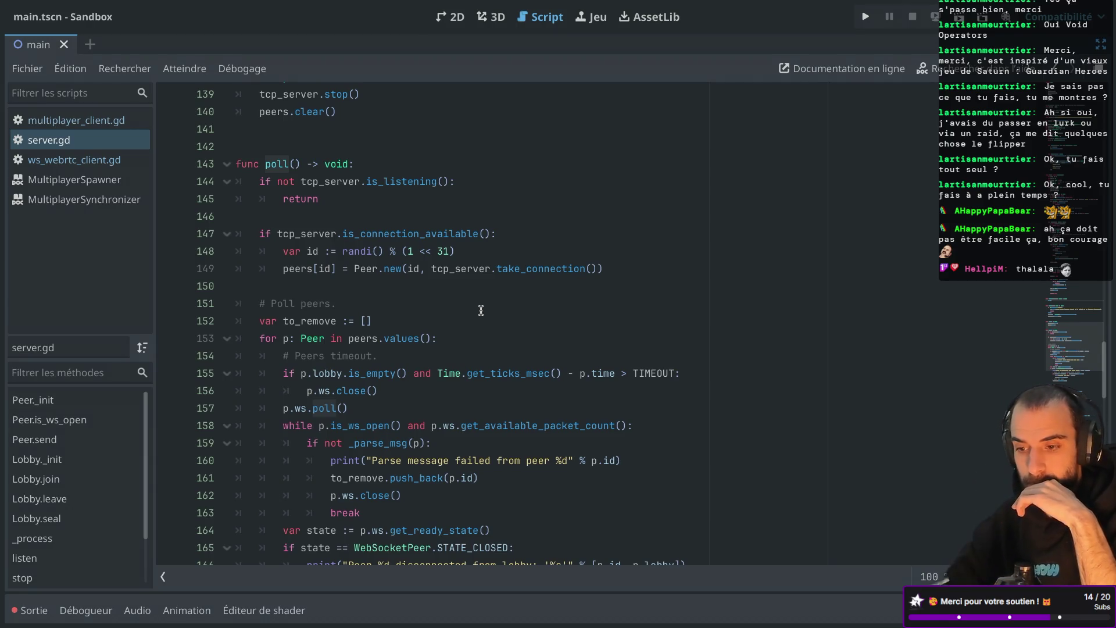
pyautogui.scroll(-3, 481, 310)
pyautogui.scroll(-4, 481, 310)
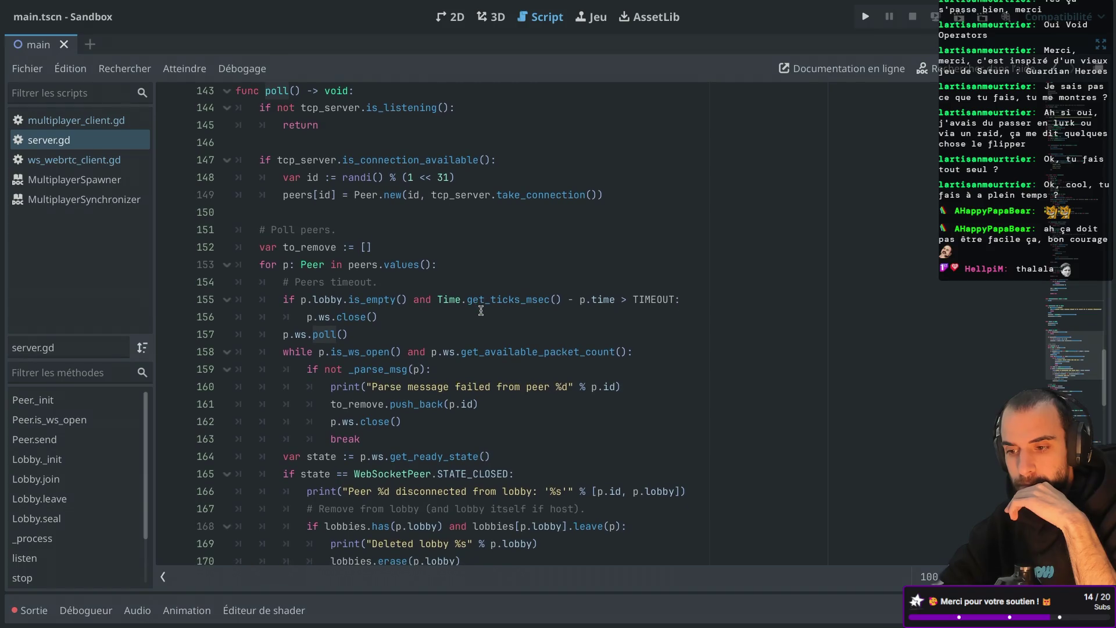
pyautogui.scroll(-5, 481, 310)
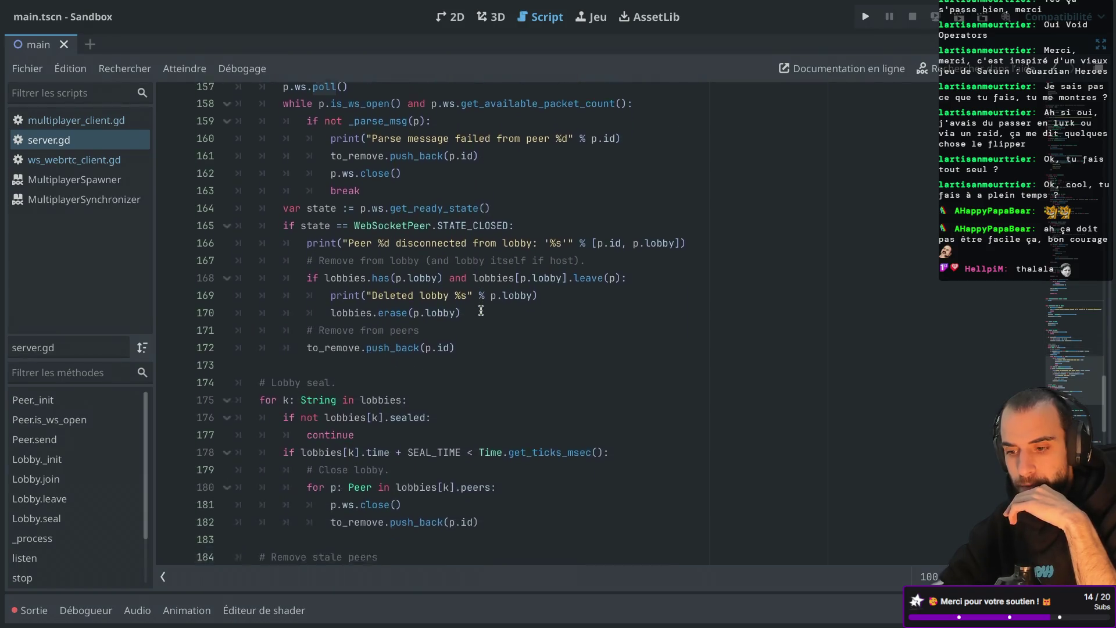
pyautogui.scroll(-15, 481, 310)
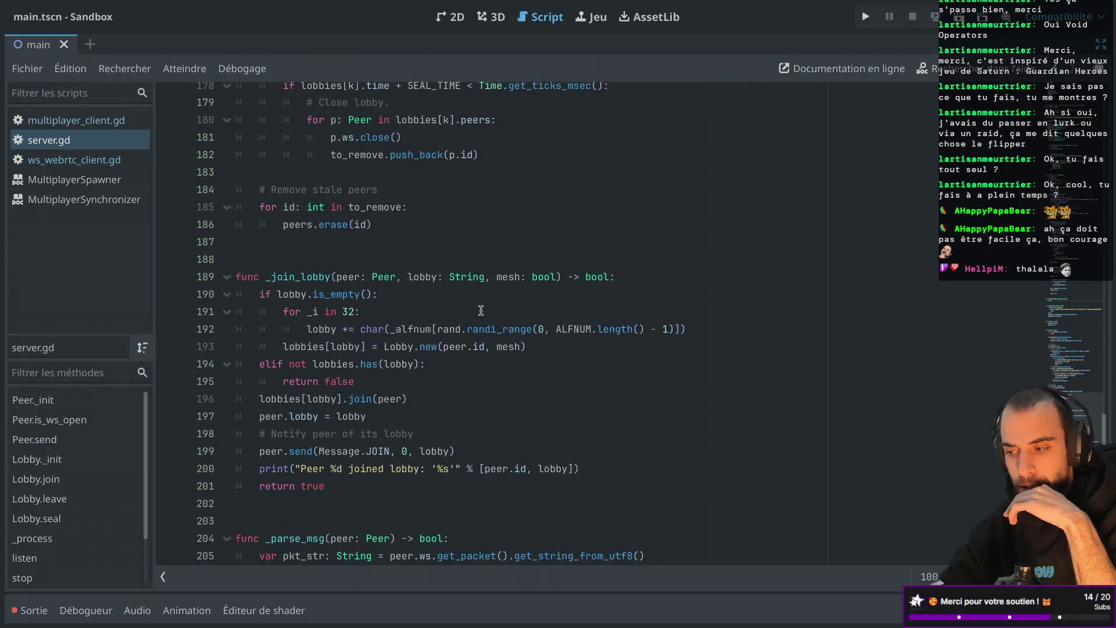
pyautogui.scroll(20, 481, 310)
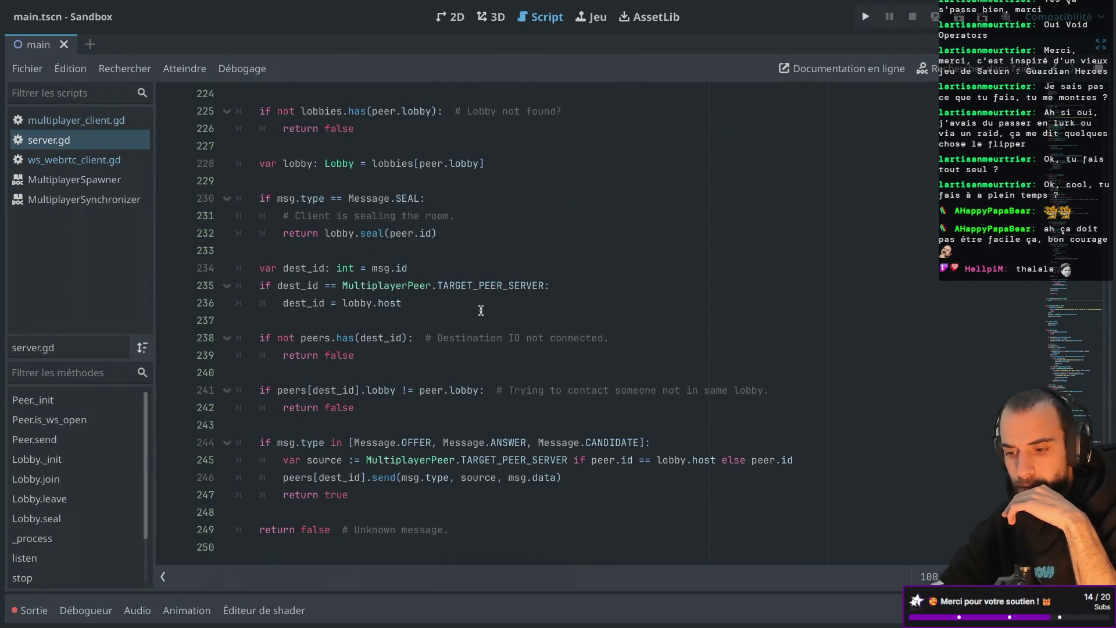
pyautogui.scroll(9, 481, 310)
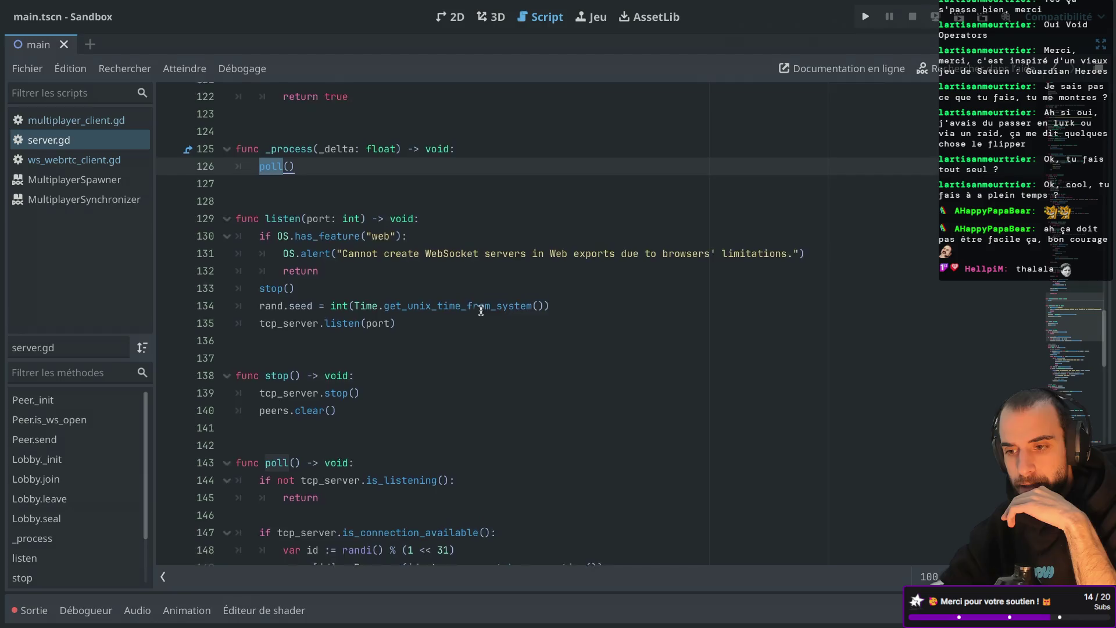
pyautogui.scroll(15, 481, 310)
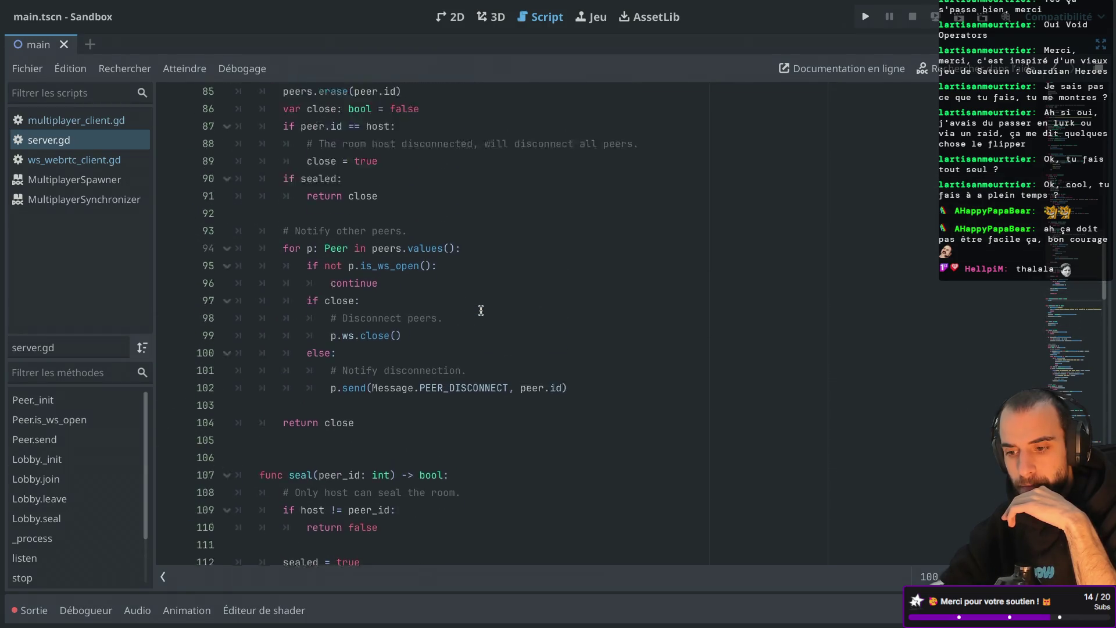
pyautogui.scroll(8, 481, 309)
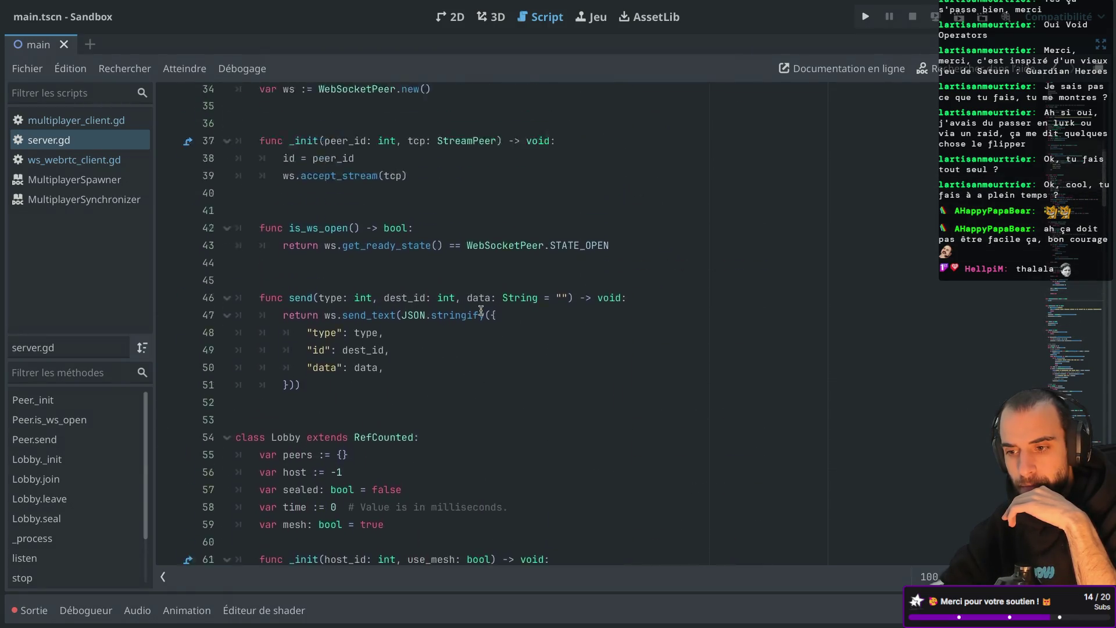
pyautogui.scroll(5, 481, 310)
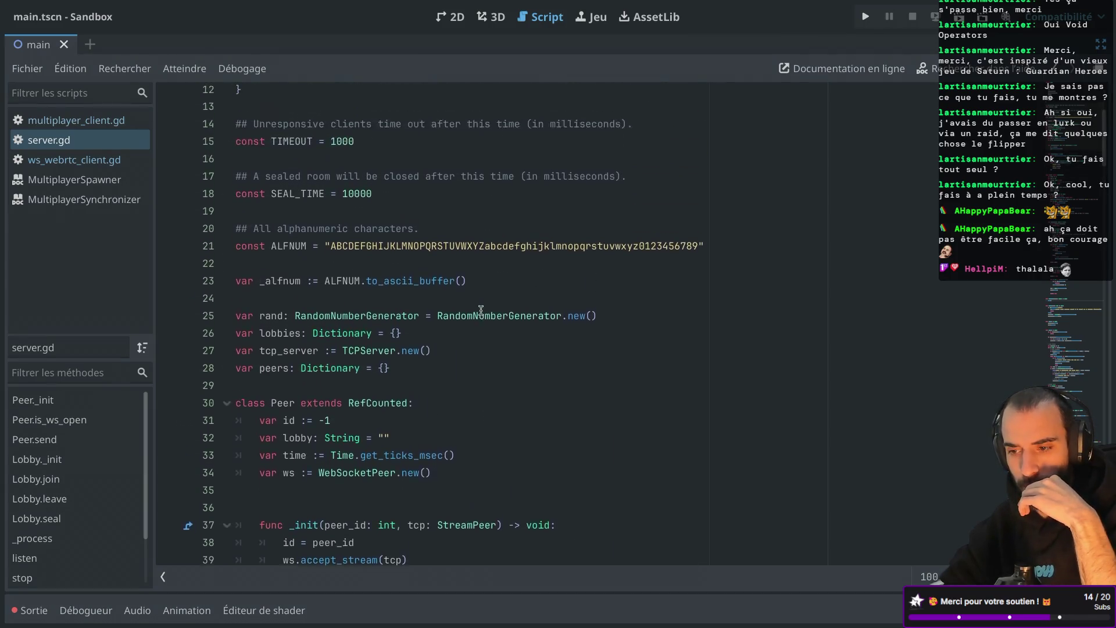
pyautogui.scroll(-20, 481, 310)
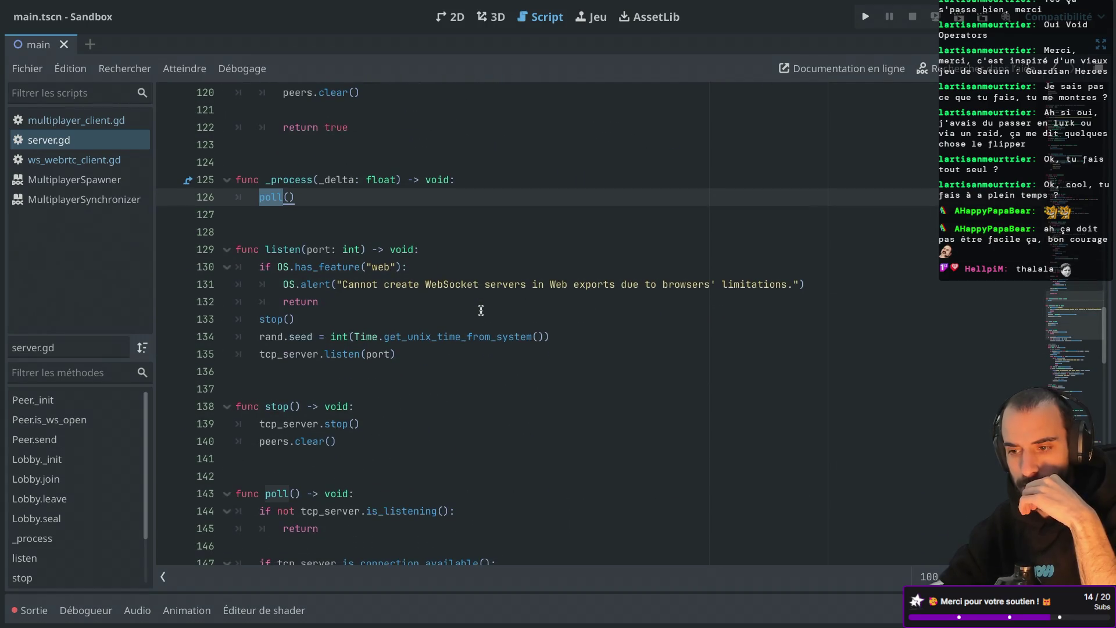
pyautogui.scroll(-2, 481, 309)
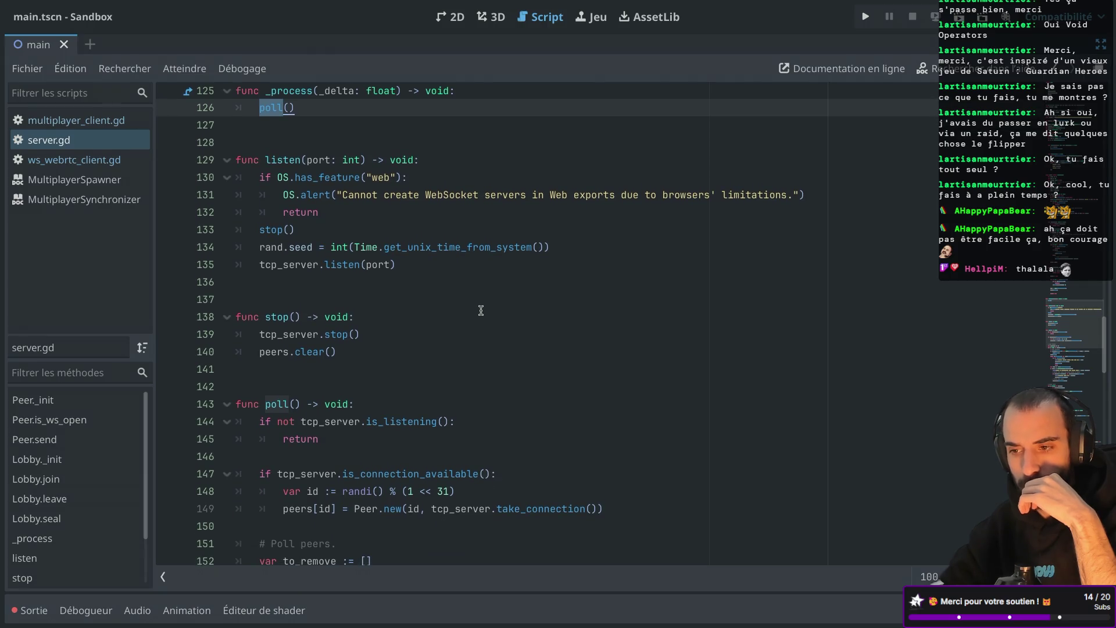
pyautogui.scroll(-3, 378, 263)
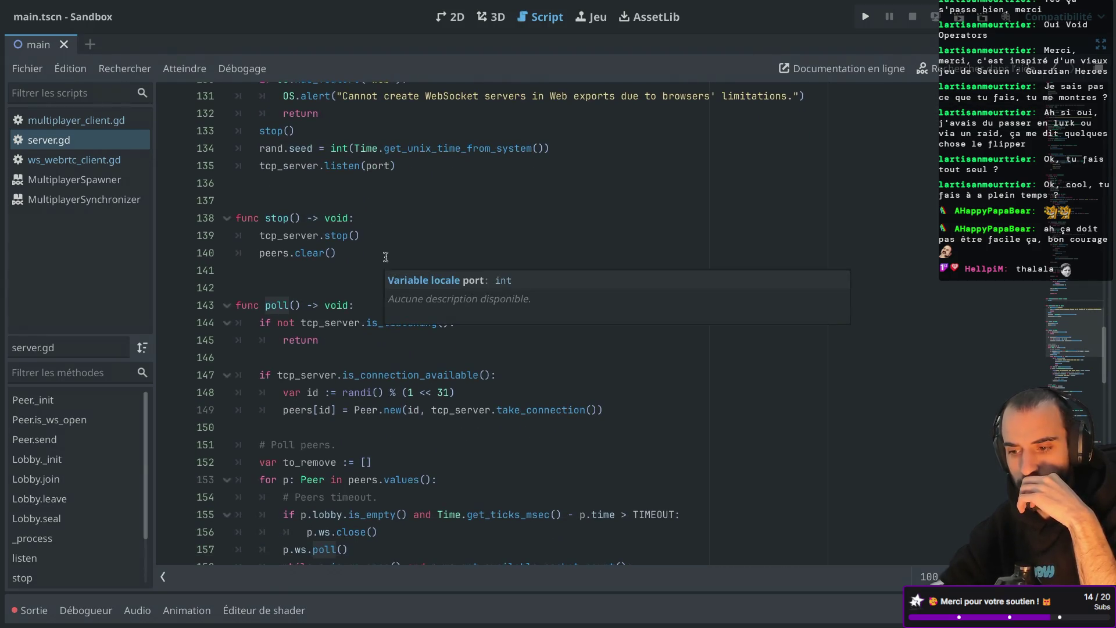
pyautogui.scroll(1, 404, 250)
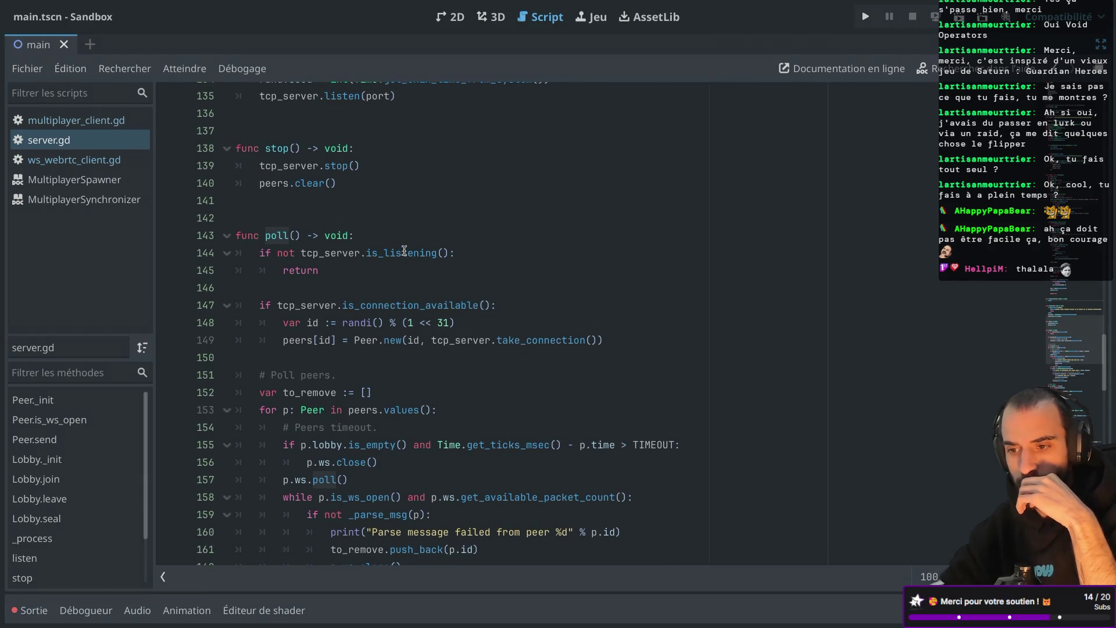
pyautogui.hotkey('ctrl', 'shift', 'F11')
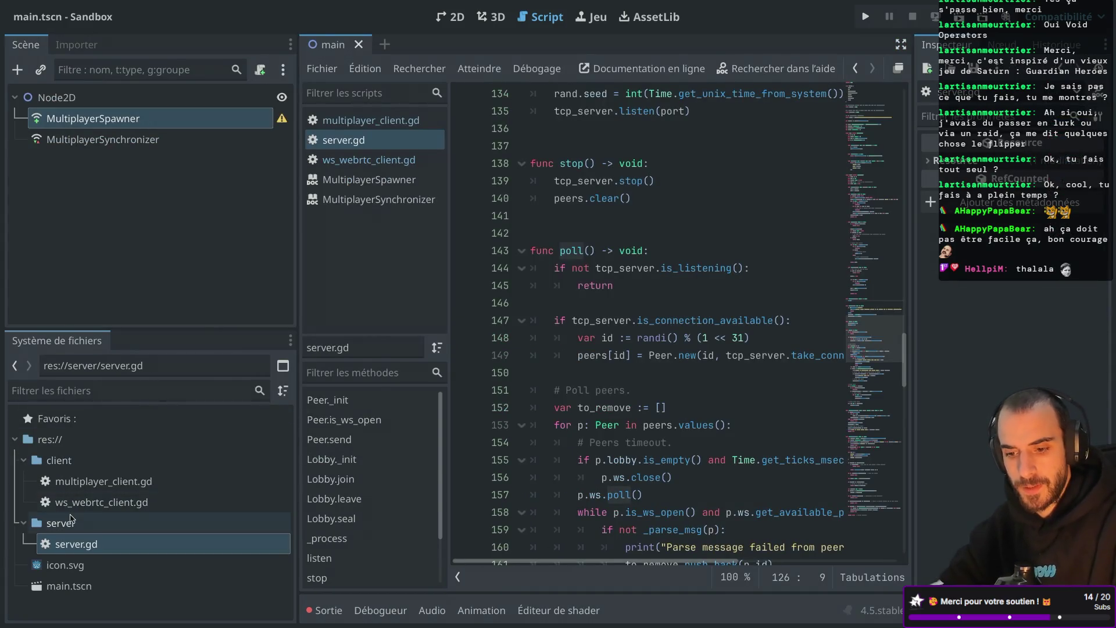
# Create a new scene named server in the server folder with a Server root node
pyautogui.rightClick(69, 519)
pyautogui.moveTo(375, 336)
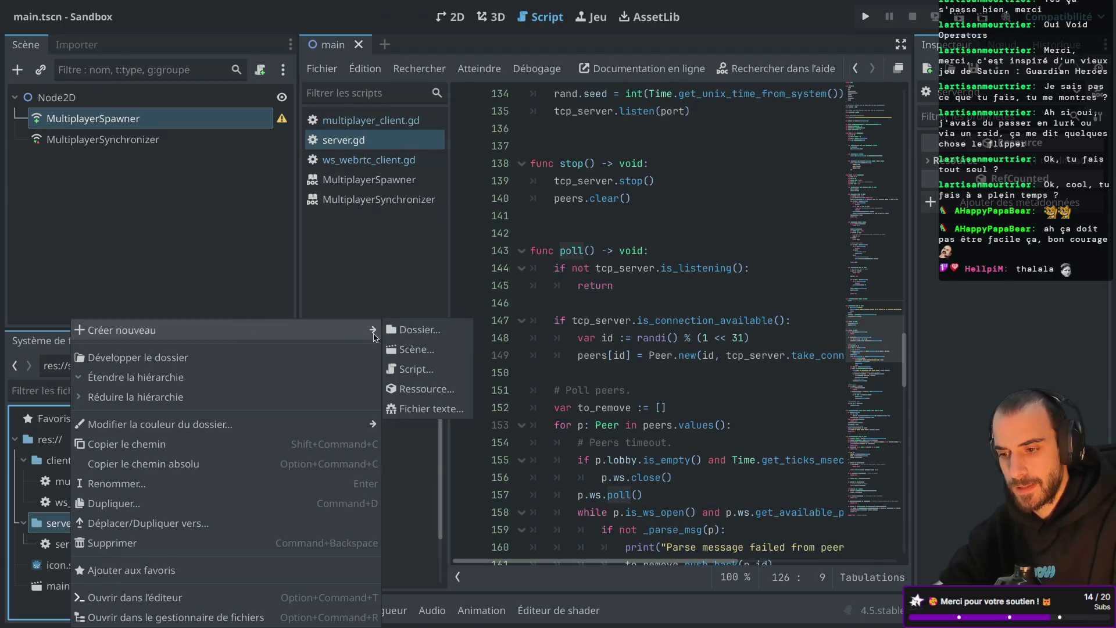
pyautogui.click(415, 350)
pyautogui.write('server')
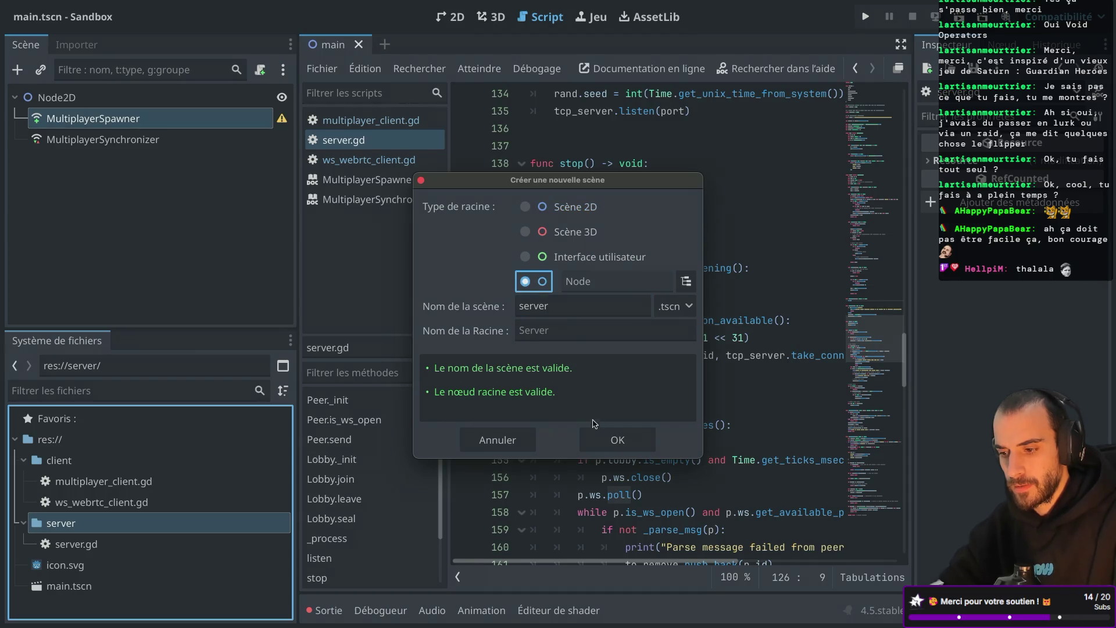
pyautogui.click(601, 440)
# Attach server.gd to the Server root node and widen the code editor
pyautogui.click(83, 102)
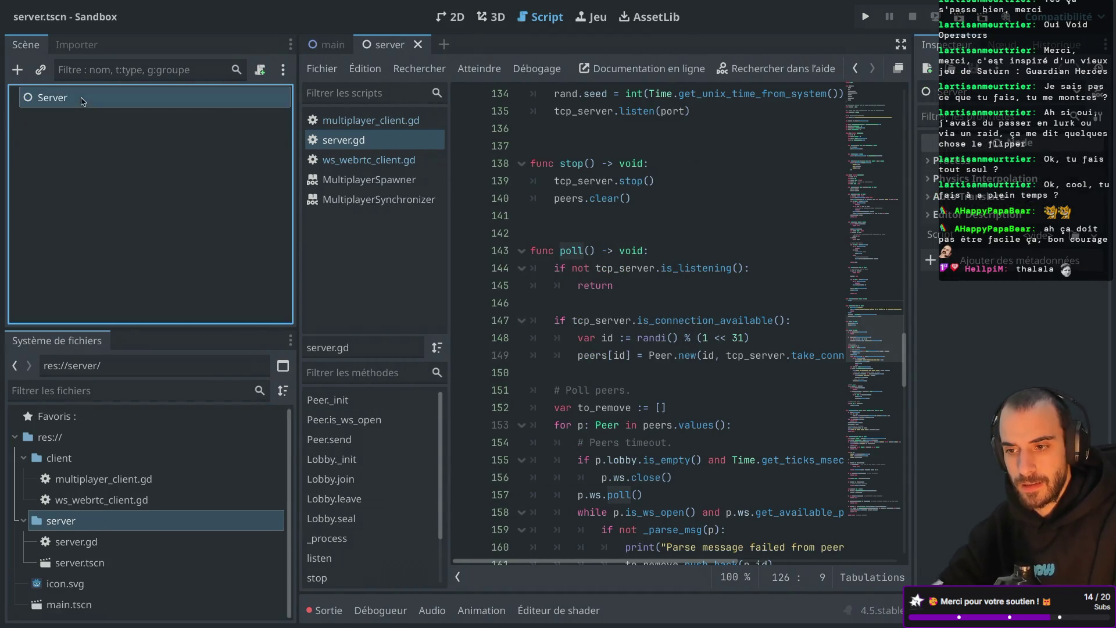
pyautogui.moveTo(87, 564)
pyautogui.mouseDown()
pyautogui.moveTo(114, 528)
pyautogui.moveTo(92, 567)
pyautogui.moveTo(100, 550)
pyautogui.mouseUp()
pyautogui.click(100, 543)
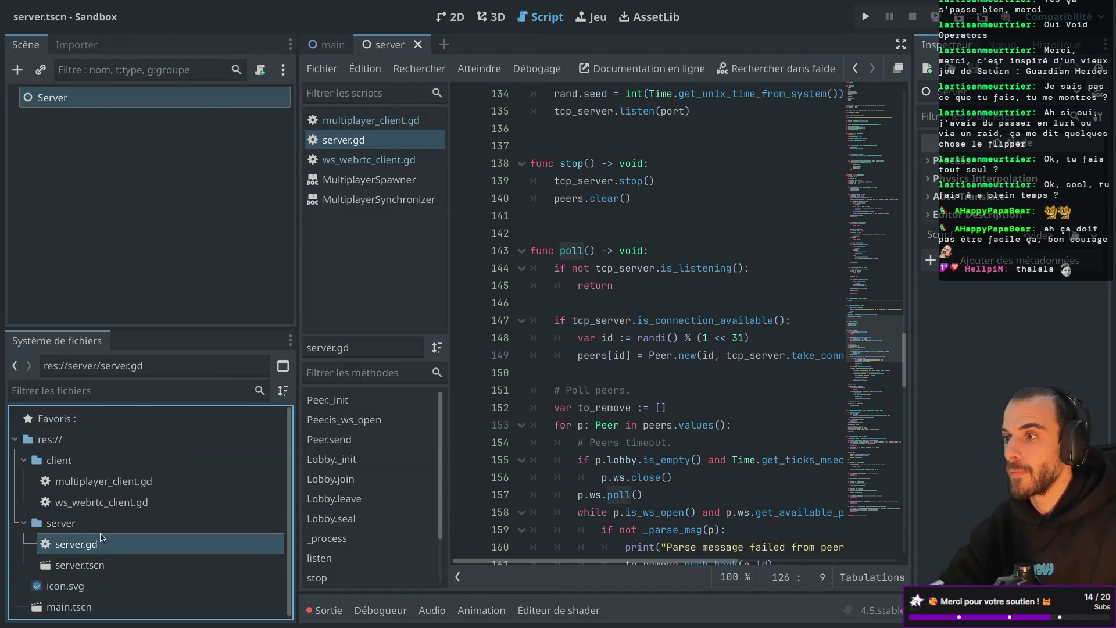
pyautogui.moveTo(201, 173); pyautogui.dragTo(224, 95)
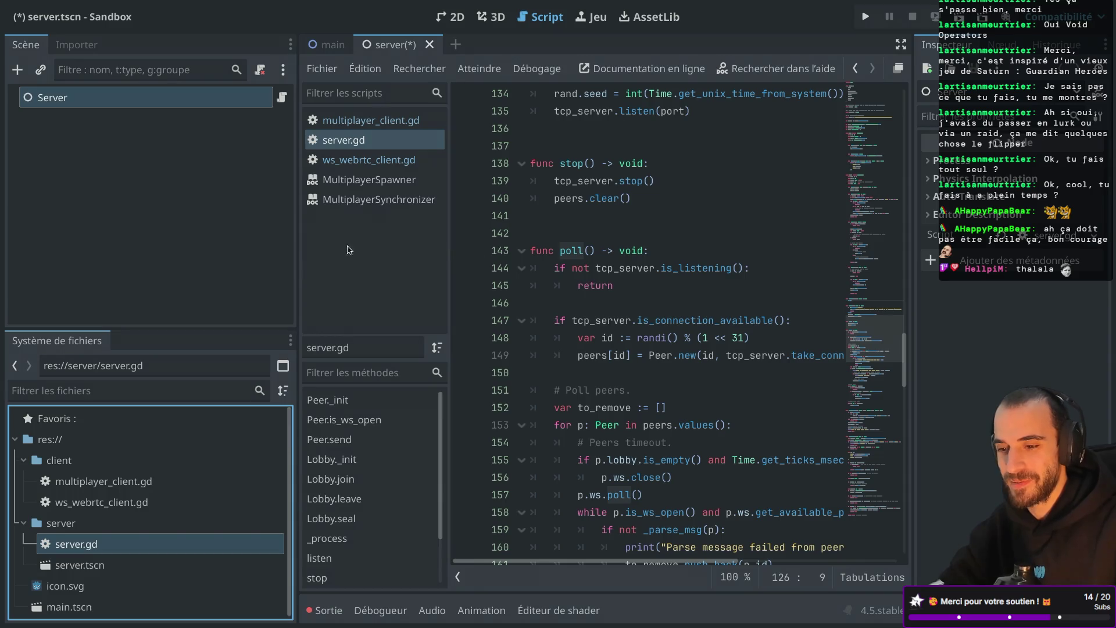
pyautogui.moveTo(449, 157); pyautogui.dragTo(401, 156)
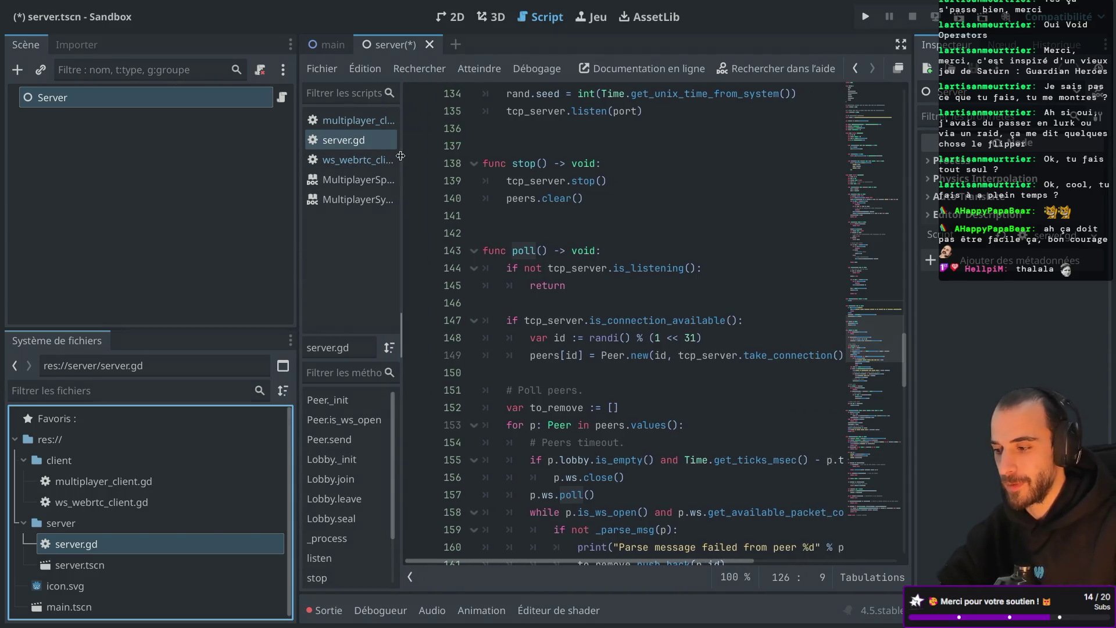
pyautogui.scroll(3, 572, 340)
pyautogui.hscroll(2, 572, 325)
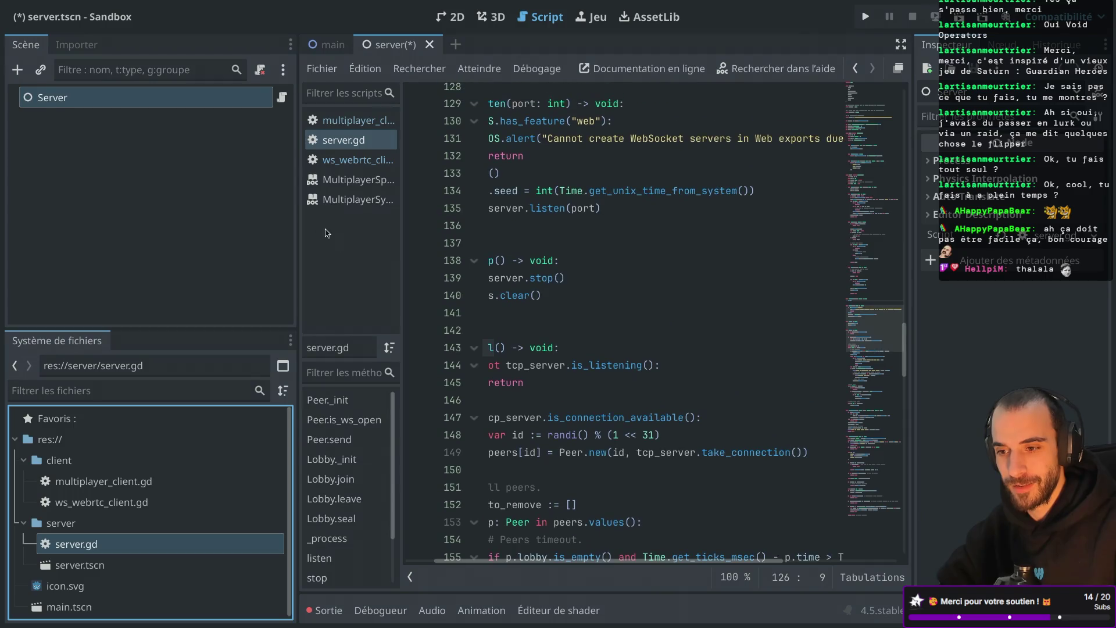
pyautogui.hscroll(-3, 461, 277)
pyautogui.scroll(1, 606, 294)
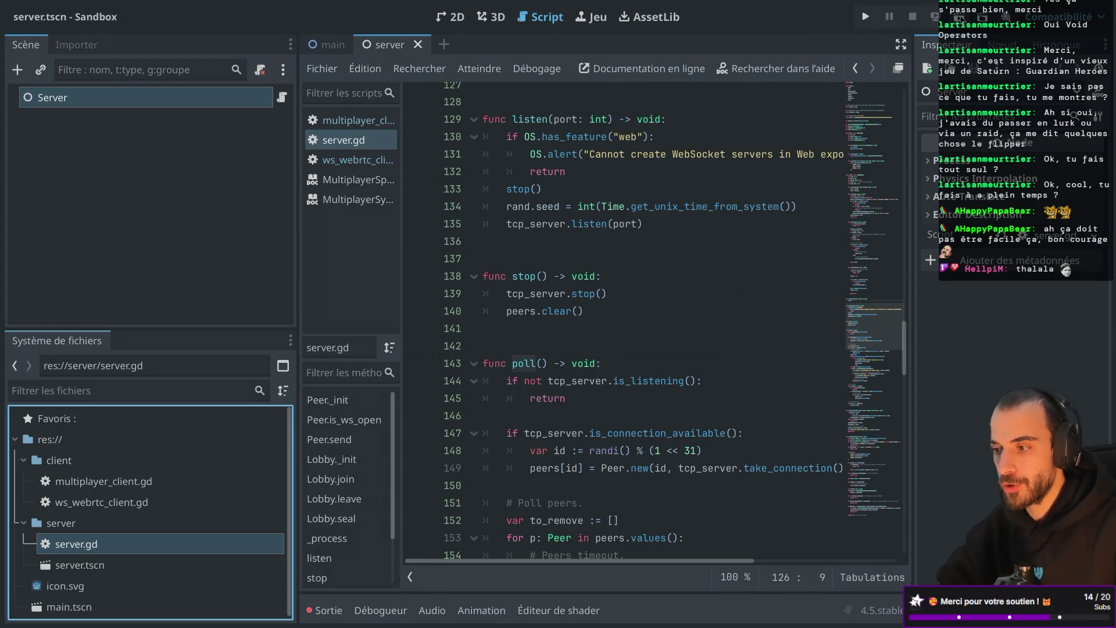
# Run the server scene, then close the Sandbox (DEBUG) window to stop debugging
pyautogui.click(959, 17)
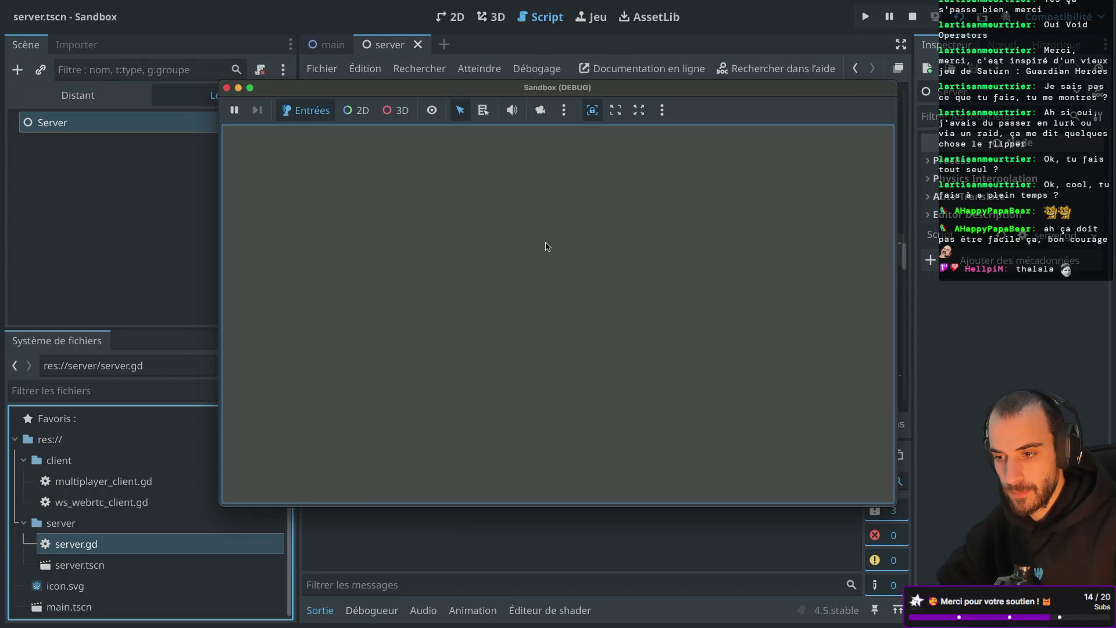
pyautogui.moveTo(472, 97)
pyautogui.mouseDown()
pyautogui.moveTo(809, 116)
pyautogui.moveTo(716, 116)
pyautogui.mouseUp()
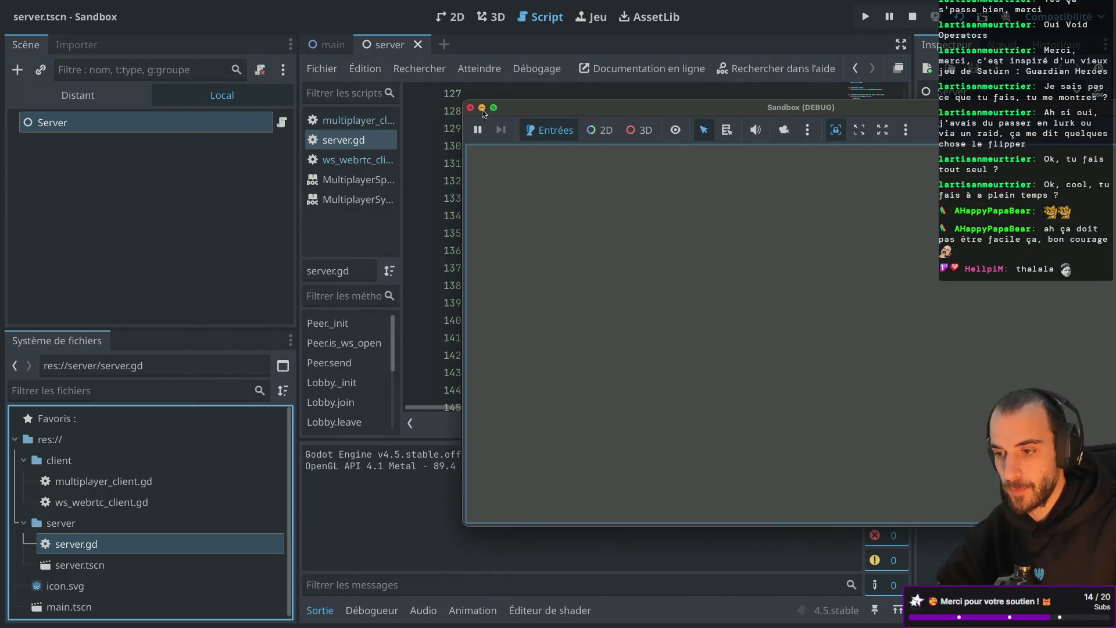
pyautogui.click(471, 108)
# Scroll through server.gd and place the caret at the end of the peers.clear() line
pyautogui.scroll(-5, 613, 174)
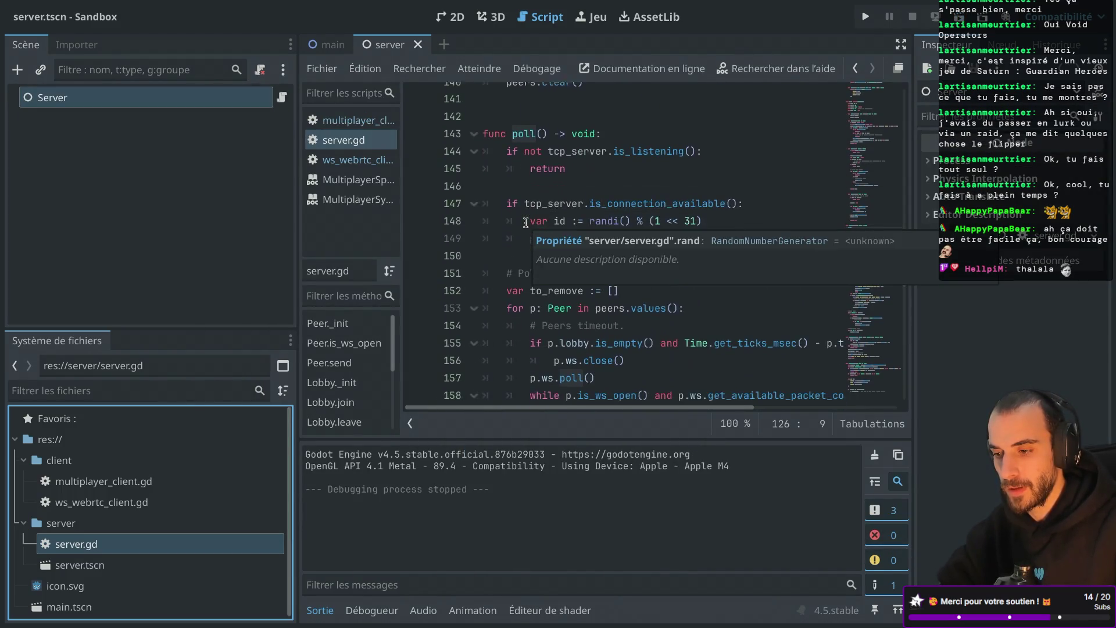
pyautogui.scroll(-3, 613, 174)
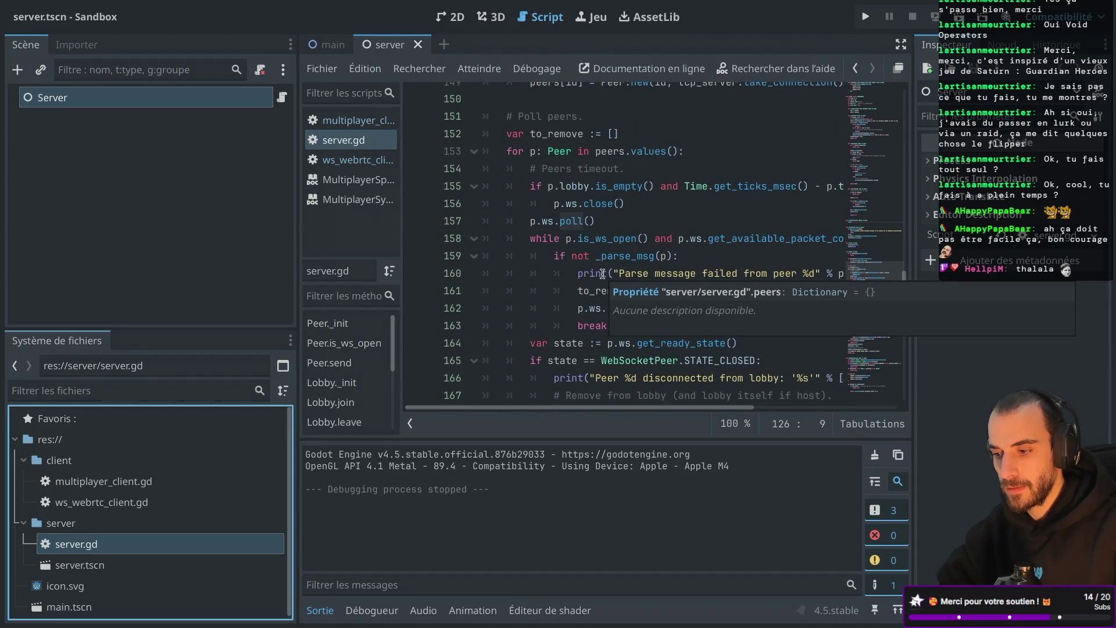
pyautogui.scroll(-2, 592, 279)
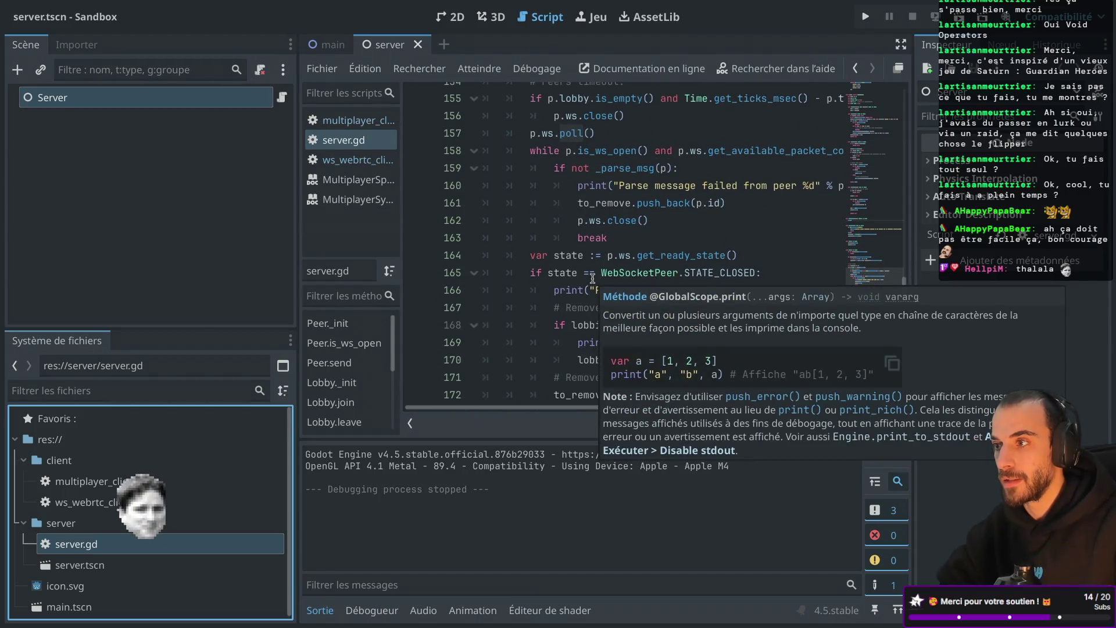
pyautogui.scroll(-8, 593, 279)
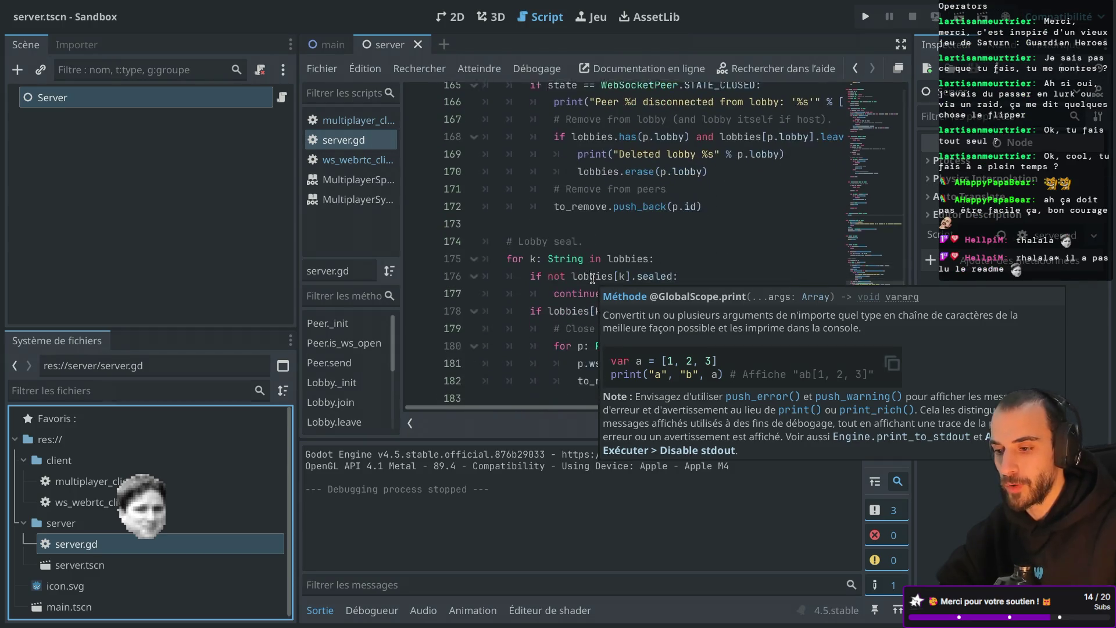
pyautogui.scroll(-1, 592, 278)
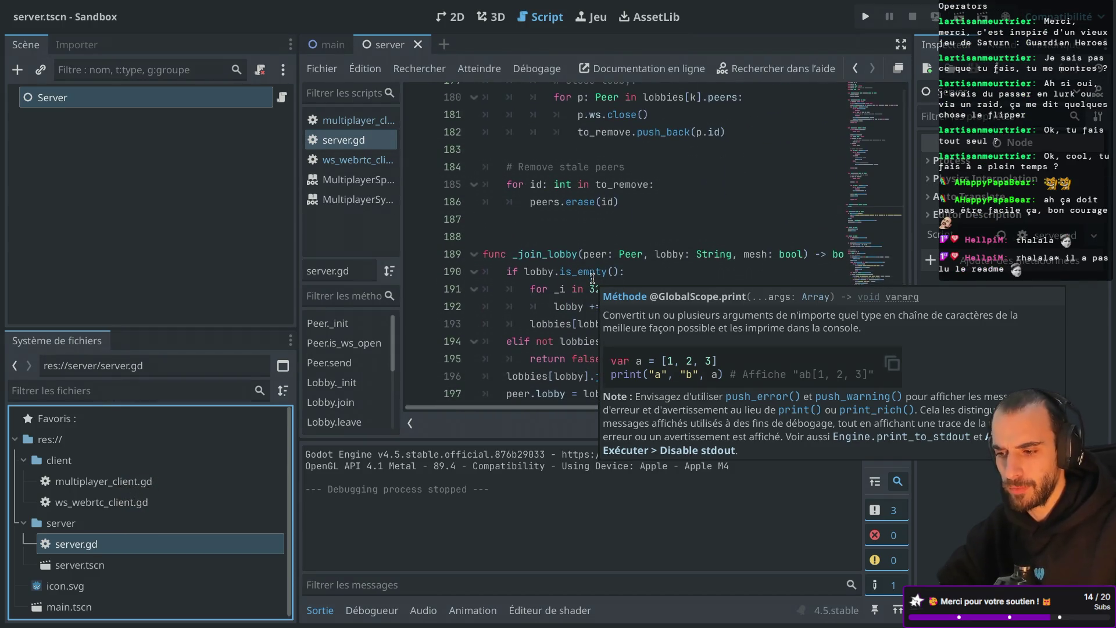
pyautogui.scroll(-10, 593, 278)
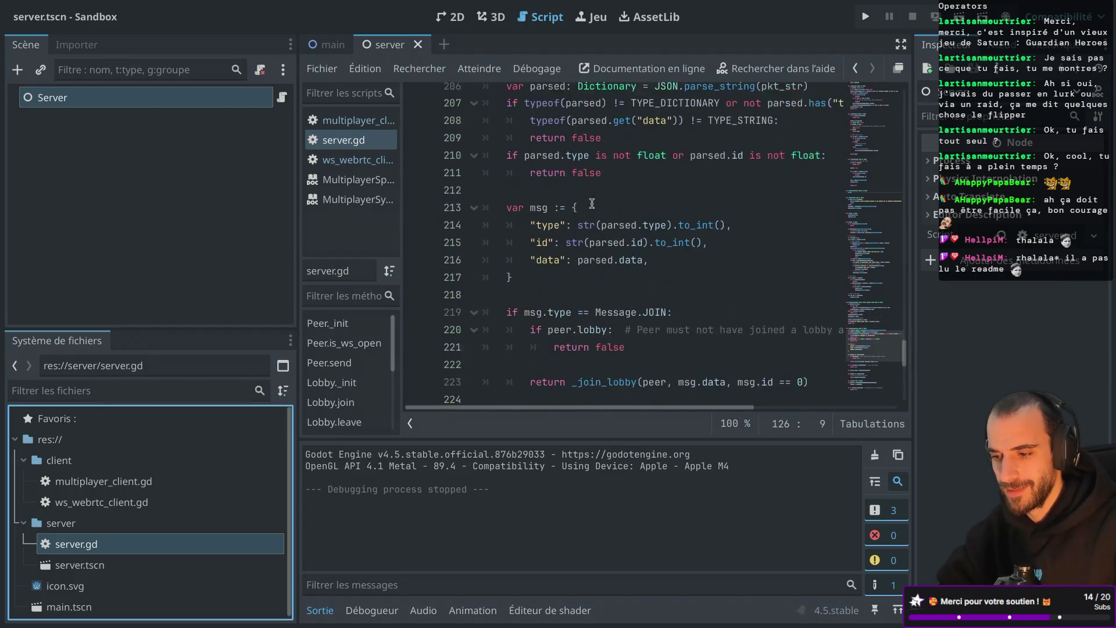
pyautogui.scroll(20, 593, 203)
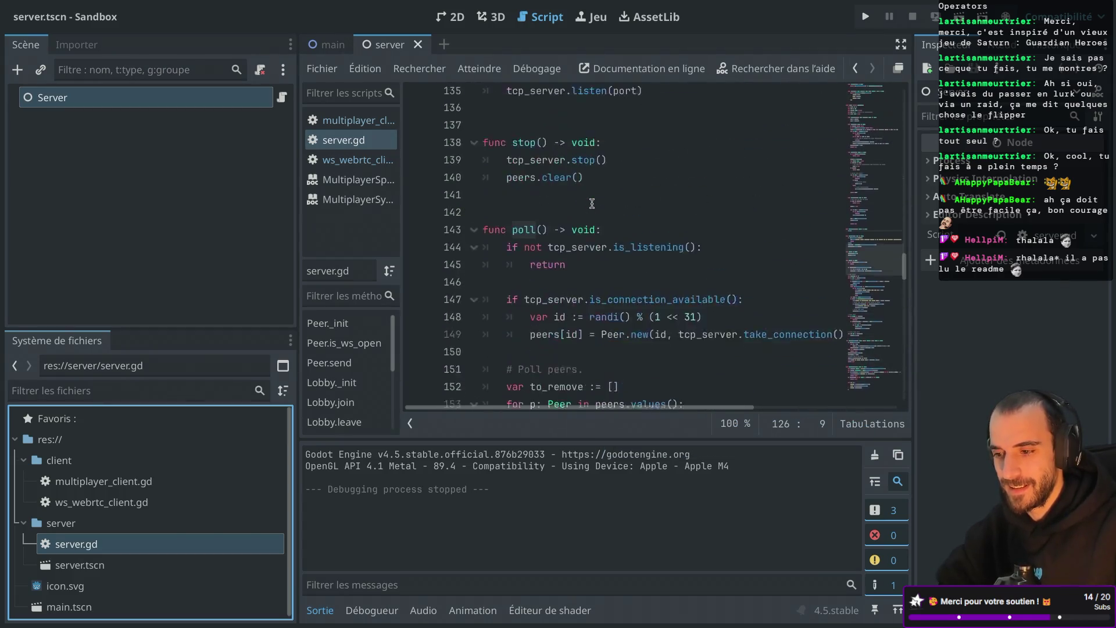
pyautogui.scroll(2, 593, 203)
pyautogui.scroll(1, 593, 203)
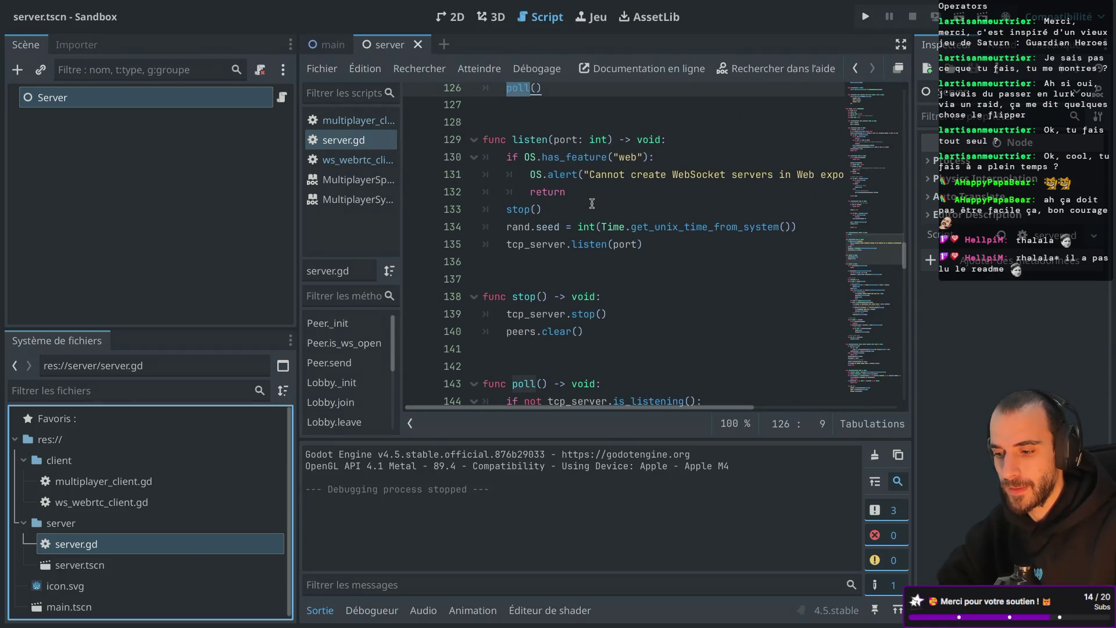
pyautogui.click(599, 331)
pyautogui.press('BackSpace')
pyautogui.press('Return')
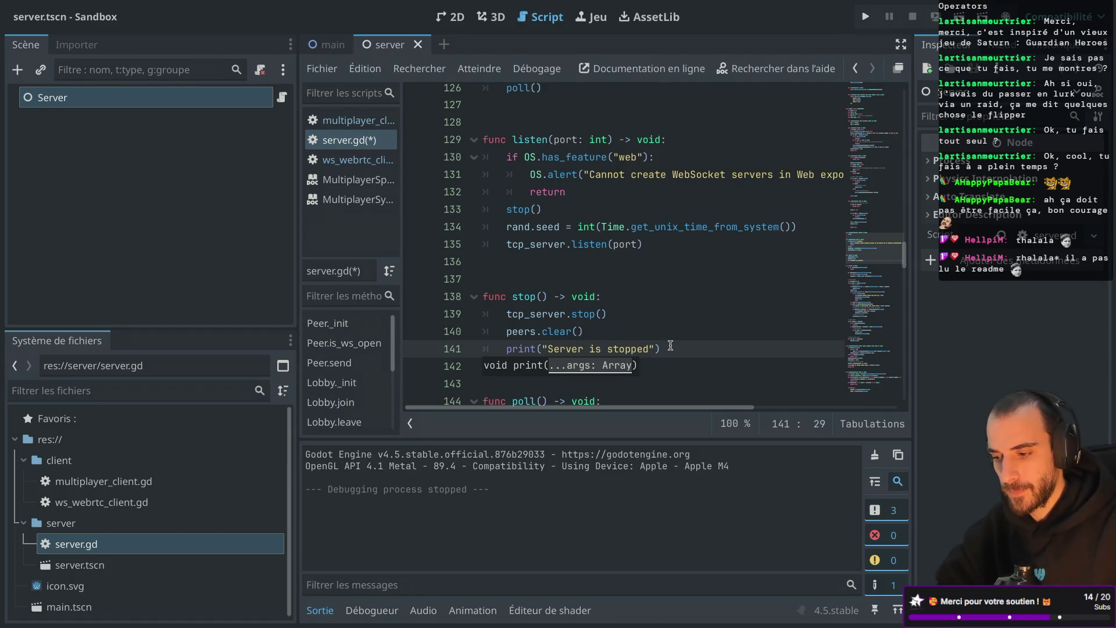
pyautogui.hotkey('shift', 'Up')
pyautogui.hotkey('ctrl', 'c')
pyautogui.scroll(3, 612, 299)
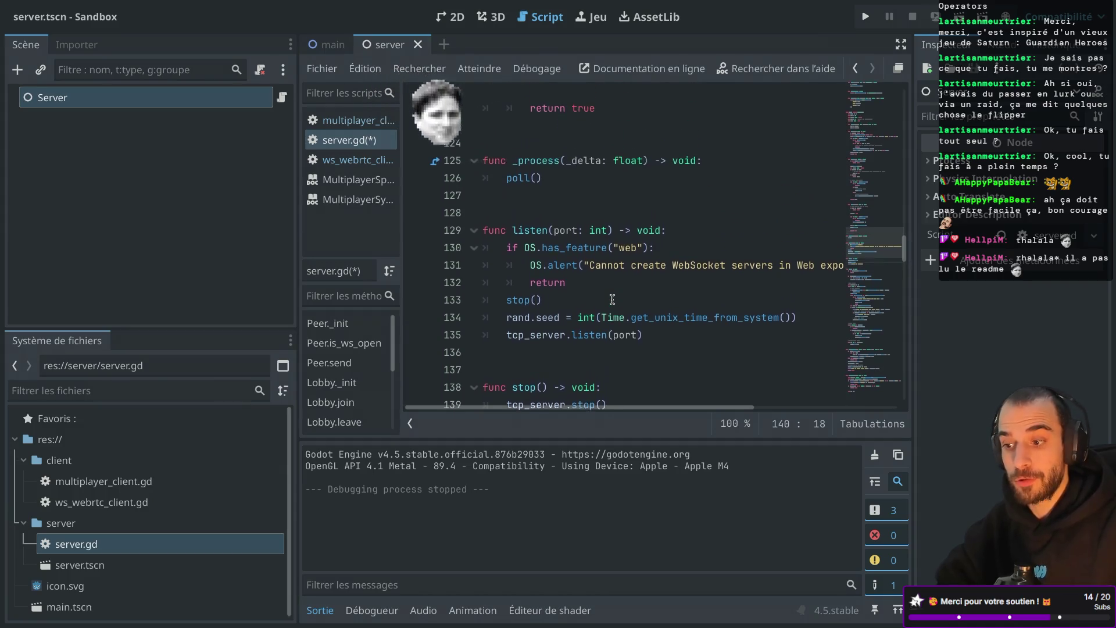
pyautogui.scroll(2, 612, 299)
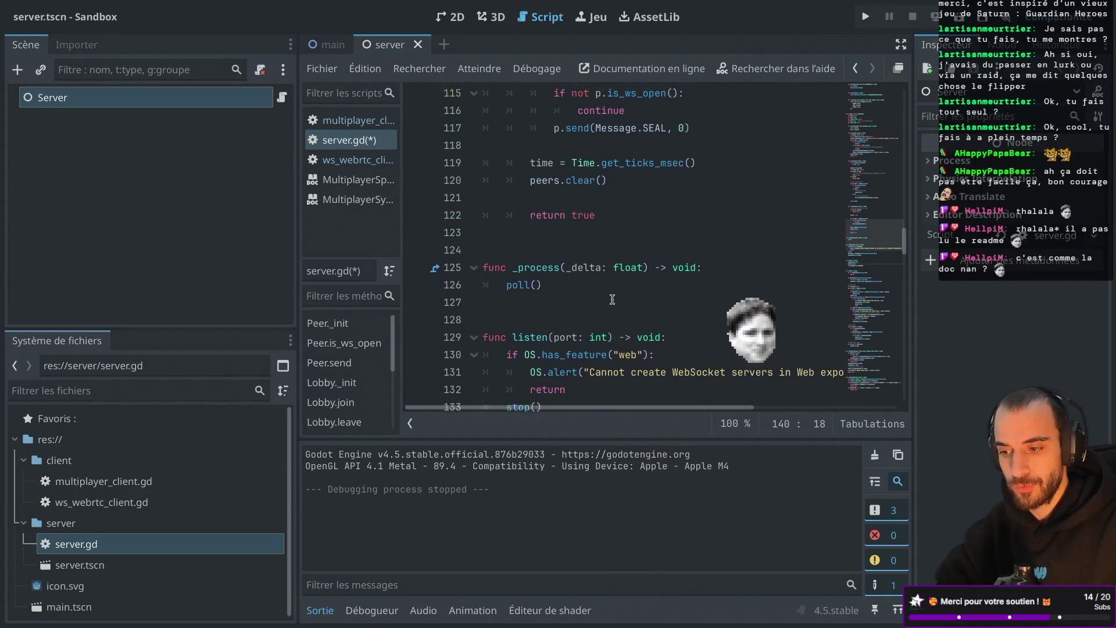
pyautogui.scroll(7, 607, 297)
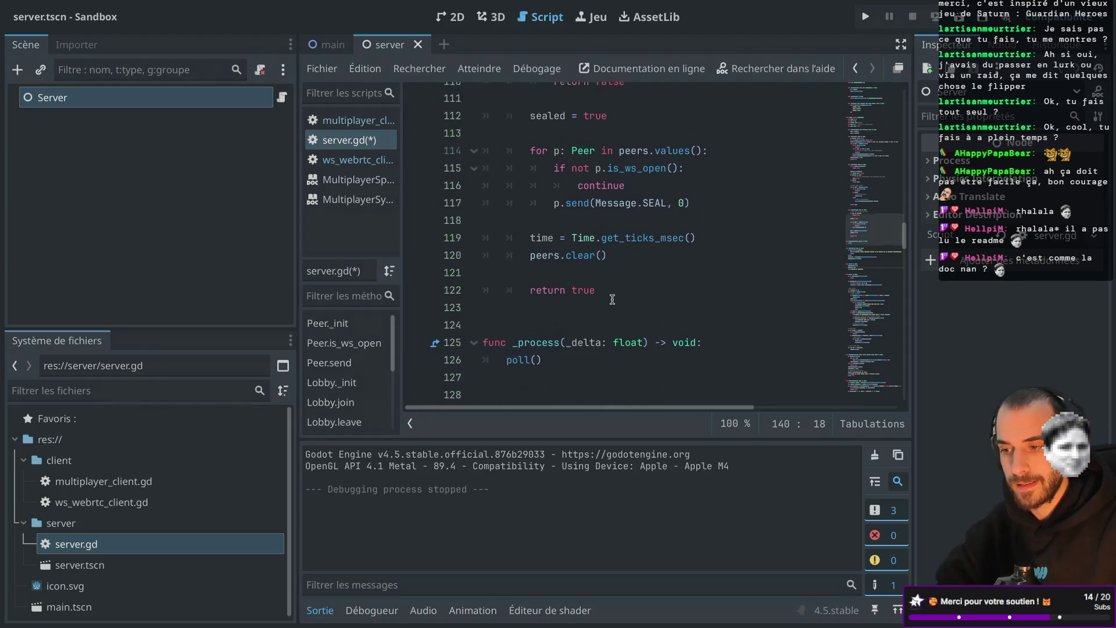
pyautogui.hotkey('ctrl', 'shift', 'F11')
pyautogui.scroll(1, 415, 266)
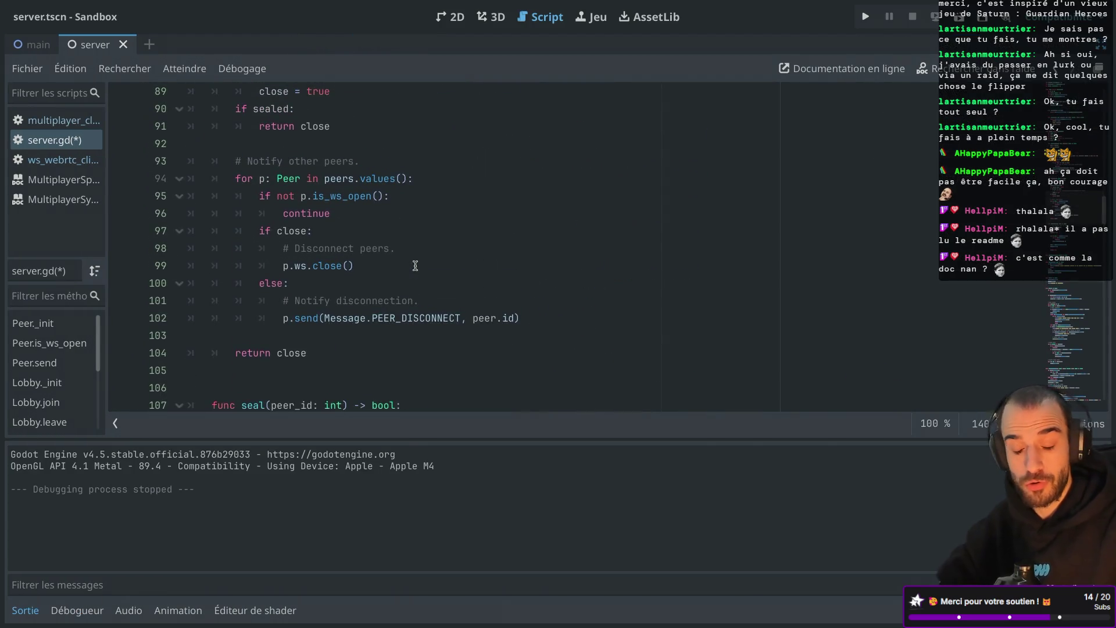
pyautogui.scroll(2, 415, 266)
pyautogui.scroll(17, 415, 266)
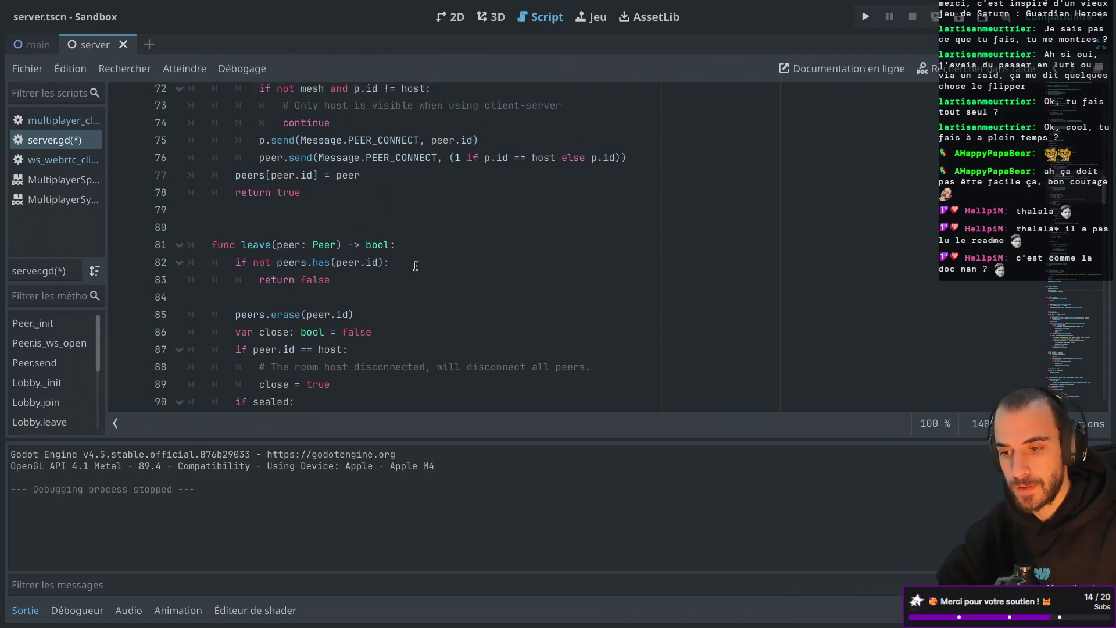
pyautogui.scroll(1, 415, 265)
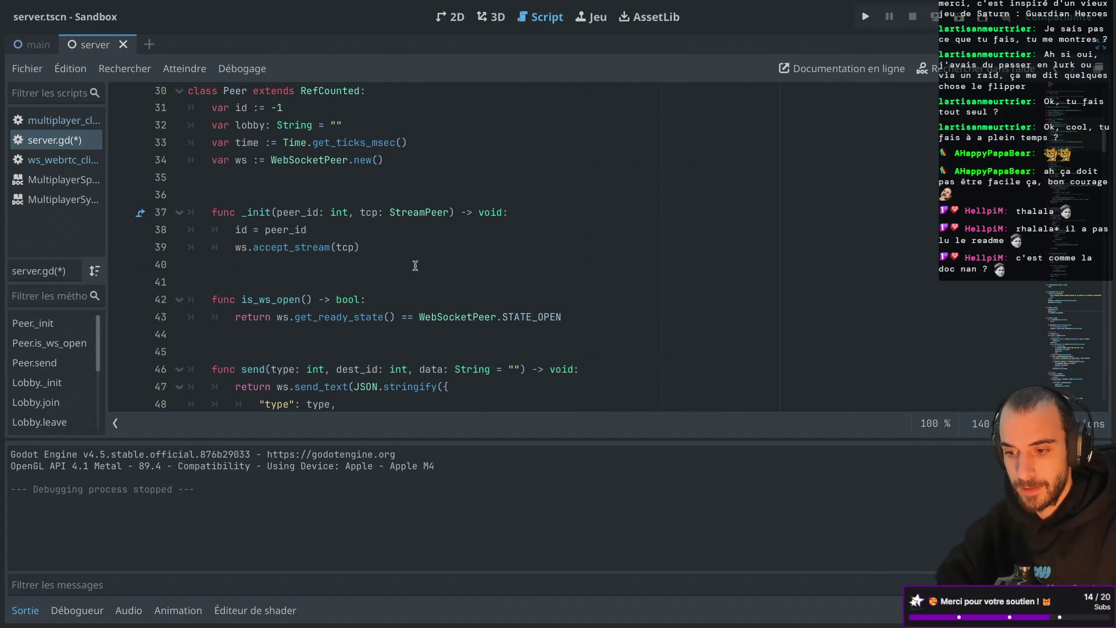
pyautogui.scroll(-6, 415, 265)
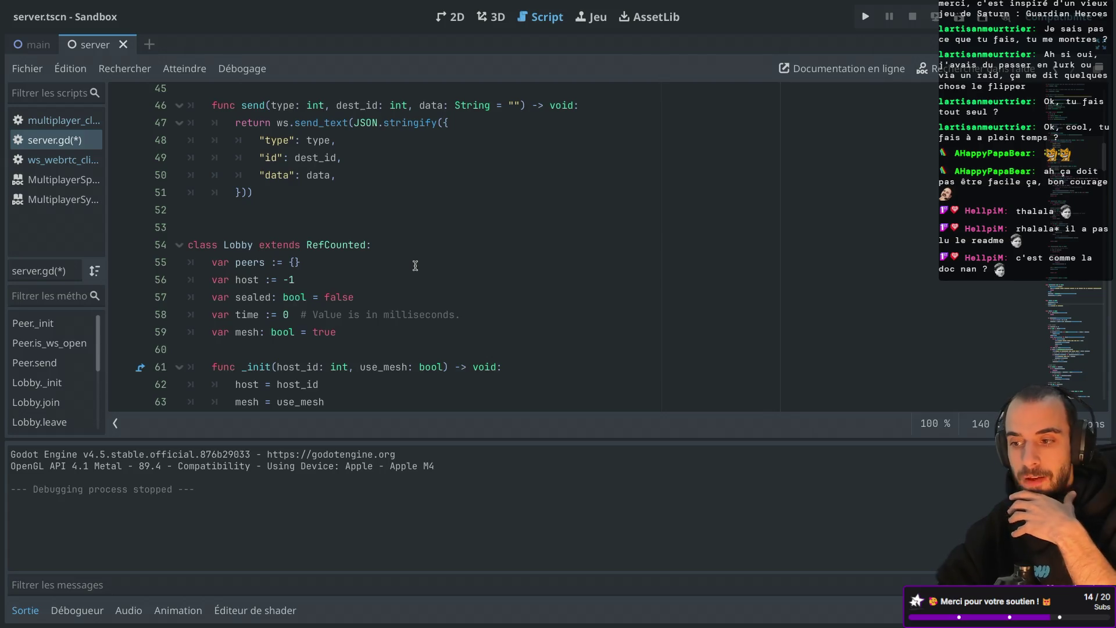
pyautogui.scroll(1, 415, 266)
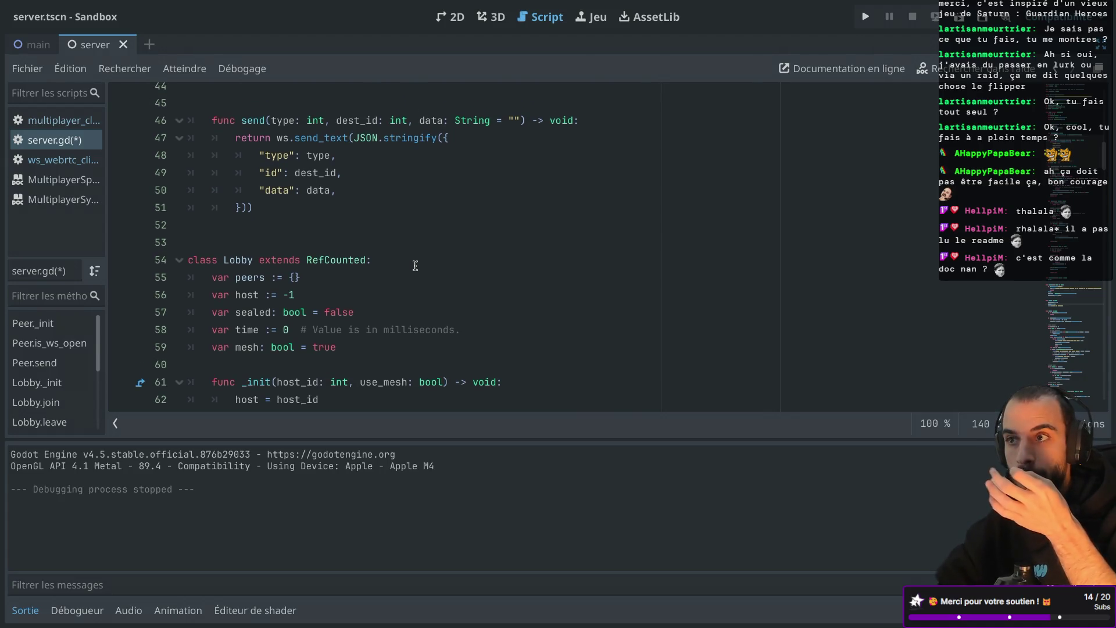
pyautogui.scroll(8, 415, 266)
pyautogui.scroll(4, 415, 266)
pyautogui.scroll(4, 415, 265)
pyautogui.scroll(-15, 415, 266)
pyautogui.scroll(-20, 416, 266)
pyautogui.scroll(-2, 415, 266)
pyautogui.click(412, 266)
pyautogui.press('Return')
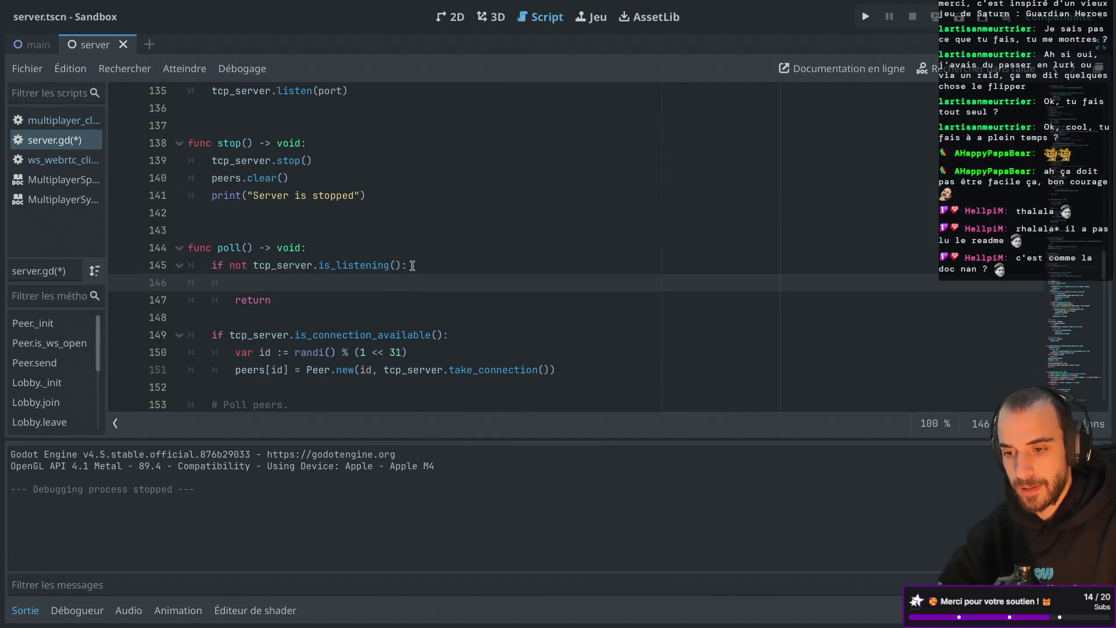
pyautogui.hotkey('ctrl', 'v')
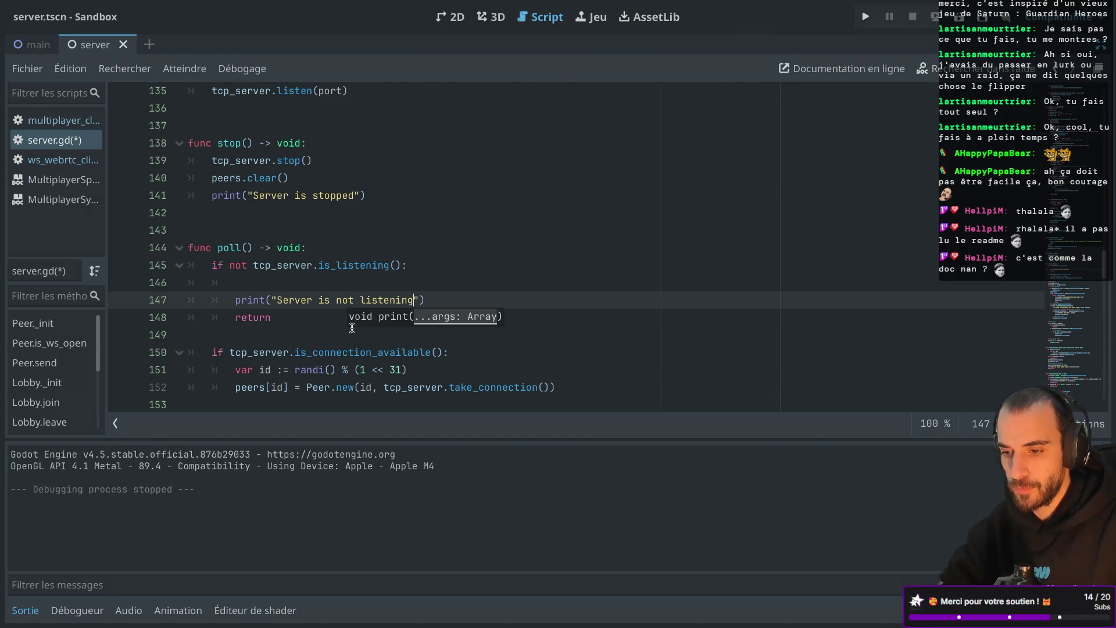
pyautogui.click(267, 282)
pyautogui.press('BackSpace')
pyautogui.doubleClick(278, 263)
pyautogui.scroll(5, 305, 197)
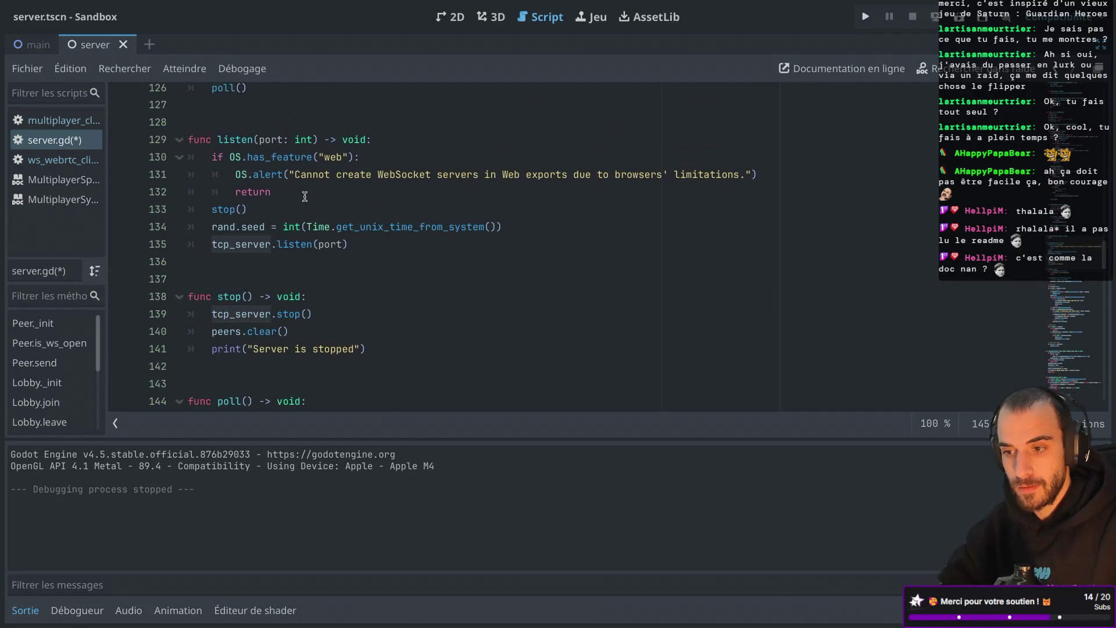
pyautogui.doubleClick(236, 140)
pyautogui.scroll(10, 267, 141)
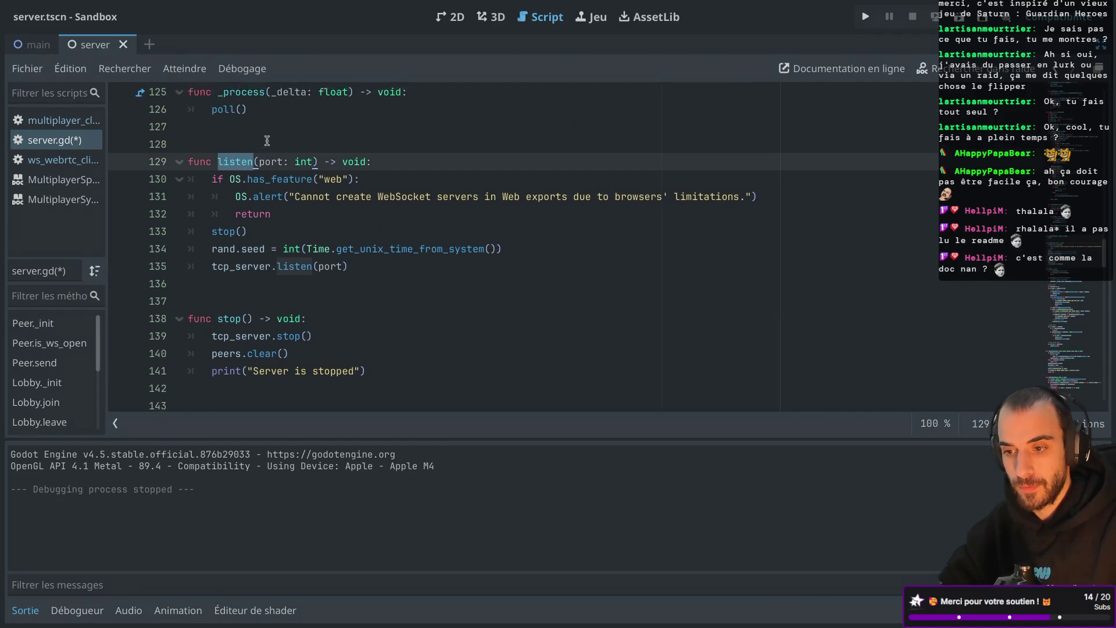
pyautogui.scroll(20, 267, 141)
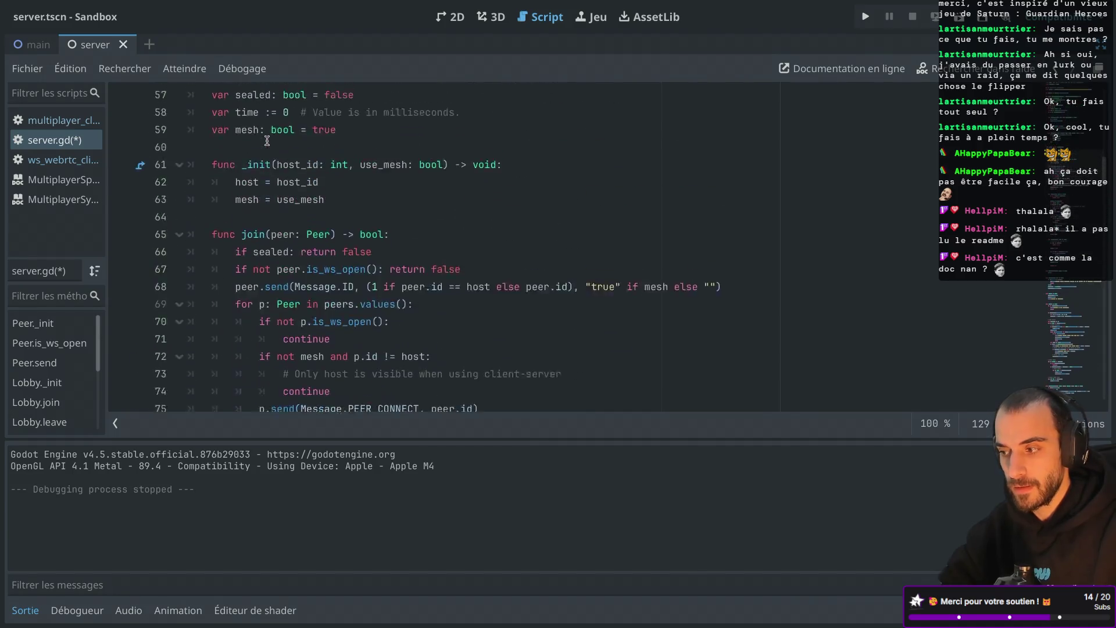
pyautogui.scroll(-20, 267, 142)
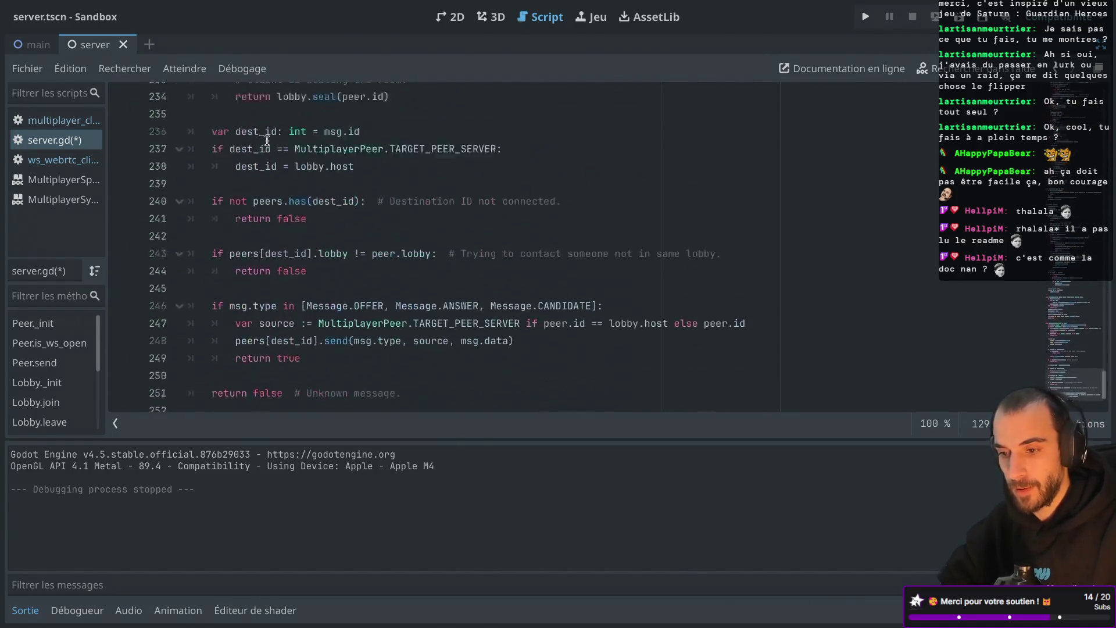
# Search server.gd for 'listen' and cycle back to the listen function definition
pyautogui.hotkey('ctrl', 'f')
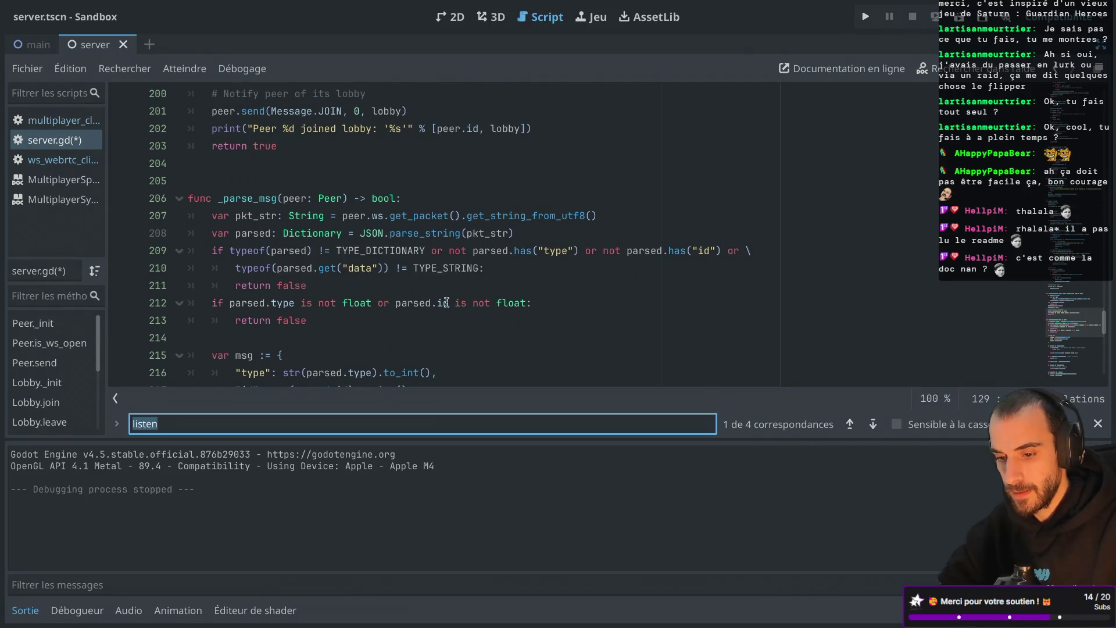
pyautogui.click(872, 425)
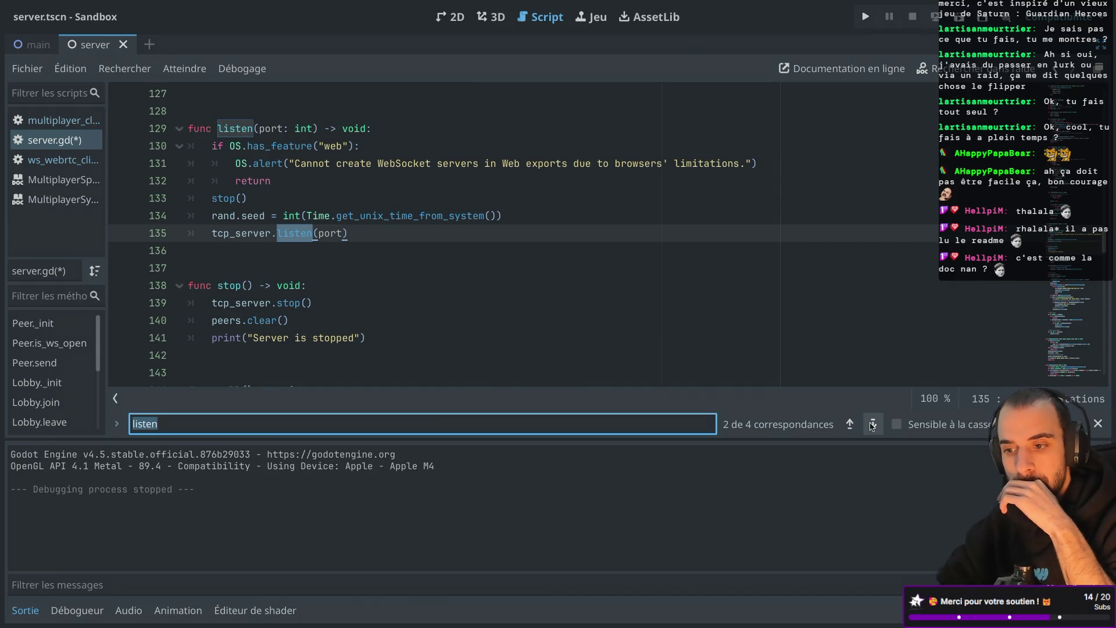
pyautogui.click(873, 425)
pyautogui.click(872, 425)
pyautogui.click(873, 425)
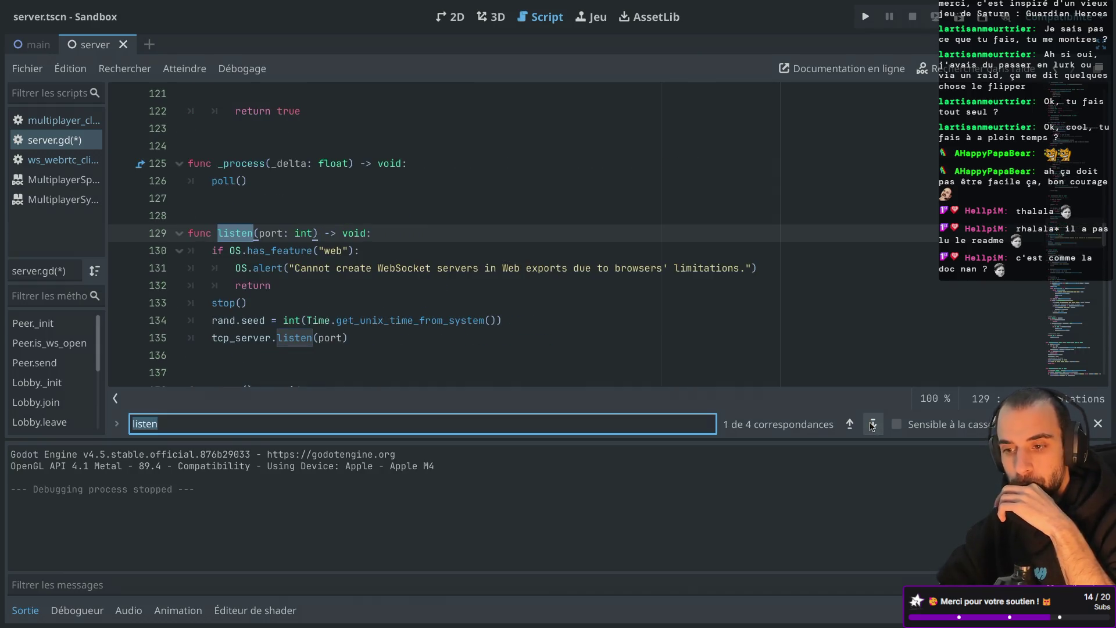
# Insert a 'func _ready() -> void:' declaration on line 124, just above _process
pyautogui.click(209, 146)
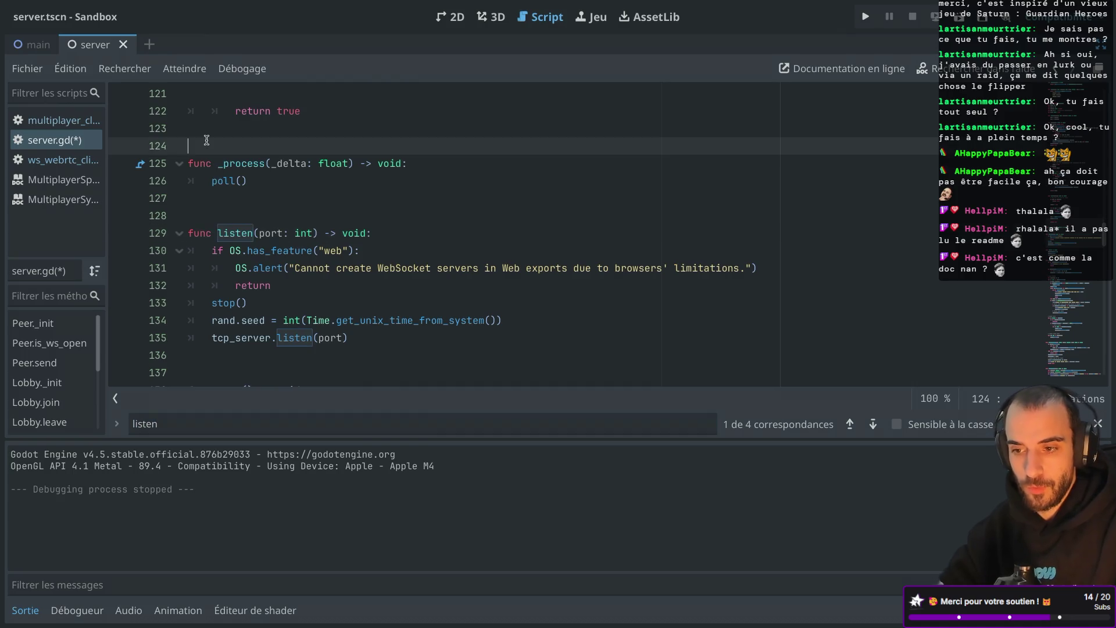
pyautogui.press('Return')
pyautogui.press('Up')
pyautogui.write('nc')
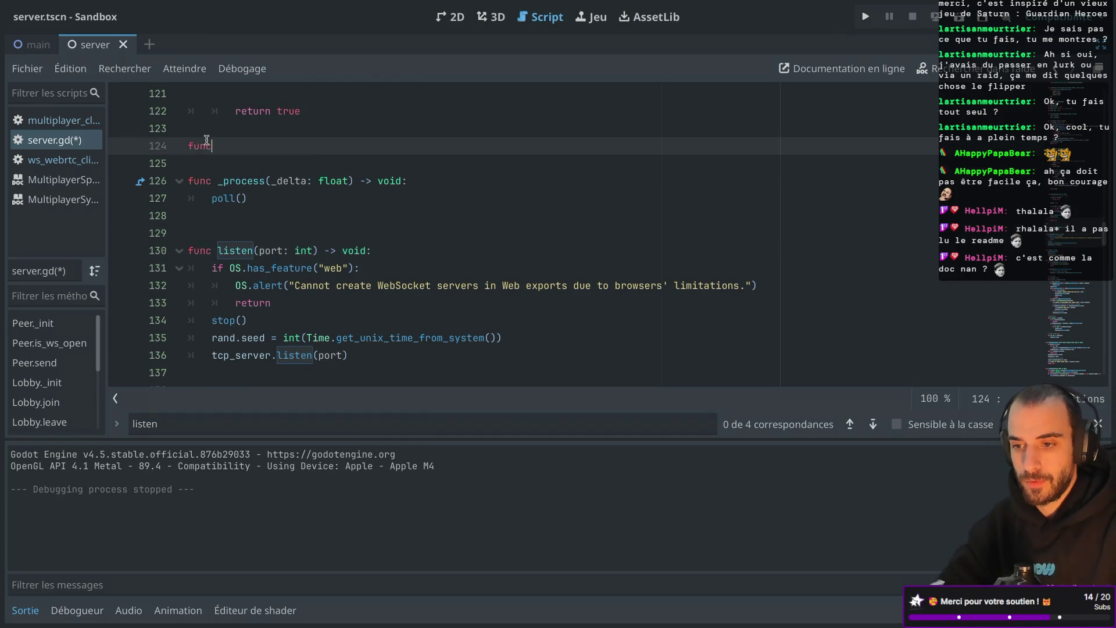
pyautogui.write(' _ready')
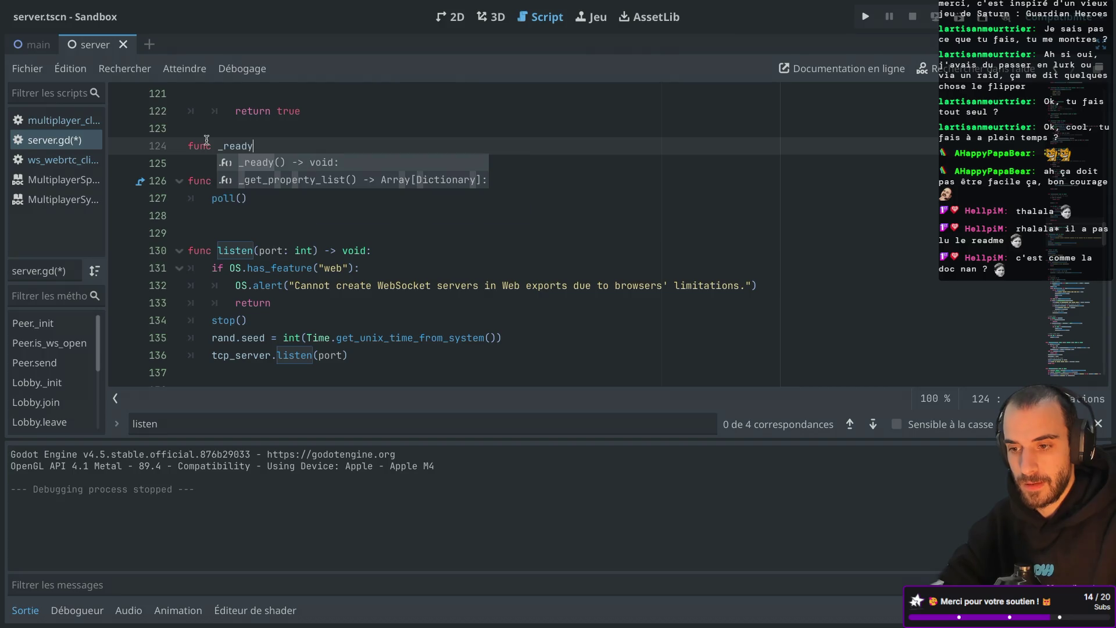
pyautogui.write('() -')
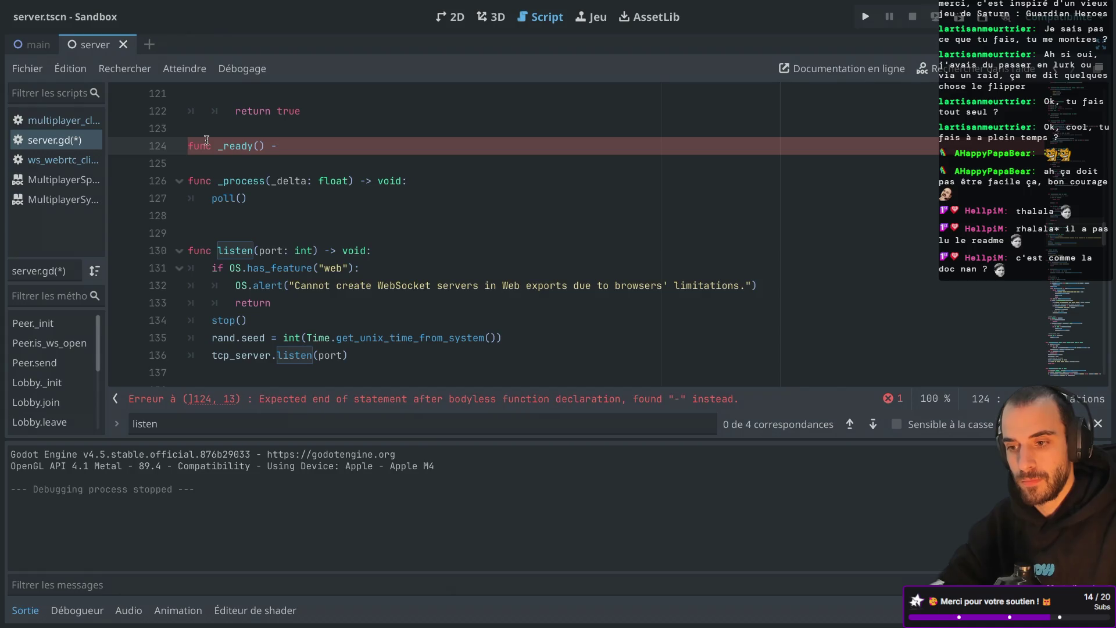
pyautogui.write('> void:')
pyautogui.press('Return')
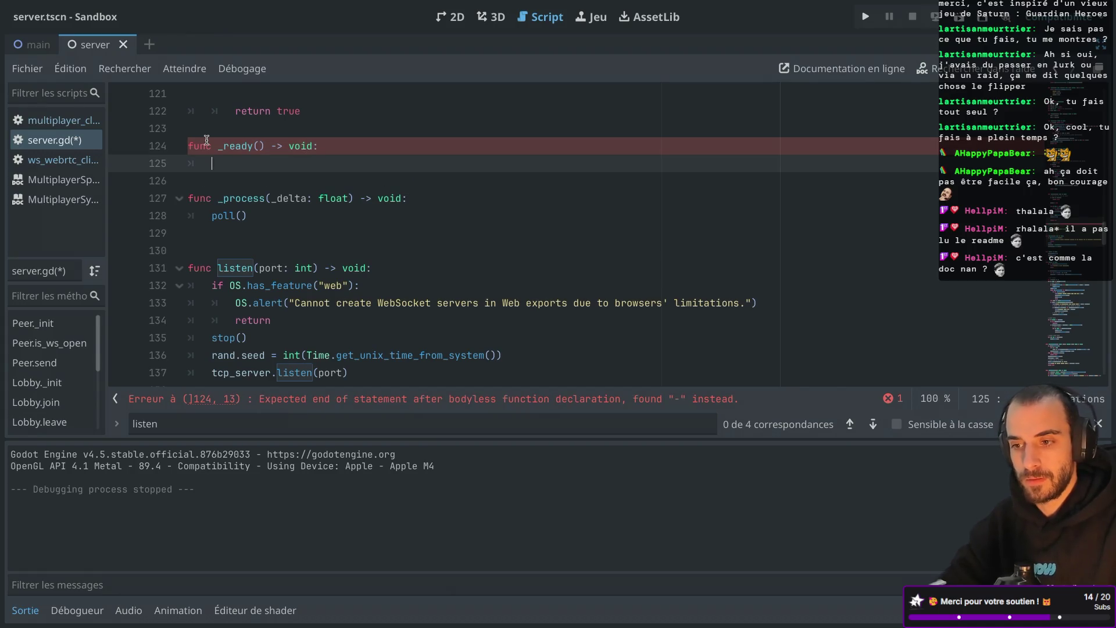
# Run the project briefly, then stop the running game
pyautogui.write('pass')
pyautogui.click(959, 16)
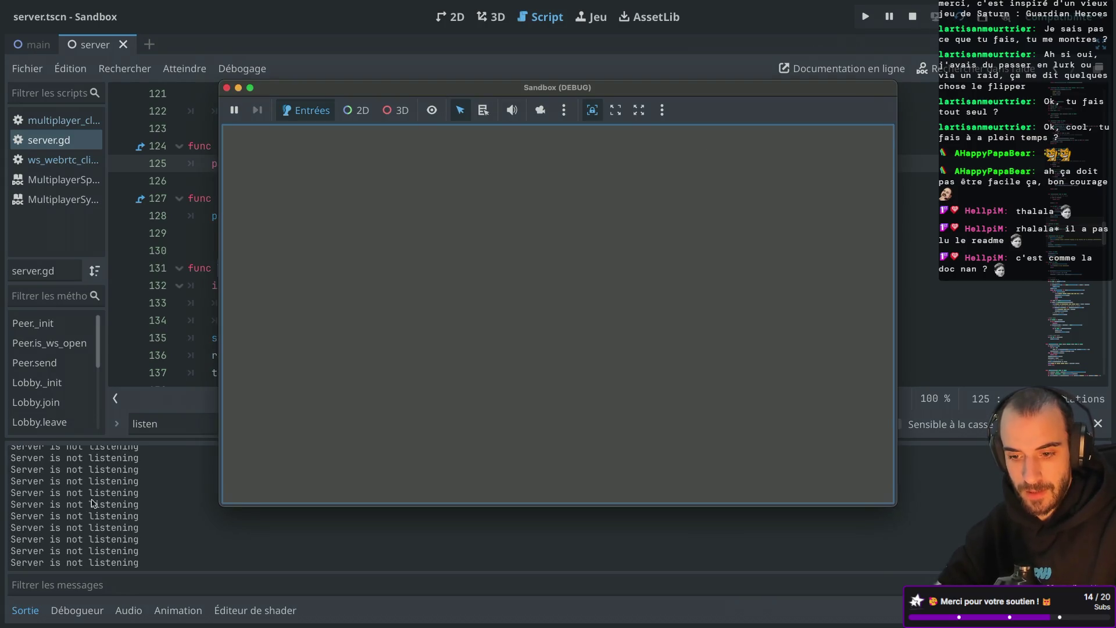
pyautogui.click(227, 87)
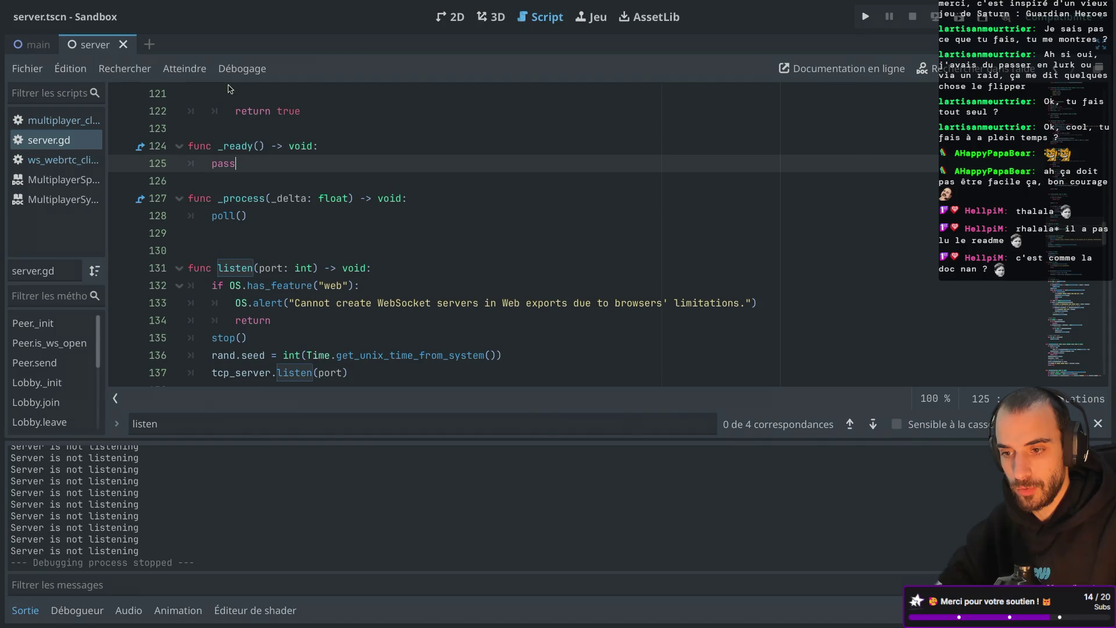
# Replace pass in _ready() with listen(9999), save server.gd, and run the project again
pyautogui.moveTo(237, 163); pyautogui.dragTo(215, 163)
pyautogui.press('BackSpace')
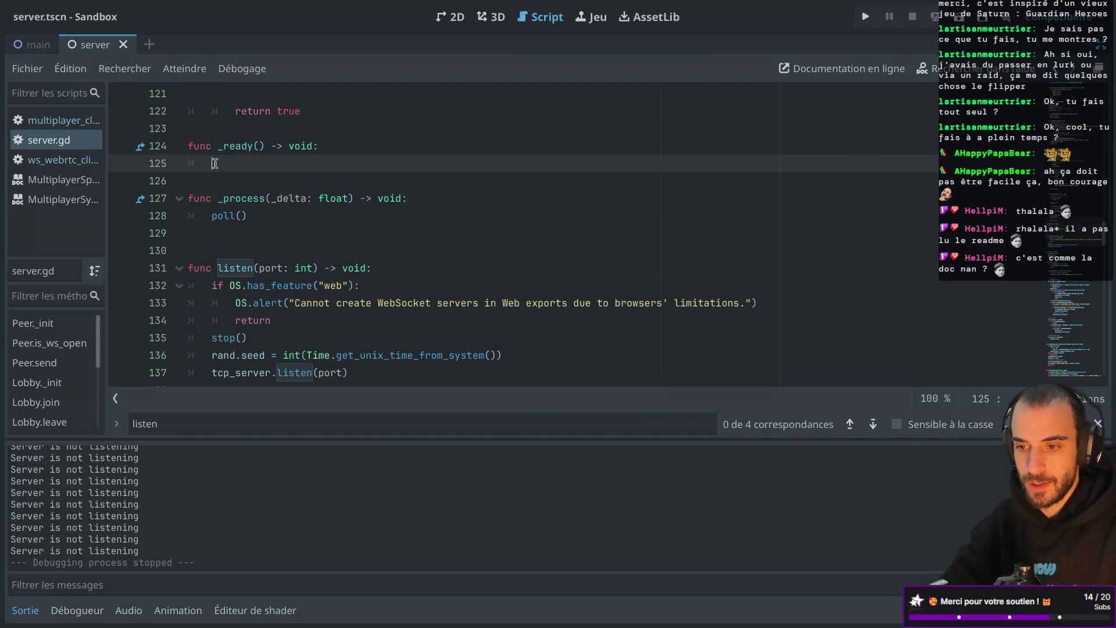
pyautogui.write('lis')
pyautogui.press('Return')
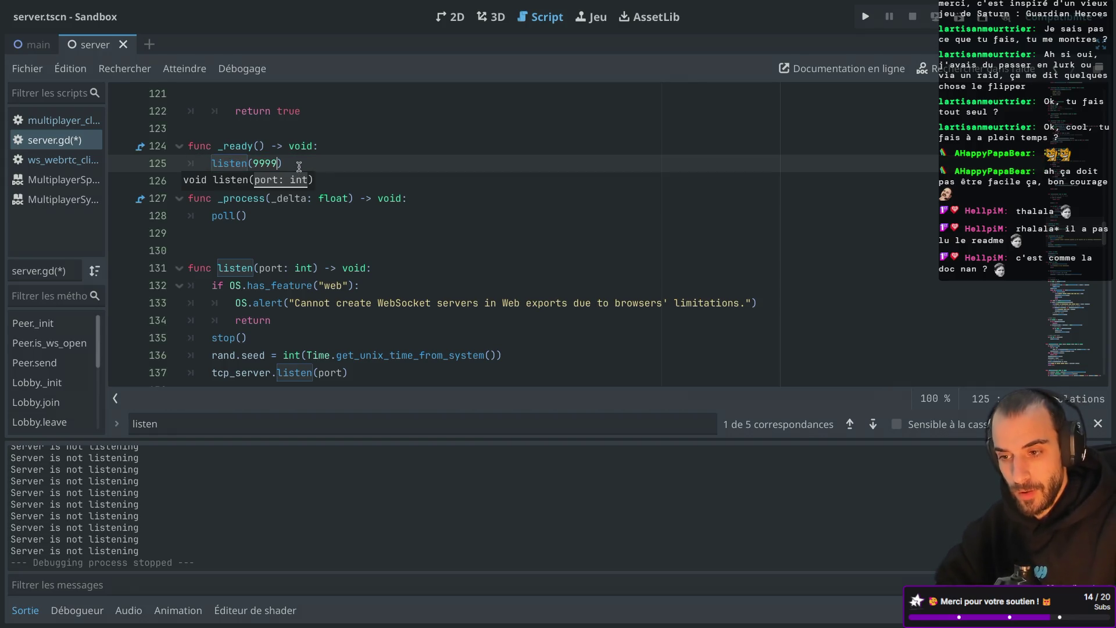
pyautogui.hotkey('ctrl', 's')
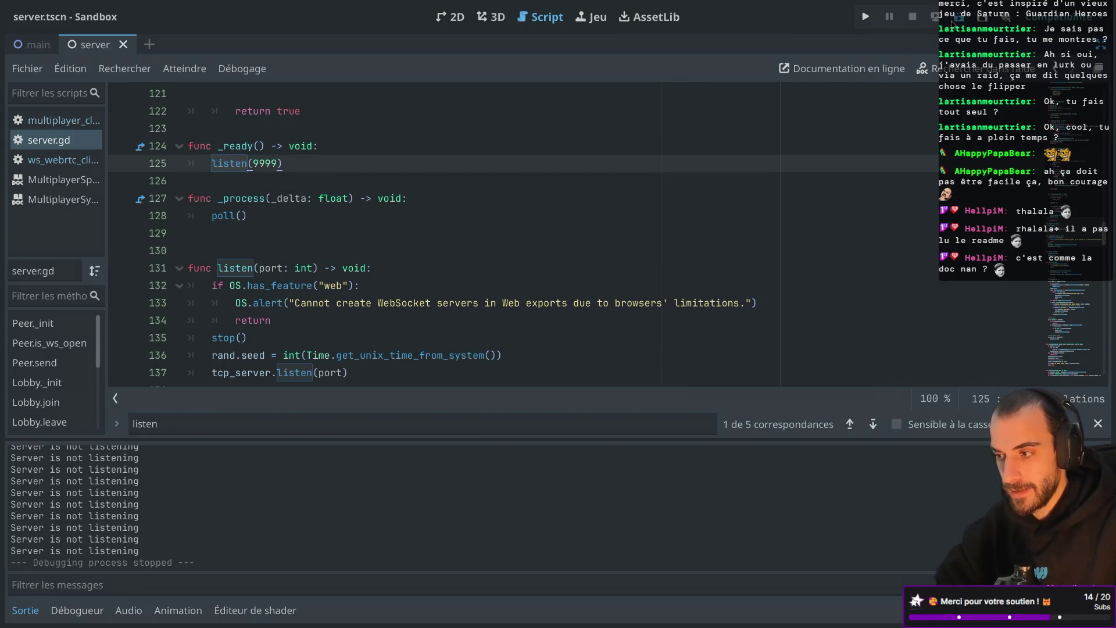
pyautogui.click(951, 22)
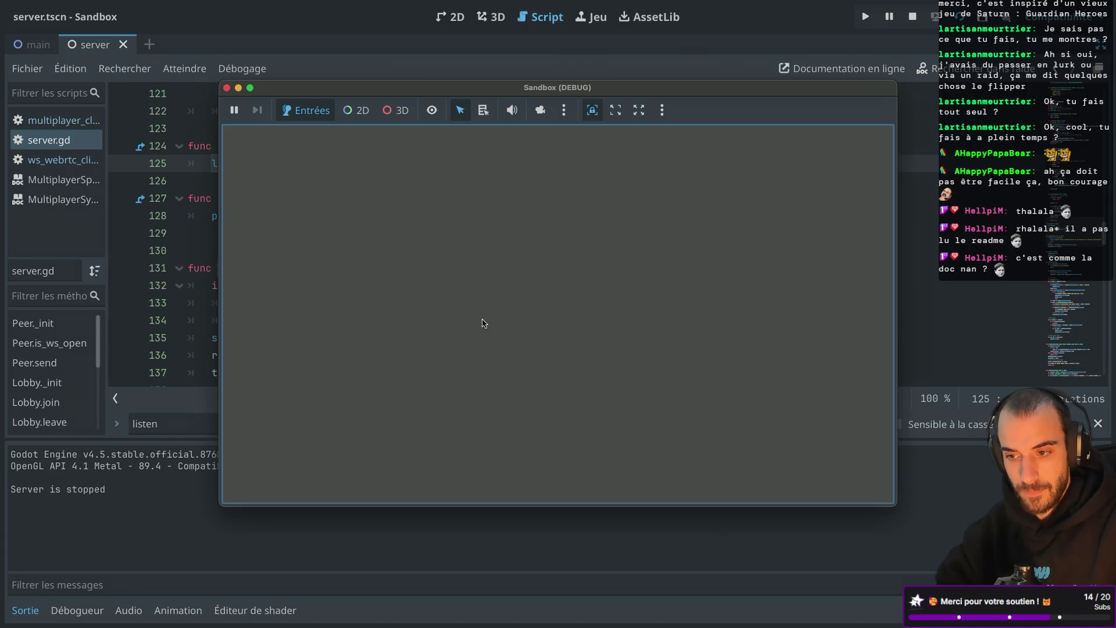
pyautogui.click(227, 87)
pyautogui.scroll(-3, 279, 174)
pyautogui.scroll(-3, 279, 175)
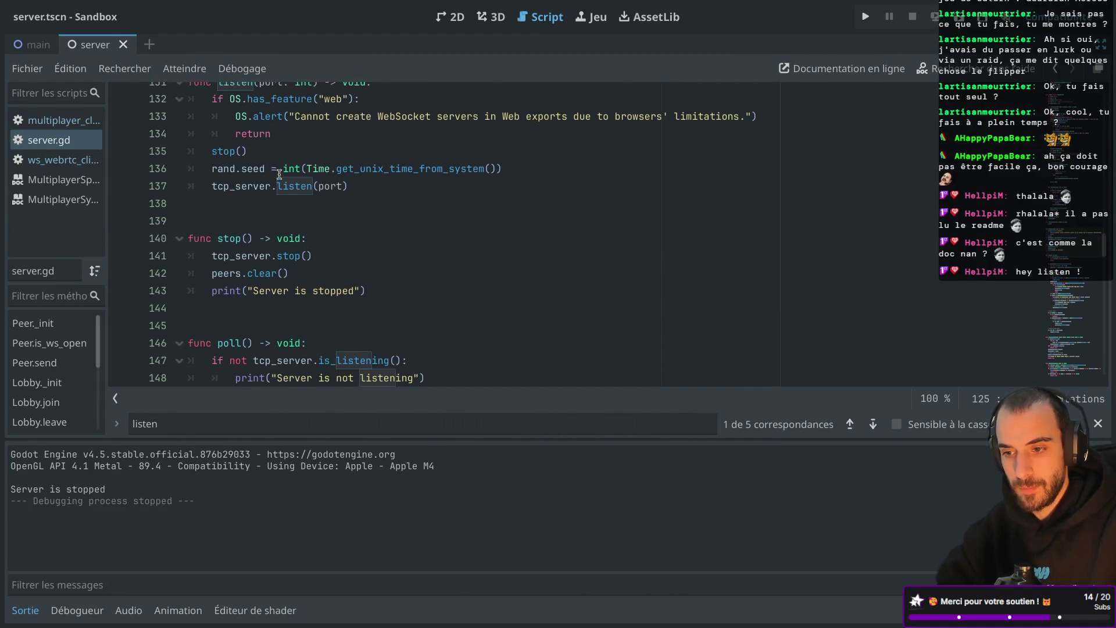
pyautogui.scroll(2, 279, 175)
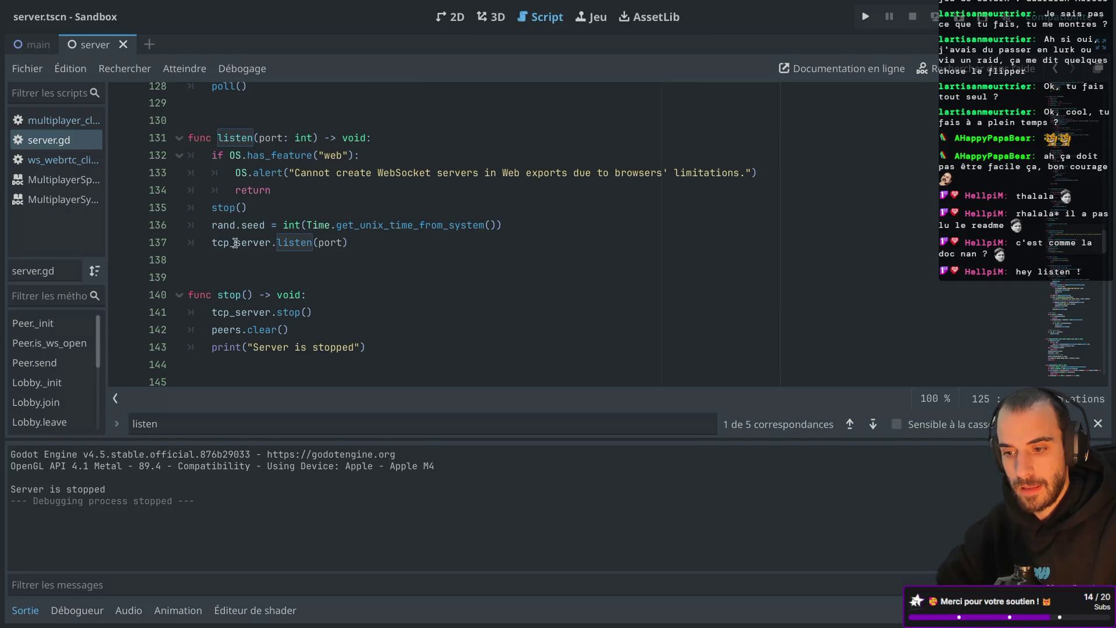
pyautogui.scroll(-4, 270, 221)
pyautogui.doubleClick(267, 225)
pyautogui.scroll(3, 268, 186)
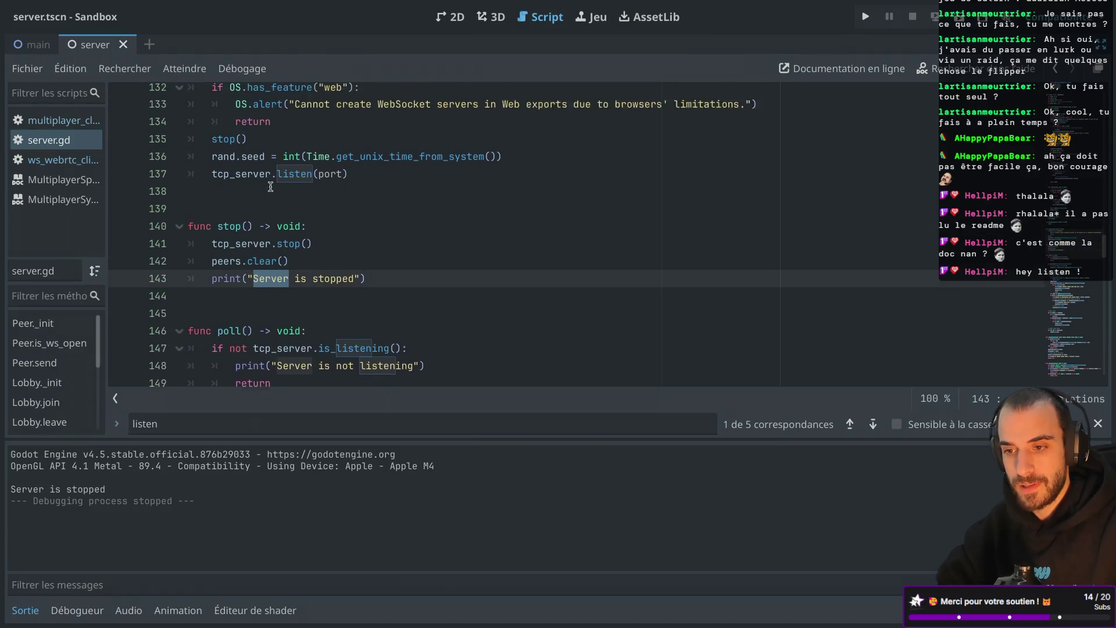
pyautogui.doubleClick(221, 186)
pyautogui.moveTo(380, 326); pyautogui.dragTo(380, 311)
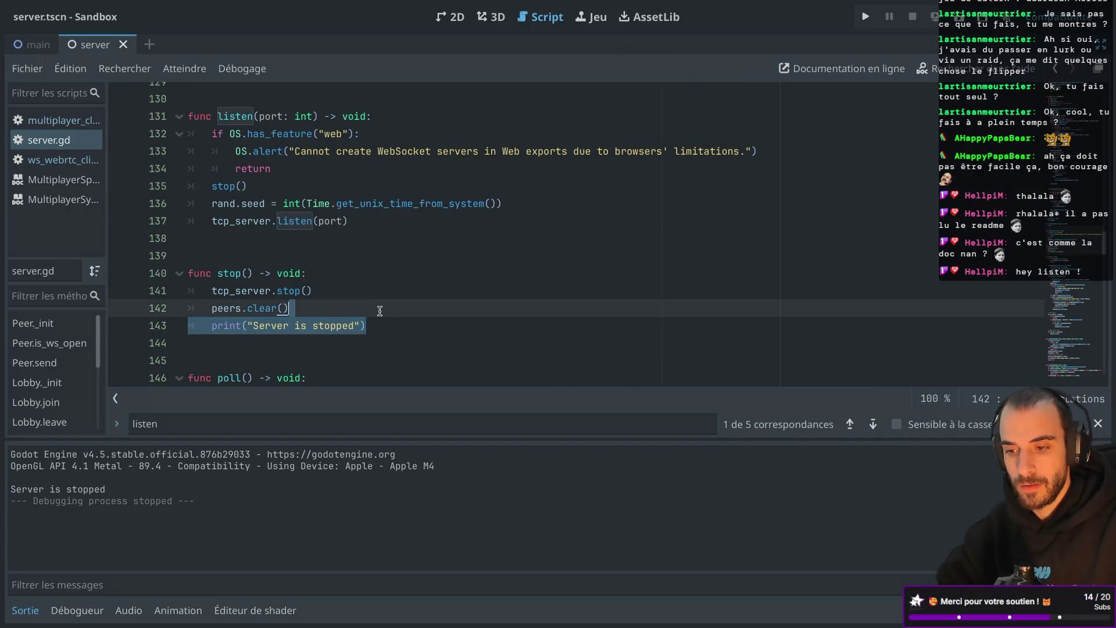
pyautogui.click(364, 290)
pyautogui.scroll(-5, 362, 288)
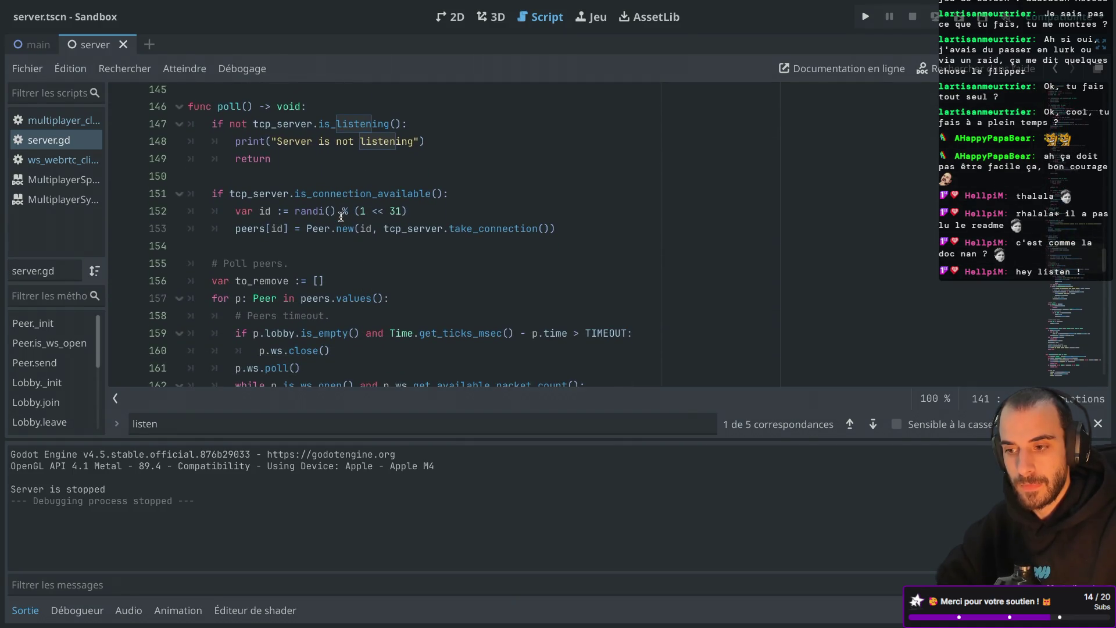
pyautogui.scroll(-2, 341, 217)
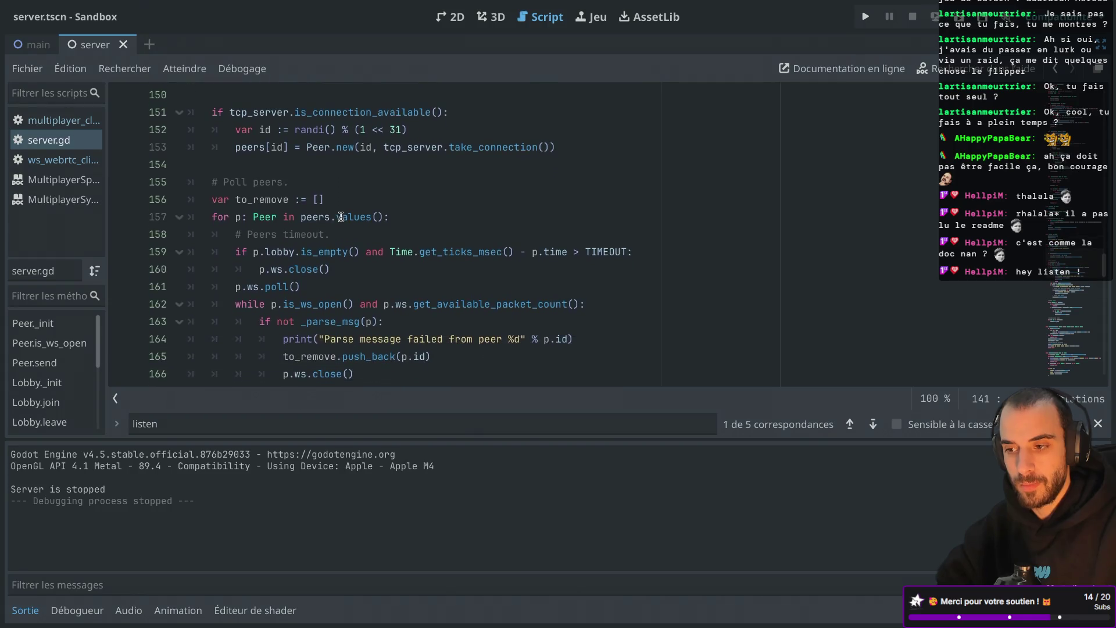
pyautogui.scroll(2, 341, 217)
pyautogui.doubleClick(368, 175)
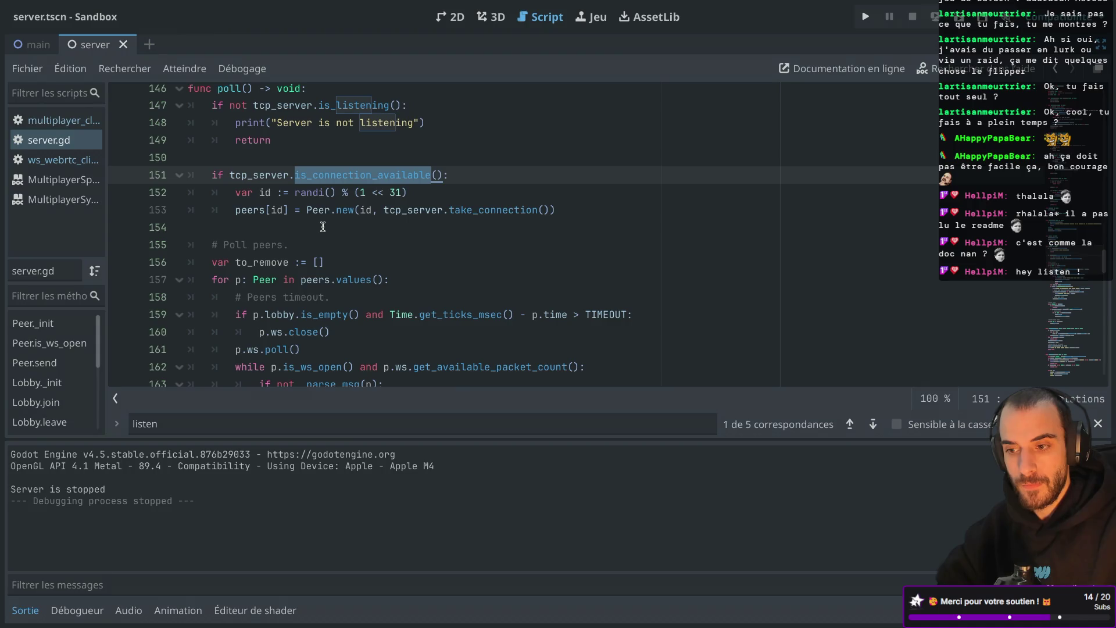
pyautogui.scroll(-8, 322, 227)
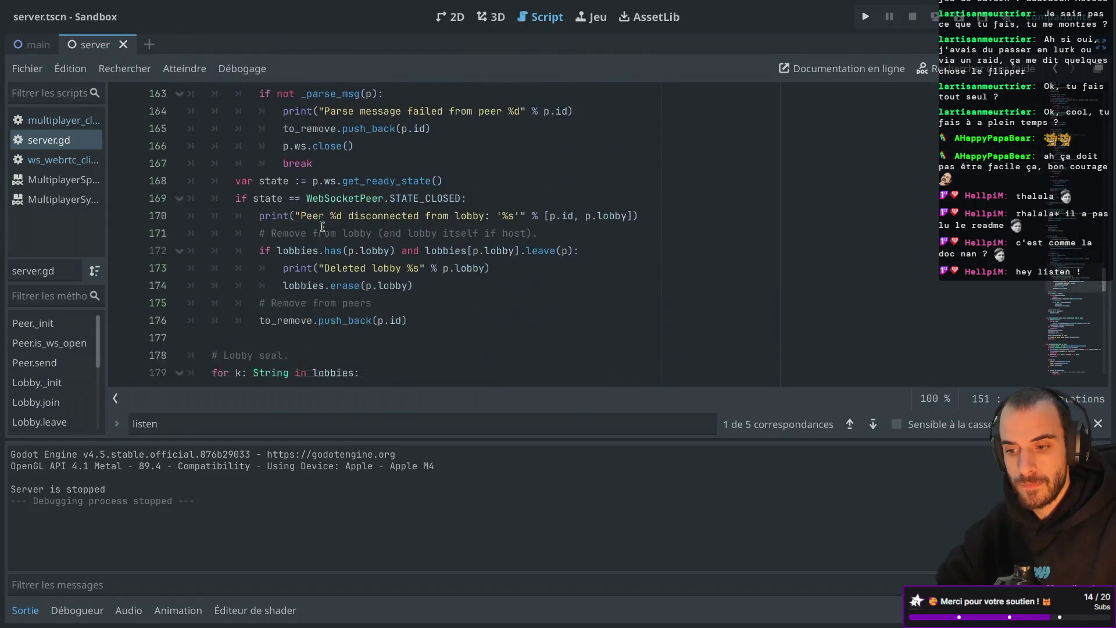
pyautogui.scroll(-2, 322, 226)
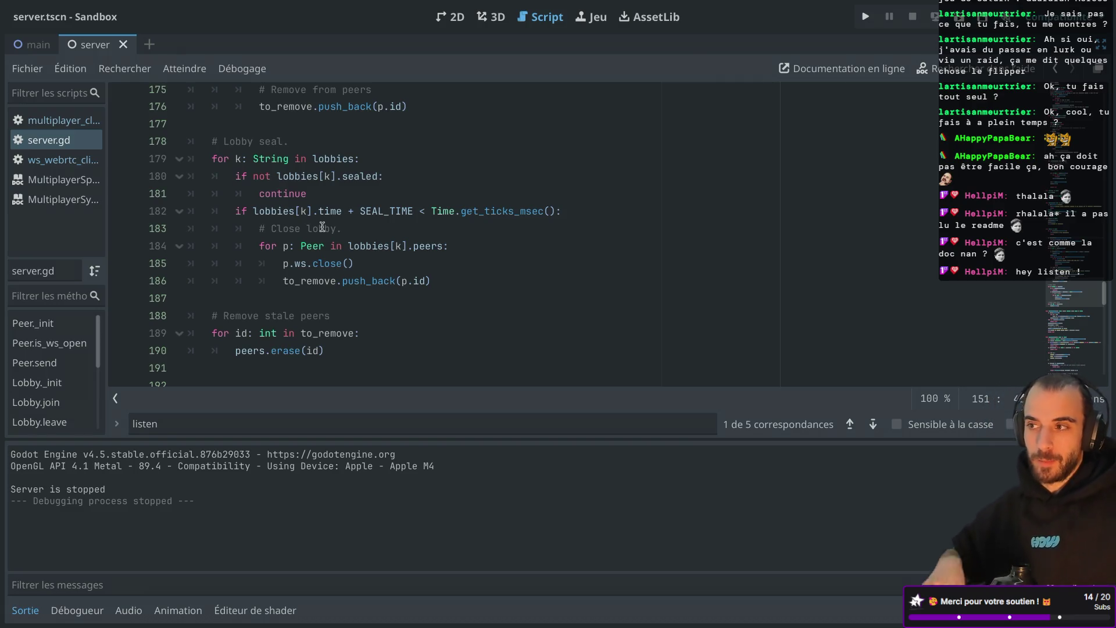
pyautogui.scroll(-5, 375, 201)
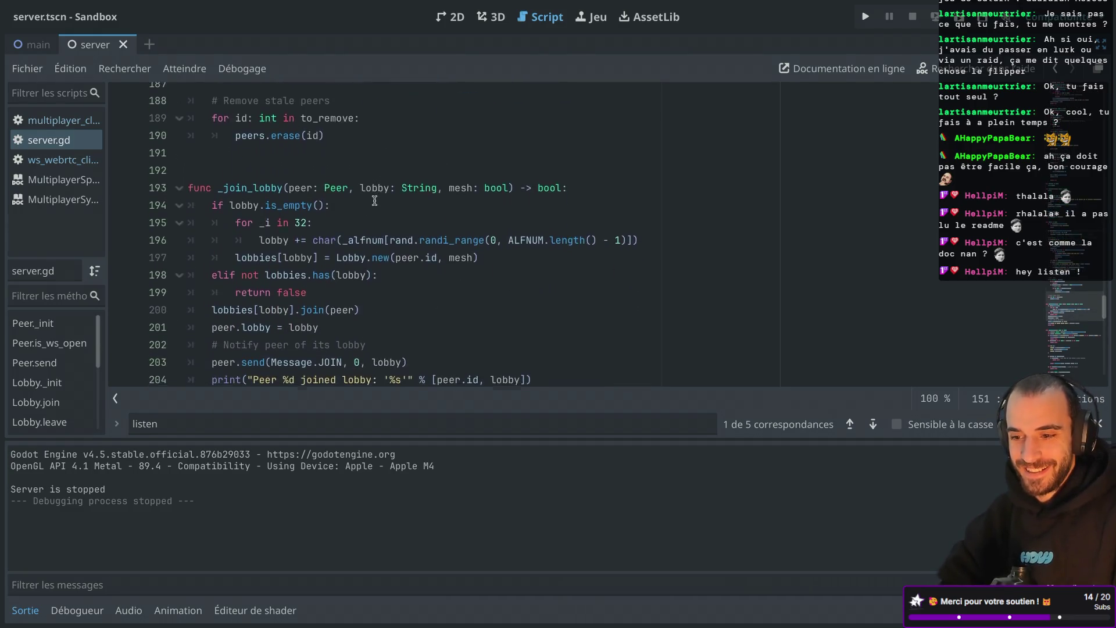
pyautogui.scroll(-5, 374, 201)
pyautogui.scroll(3, 270, 310)
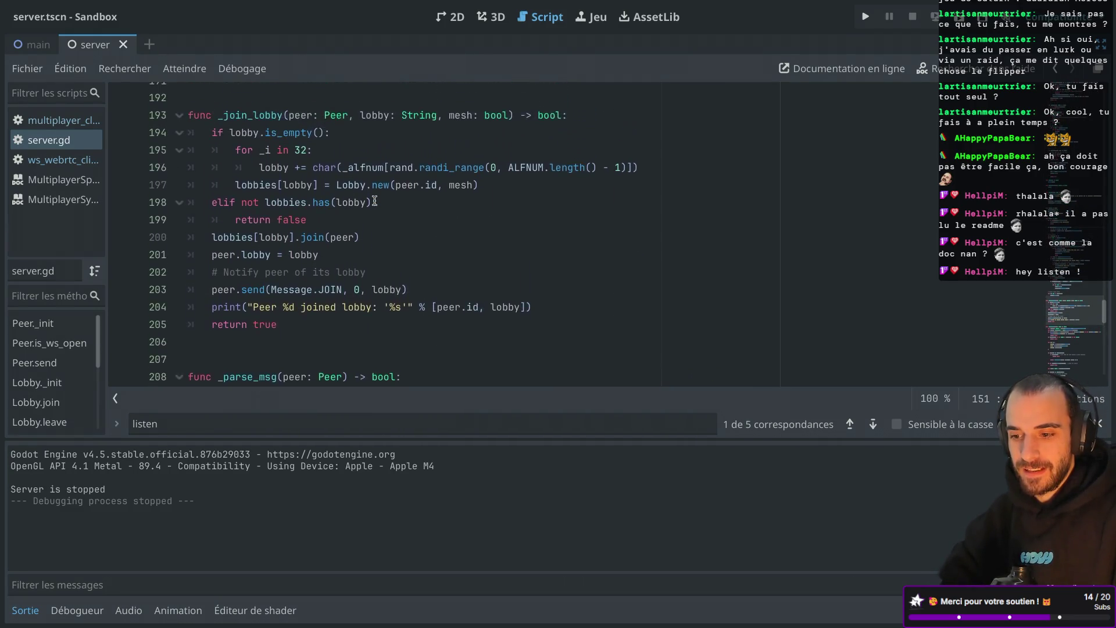
pyautogui.scroll(15, 295, 318)
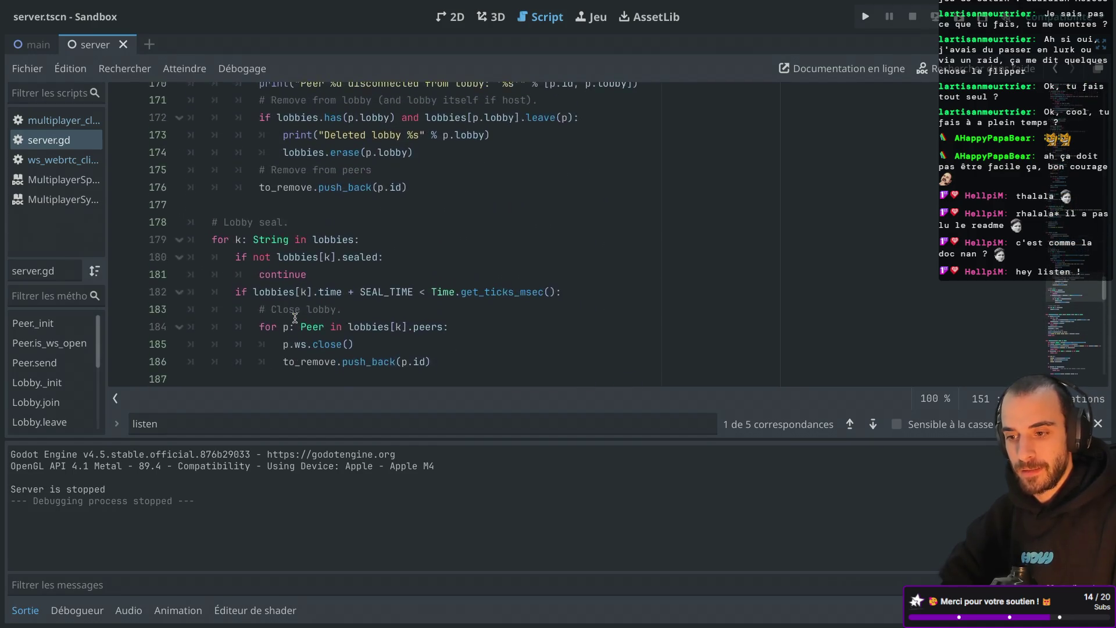
pyautogui.scroll(3, 295, 318)
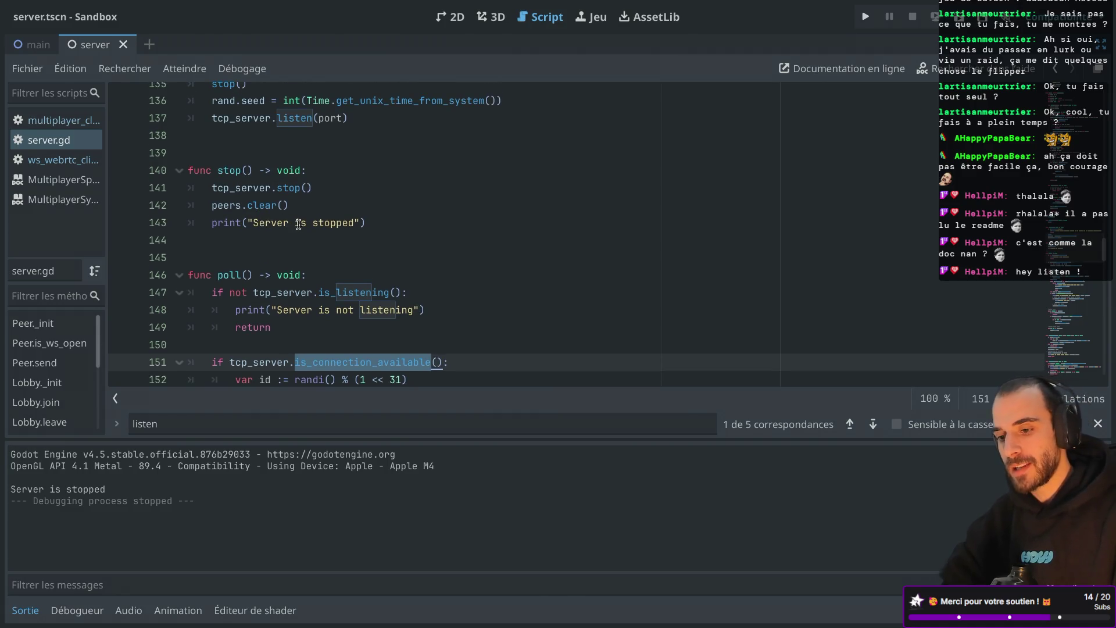
pyautogui.scroll(2, 289, 260)
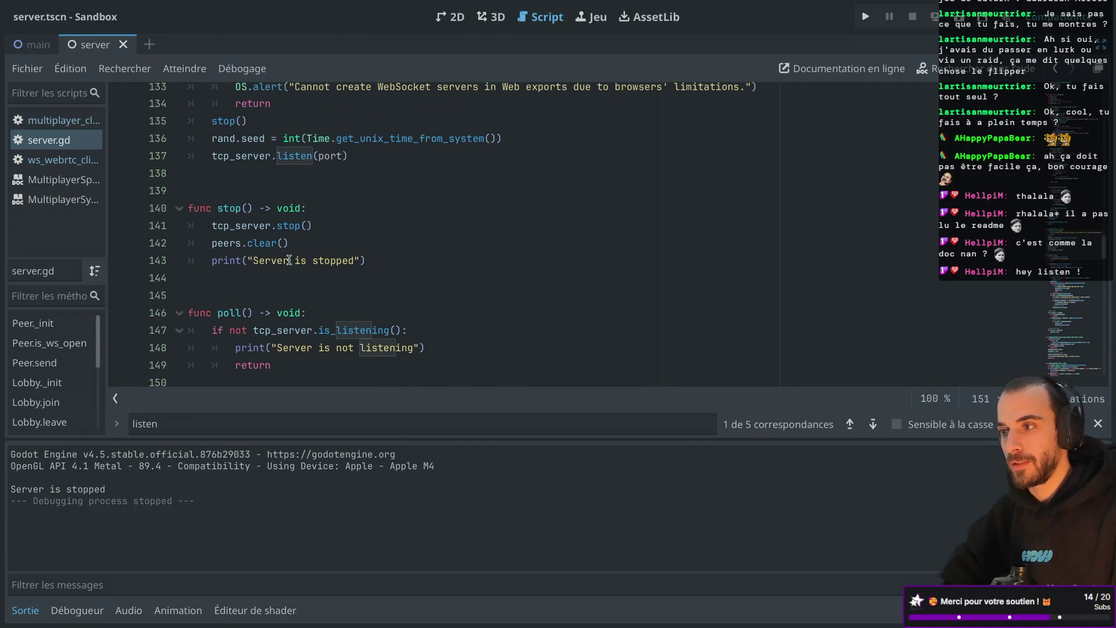
pyautogui.scroll(-3, 324, 214)
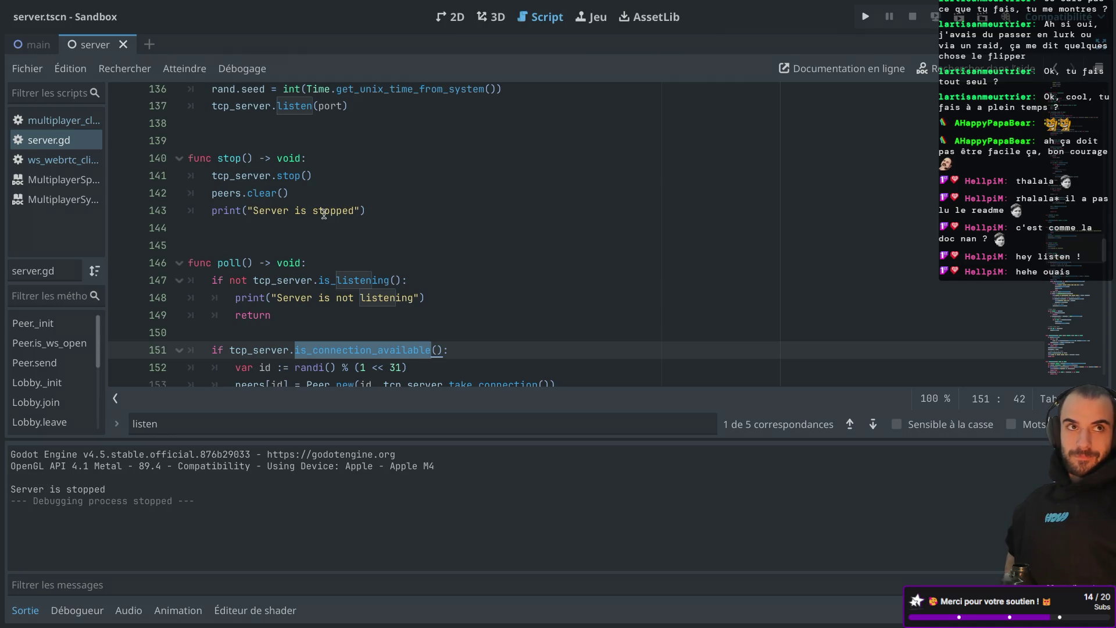
# Open Project Settings from the Projet menu, then close it again
pyautogui.moveTo(173, 14)
pyautogui.click(79, 6)
pyautogui.click(160, 26)
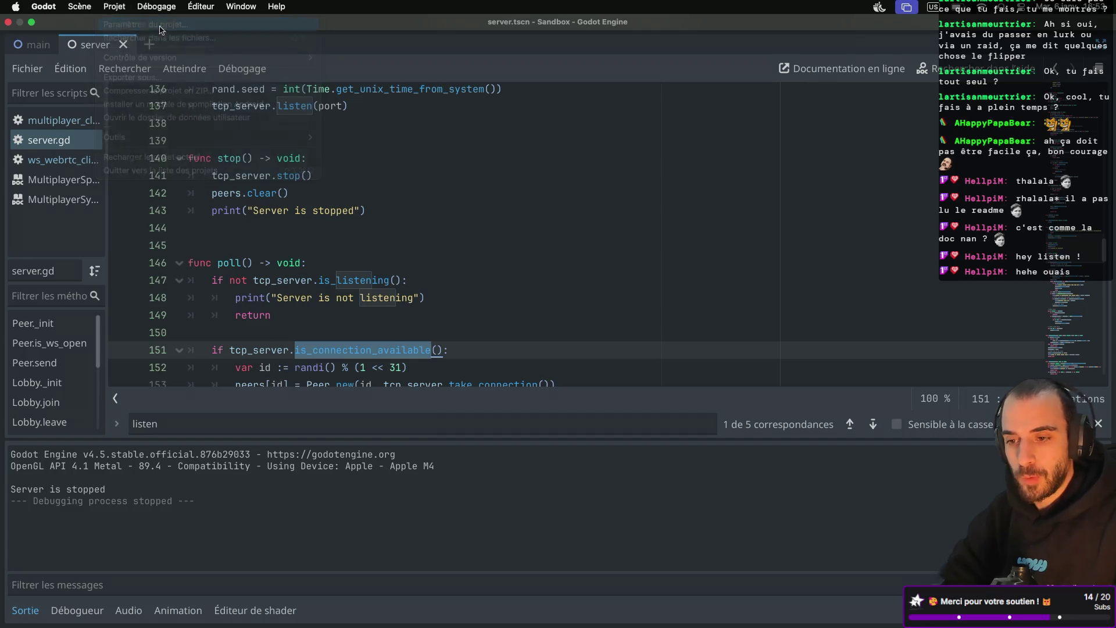
pyautogui.press('Escape')
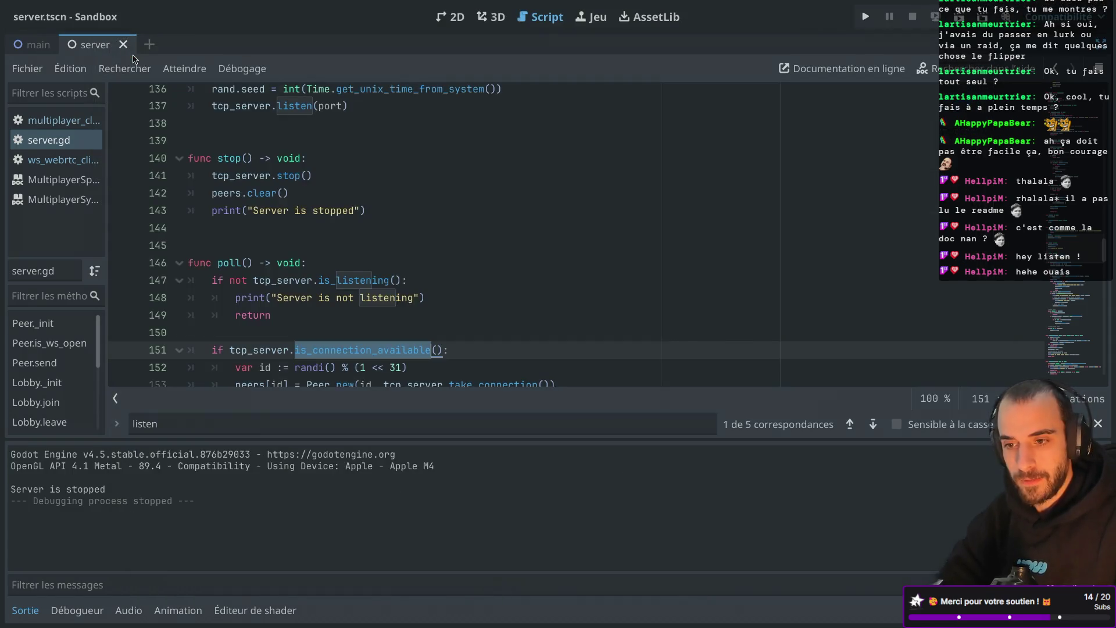
# In the Exporter dialog, add a macOS preset and name it server
pyautogui.click(114, 7)
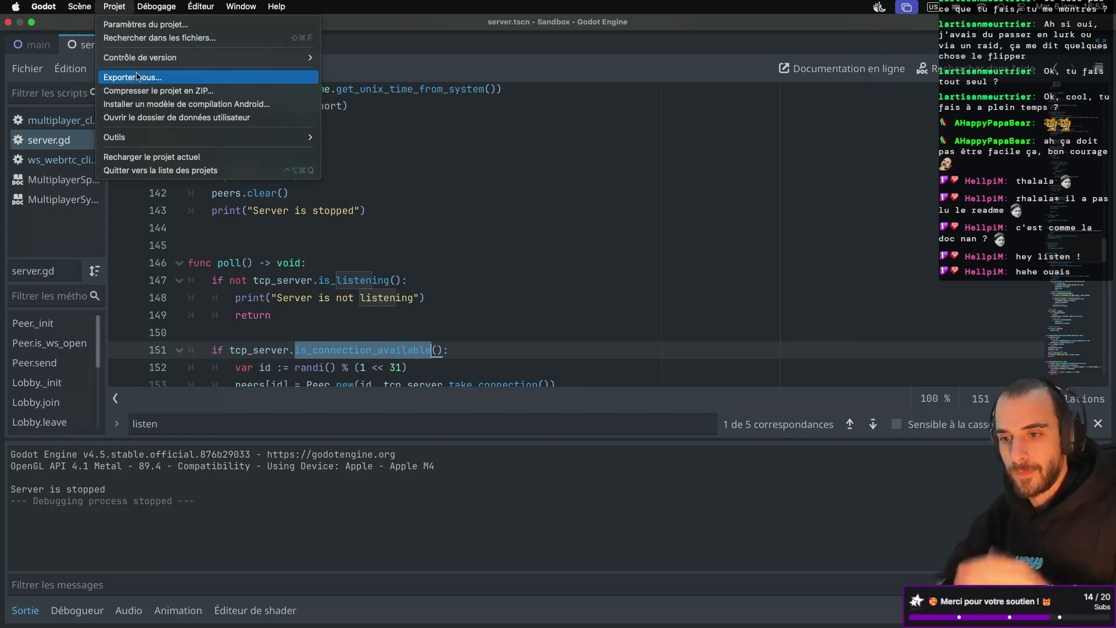
pyautogui.click(138, 78)
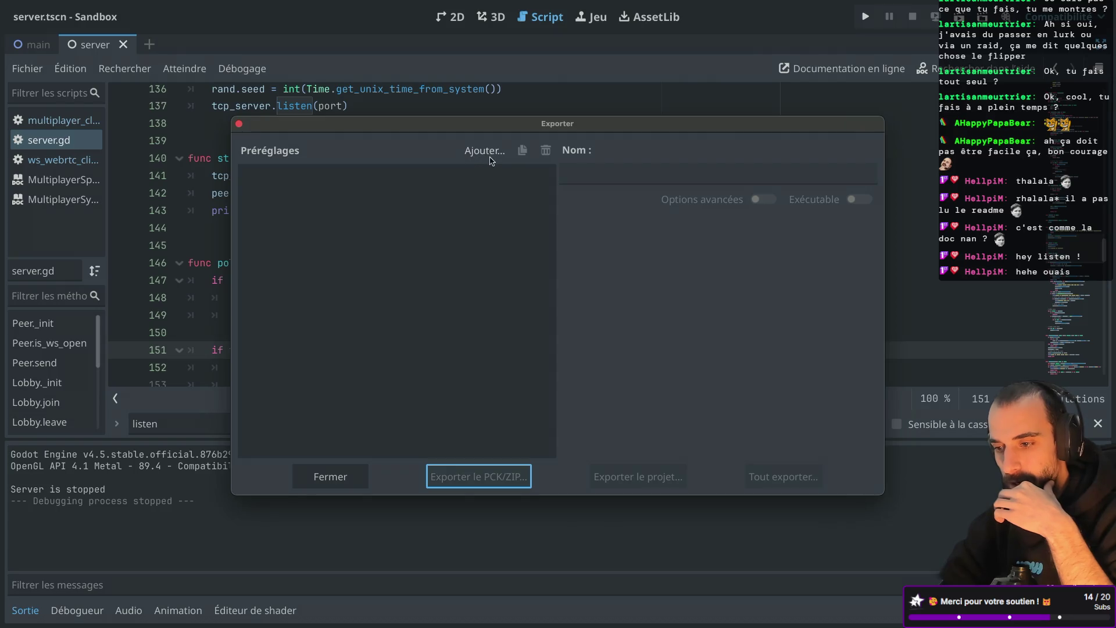
pyautogui.click(491, 157)
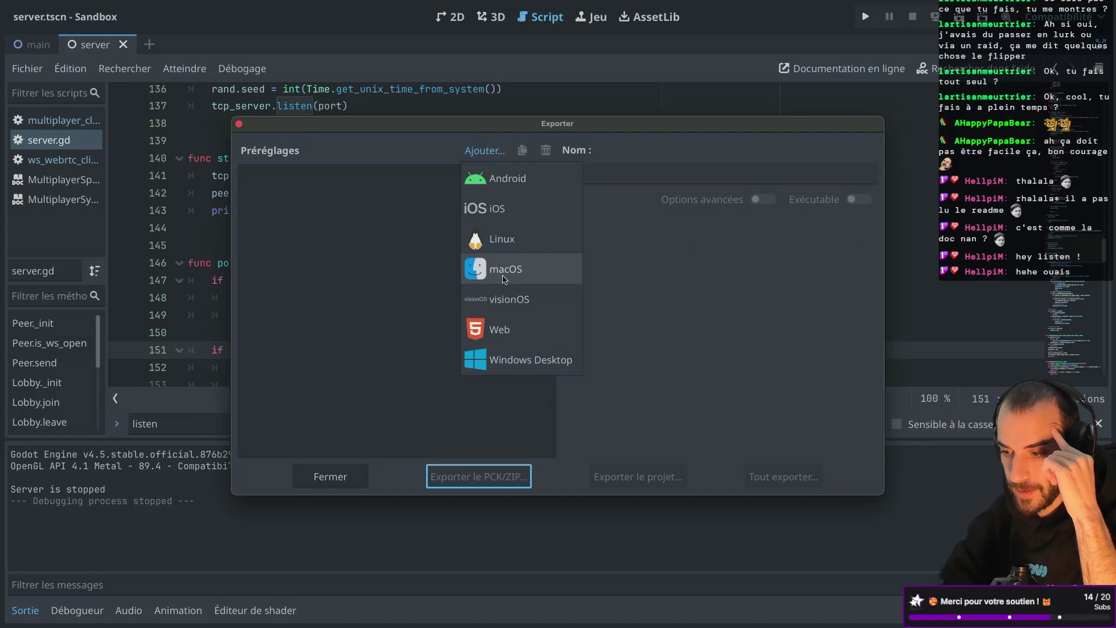
pyautogui.click(510, 270)
pyautogui.doubleClick(572, 176)
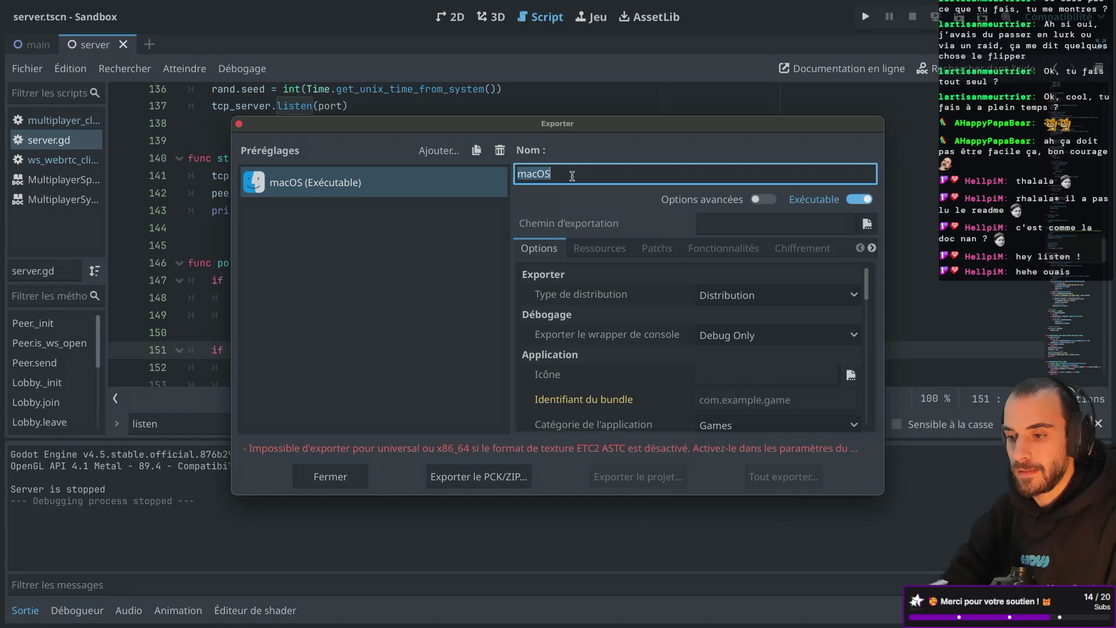
pyautogui.write('server')
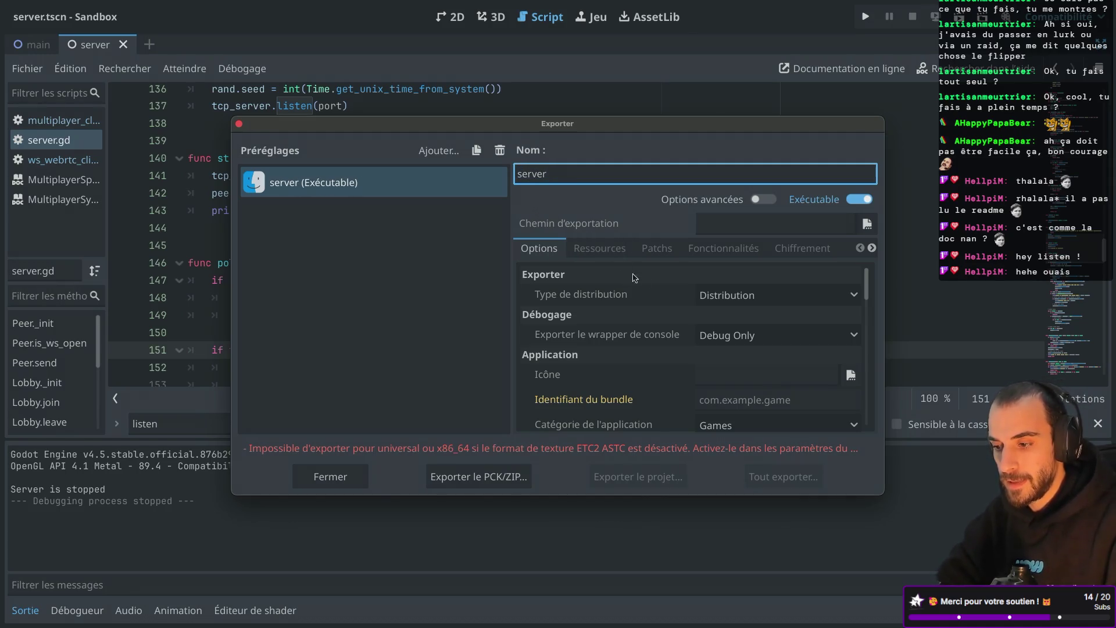
pyautogui.click(722, 297)
pyautogui.click(722, 297)
pyautogui.scroll(-2, 686, 302)
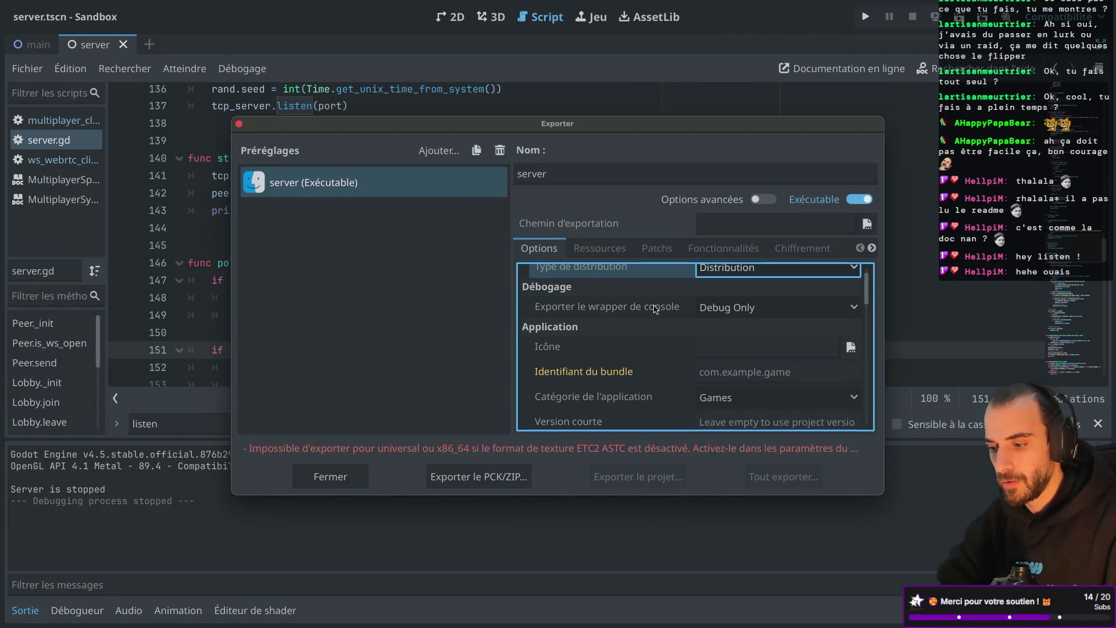
# Set the server preset's bundle identifier to 'test-sr.mev'
pyautogui.click(730, 375)
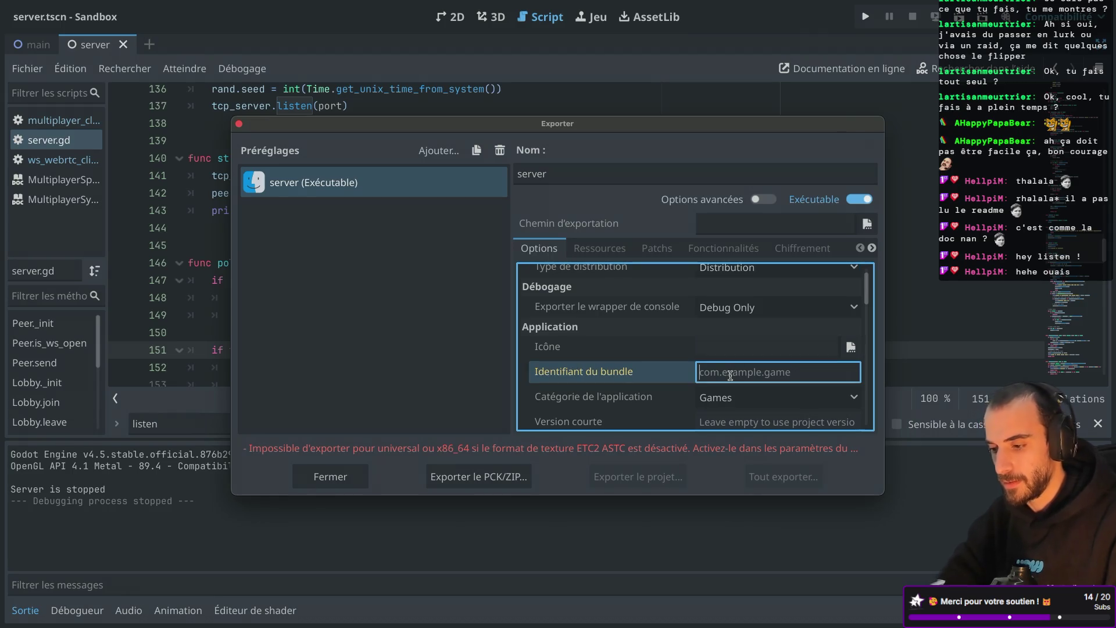
pyautogui.write('test-s')
pyautogui.write('erver.')
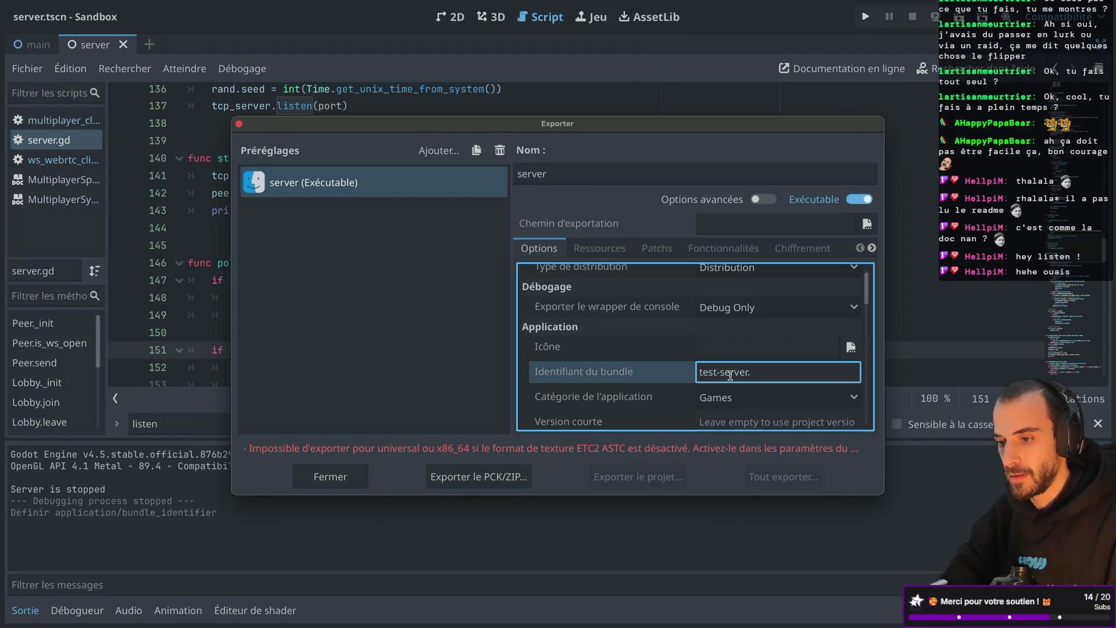
pyautogui.write('m')
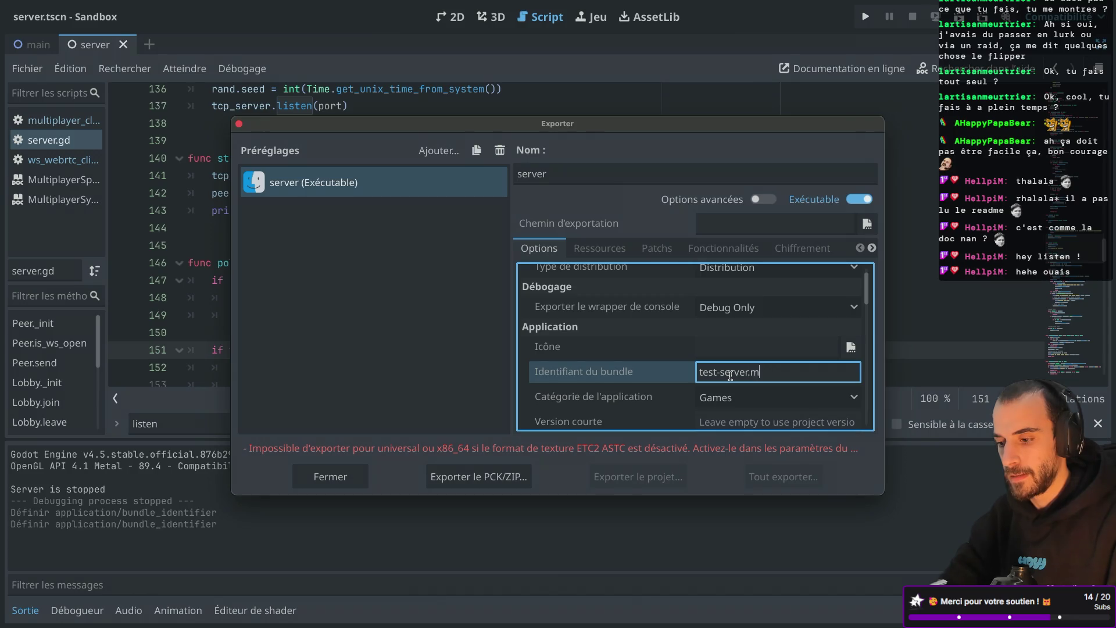
pyautogui.write('dossan.dev')
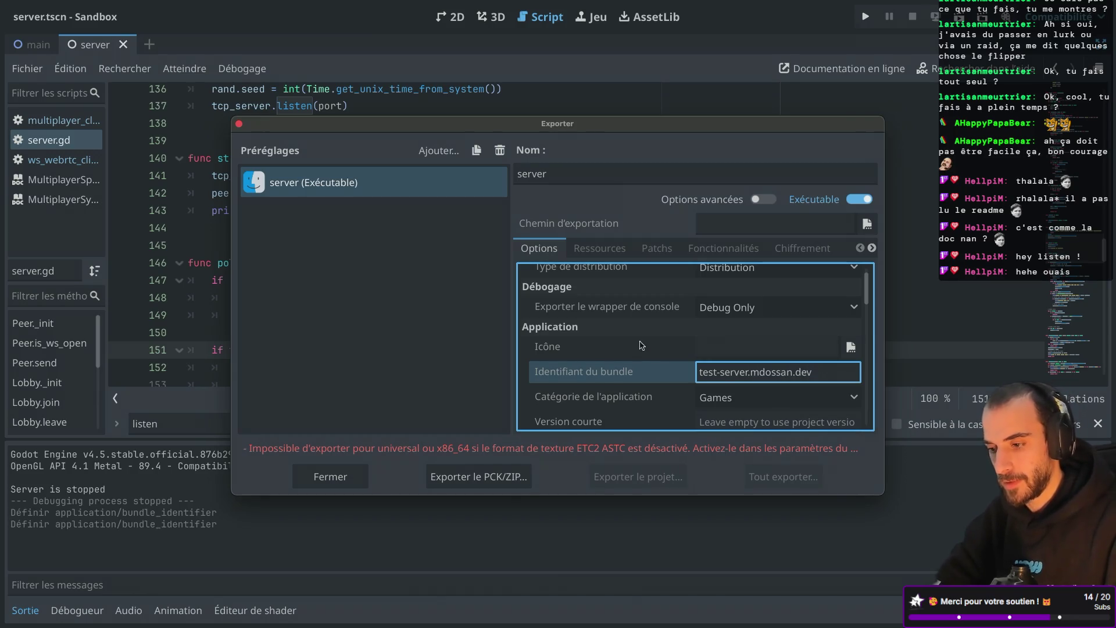
pyautogui.scroll(-3, 730, 375)
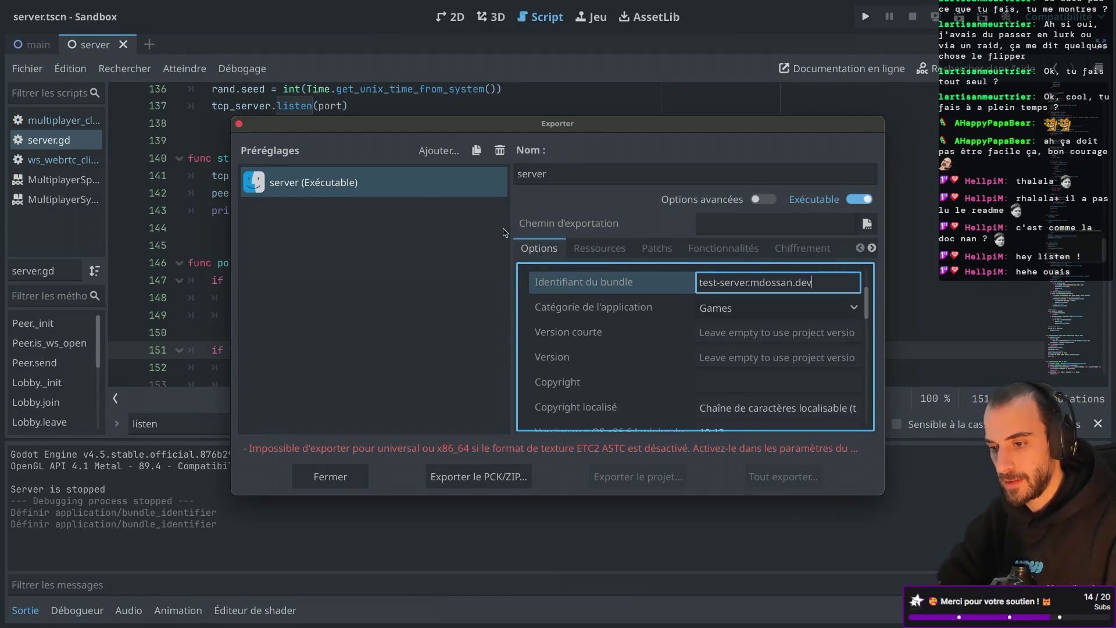
# Check the platform list without adding one, then show the preset's Ressources export settings
pyautogui.click(439, 151)
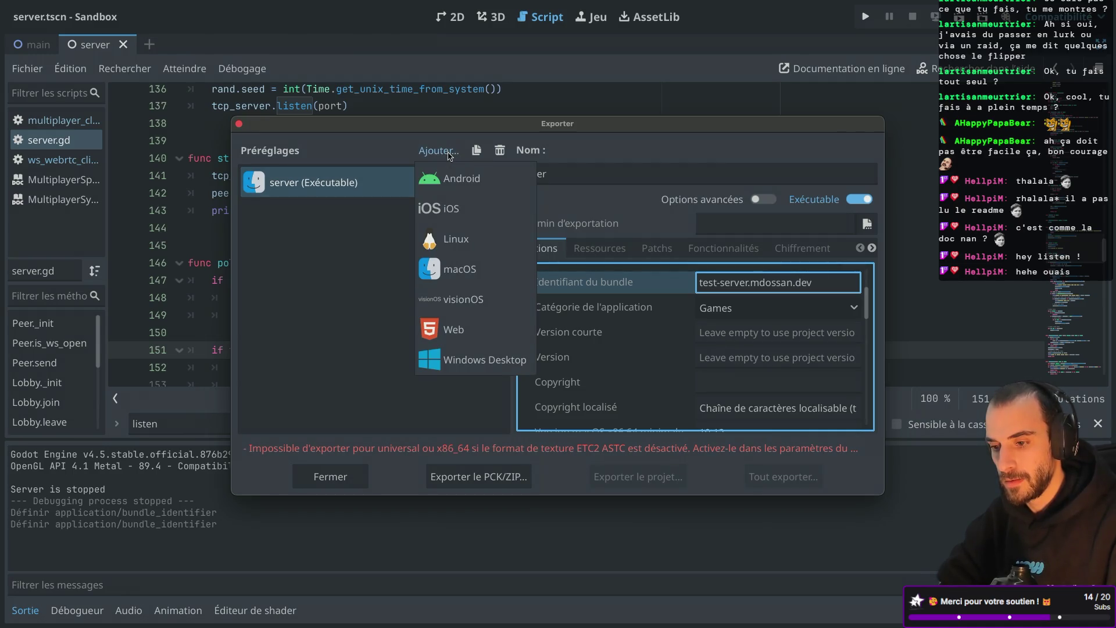
pyautogui.click(353, 276)
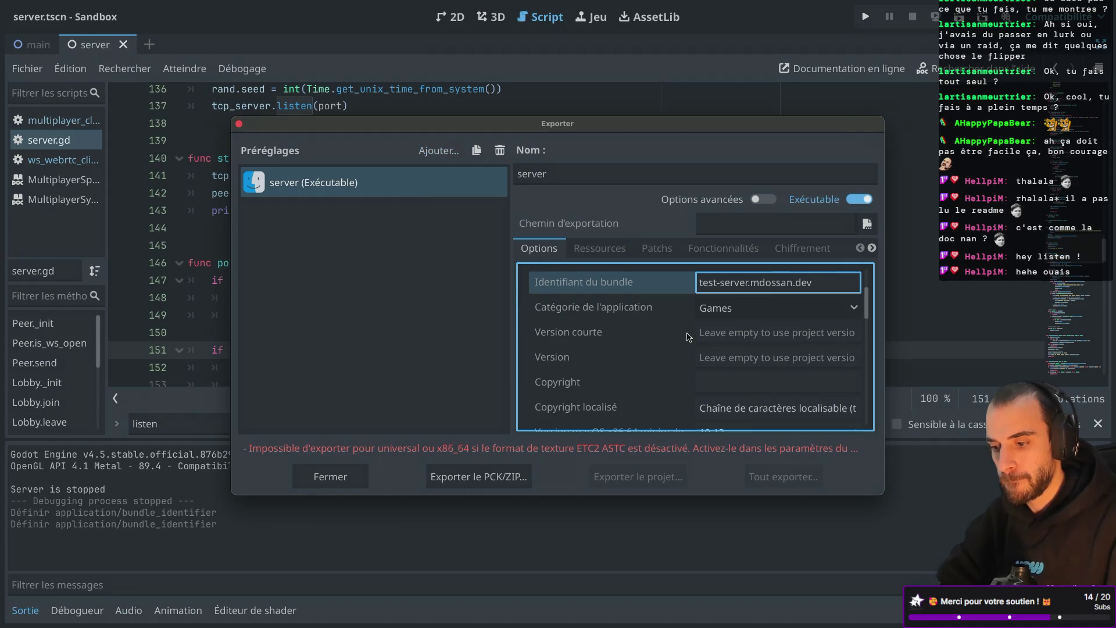
pyautogui.scroll(-3, 688, 338)
pyautogui.scroll(5, 689, 339)
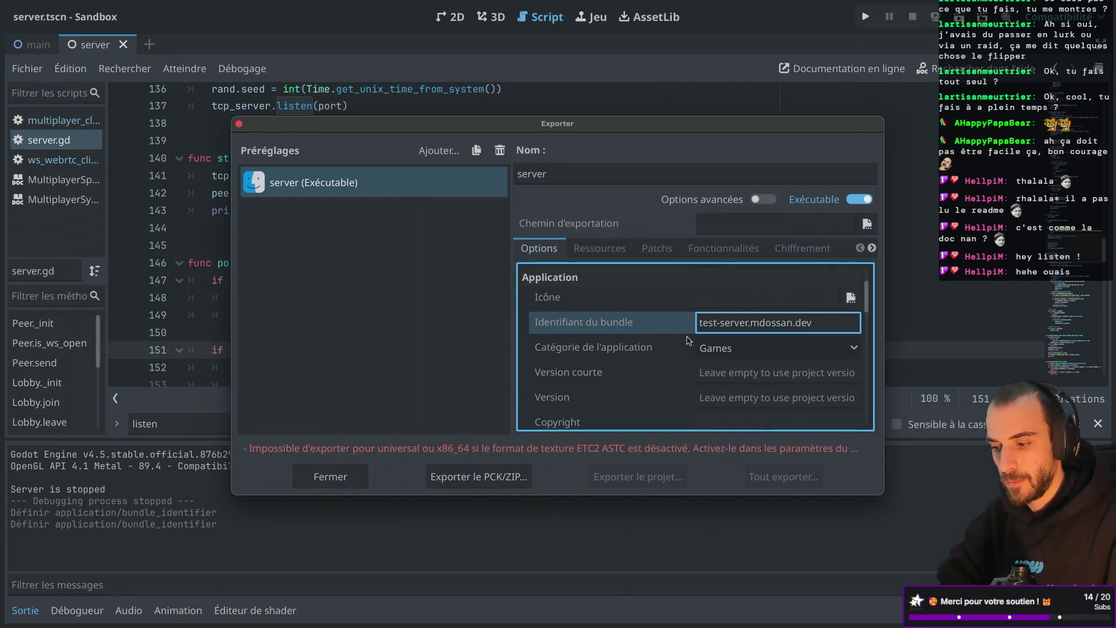
pyautogui.scroll(2, 689, 340)
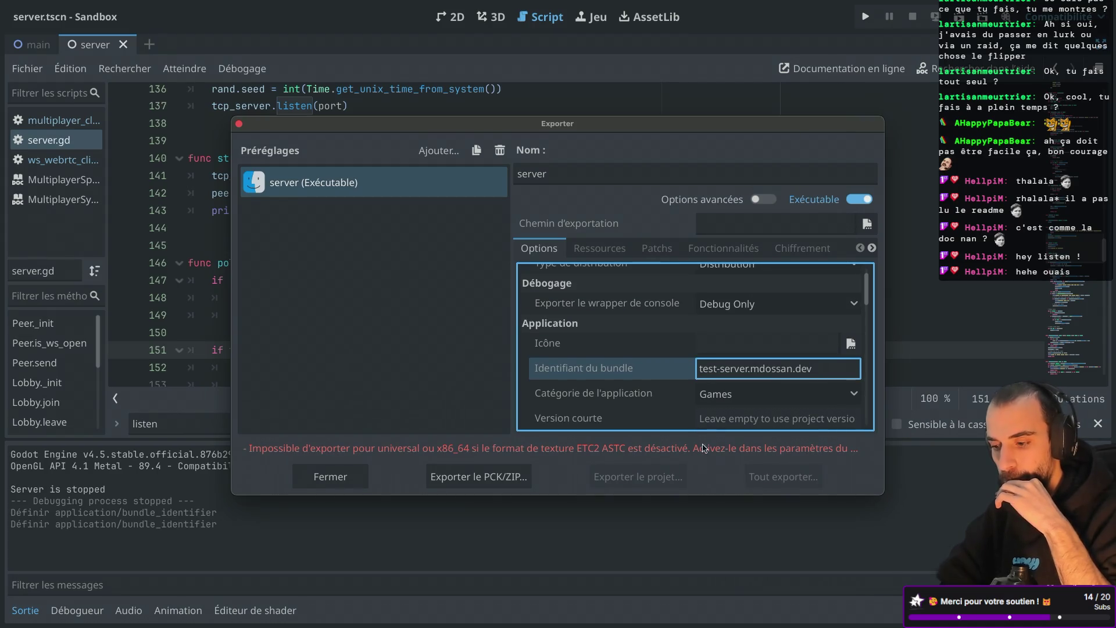
pyautogui.scroll(1, 673, 344)
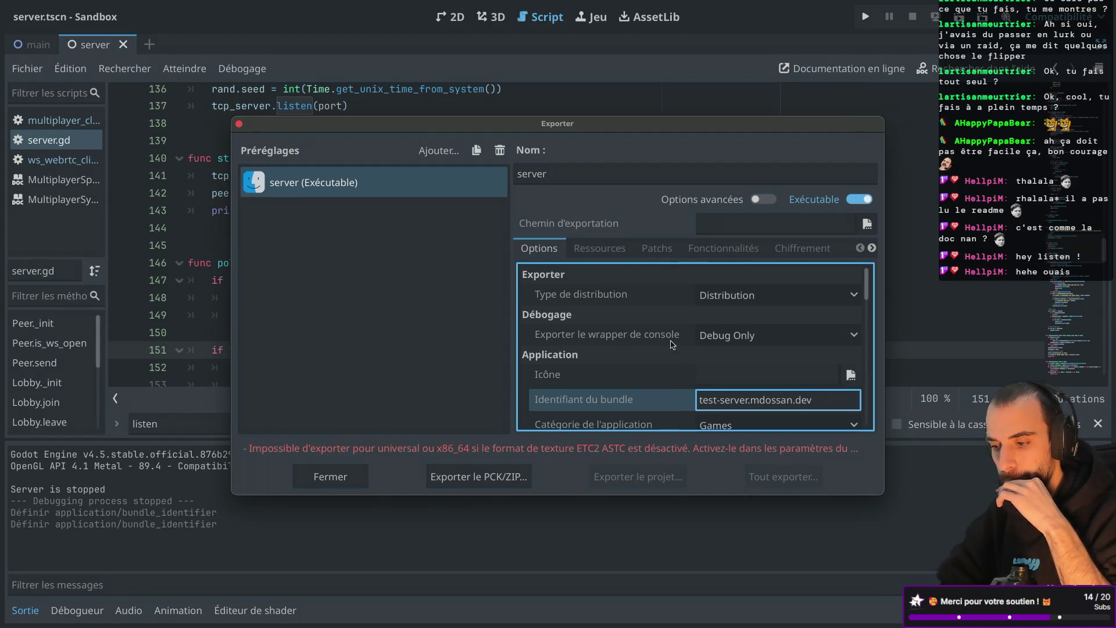
pyautogui.scroll(-5, 672, 344)
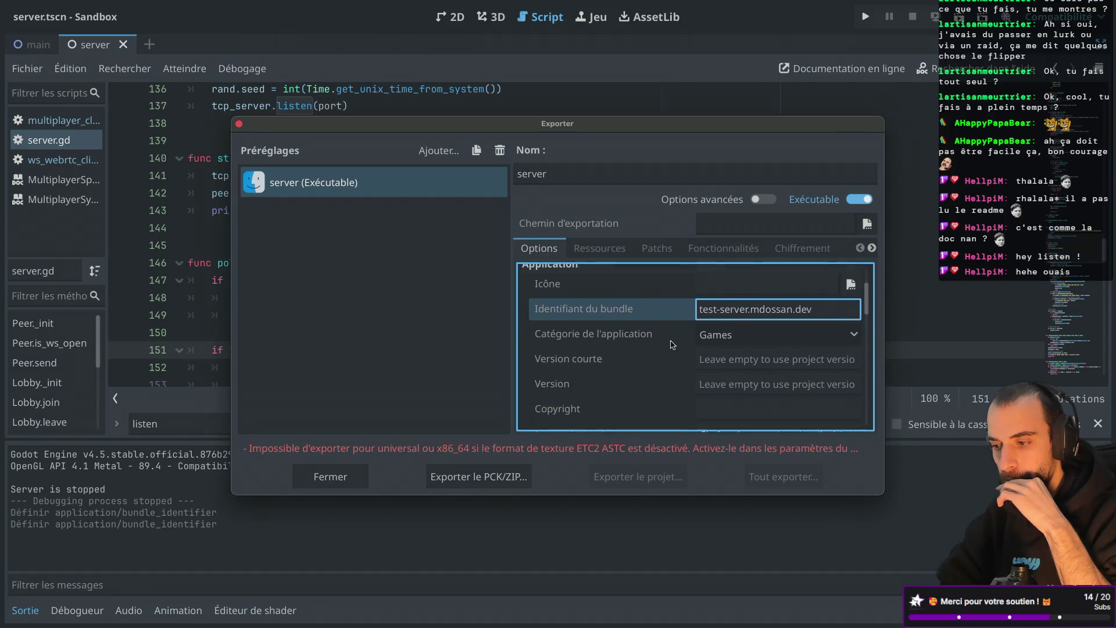
pyautogui.scroll(-10, 672, 344)
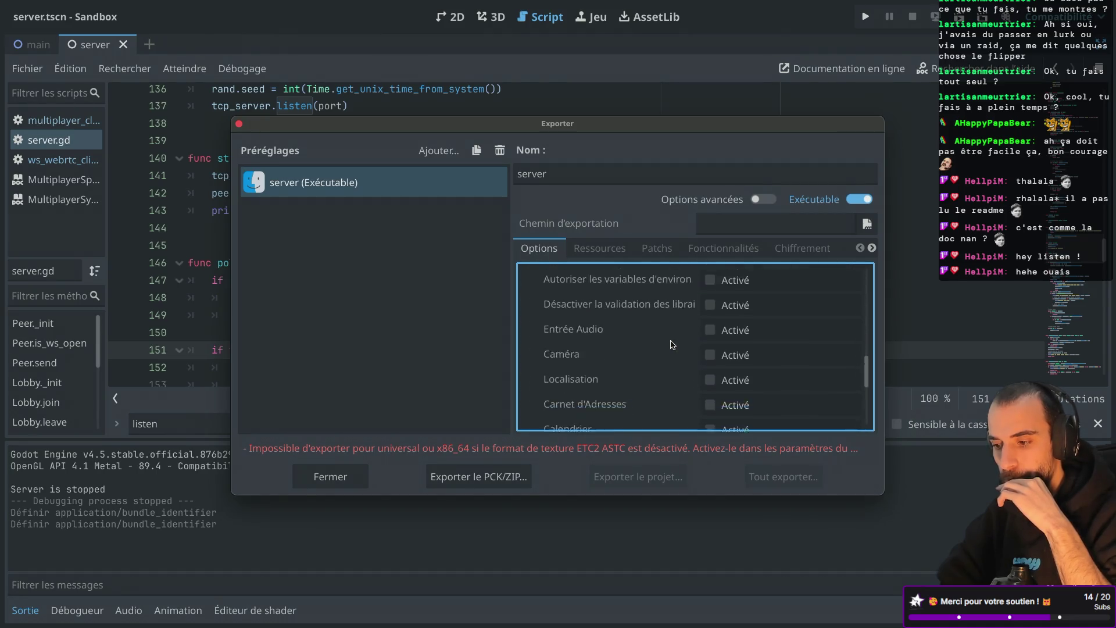
pyautogui.click(599, 248)
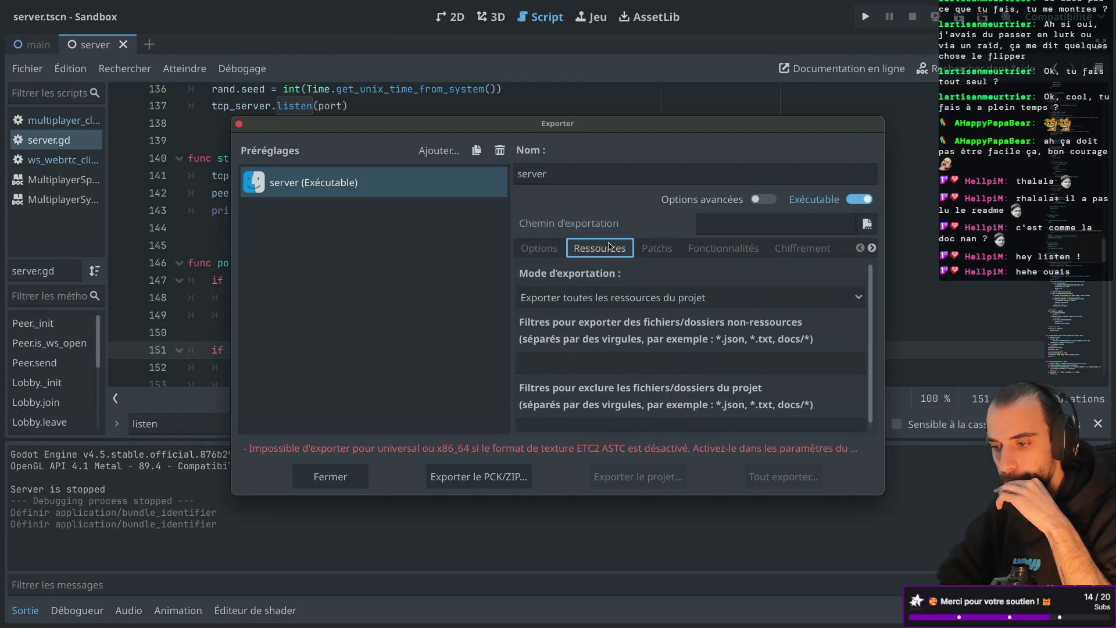
# Set Mode d'exportation to 'Exporter en tant que serveur dédié' and enlarge the Exporter dialog
pyautogui.click(655, 298)
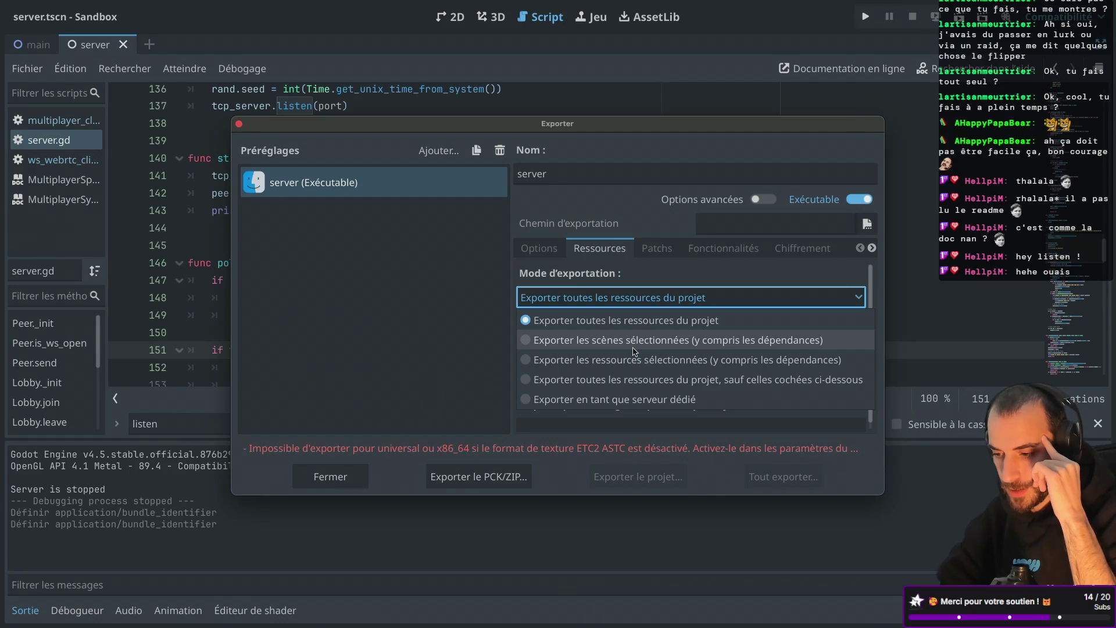
pyautogui.click(546, 399)
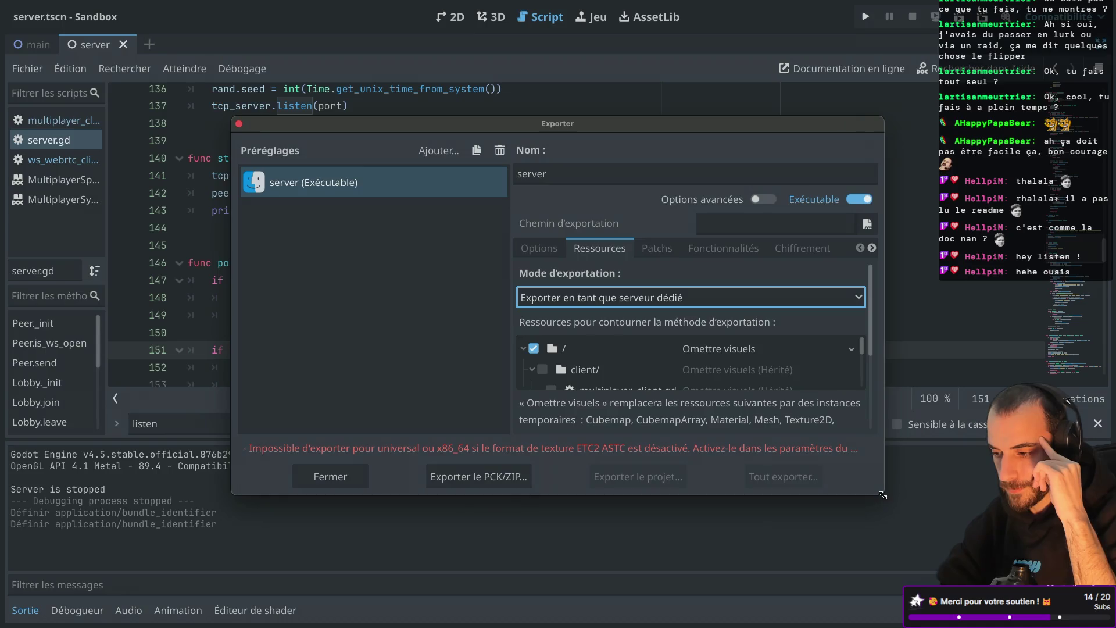
pyautogui.moveTo(882, 495); pyautogui.dragTo(912, 581)
pyautogui.scroll(-1, 716, 370)
pyautogui.scroll(-4, 716, 370)
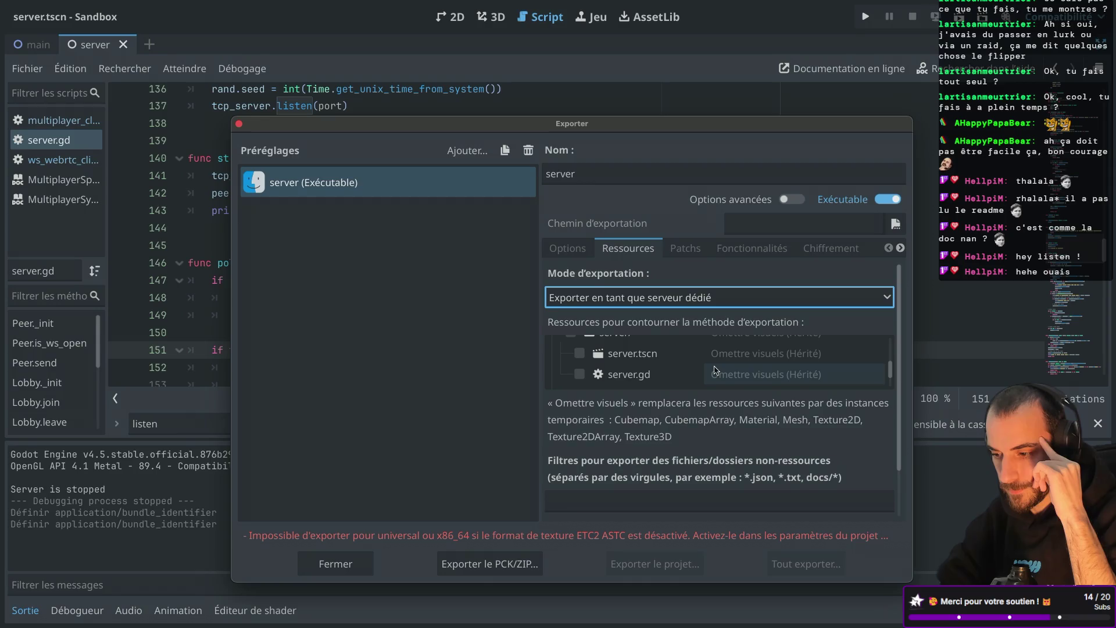
pyautogui.scroll(5, 715, 370)
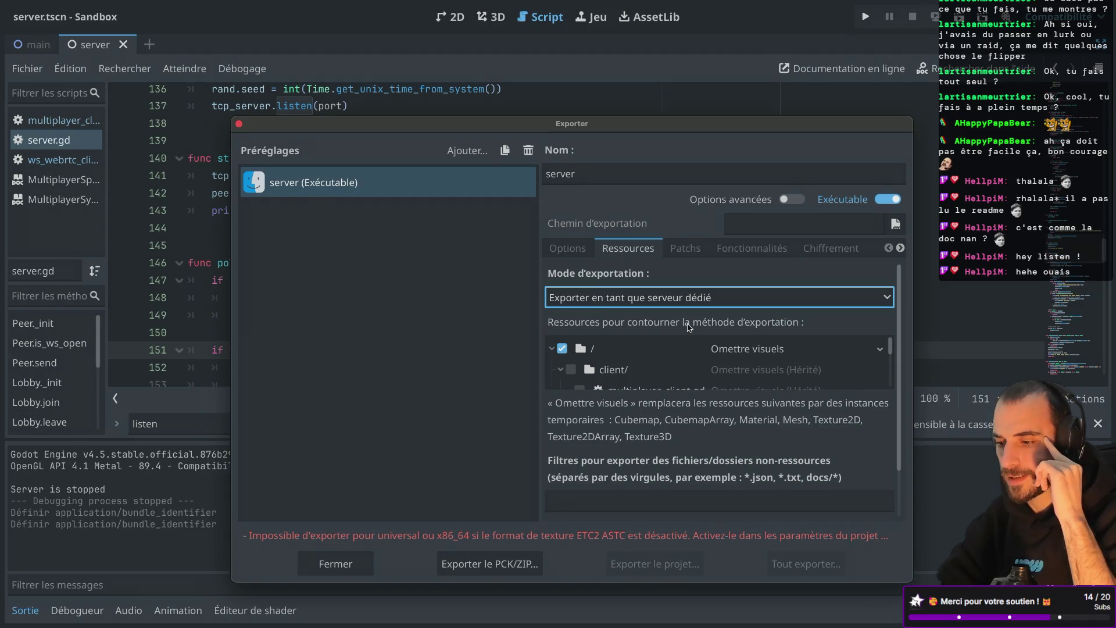
pyautogui.scroll(-5, 656, 367)
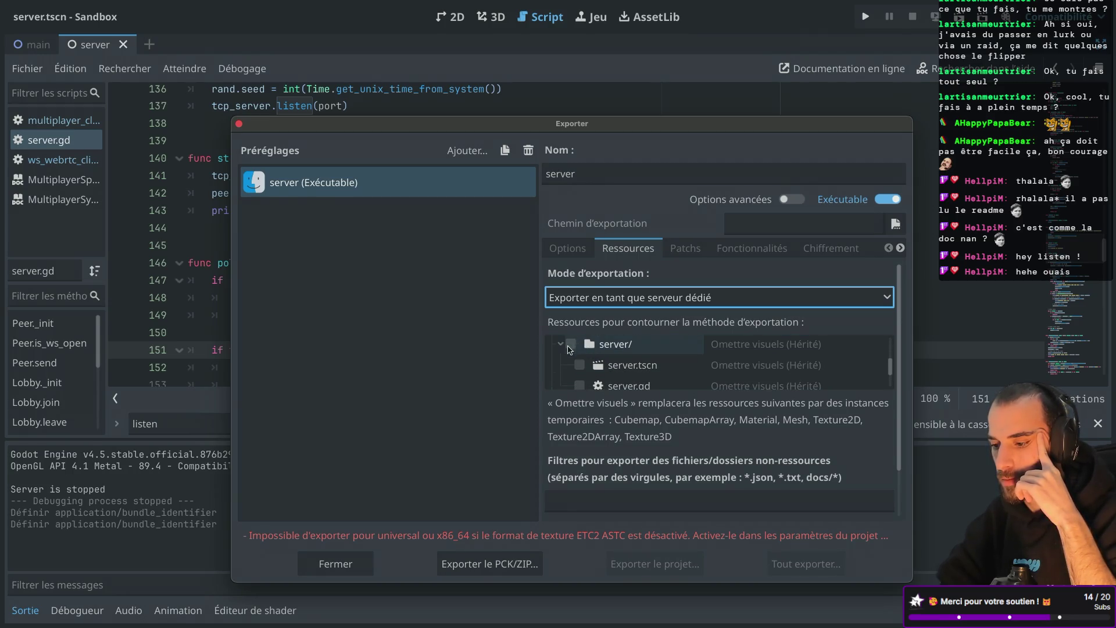
# Give the server/ folder its own export mode, set to Conserver
pyautogui.click(569, 344)
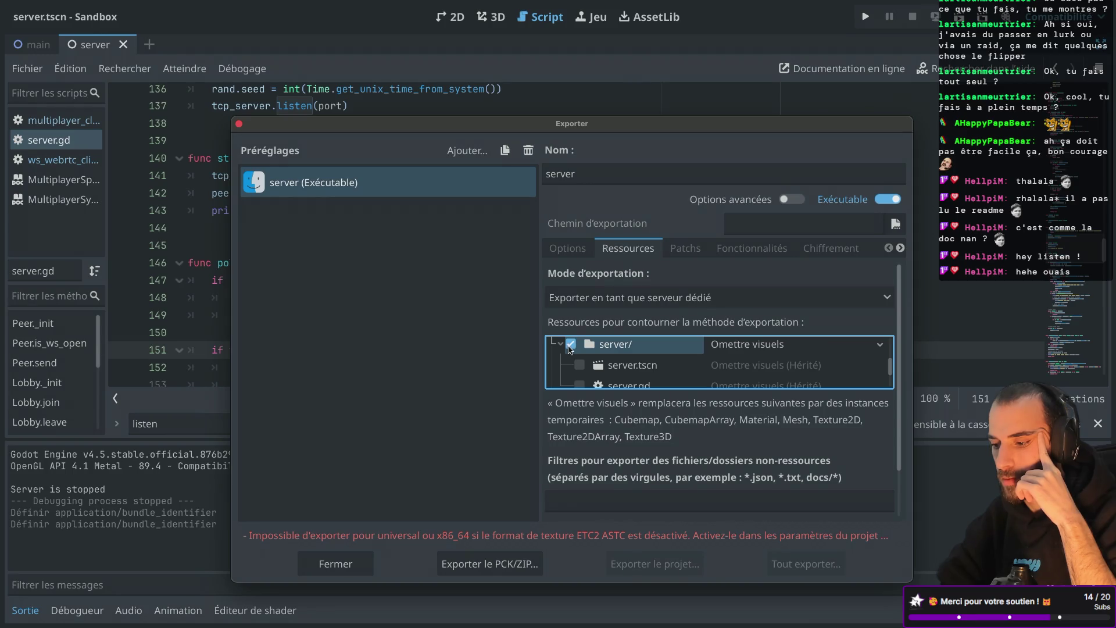
pyautogui.click(781, 344)
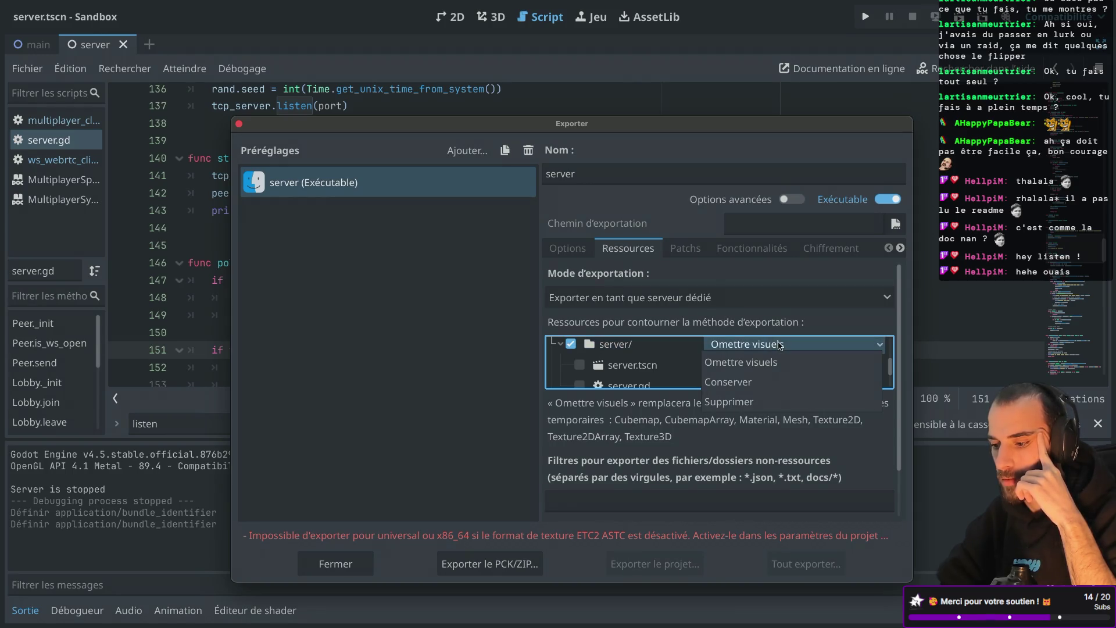
pyautogui.click(780, 345)
pyautogui.click(737, 346)
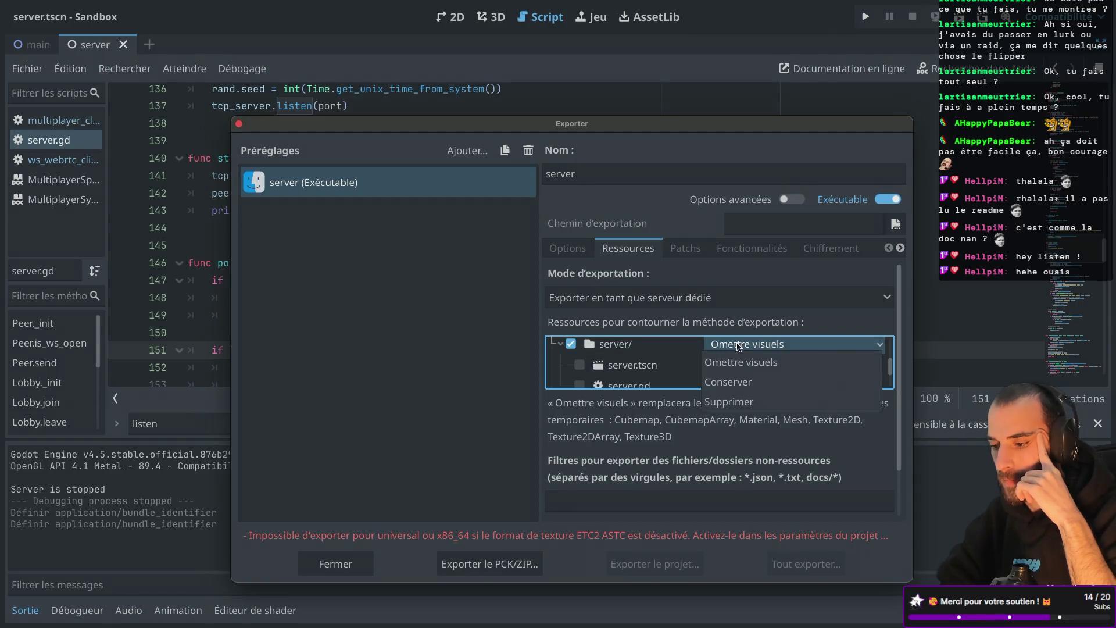
pyautogui.click(719, 378)
pyautogui.scroll(2, 700, 367)
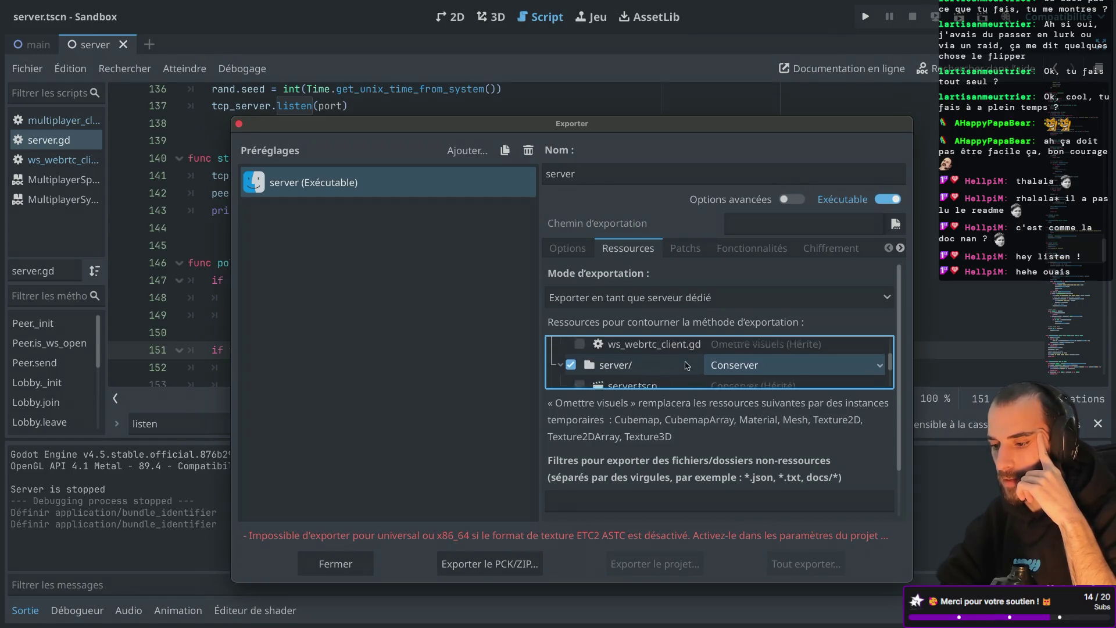
pyautogui.scroll(-3, 692, 366)
pyautogui.scroll(-3, 686, 366)
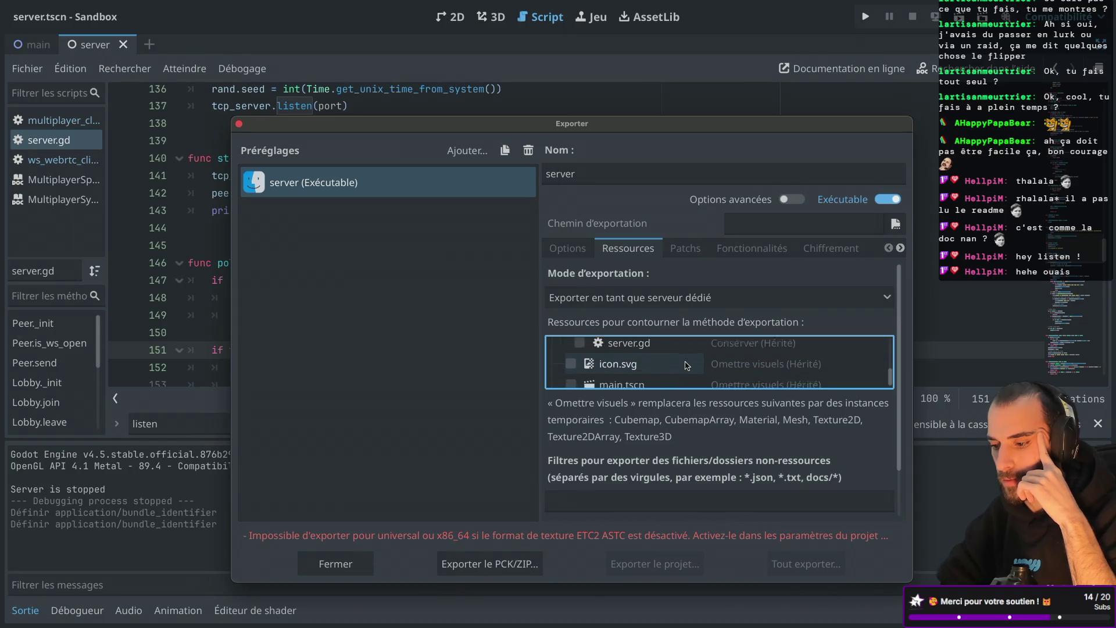
pyautogui.scroll(1, 686, 365)
pyautogui.scroll(5, 687, 365)
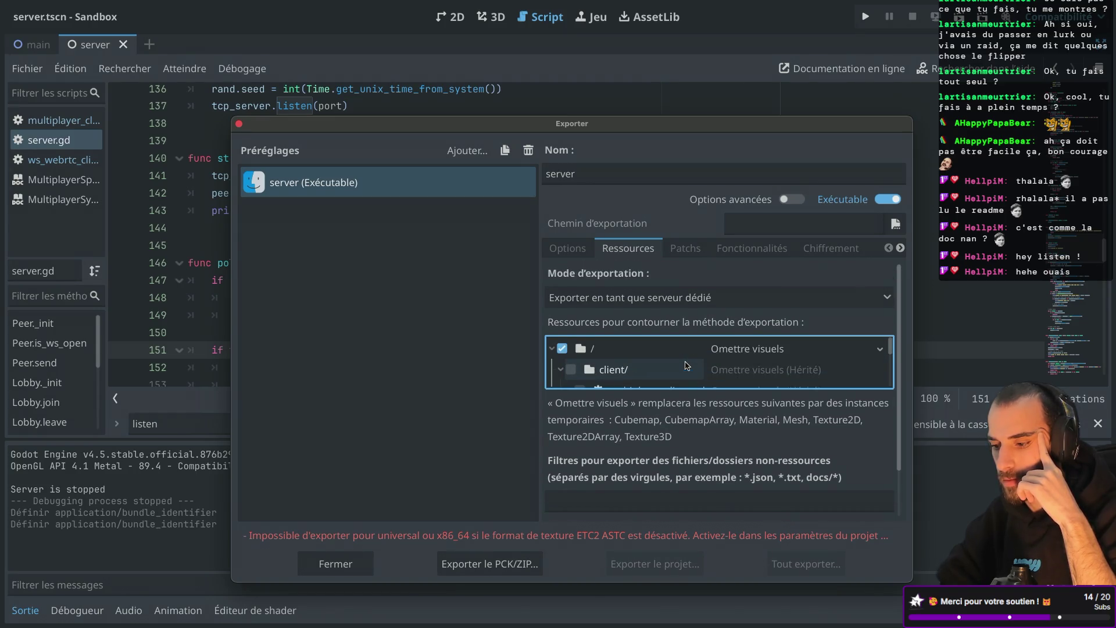
# Check client/ and set its export mode to Supprimer, then collapse the folder
pyautogui.click(722, 373)
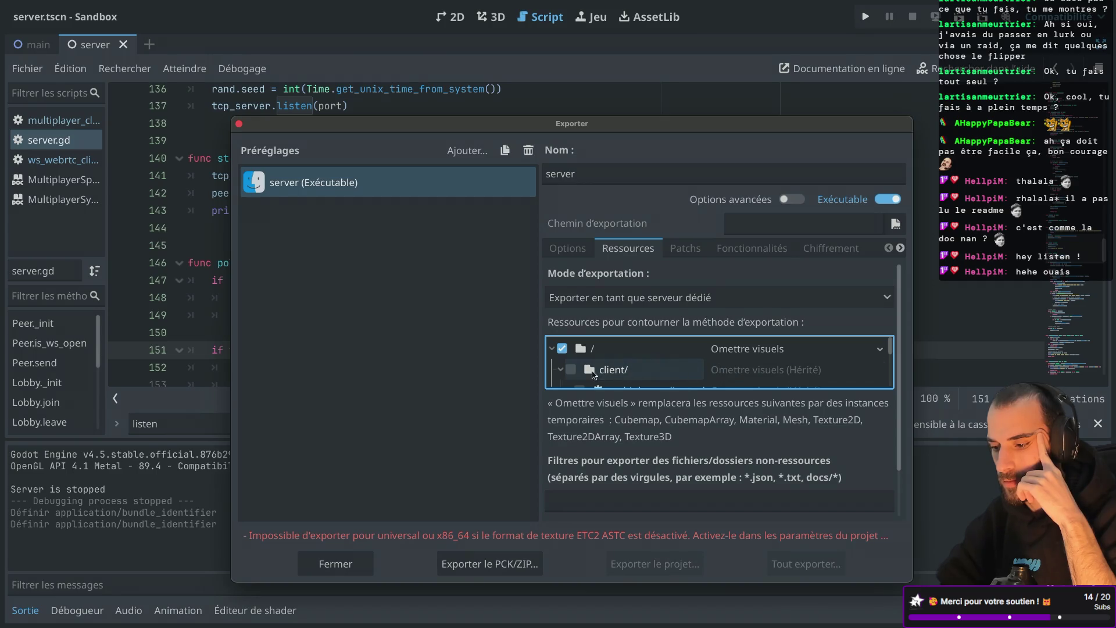
pyautogui.click(751, 370)
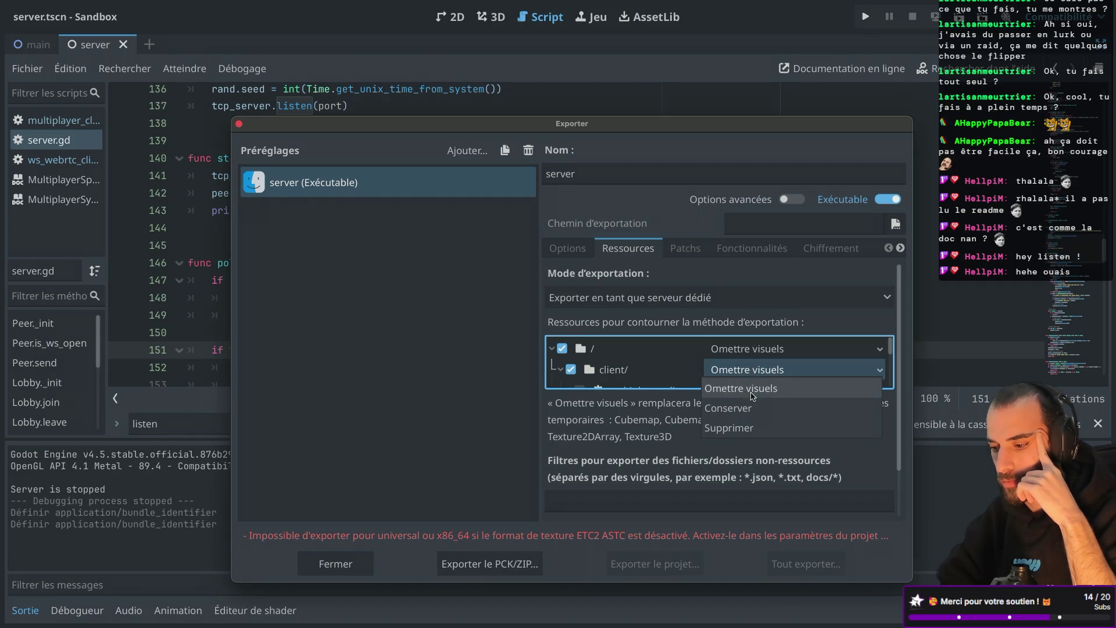
pyautogui.click(744, 428)
pyautogui.scroll(-1, 688, 370)
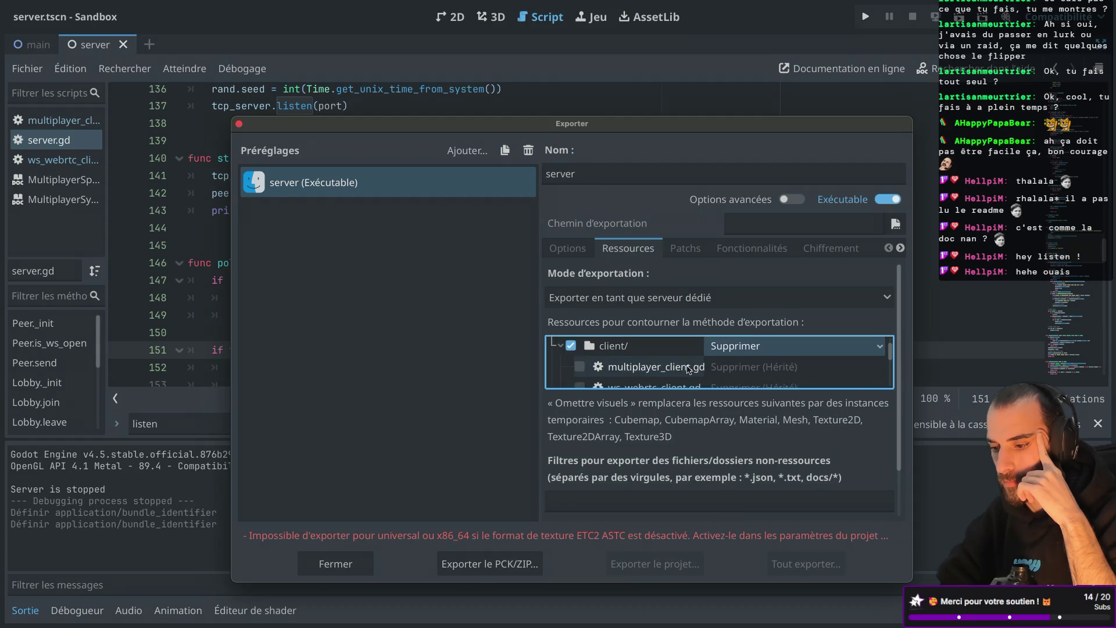
pyautogui.click(562, 351)
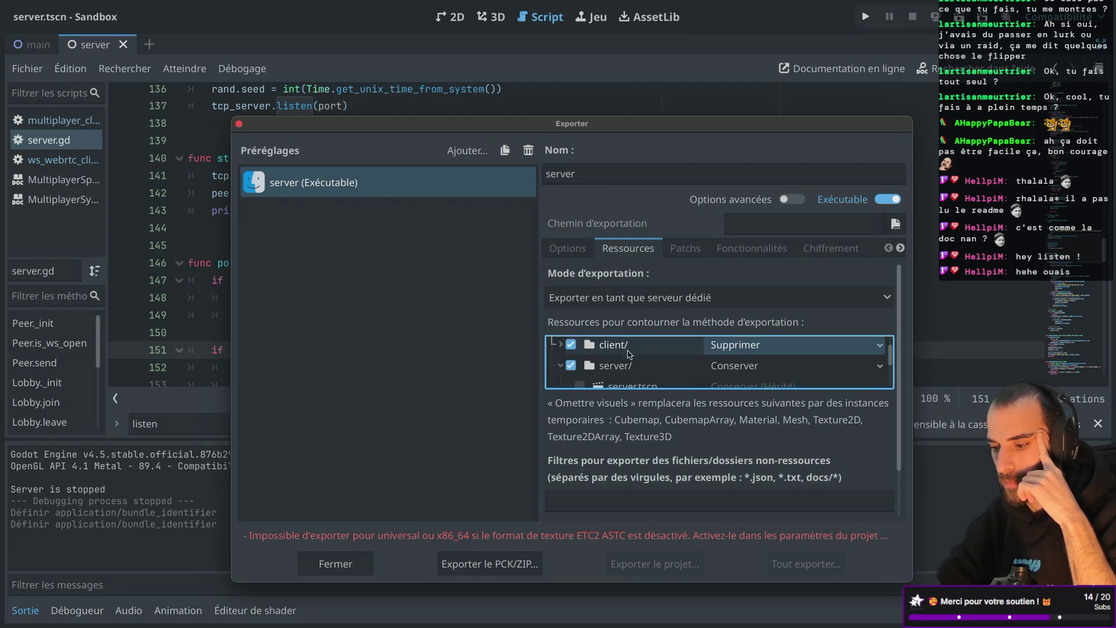
pyautogui.scroll(-1, 628, 353)
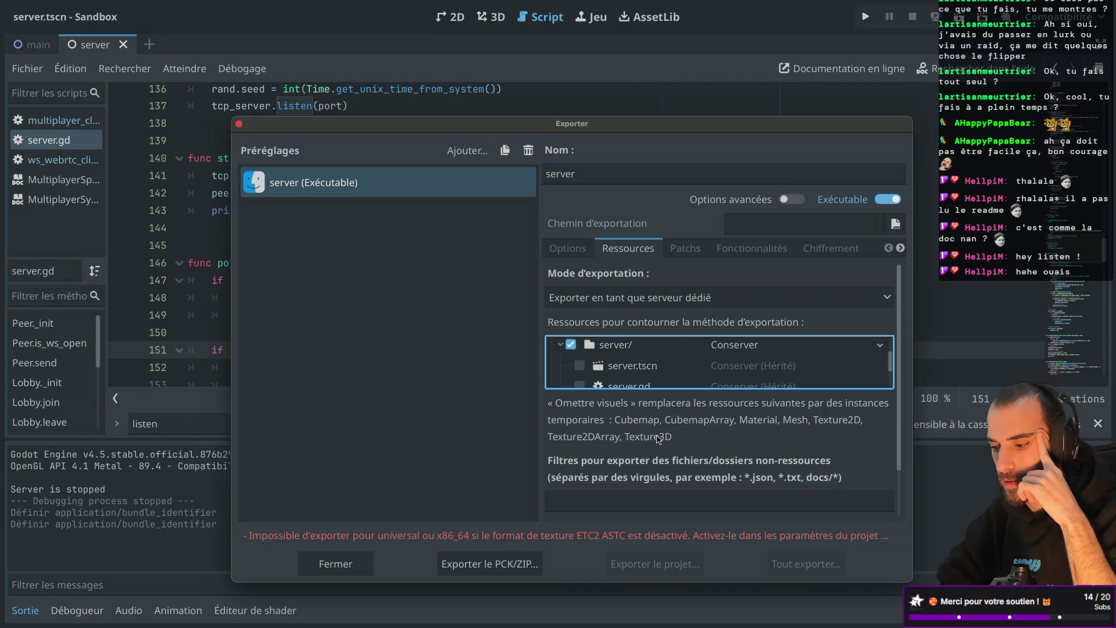
pyautogui.scroll(-2, 658, 443)
pyautogui.scroll(2, 658, 443)
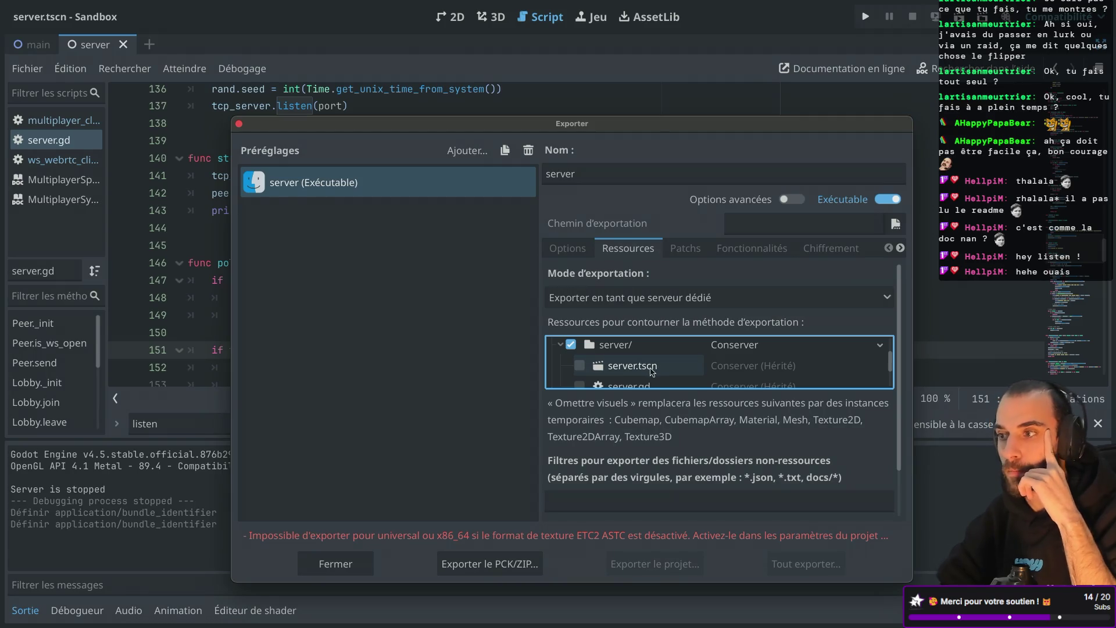
pyautogui.scroll(-1, 654, 372)
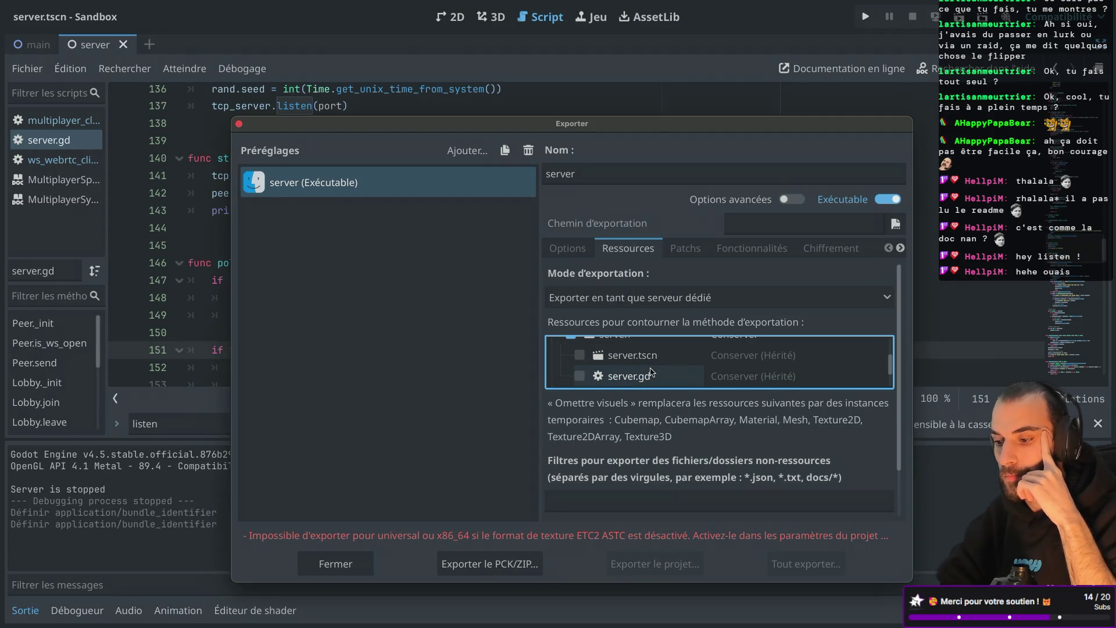
pyautogui.scroll(1, 652, 372)
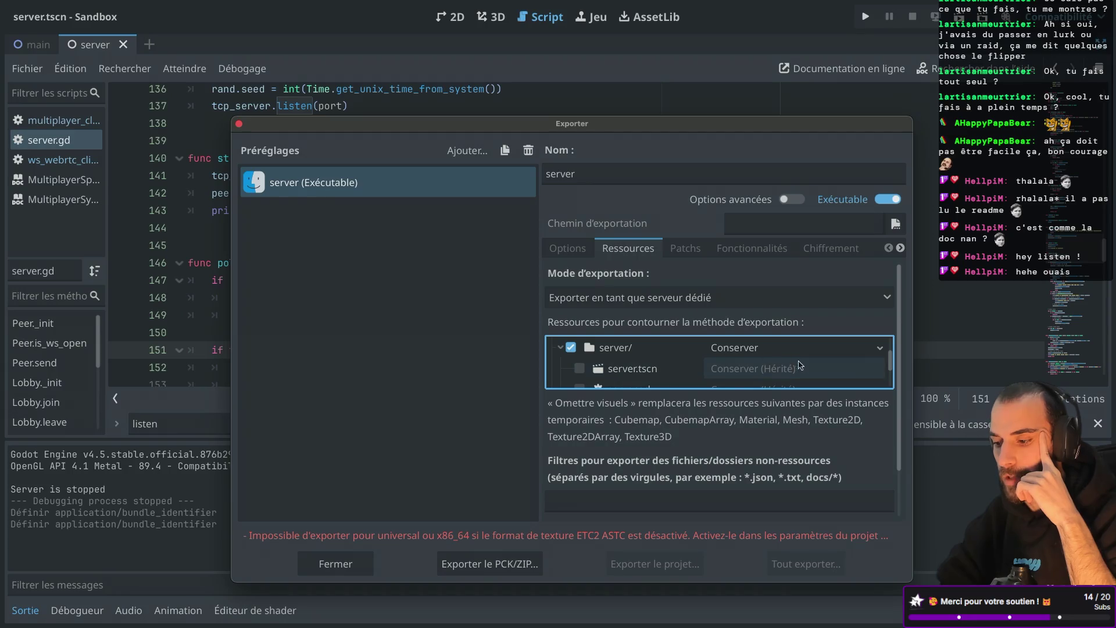
pyautogui.scroll(-5, 628, 360)
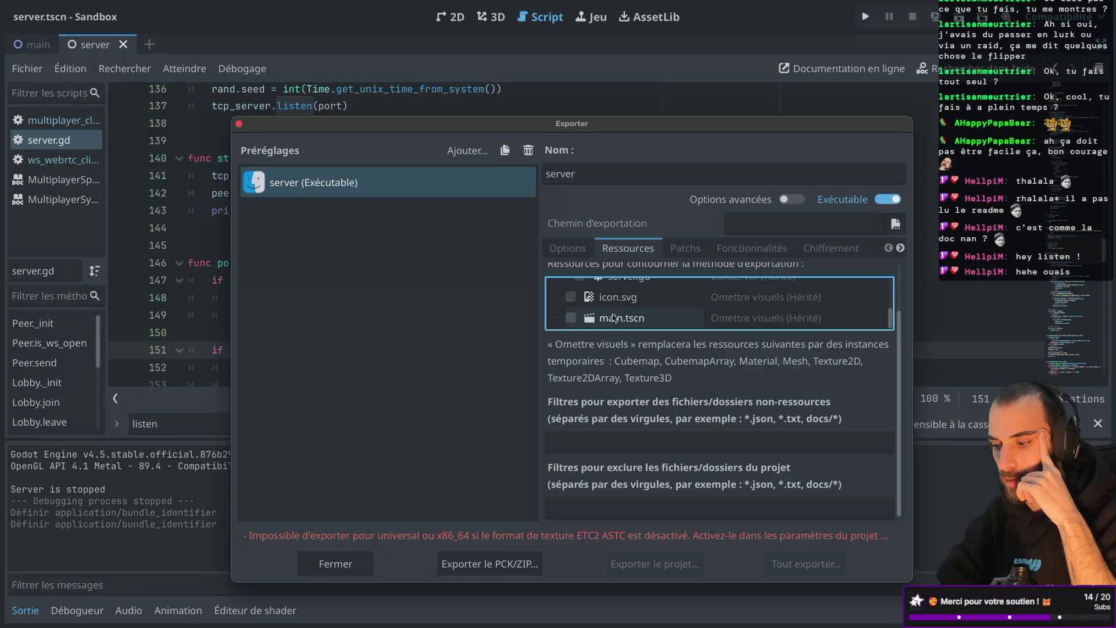
pyautogui.scroll(1, 578, 318)
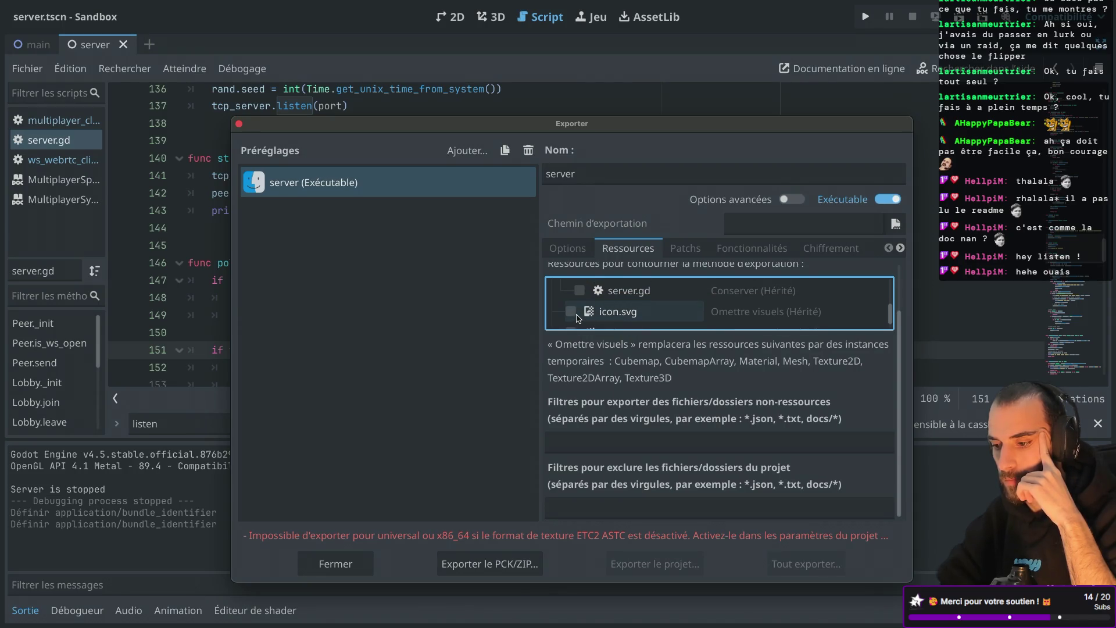
pyautogui.scroll(-1, 579, 318)
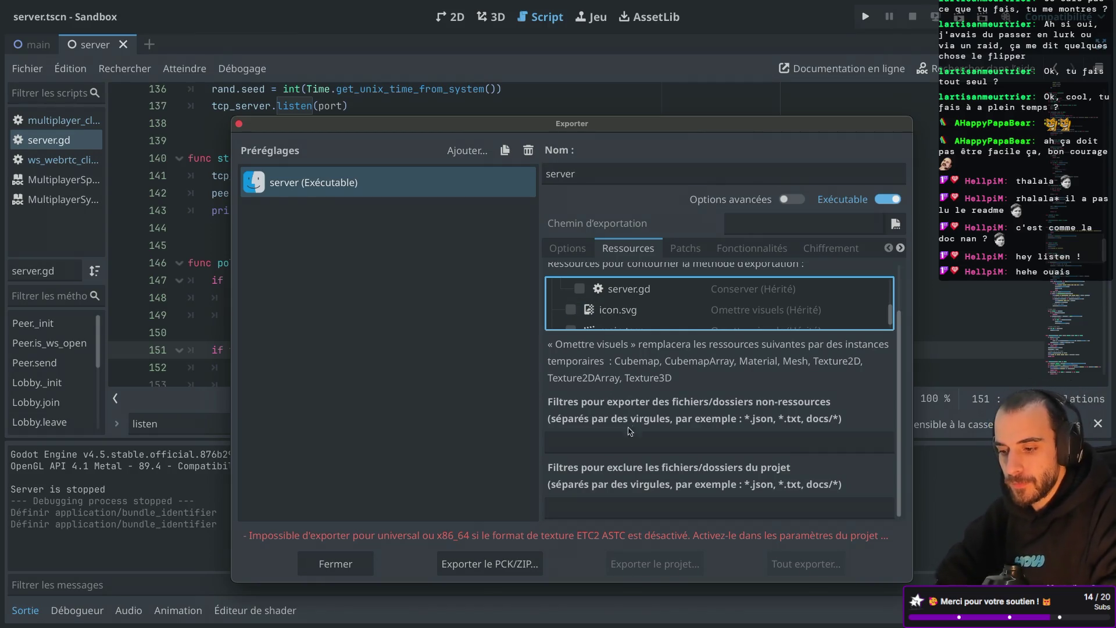
pyautogui.click(700, 254)
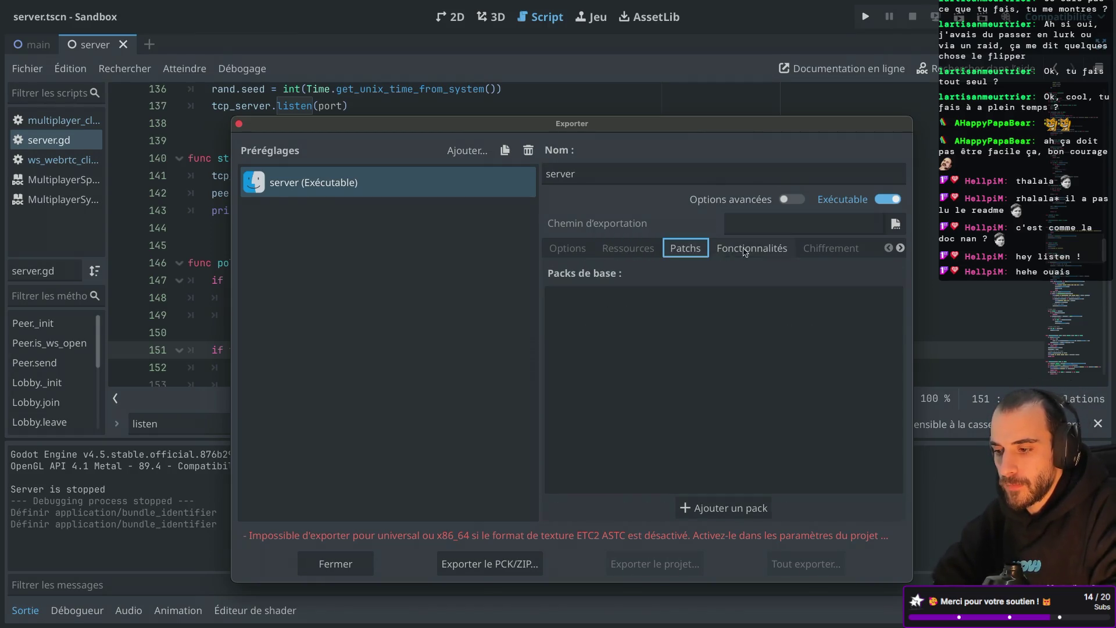
pyautogui.click(755, 254)
pyautogui.click(825, 255)
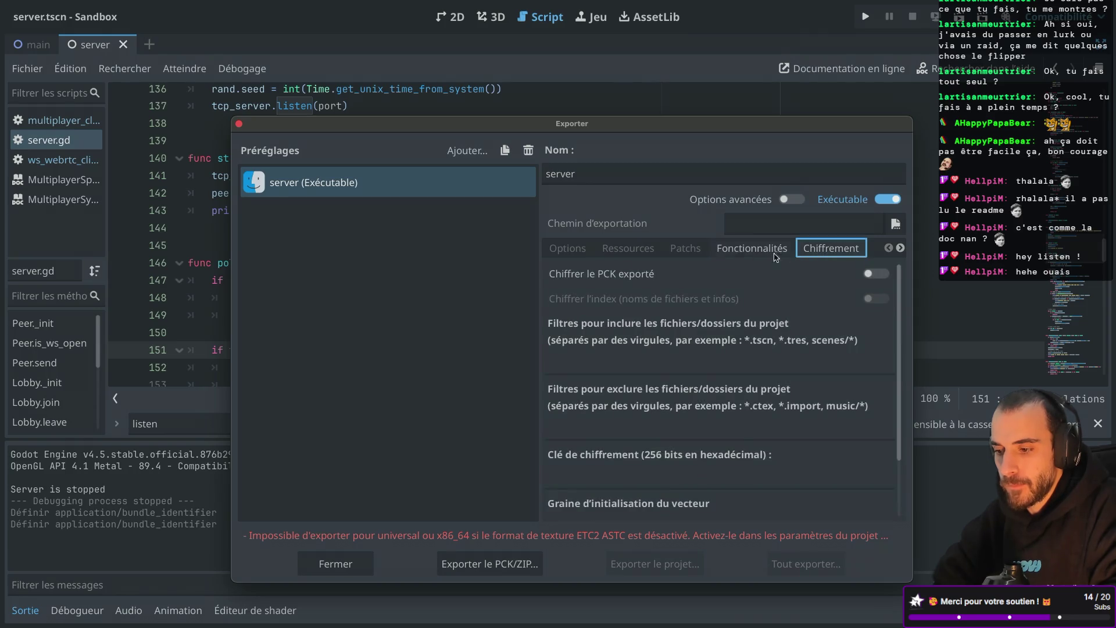
pyautogui.click(731, 257)
pyautogui.click(691, 256)
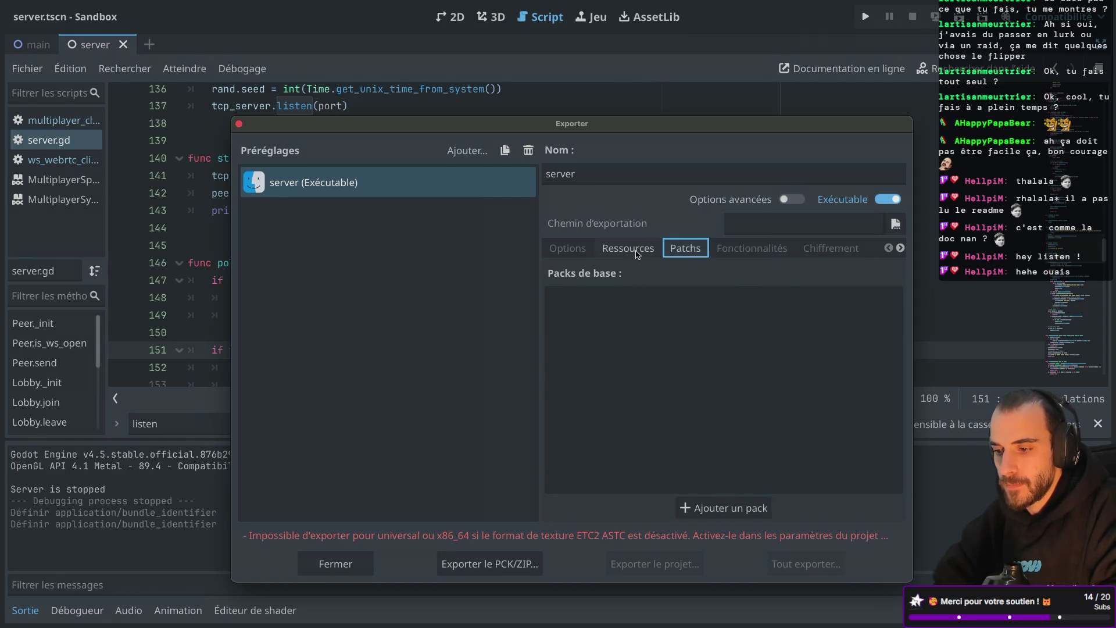
pyautogui.click(637, 253)
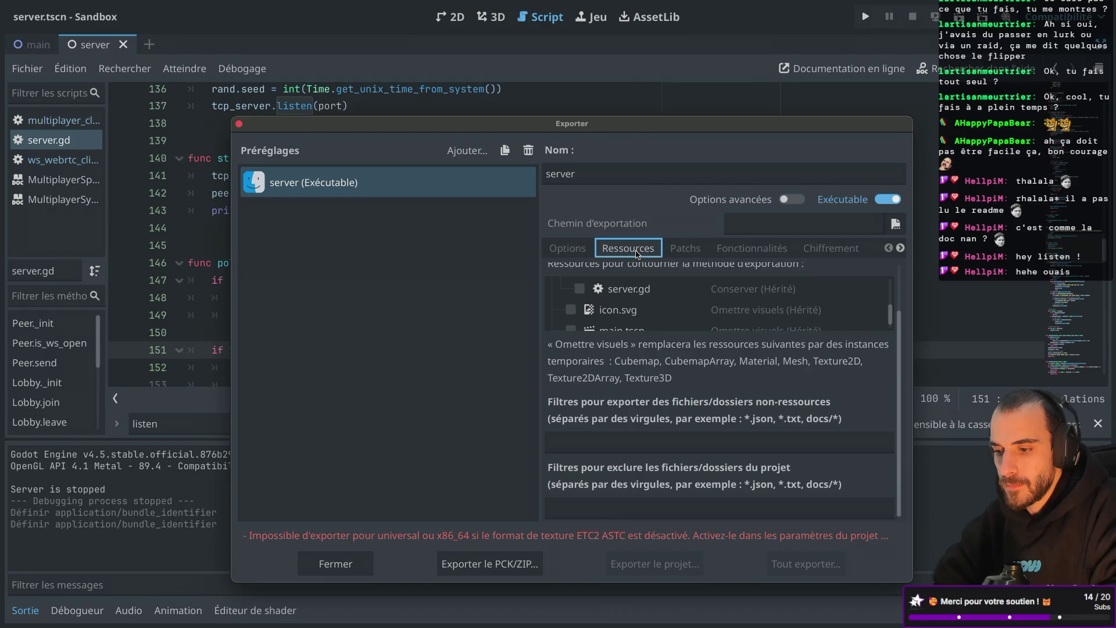
pyautogui.click(795, 201)
pyautogui.click(698, 250)
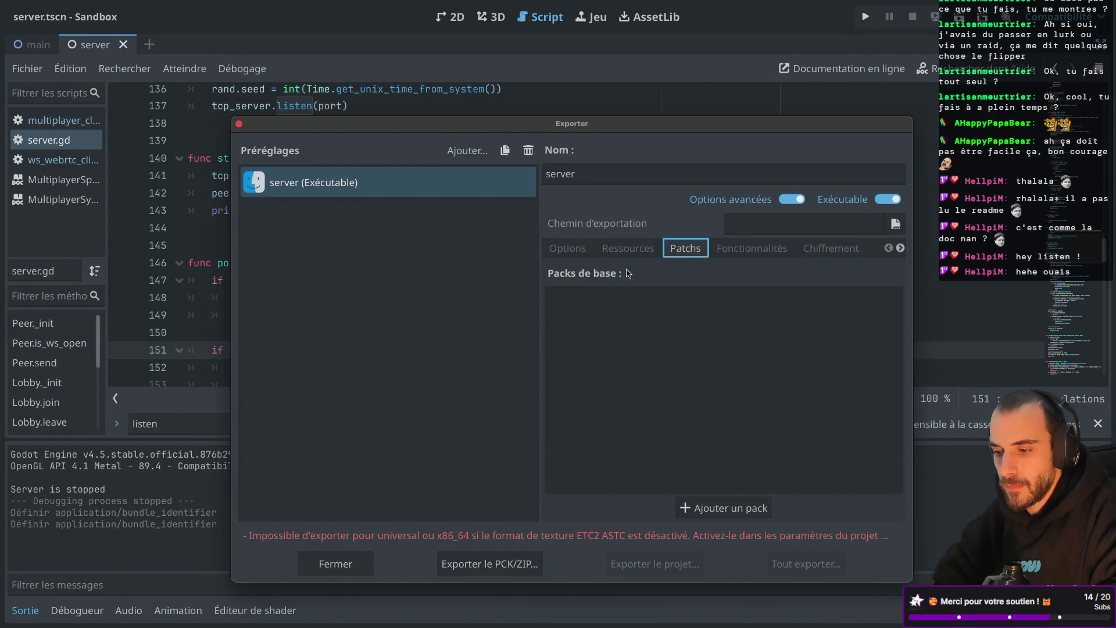
pyautogui.click(628, 249)
pyautogui.scroll(-1, 651, 316)
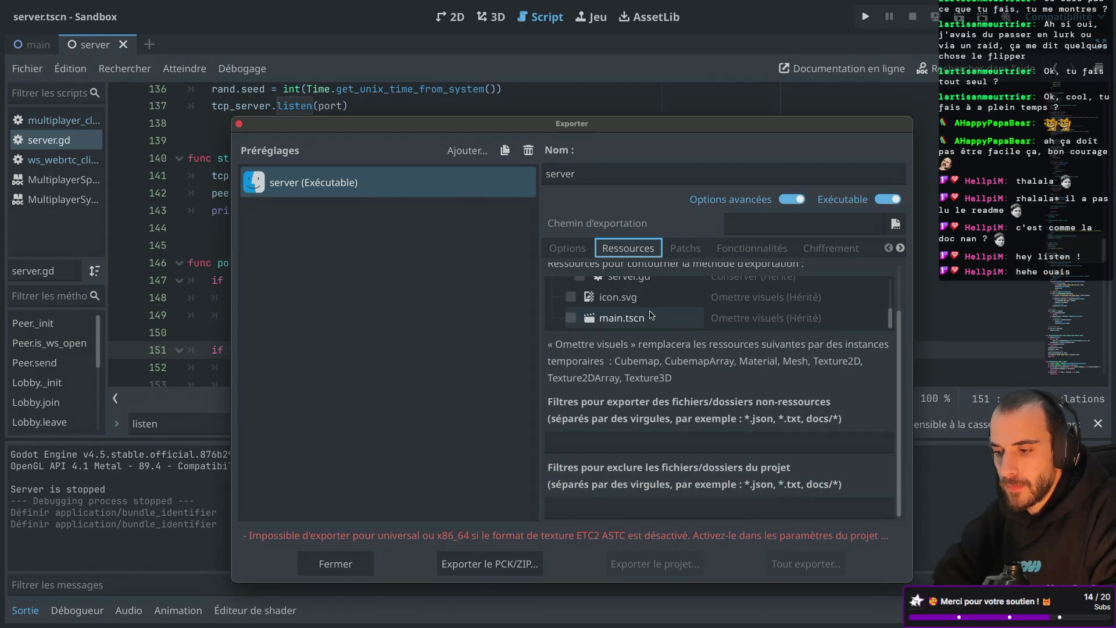
pyautogui.click(791, 202)
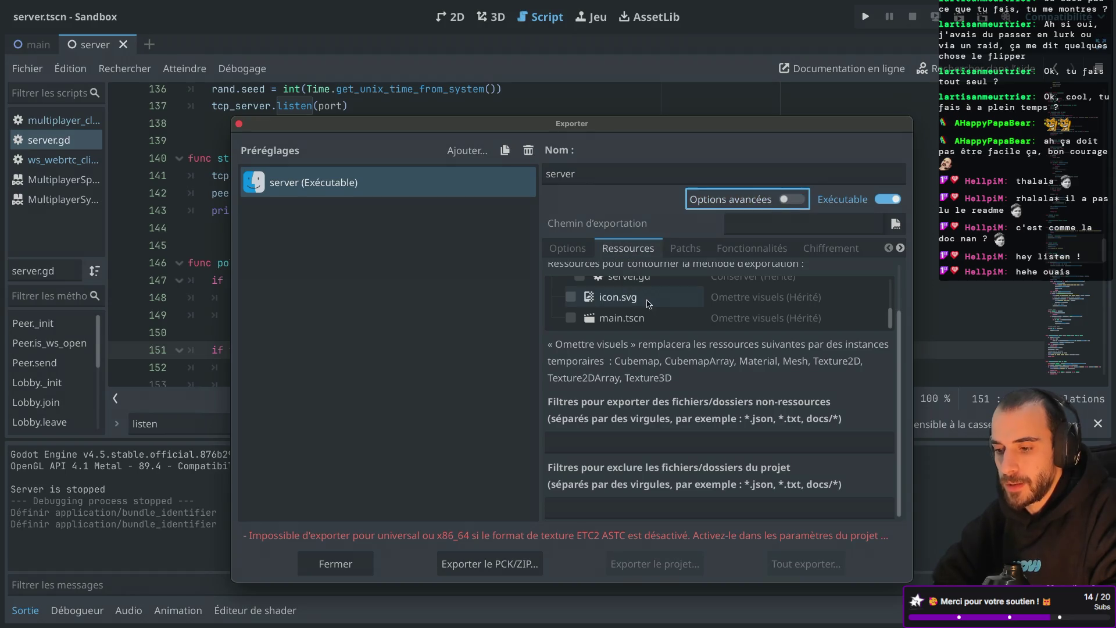
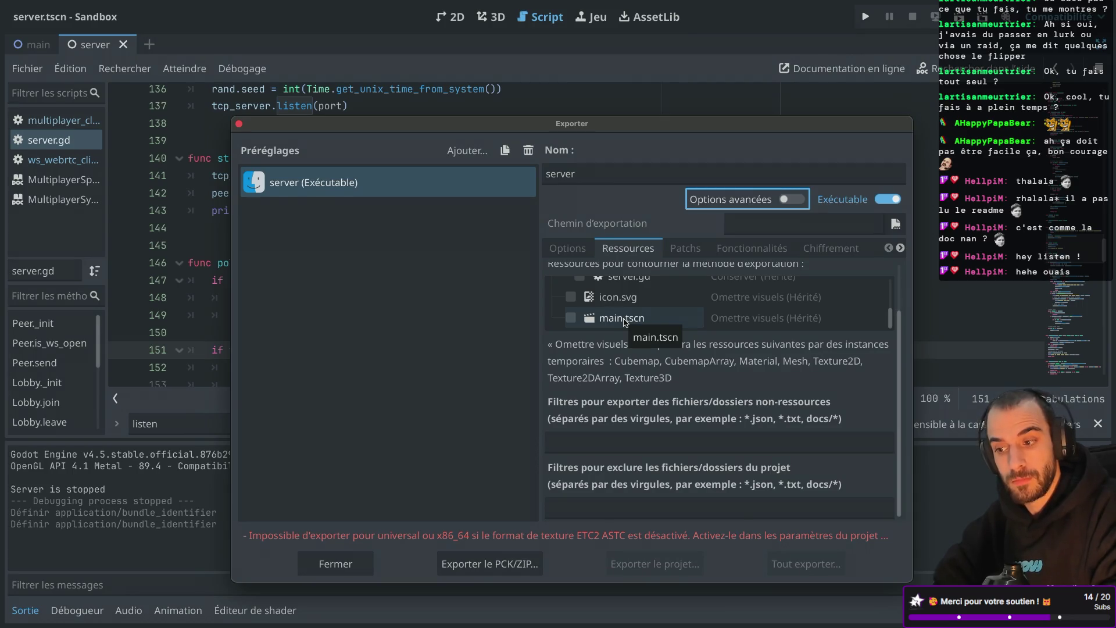
# Switch from Godot's export settings to the Safari window showing the webrtc_signaling README
pyautogui.hotkey('ctrl', 'Right')
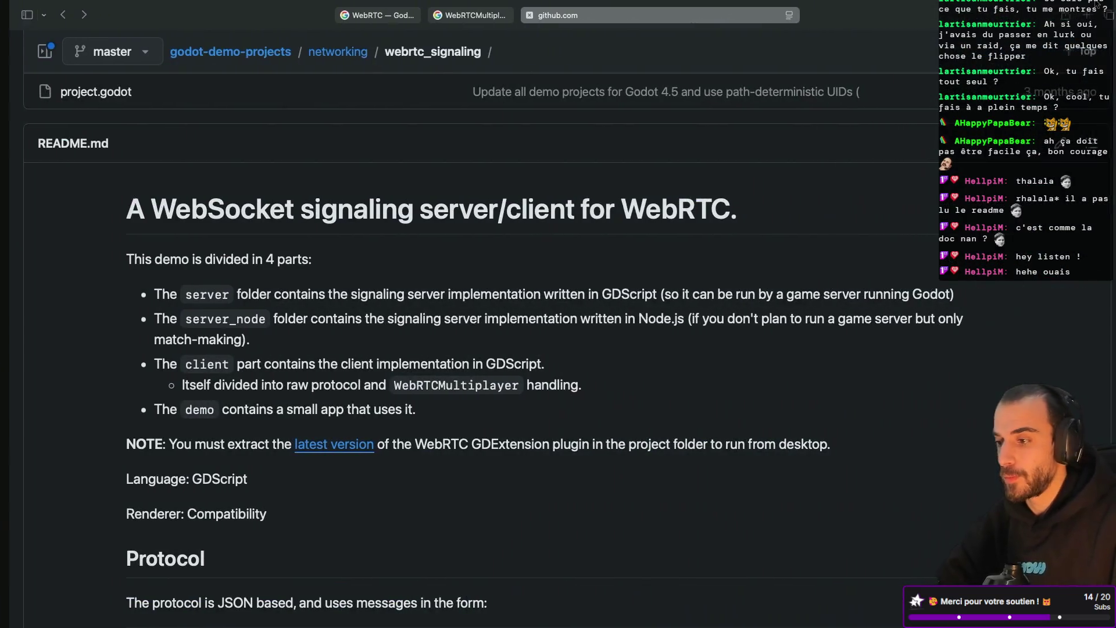
# Google 'godot dedicated server env var' in a new tab and open the Exporting for dedicated servers docs result
pyautogui.press('super+t')
pyautogui.write('godot')
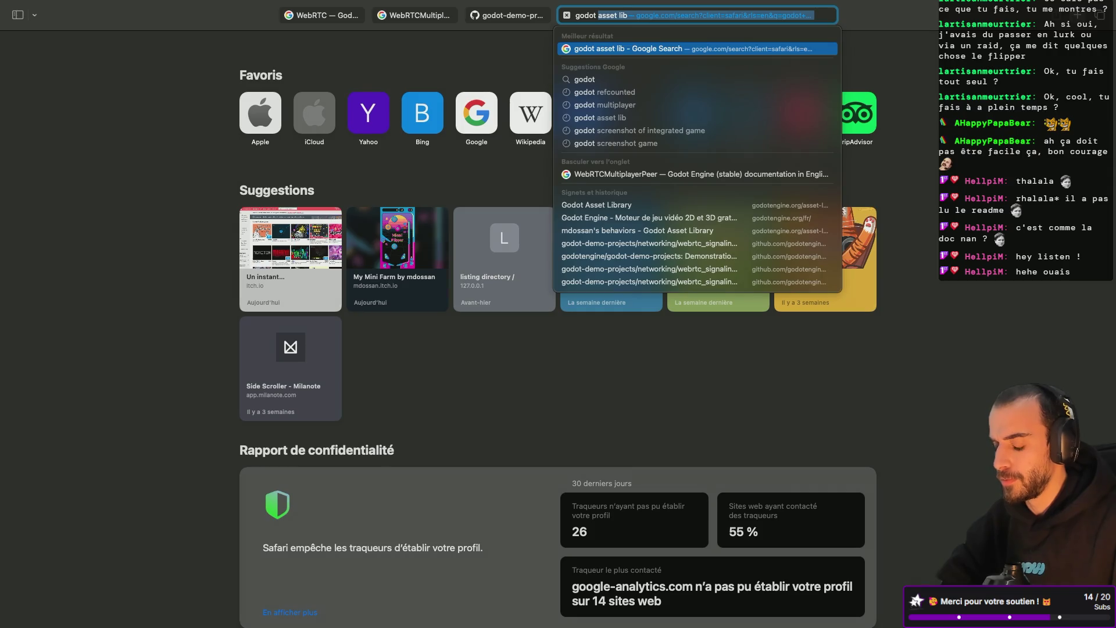
pyautogui.write(' ded')
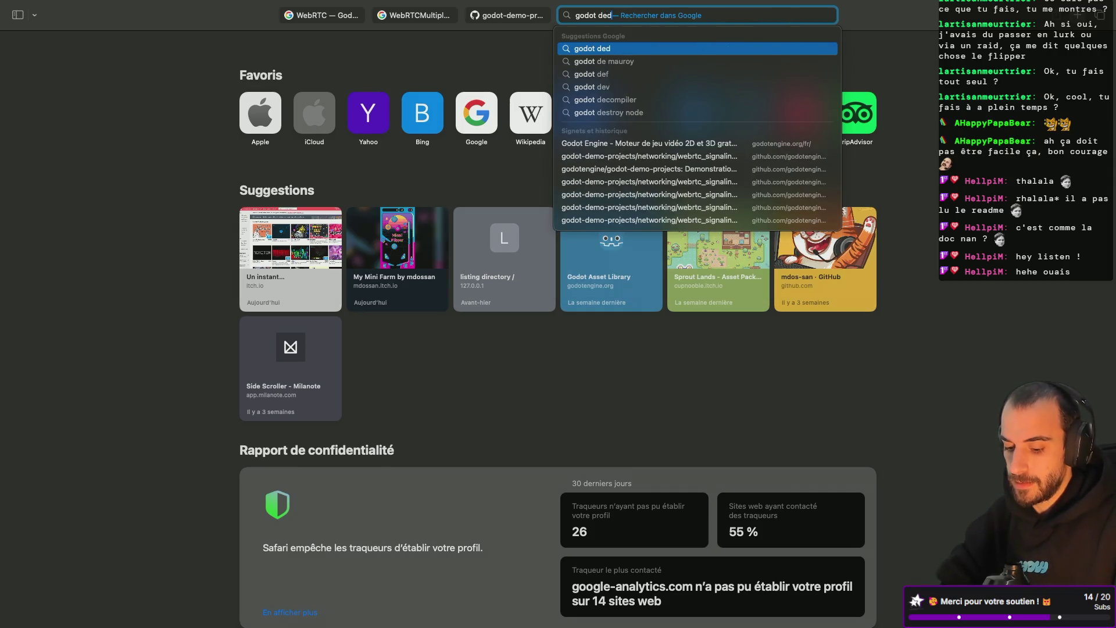
pyautogui.write('icated server')
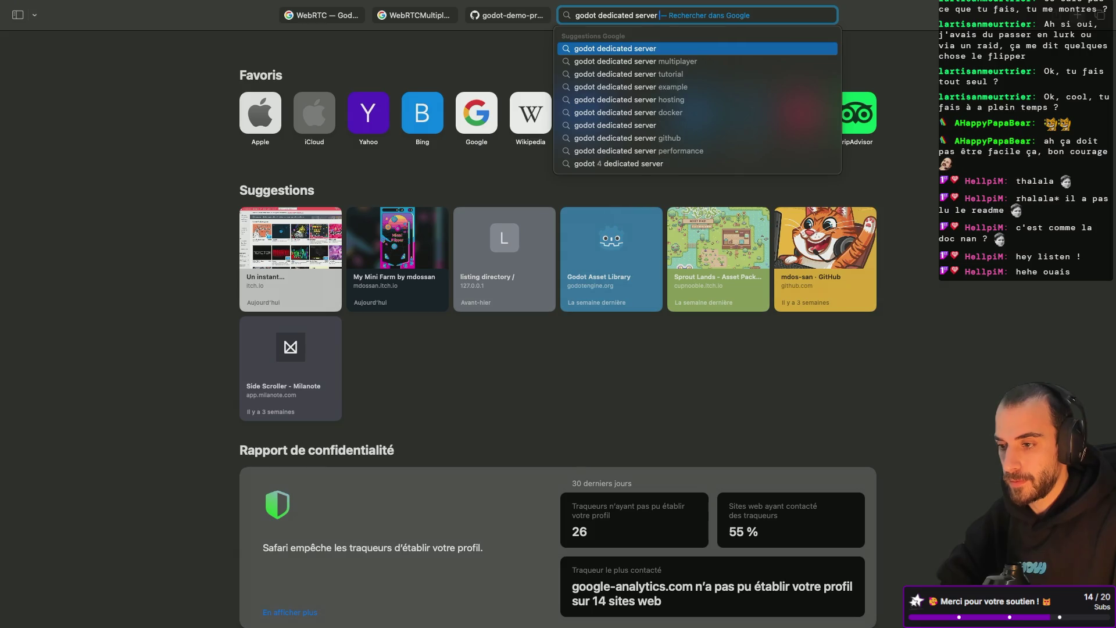
pyautogui.write(' env var')
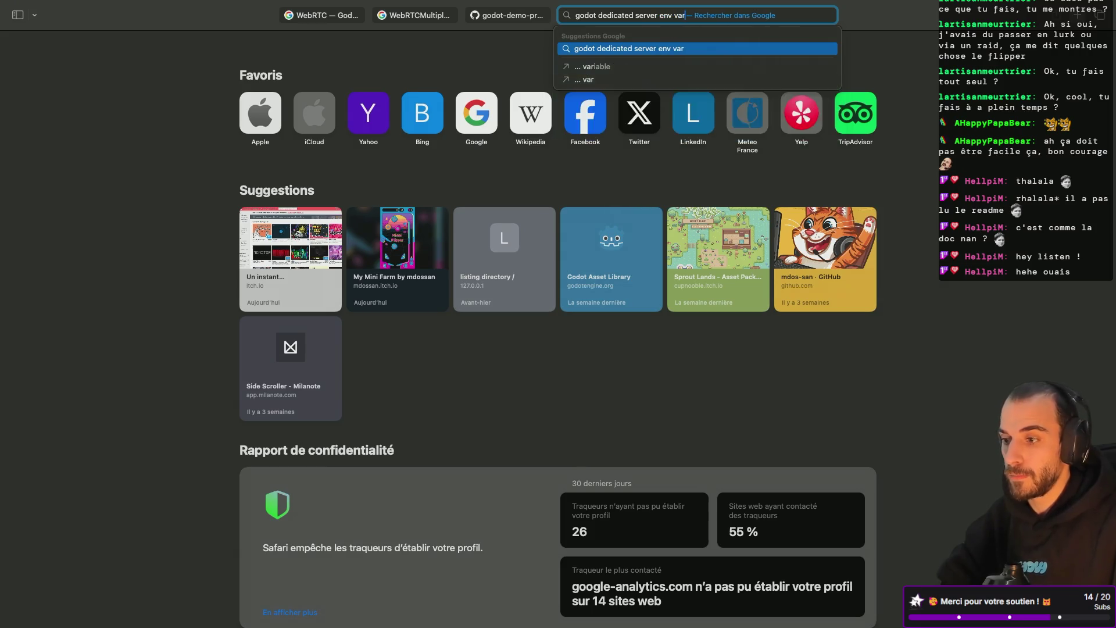
pyautogui.press('Return')
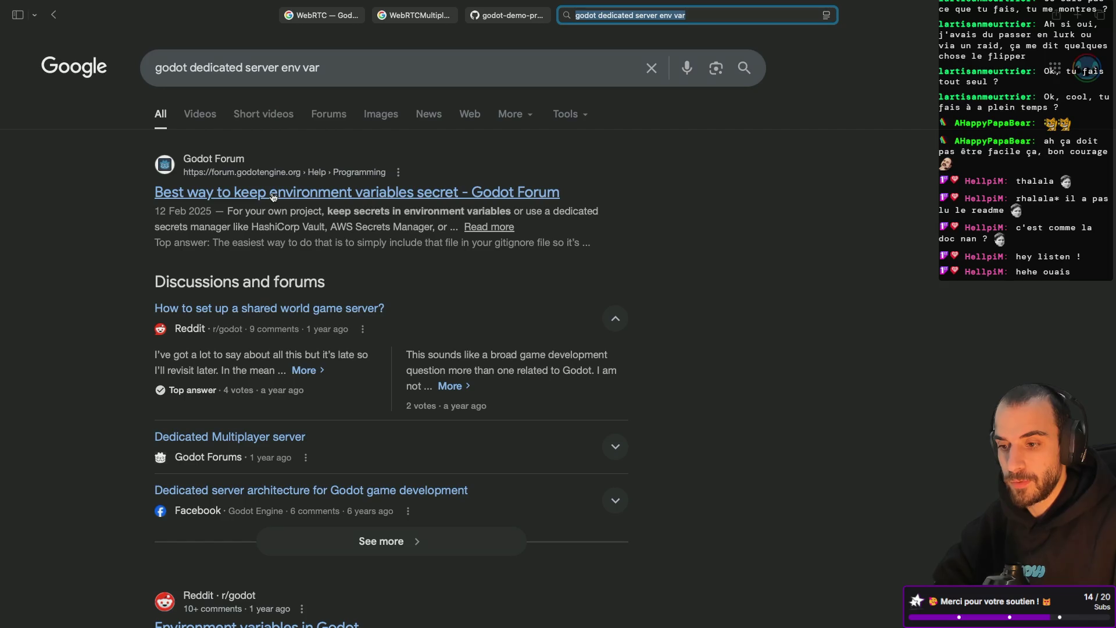
pyautogui.scroll(-5, 288, 202)
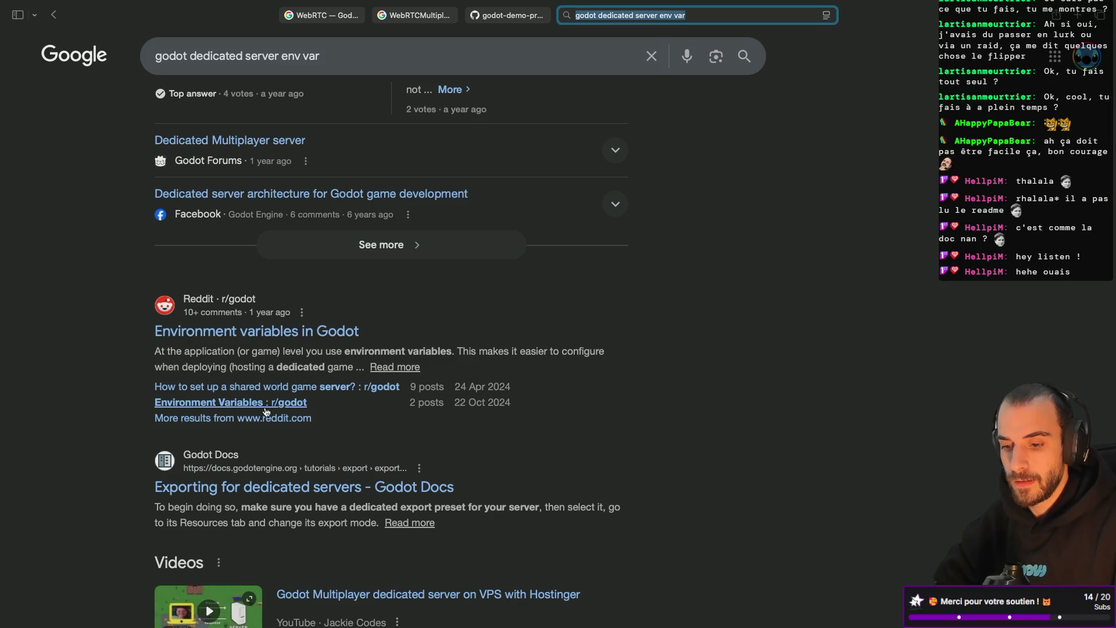
pyautogui.click(249, 488)
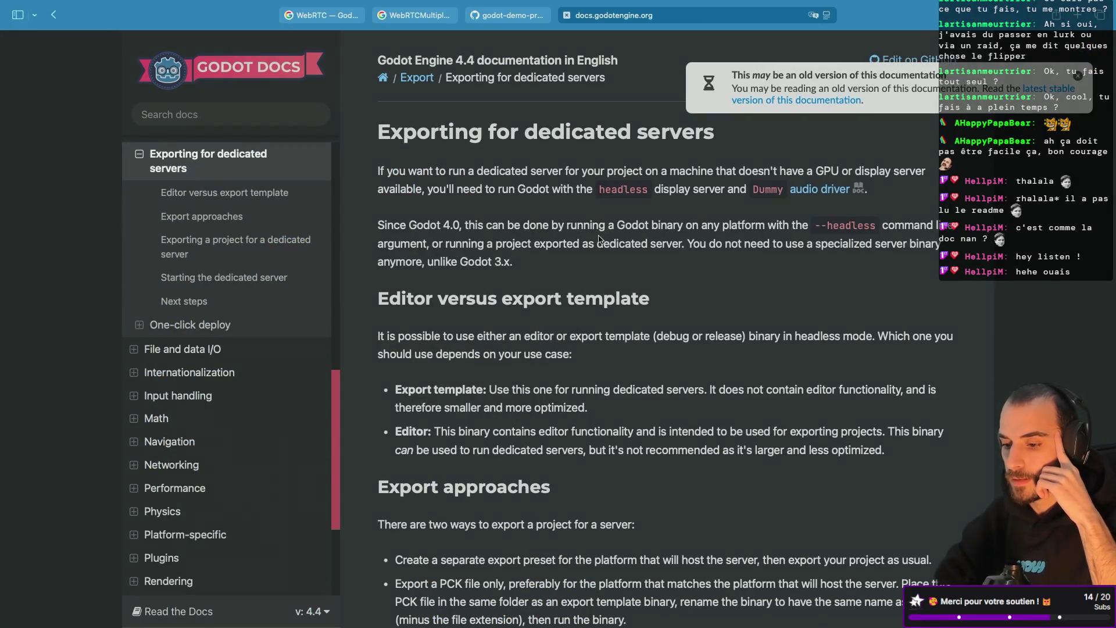
# Copy the three-line dedicated_server feature-check snippet from 'Starting the dedicated server' and return to Godot
pyautogui.scroll(-5, 590, 237)
pyautogui.scroll(5, 512, 187)
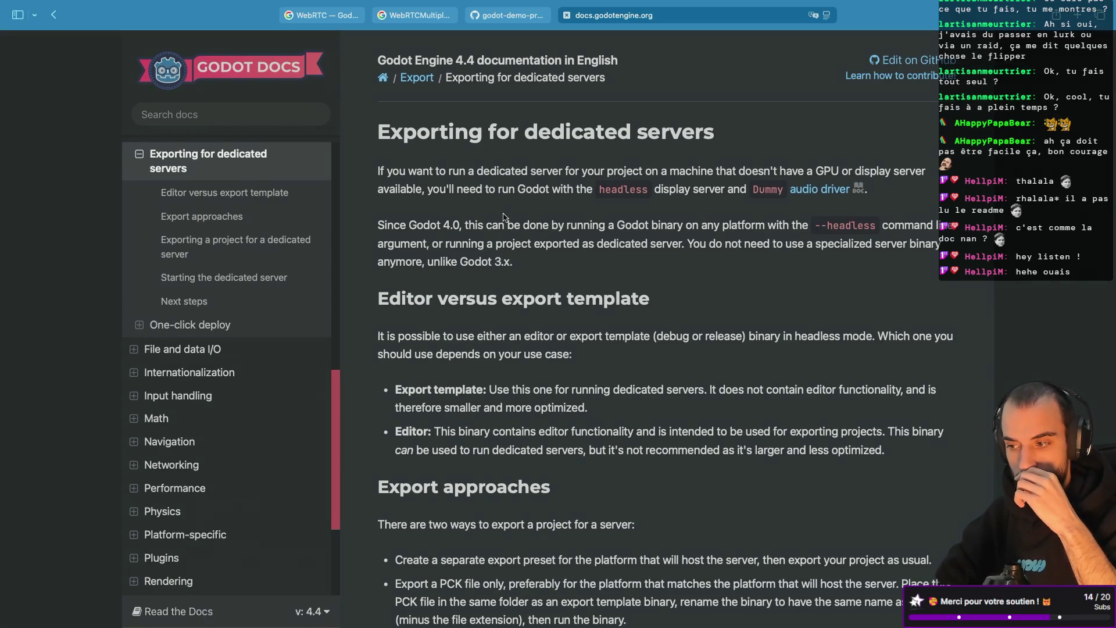
pyautogui.scroll(-6, 504, 217)
pyautogui.scroll(-7, 504, 218)
pyautogui.scroll(-3, 504, 214)
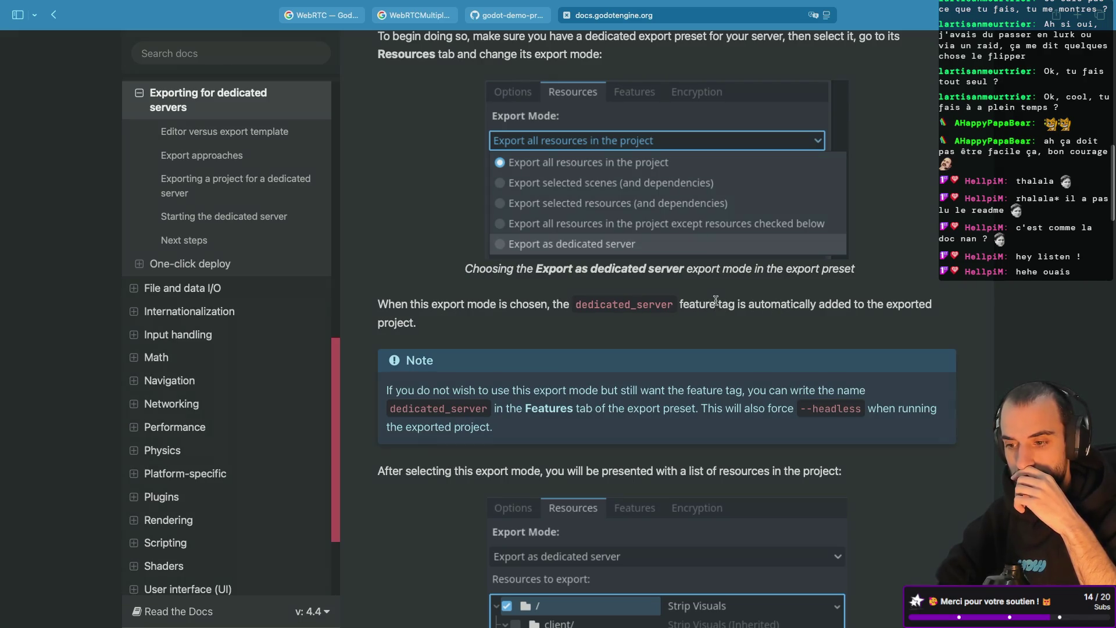
pyautogui.scroll(-3, 545, 290)
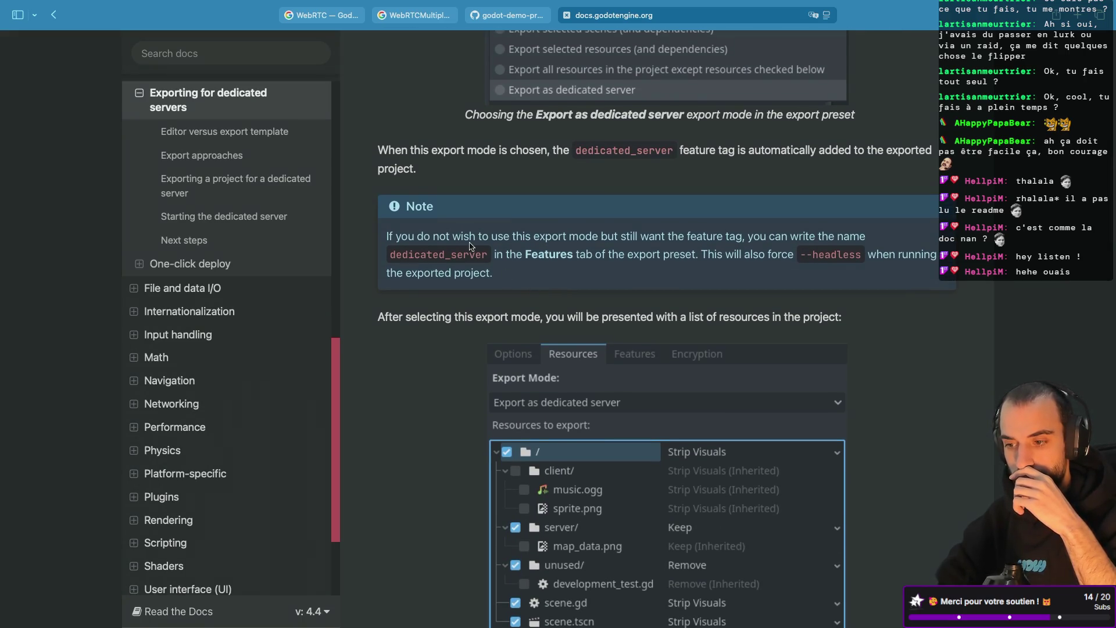
pyautogui.scroll(-12, 535, 241)
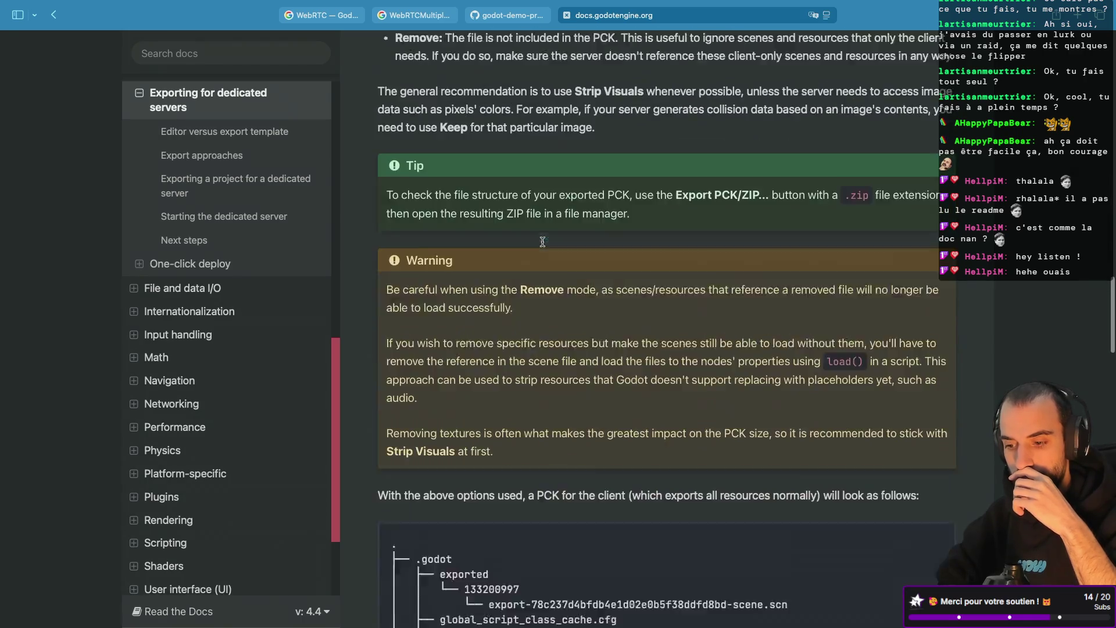
pyautogui.scroll(-15, 543, 241)
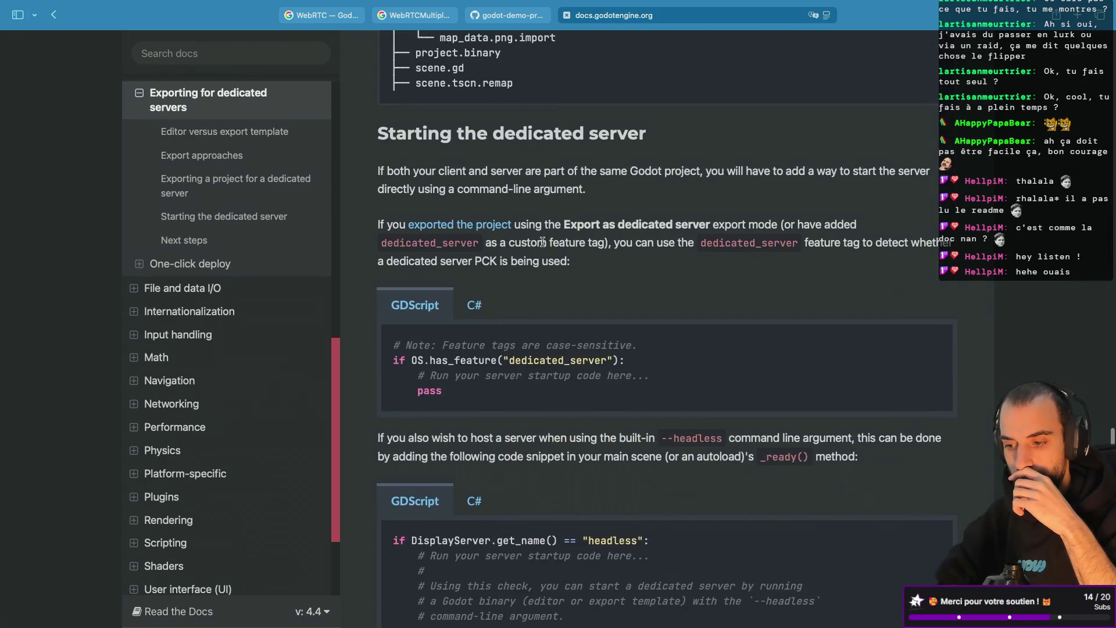
pyautogui.doubleClick(558, 355)
pyautogui.moveTo(445, 386)
pyautogui.mouseDown()
pyautogui.moveTo(390, 358)
pyautogui.moveTo(386, 344)
pyautogui.mouseUp()
pyautogui.press('super+c')
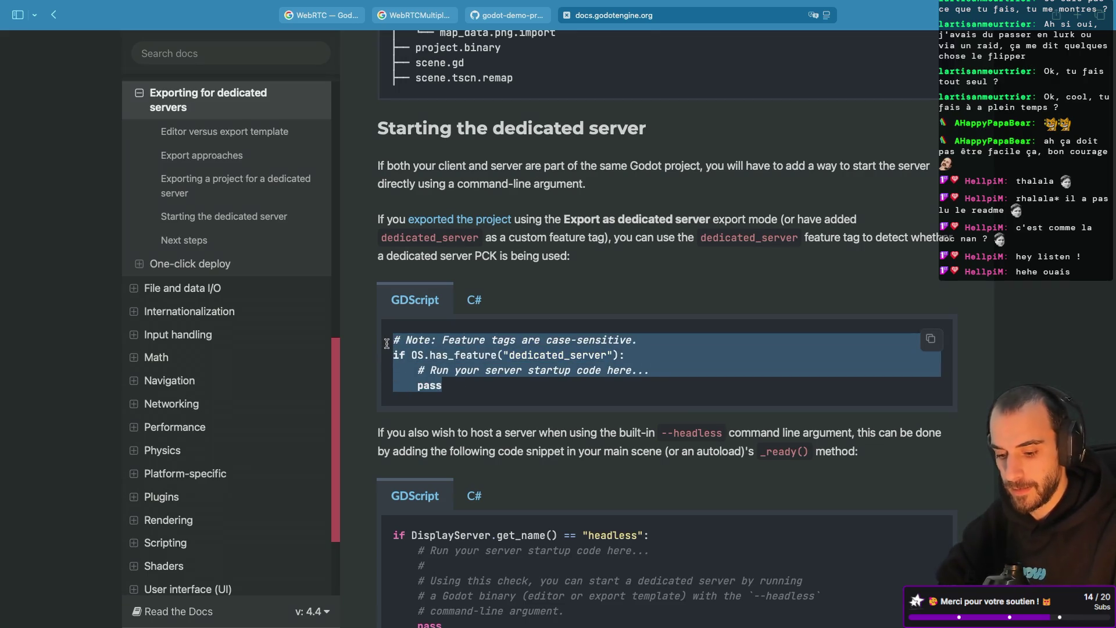
pyautogui.hotkey('ctrl', 'Left')
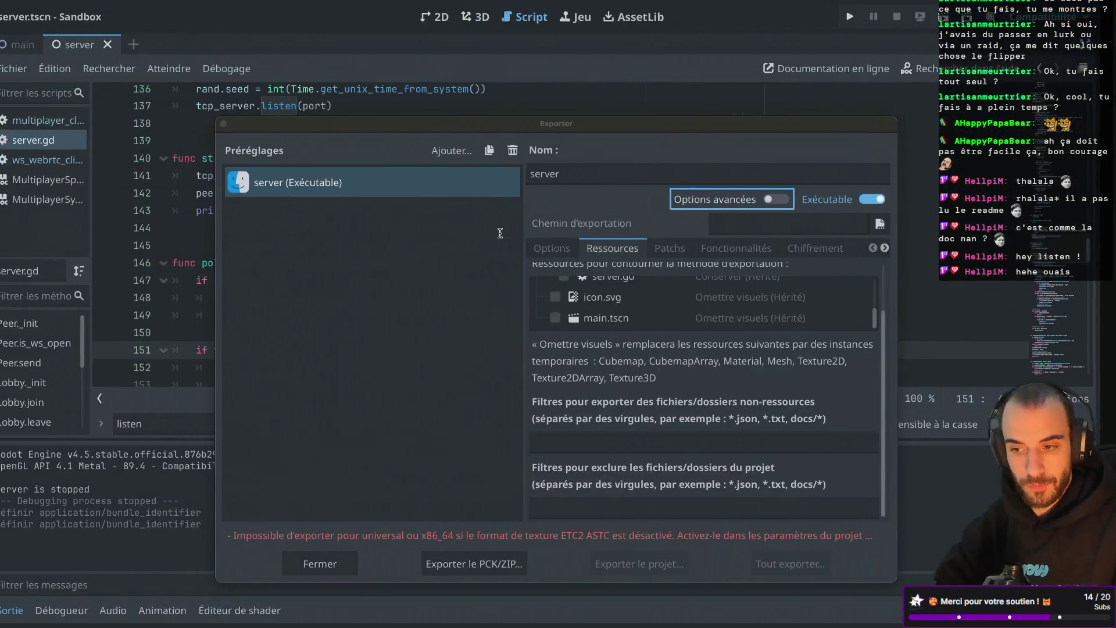
# Close the Exporter, restore the side docks, collapse the client and server folders, and open main.tscn
pyautogui.click(239, 124)
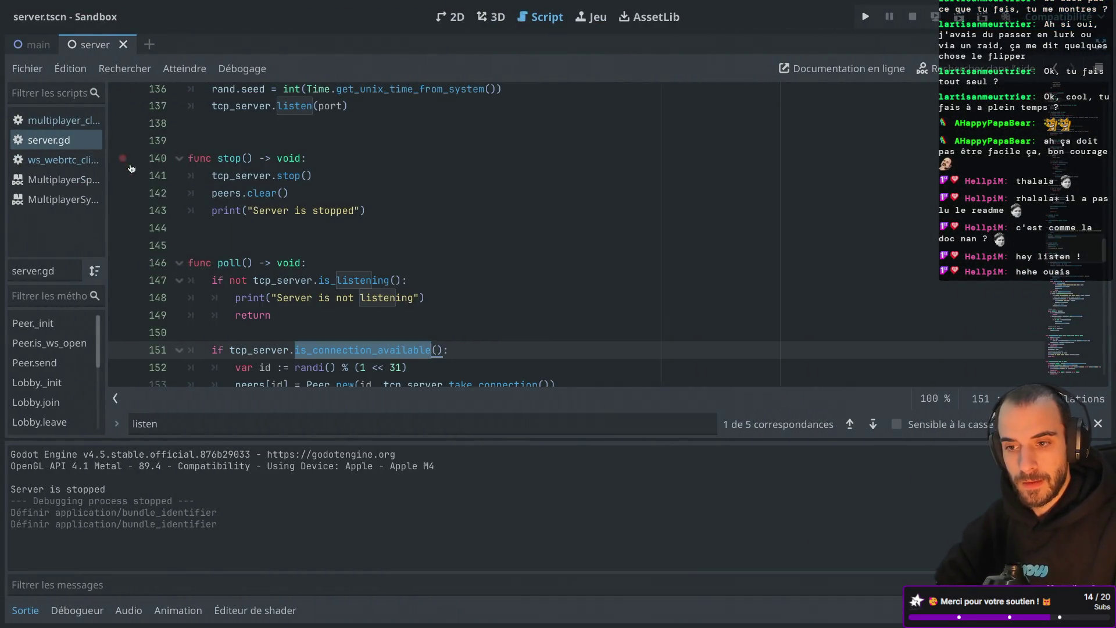
pyautogui.hotkey('ctrl', 'shift', 'F11')
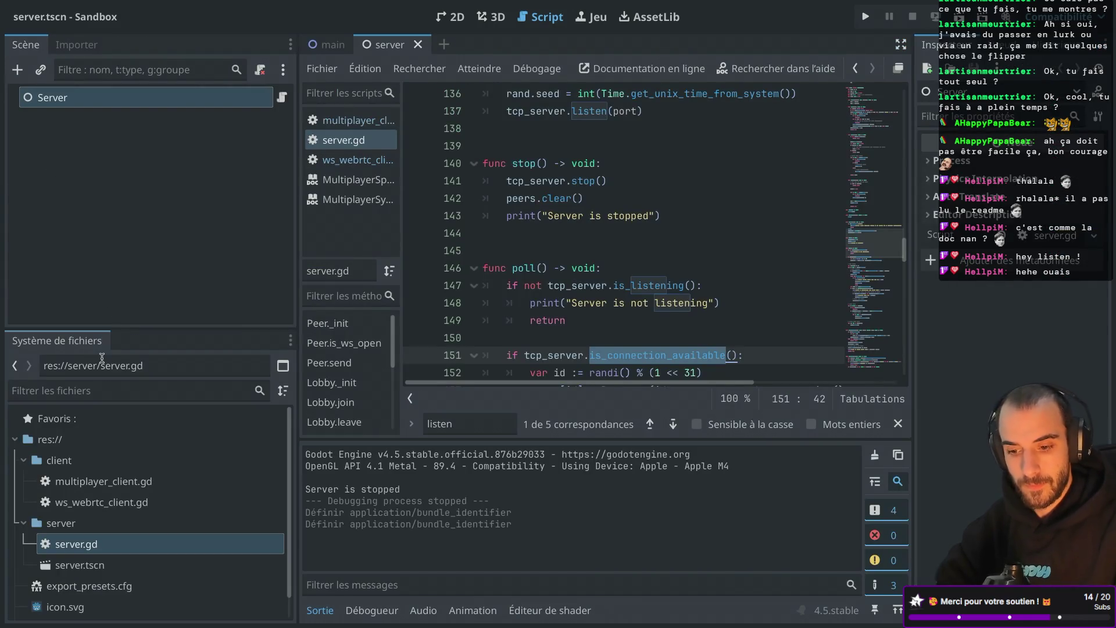
pyautogui.click(24, 460)
pyautogui.click(24, 481)
pyautogui.doubleClick(58, 545)
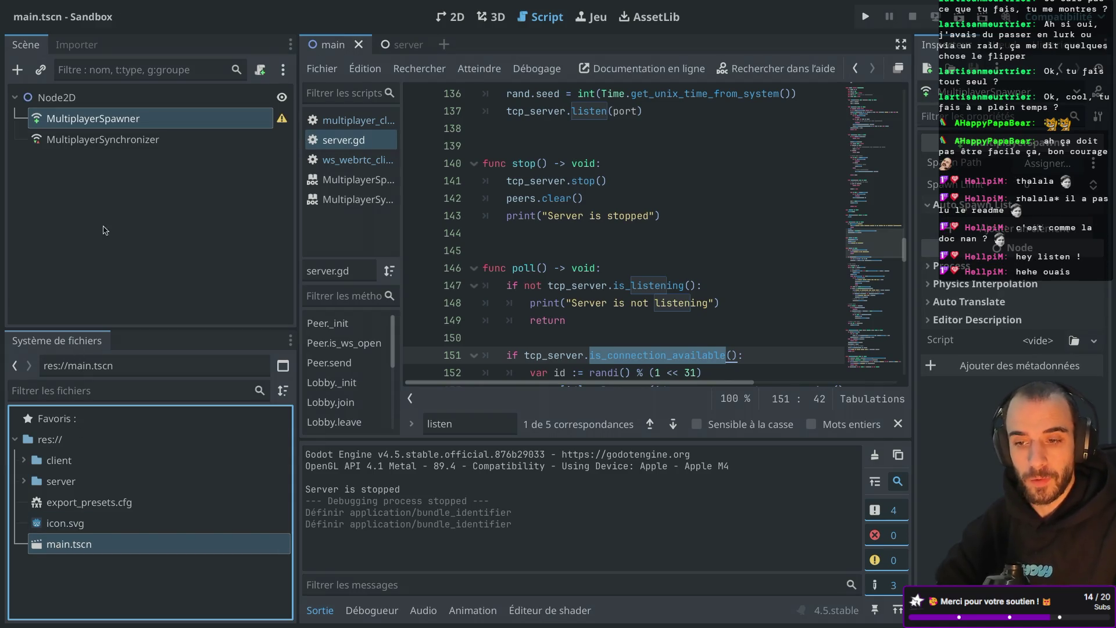
# Attach a new main.gd script to the root Node2D and add a _ready() function
pyautogui.click(232, 98)
pyautogui.click(260, 70)
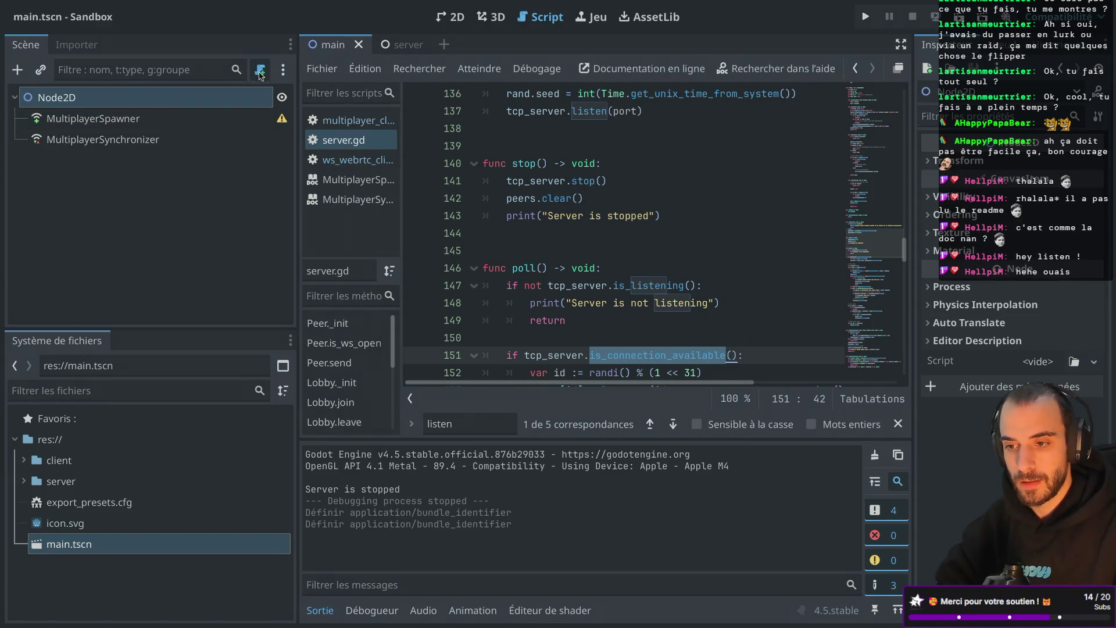
pyautogui.click(599, 430)
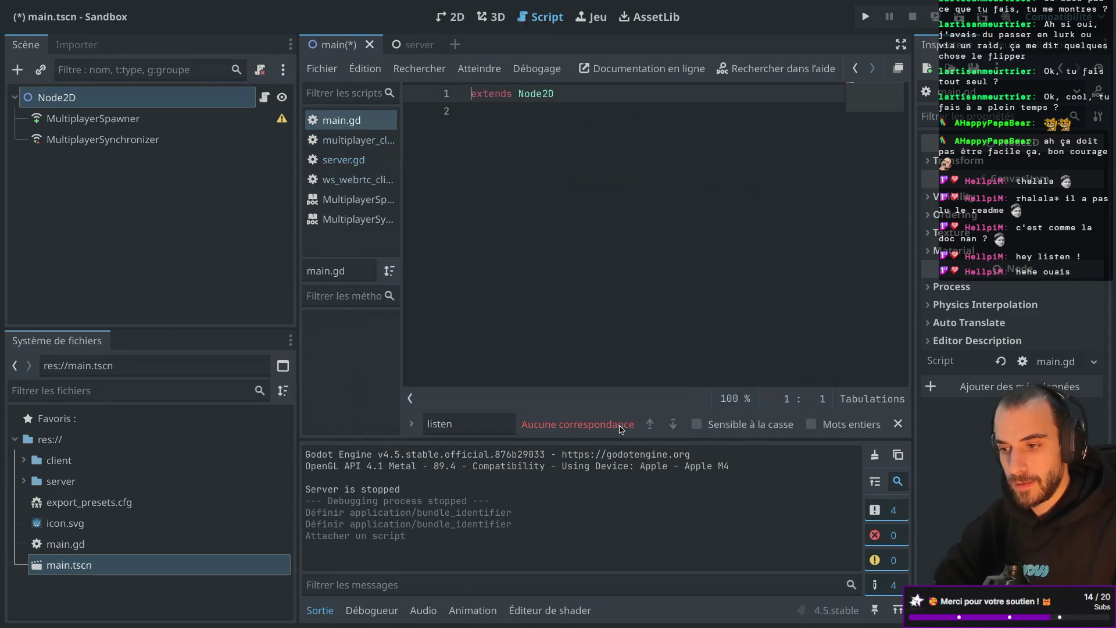
pyautogui.press('Down')
pyautogui.press('Return')
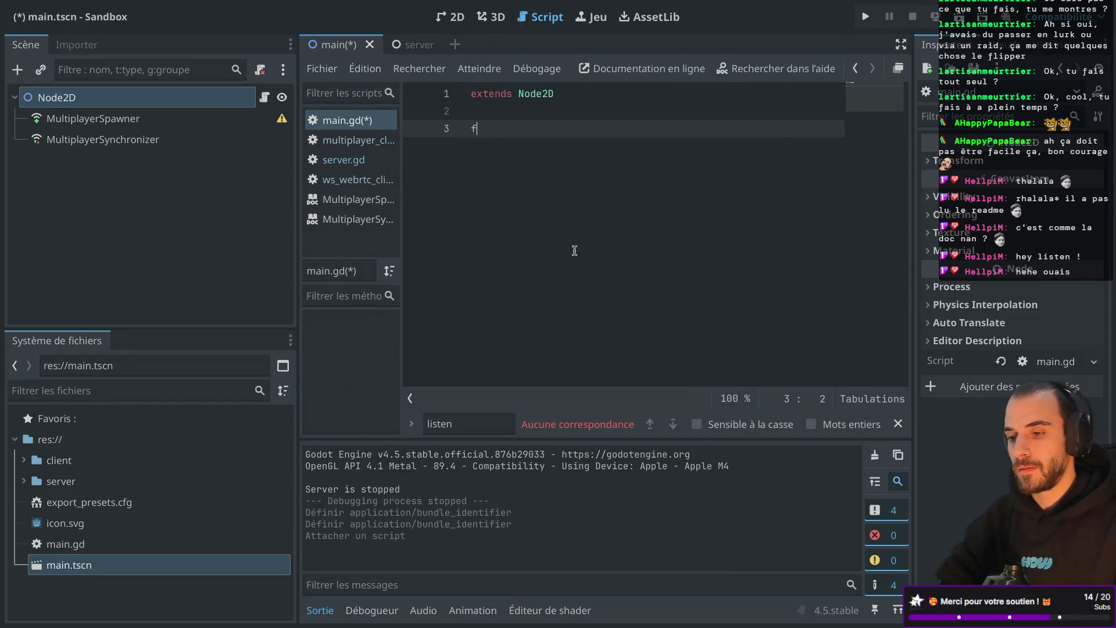
pyautogui.write('unc -`rea')
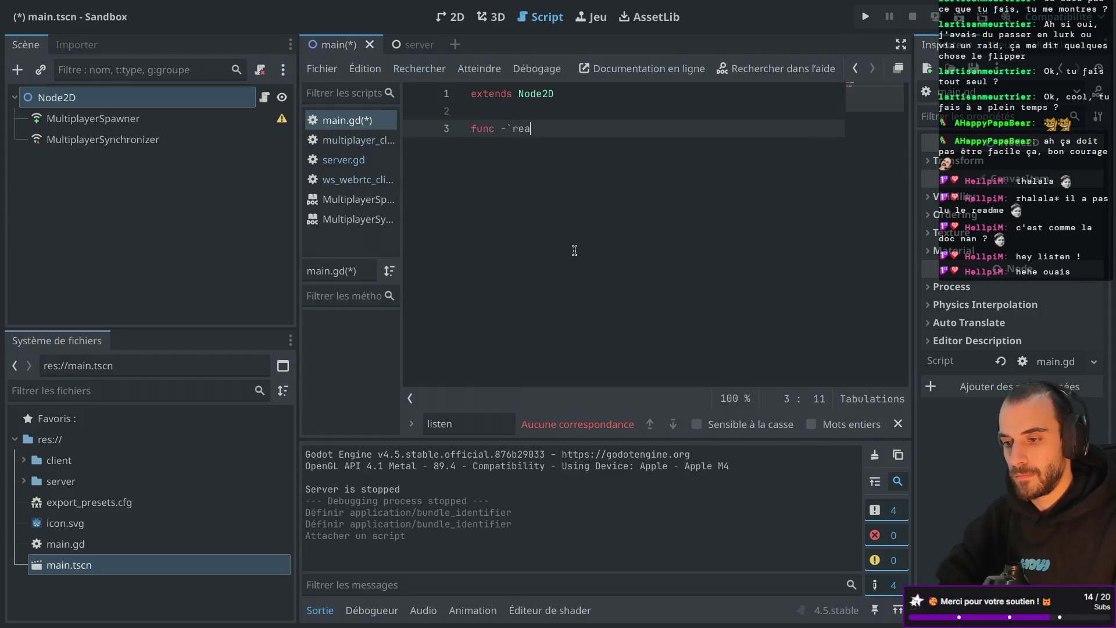
pyautogui.write('d')
pyautogui.press('Return')
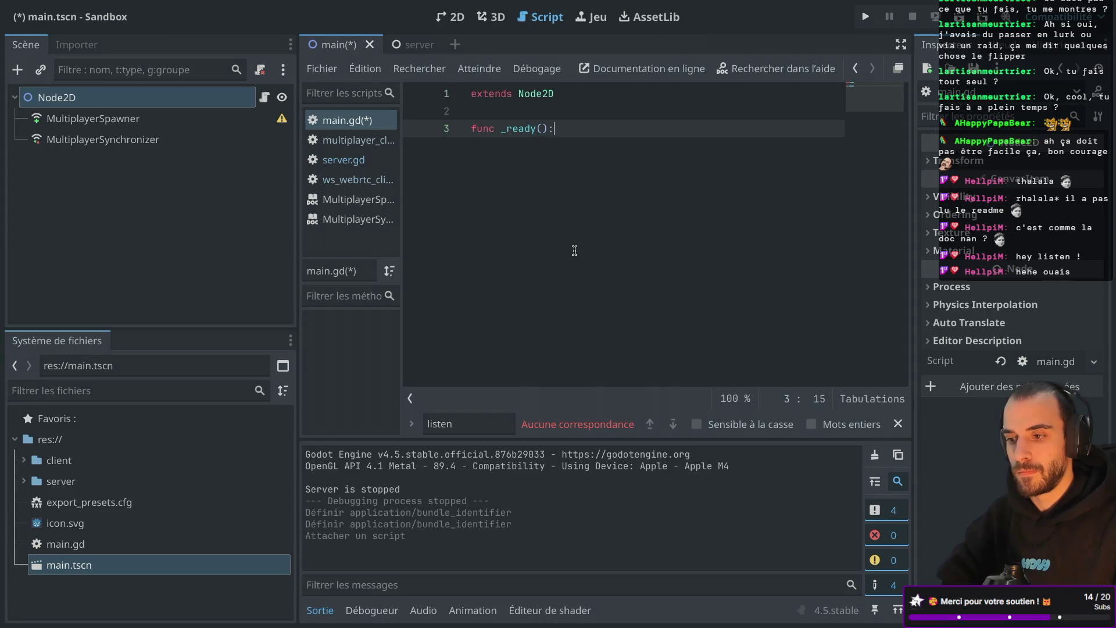
# Paste the dedicated_server check into _ready, indent it properly, and delete the pasted comments
pyautogui.press('Return')
pyautogui.press('super+v')
pyautogui.click(472, 165)
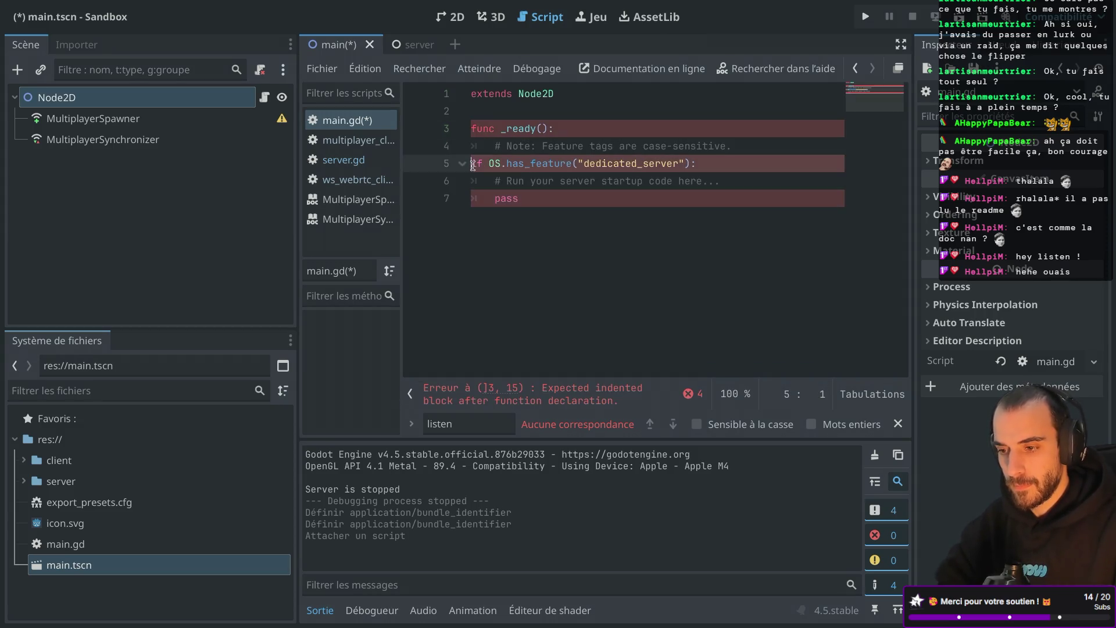
pyautogui.press('Tab')
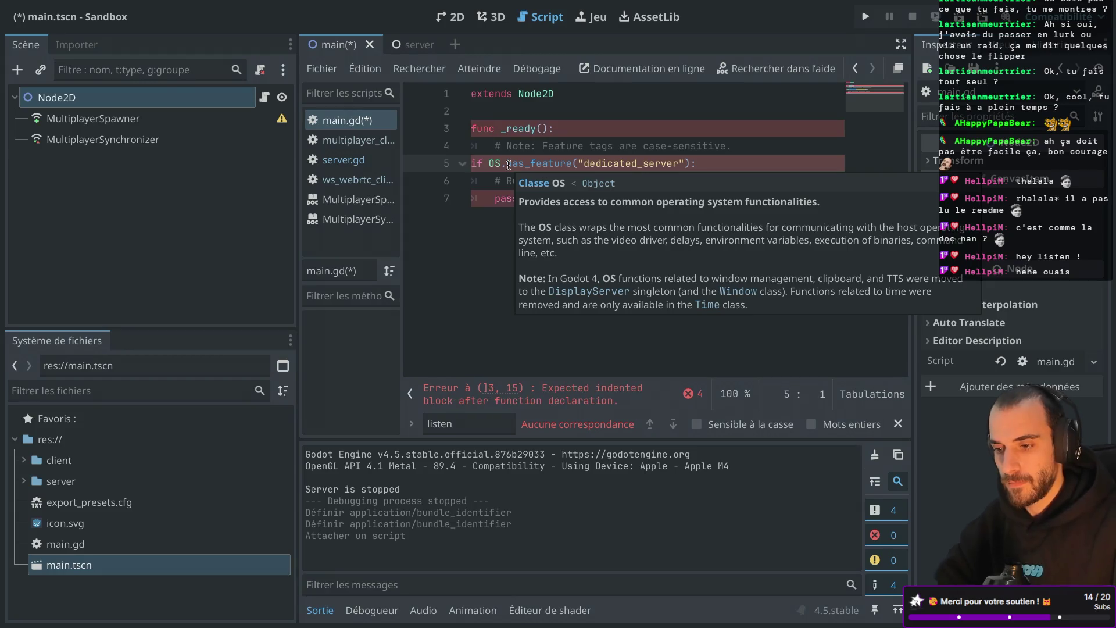
pyautogui.click(497, 197)
pyautogui.press('Tab')
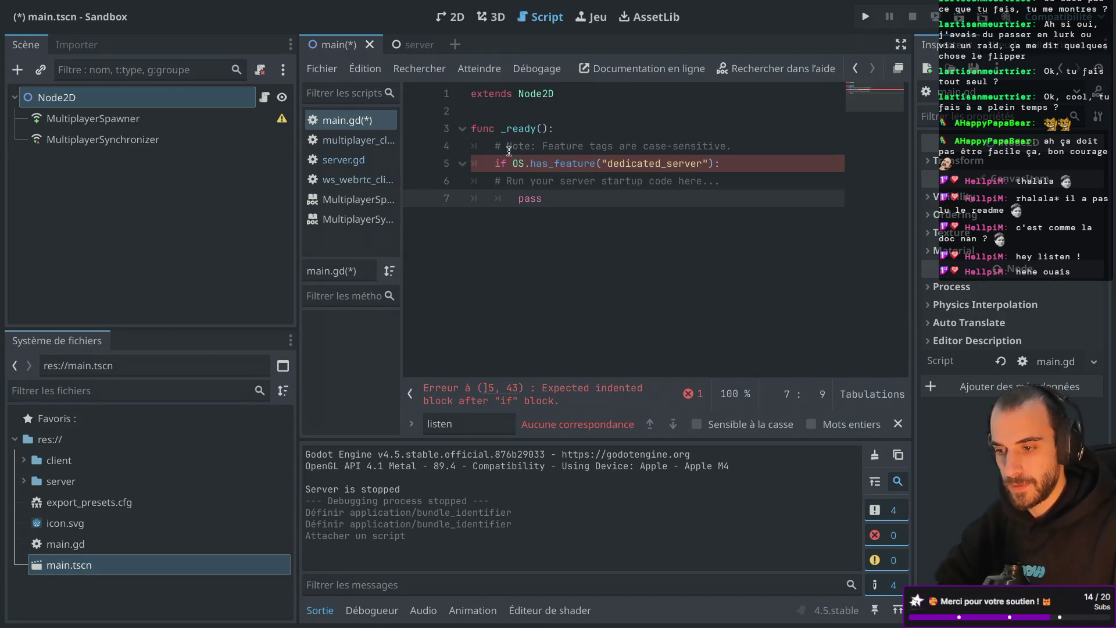
pyautogui.moveTo(742, 143); pyautogui.dragTo(738, 151)
pyautogui.press('BackSpace')
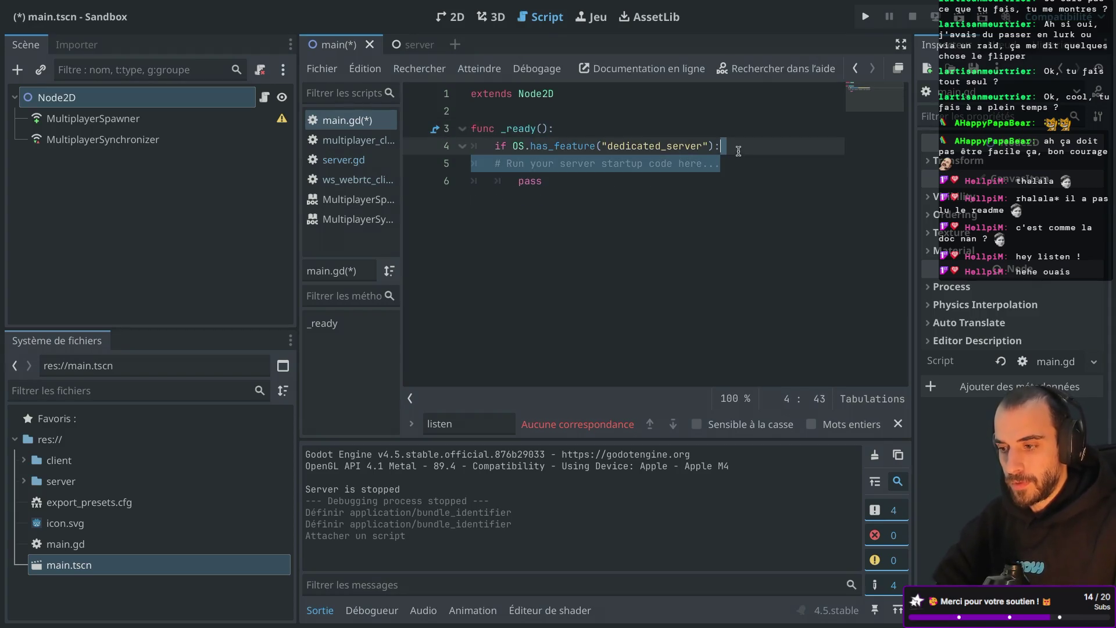
pyautogui.press('BackSpace')
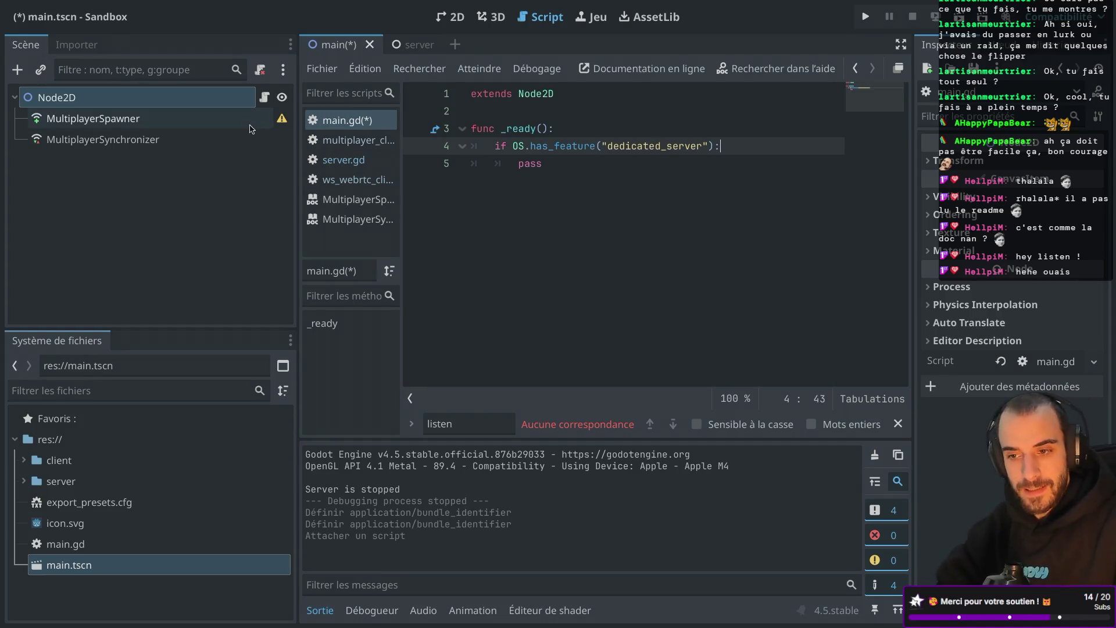
# Delete the MultiplayerSpawner and MultiplayerSynchronizer nodes, then expand the server folder in FileSystem
pyautogui.click(210, 121)
pyautogui.rightClick(210, 121)
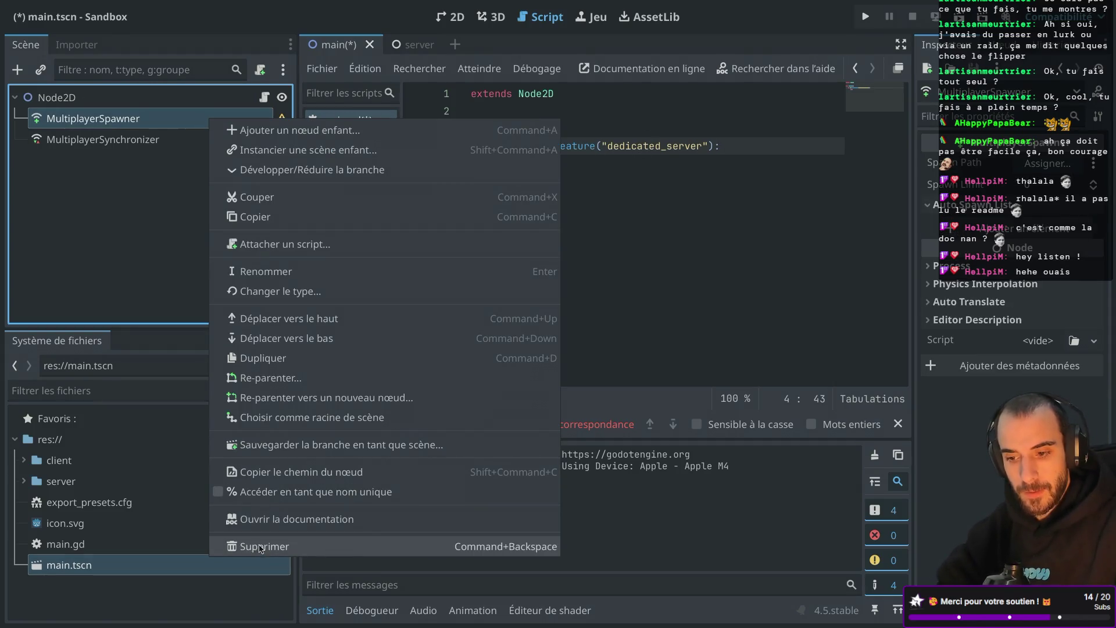
pyautogui.click(255, 550)
pyautogui.click(595, 340)
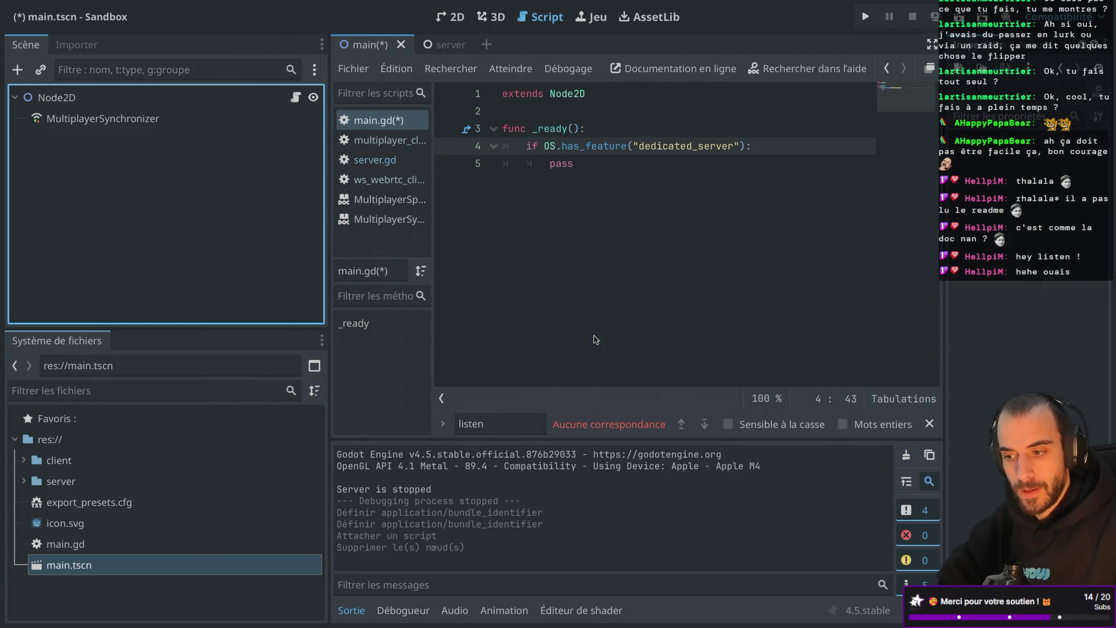
pyautogui.rightClick(162, 125)
pyautogui.click(220, 549)
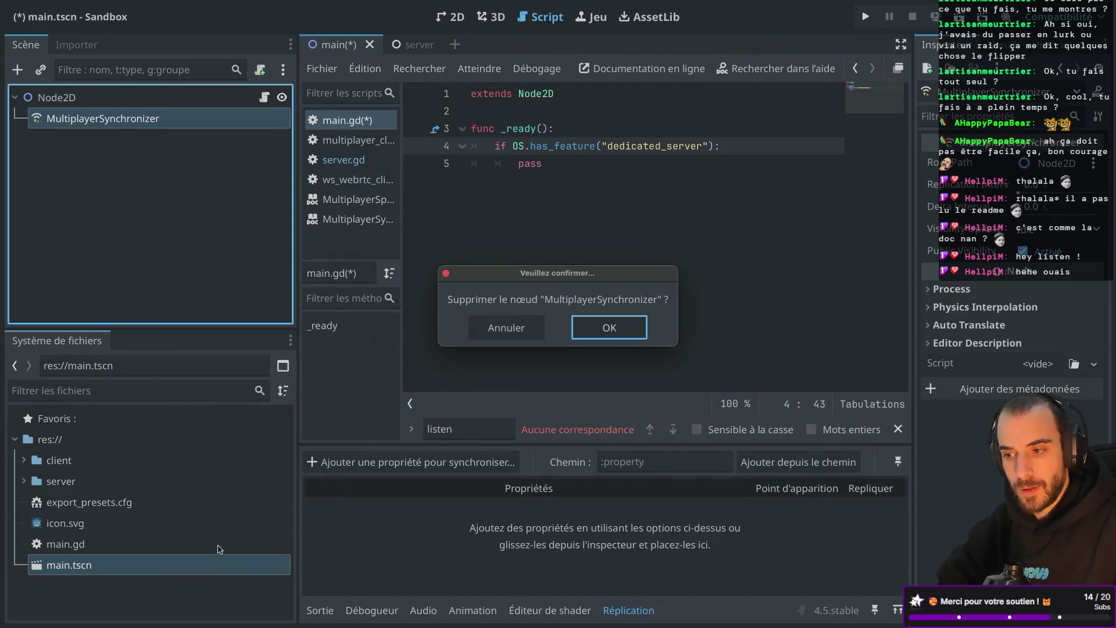
pyautogui.click(615, 327)
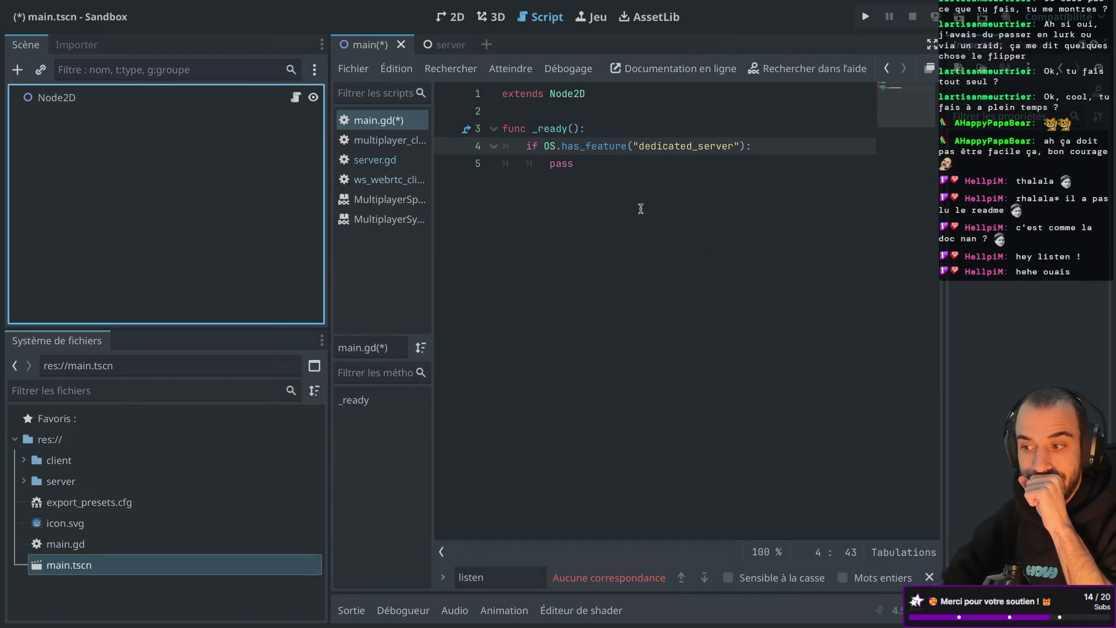
pyautogui.click(24, 481)
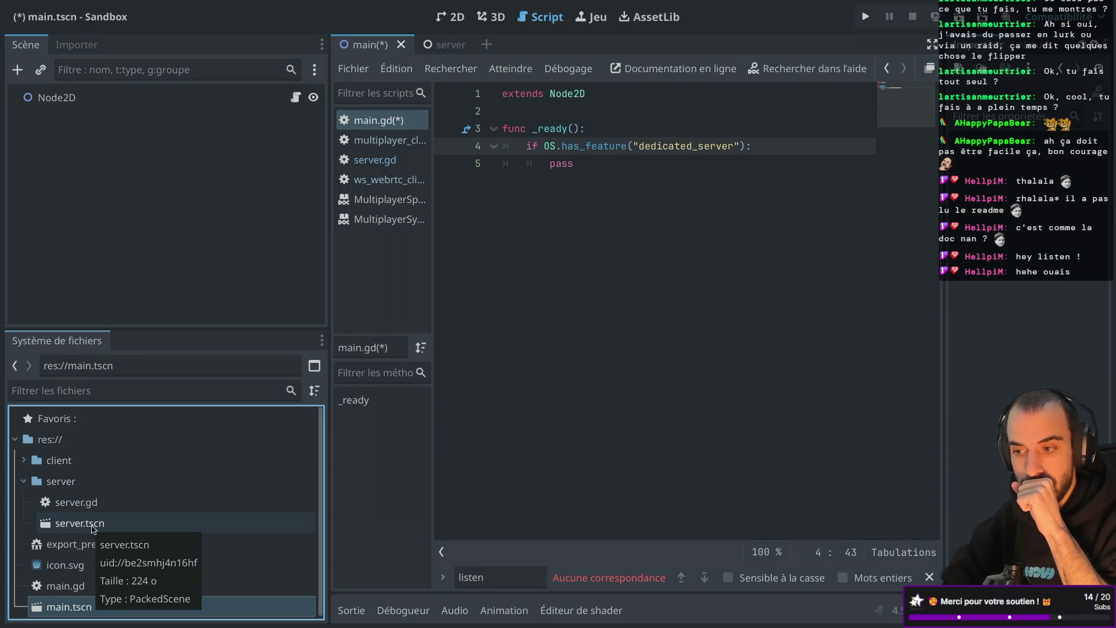
# Drop the server.tscn path into main.gd near the top of the script
pyautogui.moveTo(93, 526)
pyautogui.mouseDown()
pyautogui.moveTo(337, 367)
pyautogui.moveTo(570, 105)
pyautogui.mouseUp()
pyautogui.press('Return')
pyautogui.click(504, 111)
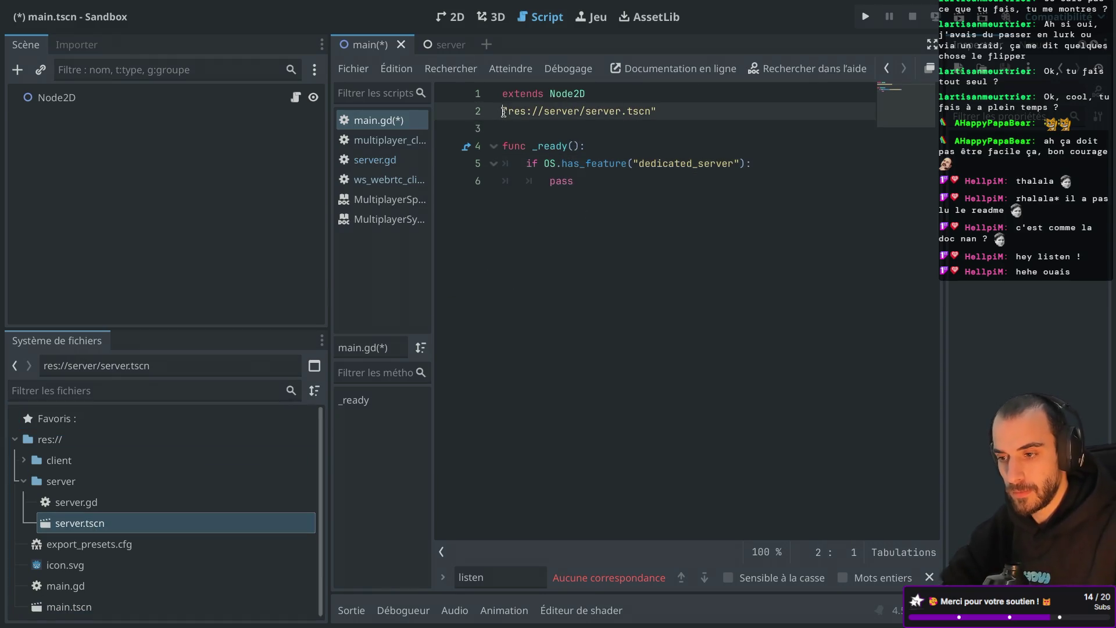
pyautogui.press('Return')
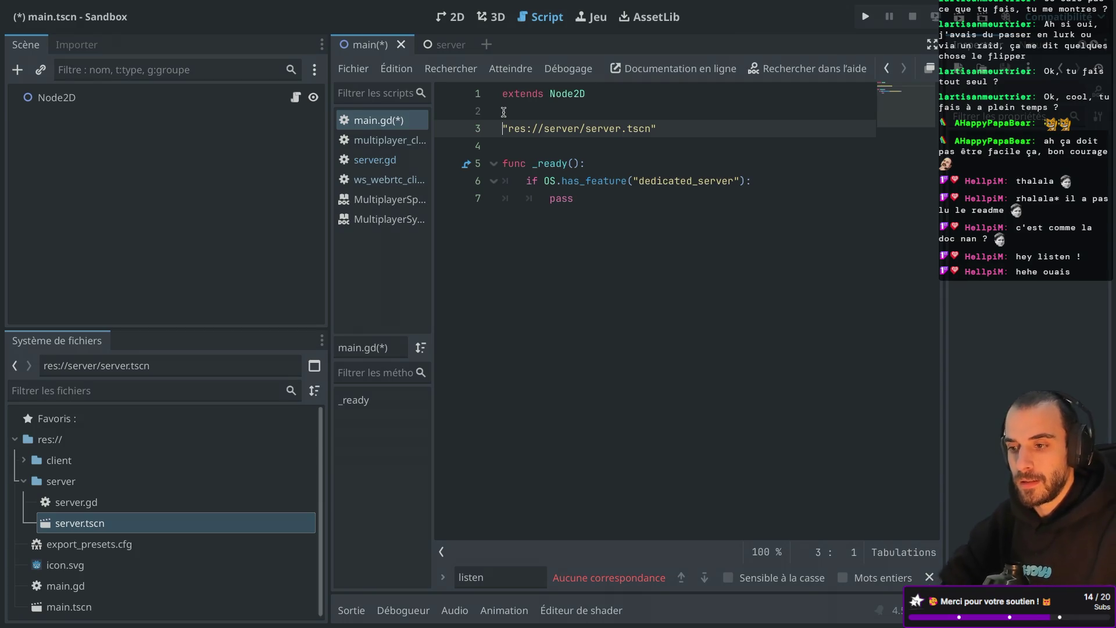
pyautogui.write('con')
pyautogui.press('BackSpace')
pyautogui.press('BackSpace')
pyautogui.press('BackSpace')
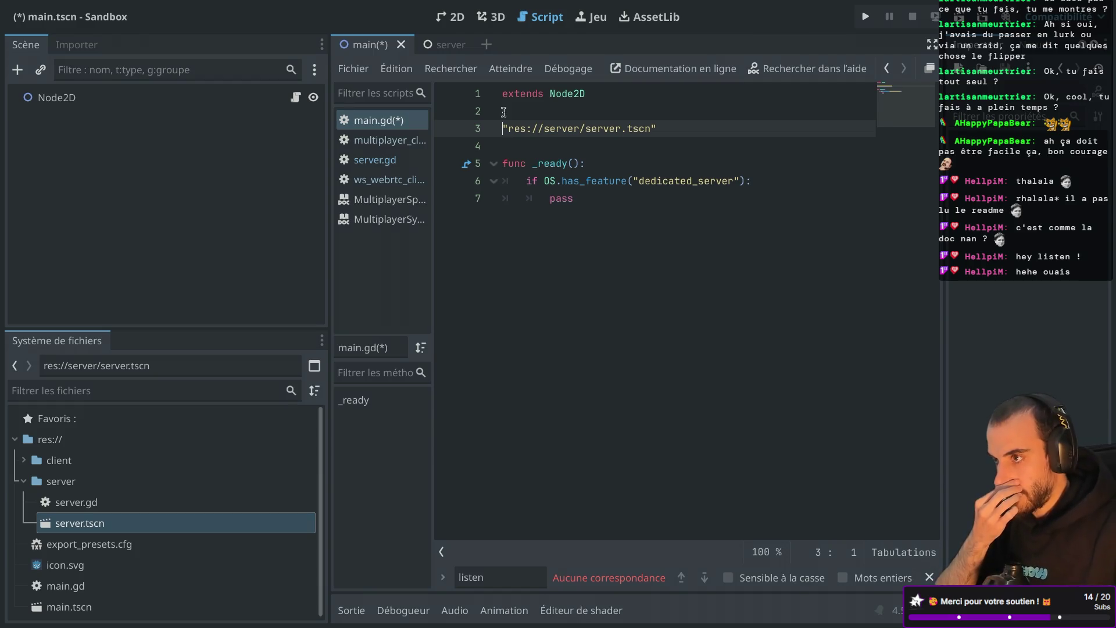
# Add 'var server_scene = preload(...)' of server.tscn inside the dedicated_server check
pyautogui.click(776, 179)
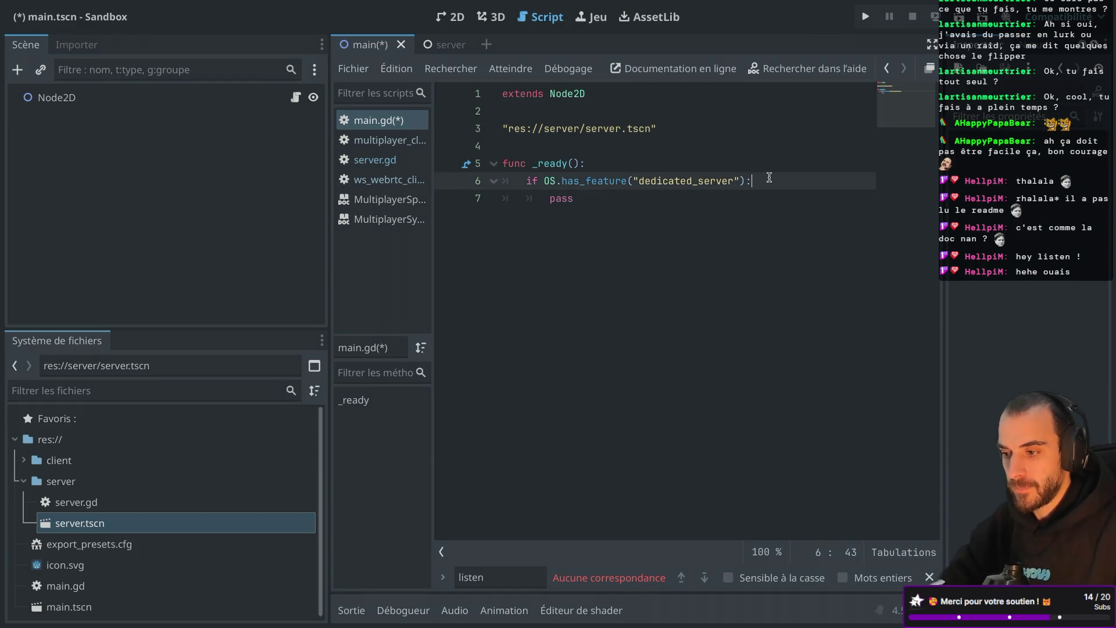
pyautogui.press('Return')
pyautogui.write('pre')
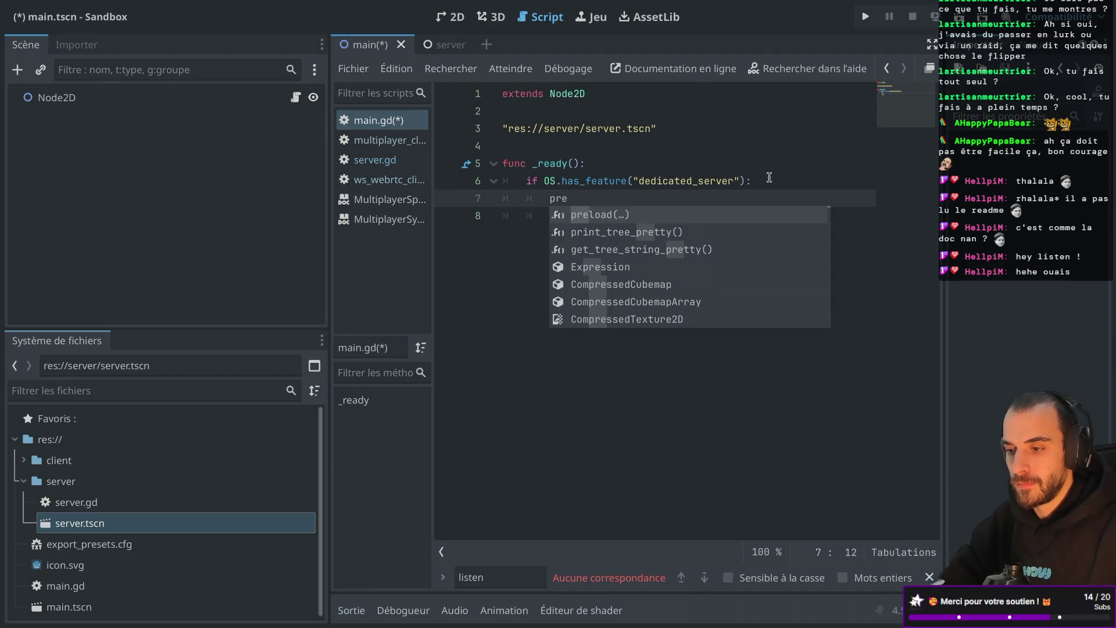
pyautogui.press('Return')
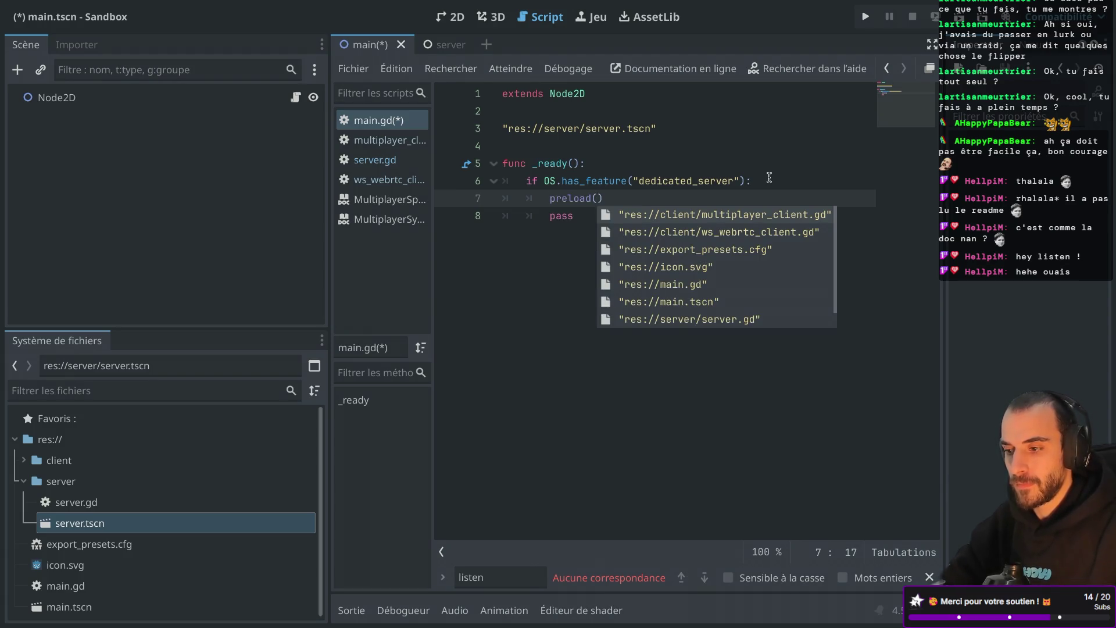
pyautogui.write('serer')
pyautogui.press('Down')
pyautogui.press('Return')
pyautogui.click(550, 199)
pyautogui.write('cosnt server_scene =')
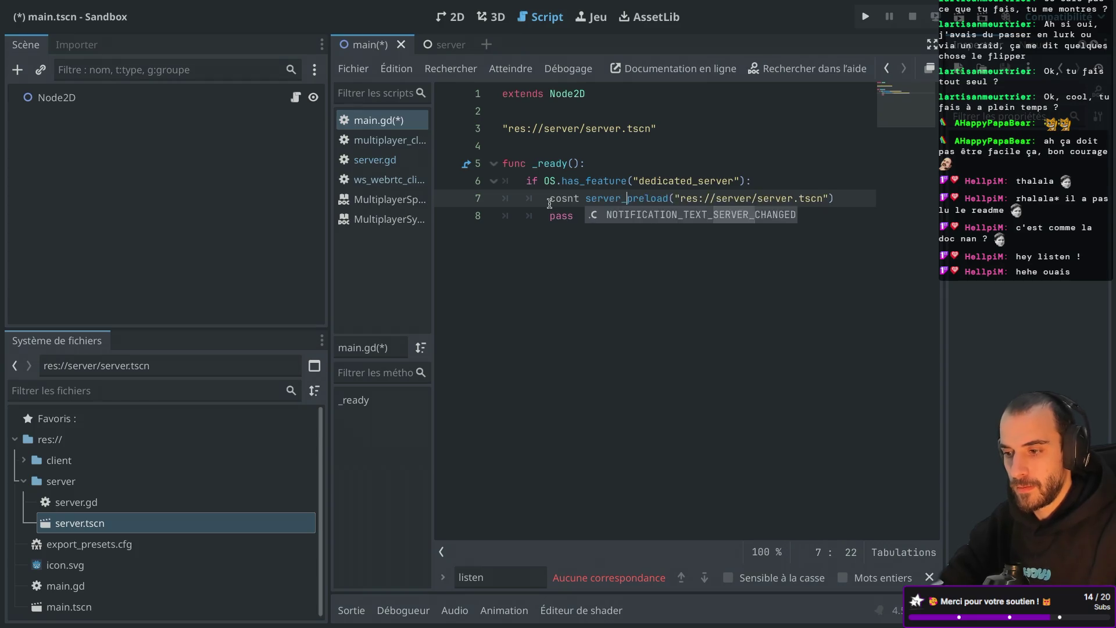
pyautogui.doubleClick(564, 198)
pyautogui.write('var')
# Add 'var server = server_scene.instantiate()' on the next line
pyautogui.hotkey('ctrl', 'shift', 'F11')
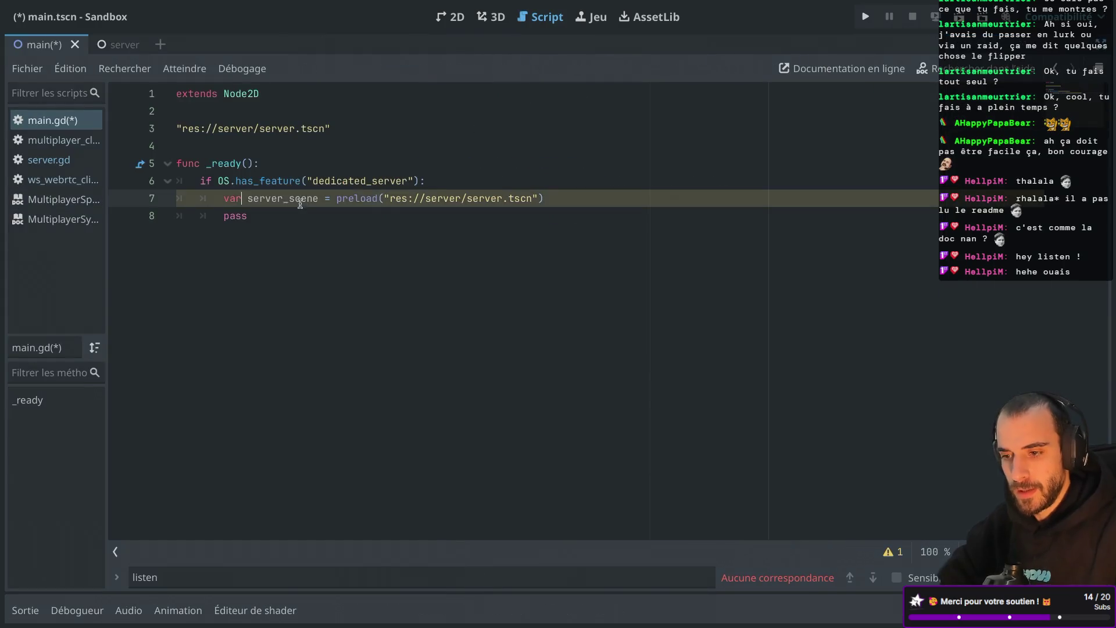
pyautogui.press('Return')
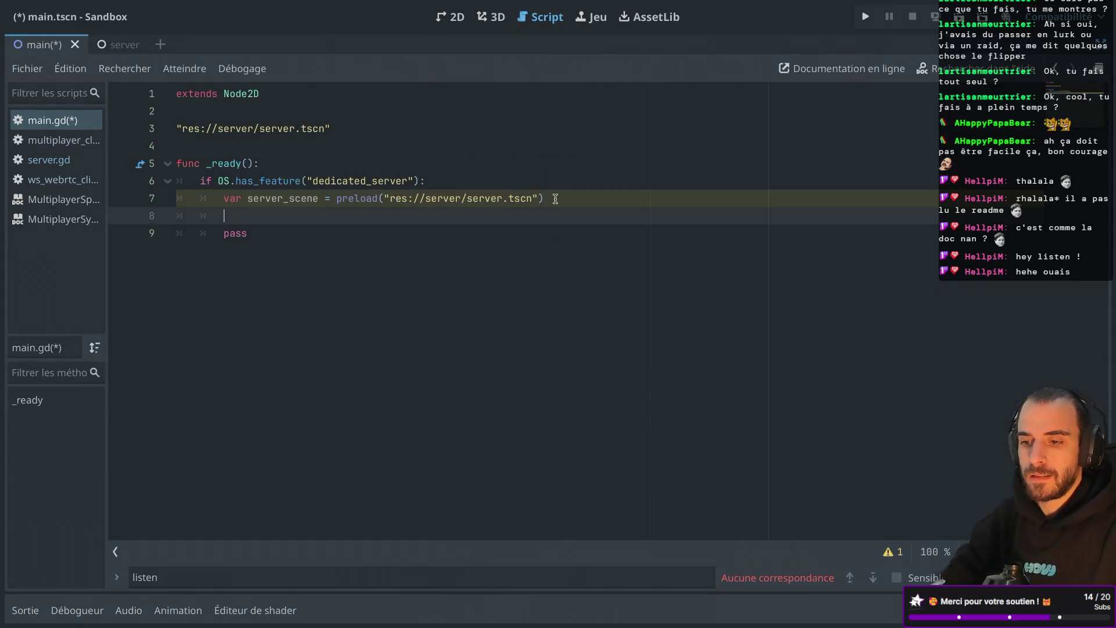
pyautogui.write('server')
pyautogui.press('Return')
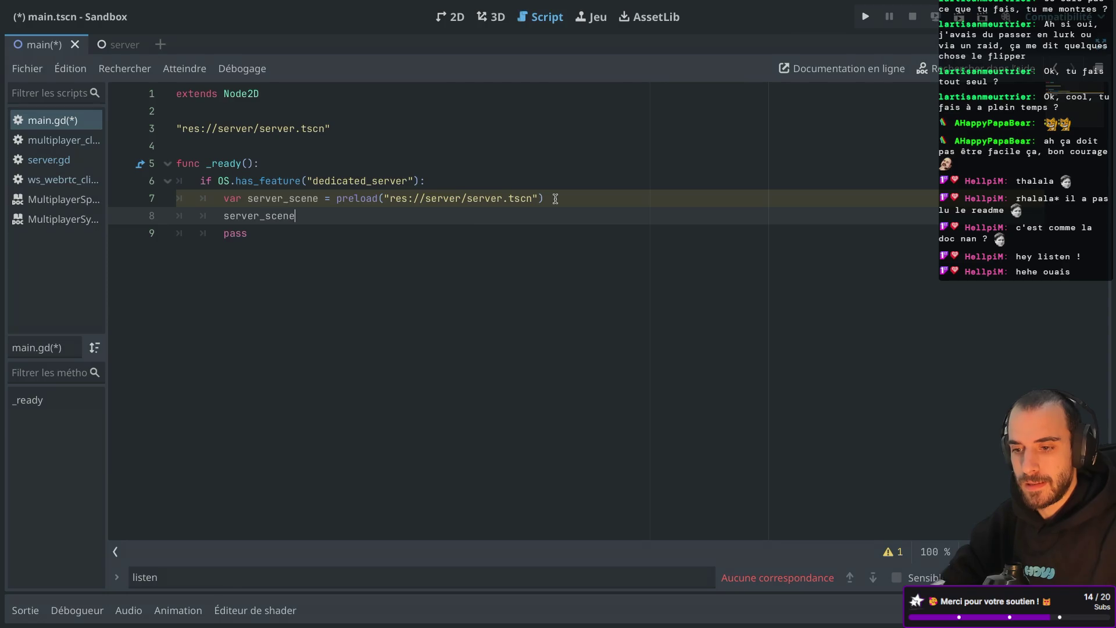
pyautogui.write('.ins')
pyautogui.press('Return')
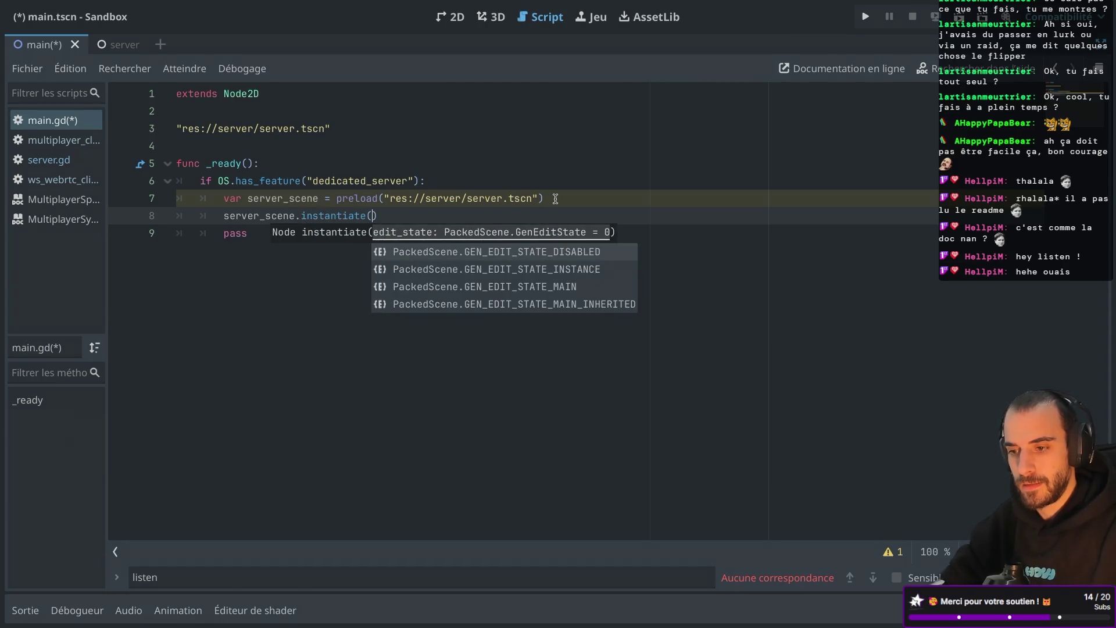
pyautogui.write(')')
pyautogui.press('BackSpace')
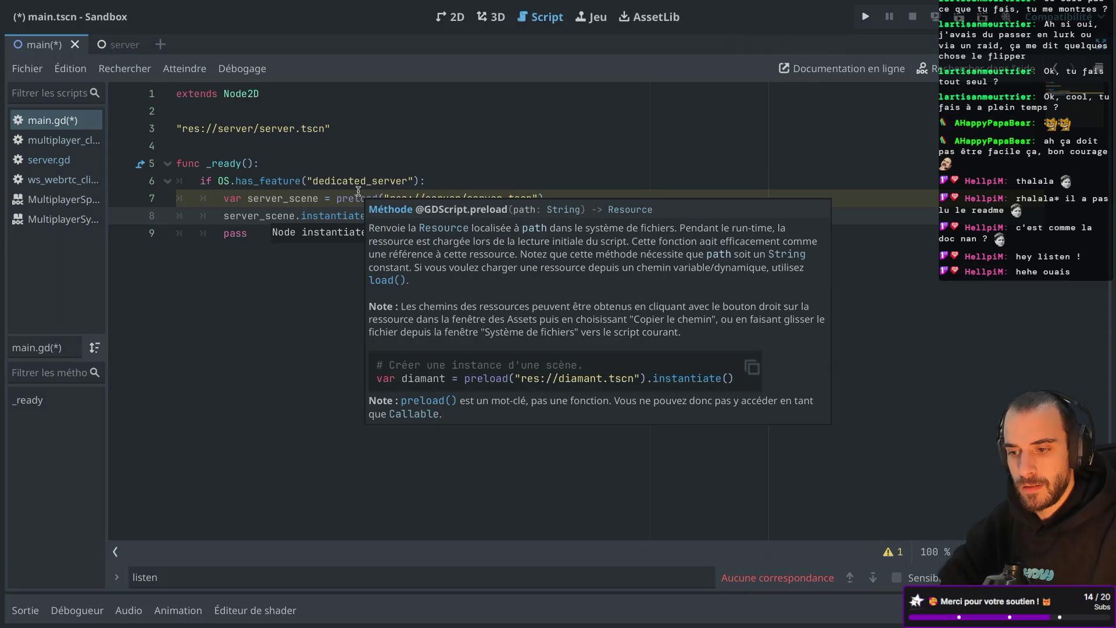
pyautogui.click(224, 216)
pyautogui.write('var server ')
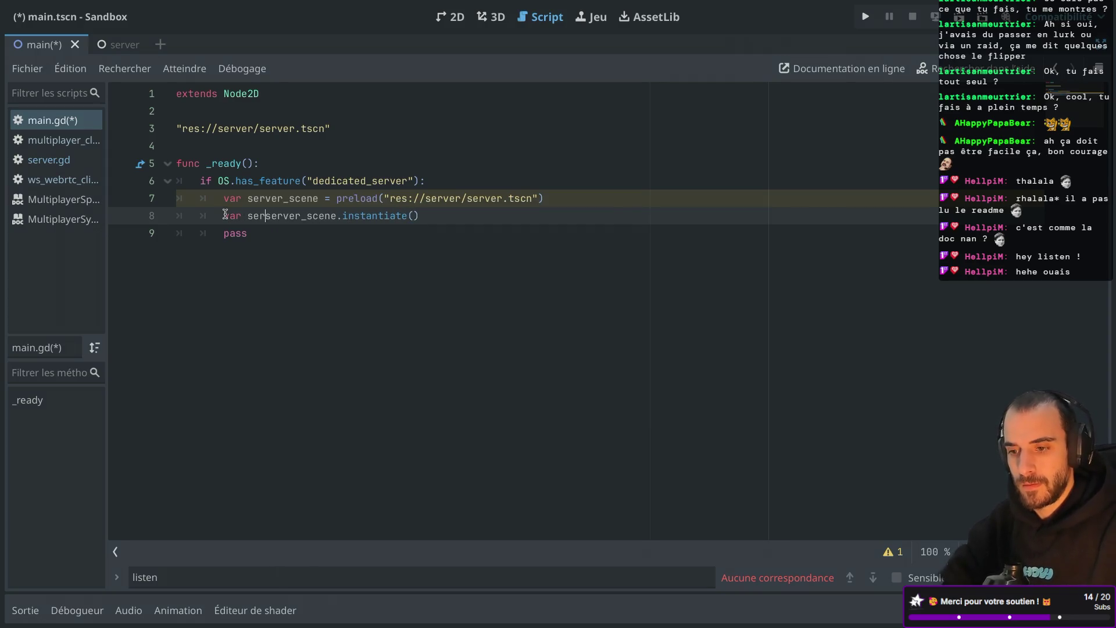
pyautogui.write('=')
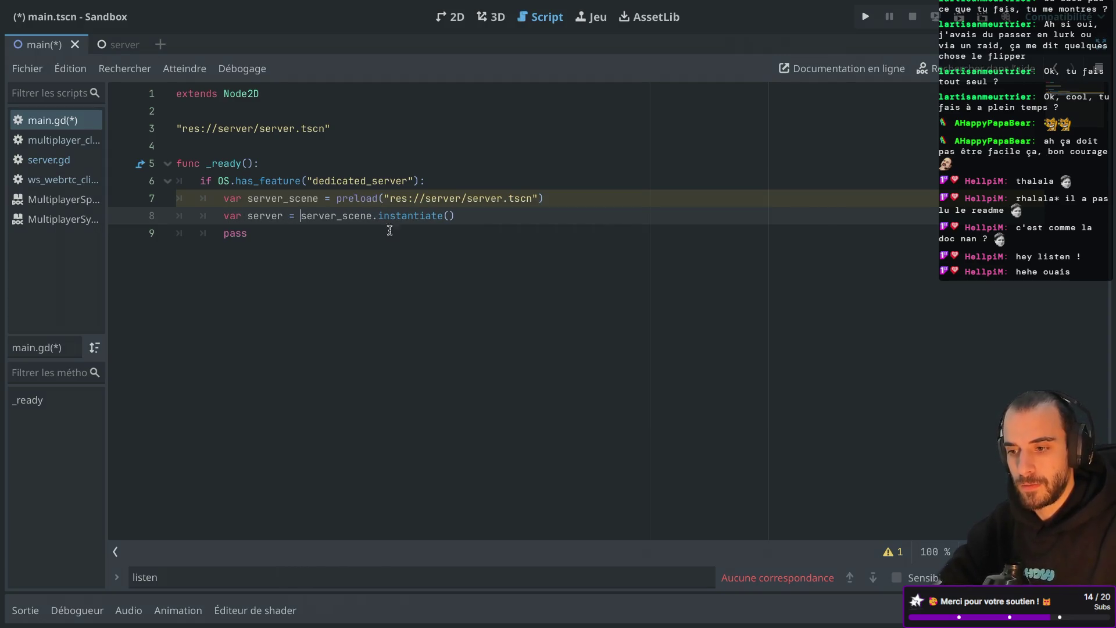
# Add an add_child(server) call below the instantiate line
pyautogui.click(486, 214)
pyautogui.press('Return')
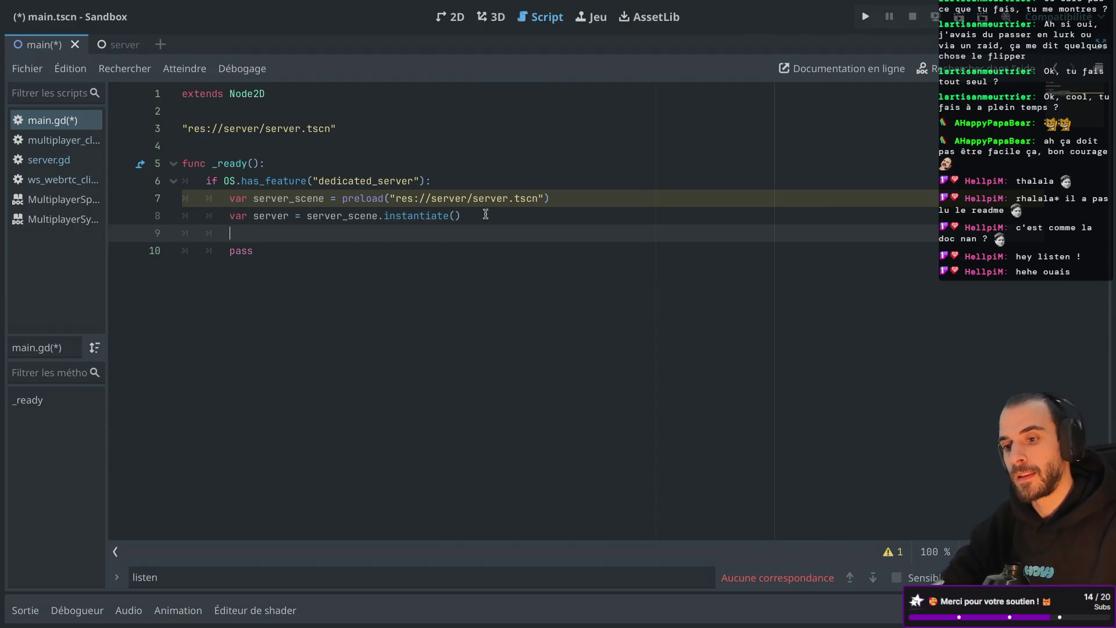
pyautogui.write('get')
pyautogui.press('BackSpace')
pyautogui.press('BackSpace')
pyautogui.press('BackSpace')
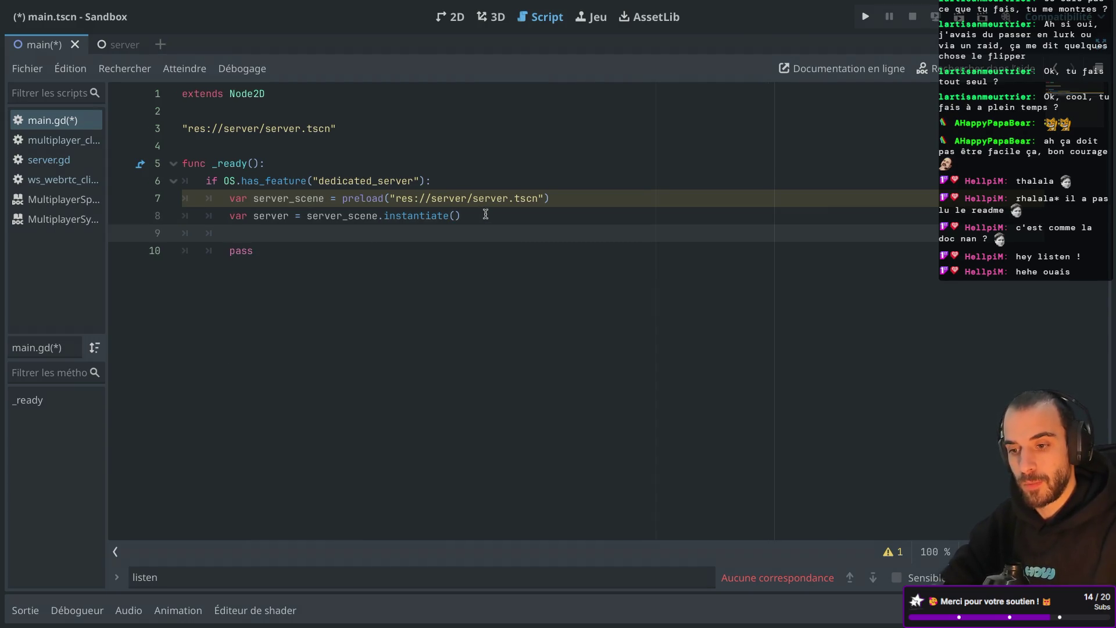
pyautogui.write('add')
pyautogui.press('Return')
pyautogui.write('ver')
# Remove pass and the leftover server.tscn path line, fix the preload quote, and save main.gd
pyautogui.click(345, 252)
pyautogui.press('BackSpace')
pyautogui.press('BackSpace')
pyautogui.press('BackSpace')
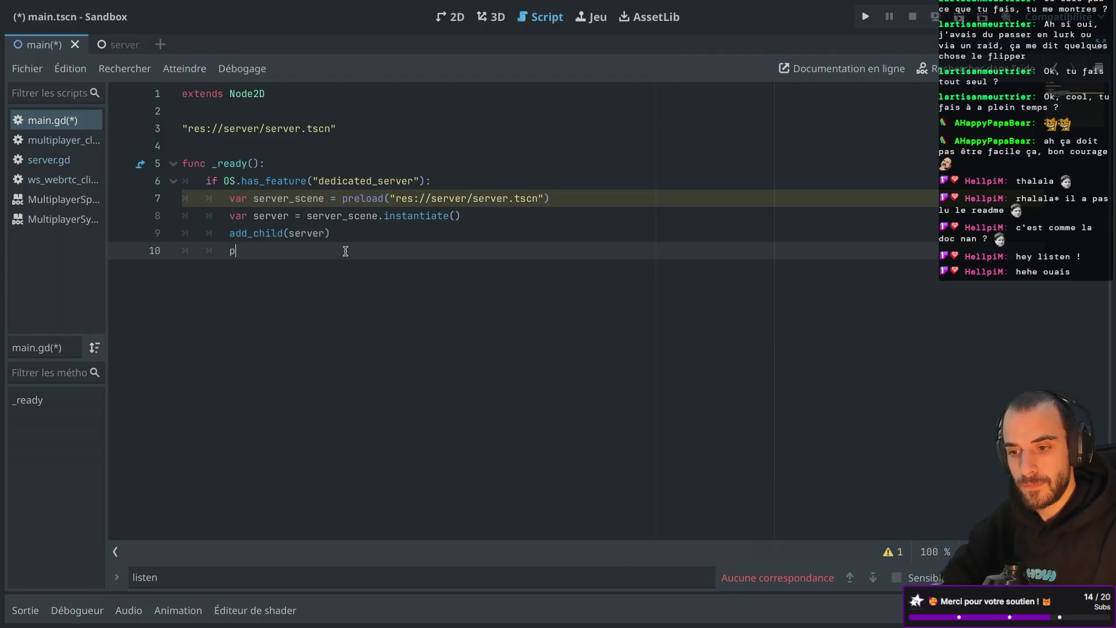
pyautogui.press('Left')
pyautogui.hotkey('ctrl', 's')
pyautogui.click(539, 199)
pyautogui.write('"')
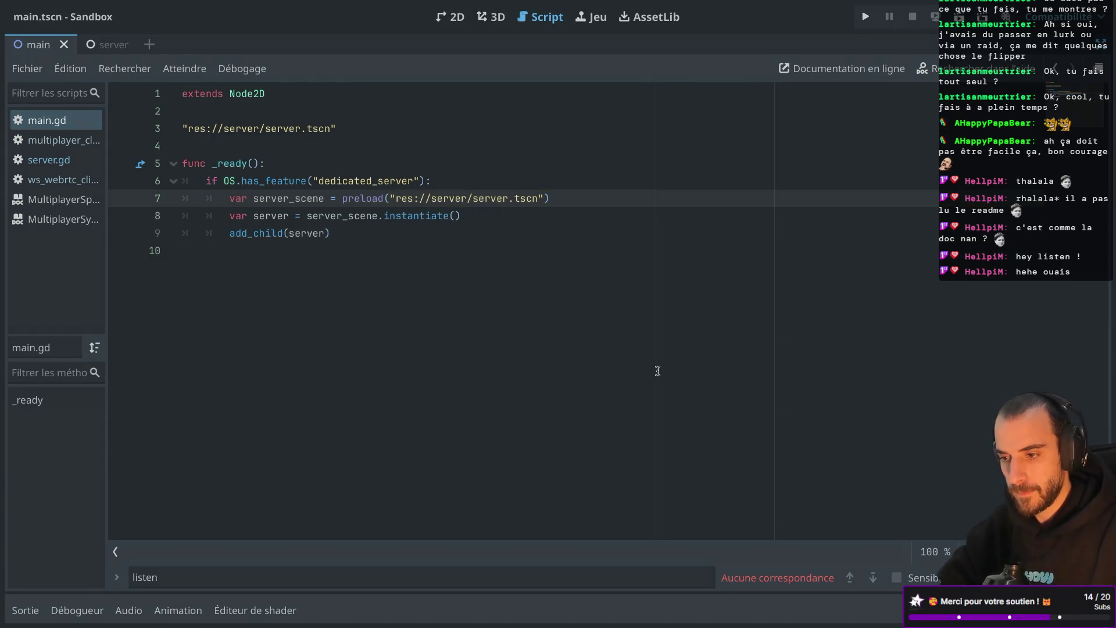
pyautogui.click(657, 371)
pyautogui.moveTo(378, 129); pyautogui.dragTo(374, 105)
pyautogui.press('BackSpace')
pyautogui.press('BackSpace')
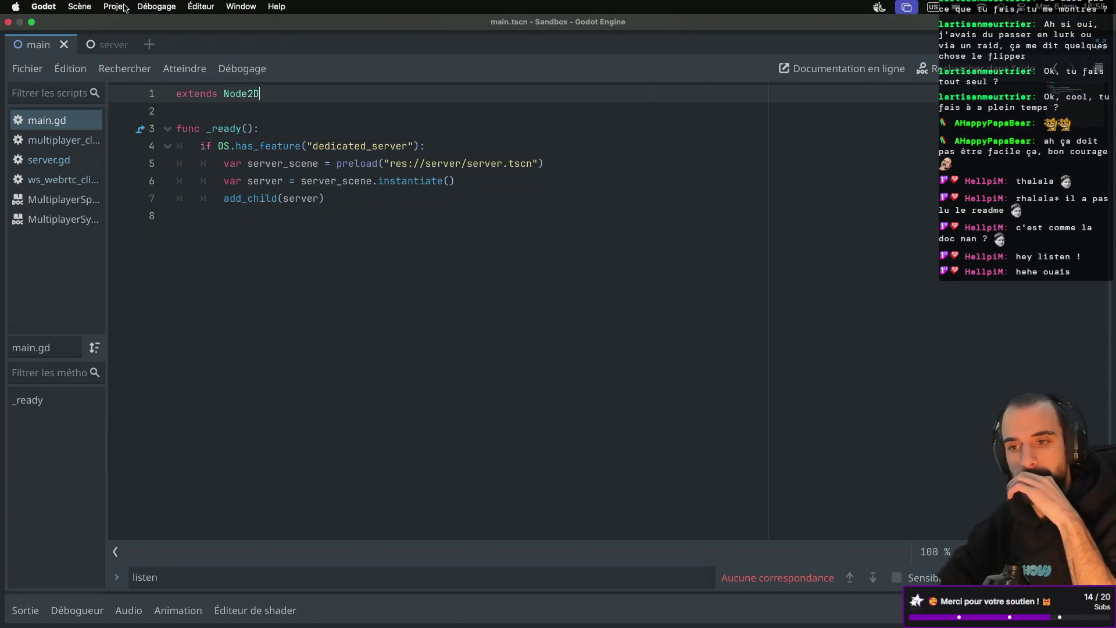
pyautogui.click(118, 6)
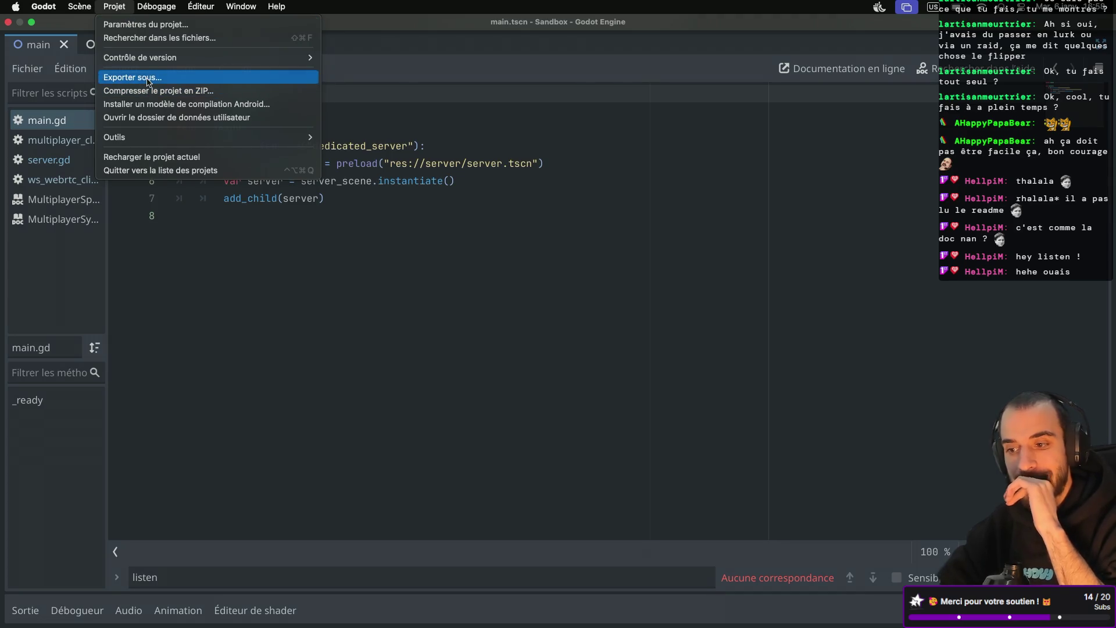
pyautogui.click(134, 77)
pyautogui.scroll(3, 708, 326)
pyautogui.scroll(-2, 707, 329)
pyautogui.scroll(-3, 707, 330)
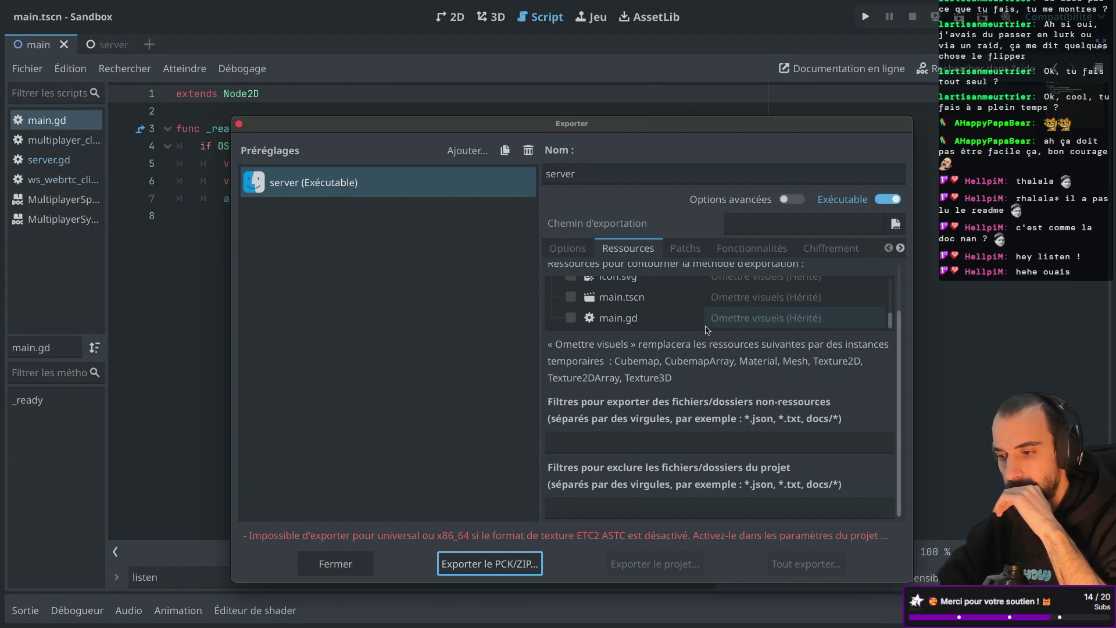
pyautogui.scroll(2, 590, 307)
pyautogui.scroll(-2, 590, 306)
pyautogui.scroll(4, 590, 306)
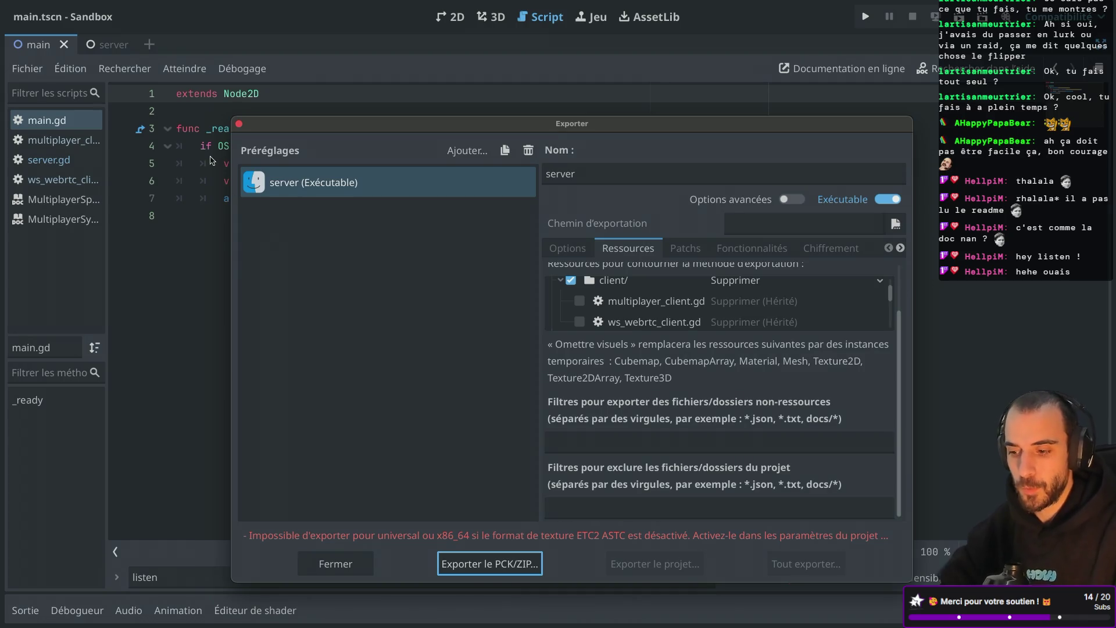
pyautogui.click(238, 125)
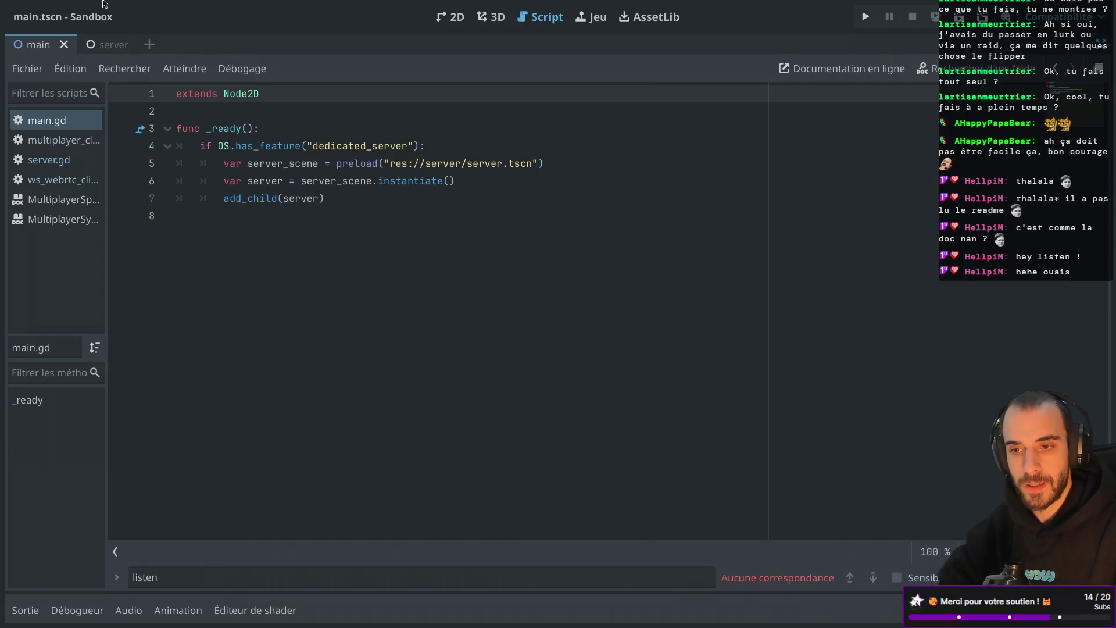
# Enable Rendering > Textures > Import ETC2 ASTC in Project Settings and restart the editor
pyautogui.click(43, 7)
pyautogui.moveTo(77, 7)
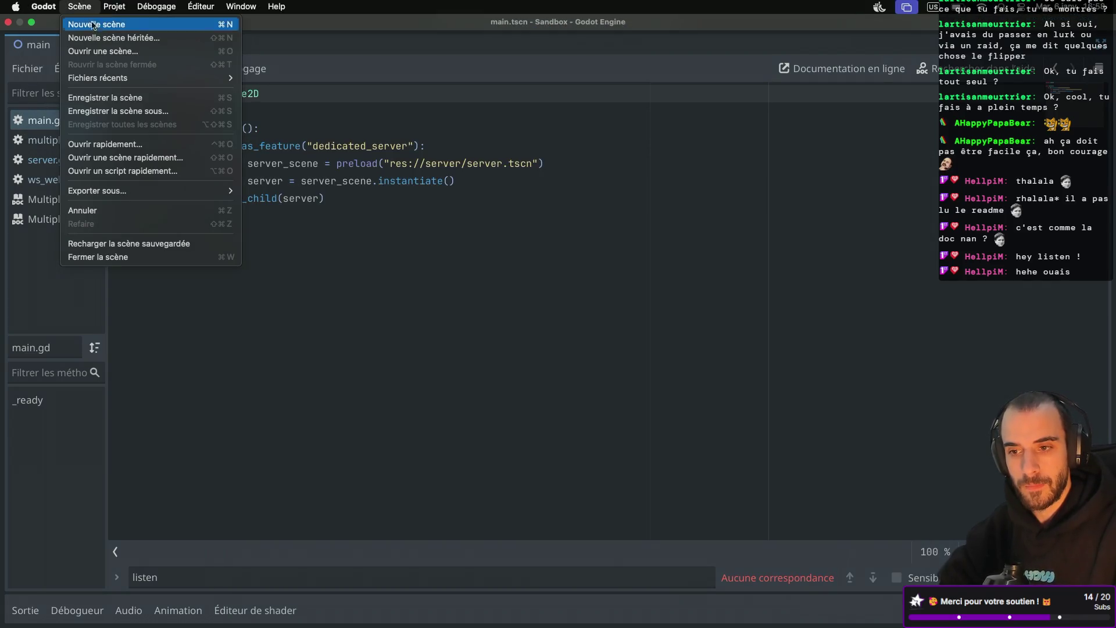
pyautogui.click(288, 72)
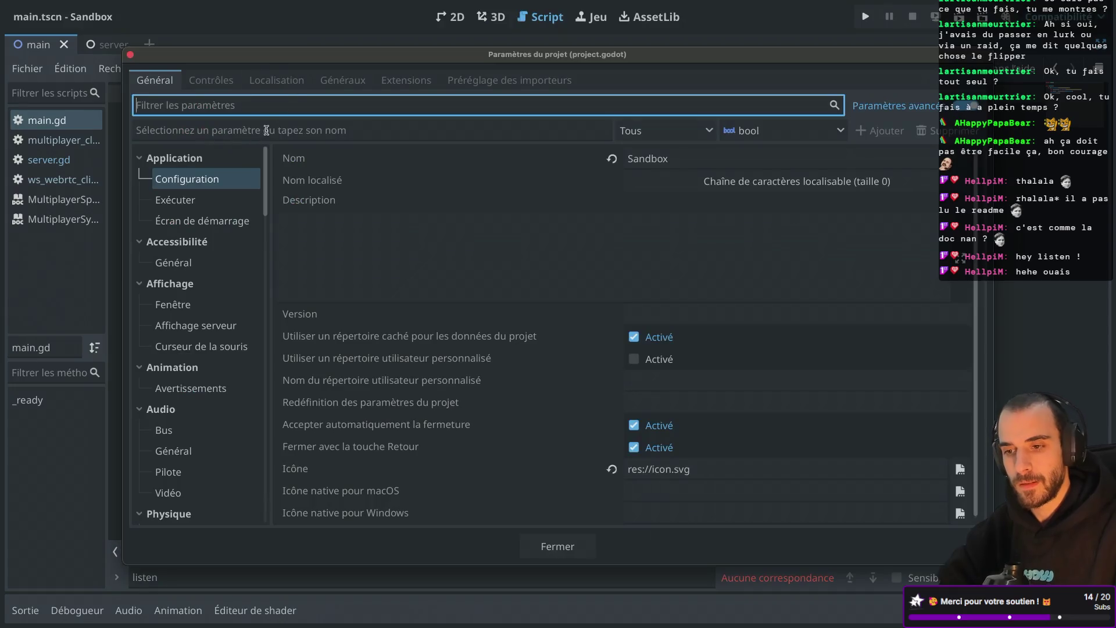
pyautogui.write('etc')
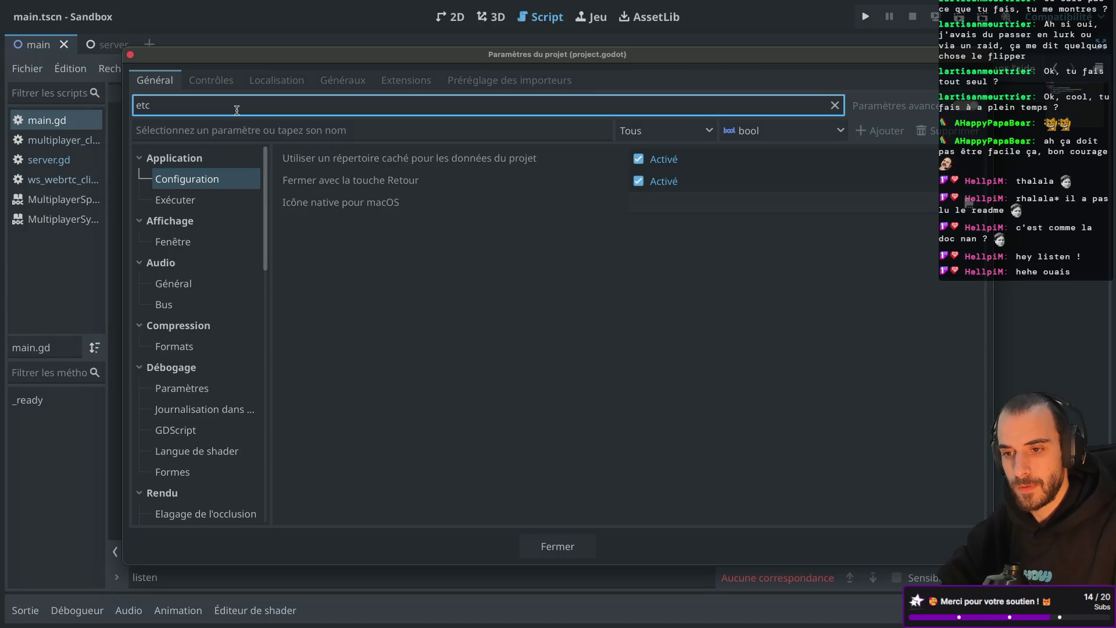
pyautogui.press('BackSpace')
pyautogui.press('BackSpace')
pyautogui.press('BackSpace')
pyautogui.write('ETC2')
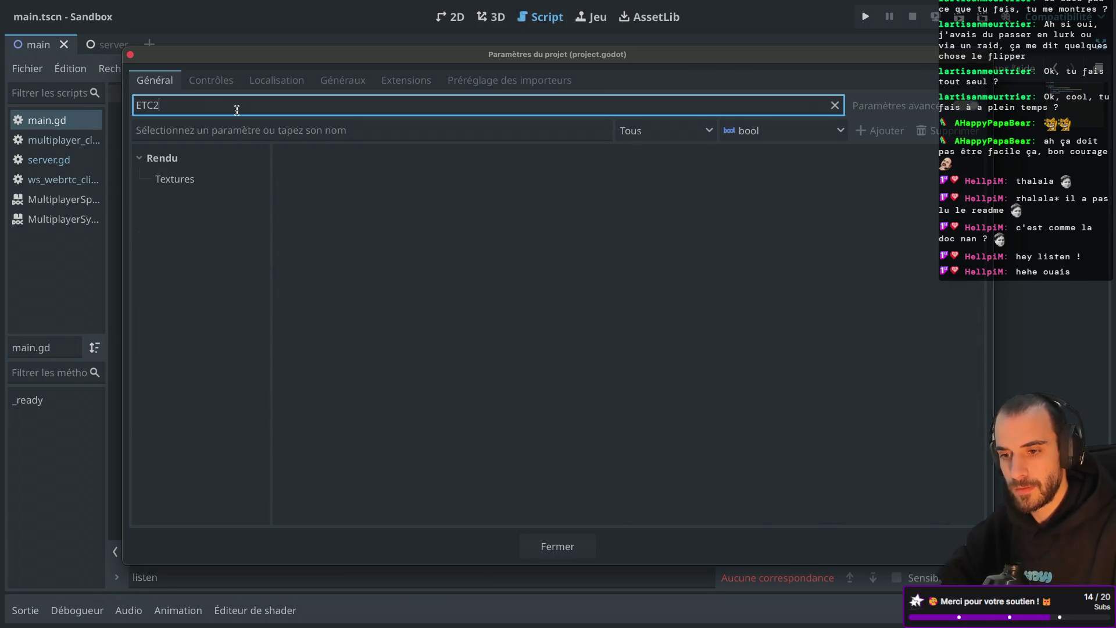
pyautogui.click(201, 180)
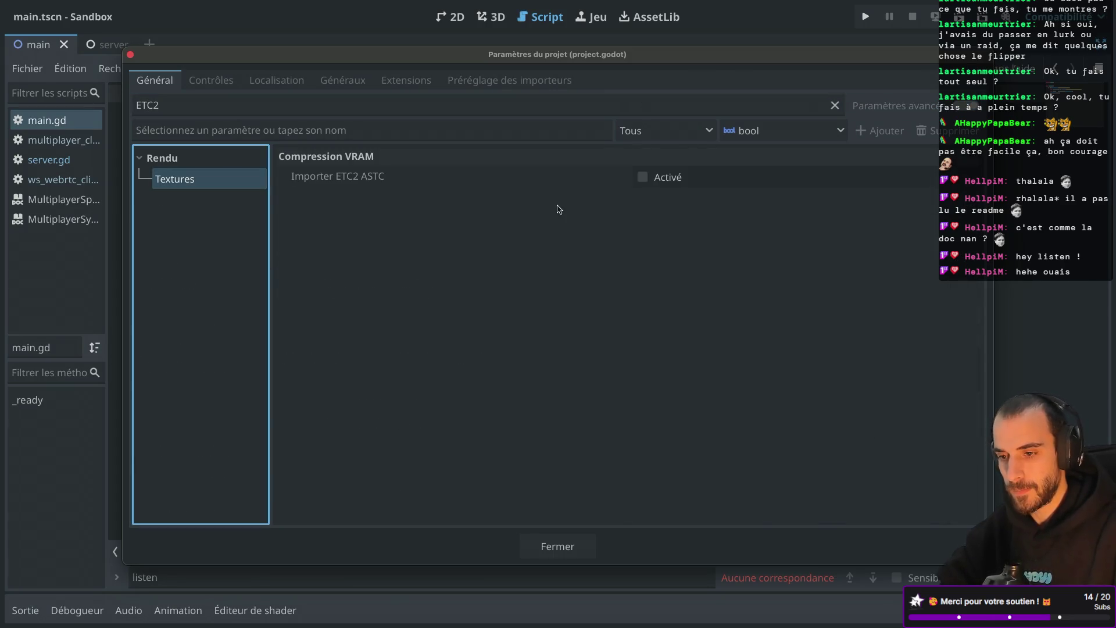
pyautogui.click(645, 178)
pyautogui.click(849, 512)
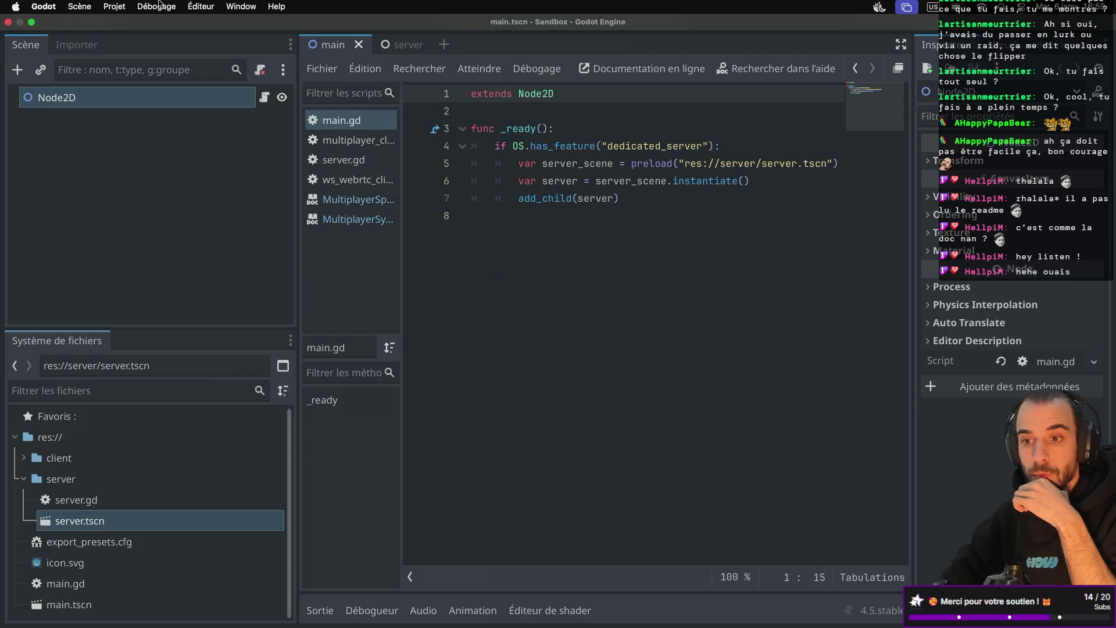
pyautogui.click(80, 6)
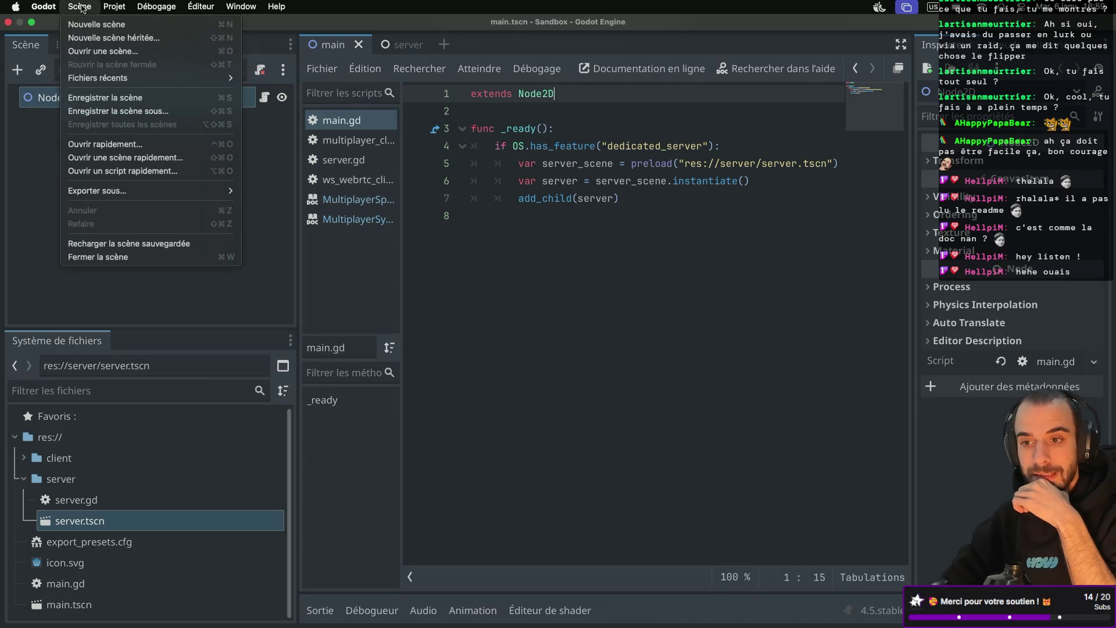
# Select the server preset in the Export dialog, keeping the distribution type on Distribution
pyautogui.moveTo(127, 8)
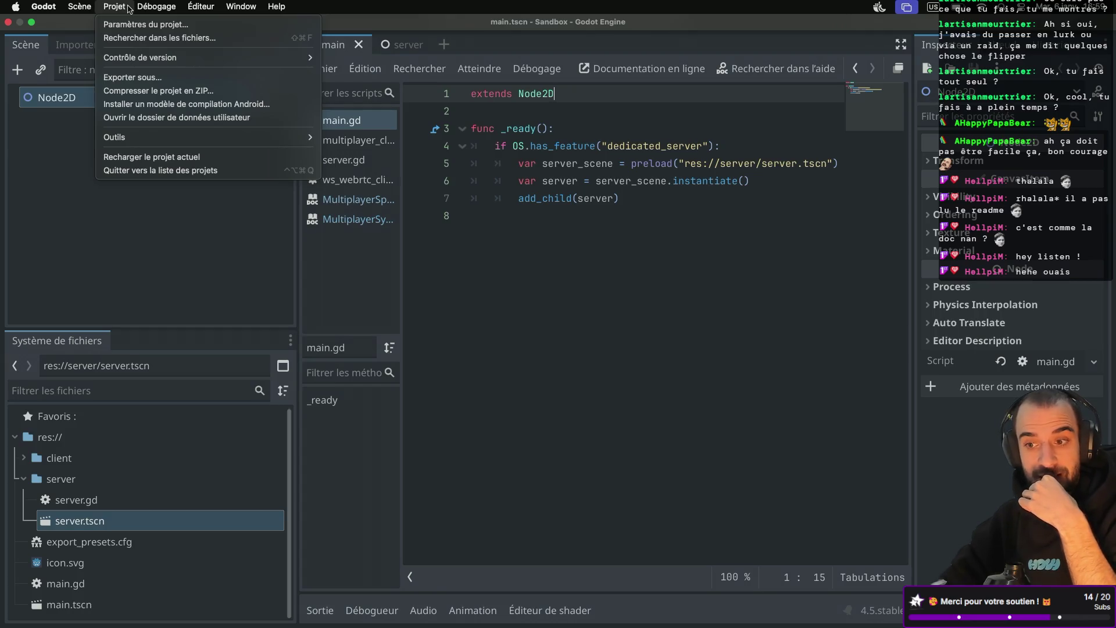
pyautogui.click(133, 77)
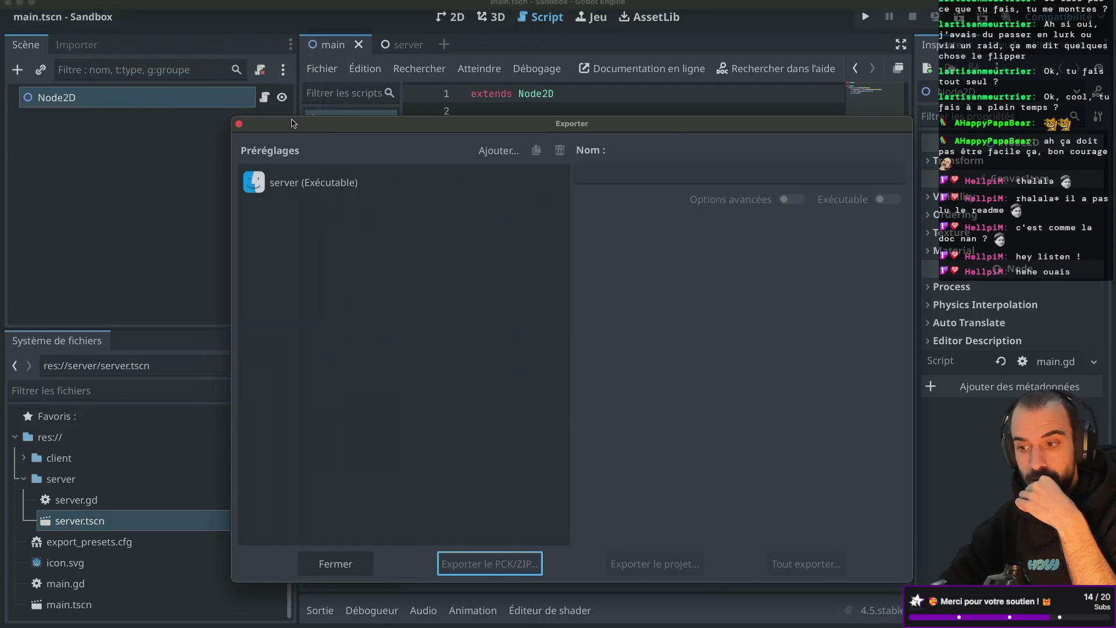
pyautogui.click(471, 192)
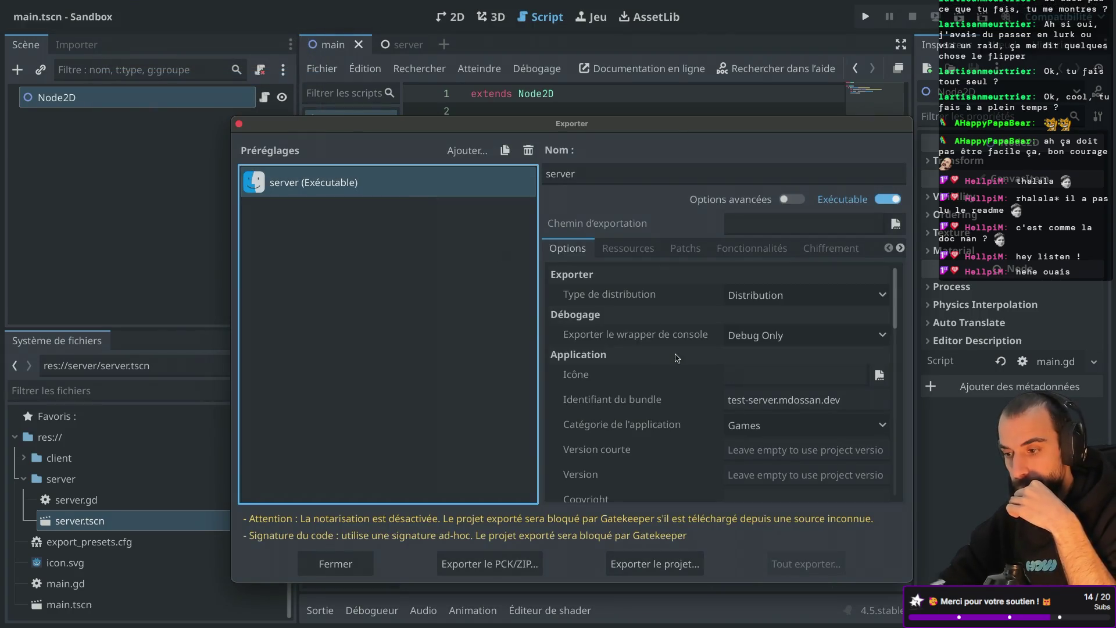
pyautogui.scroll(-1, 677, 357)
pyautogui.scroll(1, 676, 357)
pyautogui.click(795, 295)
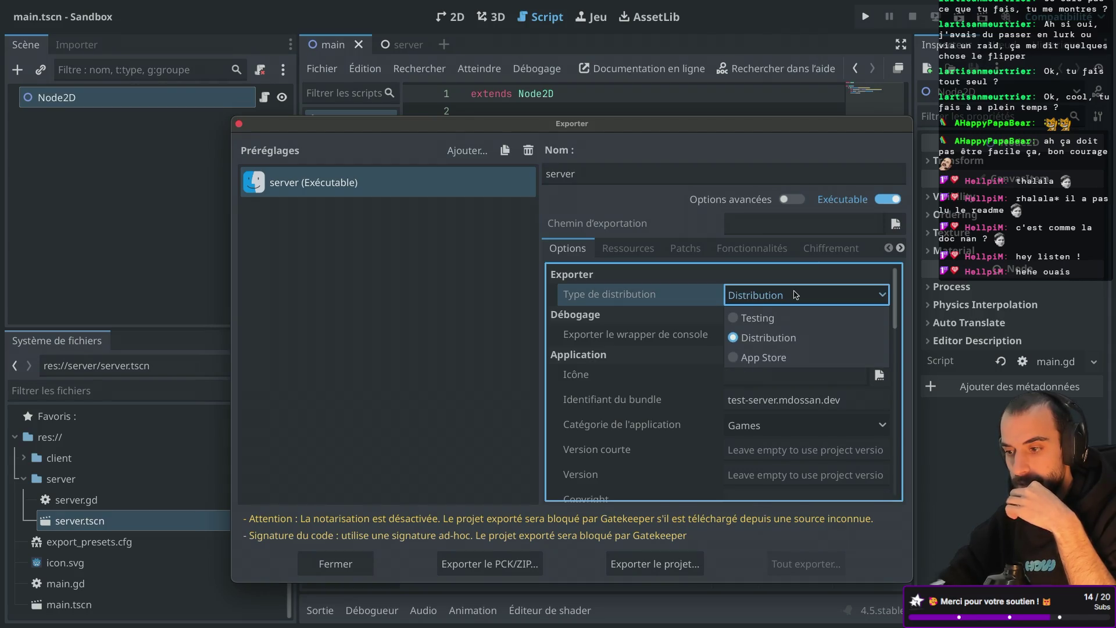
pyautogui.click(767, 318)
pyautogui.click(773, 297)
pyautogui.click(740, 339)
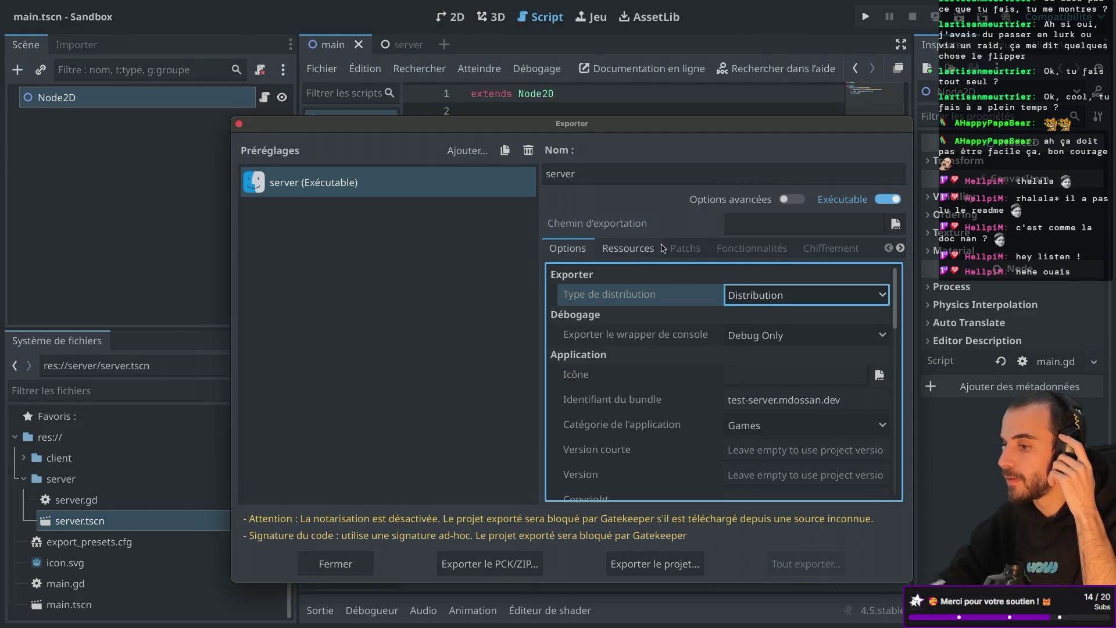
# Set the export path to server and export the project as server.dmg
pyautogui.click(896, 224)
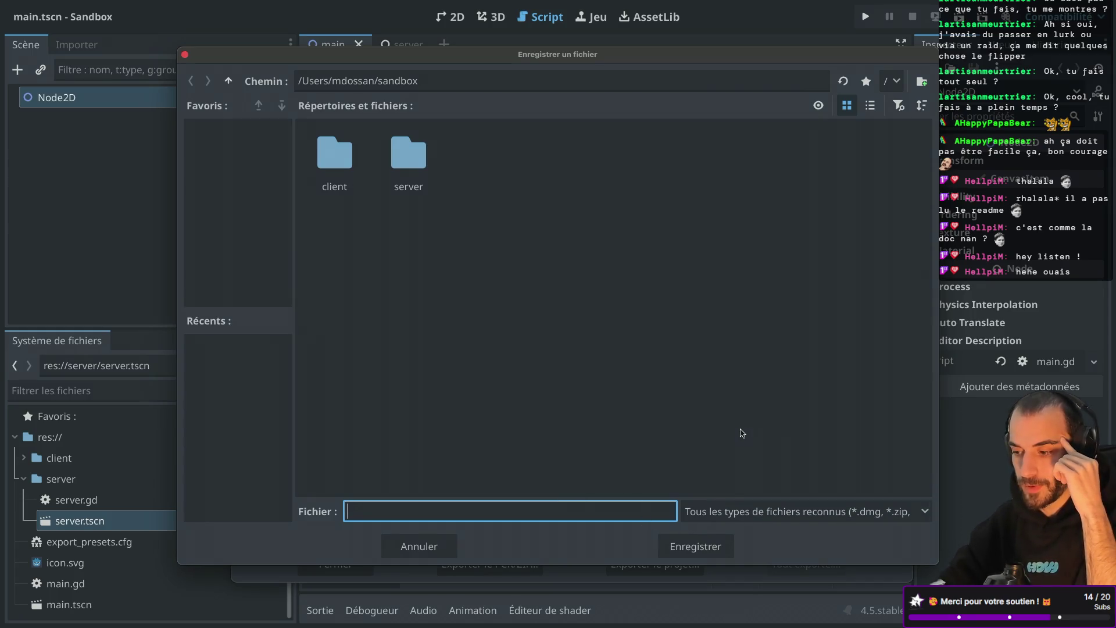
pyautogui.click(686, 547)
pyautogui.click(568, 325)
pyautogui.click(413, 506)
pyautogui.write('server.dmg')
pyautogui.click(696, 546)
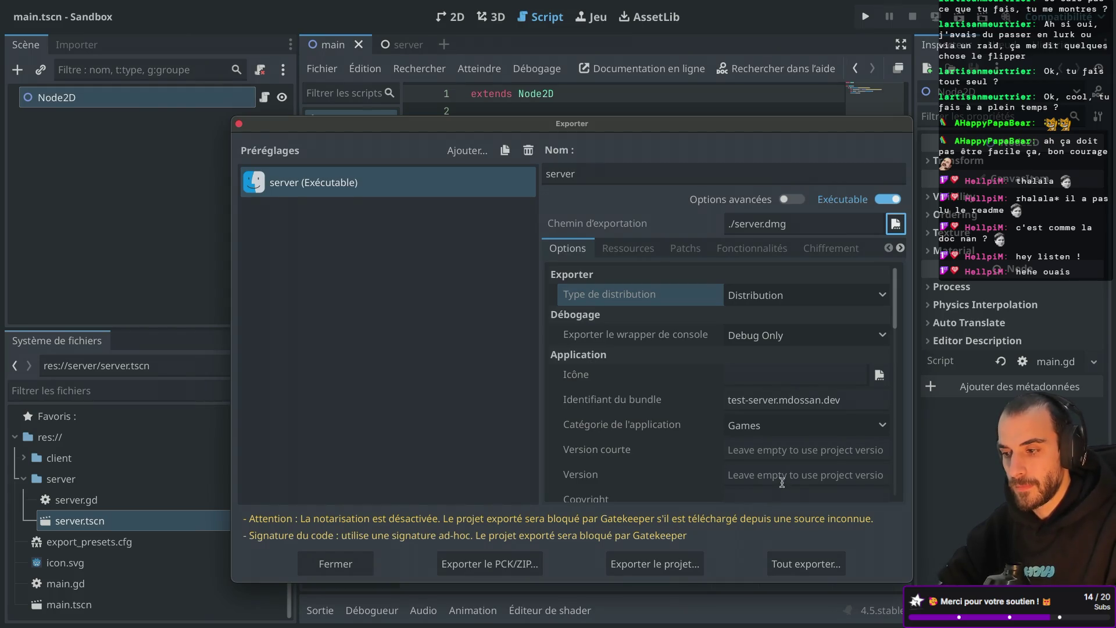
pyautogui.click(673, 572)
pyautogui.click(700, 552)
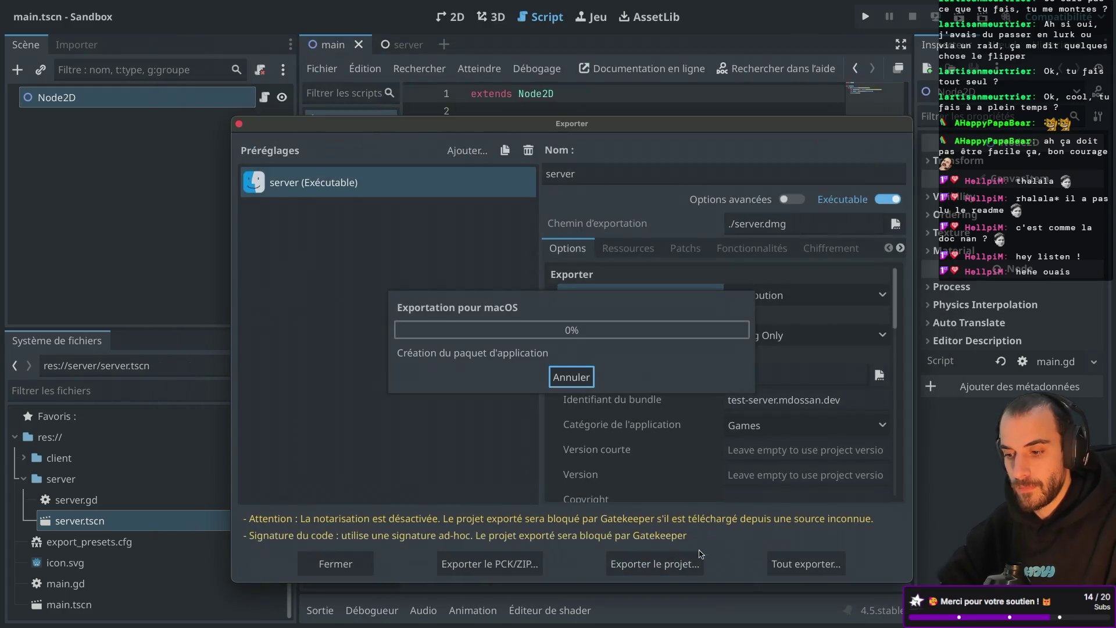
pyautogui.hotkey('ctrl', 'Left')
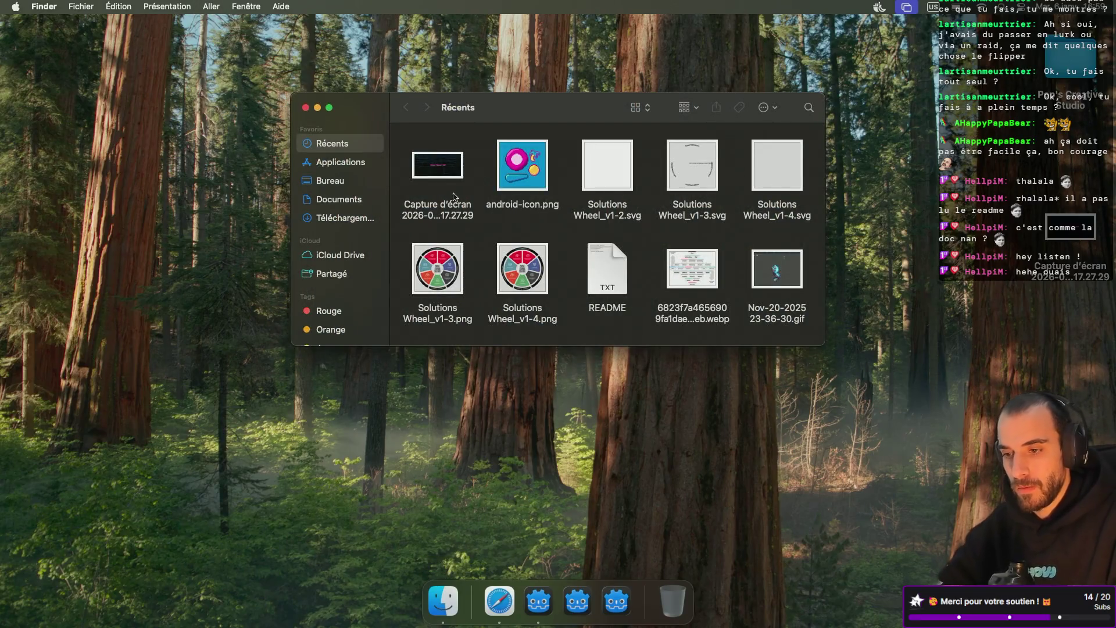
# Mount server.dmg from the home sandbox folder, launch Sandbox, and dismiss the no-main-scene error
pyautogui.press('super+shift+h')
pyautogui.scroll(-2, 736, 283)
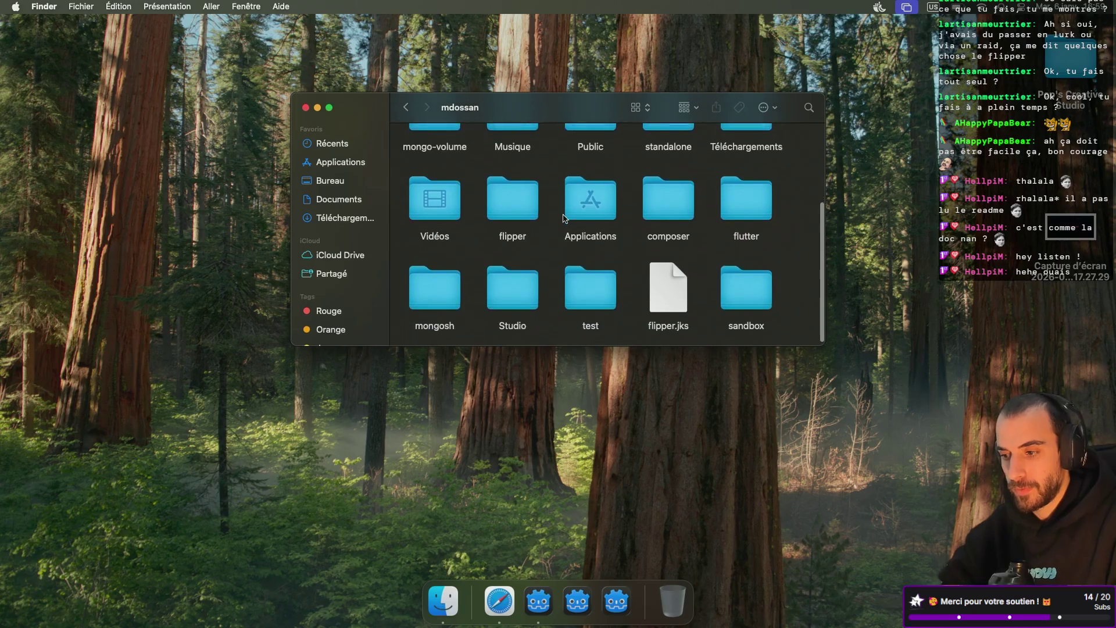
pyautogui.doubleClick(739, 290)
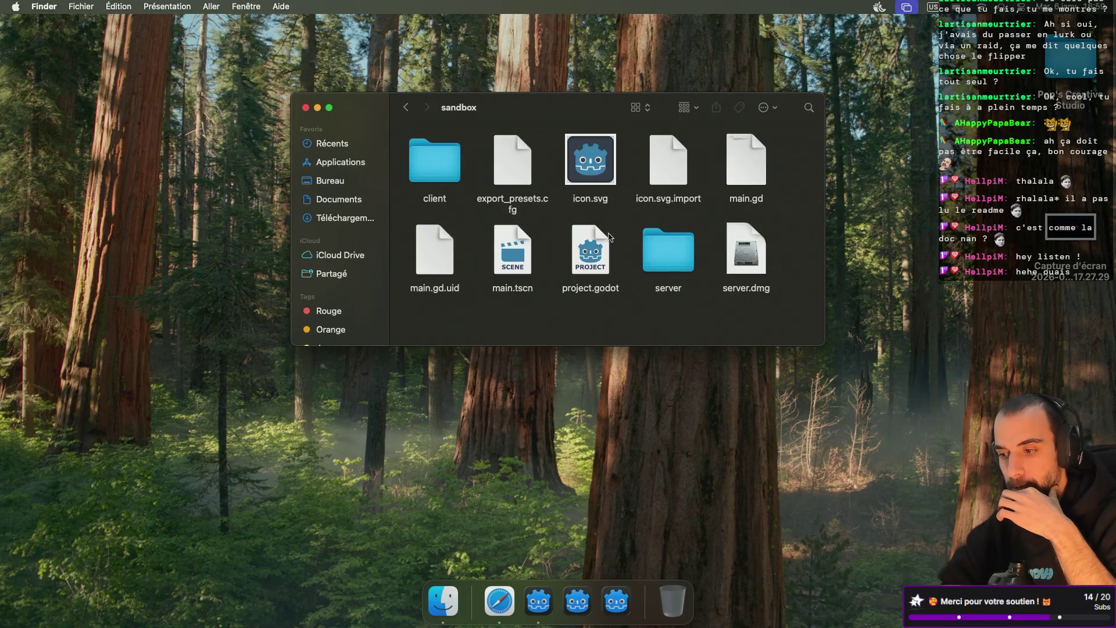
pyautogui.click(749, 263)
pyautogui.doubleClick(749, 263)
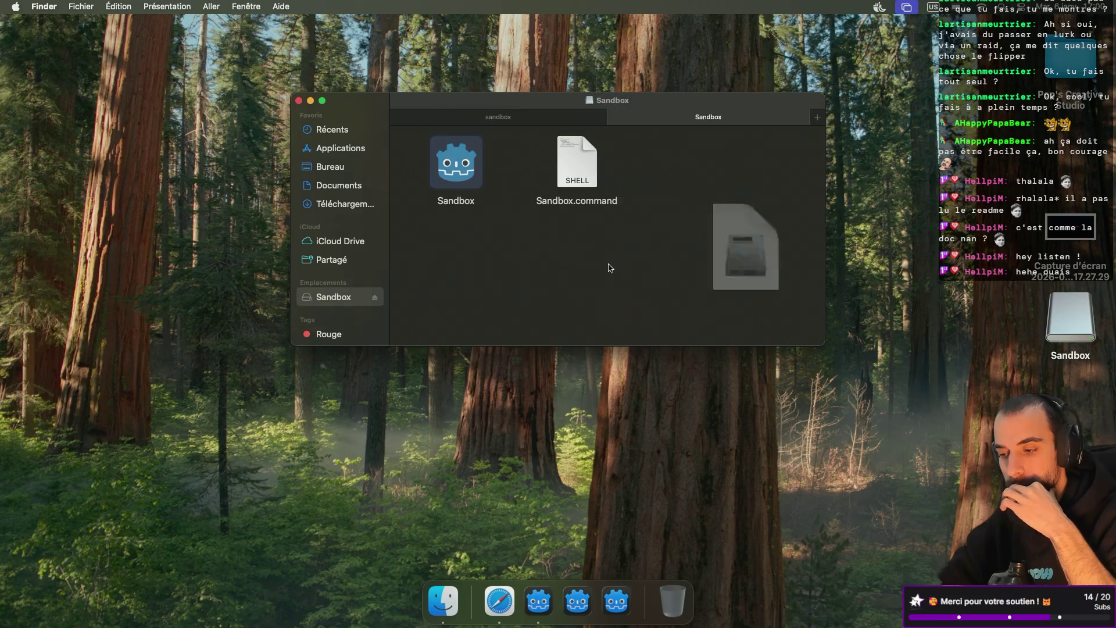
pyautogui.doubleClick(461, 164)
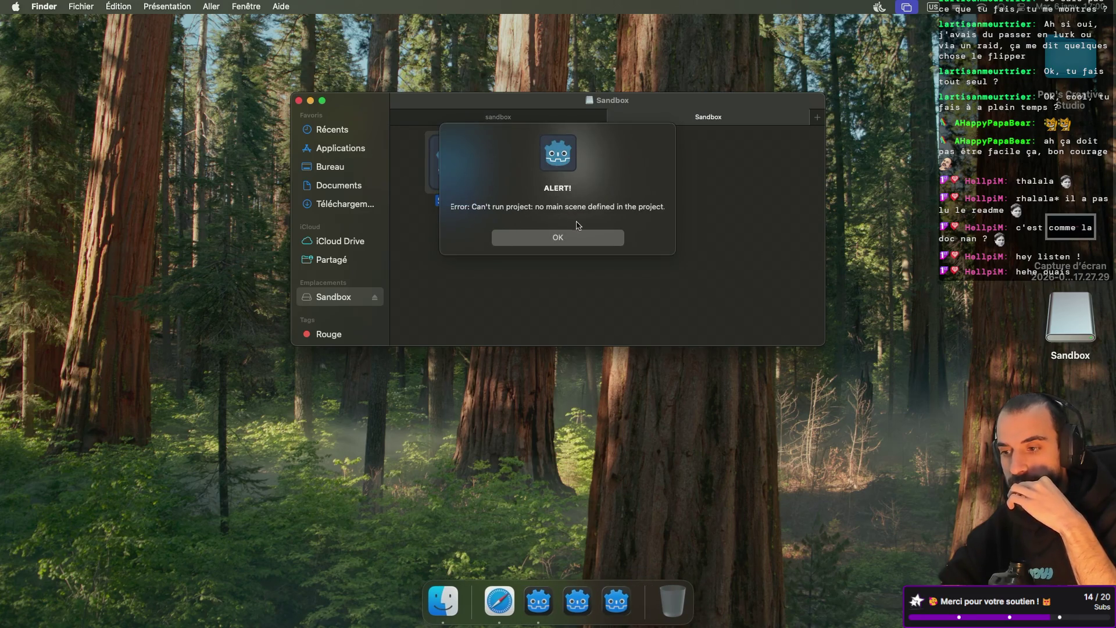
pyautogui.click(566, 241)
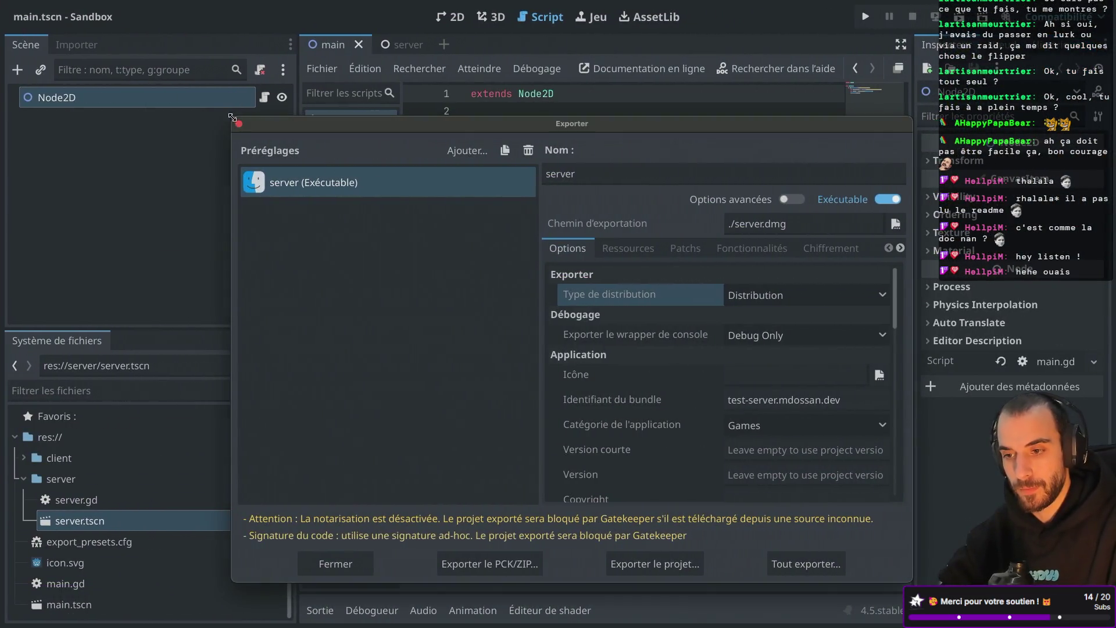
pyautogui.click(239, 124)
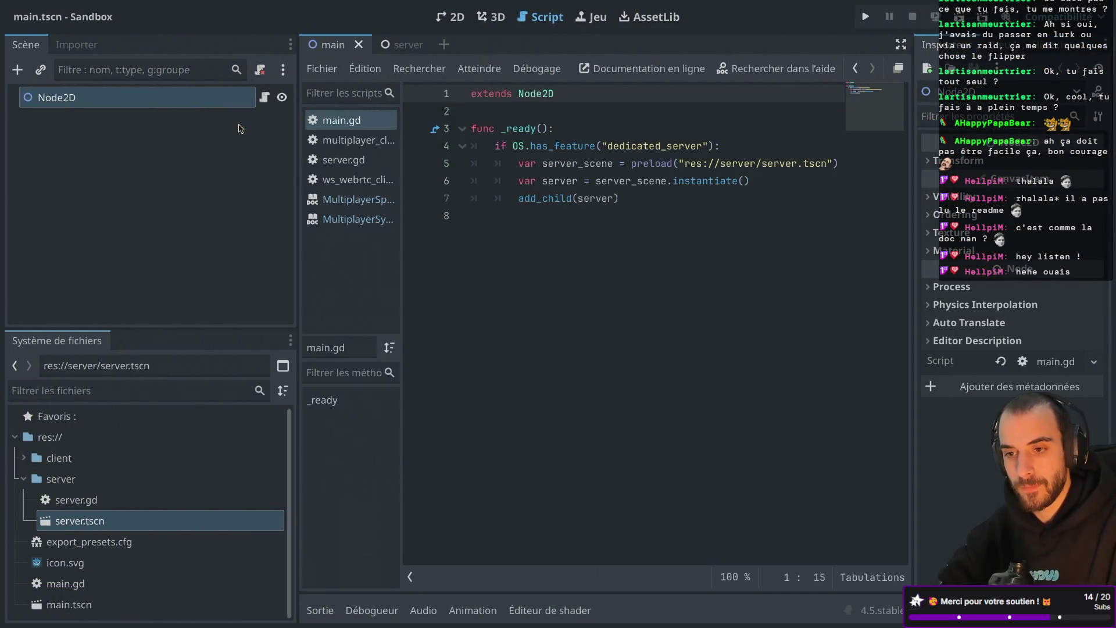
# Set Application > Run > Main Scene to res://main.tscn in Project Settings and close it
pyautogui.click(82, 7)
pyautogui.click(125, 23)
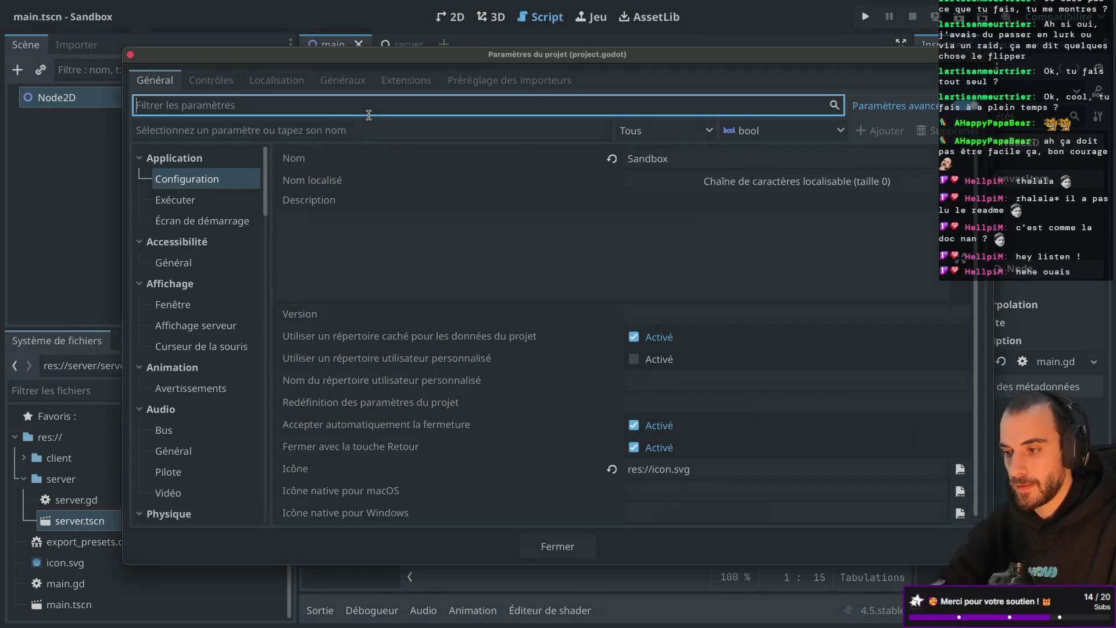
pyautogui.click(221, 199)
pyautogui.click(674, 158)
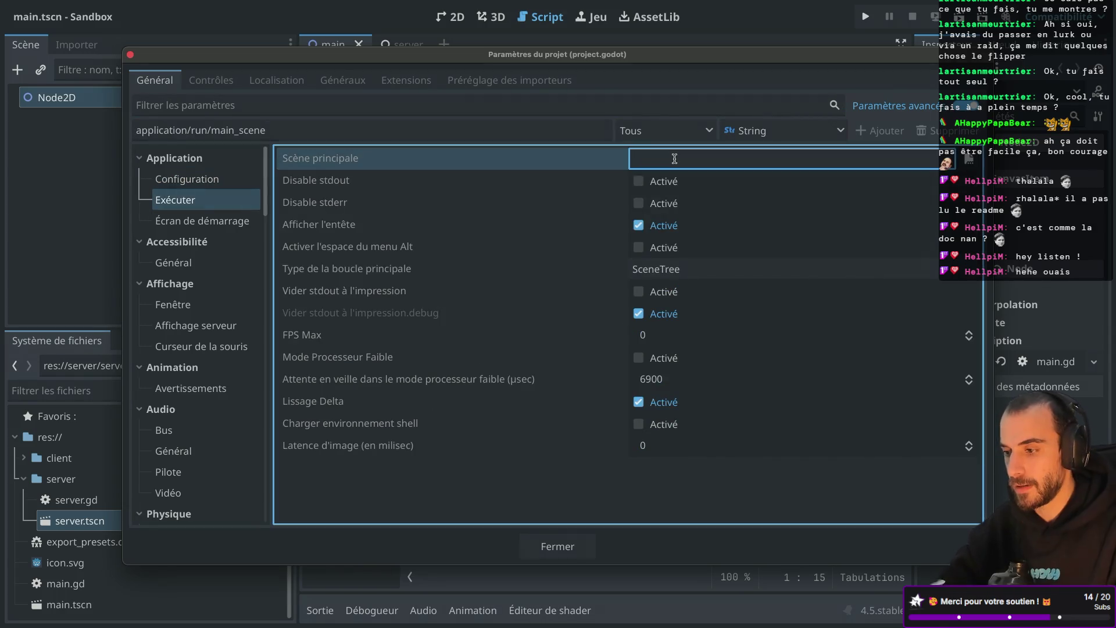
pyautogui.write('main')
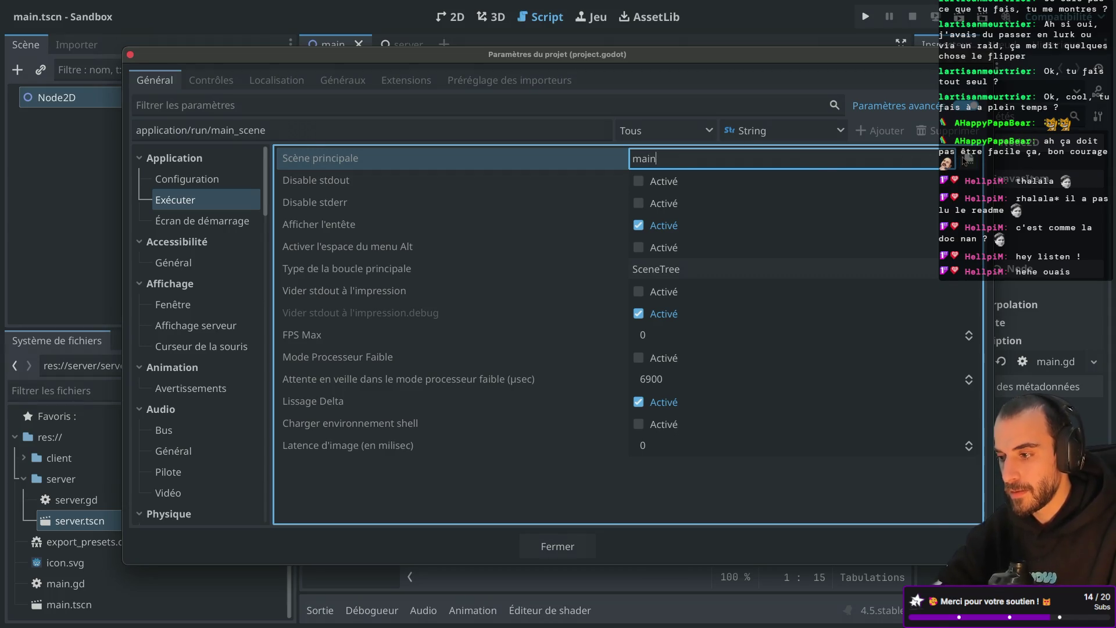
pyautogui.click(966, 159)
pyautogui.doubleClick(486, 173)
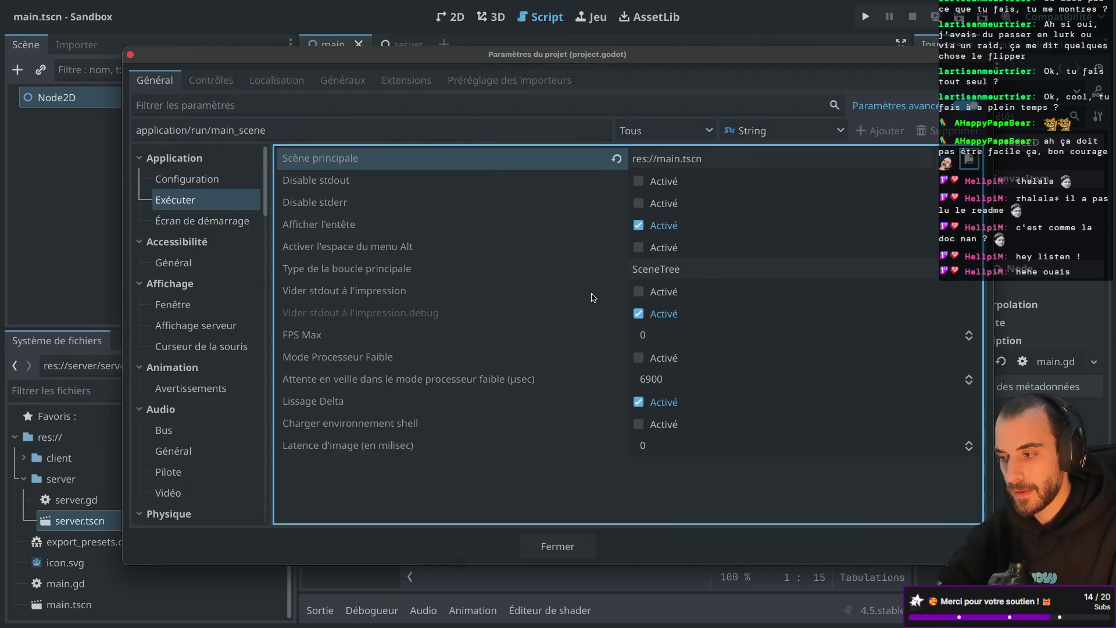
pyautogui.click(562, 549)
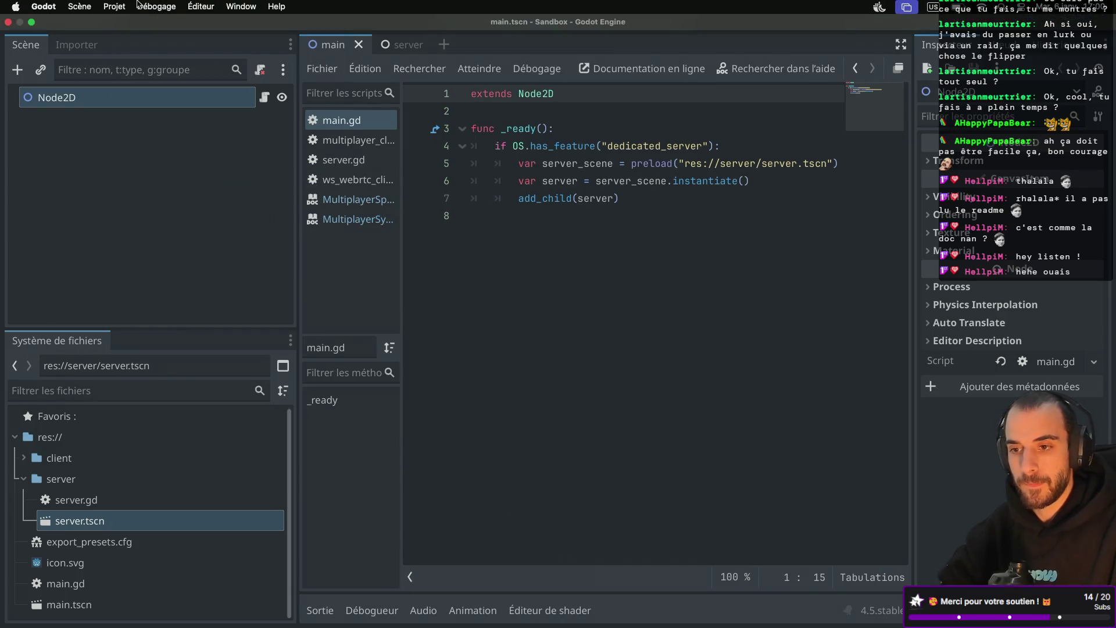
pyautogui.click(139, 6)
# Re-export the server preset as server.dmg and confirm overwriting the existing file
pyautogui.moveTo(131, 7)
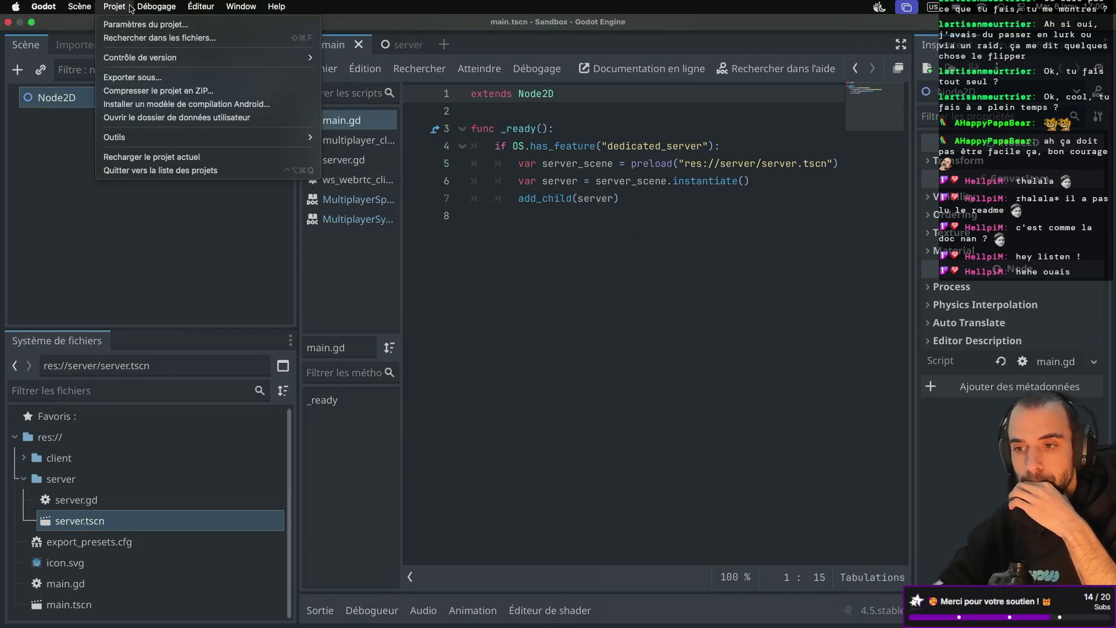
pyautogui.click(146, 77)
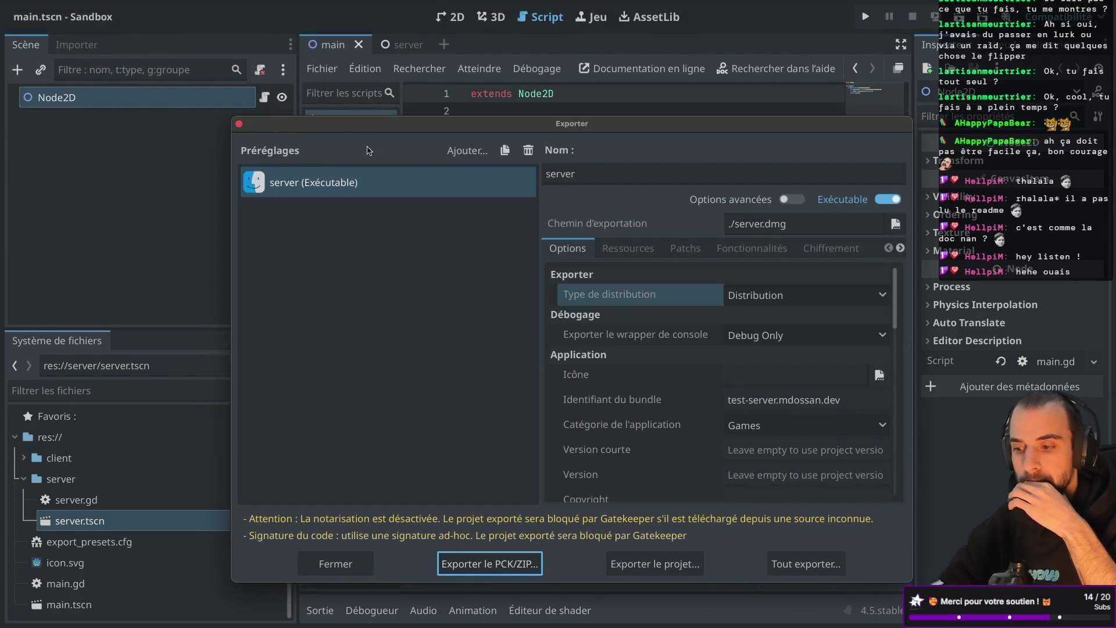
pyautogui.click(646, 562)
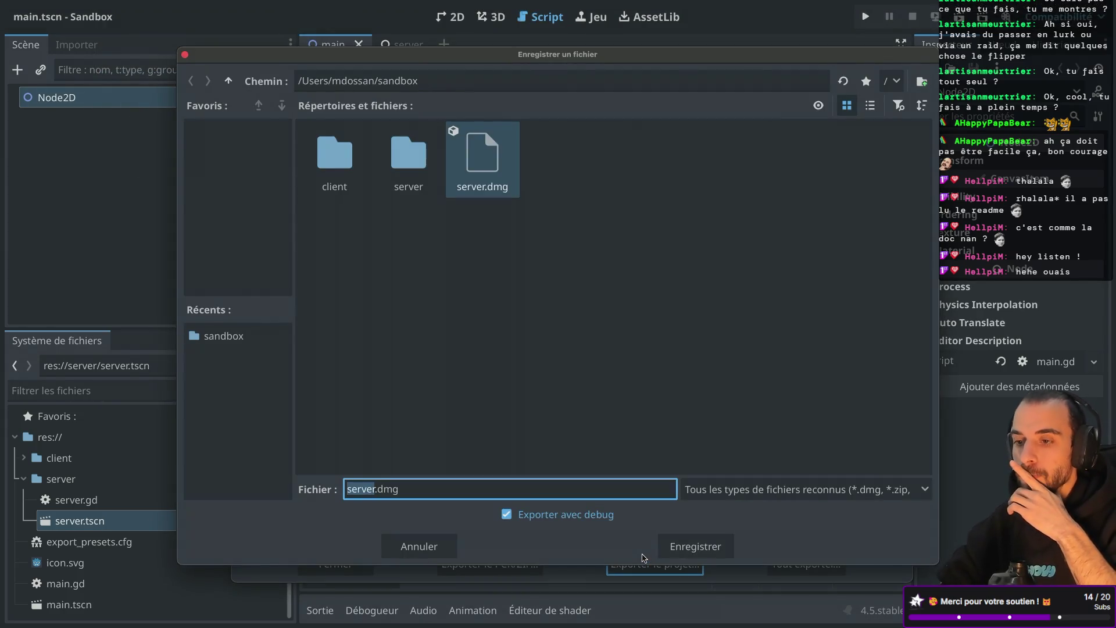
pyautogui.click(714, 554)
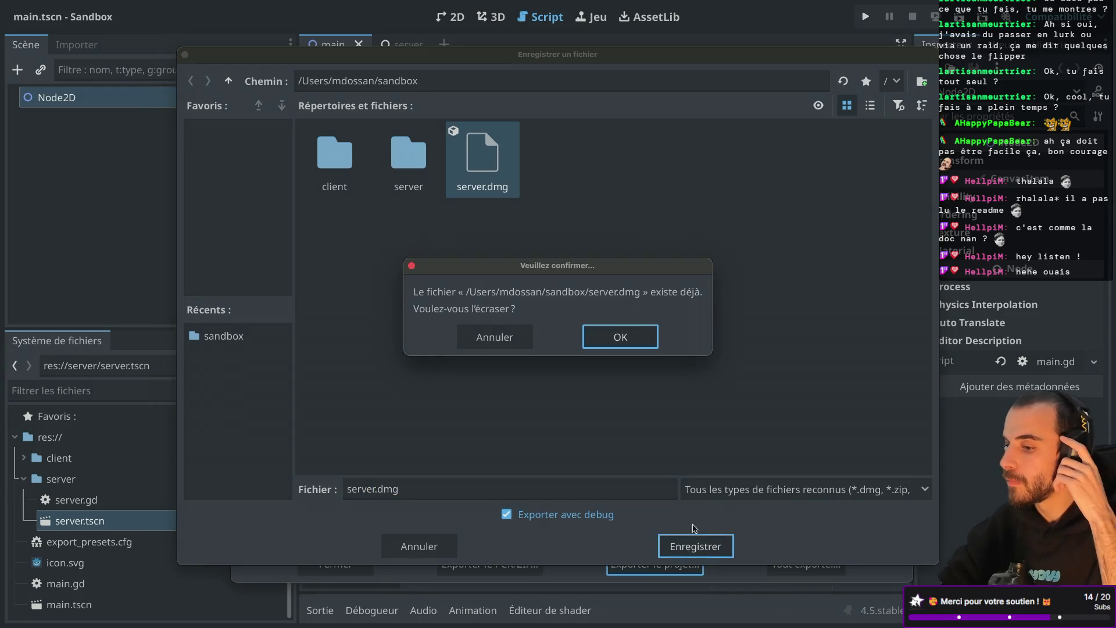
pyautogui.click(626, 351)
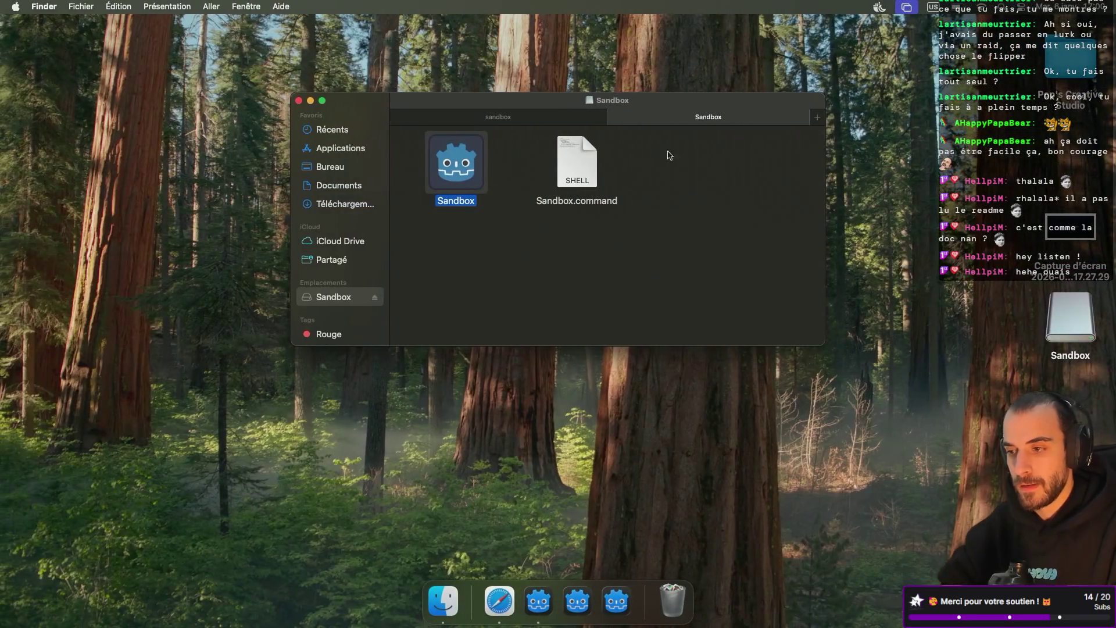
# Close the old Sandbox tab, mount the new server.dmg and eject the previous Sandbox volume
pyautogui.click(615, 117)
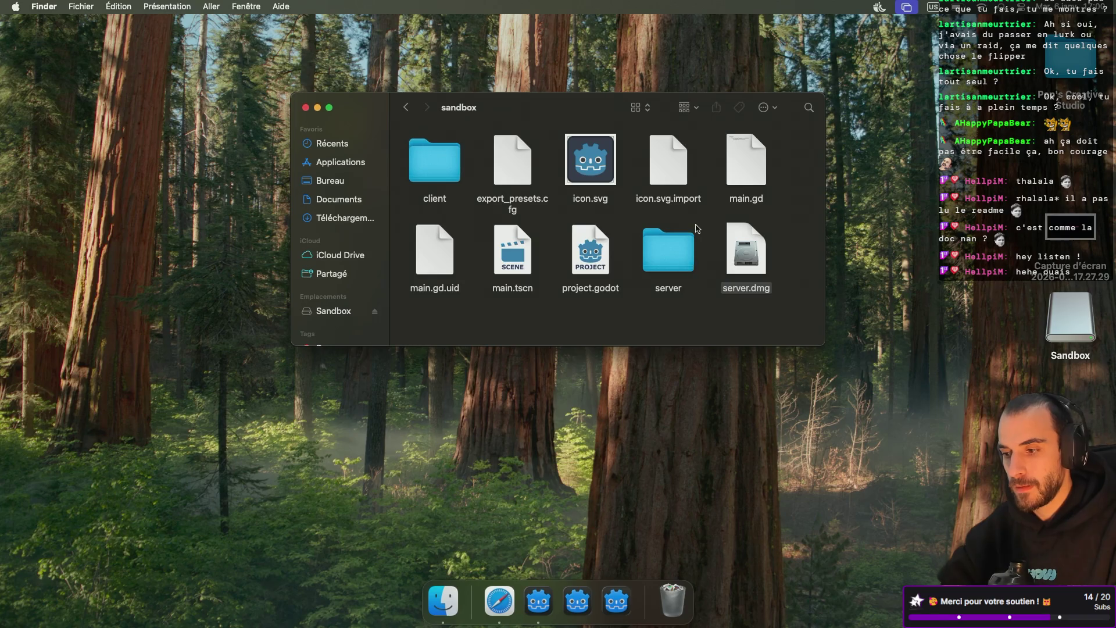
pyautogui.doubleClick(749, 256)
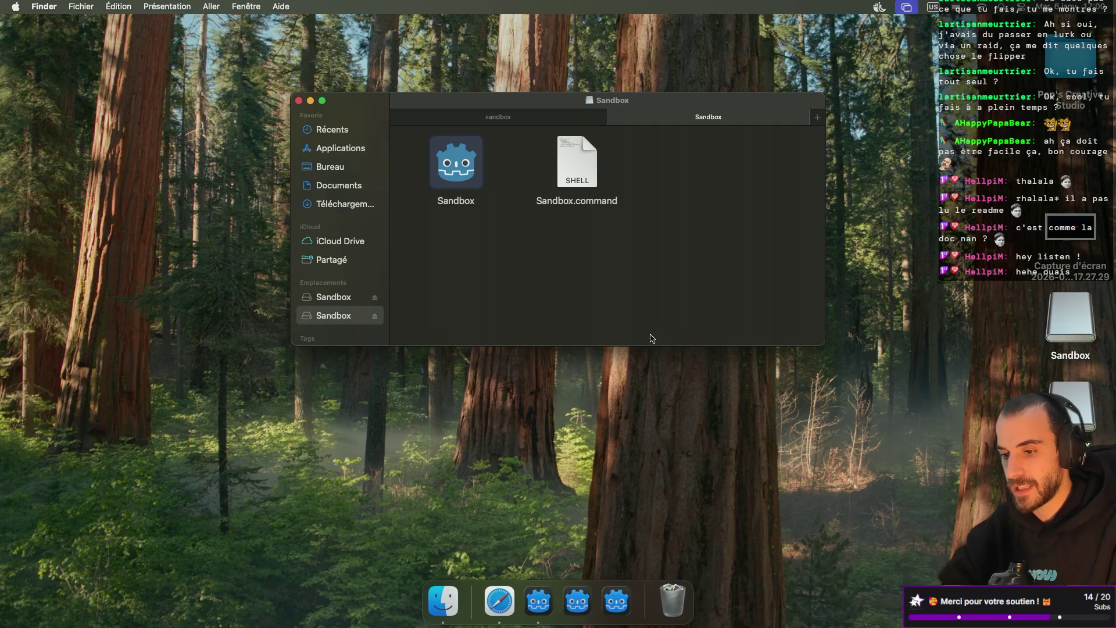
pyautogui.click(375, 299)
# Launch the rebuilt Sandbox app, then run Sandbox.command in Terminal
pyautogui.doubleClick(458, 176)
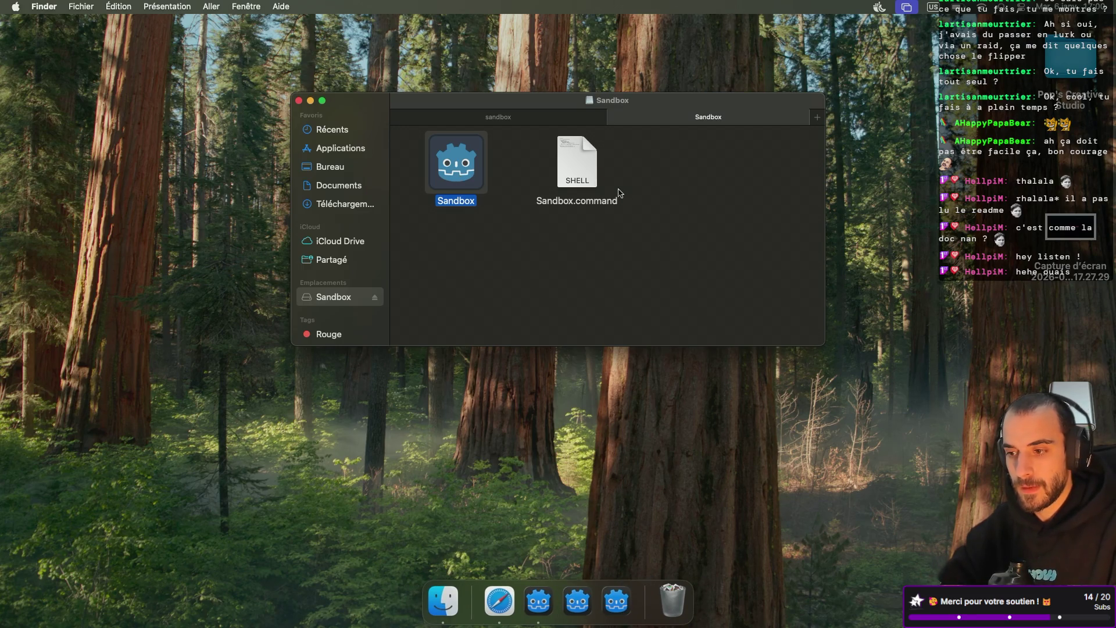
pyautogui.click(576, 215)
pyautogui.rightClick(575, 226)
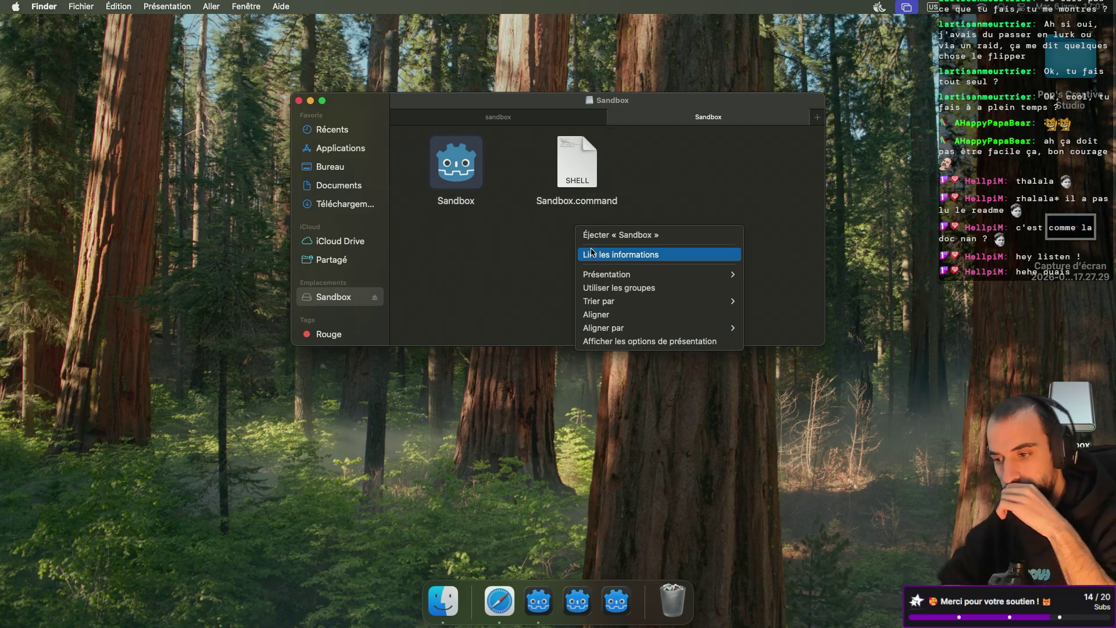
pyautogui.click(558, 255)
pyautogui.doubleClick(581, 170)
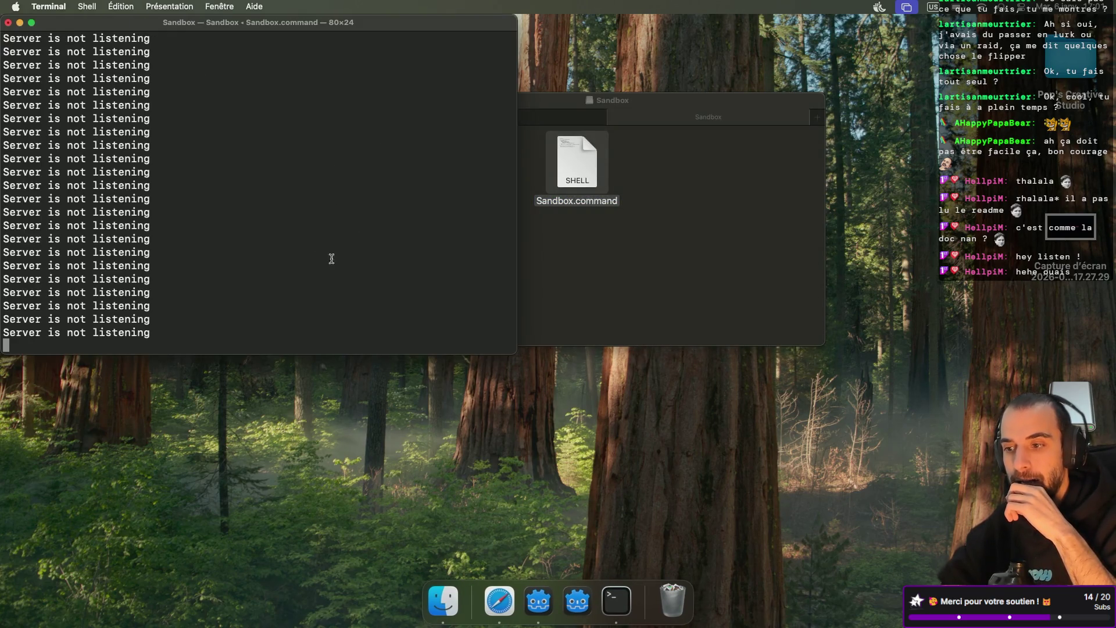
# Interrupt the running Sandbox server with Ctrl+C, review its output, then close the Terminal window
pyautogui.moveTo(372, 30)
pyautogui.mouseDown()
pyautogui.moveTo(407, 195)
pyautogui.moveTo(438, 137)
pyautogui.mouseUp()
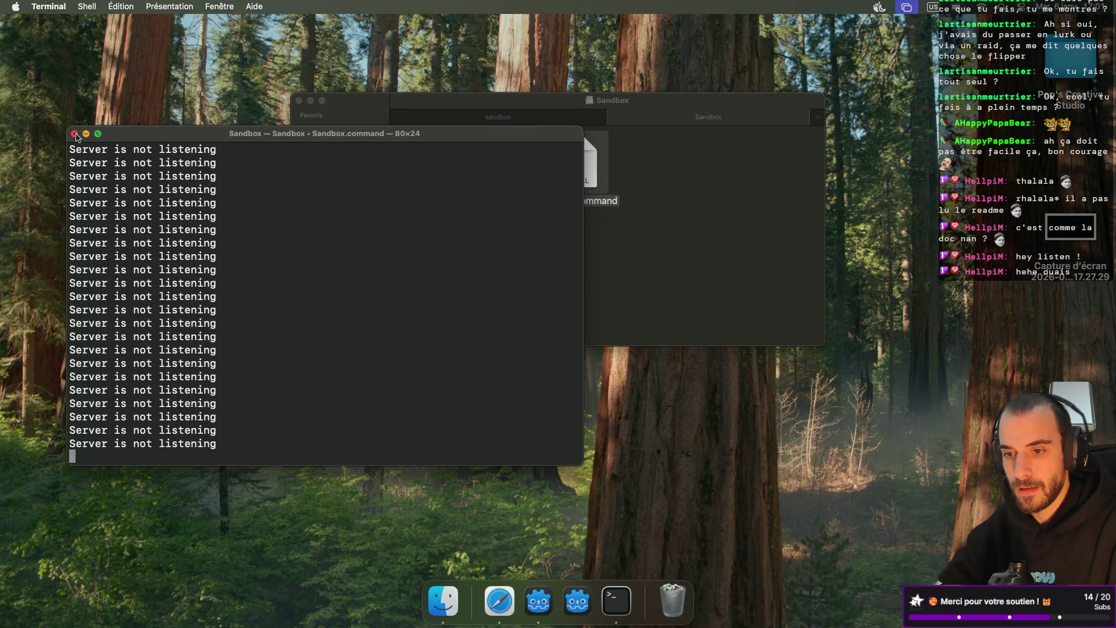
pyautogui.click(75, 135)
pyautogui.click(299, 348)
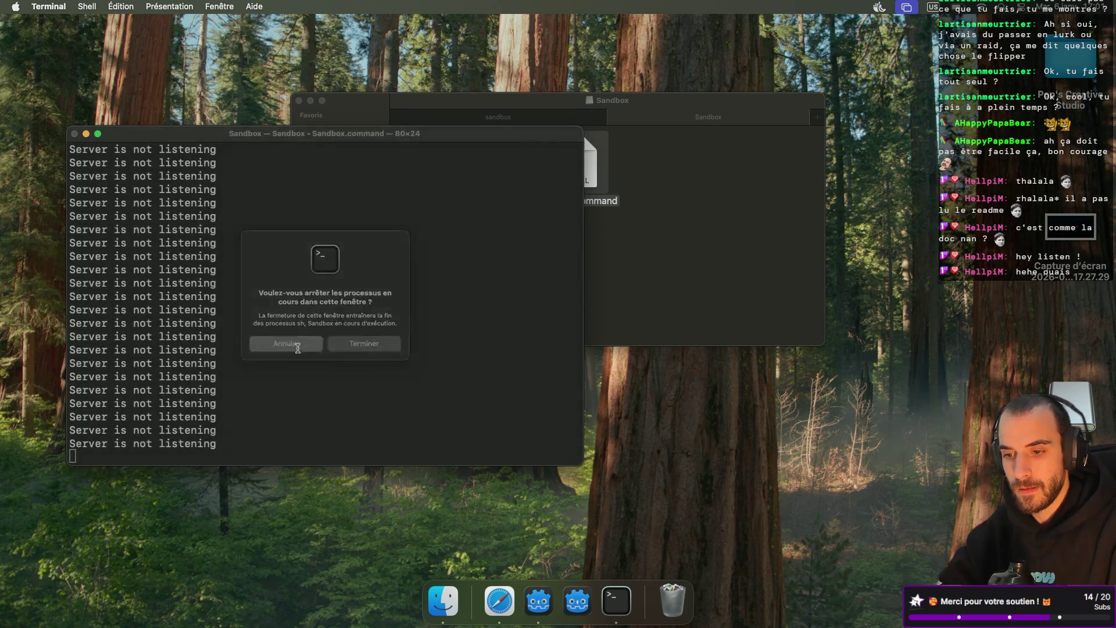
pyautogui.hotkey('ctrl', 'c')
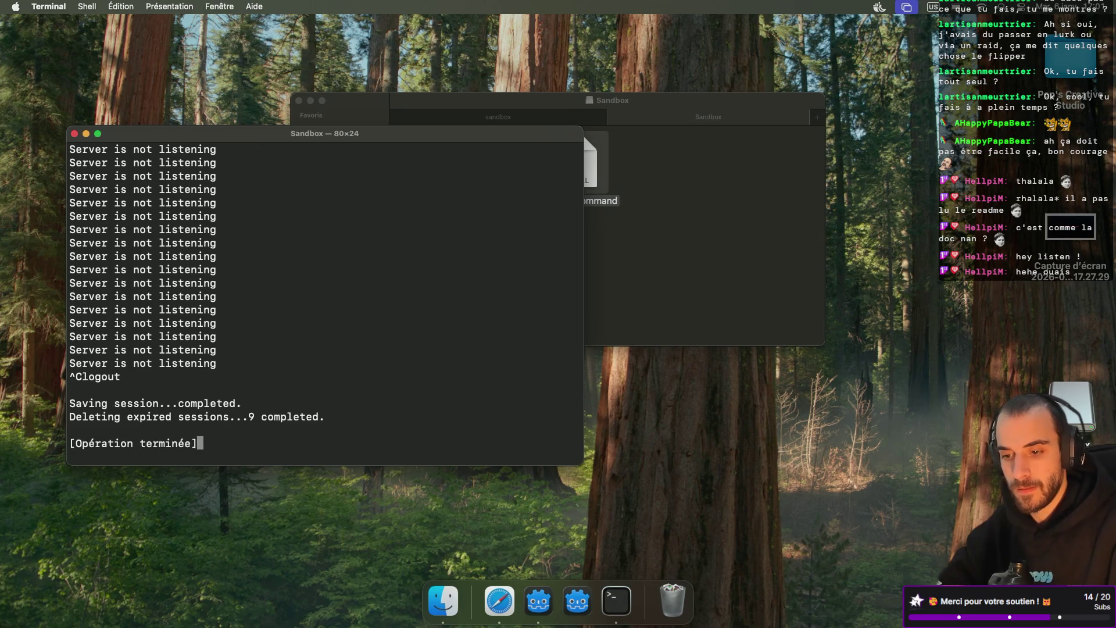
pyautogui.scroll(10, 313, 370)
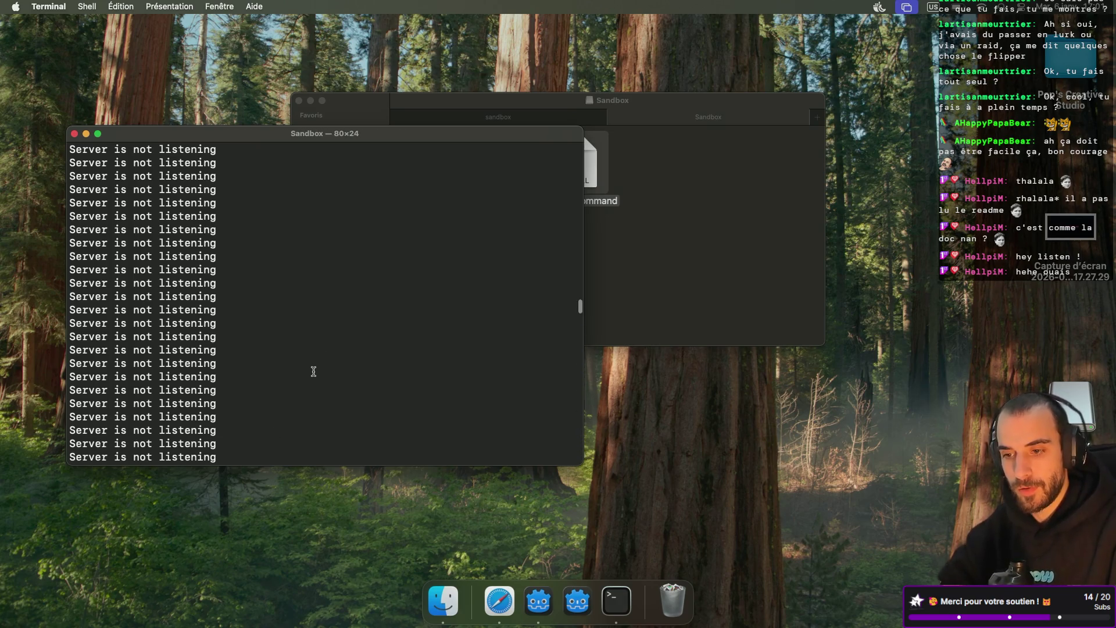
pyautogui.scroll(10, 313, 372)
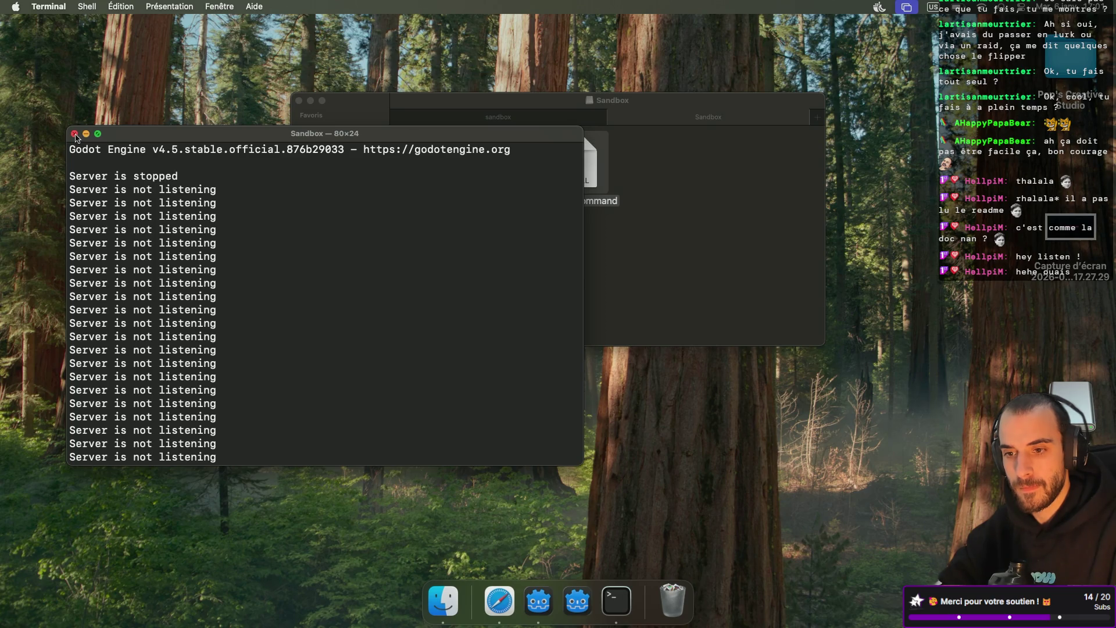
pyautogui.click(75, 134)
pyautogui.hotkey('ctrl', 'Right')
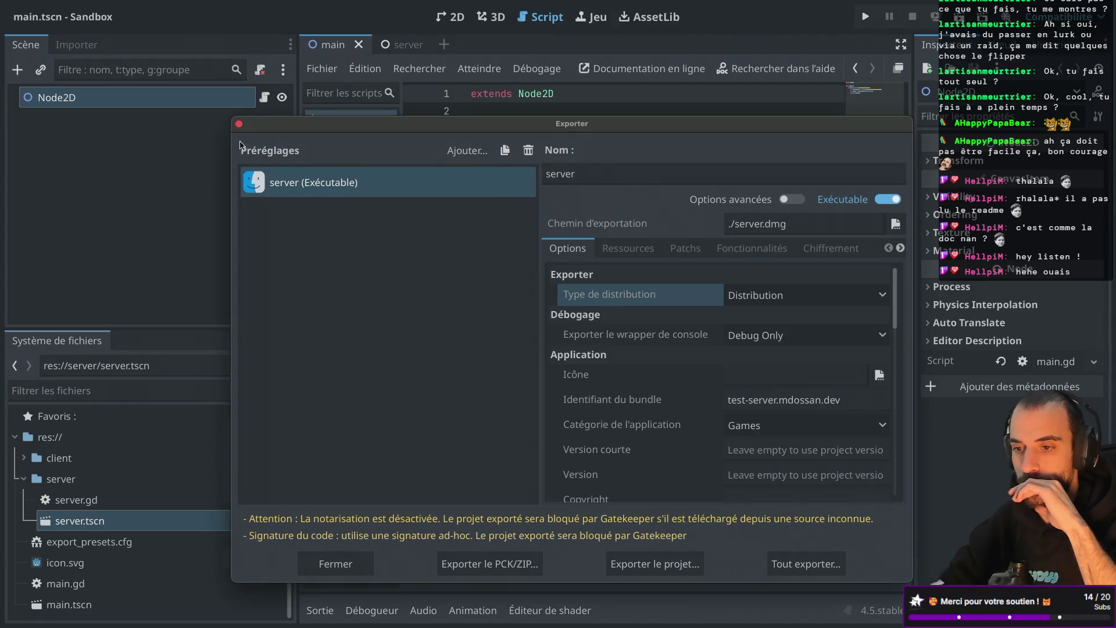
# Close the Export dialog, resize the docks, and close the MultiplayerSpawner docs and ws_webrtc_client.gd tabs
pyautogui.click(238, 123)
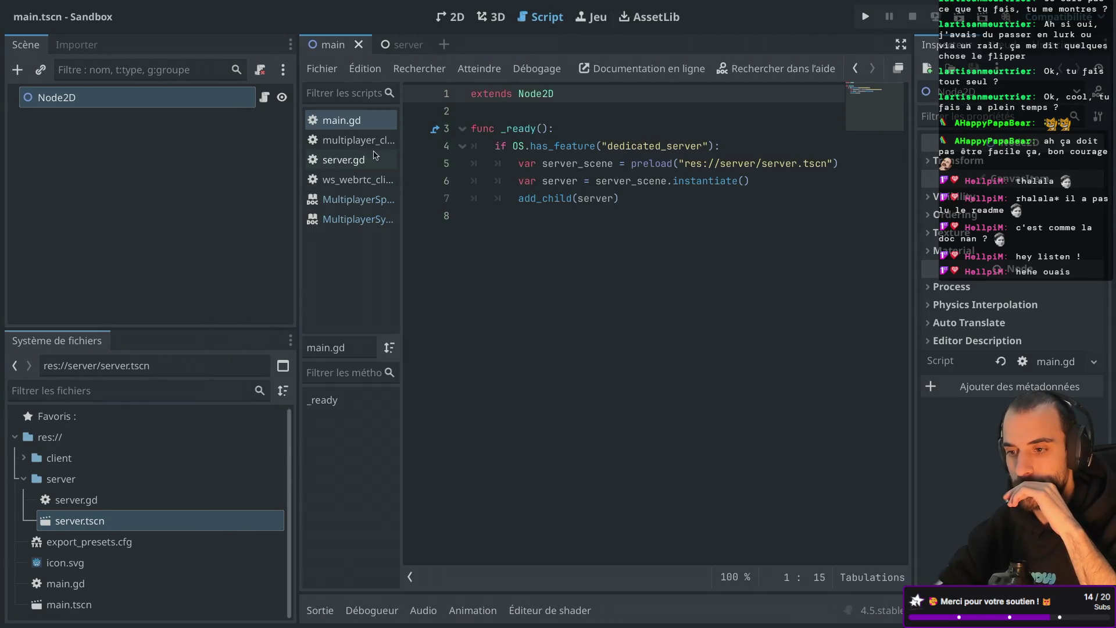
pyautogui.moveTo(402, 155); pyautogui.dragTo(490, 156)
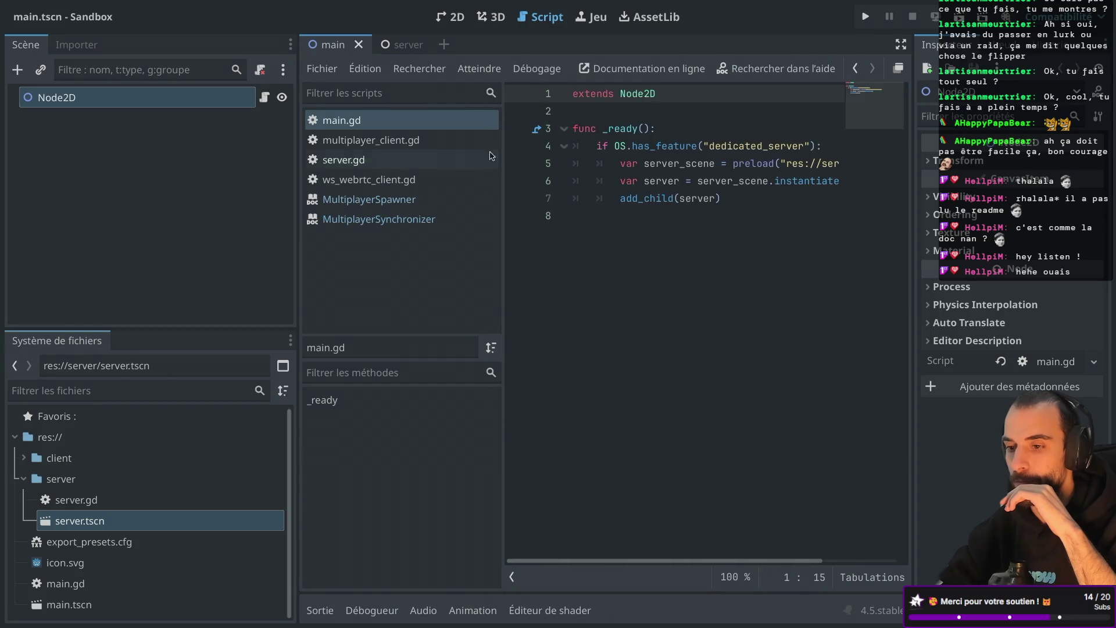
pyautogui.moveTo(298, 160); pyautogui.dragTo(165, 169)
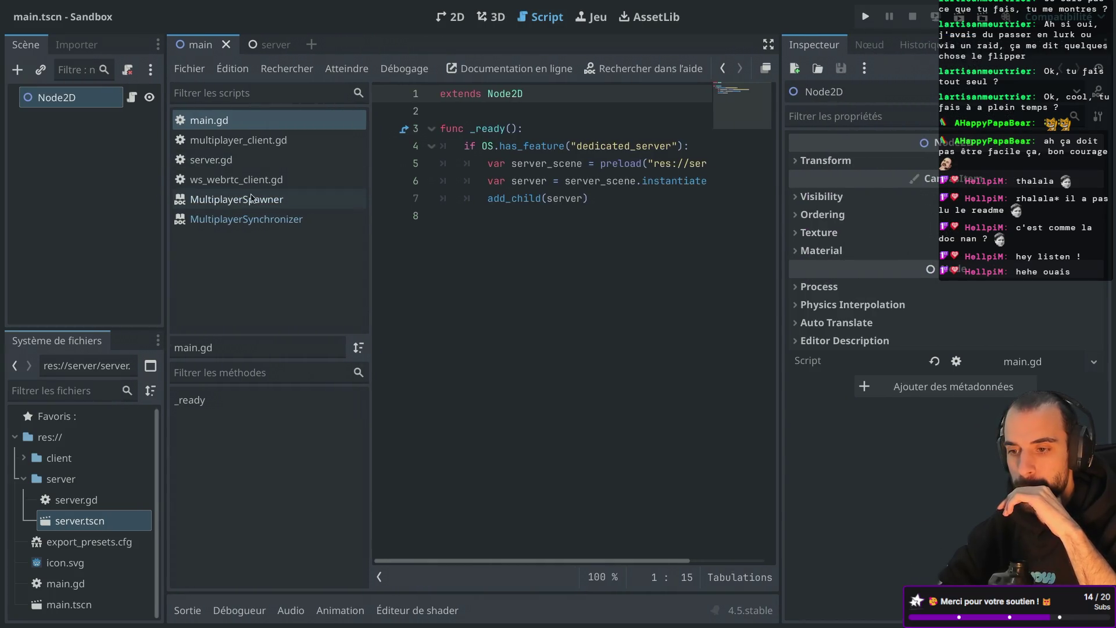
pyautogui.click(251, 199)
pyautogui.click(278, 220)
pyautogui.click(279, 201)
pyautogui.rightClick(279, 202)
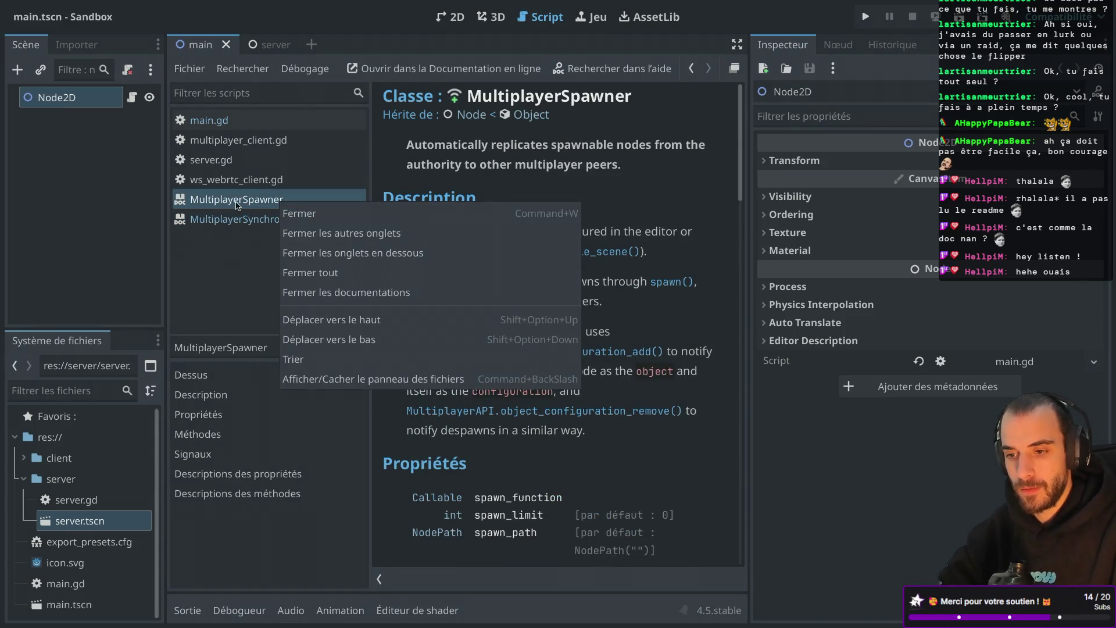
pyautogui.click(299, 213)
pyautogui.middleClick(236, 179)
# In server.gd, change the listen port on line 125 from 9999 to 9998
pyautogui.click(251, 162)
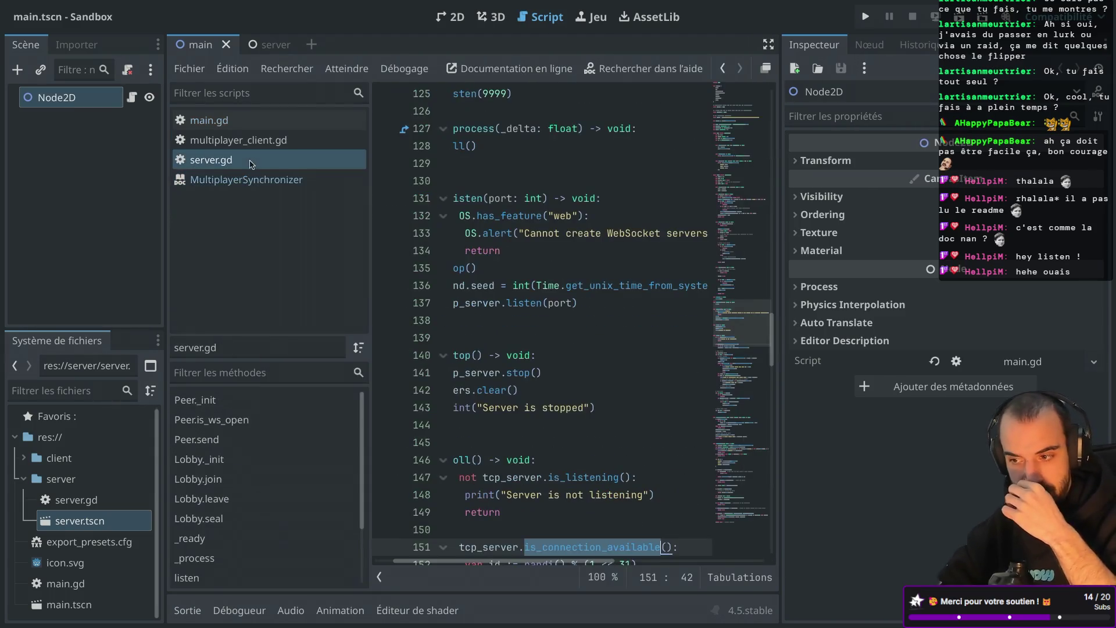
pyautogui.scroll(-1, 274, 250)
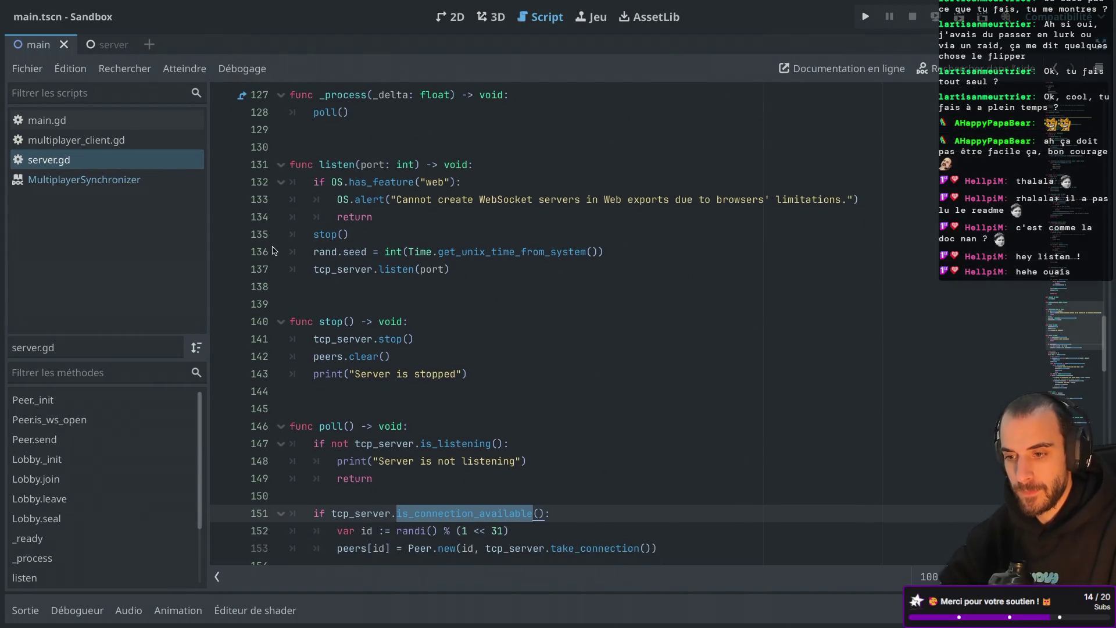
pyautogui.scroll(6, 420, 213)
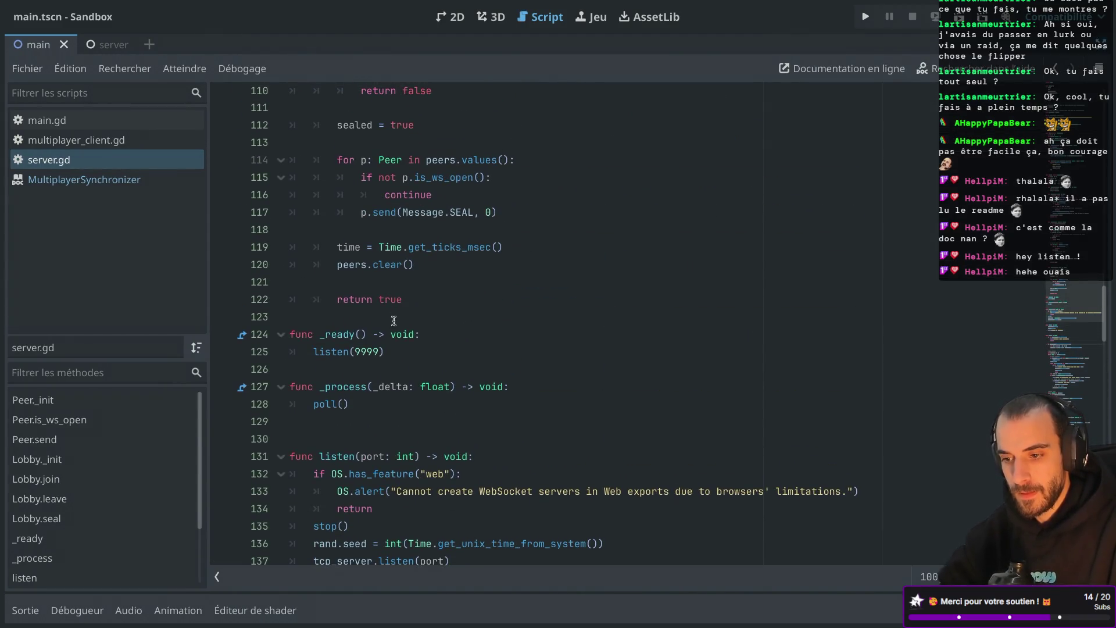
pyautogui.click(379, 346)
pyautogui.press('BackSpace')
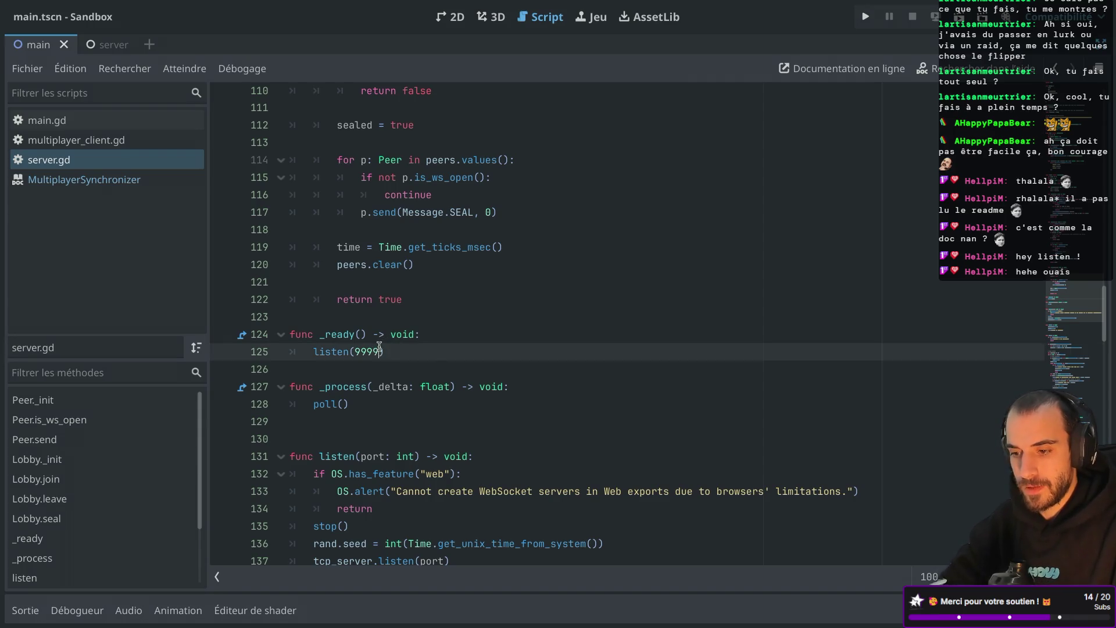
pyautogui.press('BackSpace')
pyautogui.write('8')
pyautogui.click(419, 336)
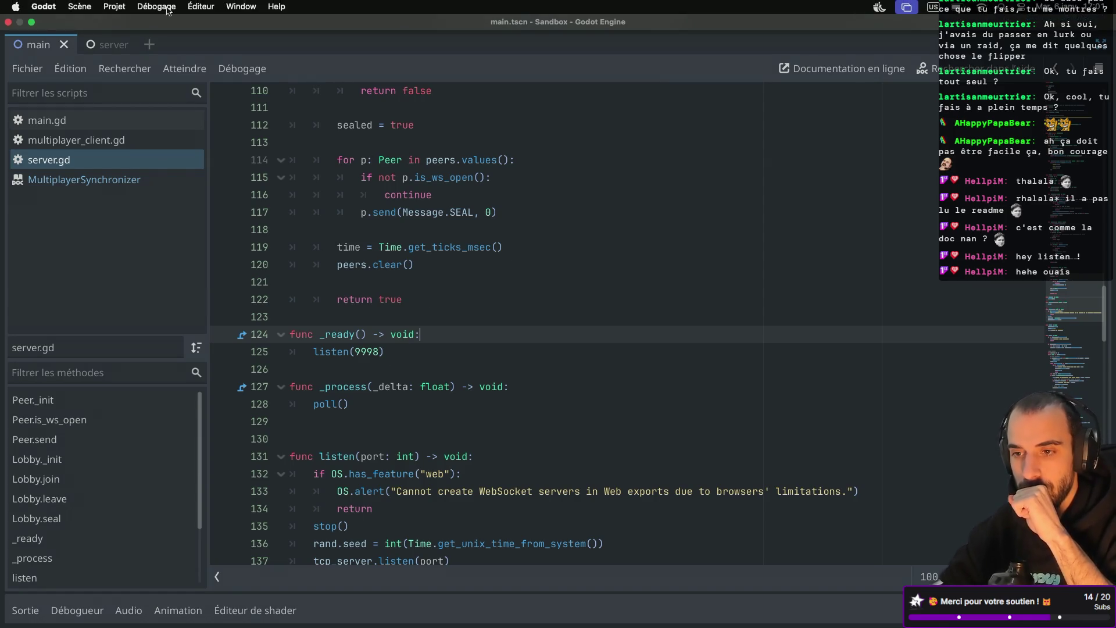
# Export the server preset with the port 9998 change to server.dmg, overwriting the old build
pyautogui.click(110, 6)
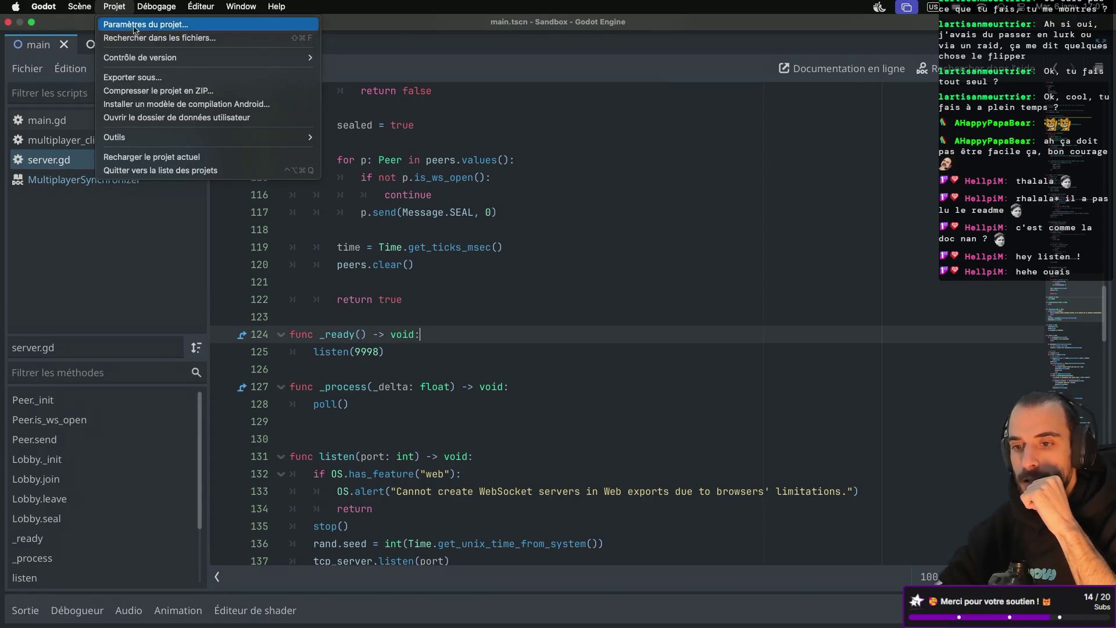
pyautogui.click(129, 76)
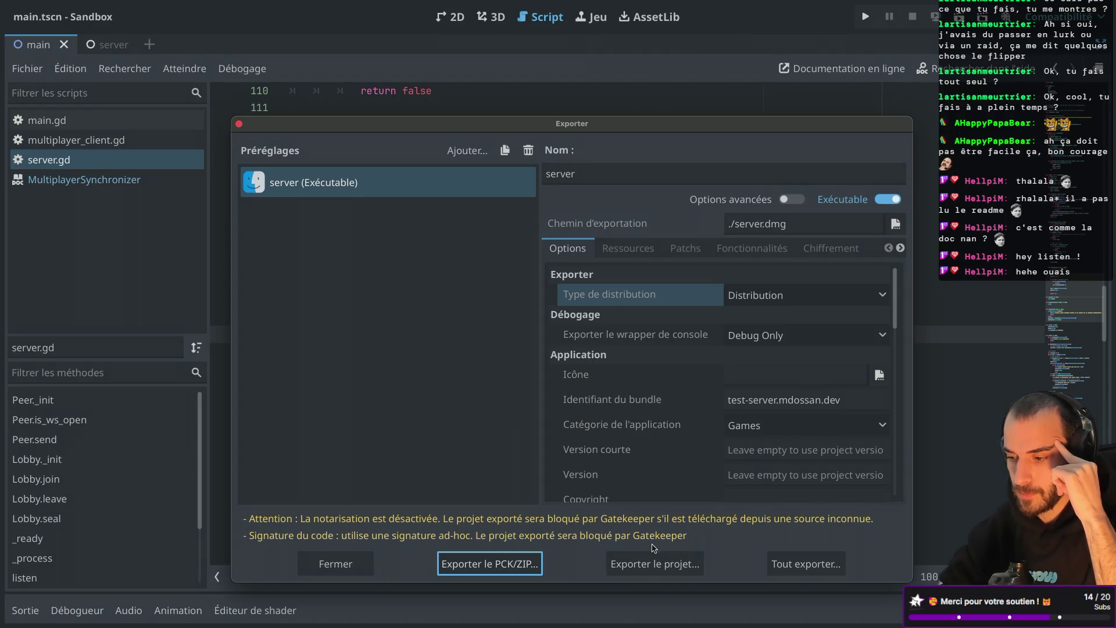
pyautogui.click(651, 567)
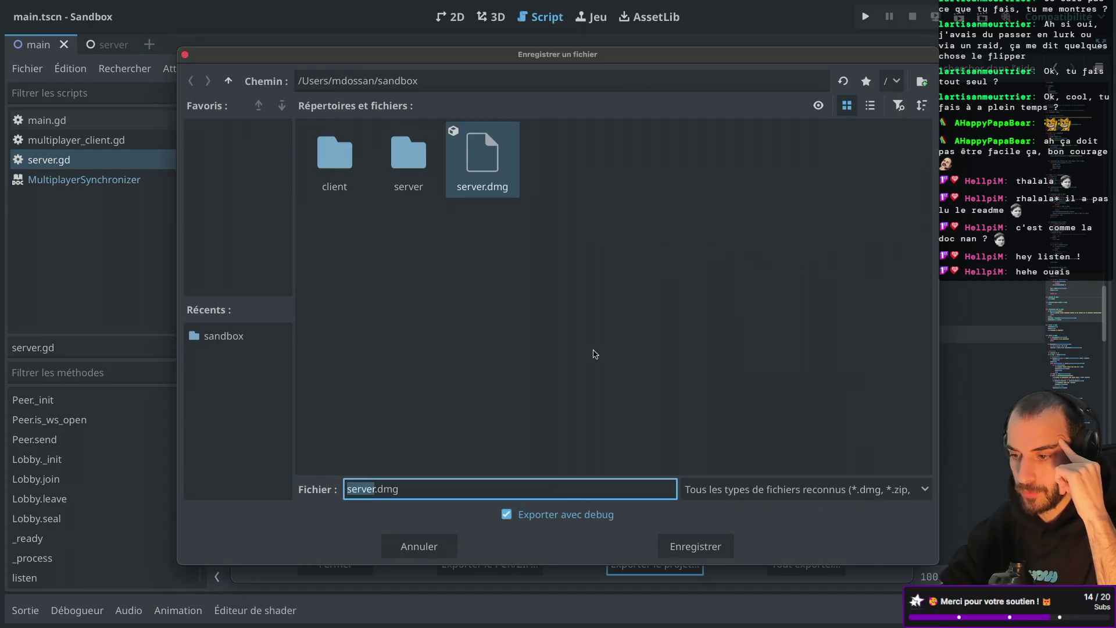
pyautogui.click(688, 550)
pyautogui.click(622, 342)
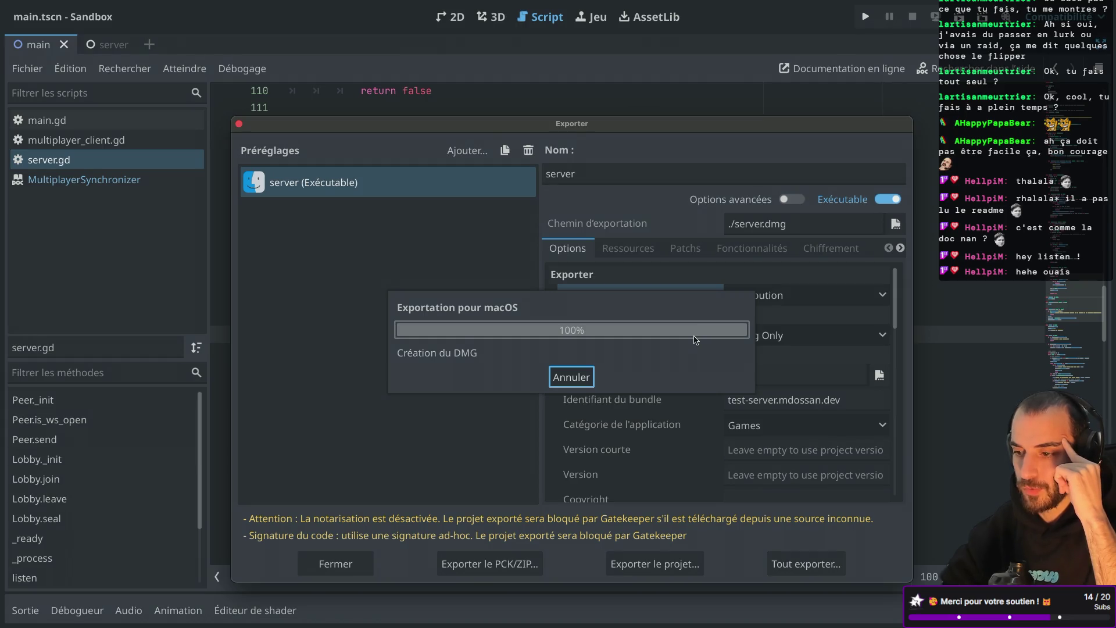
pyautogui.hotkey('ctrl', 'Left')
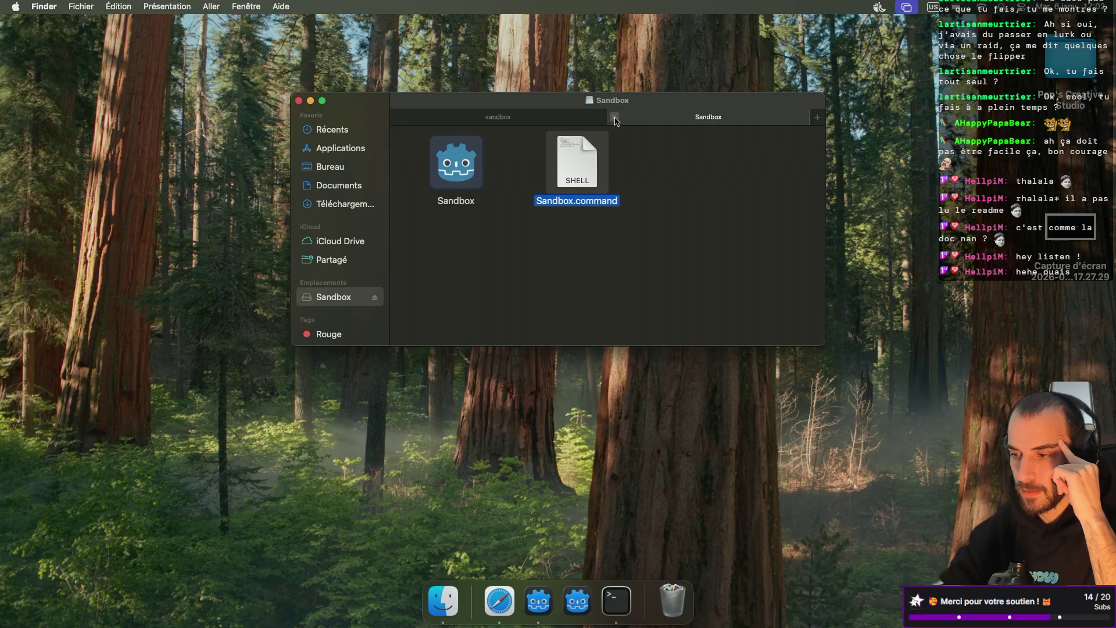
# Force-eject the old Sandbox disk from Finder
pyautogui.click(614, 118)
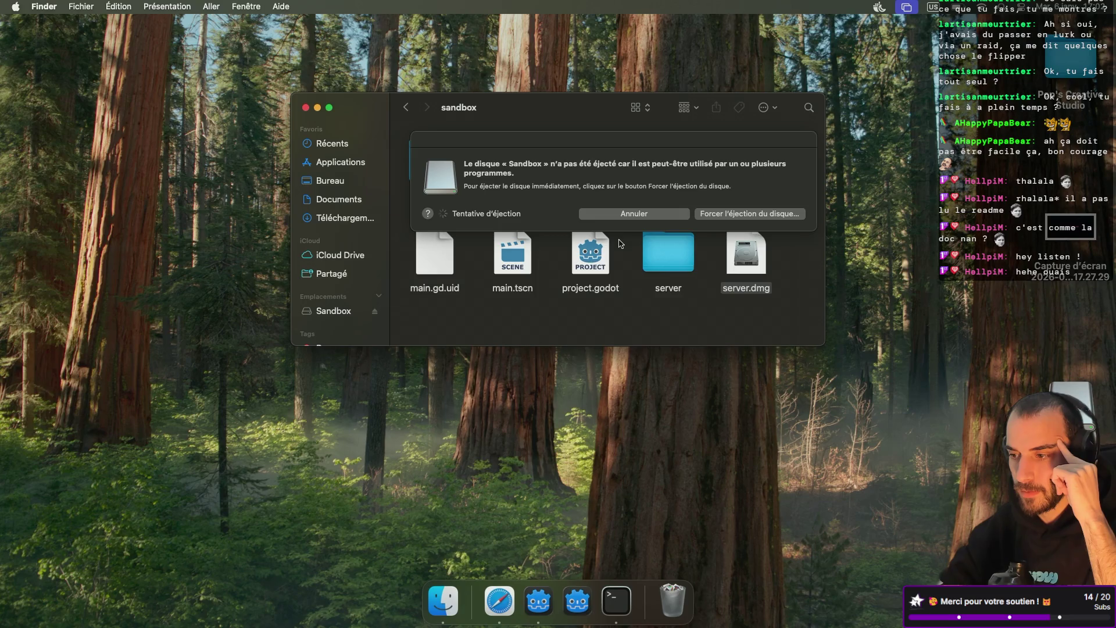
pyautogui.click(724, 219)
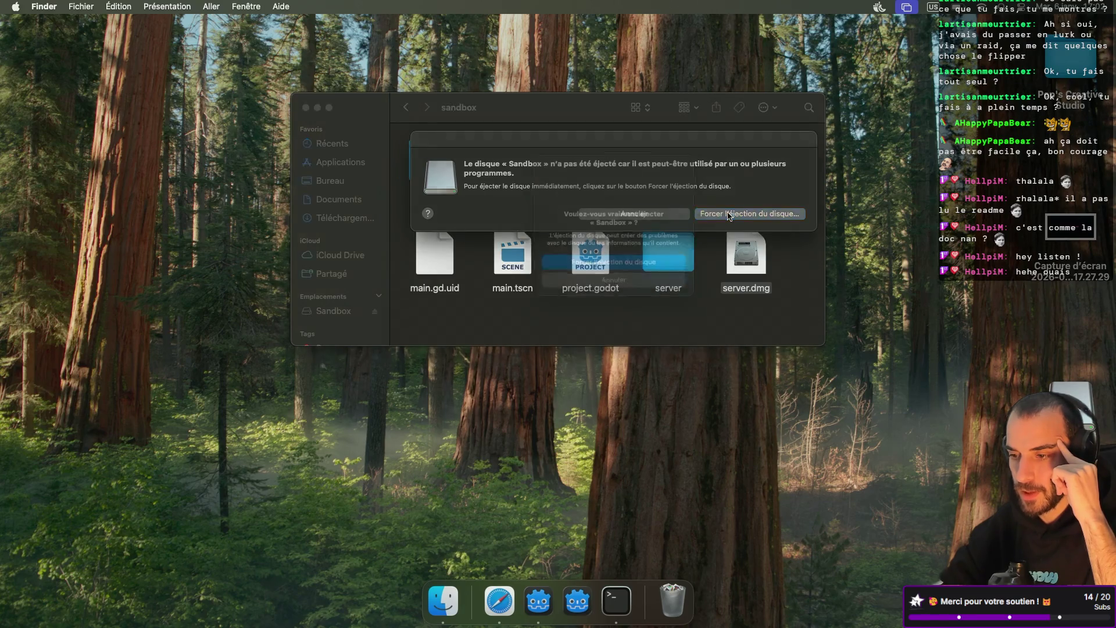
pyautogui.click(645, 268)
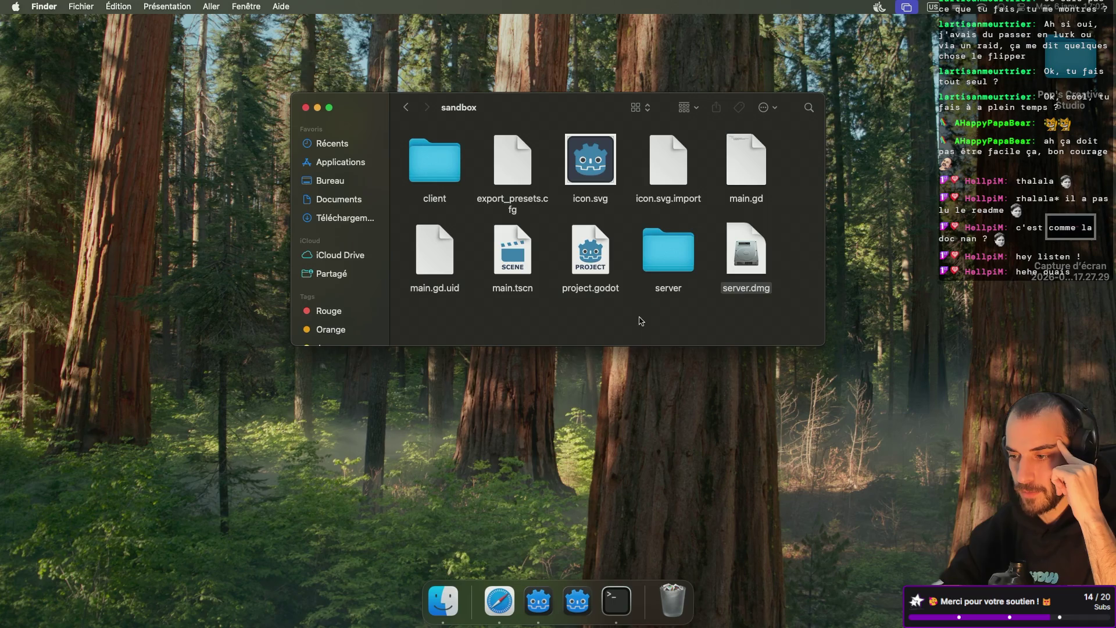
# Mount the new server.dmg and launch Sandbox.command to start the server
pyautogui.click(747, 260)
pyautogui.doubleClick(747, 260)
pyautogui.doubleClick(588, 172)
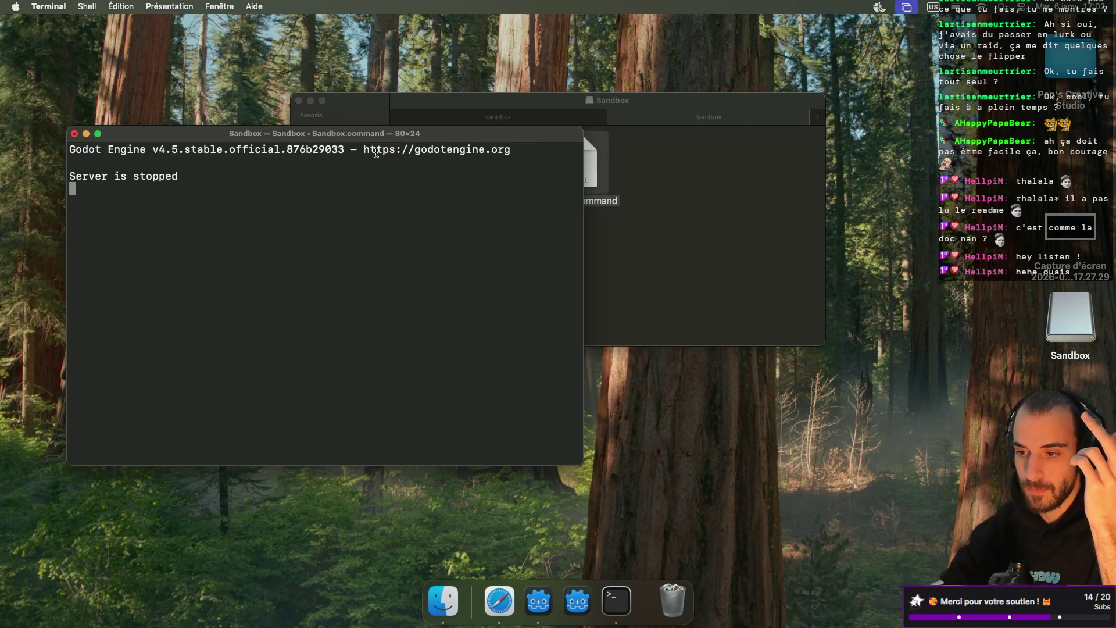
# Move the server's Terminal window down-left, switch between Finder and Terminal, then return to Godot
pyautogui.moveTo(356, 135)
pyautogui.mouseDown()
pyautogui.moveTo(355, 100)
pyautogui.moveTo(339, 173)
pyautogui.mouseUp()
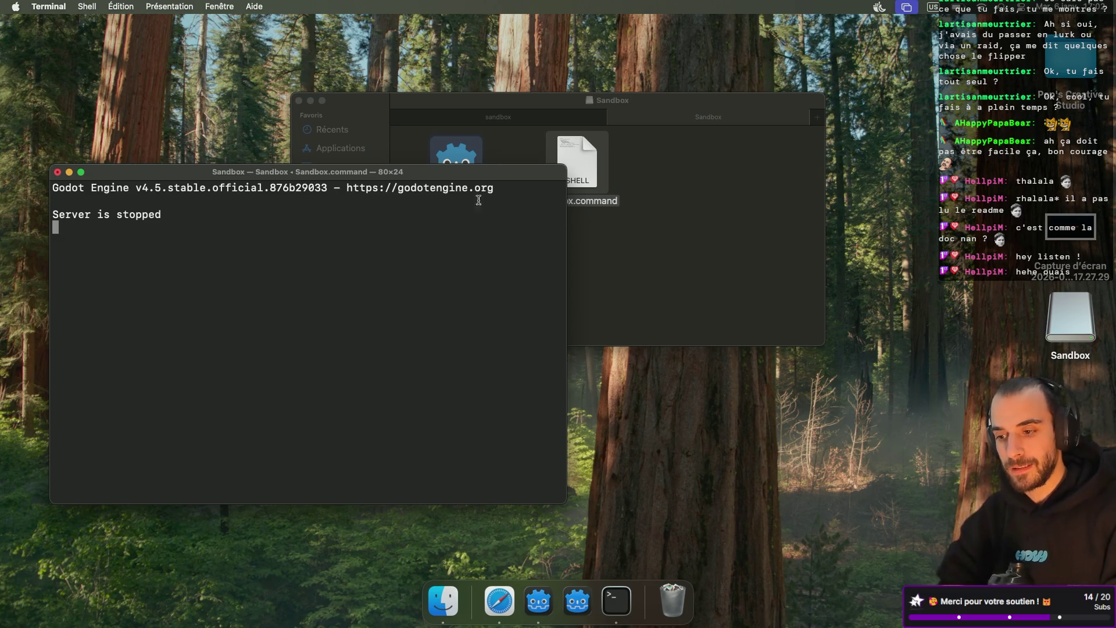
pyautogui.click(650, 261)
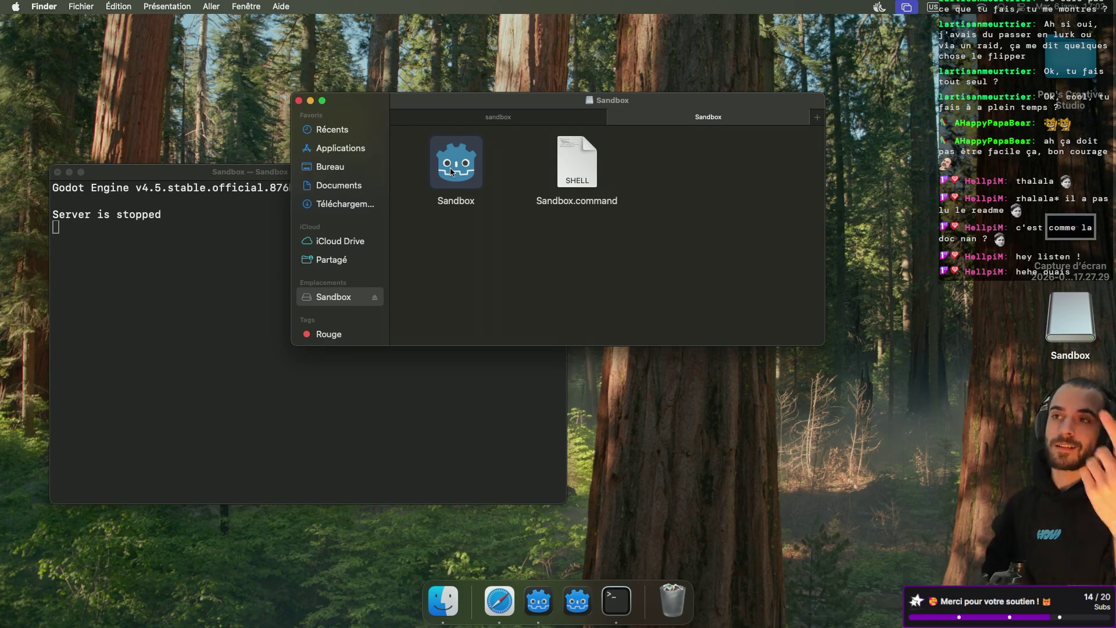
pyautogui.click(215, 281)
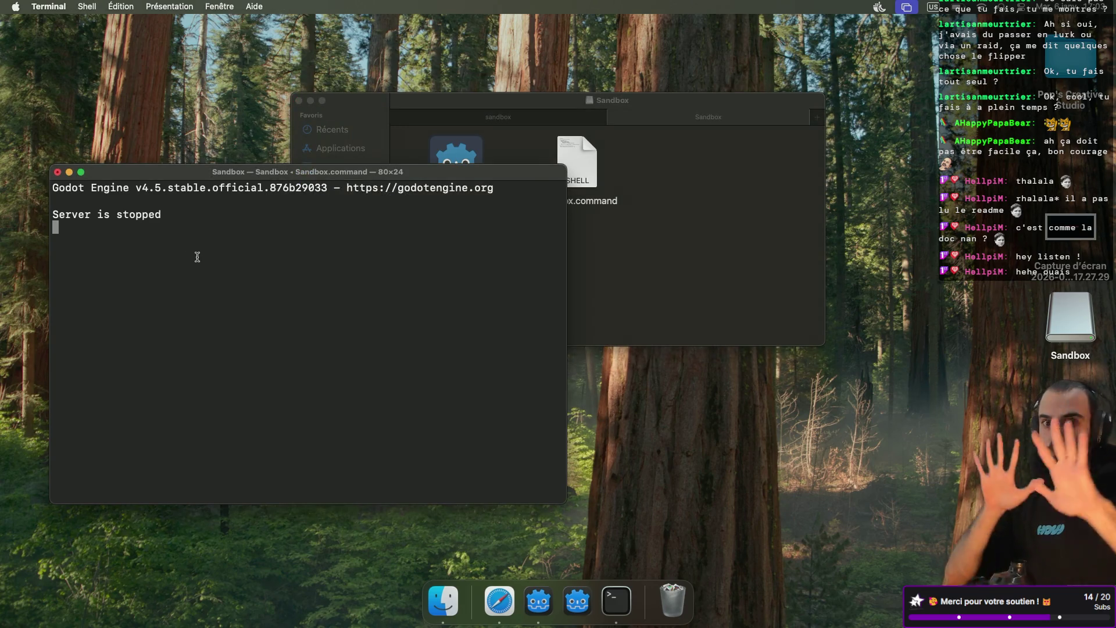
pyautogui.click(683, 270)
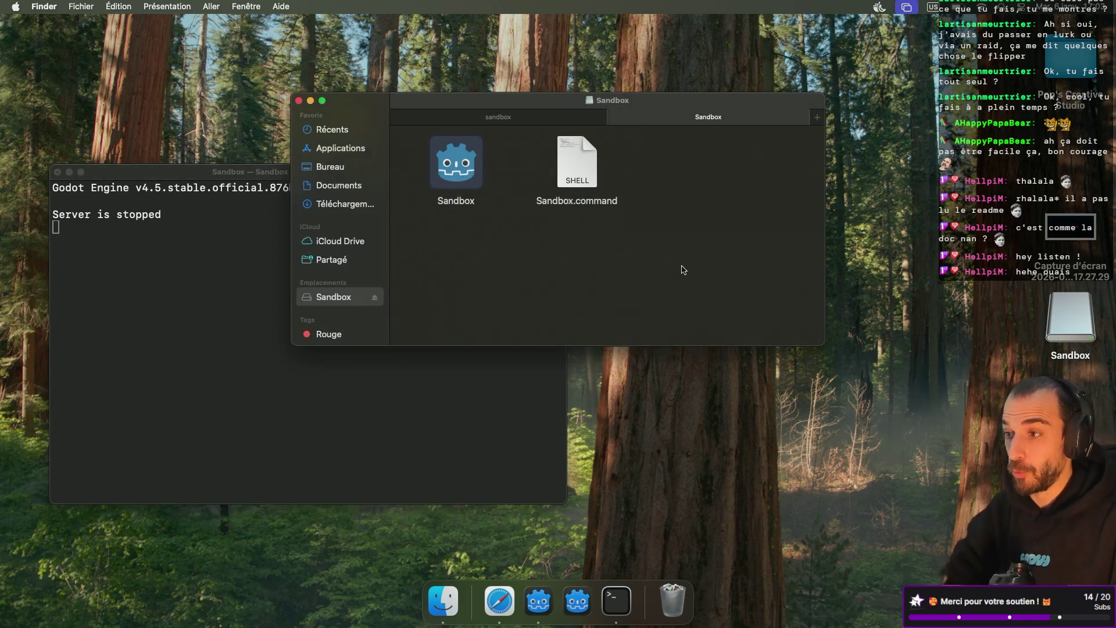
pyautogui.press('super+Tab')
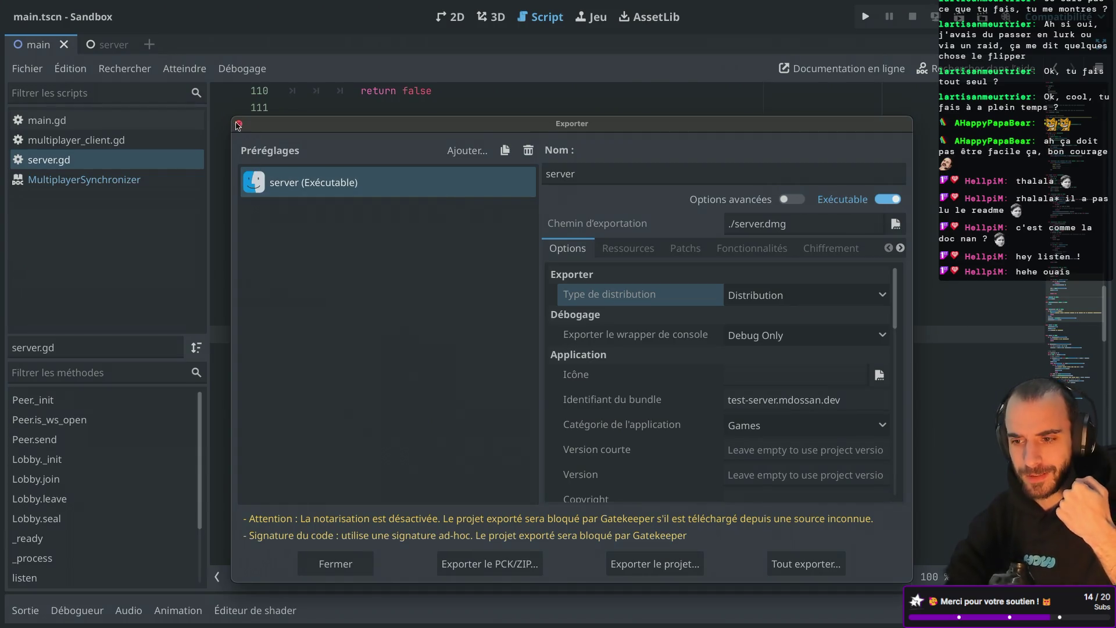
# Close the Export dialog, restore the docks, and expand the client folder in FileSystem
pyautogui.click(239, 123)
pyautogui.press('ctrl+super+d')
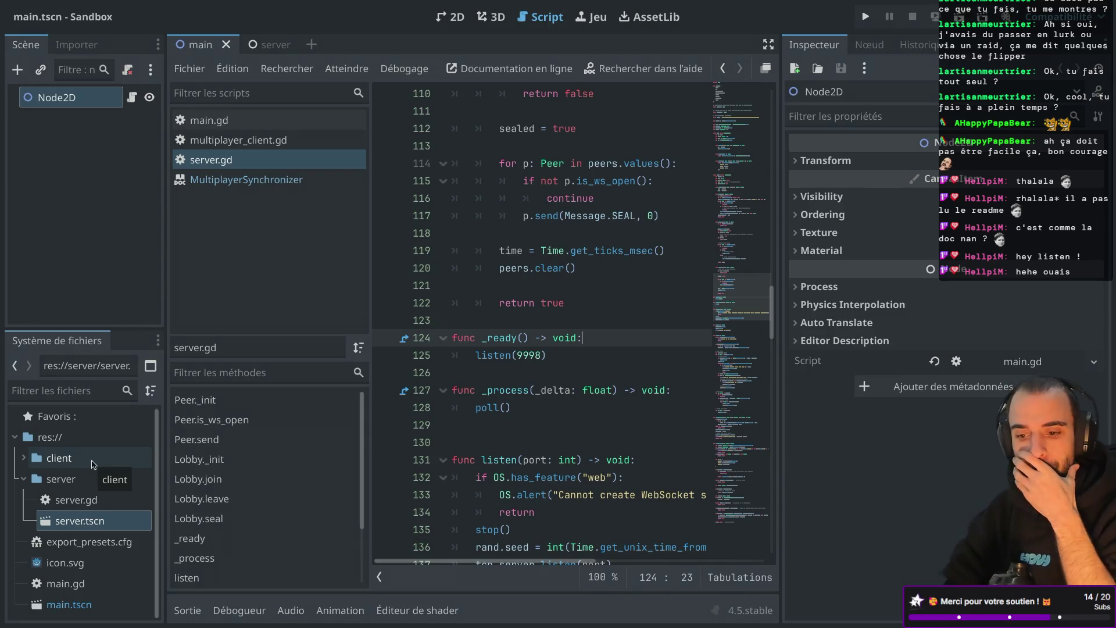
pyautogui.click(64, 603)
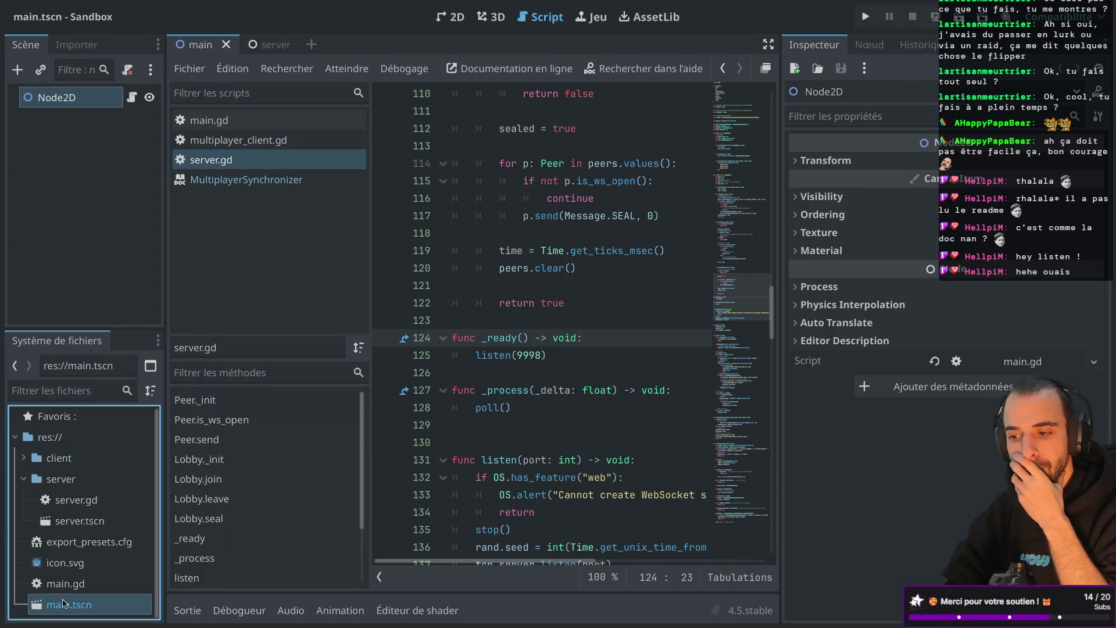
pyautogui.click(24, 458)
pyautogui.rightClick(73, 461)
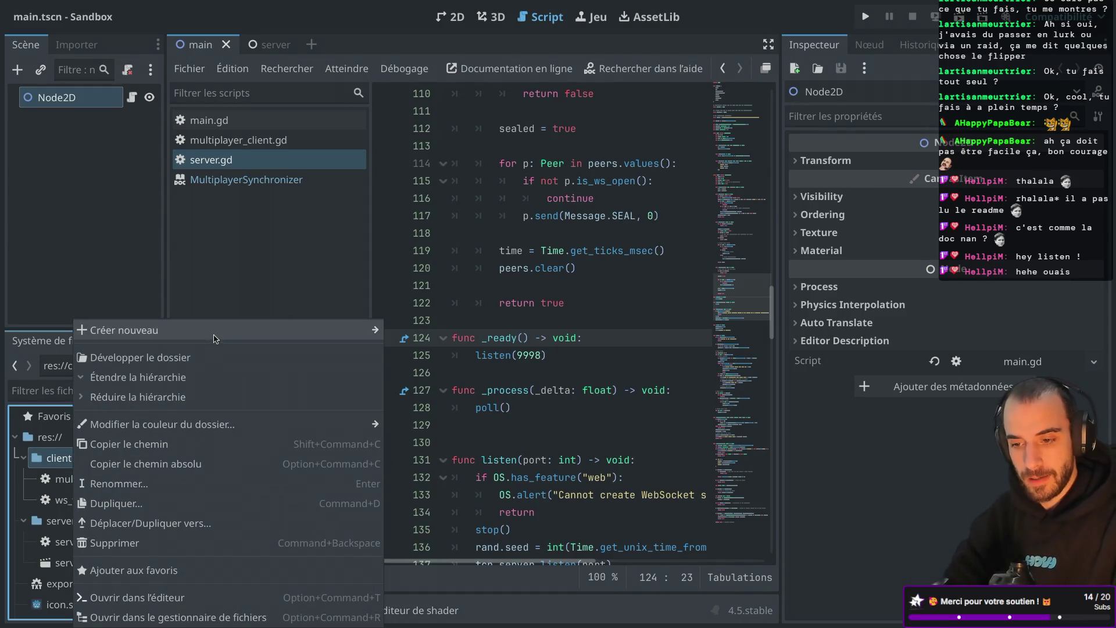
pyautogui.moveTo(215, 332)
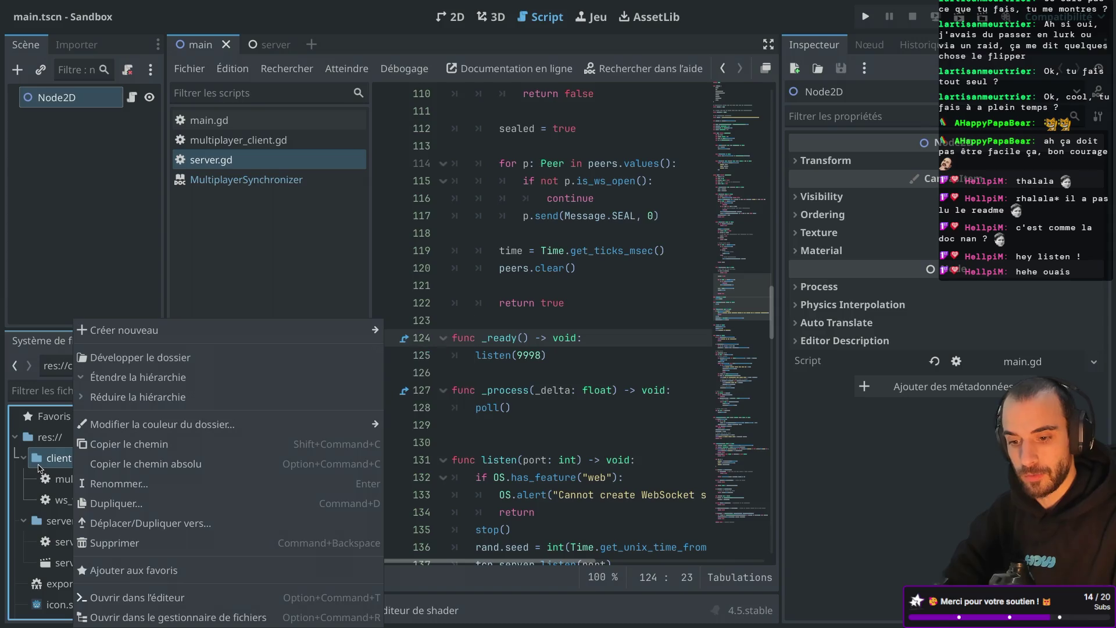
pyautogui.press('Escape')
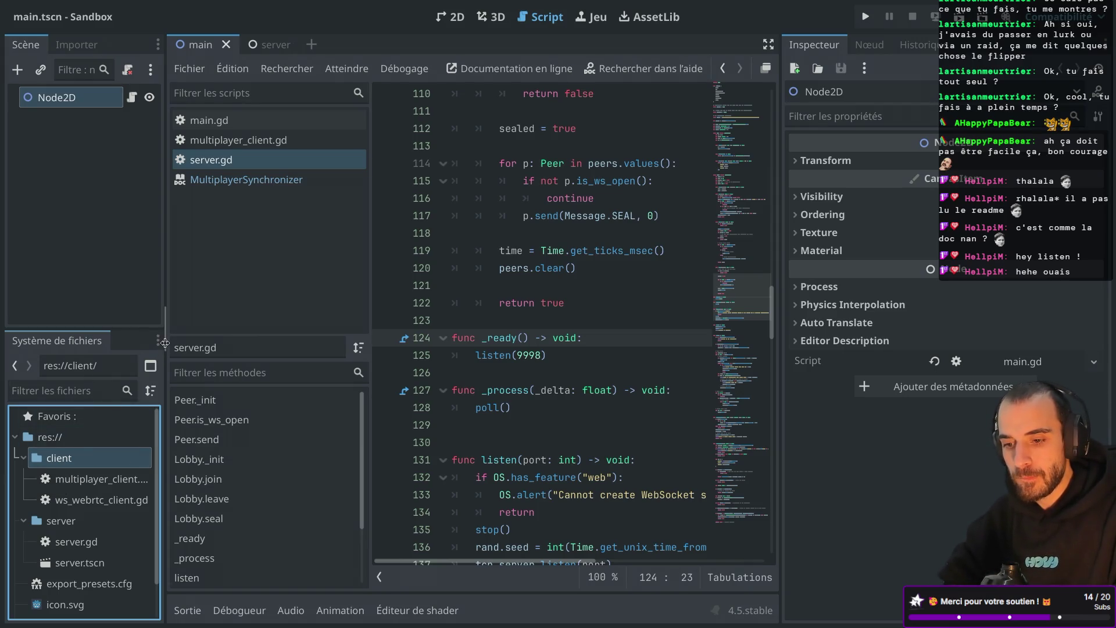
# Widen the scene dock and script editor, then collapse the client and server folders
pyautogui.moveTo(164, 327); pyautogui.dragTo(240, 328)
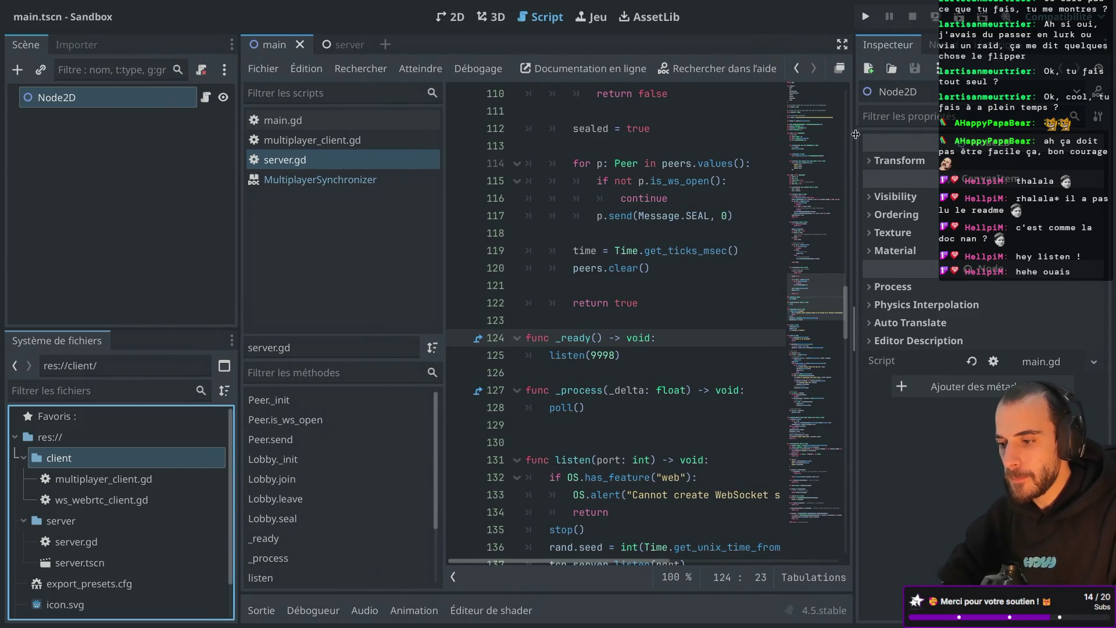
pyautogui.moveTo(856, 137); pyautogui.dragTo(896, 138)
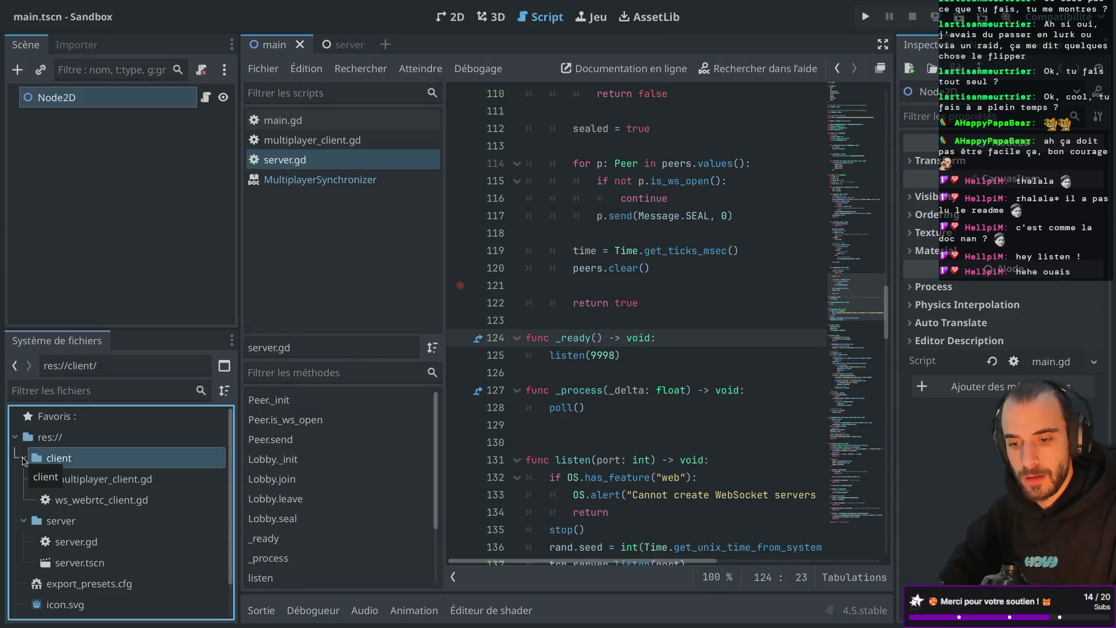
pyautogui.click(24, 462)
pyautogui.click(23, 479)
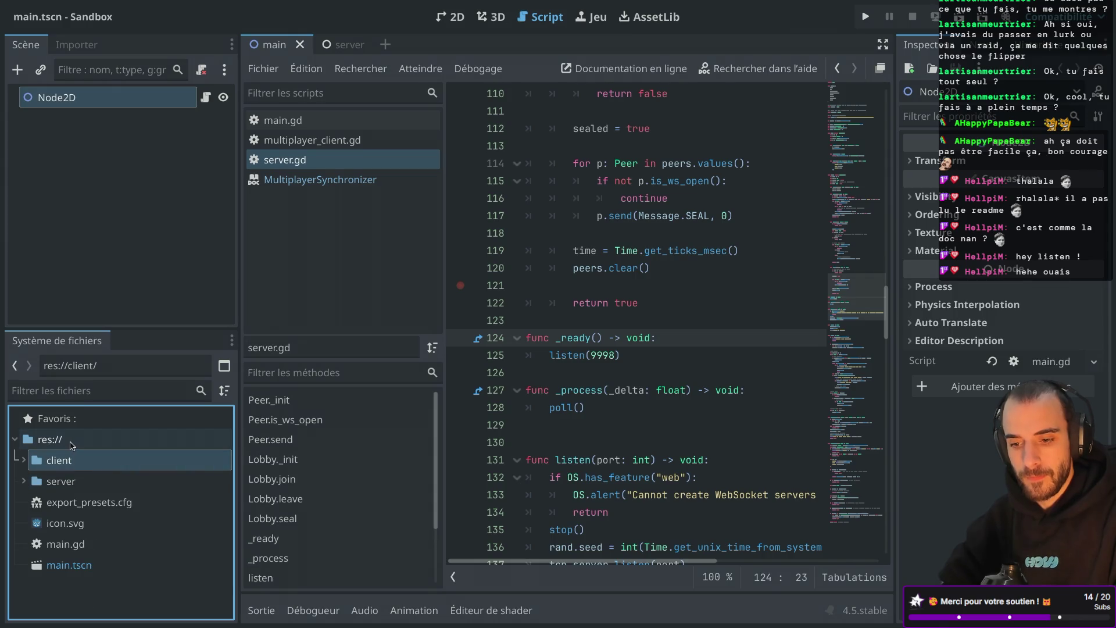
# Create a new 2D scene named test-multiplayer in res:// from the root folder's menu
pyautogui.rightClick(70, 444)
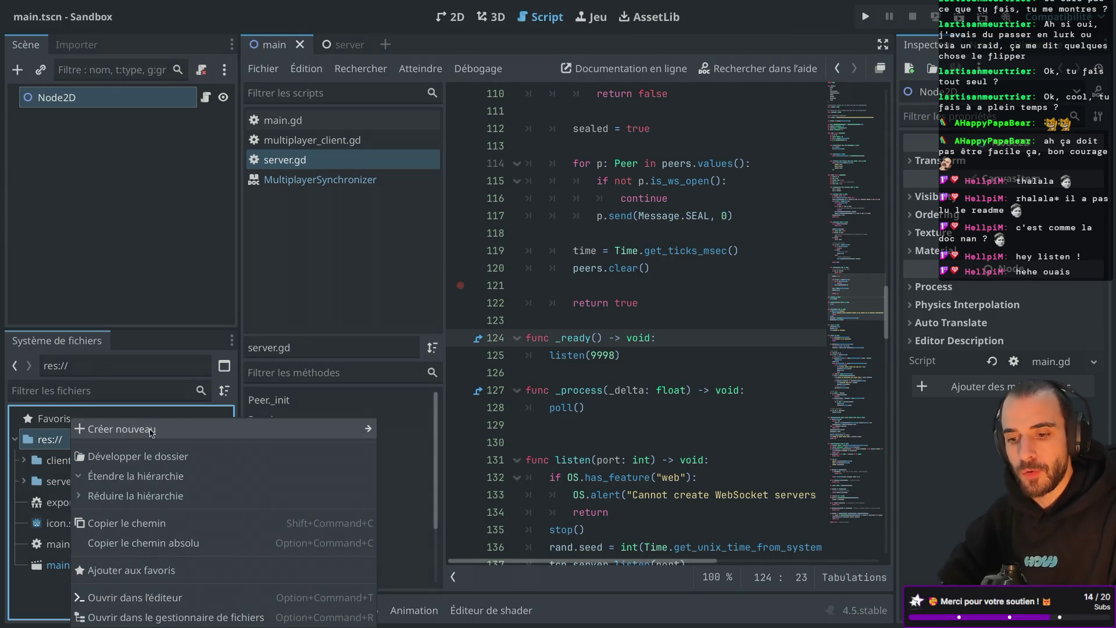
pyautogui.moveTo(158, 429)
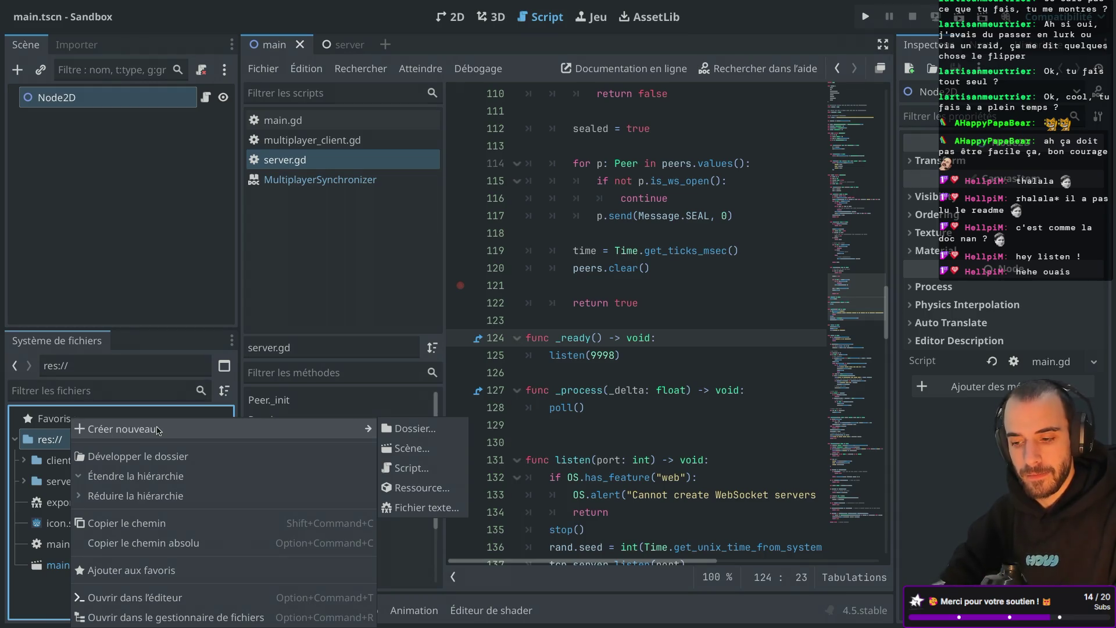
pyautogui.click(404, 450)
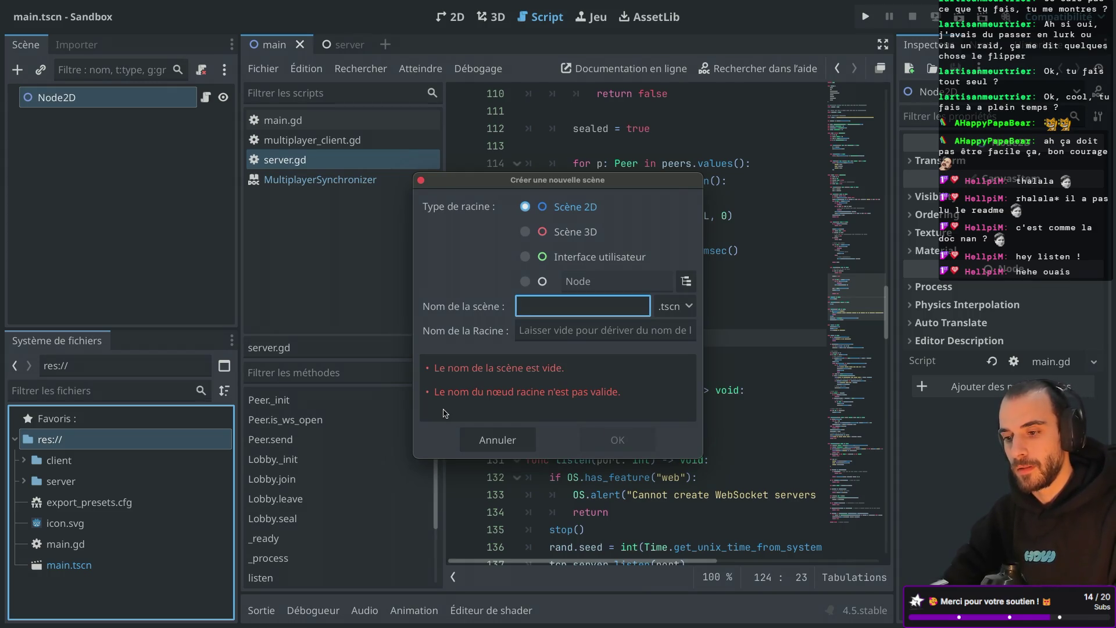
pyautogui.write('tes')
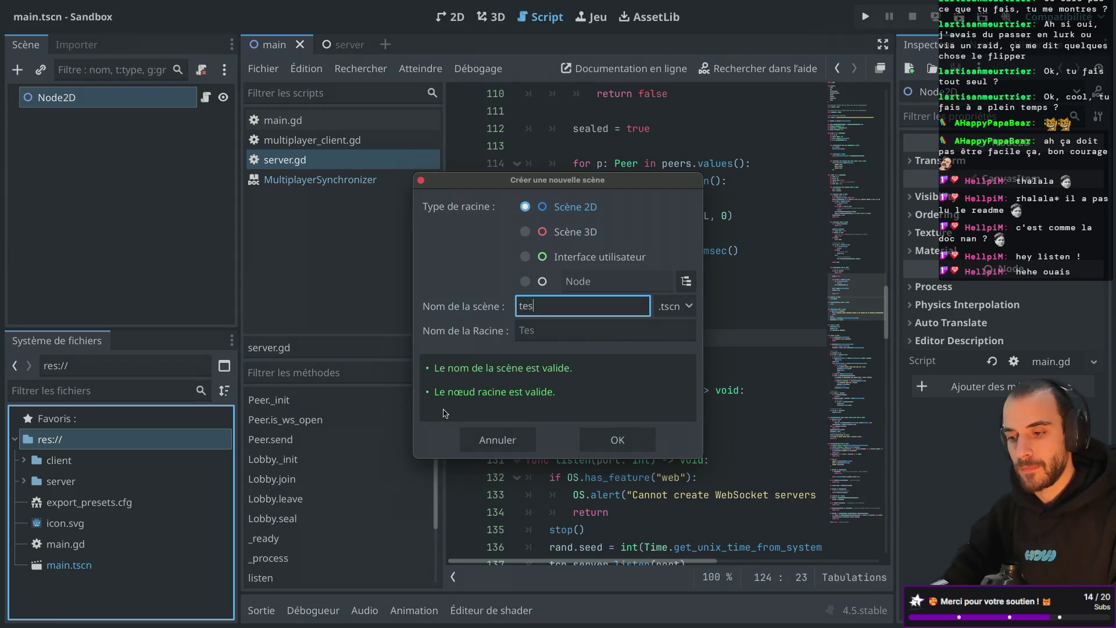
pyautogui.write('t-multiplayer')
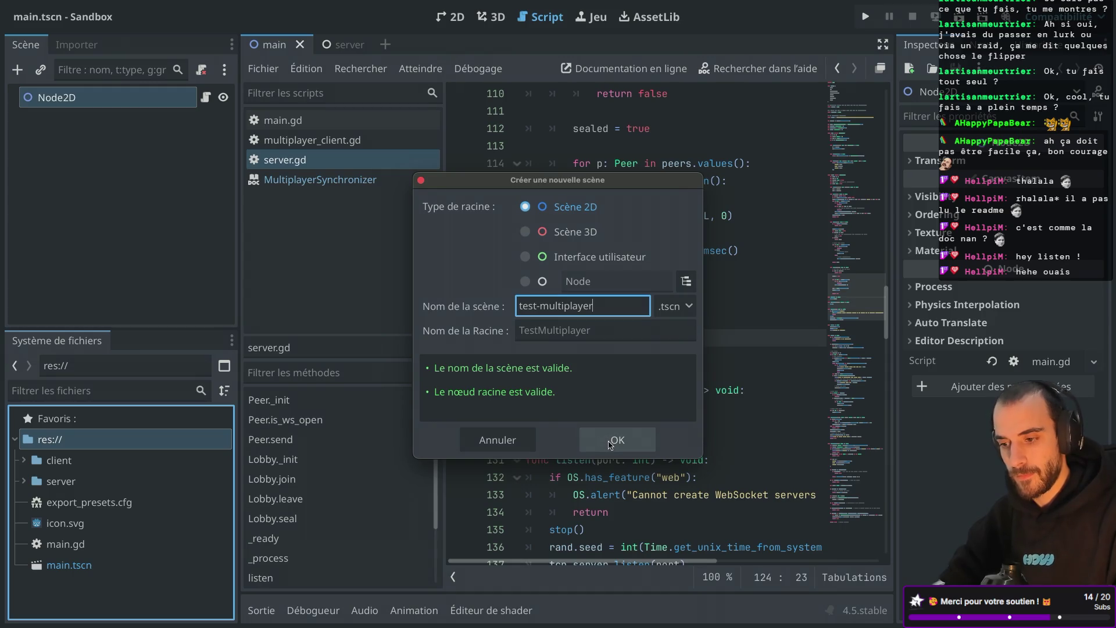
pyautogui.click(610, 445)
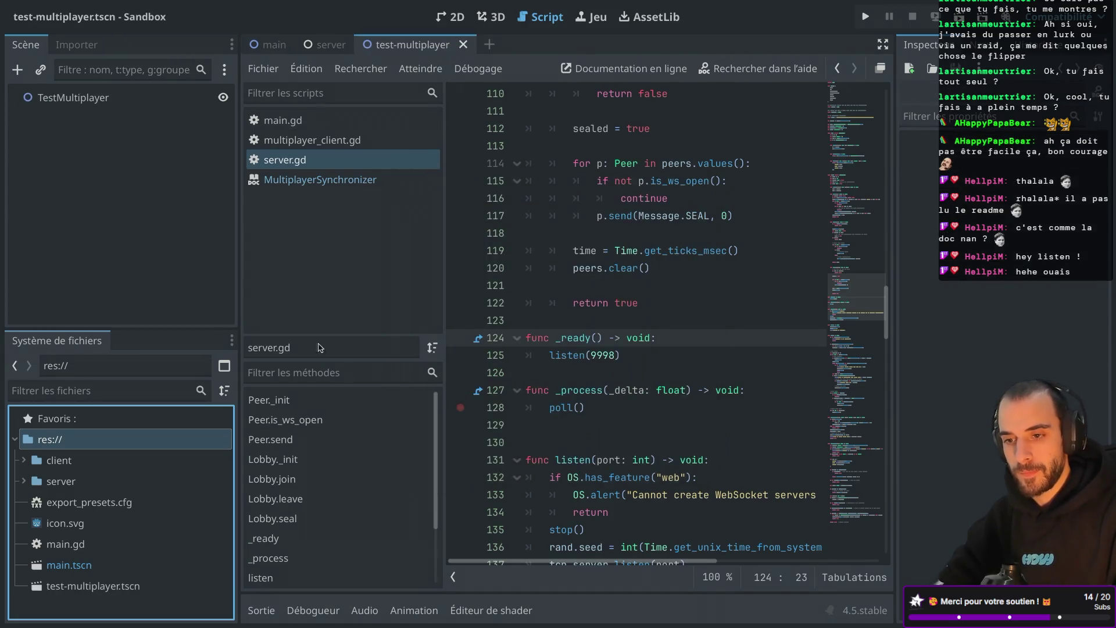
# Open main.gd and add an else: branch after the add_child(server) line
pyautogui.click(87, 567)
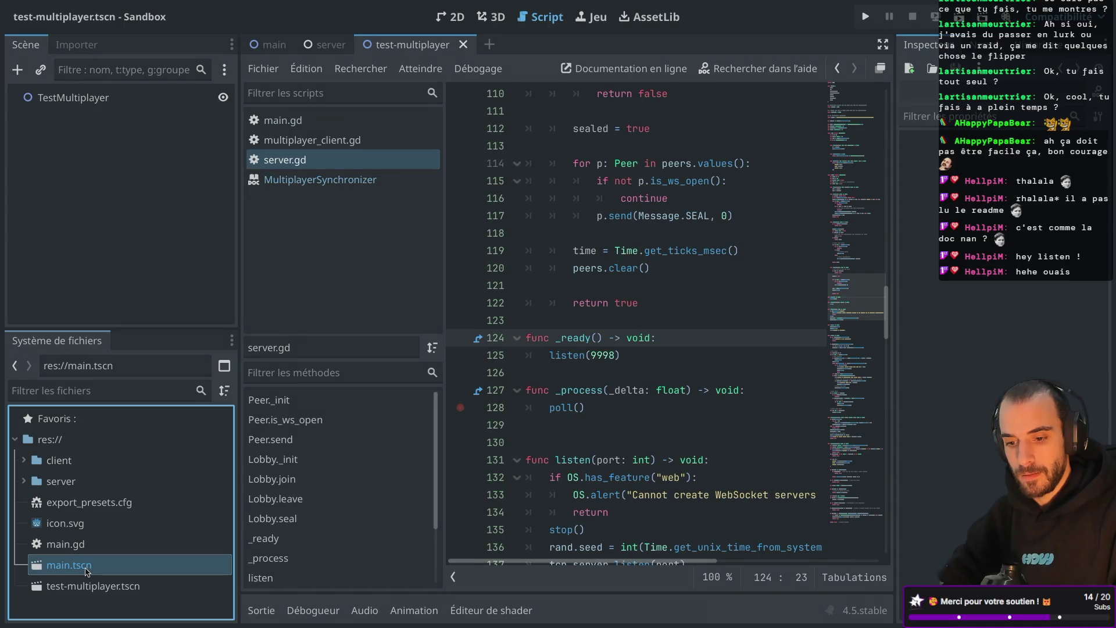
pyautogui.doubleClick(95, 545)
pyautogui.click(681, 199)
pyautogui.press('Return')
pyautogui.write('else:')
pyautogui.press('Return')
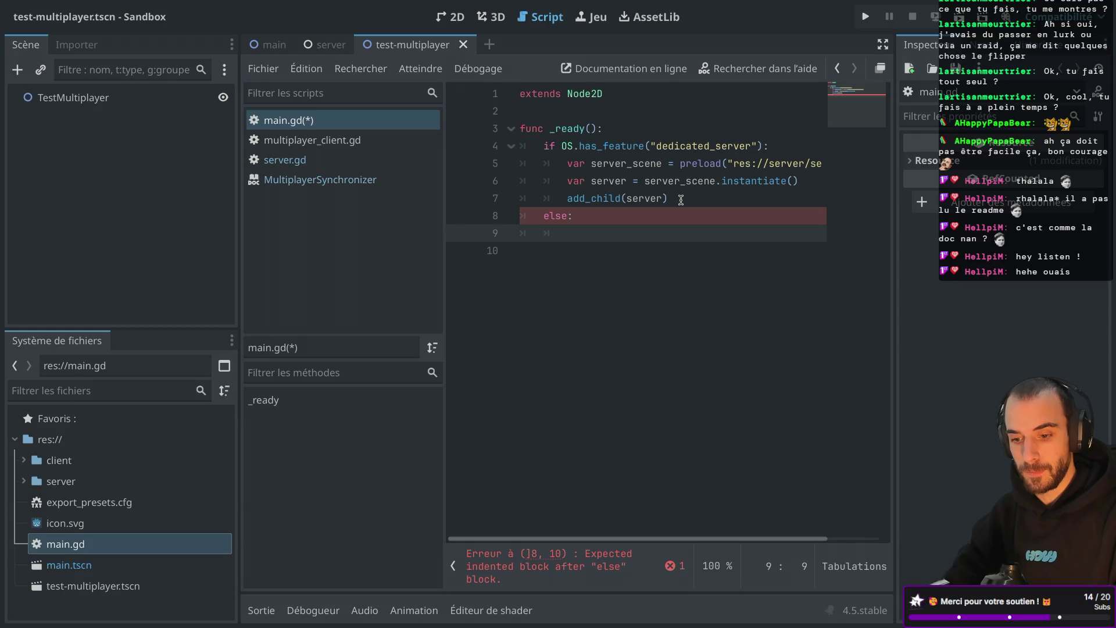
pyautogui.hotkey('ctrl', 'shift', 'F11')
# Copy the server preload and instantiate lines into the else branch
pyautogui.moveTo(619, 177); pyautogui.dragTo(613, 146)
pyautogui.hotkey('ctrl', 'c')
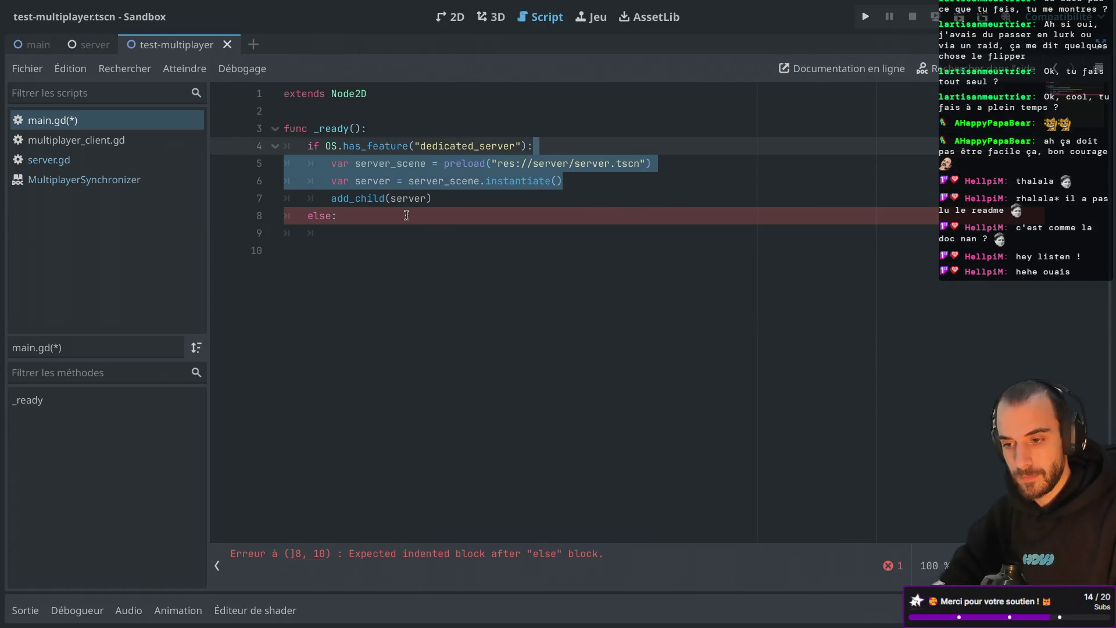
pyautogui.click(407, 215)
pyautogui.press('Return')
pyautogui.hotkey('ctrl', 'v')
pyautogui.click(351, 233)
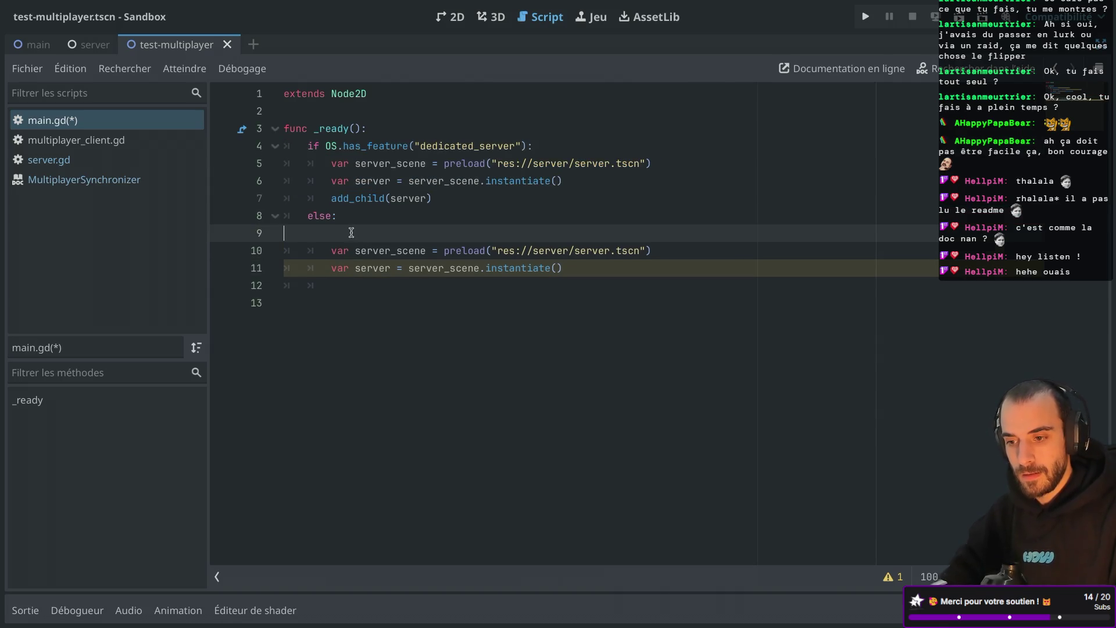
pyautogui.press('BackSpace')
pyautogui.click(647, 233)
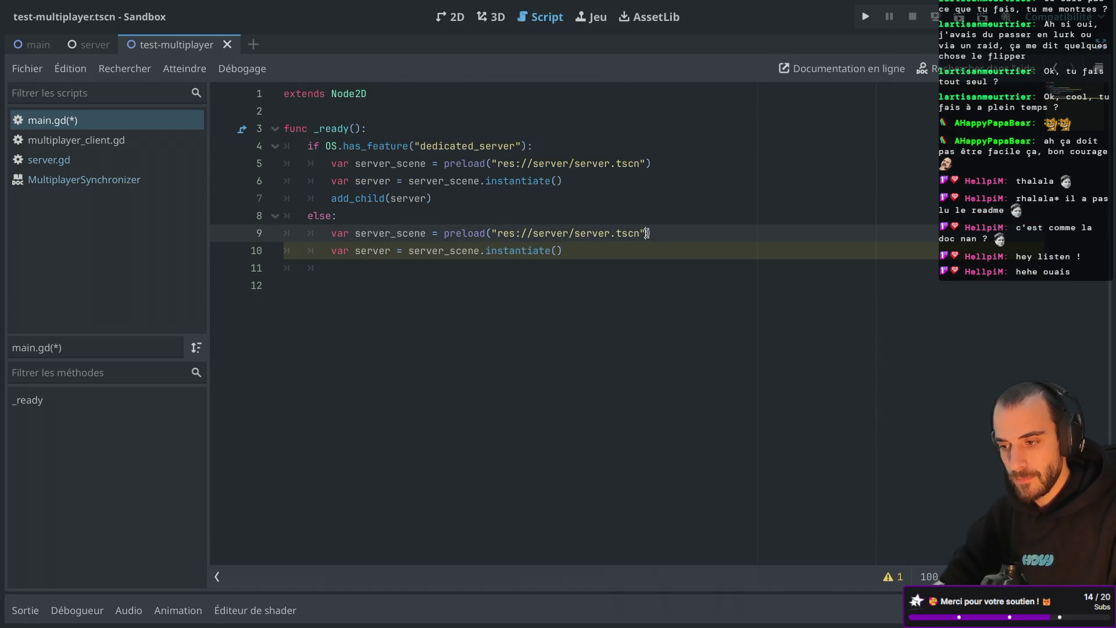
# Change the copied lines to preload test-multiplayer.tscn as scene and instantiate it as node
pyautogui.moveTo(642, 233); pyautogui.dragTo(550, 234)
pyautogui.write('te')
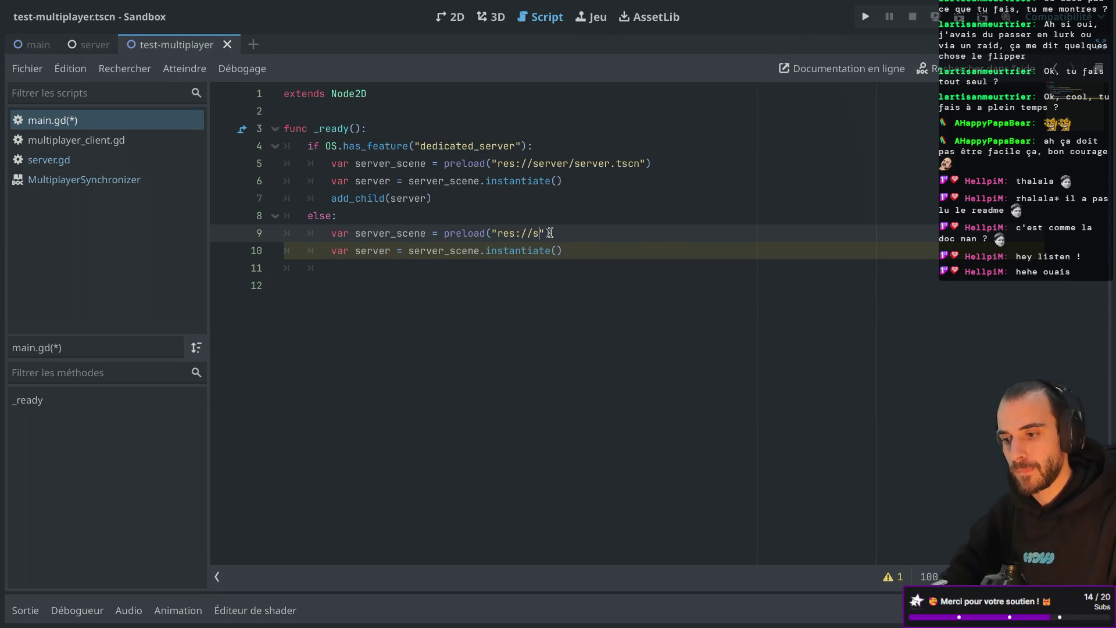
pyautogui.write('s')
pyautogui.press('Return')
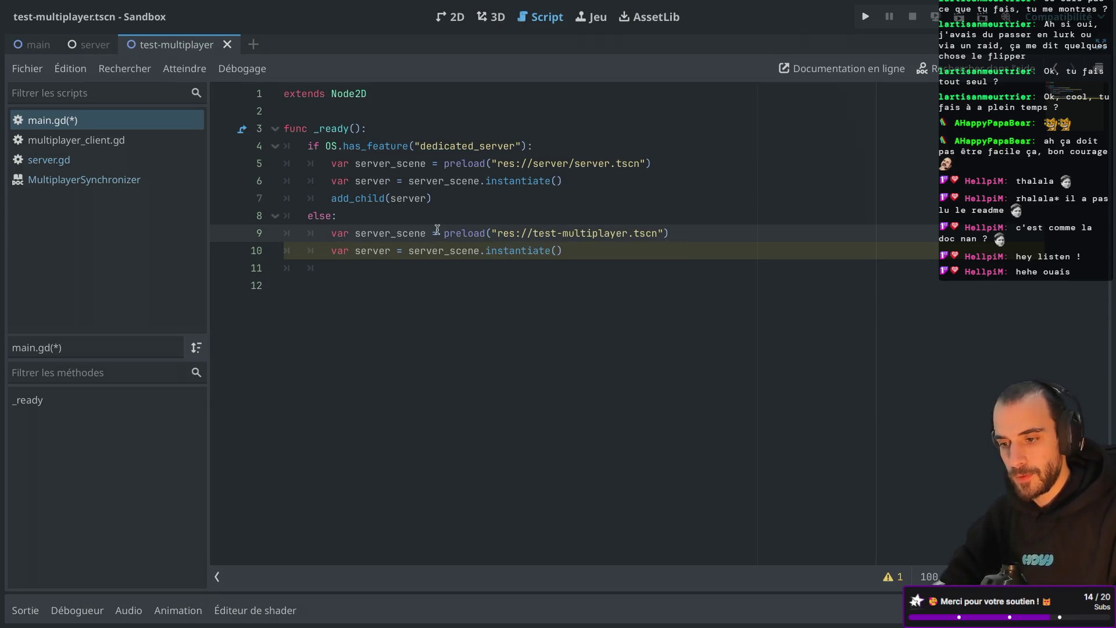
pyautogui.doubleClick(393, 233)
pyautogui.write('scene')
pyautogui.doubleClick(372, 251)
pyautogui.write('node')
pyautogui.doubleClick(442, 250)
pyautogui.write('scene')
# Finish the else branch with add_child(node)
pyautogui.click(512, 193)
pyautogui.hotkey('shift', 'Home')
pyautogui.hotkey('ctrl', 'c')
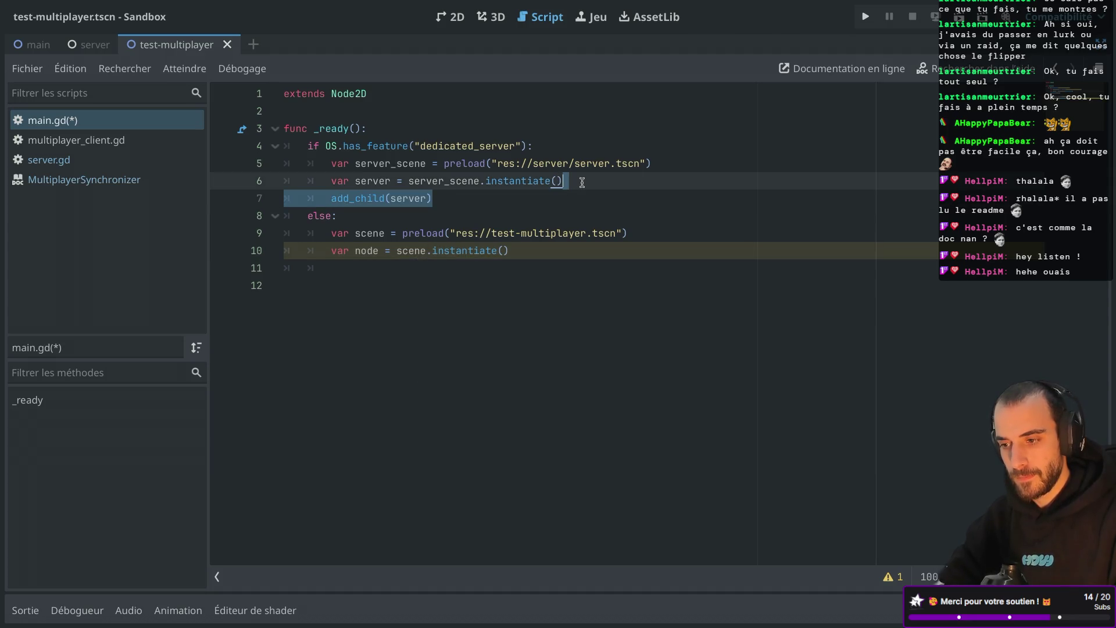
pyautogui.click(529, 248)
pyautogui.press('Return')
pyautogui.press('Return')
pyautogui.hotkey('ctrl', 'v')
pyautogui.click(370, 271)
pyautogui.press('BackSpace')
pyautogui.press('BackSpace')
pyautogui.press('BackSpace')
pyautogui.doubleClick(408, 269)
pyautogui.write('node')
# Review the server branch lines, restore the side panels and save main.gd
pyautogui.click(452, 220)
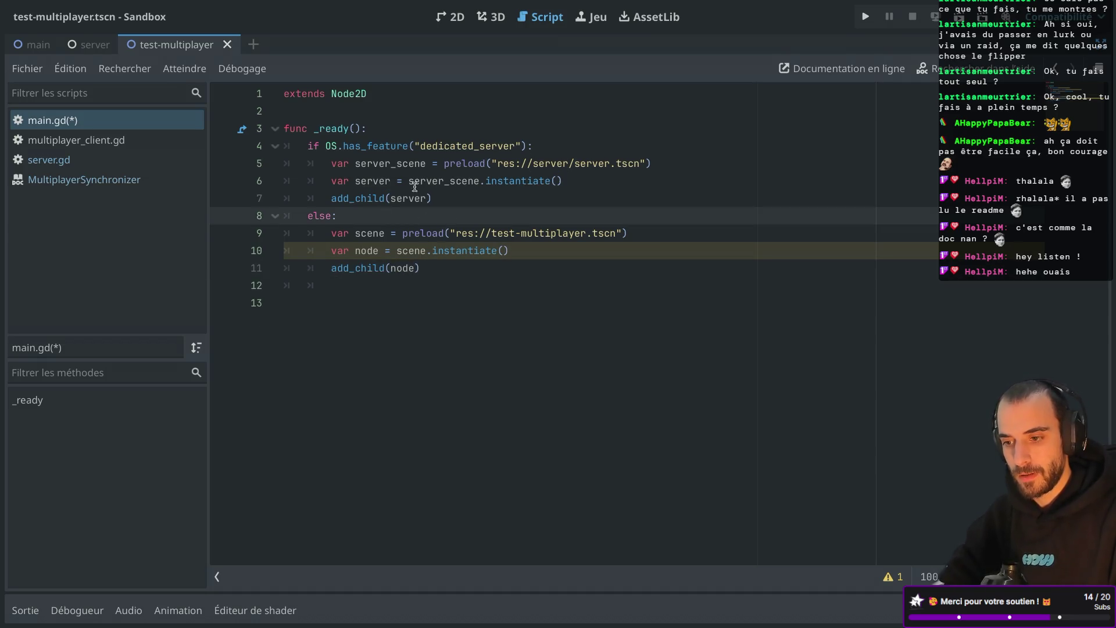
pyautogui.moveTo(492, 163); pyautogui.dragTo(634, 166)
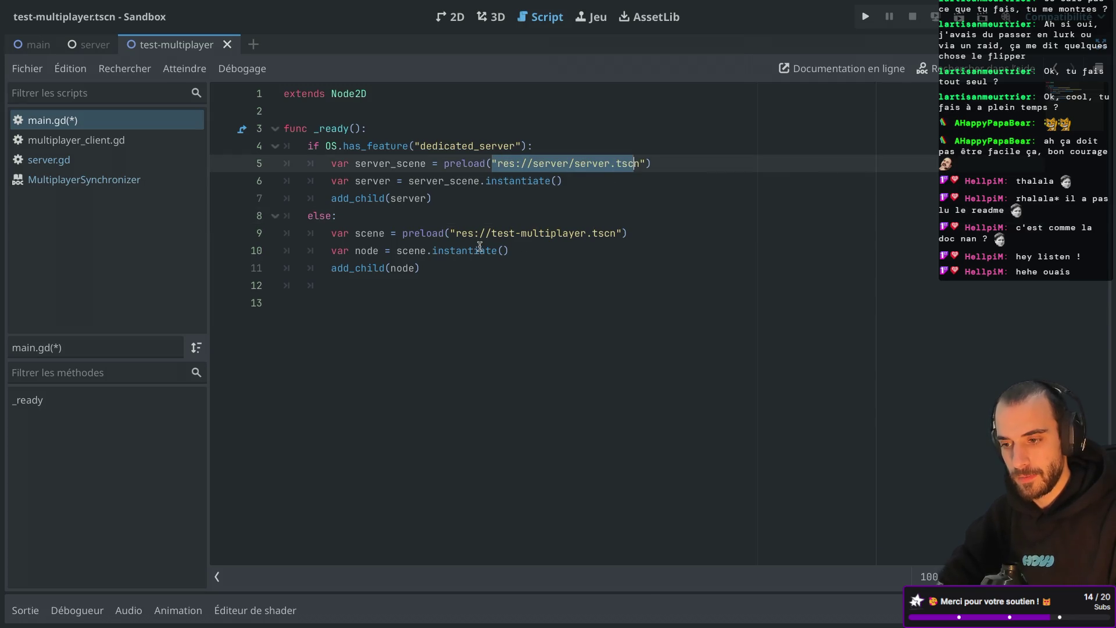
pyautogui.moveTo(432, 199); pyautogui.dragTo(364, 184)
pyautogui.click(488, 212)
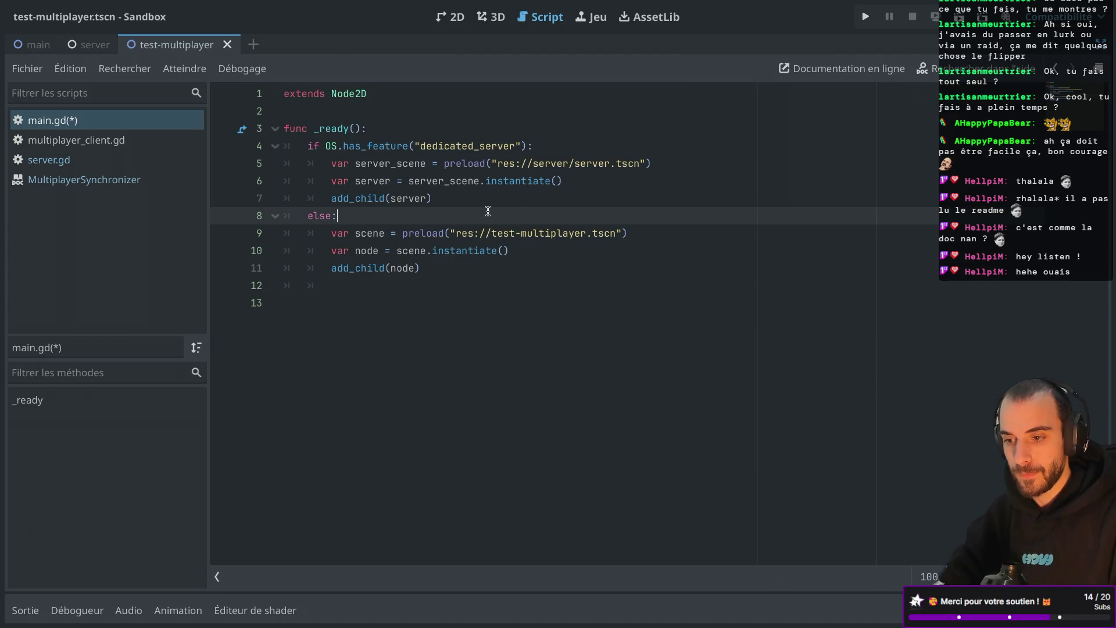
pyautogui.hotkey('ctrl', 'shift', 'F11')
pyautogui.hotkey('ctrl', 's')
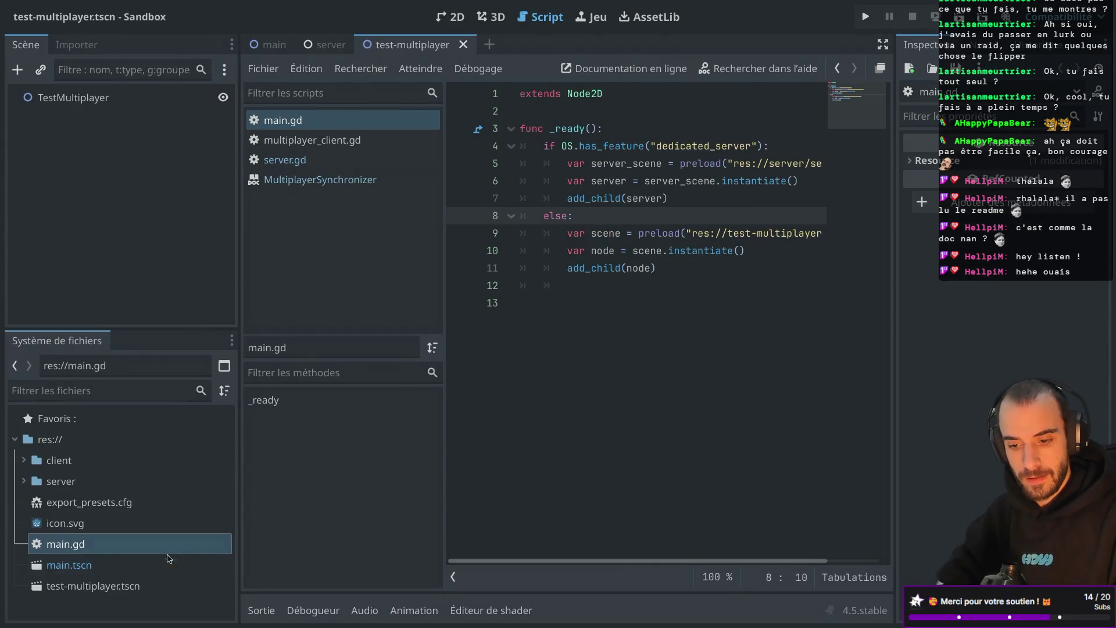
# Attach a new test_multiplayer.gd script to the TestMultiplayer root node
pyautogui.click(93, 586)
pyautogui.click(144, 103)
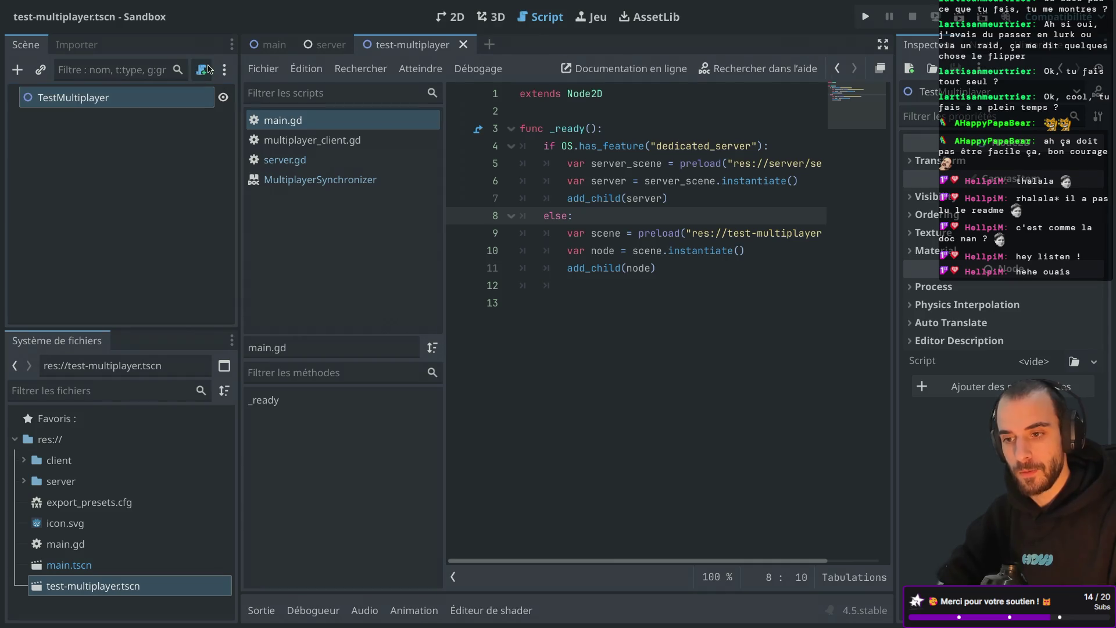
pyautogui.click(201, 70)
pyautogui.click(626, 430)
# Write a _ready function that prints "client" and save the script
pyautogui.click(582, 110)
pyautogui.press('Return')
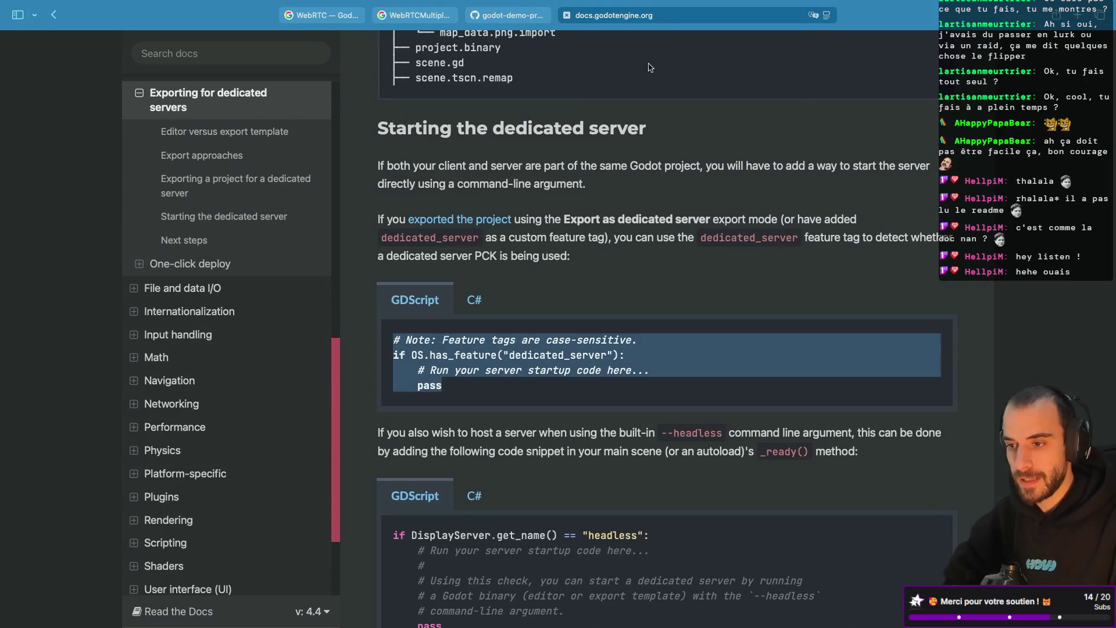
pyautogui.hotkey('ctrl', 'Left')
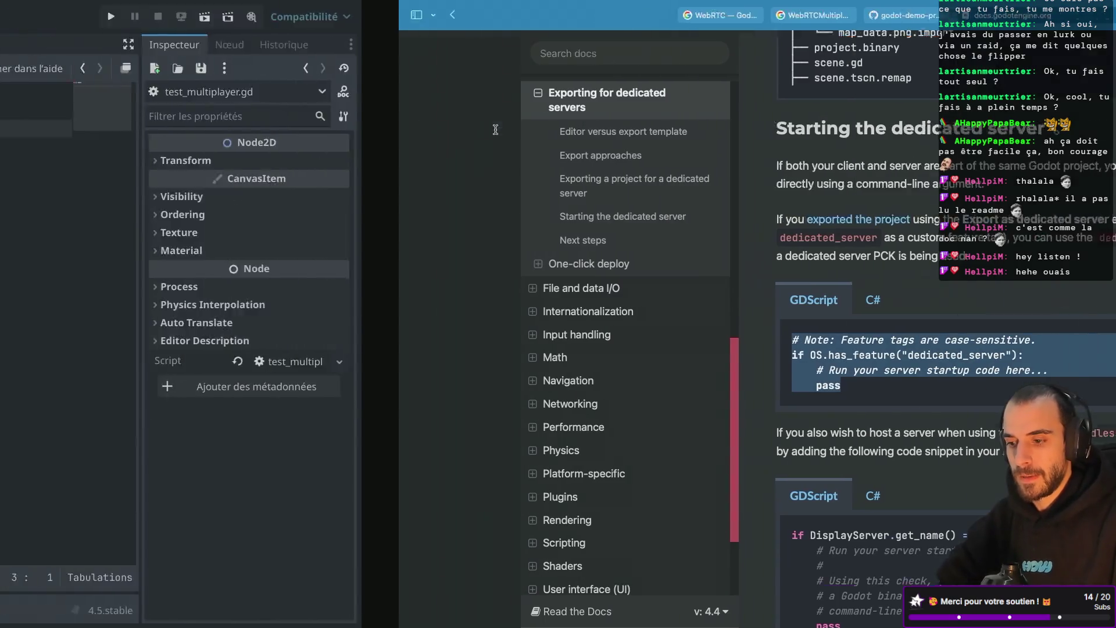
pyautogui.write('func')
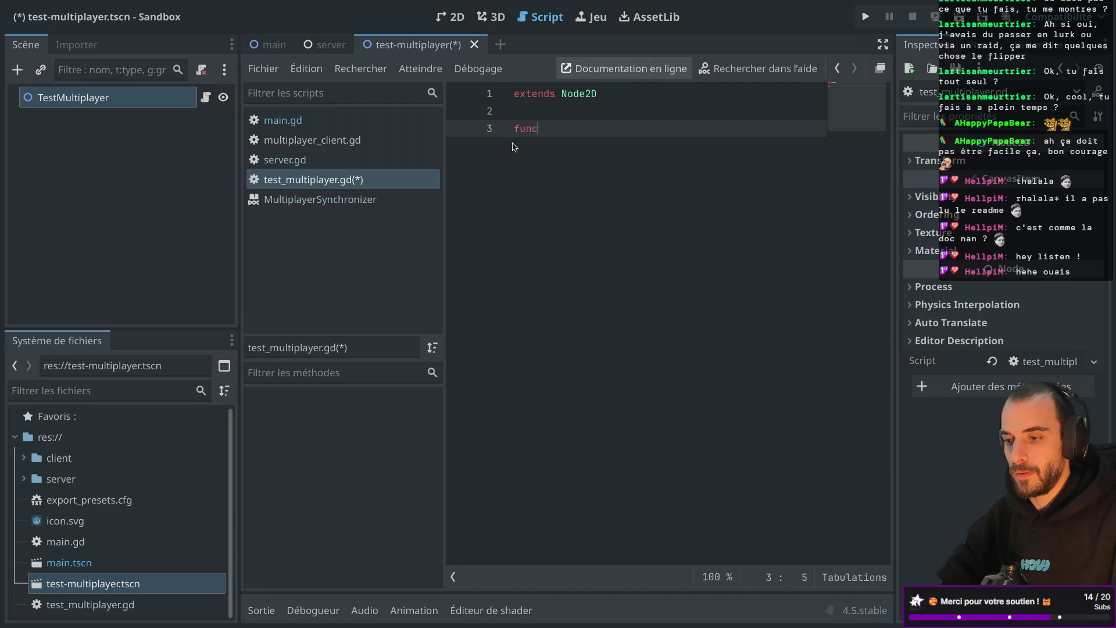
pyautogui.write(' _ready():')
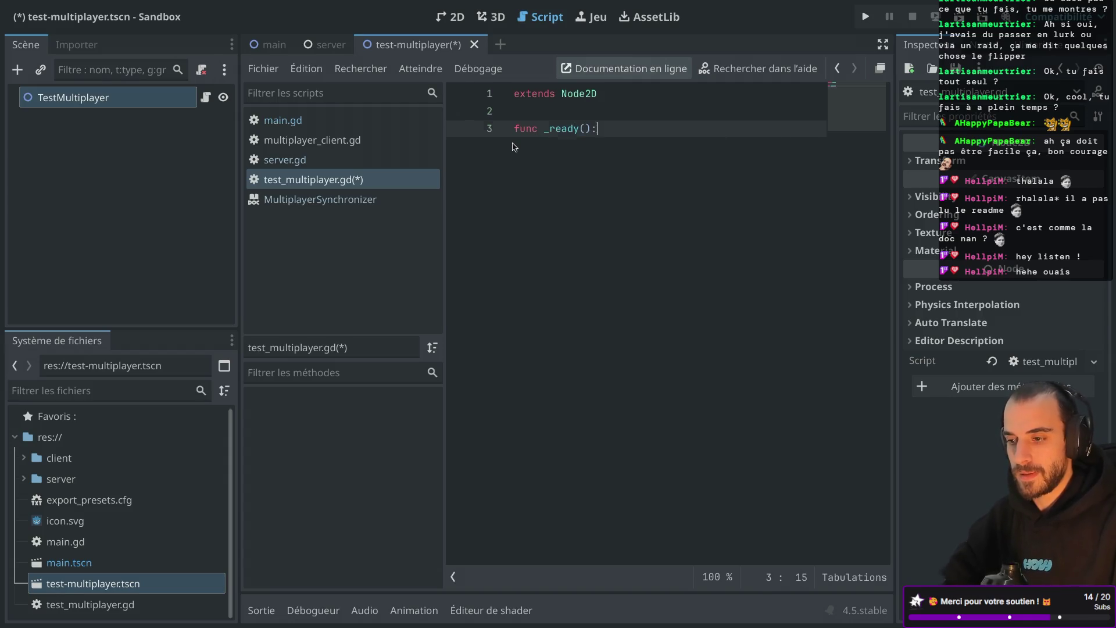
pyautogui.press('Return')
pyautogui.write('print("client')
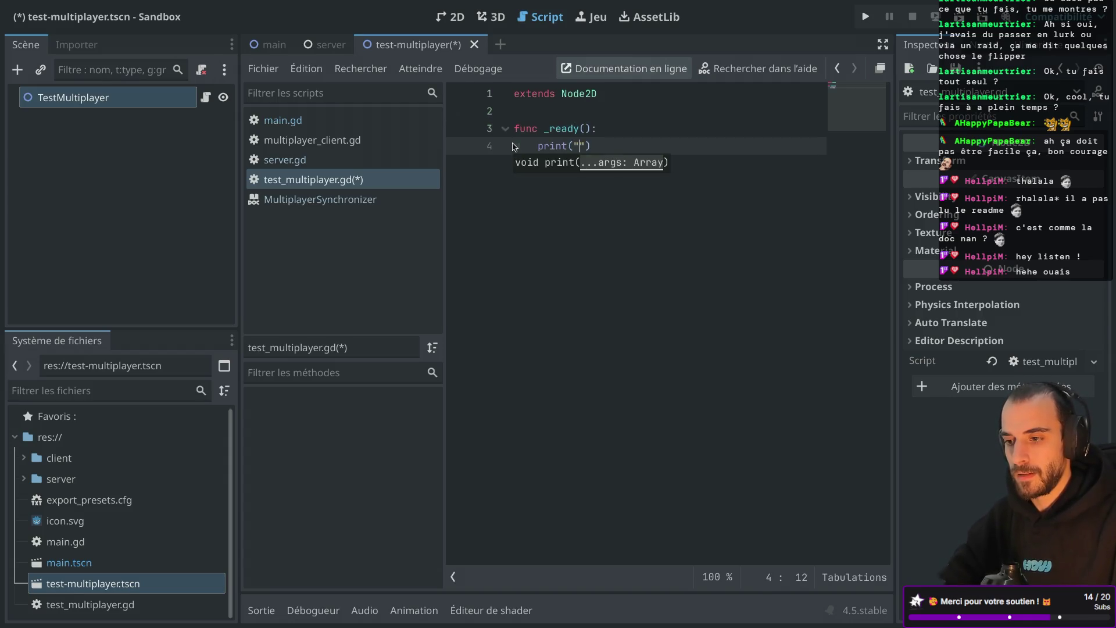
pyautogui.hotkey('ctrl', 's')
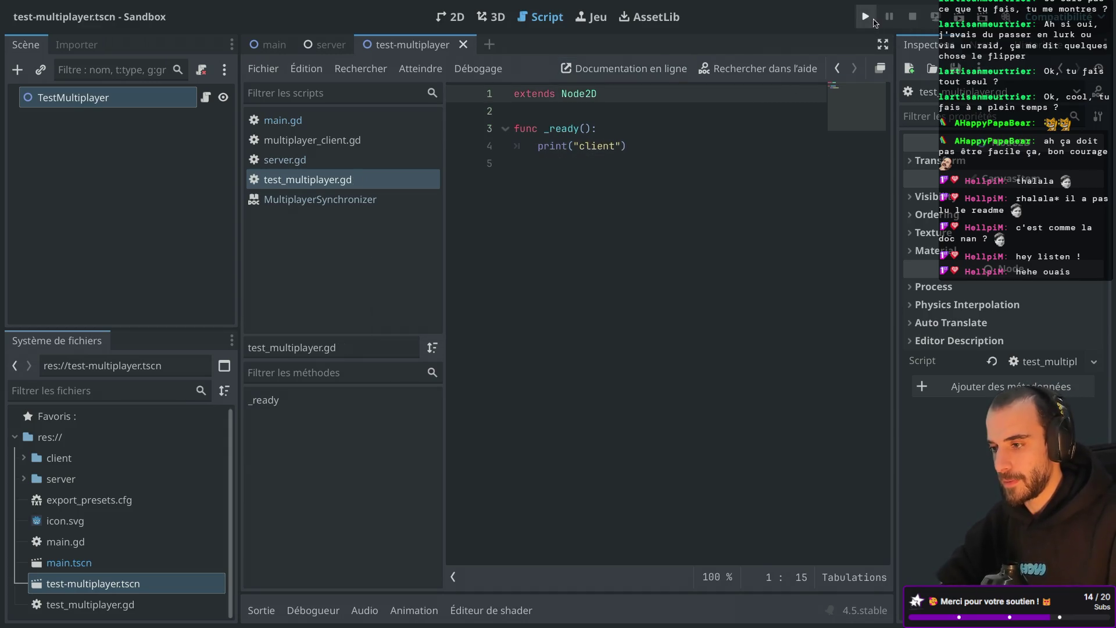
# Run the project to confirm "client" is printed, then stop it
pyautogui.click(866, 16)
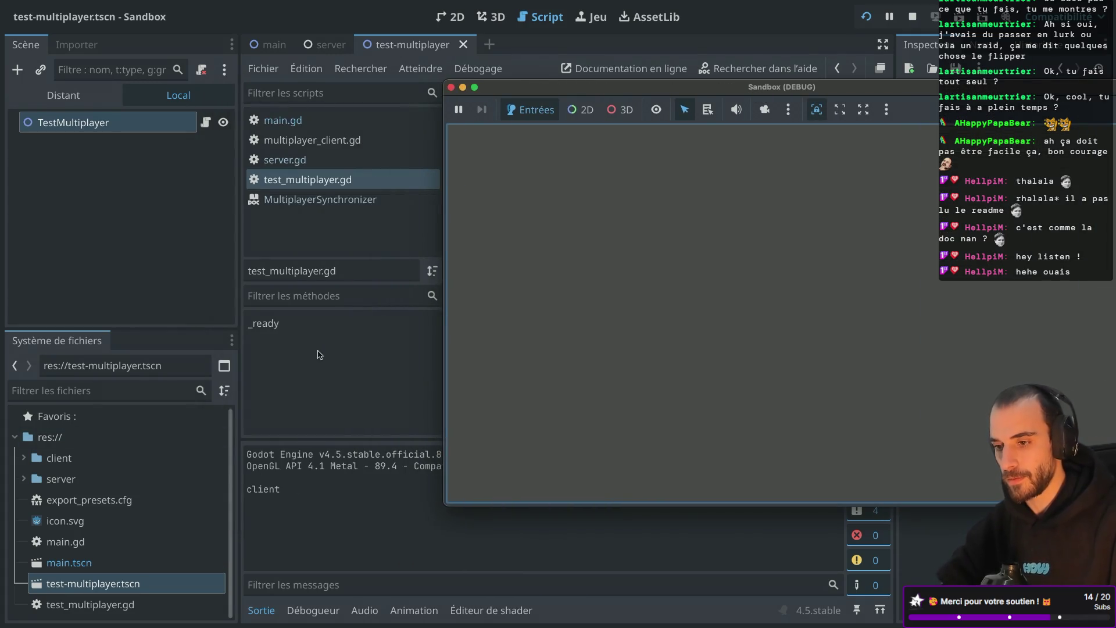
pyautogui.click(451, 88)
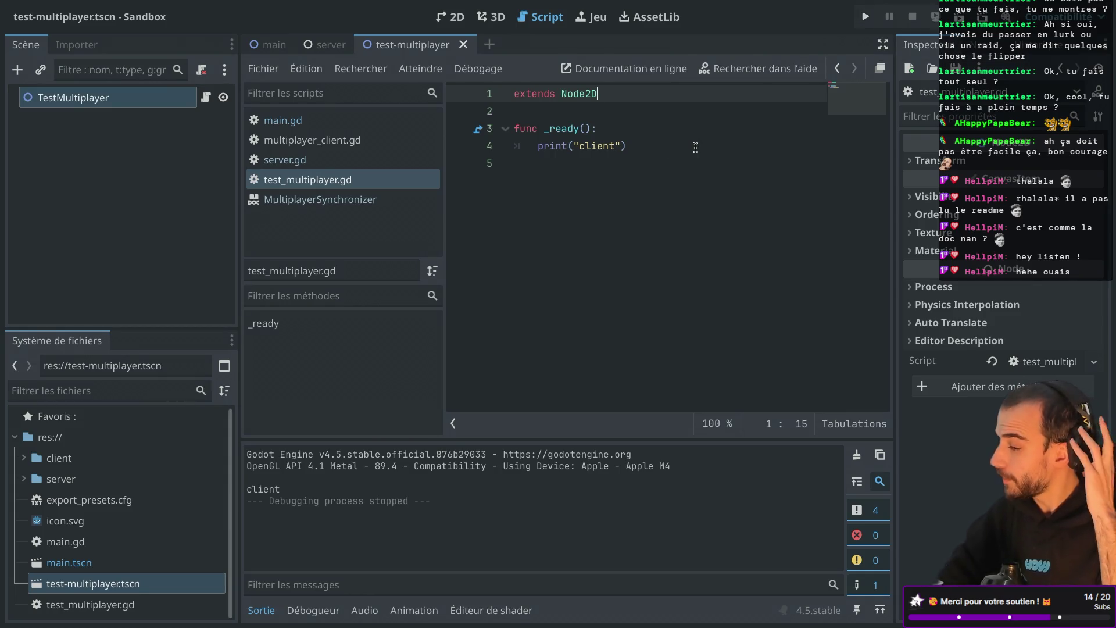
pyautogui.hotkey('ctrl', 'Right')
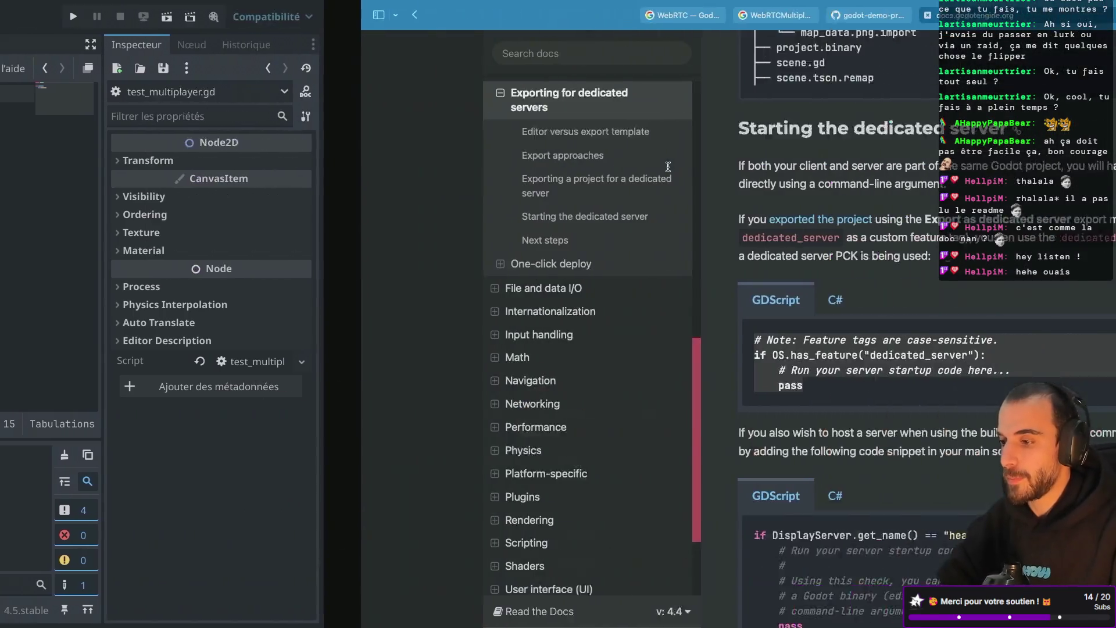
# Switch to the webrtc_signaling demo project page and open its demo folder
pyautogui.scroll(-5, 647, 260)
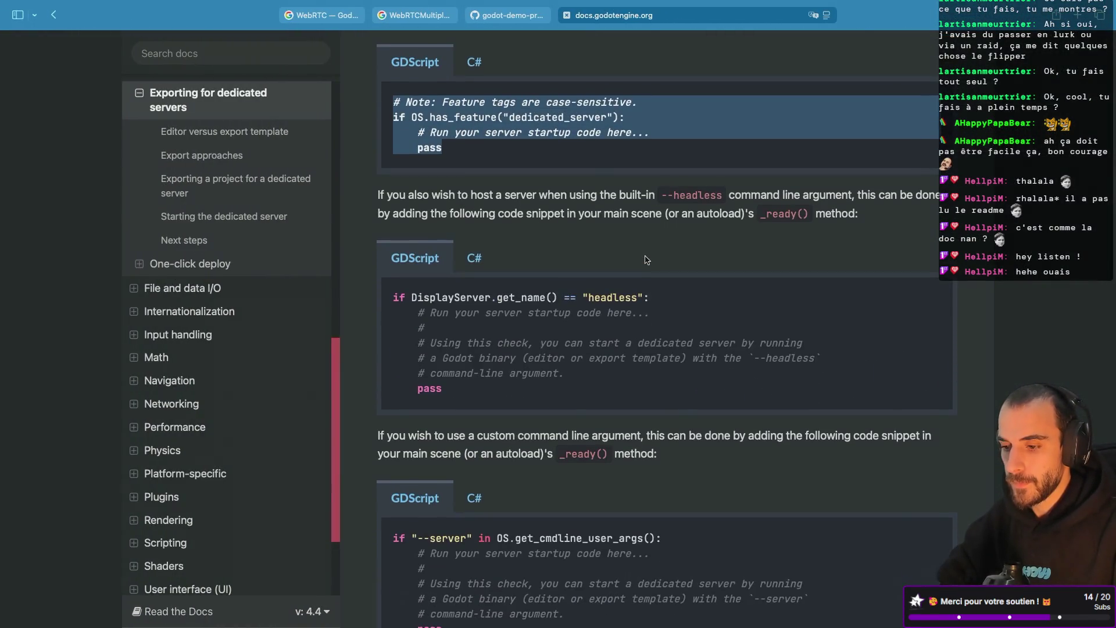
pyautogui.scroll(3, 648, 233)
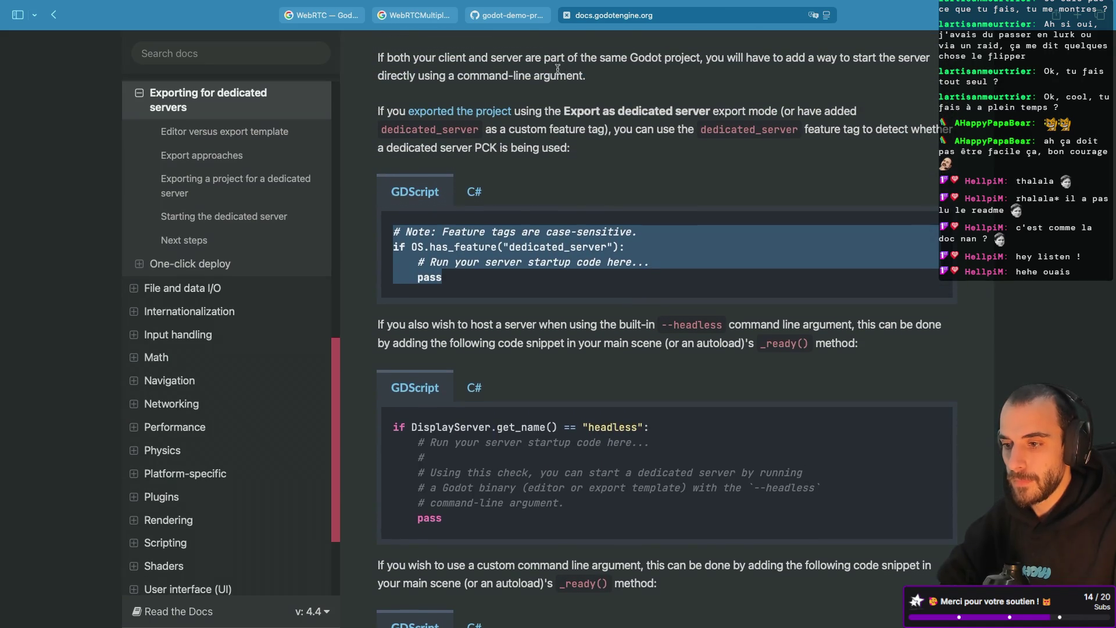
pyautogui.click(514, 17)
pyautogui.scroll(-3, 556, 217)
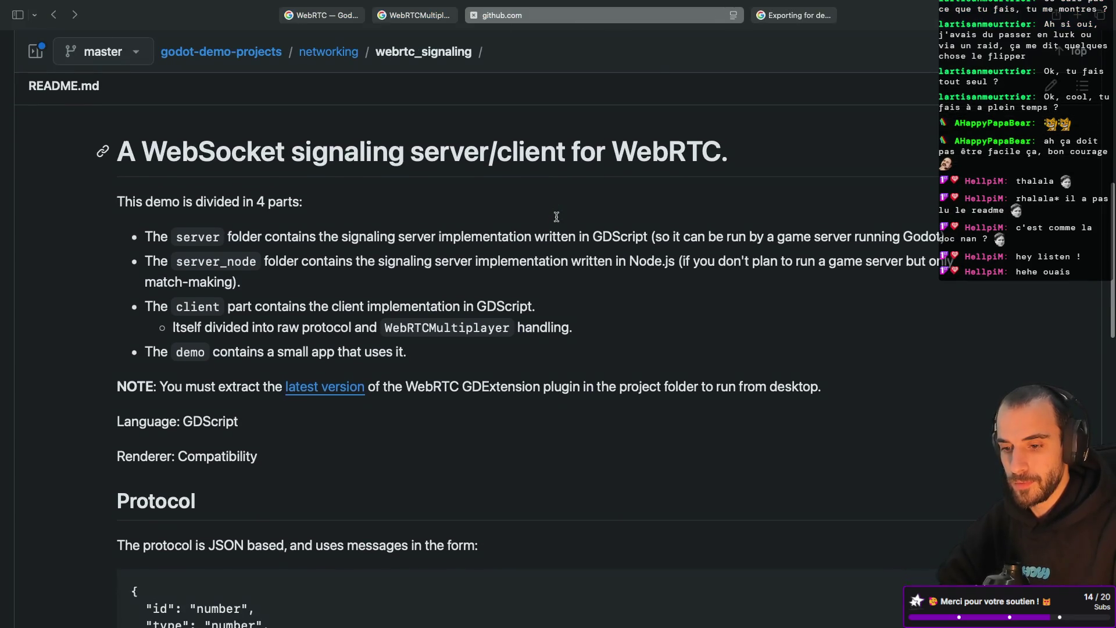
pyautogui.scroll(-1, 557, 217)
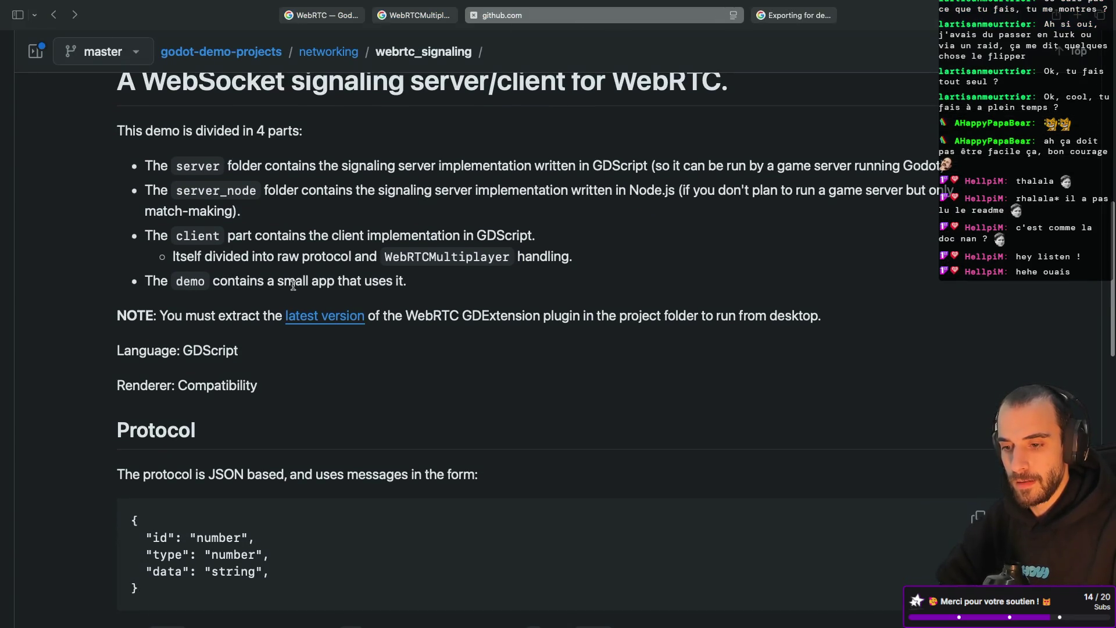
pyautogui.scroll(10, 336, 286)
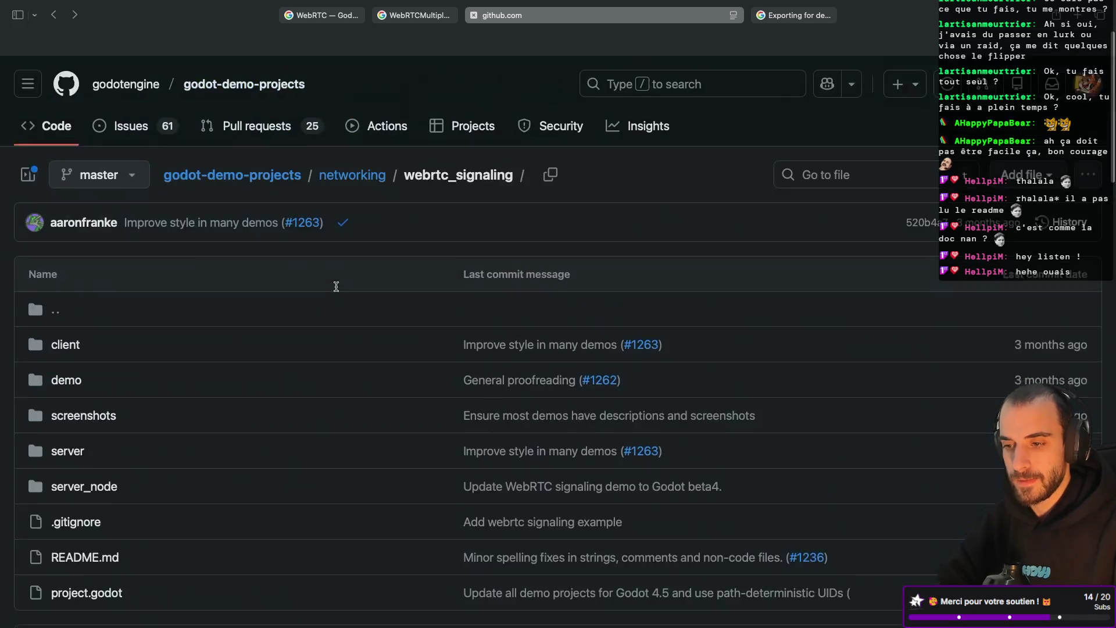
pyautogui.click(66, 356)
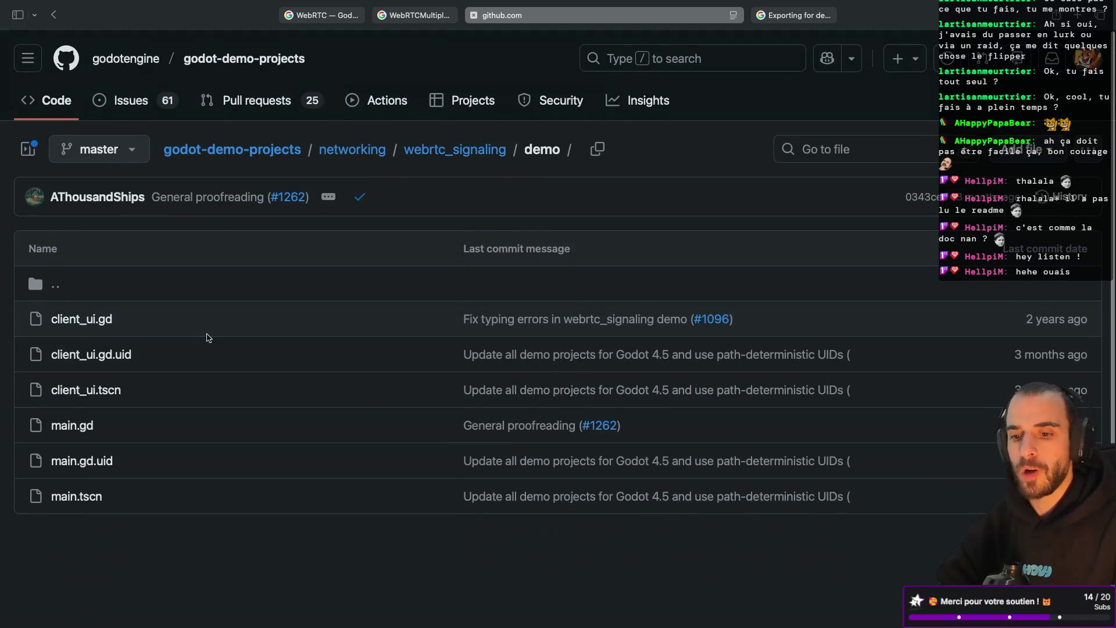
# Read through the client_ui.tscn scene file and go back to the folder listing
pyautogui.scroll(-1, 151, 337)
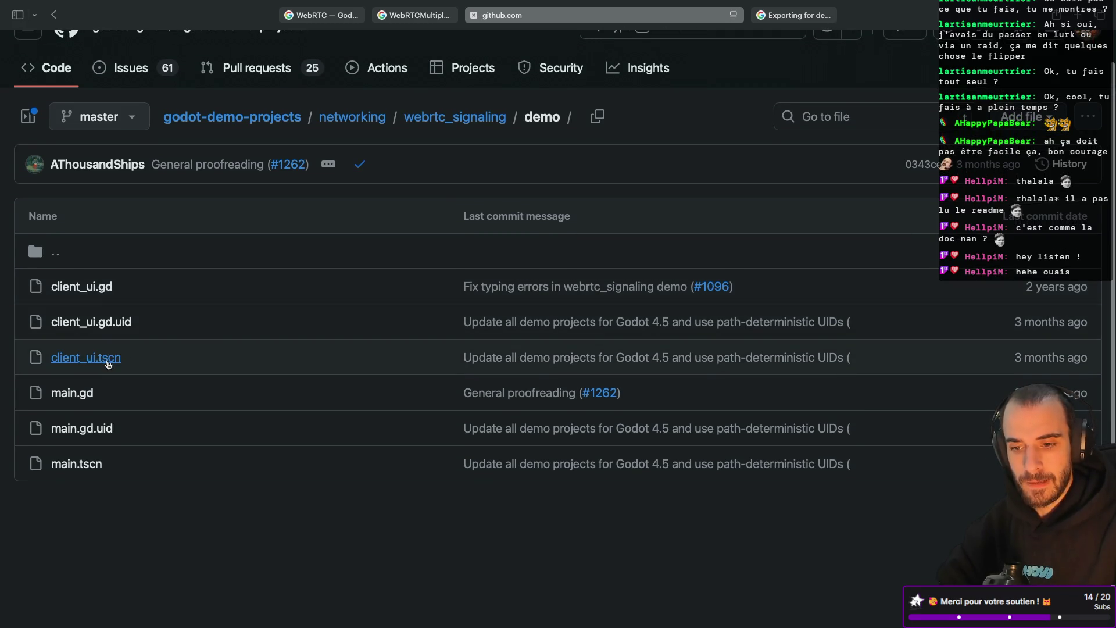
pyautogui.click(118, 357)
pyautogui.scroll(-5, 313, 397)
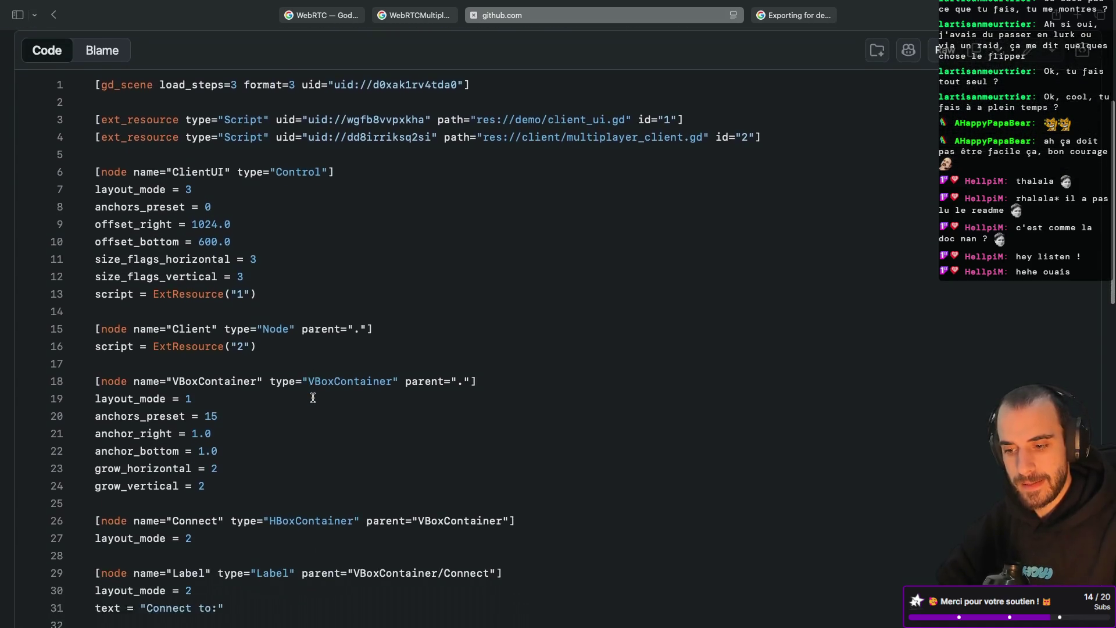
pyautogui.scroll(-10, 299, 370)
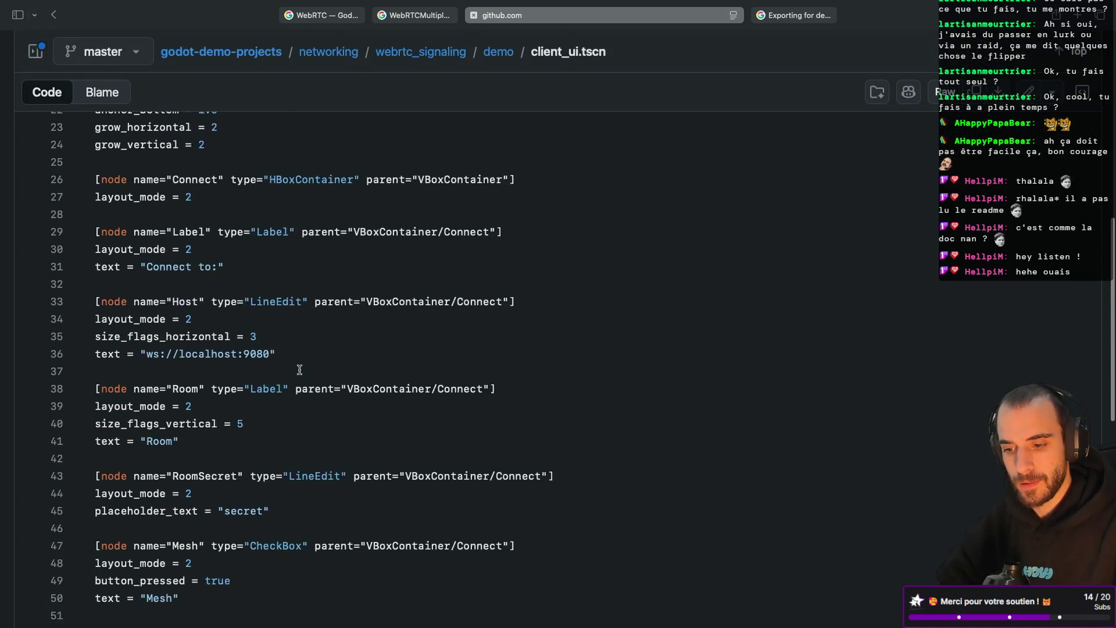
pyautogui.scroll(-3, 299, 370)
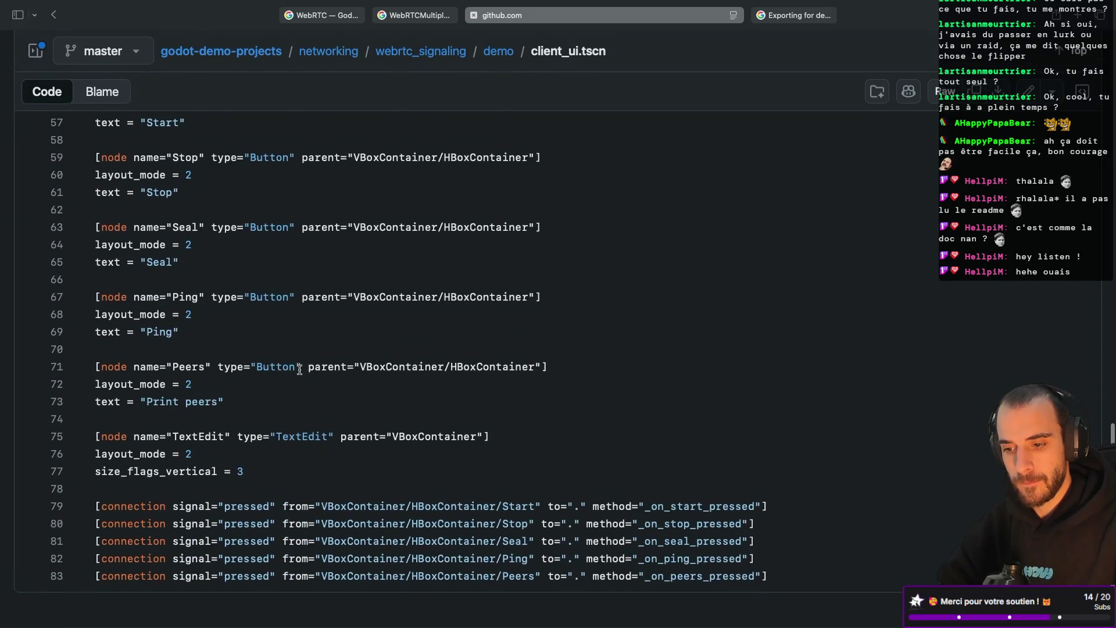
pyautogui.scroll(5, 300, 369)
pyautogui.scroll(10, 300, 370)
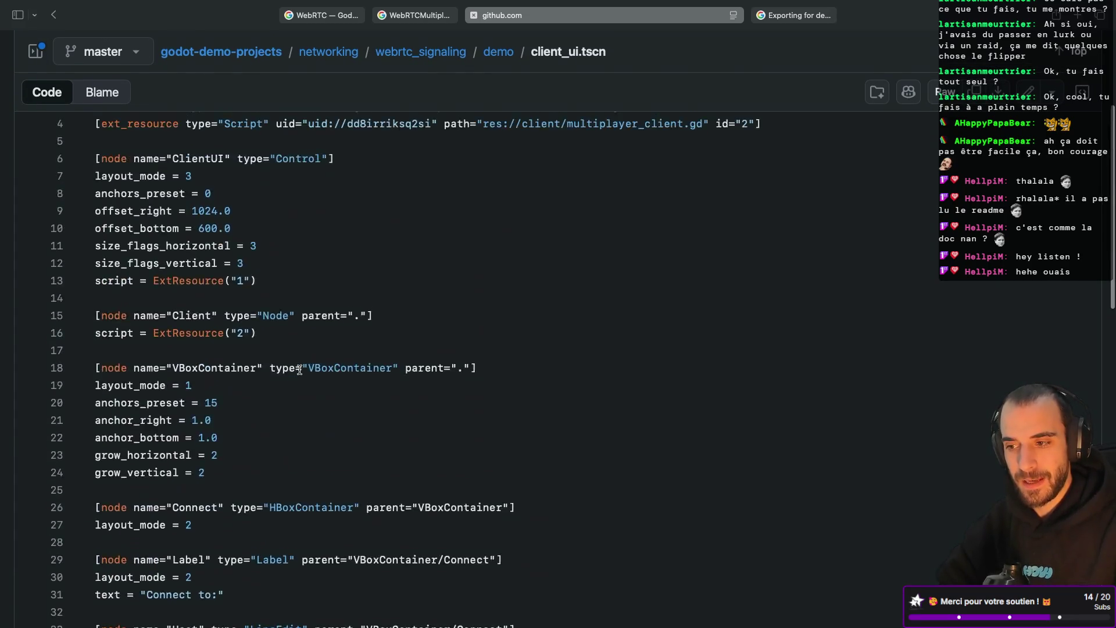
pyautogui.press('super+bracketleft')
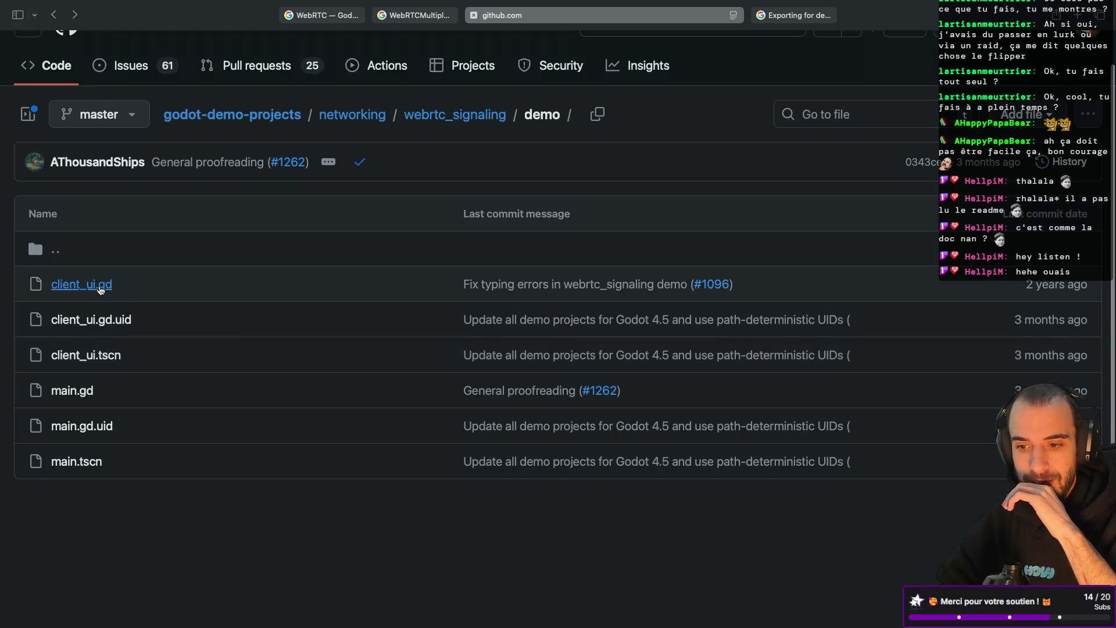
# Read through the client_ui.gd script
pyautogui.click(97, 285)
pyautogui.scroll(-2, 248, 305)
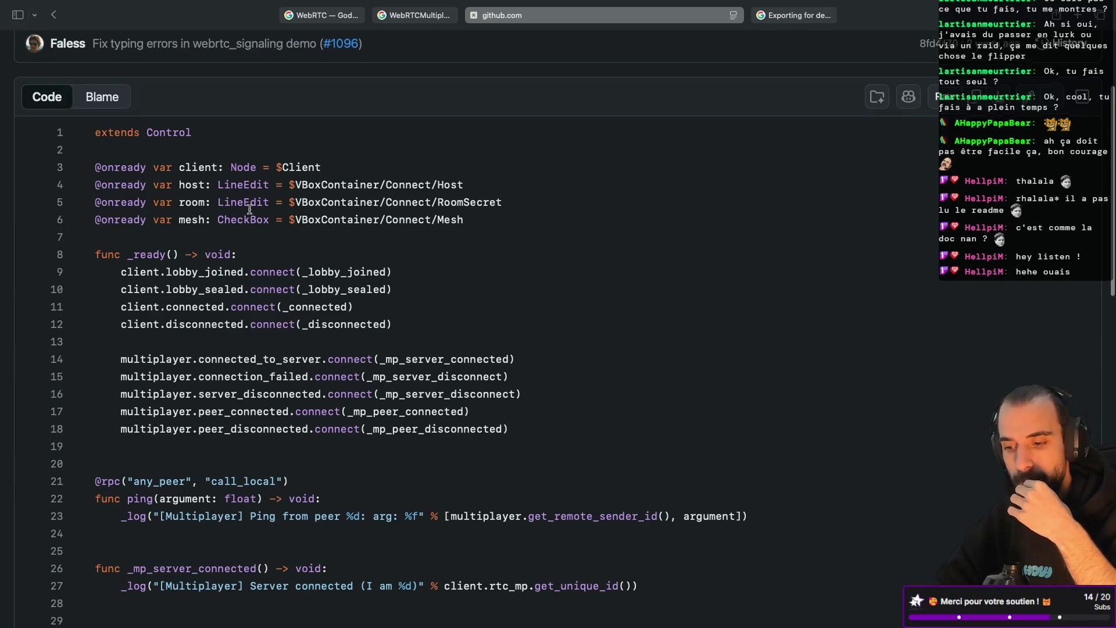
pyautogui.scroll(-5, 250, 210)
pyautogui.press('super+bracketleft')
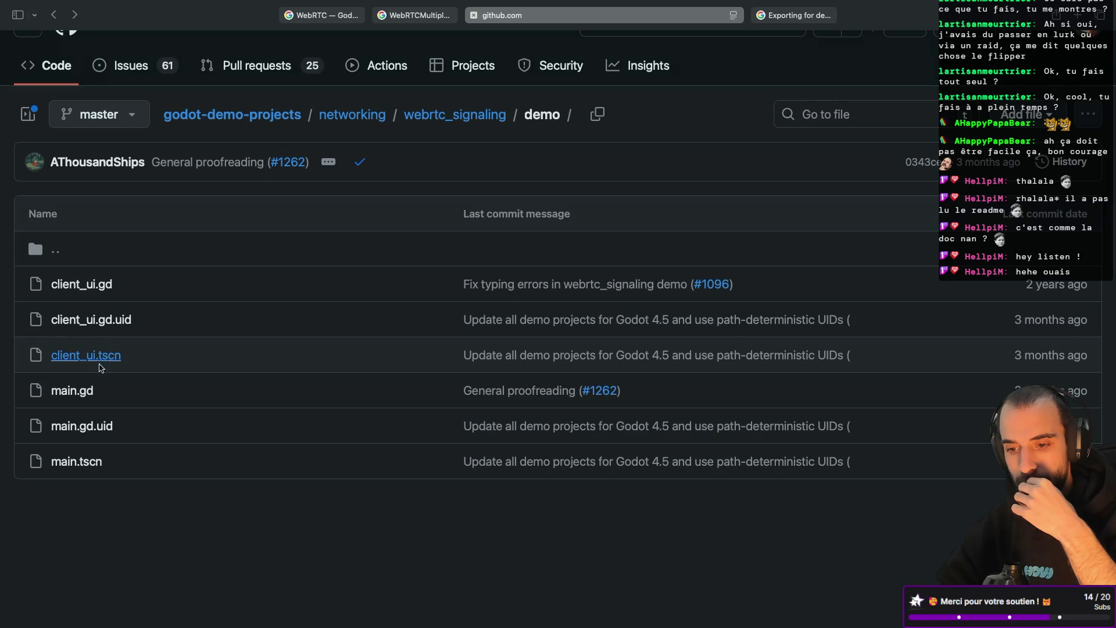
pyautogui.click(112, 284)
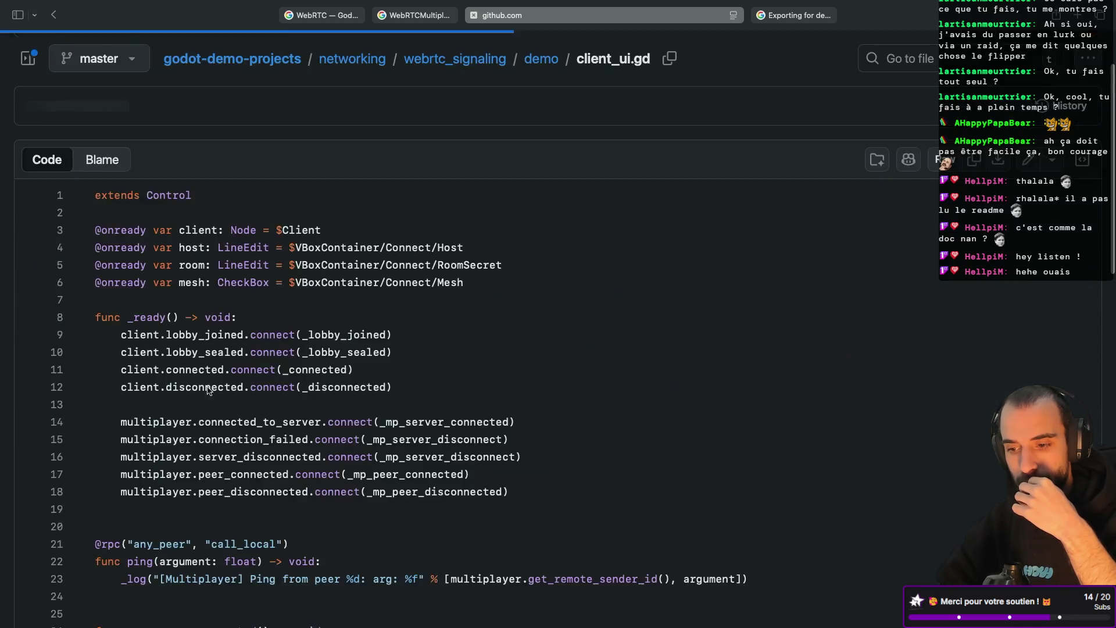
pyautogui.scroll(-5, 208, 391)
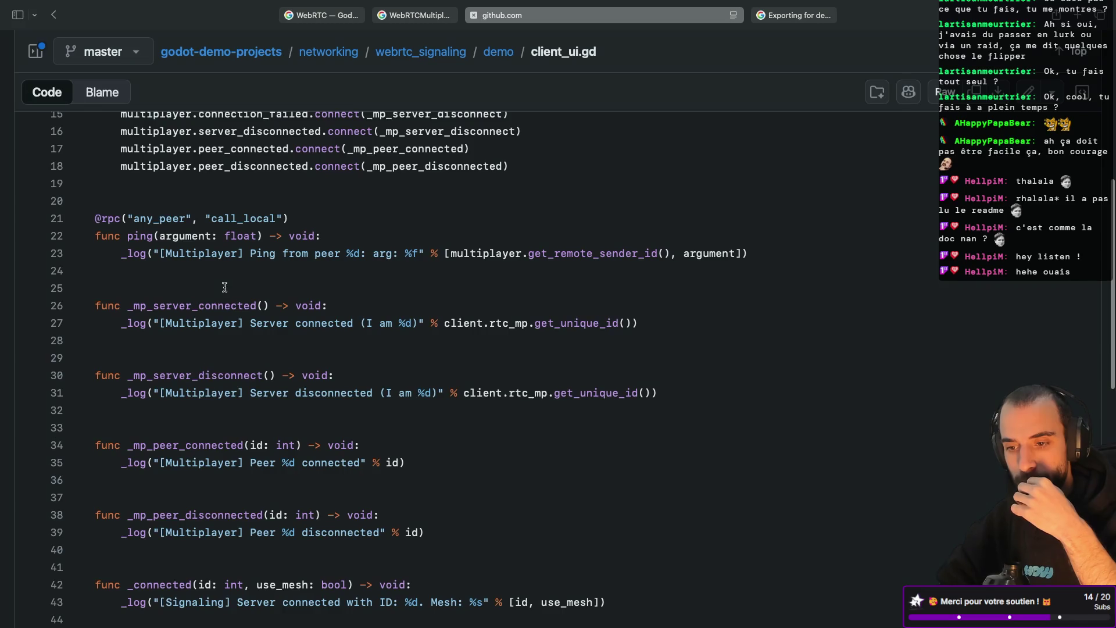
pyautogui.scroll(-4, 224, 286)
pyautogui.scroll(-10, 224, 287)
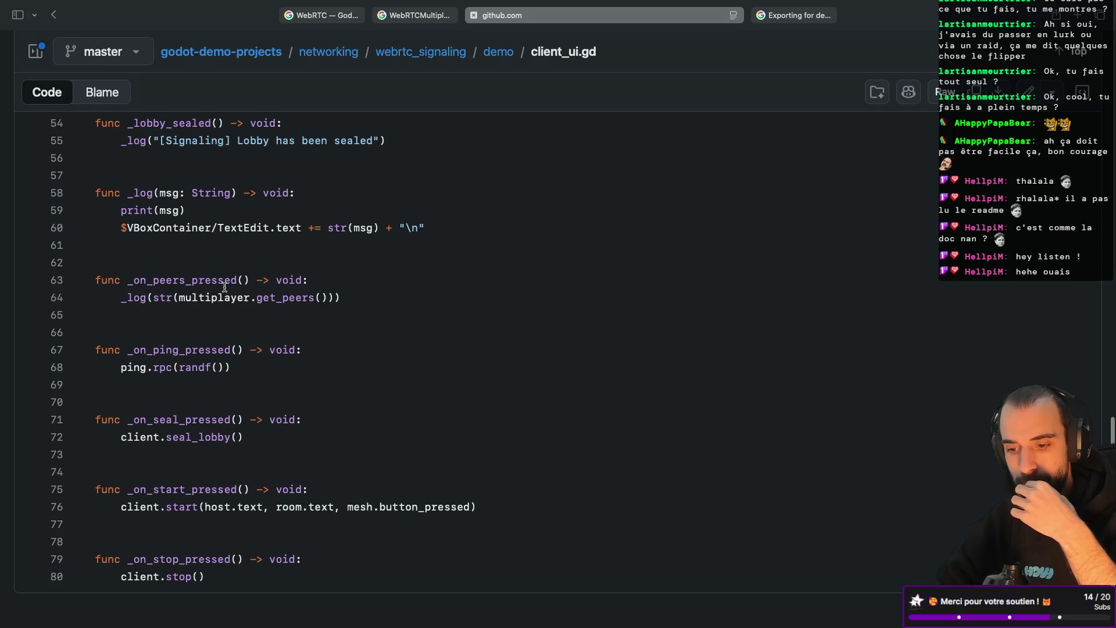
pyautogui.hscroll(-5, 224, 287)
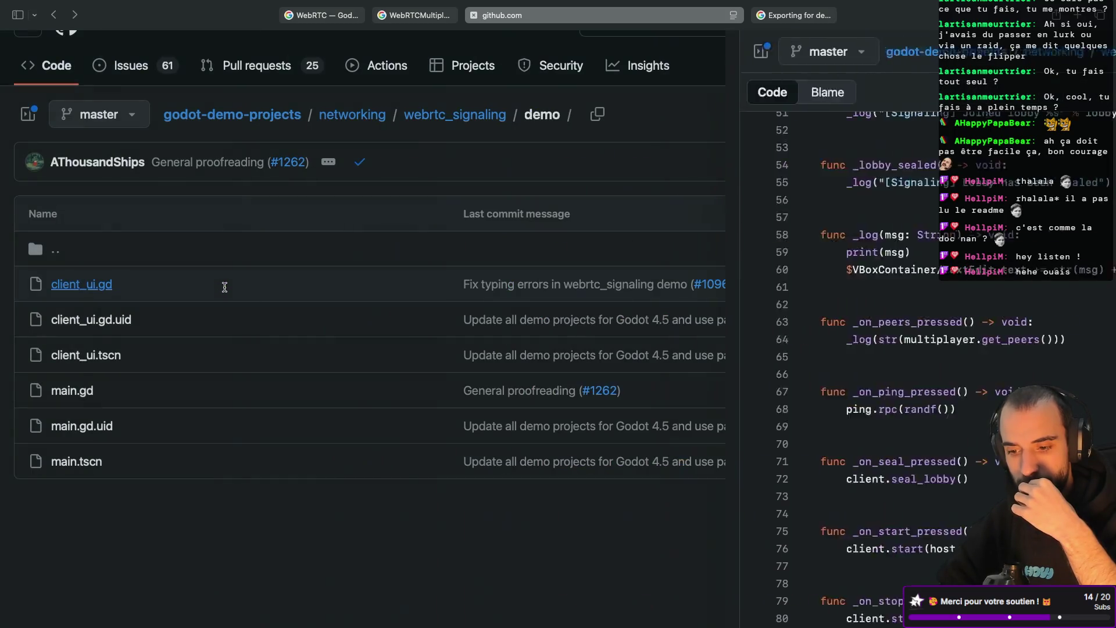
# View the main.tscn scene file, then the main.gd script
pyautogui.click(73, 464)
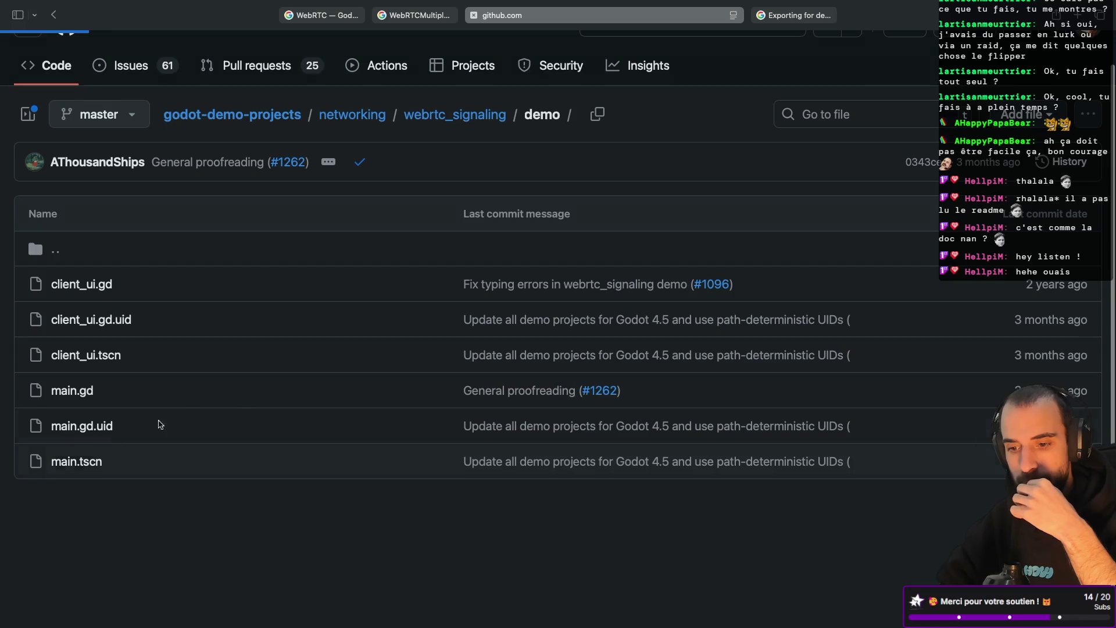
pyautogui.scroll(3, 250, 394)
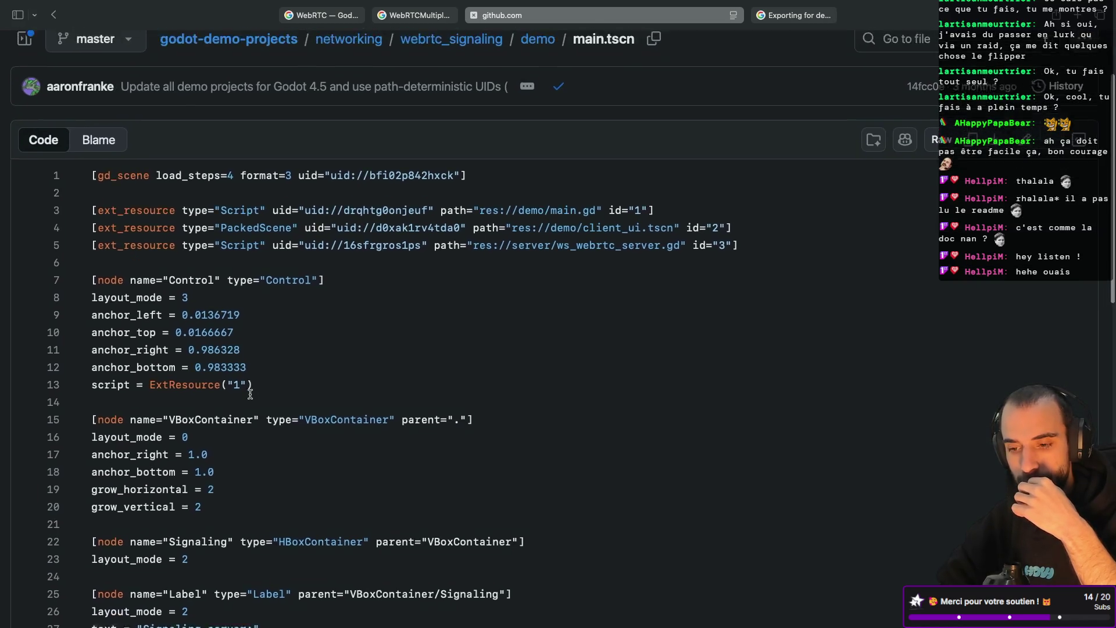
pyautogui.hscroll(-5, 255, 394)
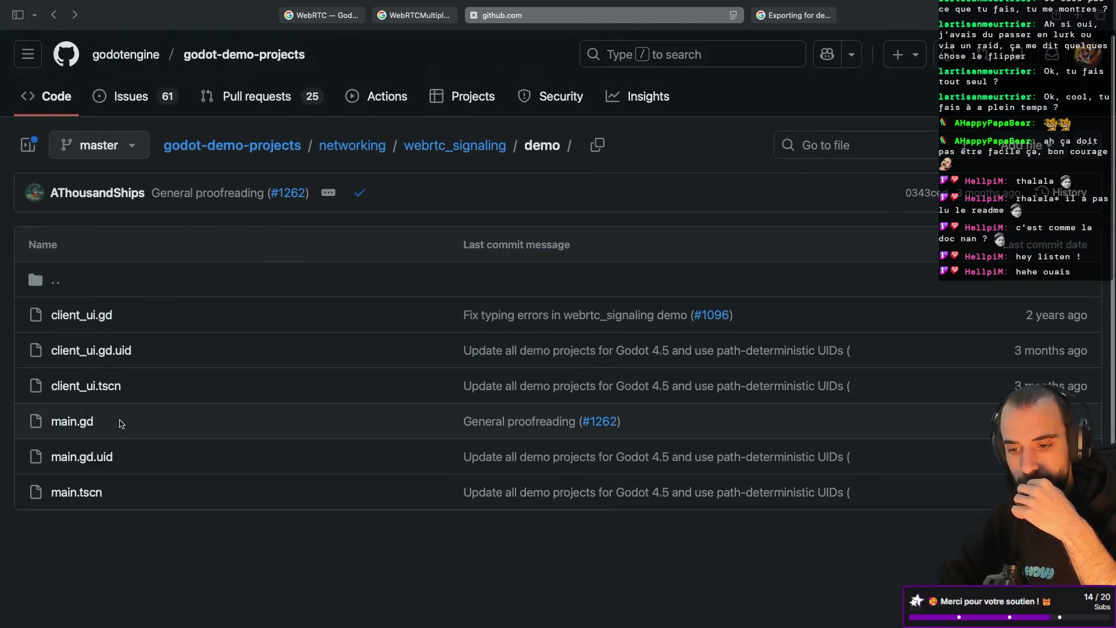
pyautogui.click(84, 415)
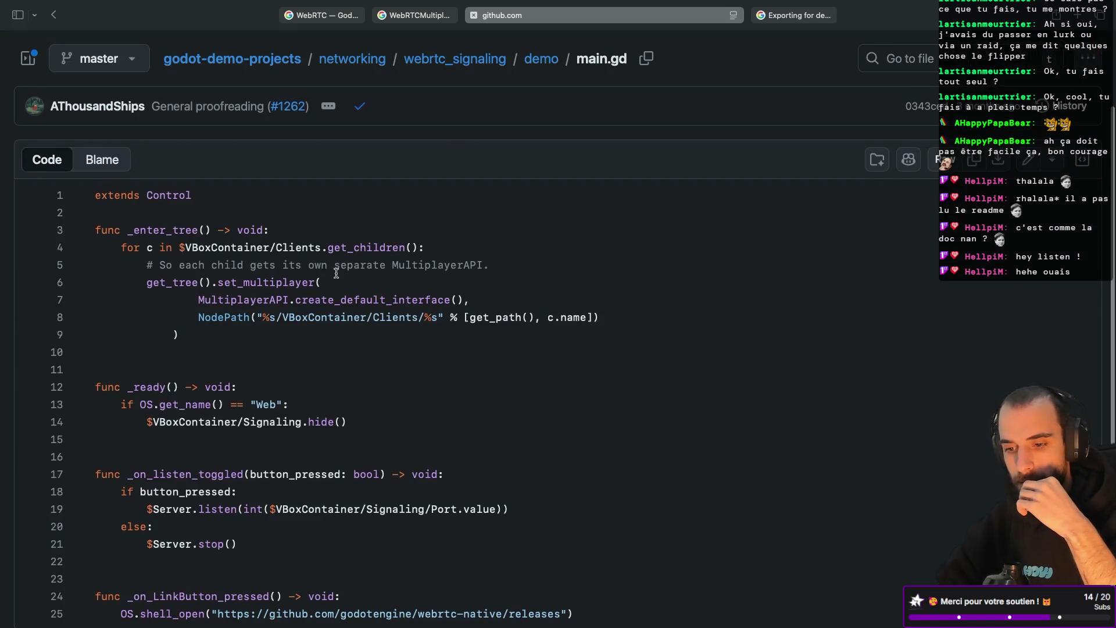
pyautogui.scroll(-1, 320, 284)
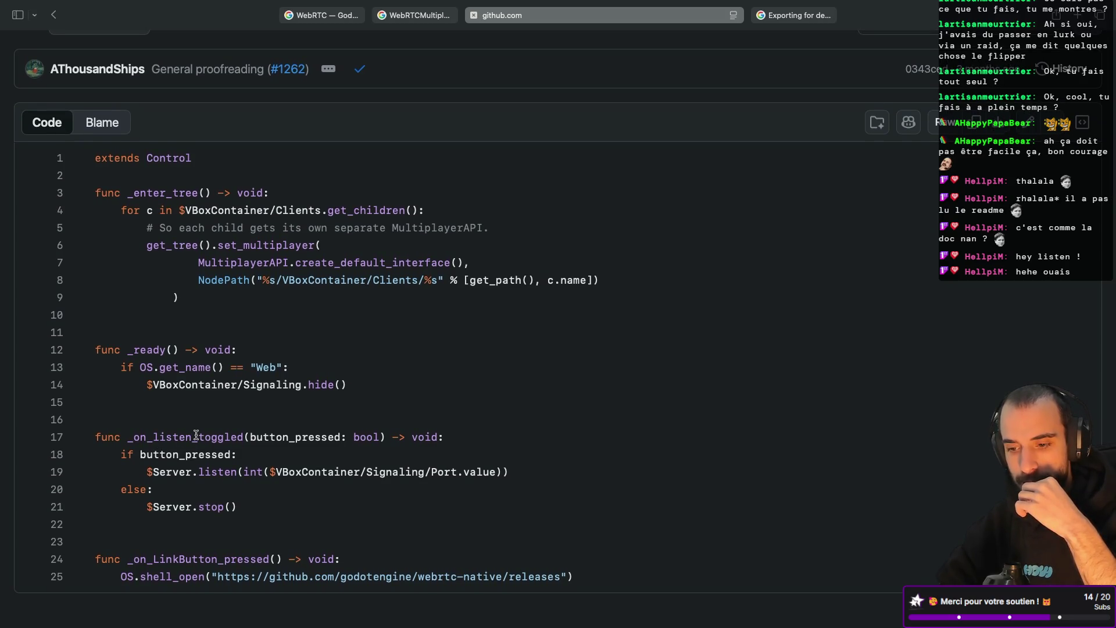
pyautogui.click(178, 473)
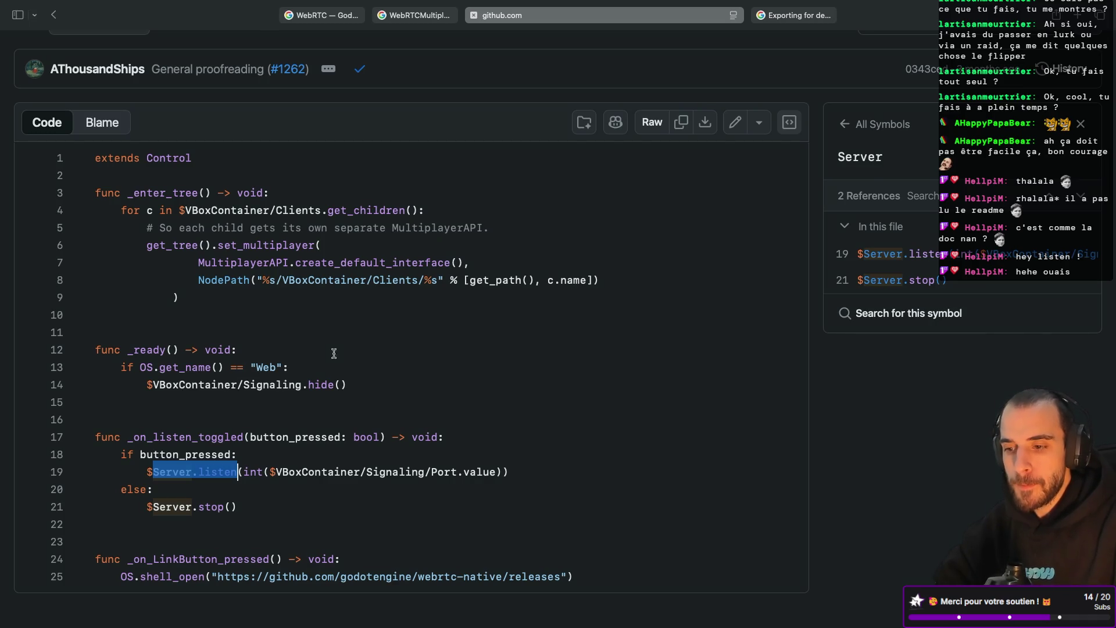
pyautogui.click(396, 266)
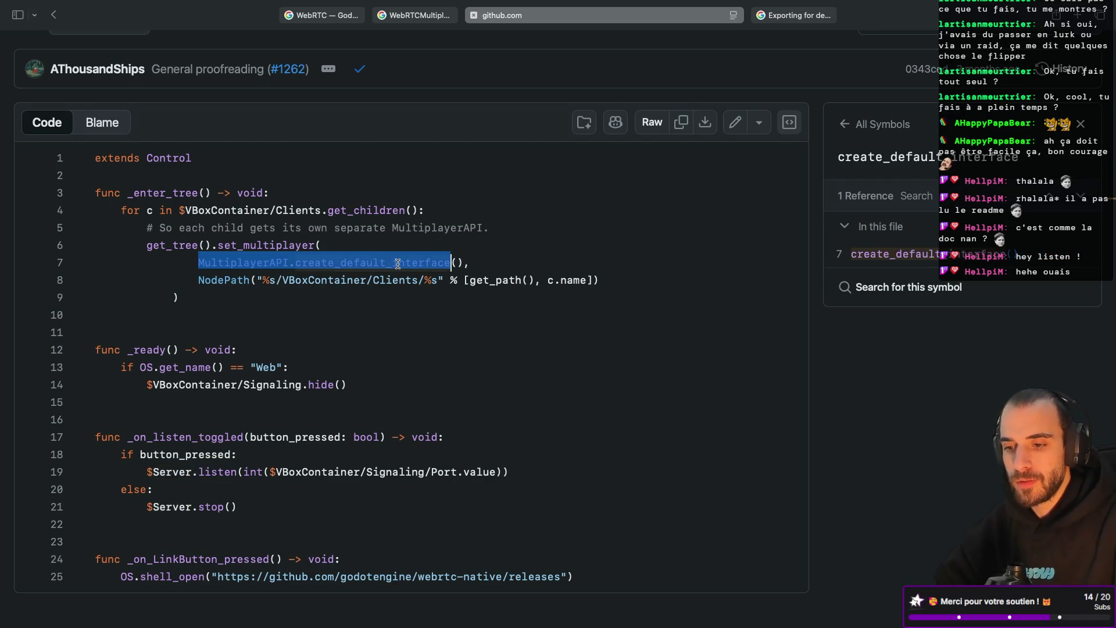
pyautogui.tripleClick(257, 263)
pyautogui.click(257, 263)
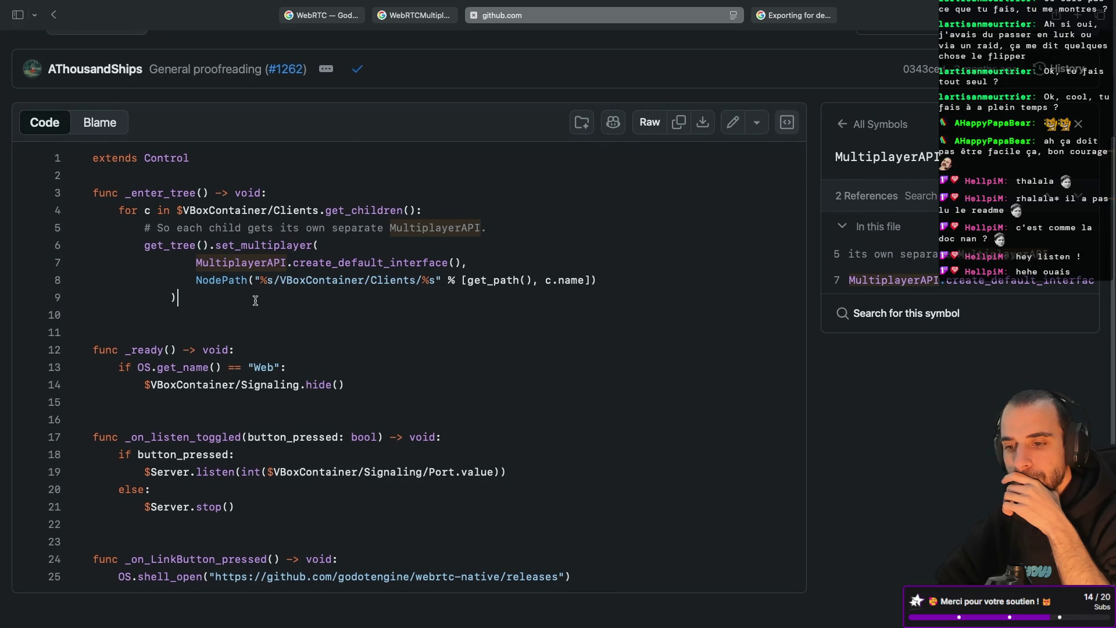
pyautogui.scroll(1, 259, 300)
pyautogui.press('super+bracketleft')
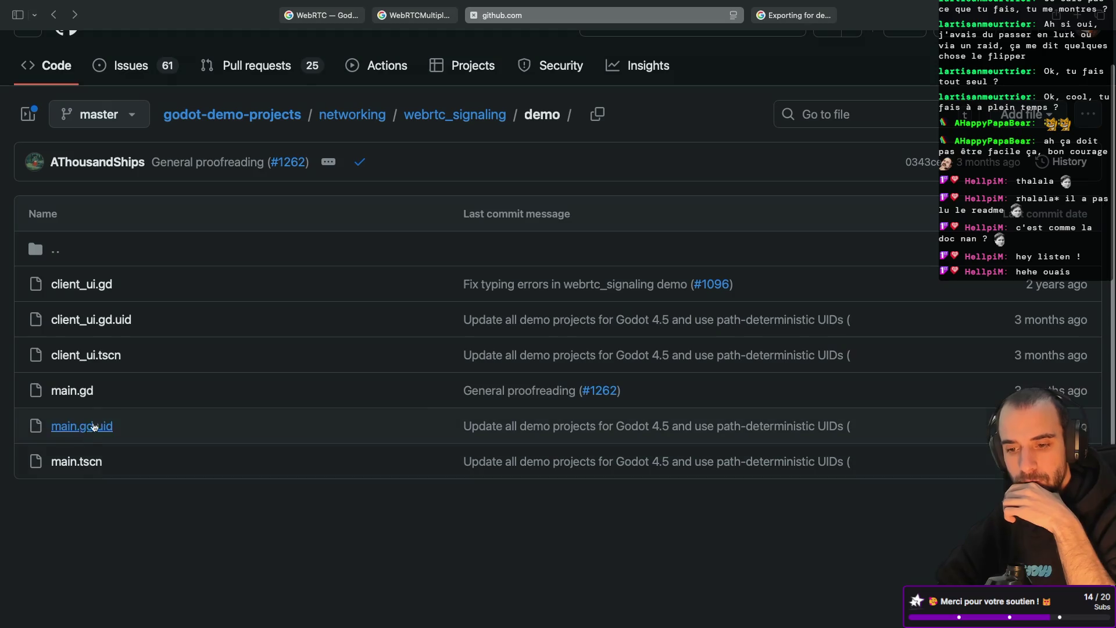
pyautogui.click(76, 463)
pyautogui.scroll(-3, 383, 256)
pyautogui.scroll(-3, 383, 256)
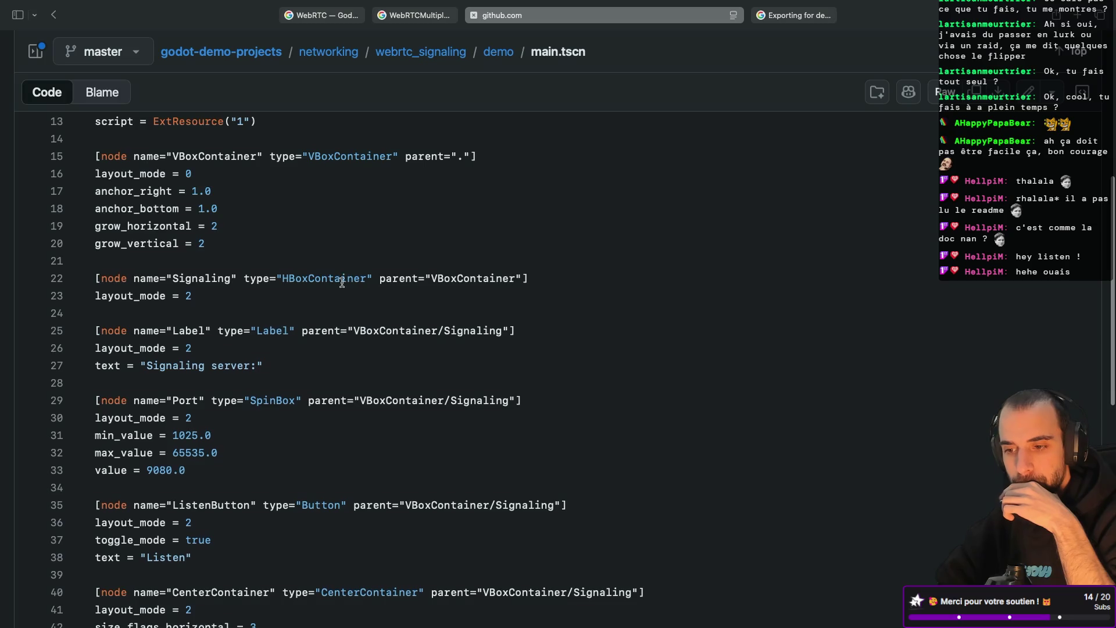
pyautogui.scroll(-1, 342, 282)
pyautogui.scroll(-6, 292, 293)
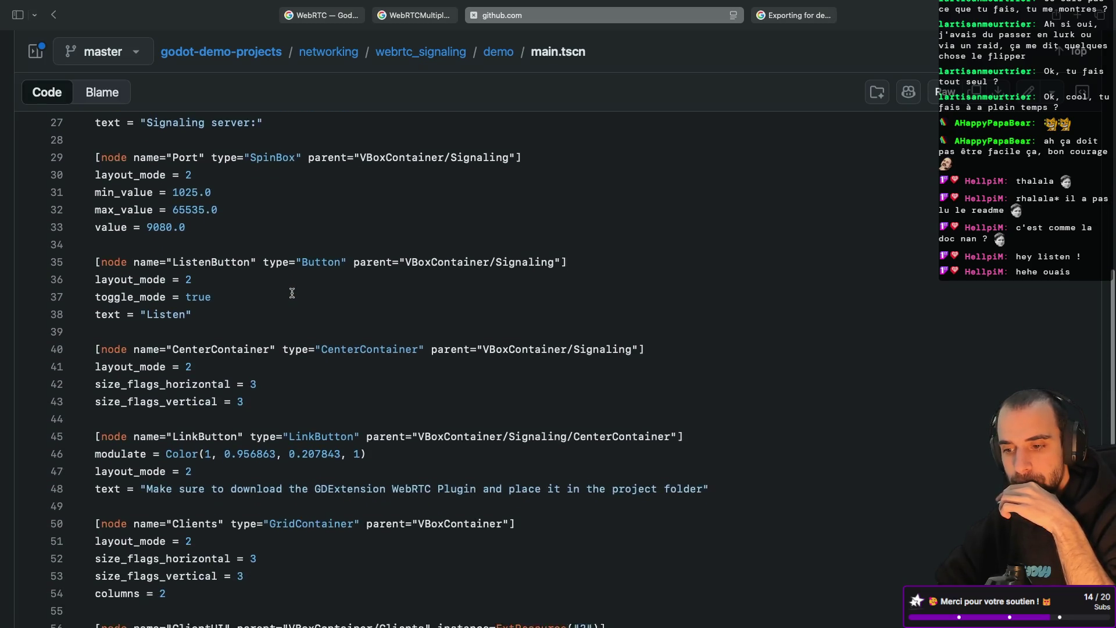
pyautogui.scroll(-4, 291, 293)
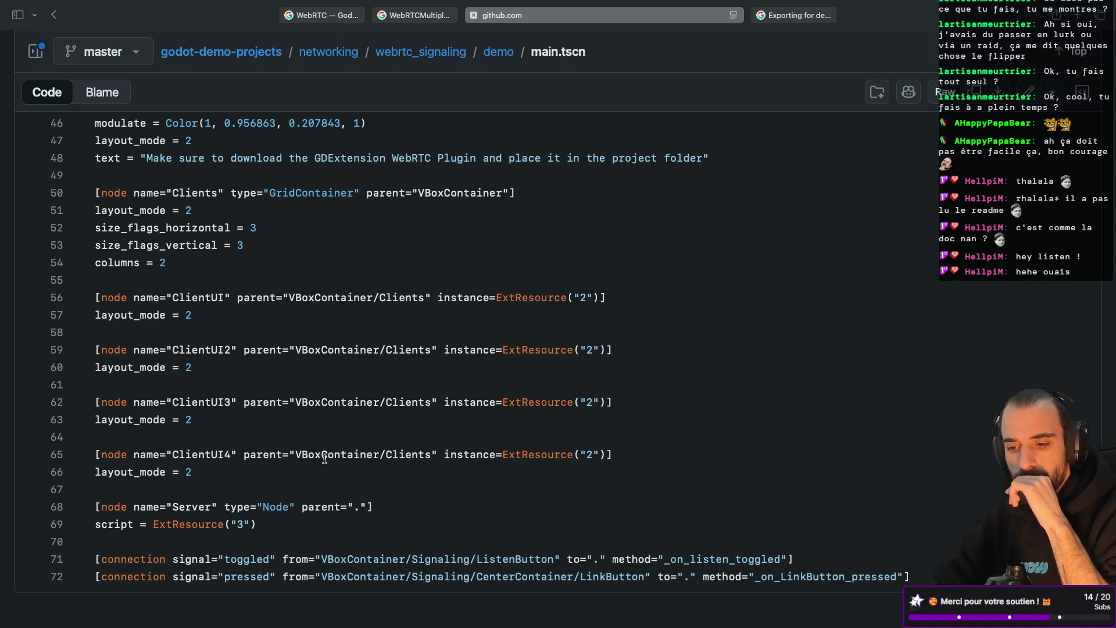
pyautogui.scroll(-1, 340, 309)
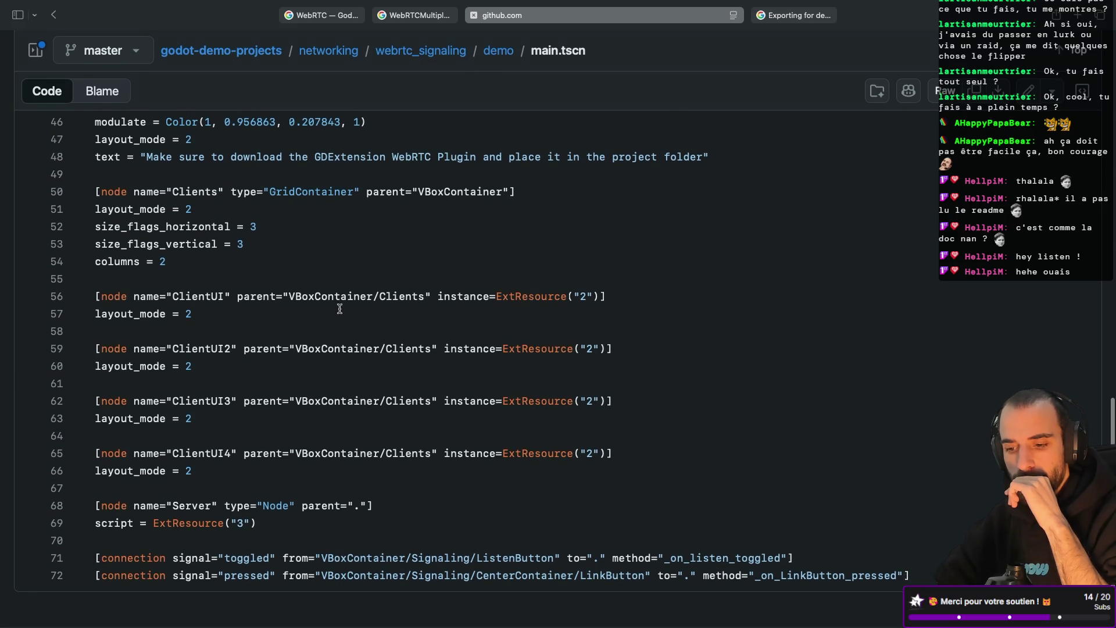
pyautogui.scroll(15, 340, 309)
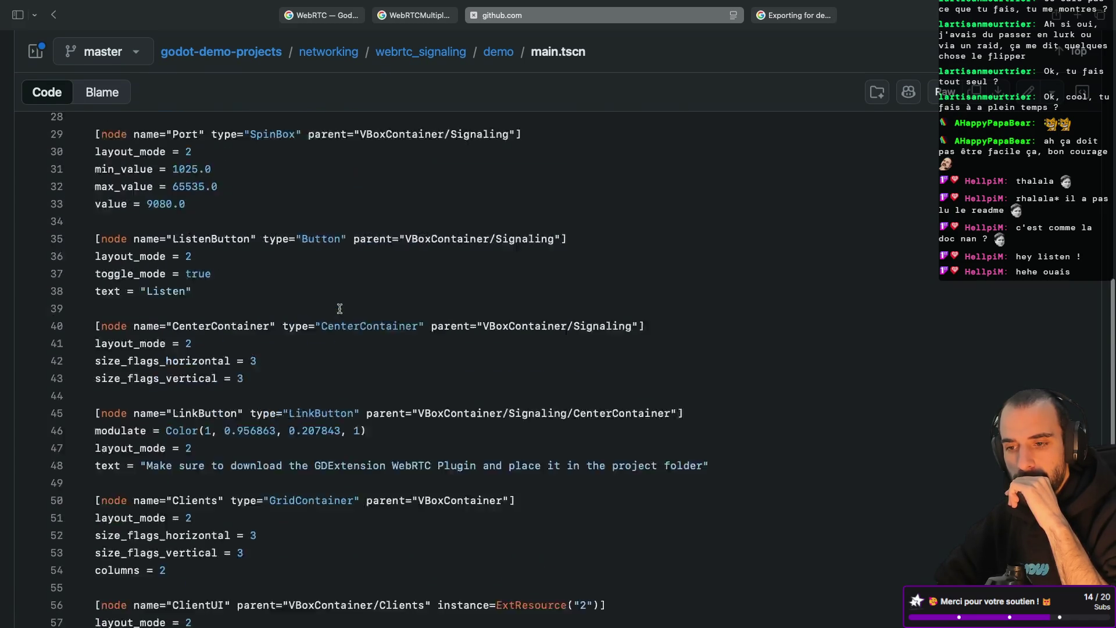
pyautogui.press('super+bracketleft')
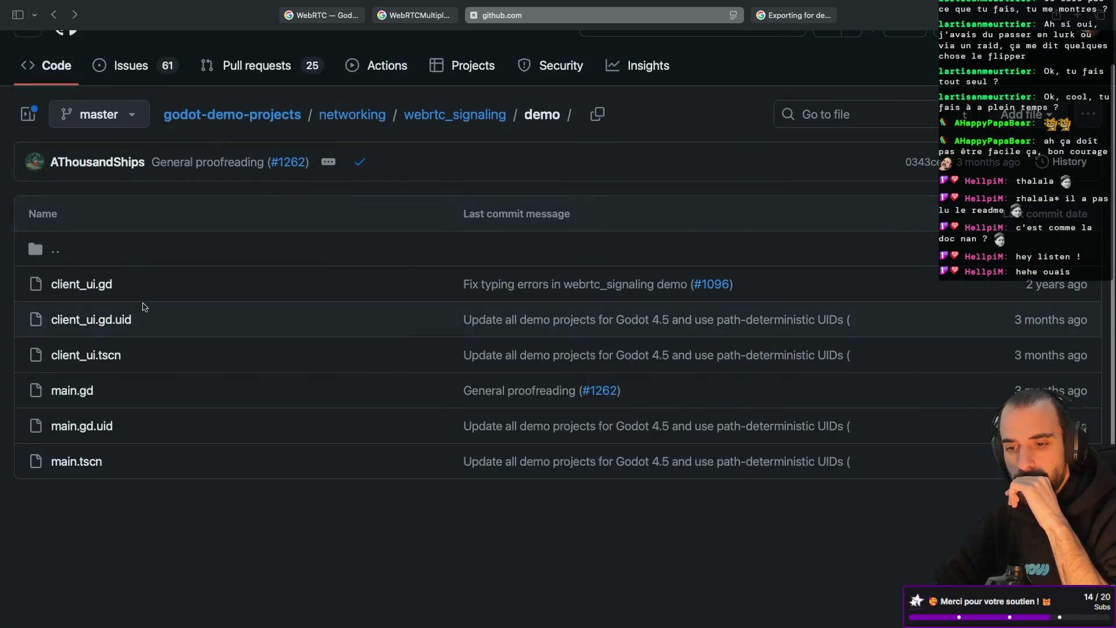
pyautogui.click(96, 289)
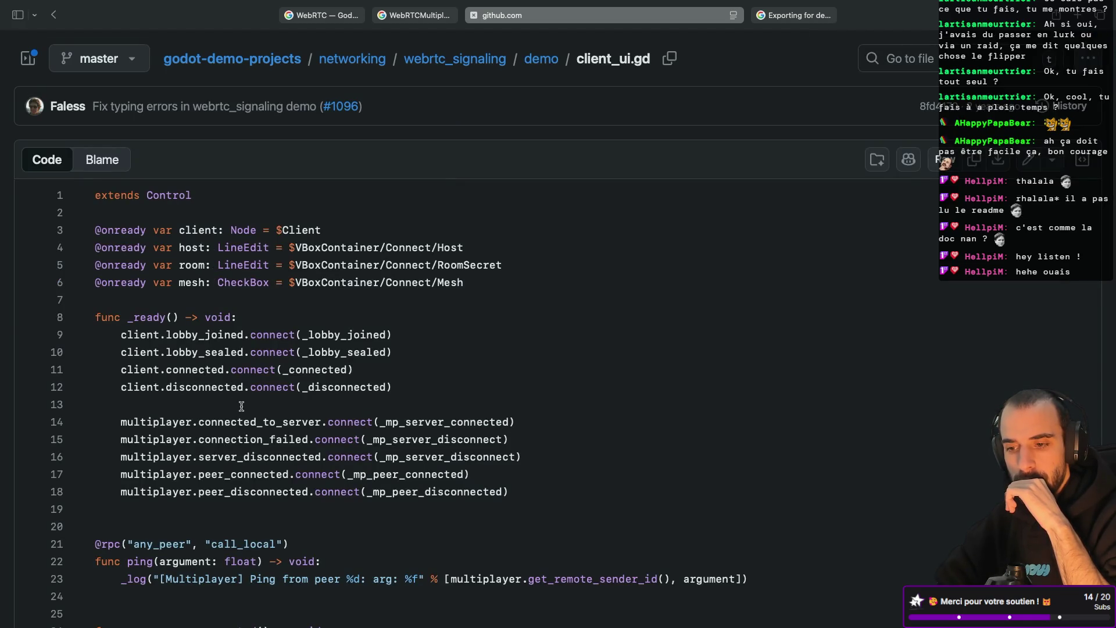
# Look up connected_to_server references in client_ui.gd and read through its callback functions
pyautogui.scroll(-2, 207, 407)
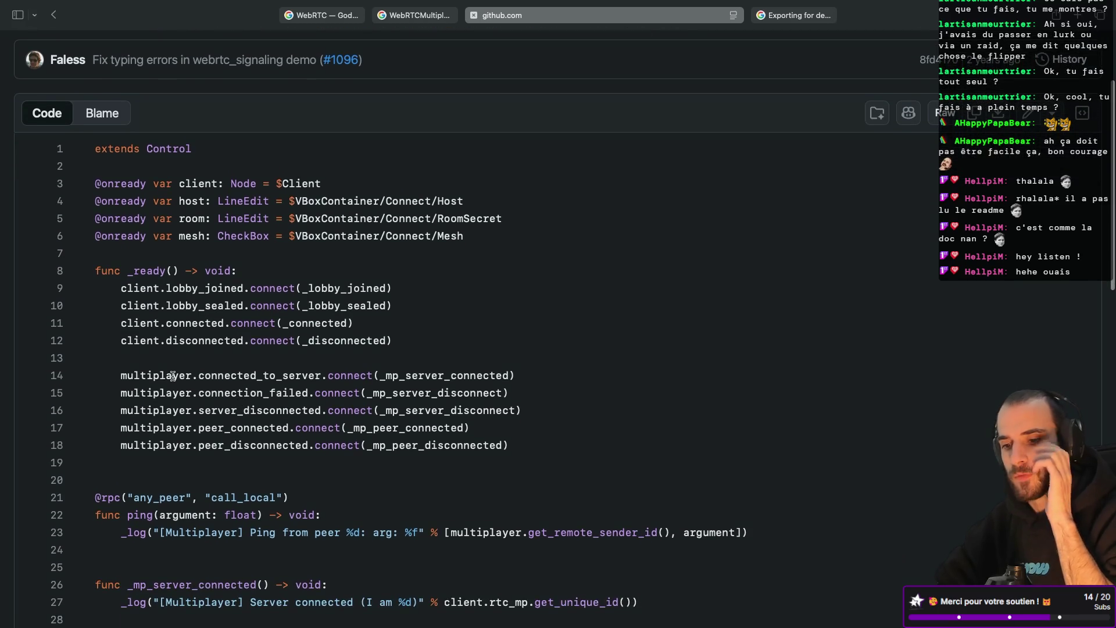
pyautogui.doubleClick(173, 375)
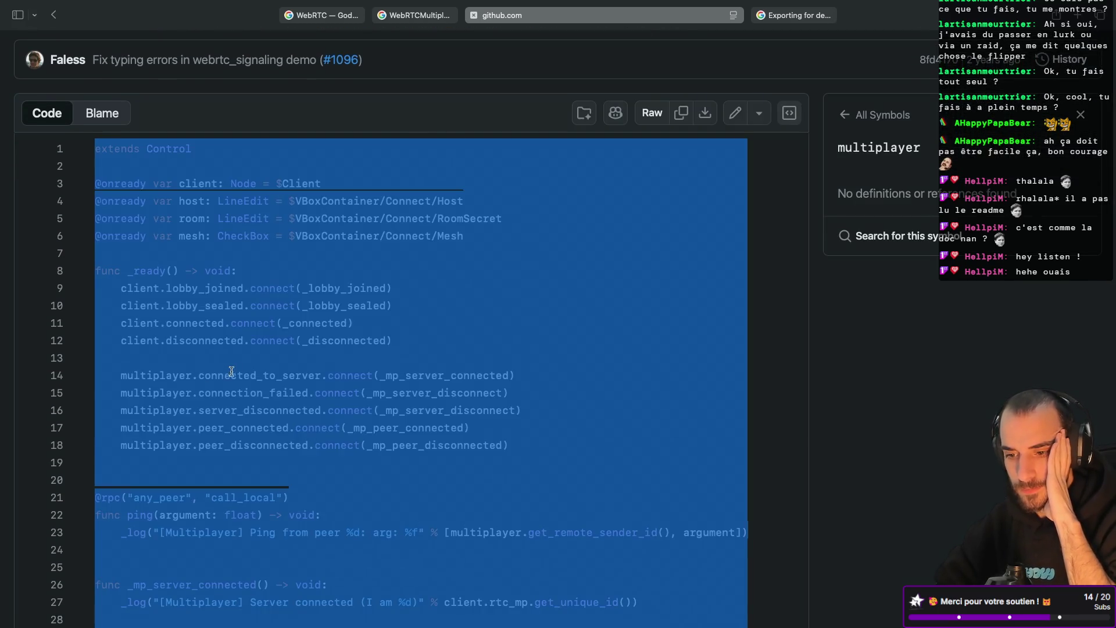
pyautogui.click(255, 375)
pyautogui.scroll(-1, 259, 349)
pyautogui.scroll(-1, 259, 343)
pyautogui.scroll(2, 258, 343)
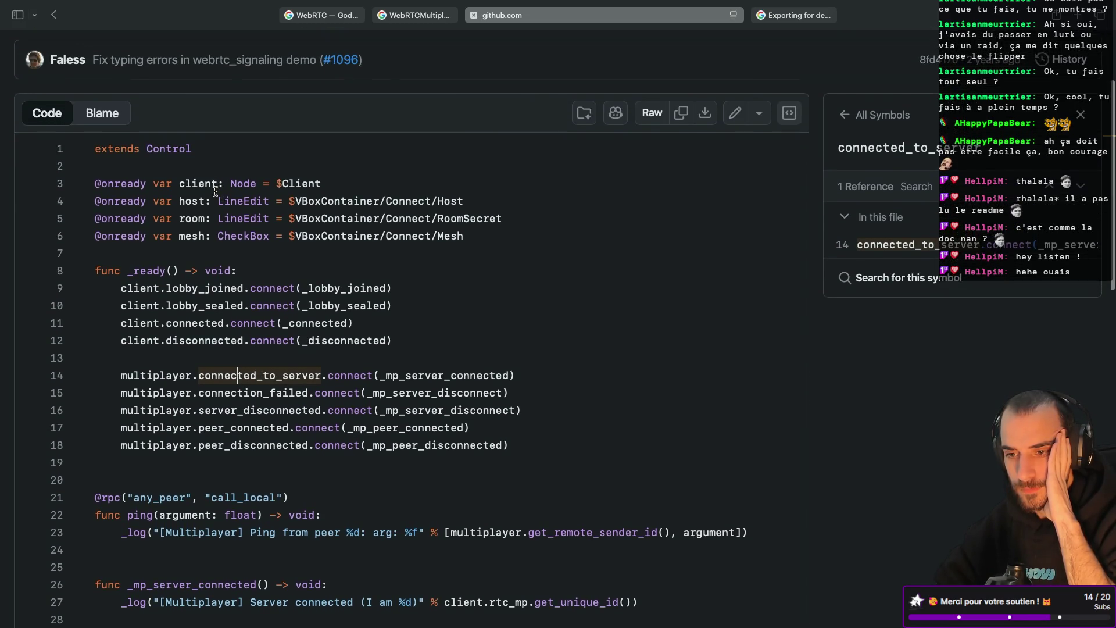
pyautogui.scroll(-1, 192, 236)
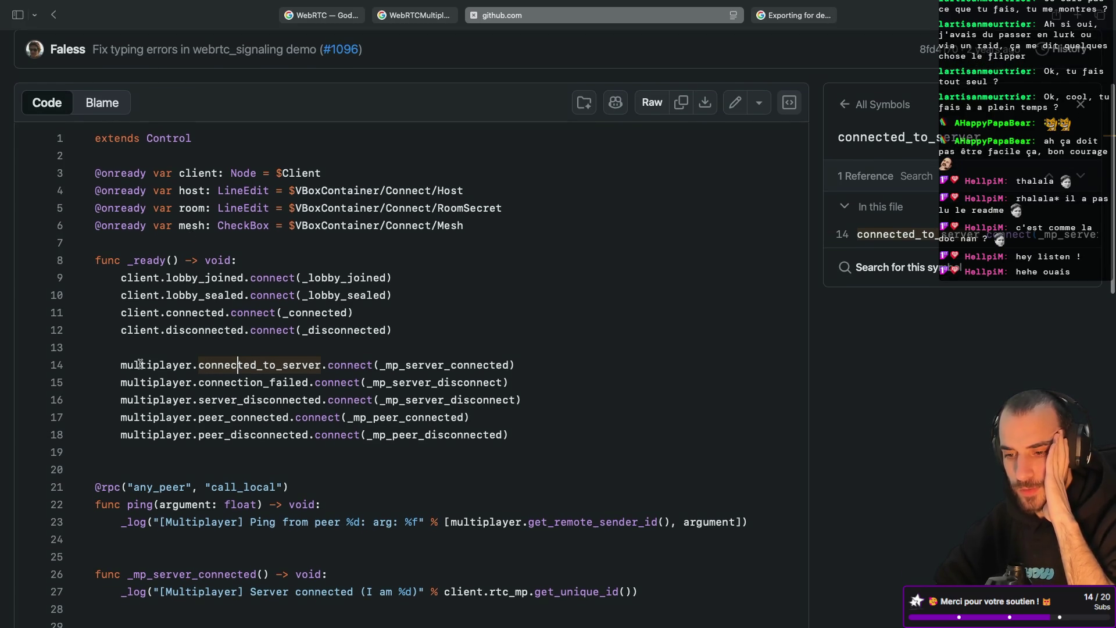
pyautogui.moveTo(121, 364); pyautogui.dragTo(181, 365)
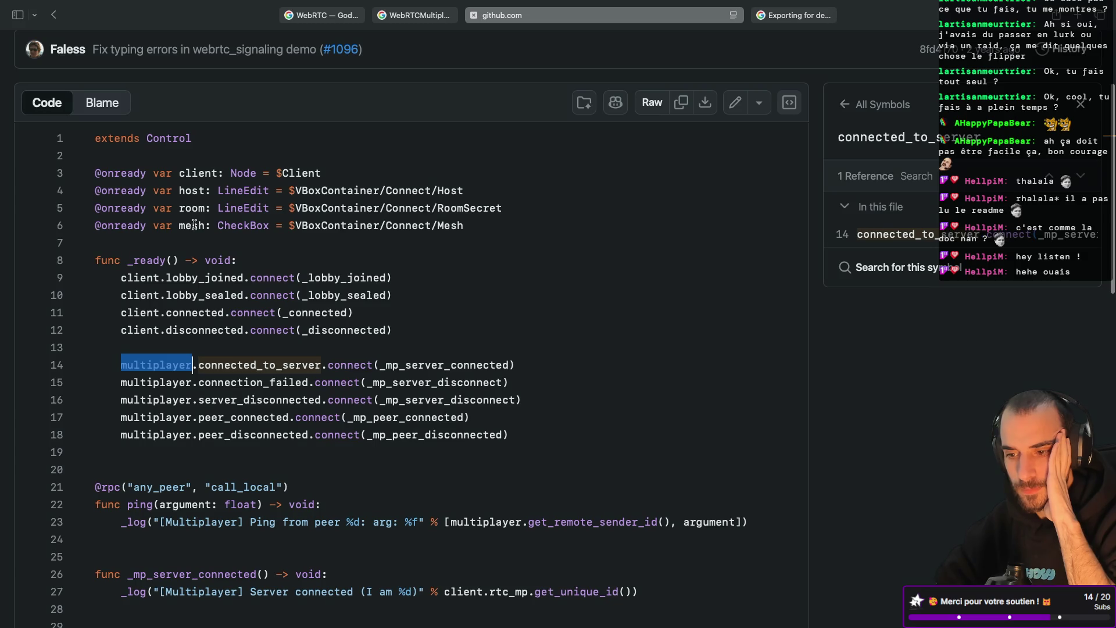
pyautogui.scroll(-12, 194, 230)
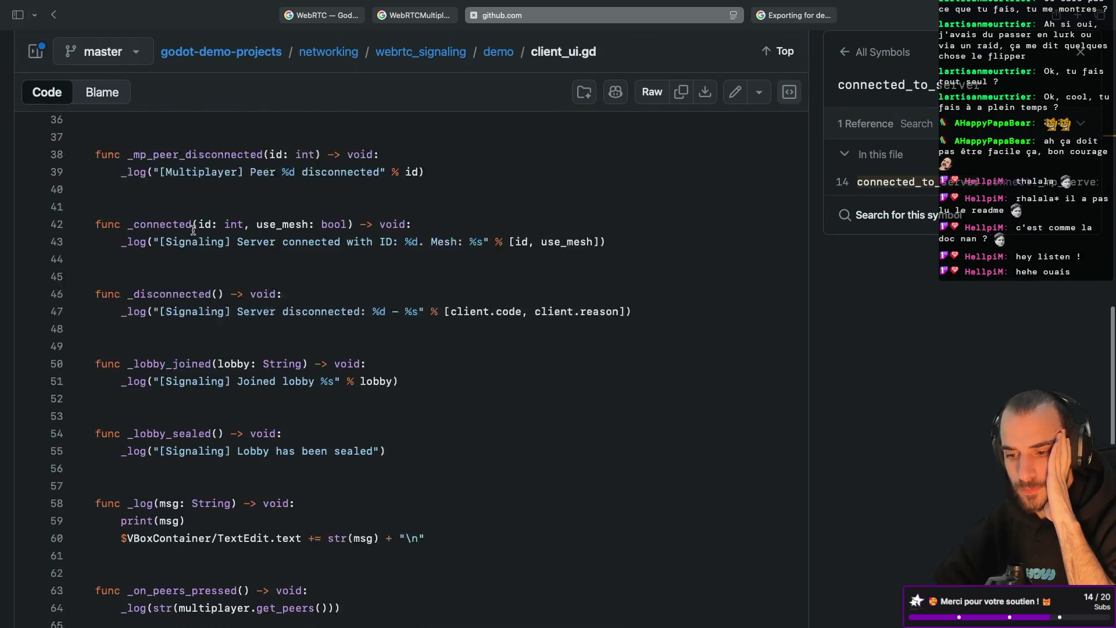
pyautogui.scroll(-4, 193, 230)
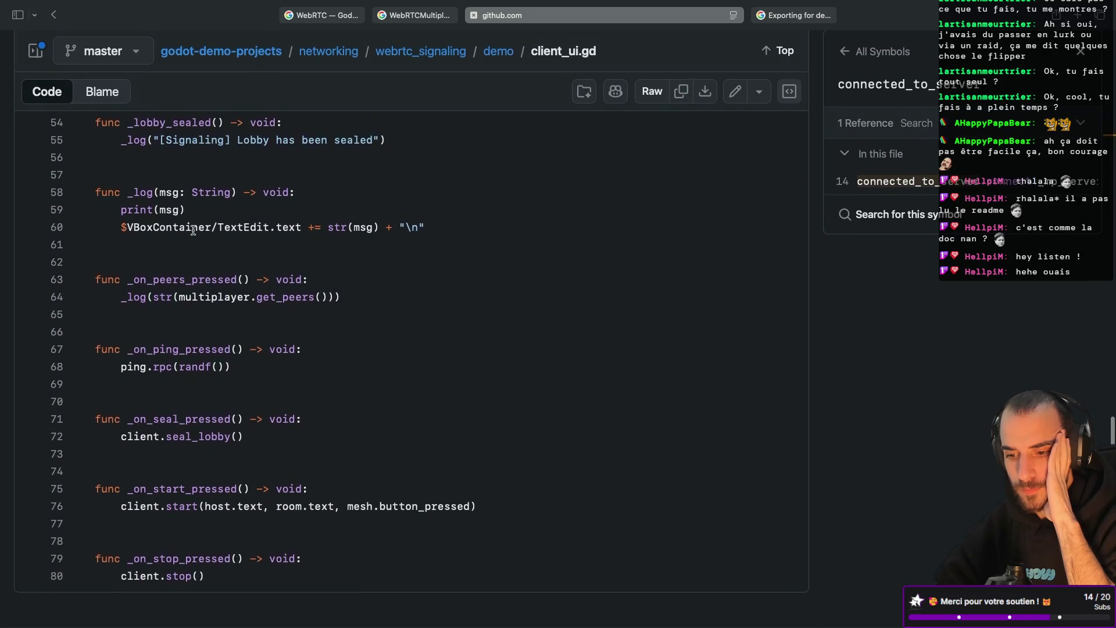
# Start a new line below print("client") in test_multiplayer.gd's _ready
pyautogui.press('super+Tab')
pyautogui.click(646, 146)
pyautogui.press('Return')
# Add `multiplayer` to _ready via autocomplete and view the SceneTree.get_multiplayer() documentation
pyautogui.write('mul')
pyautogui.press('Return')
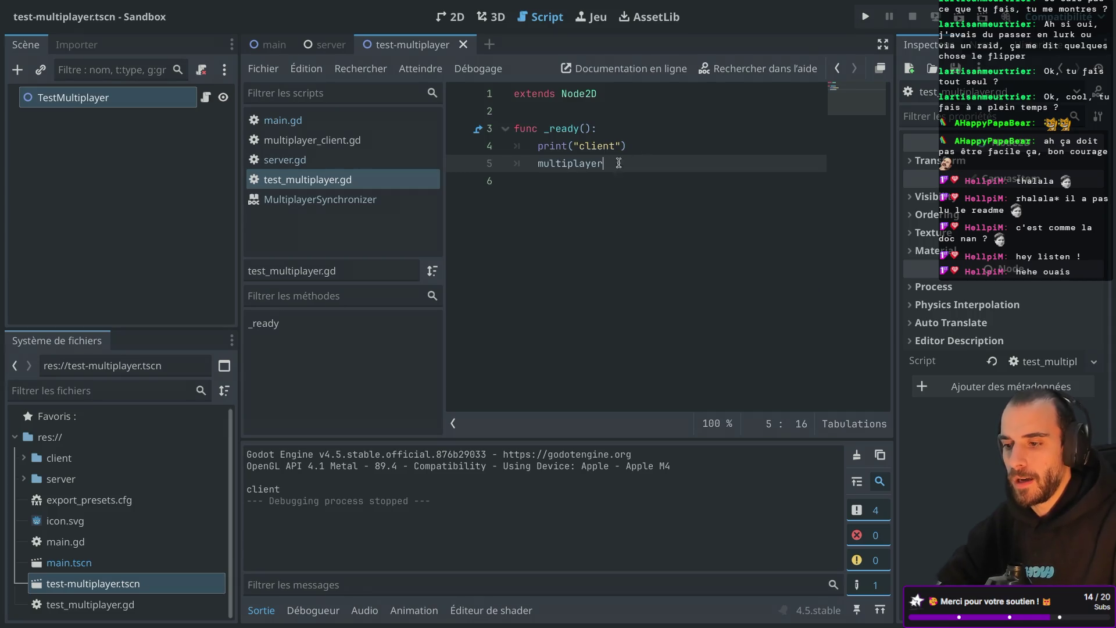
pyautogui.keyDown('ctrl'); pyautogui.click(565, 168); pyautogui.keyUp('ctrl')
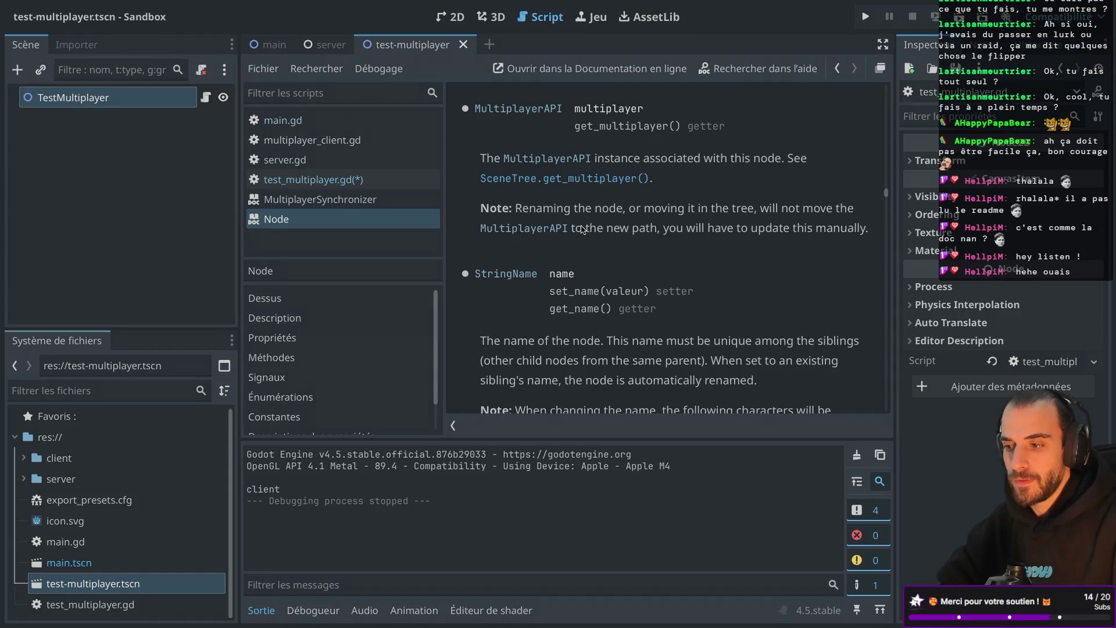
pyautogui.click(560, 179)
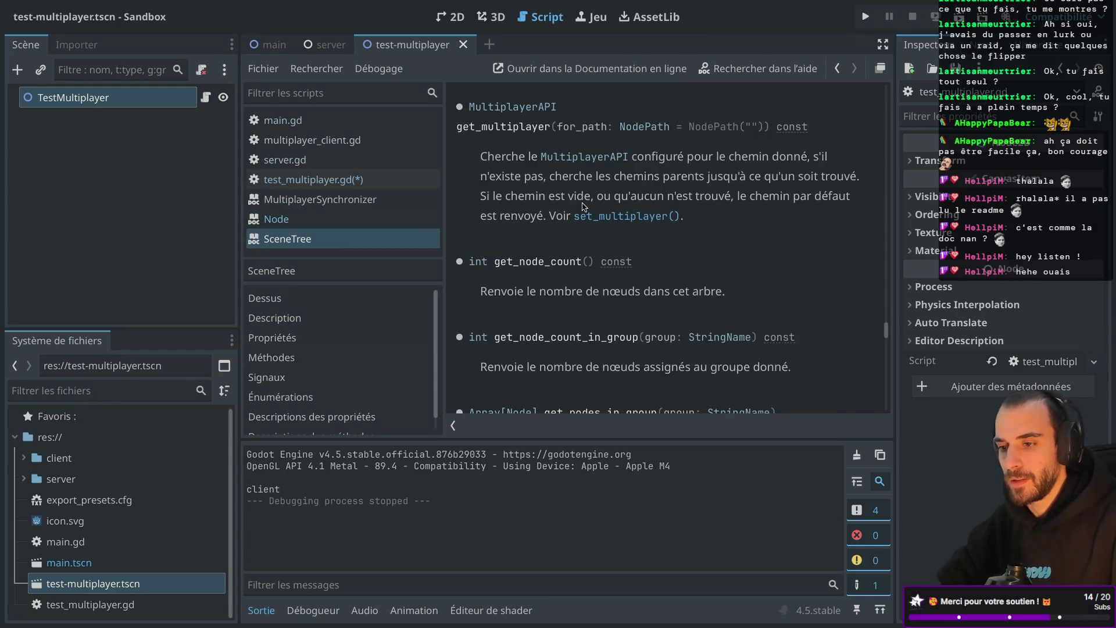
pyautogui.press('super+Tab')
pyautogui.scroll(5, 583, 207)
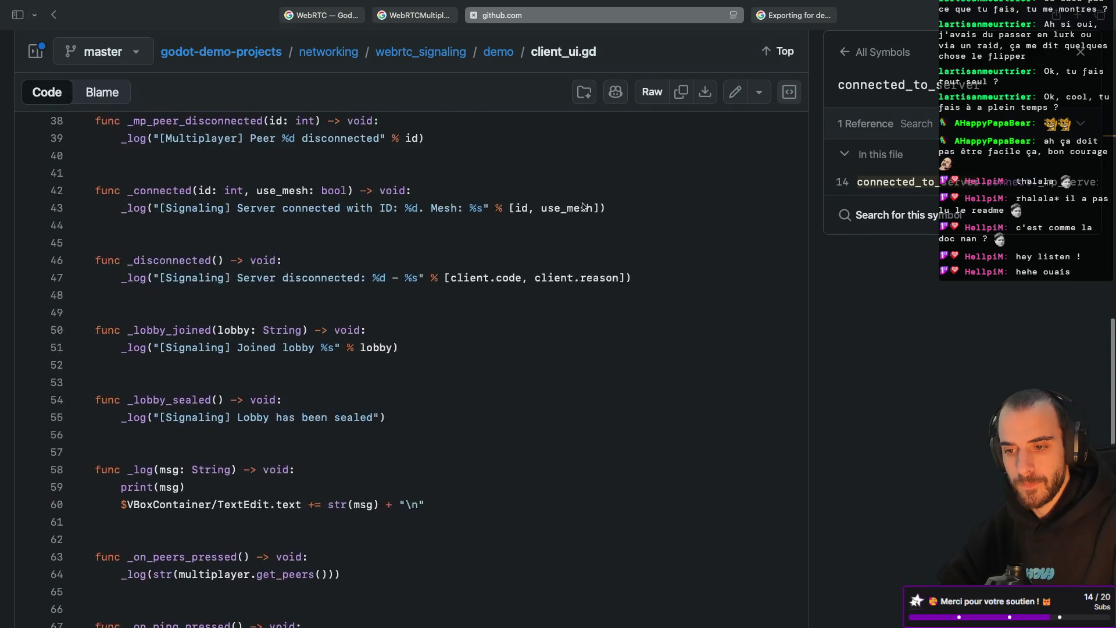
# Show the 7 references to multiplayer on line 14 of client_ui.gd, then return to the demo folder
pyautogui.scroll(2, 583, 207)
pyautogui.scroll(10, 584, 203)
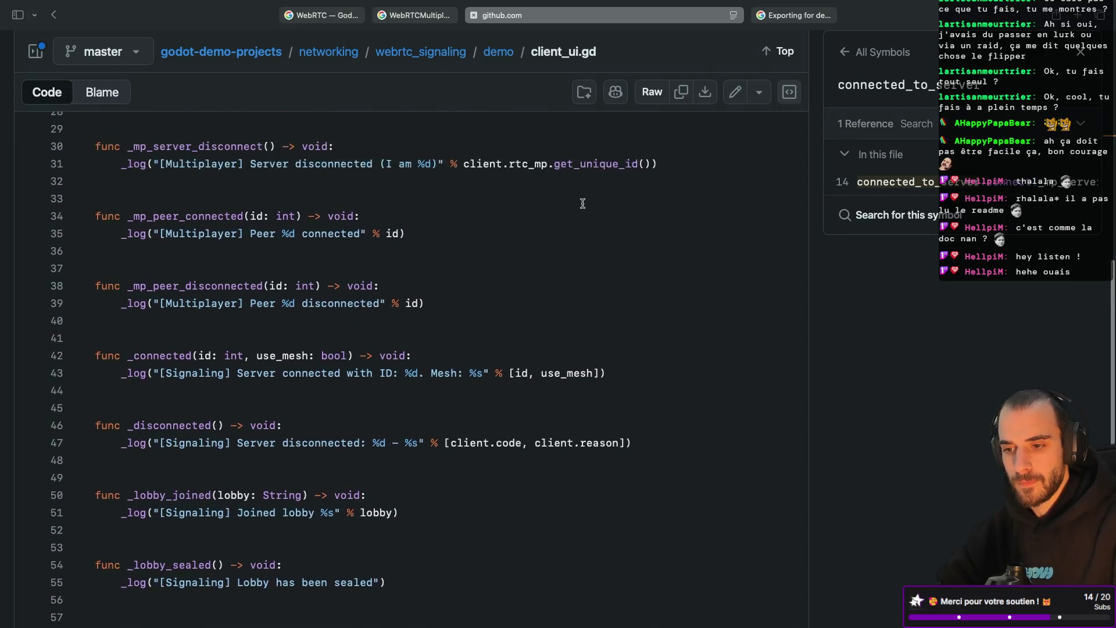
pyautogui.scroll(5, 583, 203)
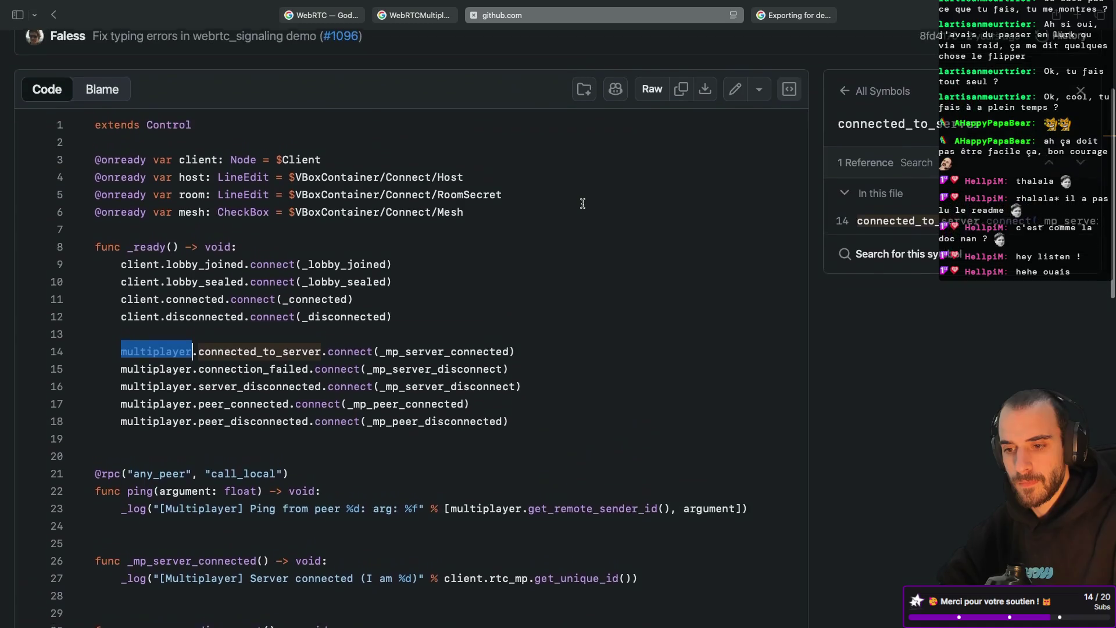
pyautogui.scroll(-3, 583, 204)
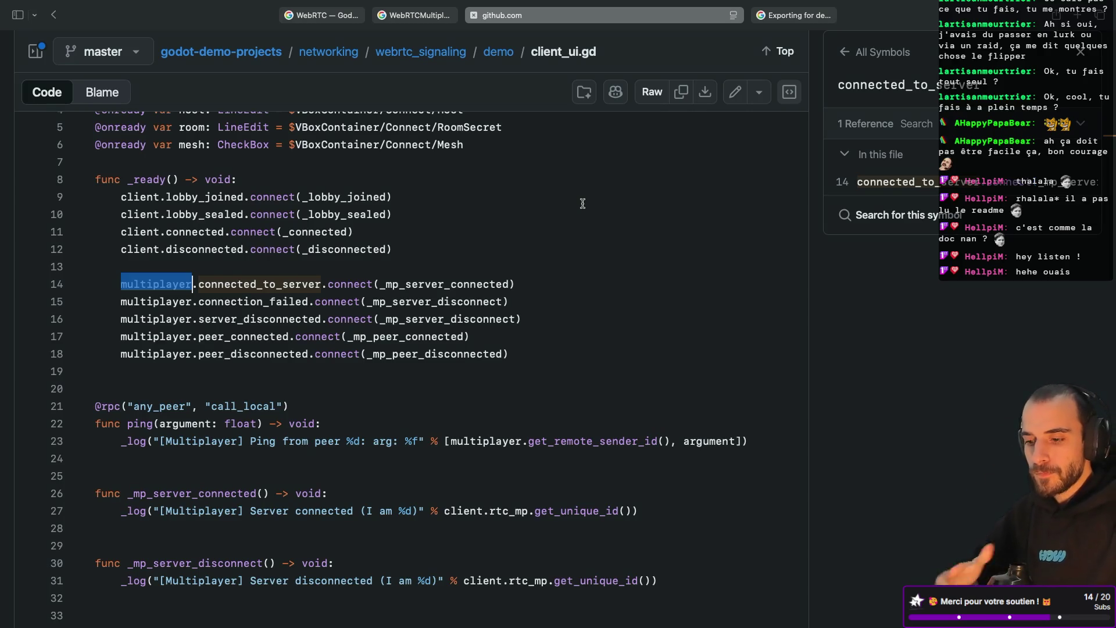
pyautogui.click(463, 512)
pyautogui.press('super+bracketleft')
pyautogui.scroll(-4, 464, 374)
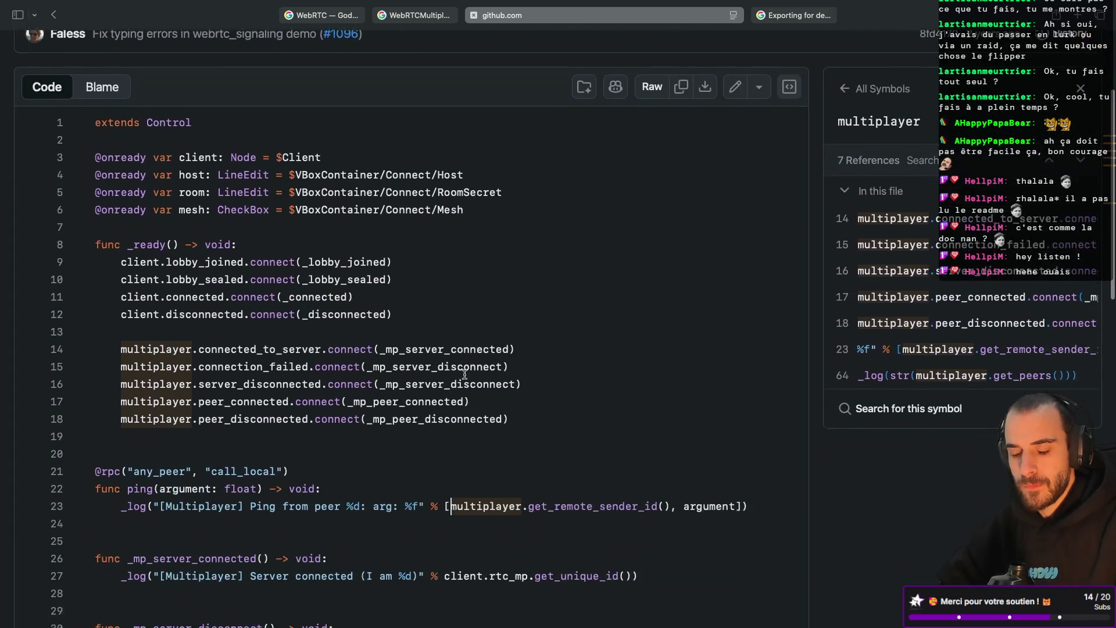
pyautogui.scroll(1, 465, 374)
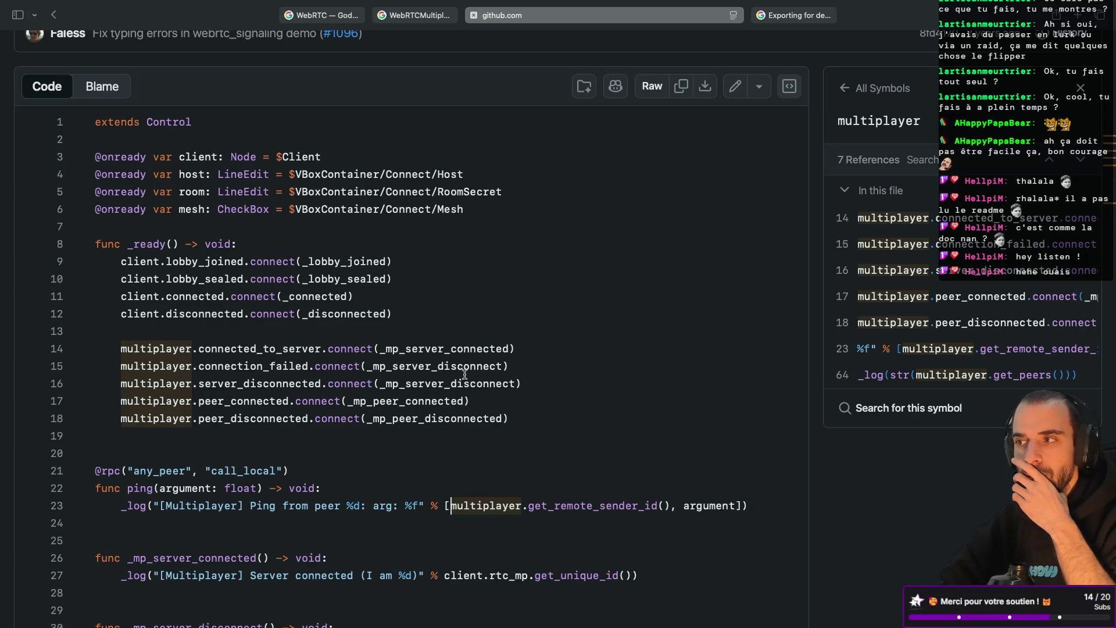
pyautogui.scroll(-4, 464, 374)
pyautogui.scroll(-2, 464, 374)
pyautogui.hscroll(-5, 465, 374)
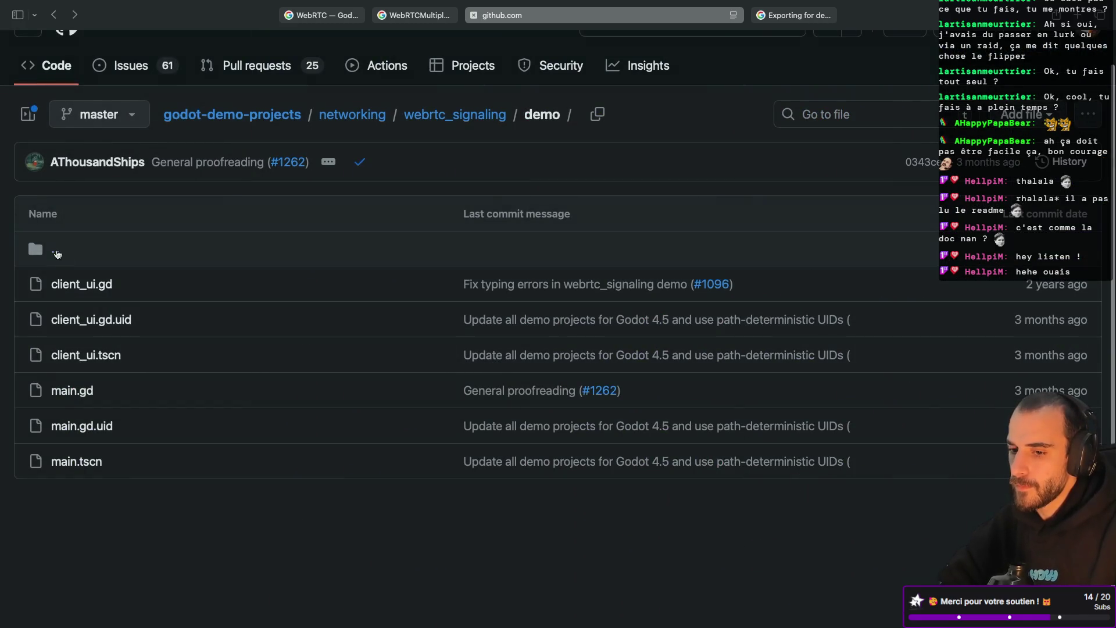
pyautogui.hotkey('ctrl', 'Left')
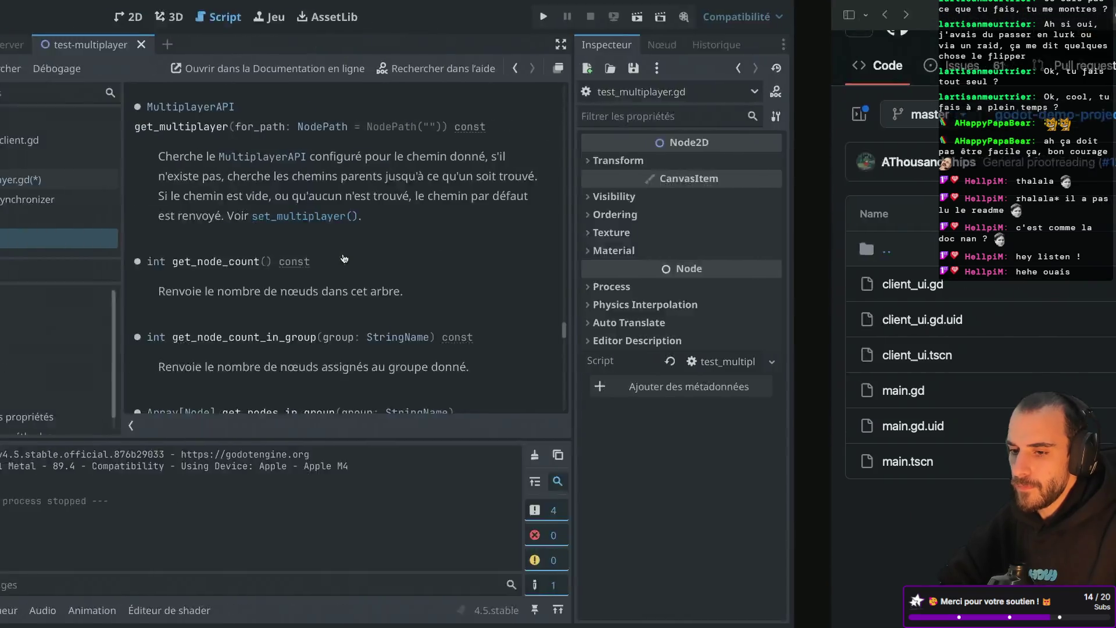
# Open the client folder's multiplayer_client.gd in distraction-free editing mode
pyautogui.click(27, 458)
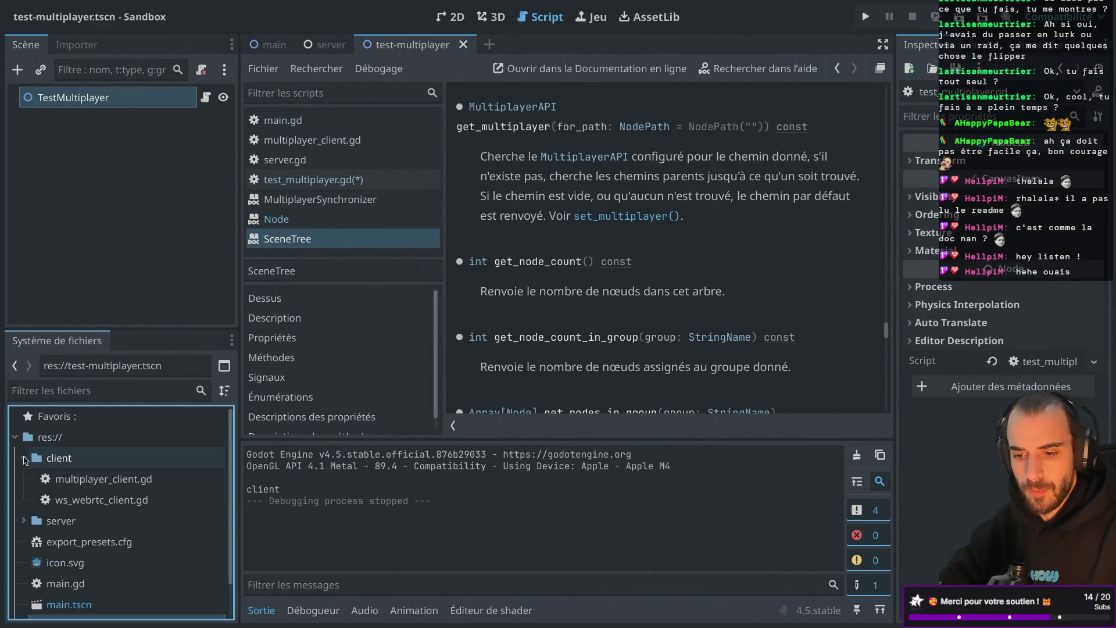
pyautogui.click(141, 483)
pyautogui.doubleClick(140, 483)
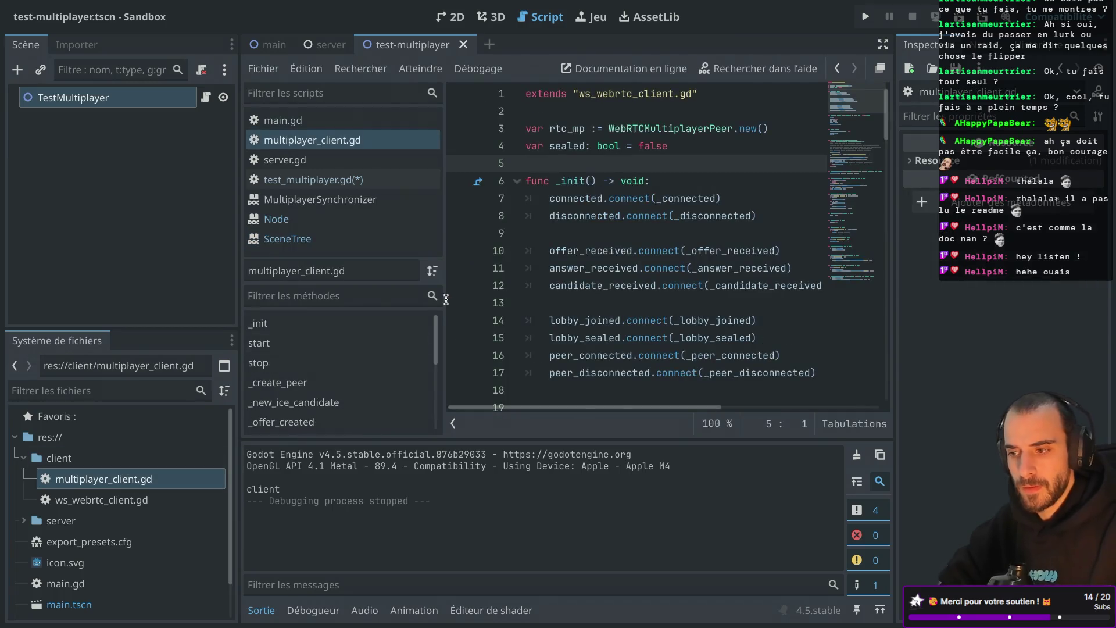
pyautogui.press('super+ctrl+d')
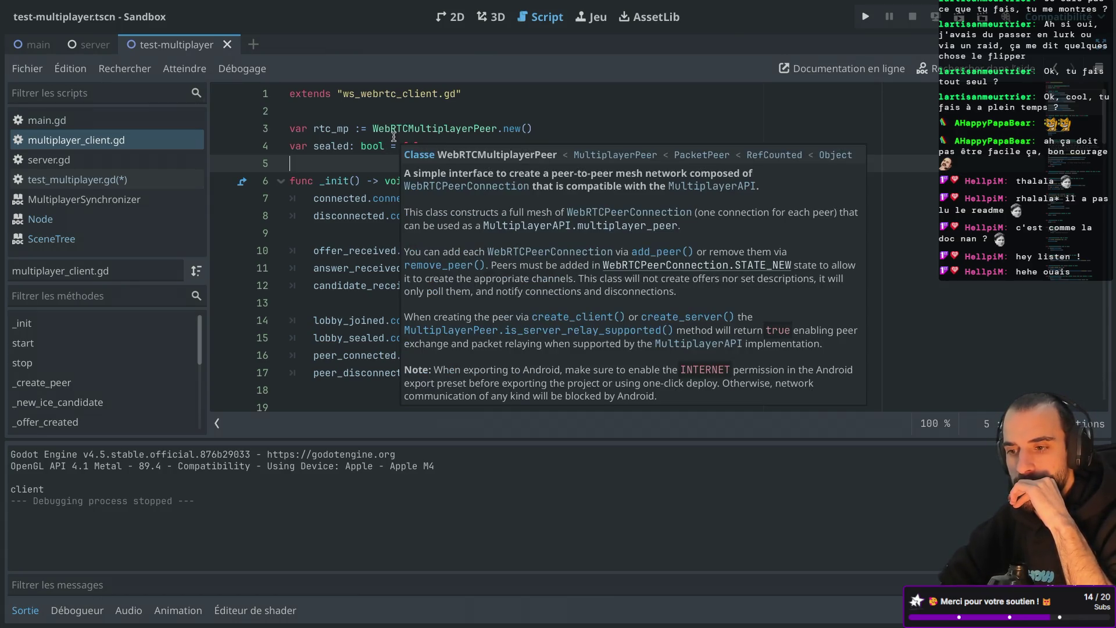
# Check the WebRTCMultiplayerPeer documentation and read through multiplayer_client.gd
pyautogui.click(422, 129)
pyautogui.doubleClick(422, 128)
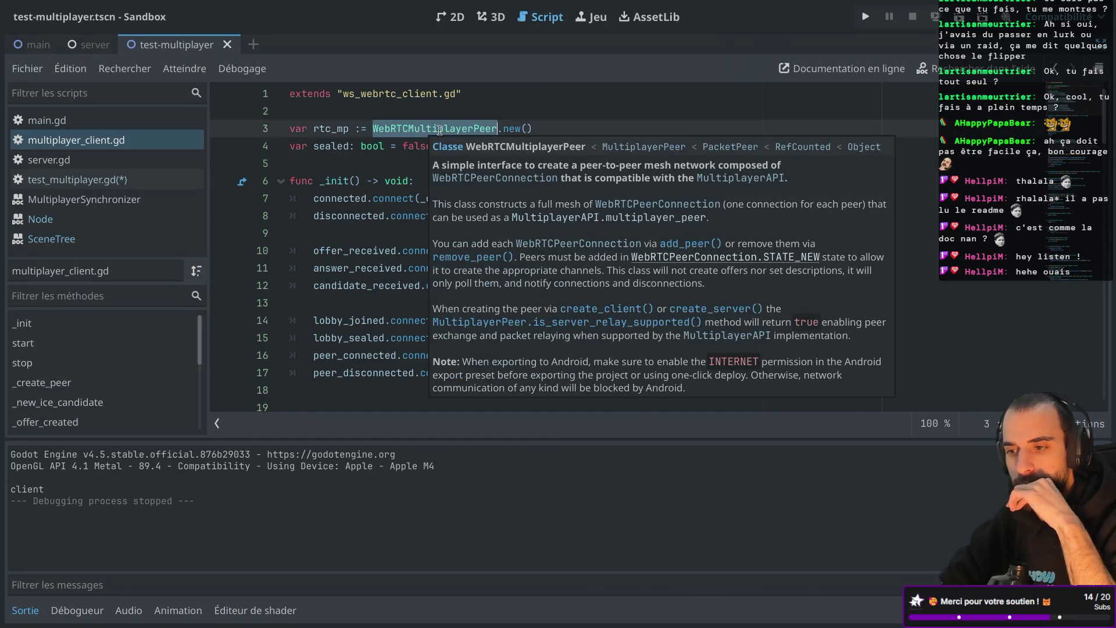
pyautogui.doubleClick(509, 132)
pyautogui.click(464, 166)
pyautogui.scroll(-2, 464, 167)
pyautogui.scroll(2, 465, 166)
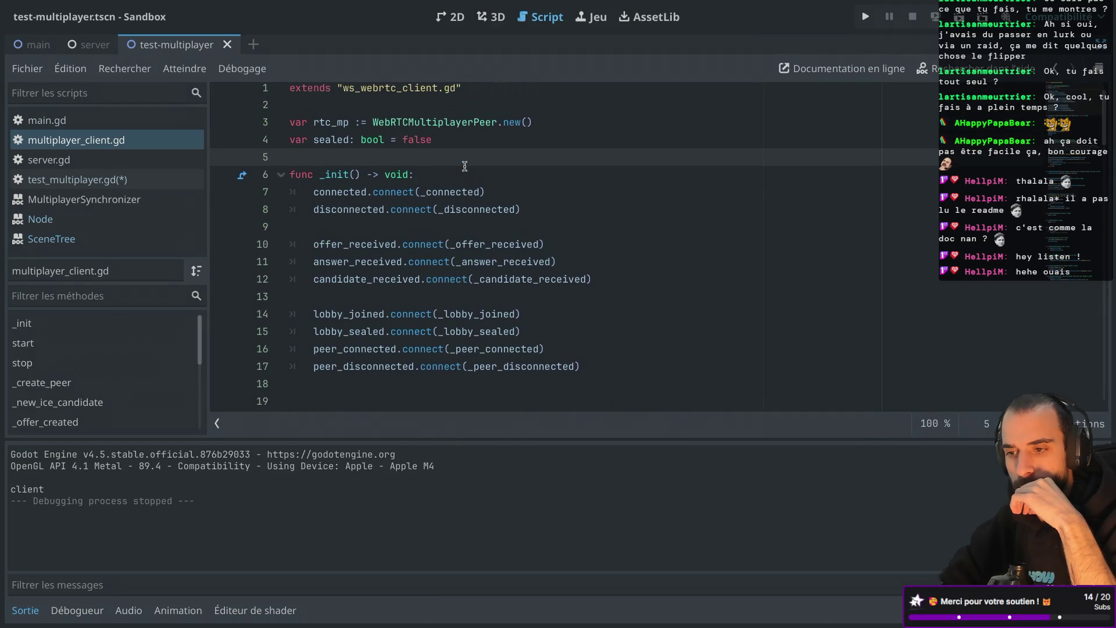
pyautogui.scroll(-3, 465, 166)
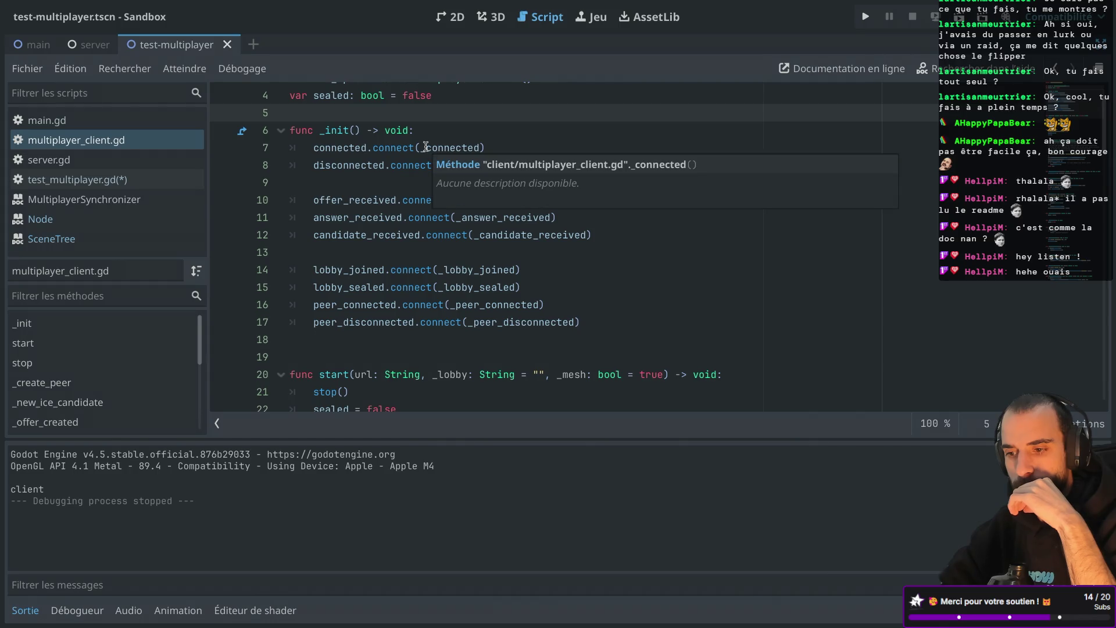
pyautogui.scroll(-5, 390, 198)
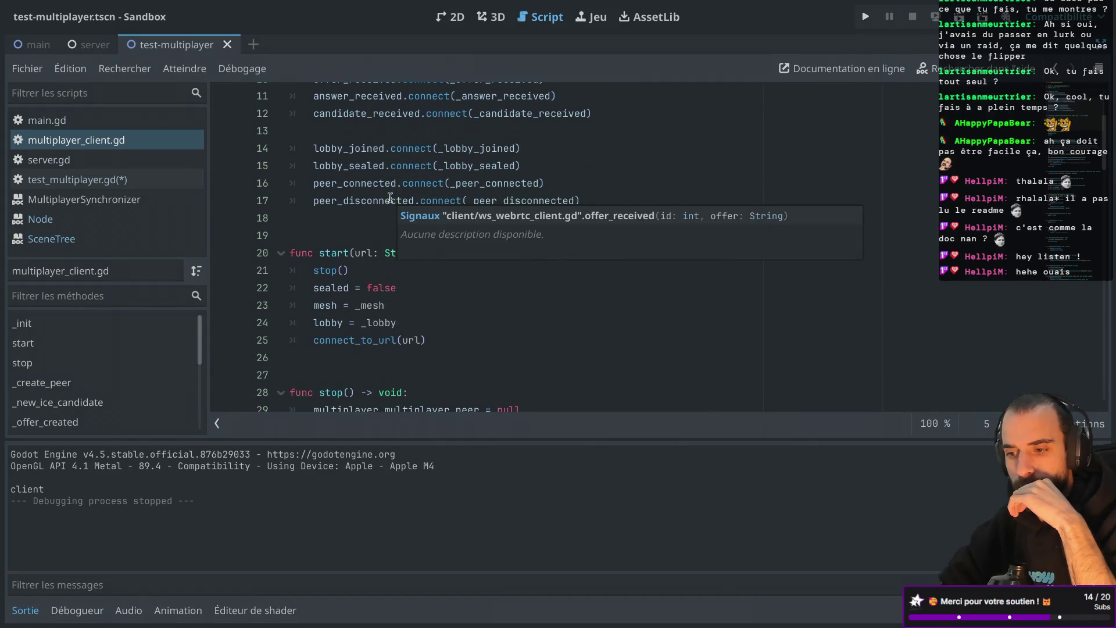
pyautogui.click(357, 219)
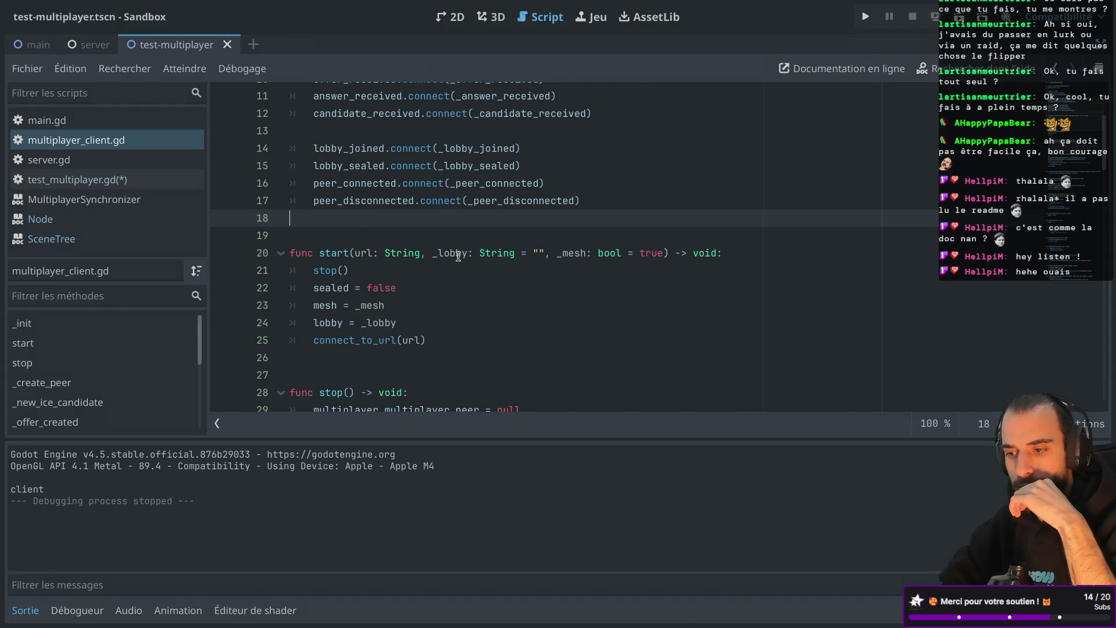
# Scroll through the rest of the script and turn distraction-free mode off to restore the docks
pyautogui.moveTo(505, 260)
pyautogui.scroll(-3, 505, 260)
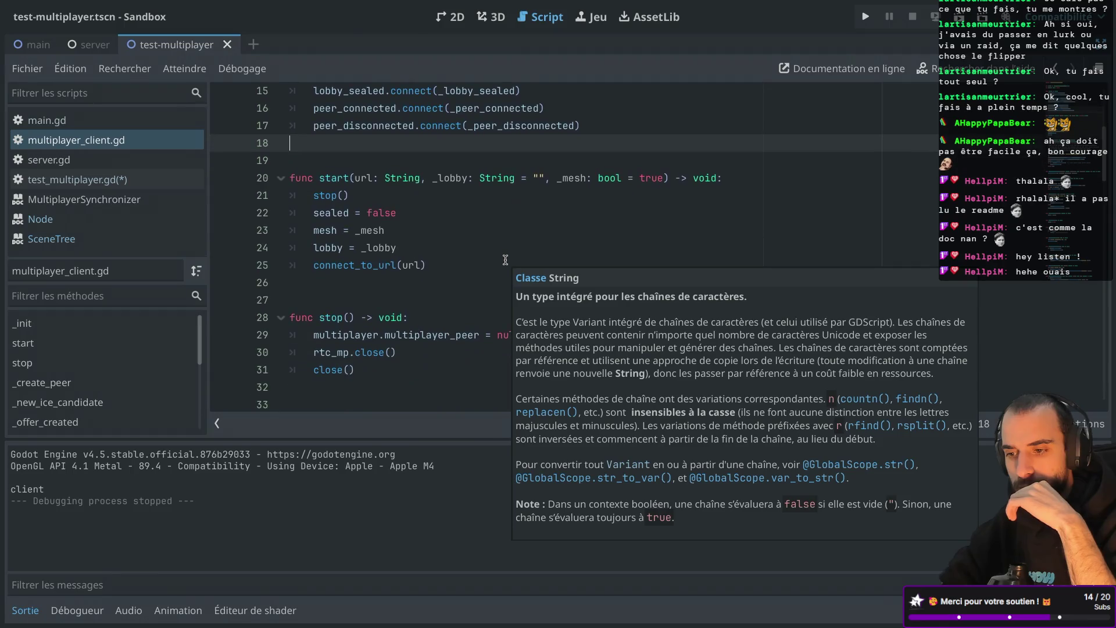
pyautogui.scroll(-10, 506, 260)
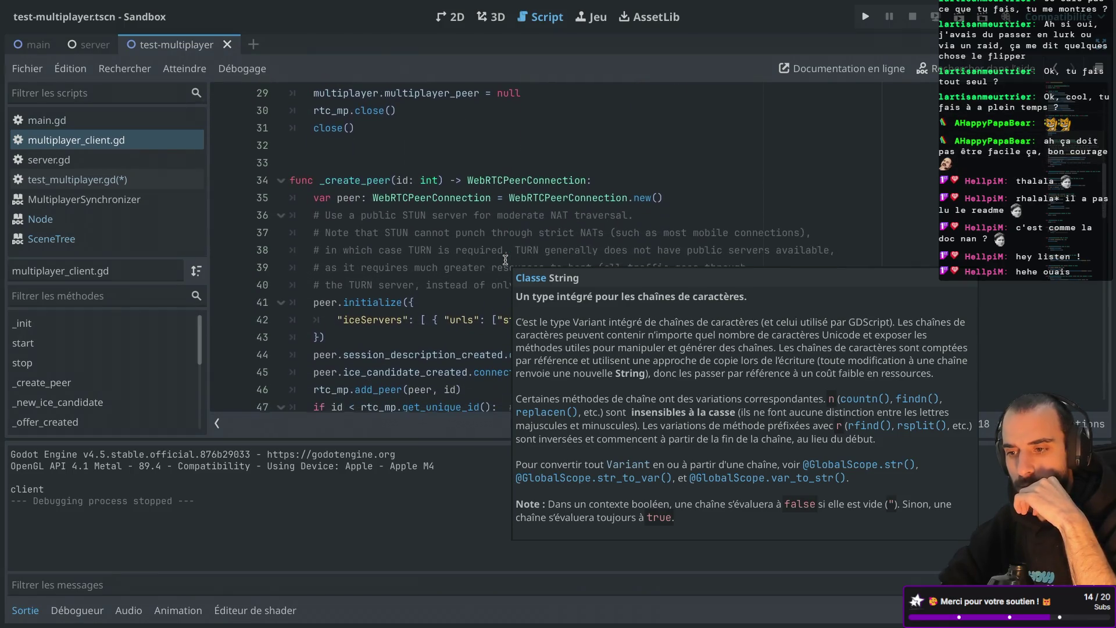
pyautogui.scroll(10, 506, 260)
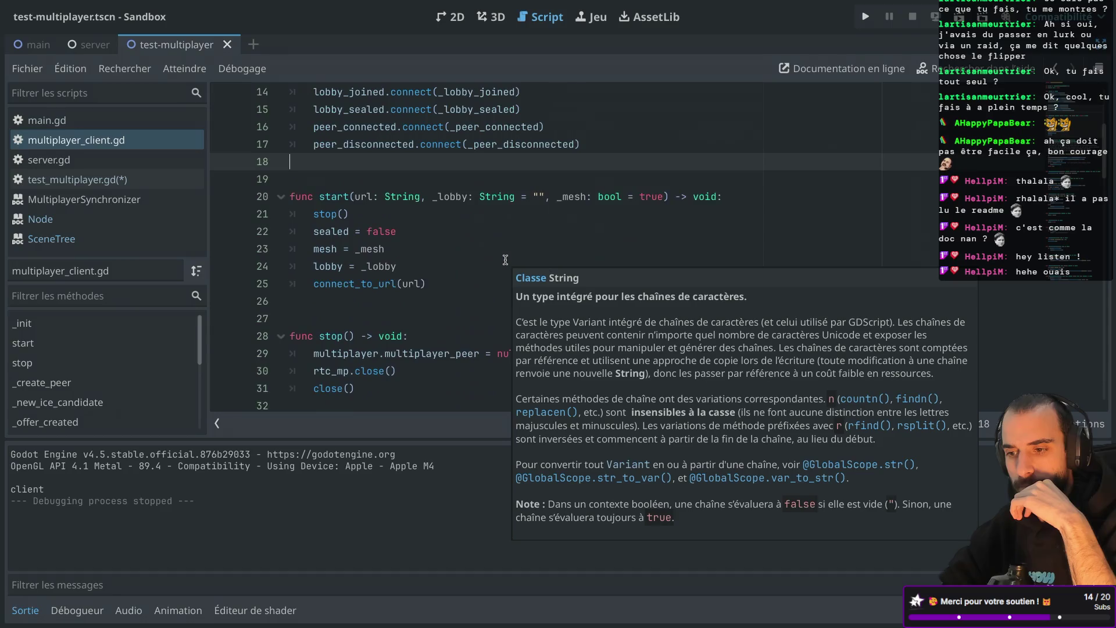
pyautogui.scroll(-8, 505, 260)
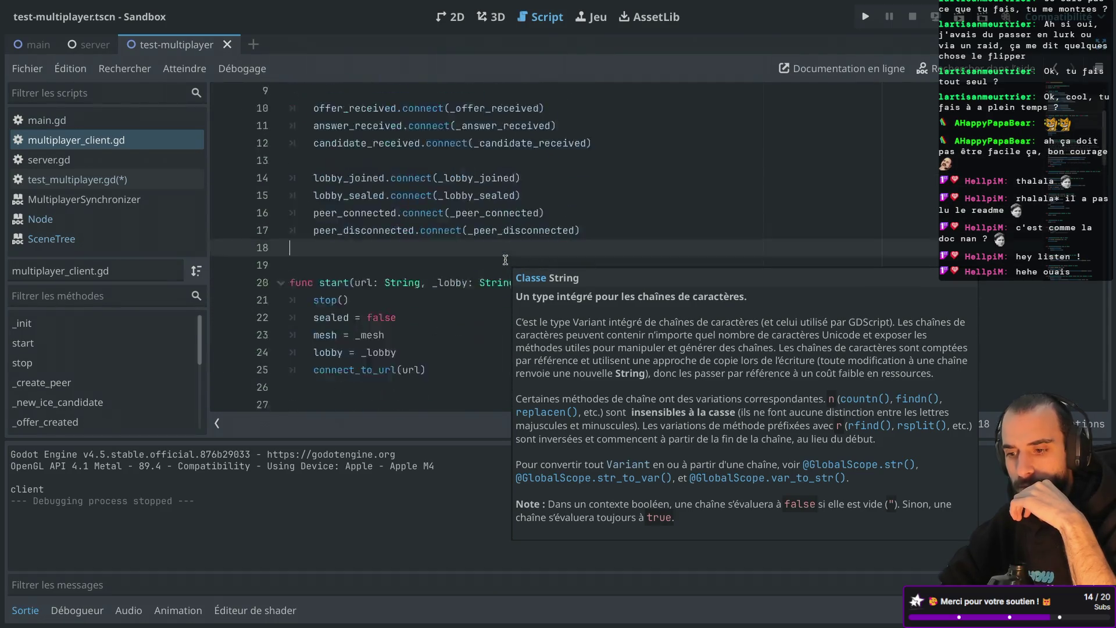
pyautogui.scroll(5, 506, 259)
pyautogui.scroll(-20, 506, 260)
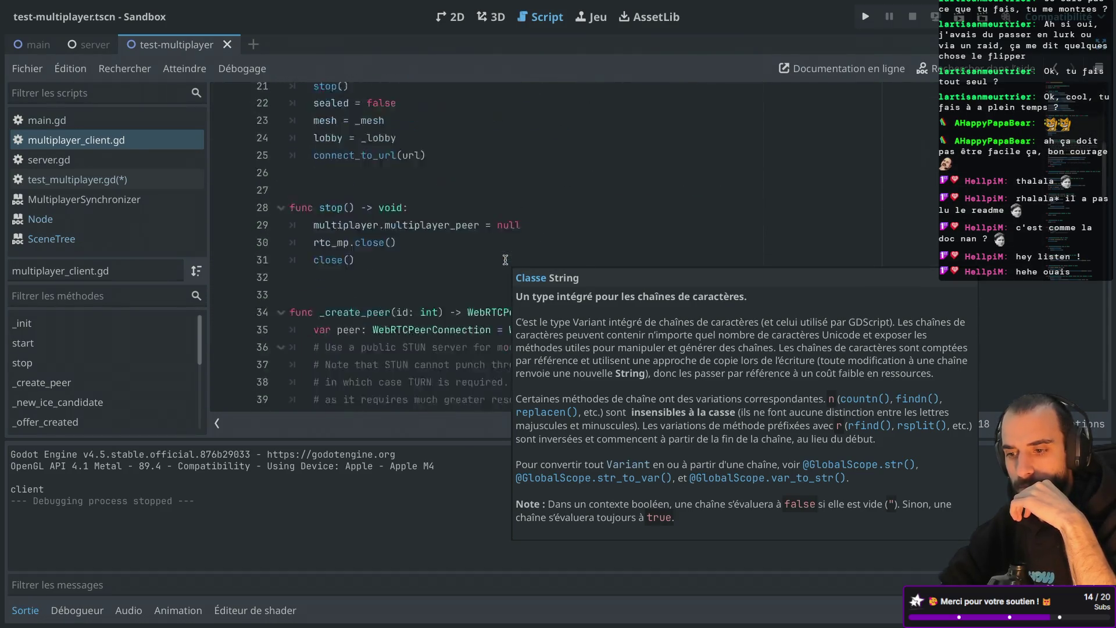
pyautogui.scroll(20, 506, 260)
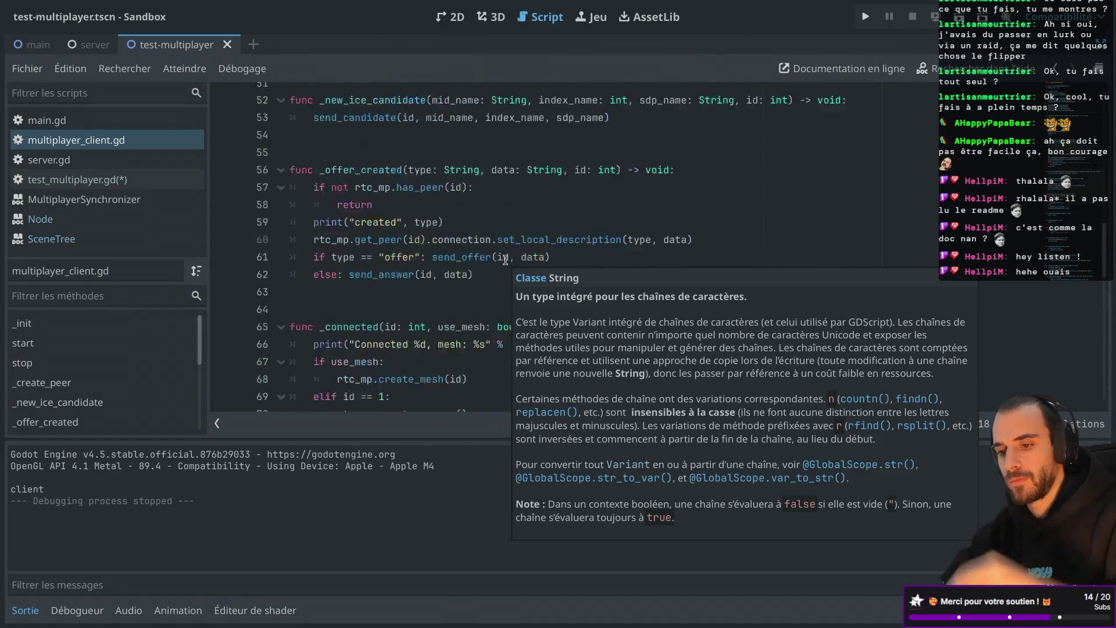
pyautogui.hotkey('ctrl', 'shift', 'F11')
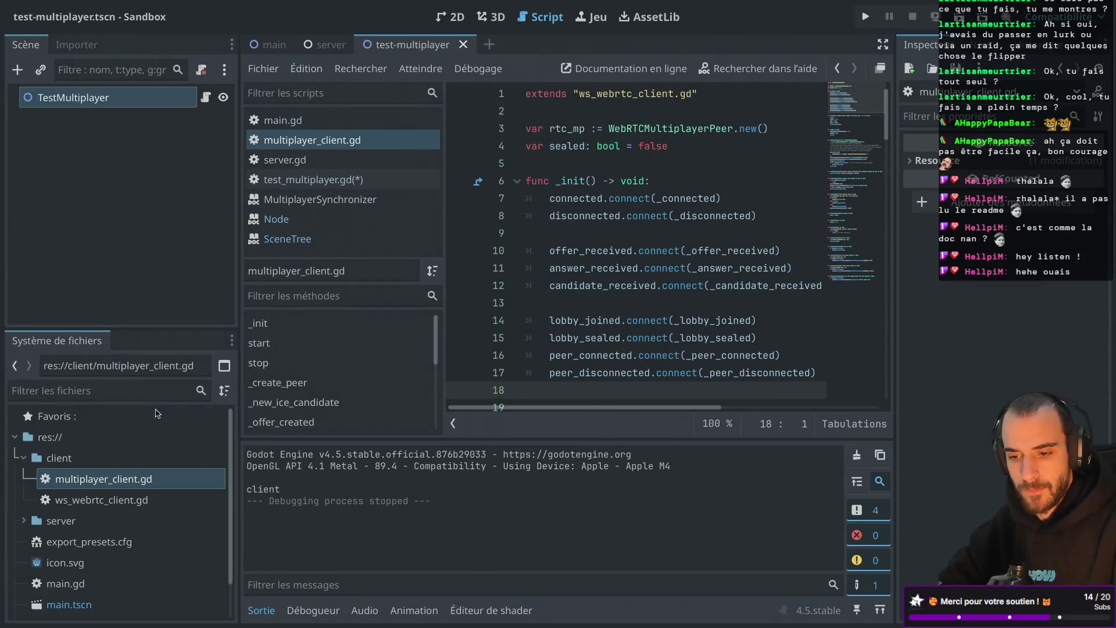
# Create a new scene named client in the client folder with a plain Node root
pyautogui.scroll(-1, 68, 515)
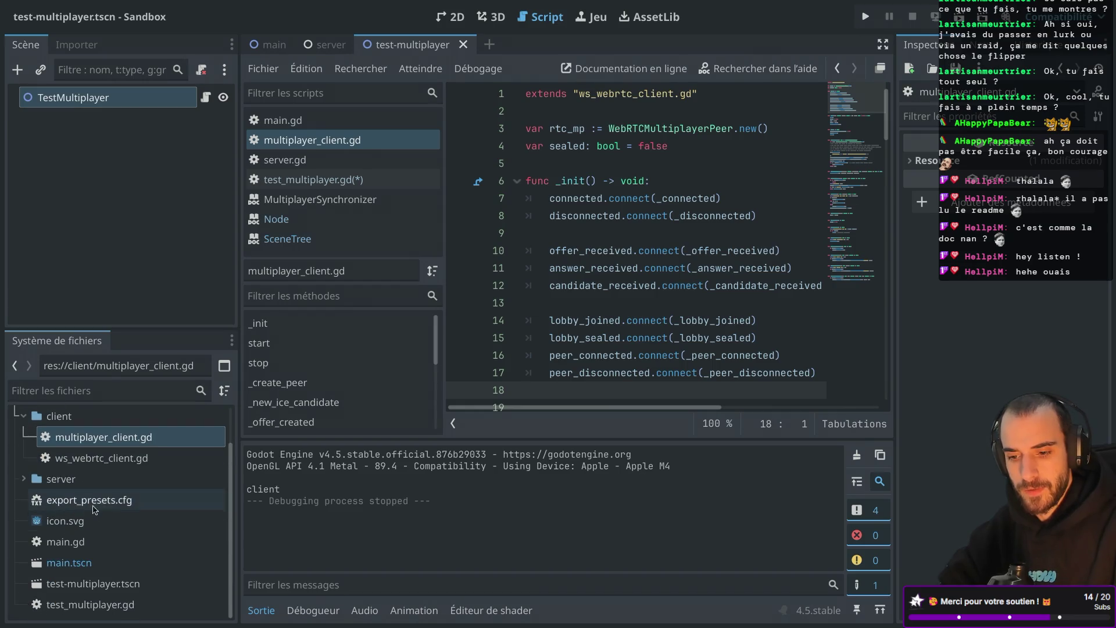
pyautogui.scroll(1, 100, 515)
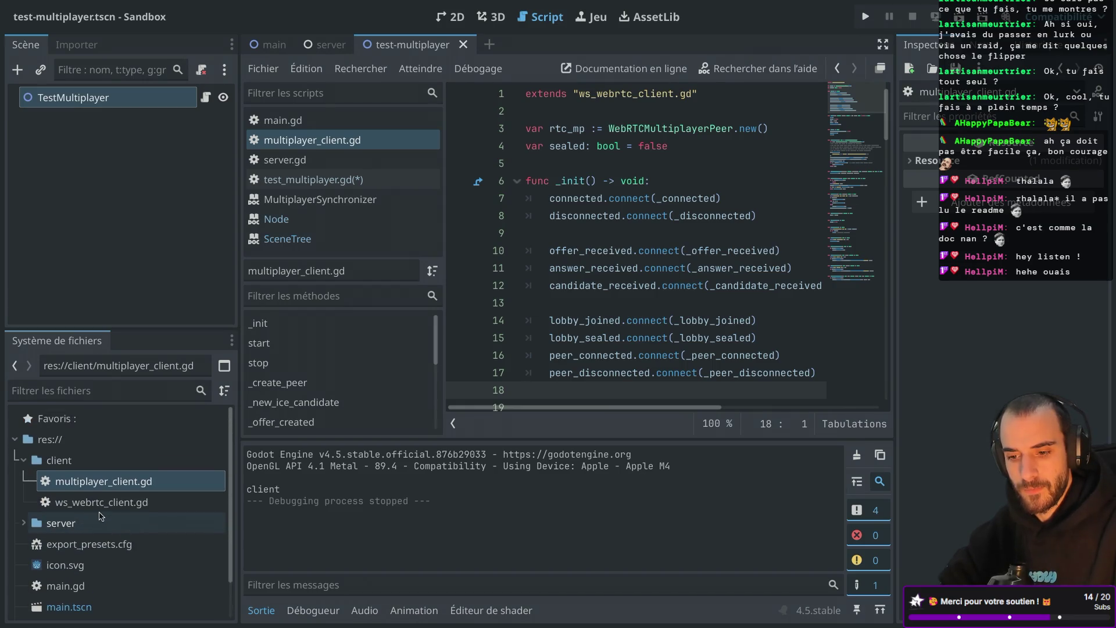
pyautogui.scroll(-1, 100, 516)
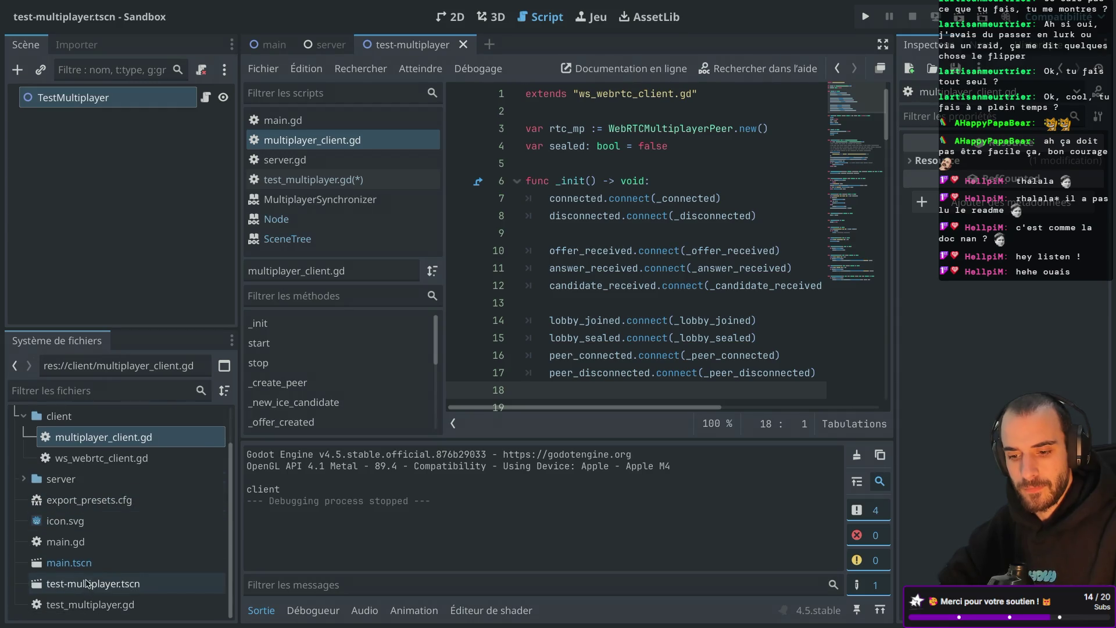
pyautogui.click(85, 606)
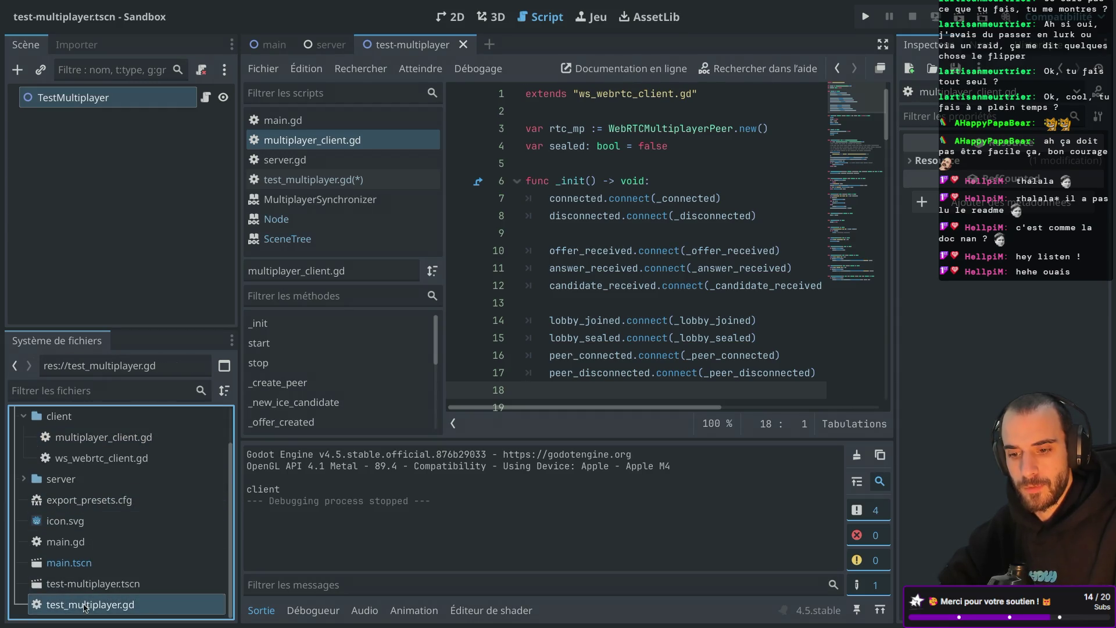
pyautogui.scroll(1, 96, 585)
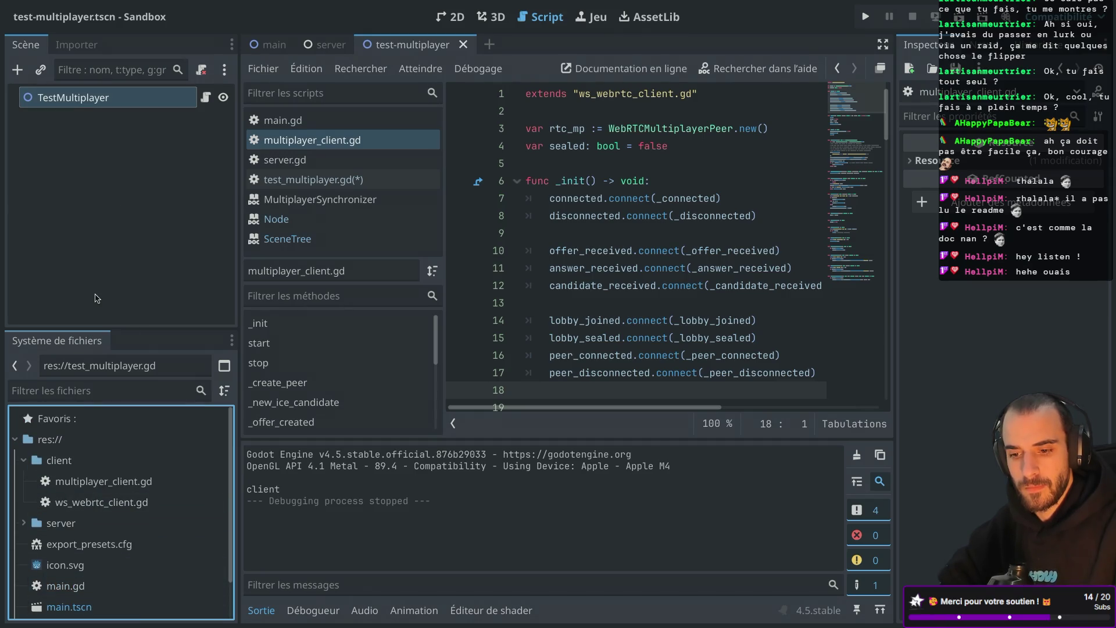
pyautogui.rightClick(71, 465)
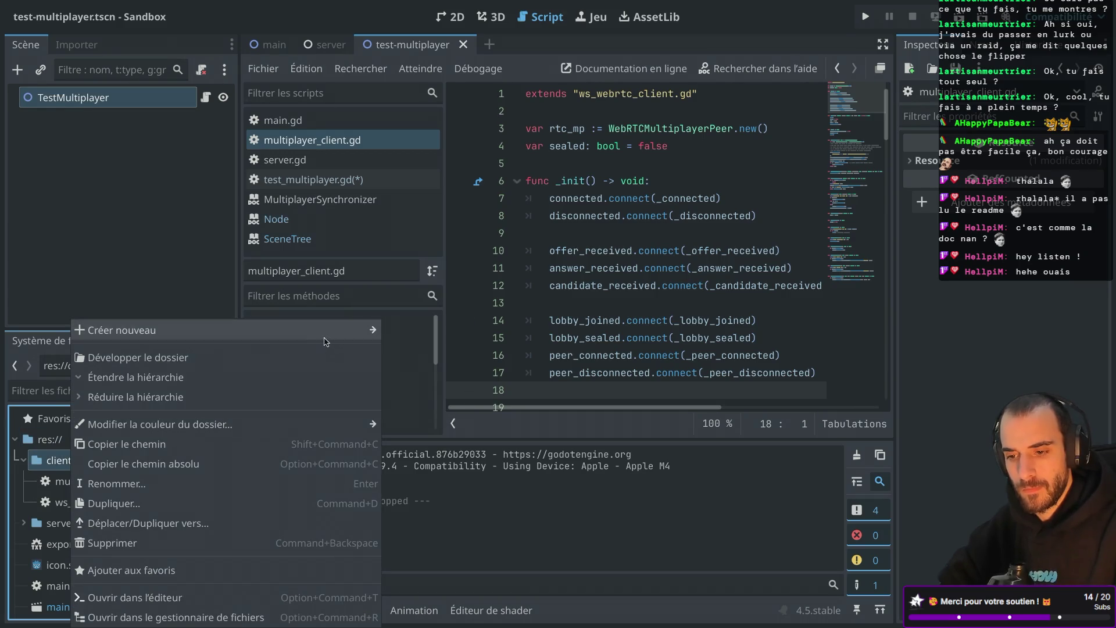
pyautogui.moveTo(323, 340)
pyautogui.click(443, 354)
pyautogui.click(525, 271)
pyautogui.click(537, 296)
pyautogui.write('client')
pyautogui.click(618, 430)
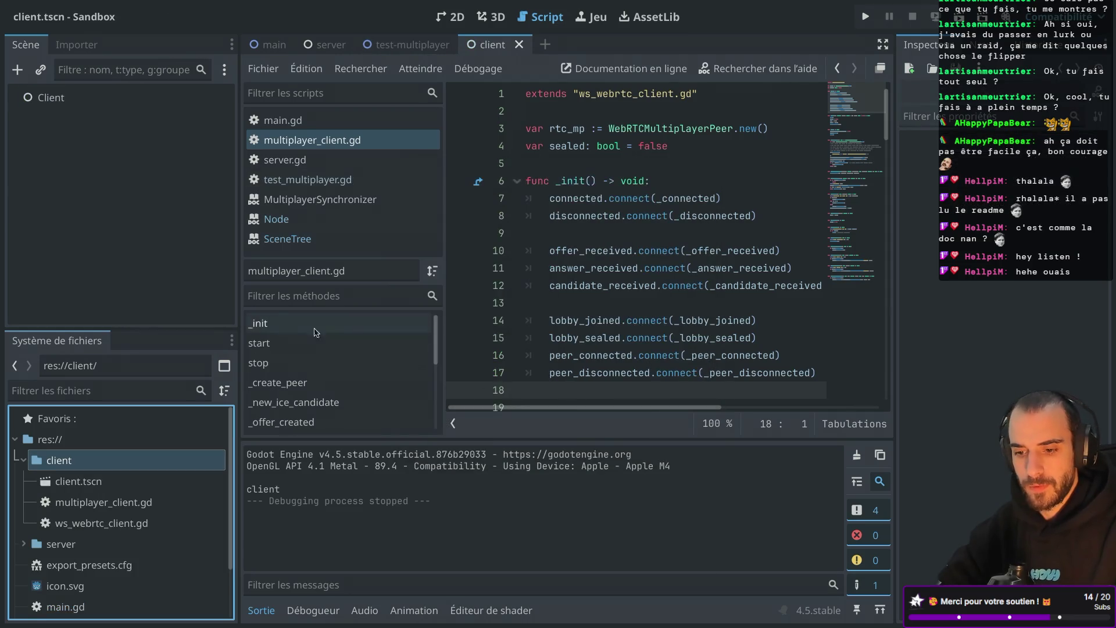
# Attach multiplayer_client.gd to the Client node and save client.tscn
pyautogui.click(115, 510)
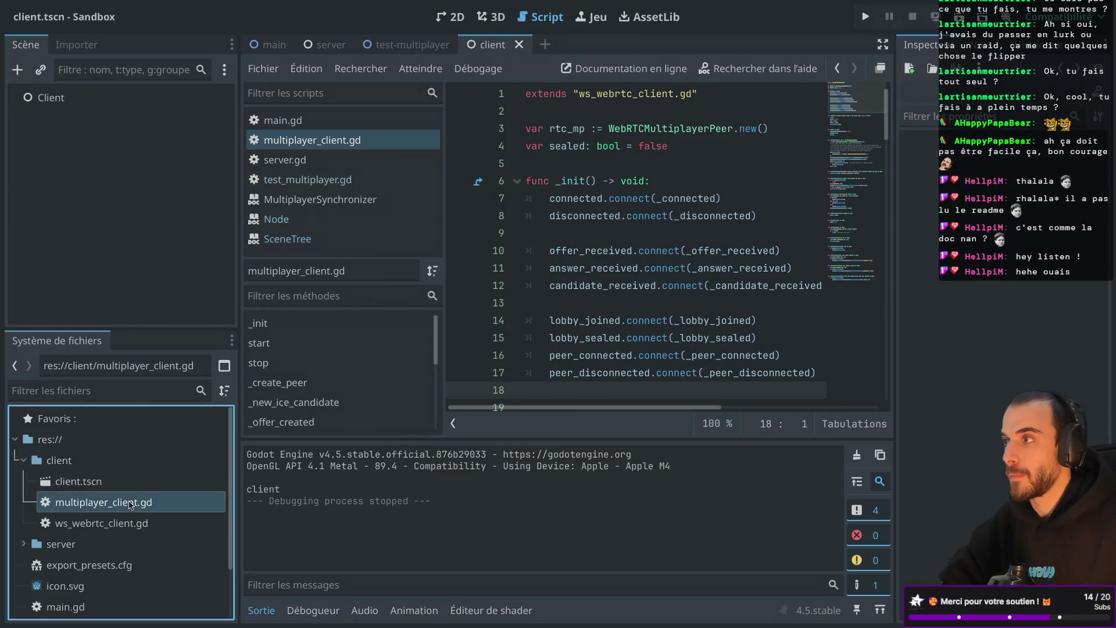
pyautogui.moveTo(105, 505)
pyautogui.mouseDown()
pyautogui.moveTo(157, 280)
pyautogui.moveTo(153, 144)
pyautogui.moveTo(96, 99)
pyautogui.moveTo(134, 110)
pyautogui.mouseUp()
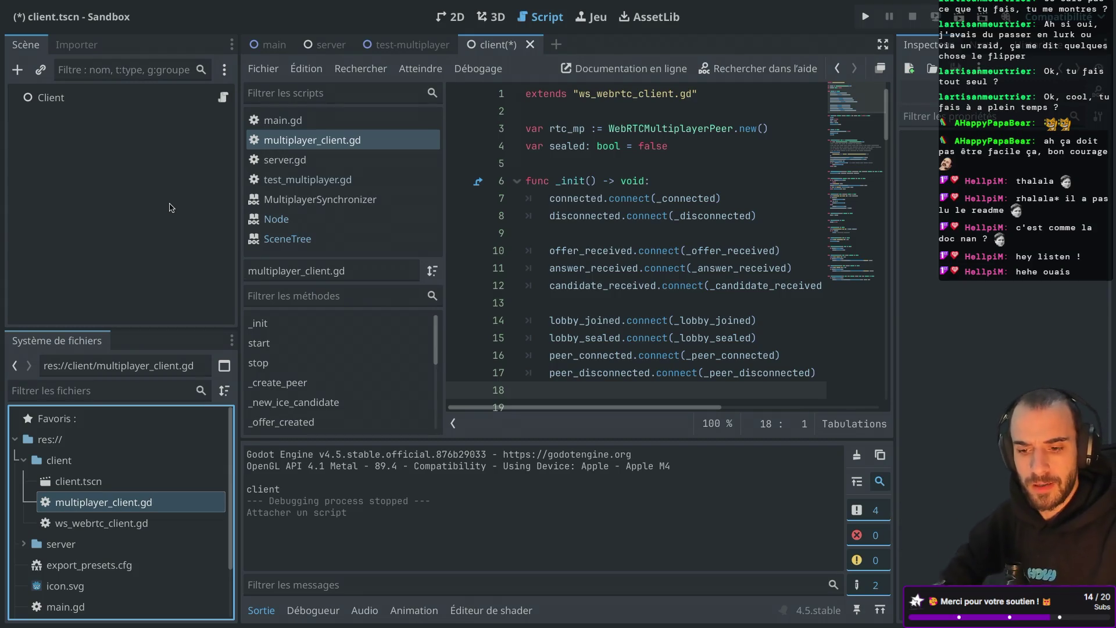
pyautogui.hotkey('ctrl', 's')
# Open the test-multiplayer.tscn scene
pyautogui.scroll(-3, 127, 500)
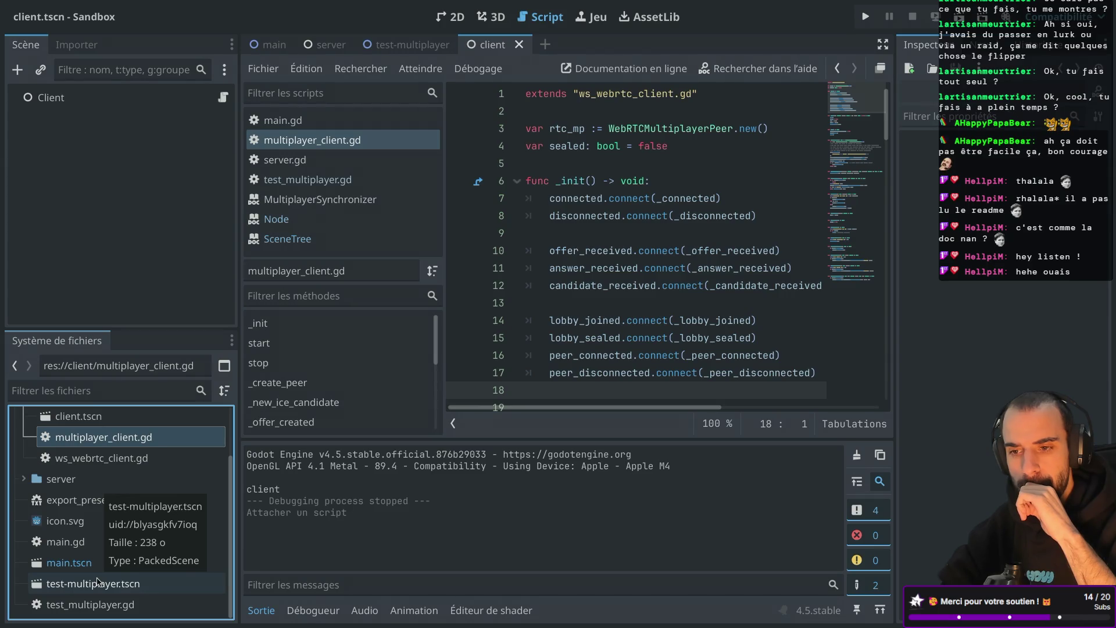
pyautogui.doubleClick(100, 581)
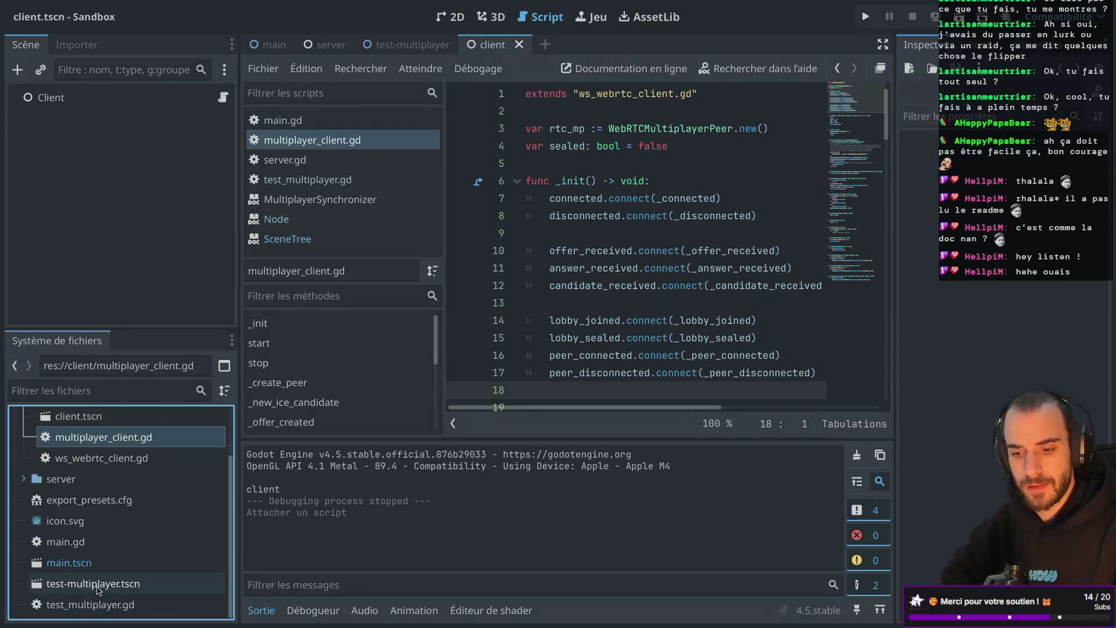
pyautogui.scroll(3, 105, 483)
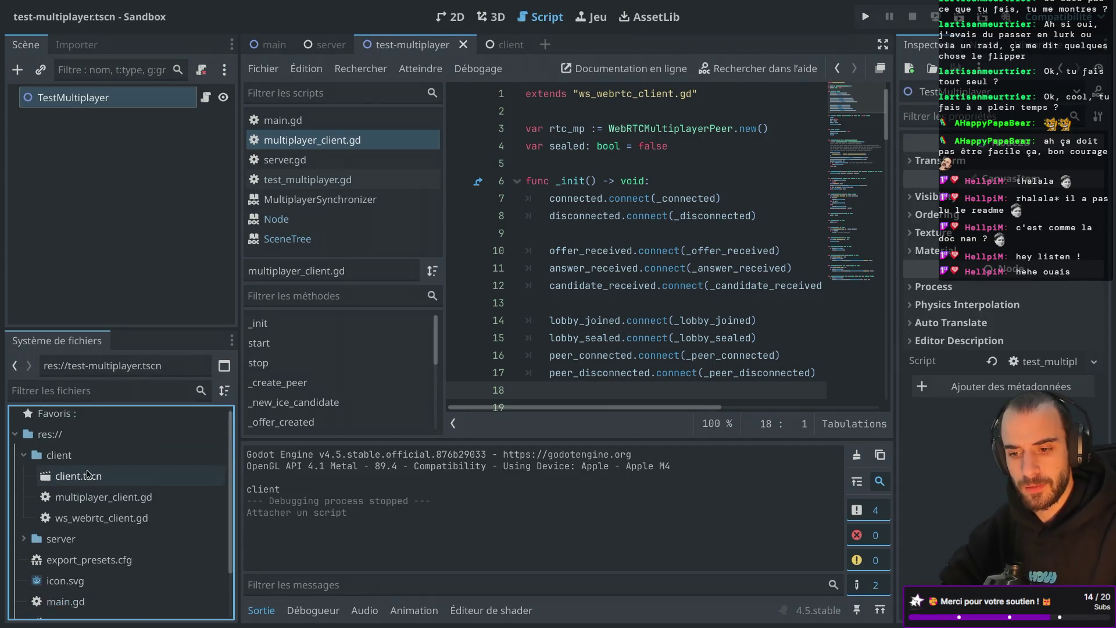
# Instance client.tscn under TestMultiplayer and give the Client node a scene-unique name
pyautogui.moveTo(100, 482)
pyautogui.mouseDown()
pyautogui.moveTo(119, 114)
pyautogui.moveTo(110, 100)
pyautogui.mouseUp()
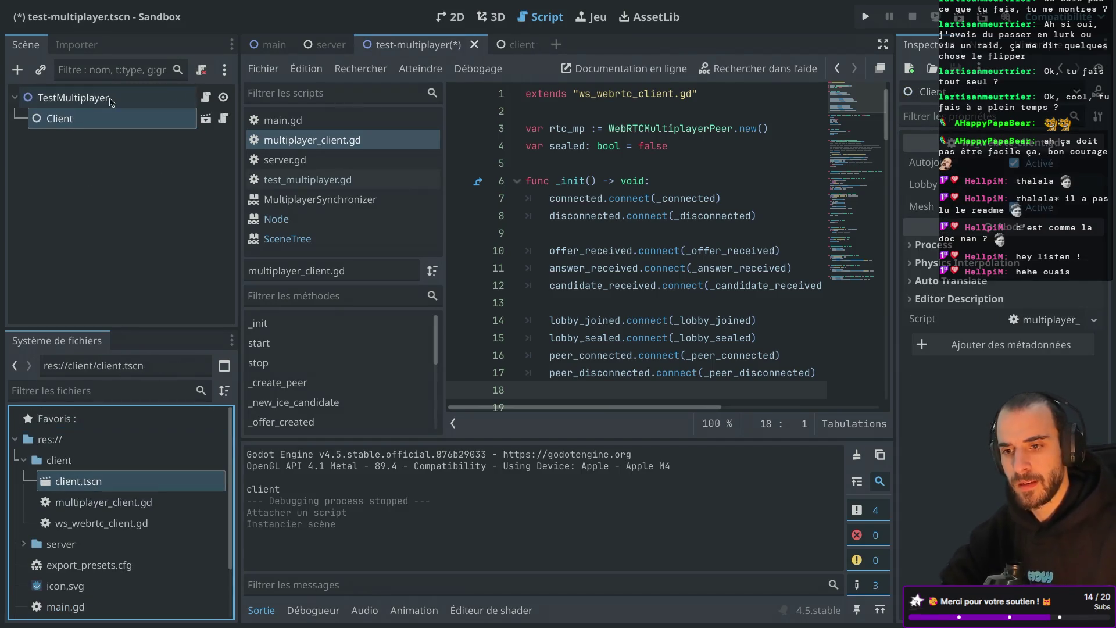
pyautogui.rightClick(123, 119)
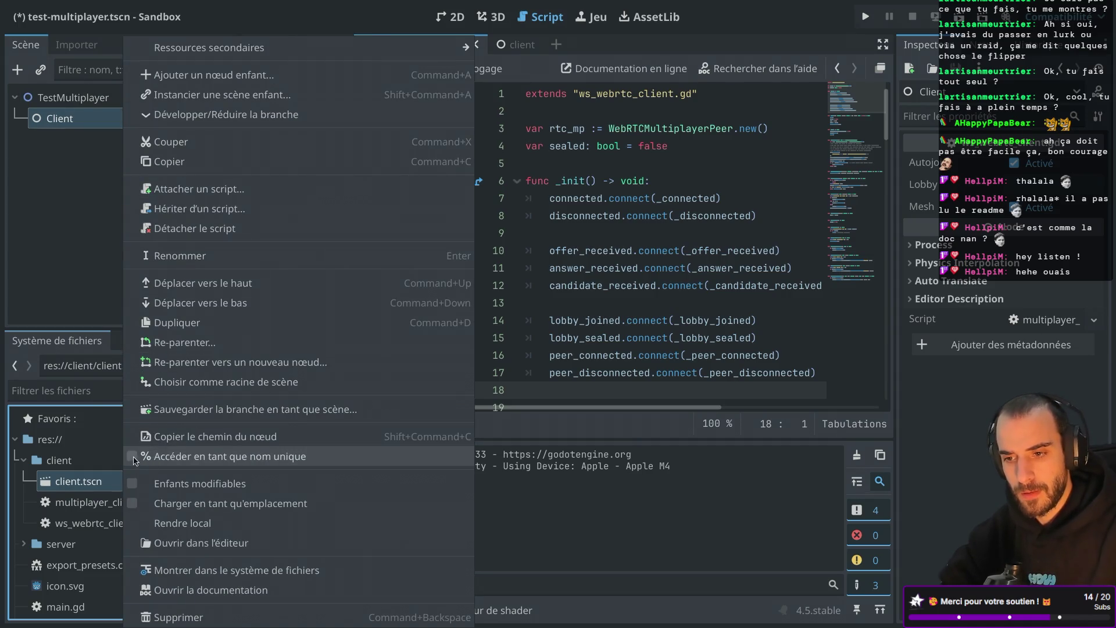
pyautogui.click(133, 457)
# Replace the multiplayer line with %Client.start("ws://localhost:9998"), save, and run the project
pyautogui.click(206, 97)
pyautogui.doubleClick(595, 163)
pyautogui.press('BackSpace')
pyautogui.press('BackSpace')
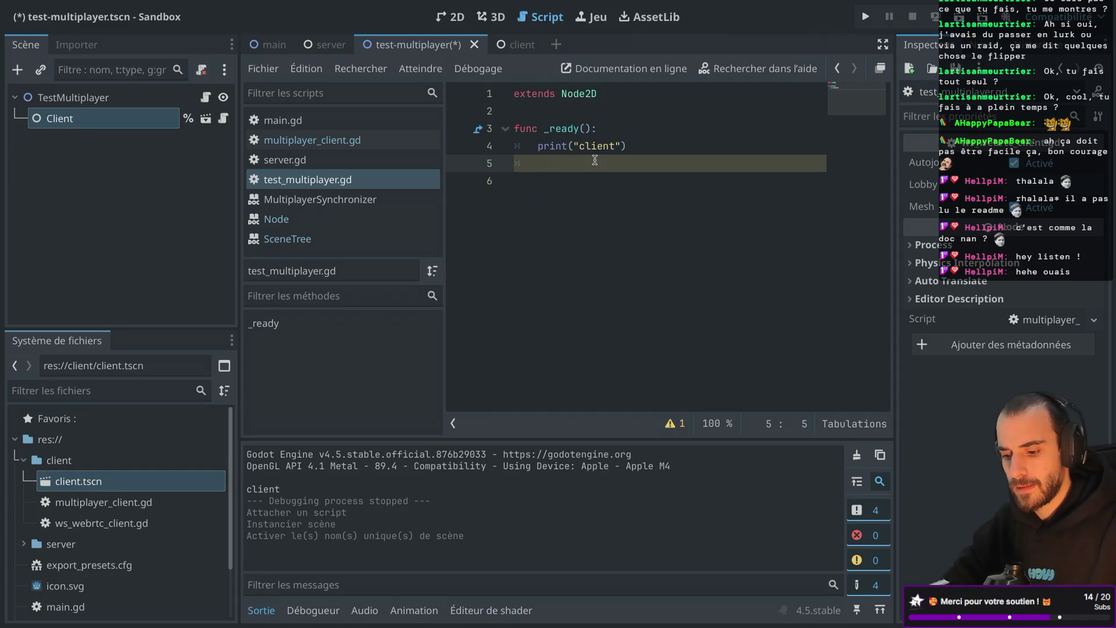
pyautogui.write('%Client.st')
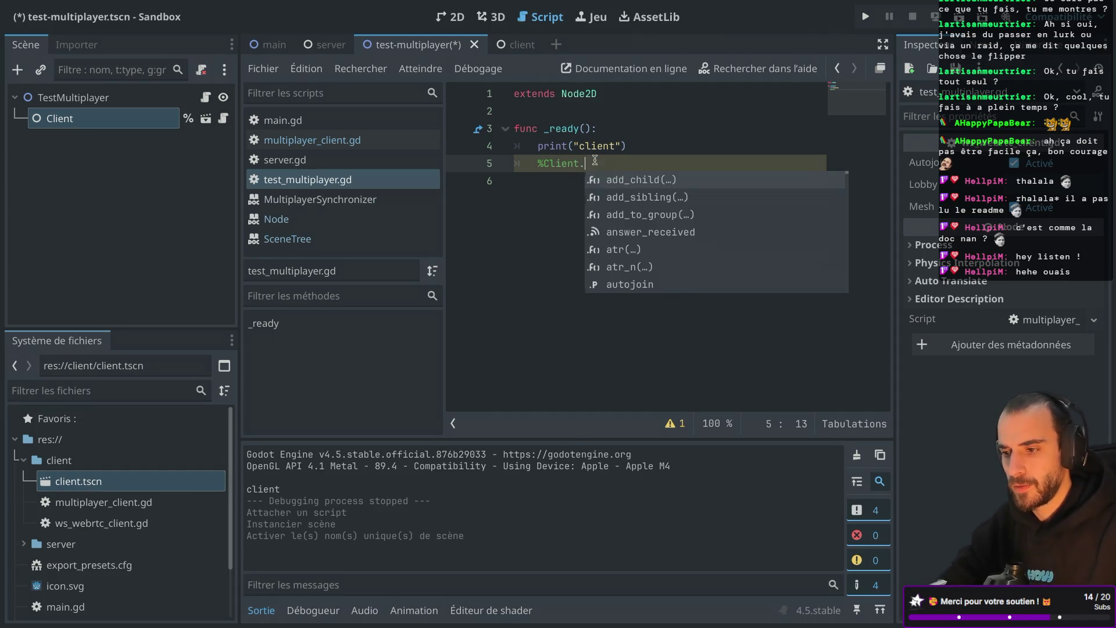
pyautogui.press('Return')
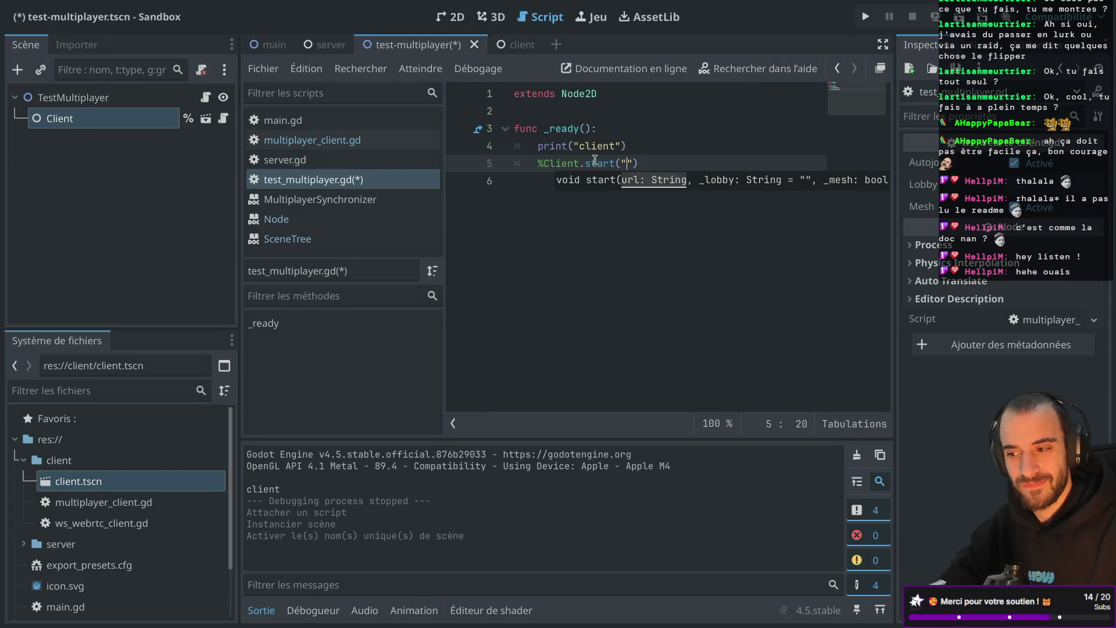
pyautogui.write('s://')
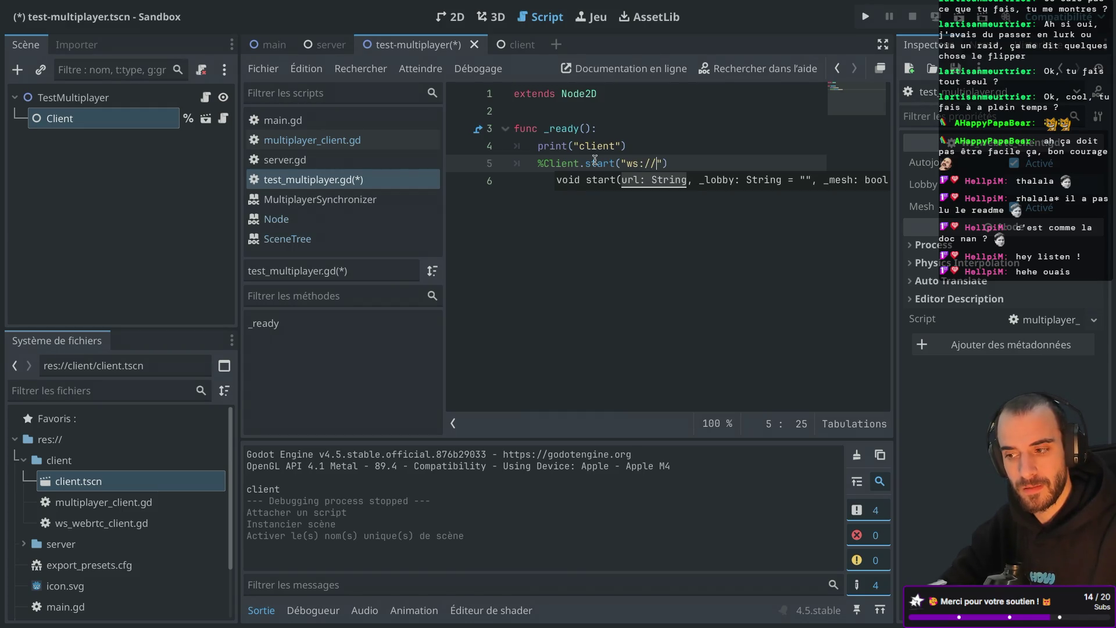
pyautogui.write('localhost:')
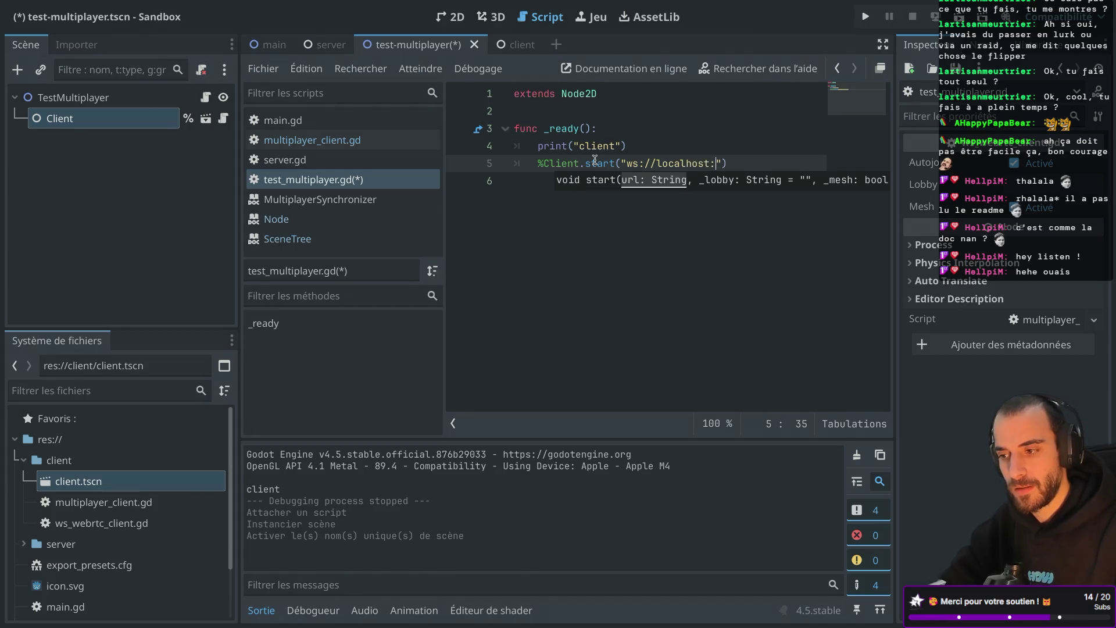
pyautogui.write('9998')
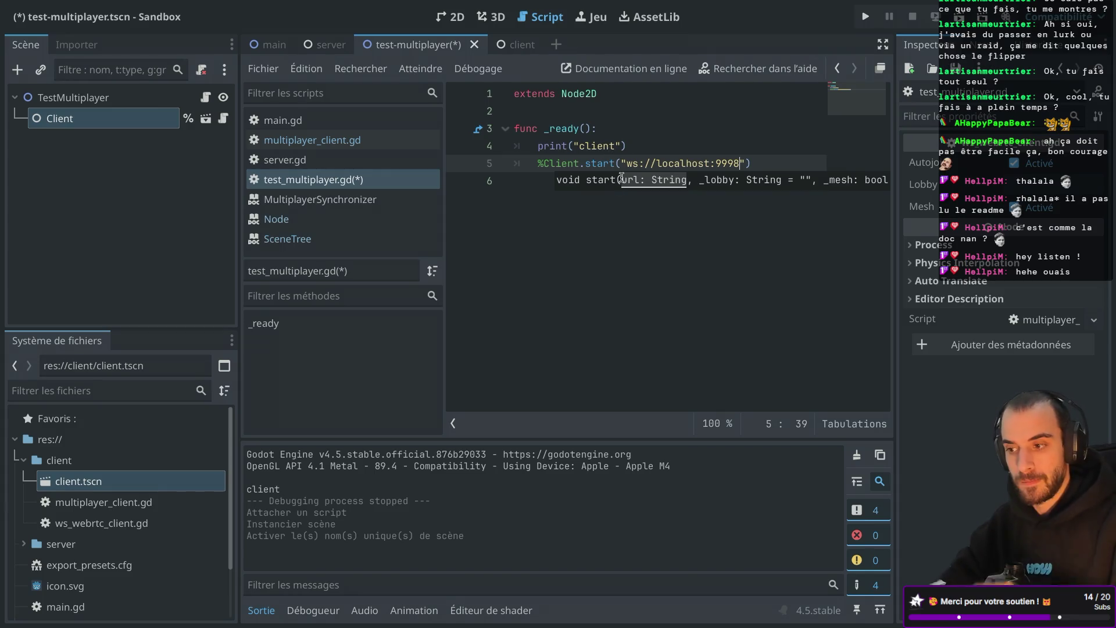
pyautogui.click(598, 237)
pyautogui.hotkey('ctrl', 's')
pyautogui.click(866, 16)
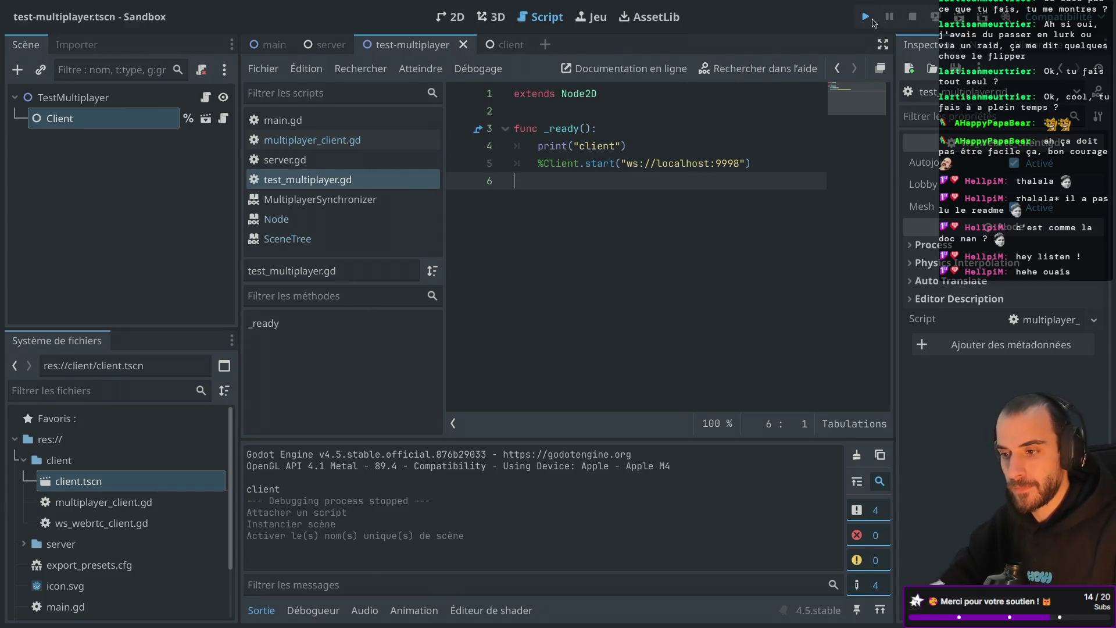
pyautogui.moveTo(598, 93); pyautogui.dragTo(797, 89)
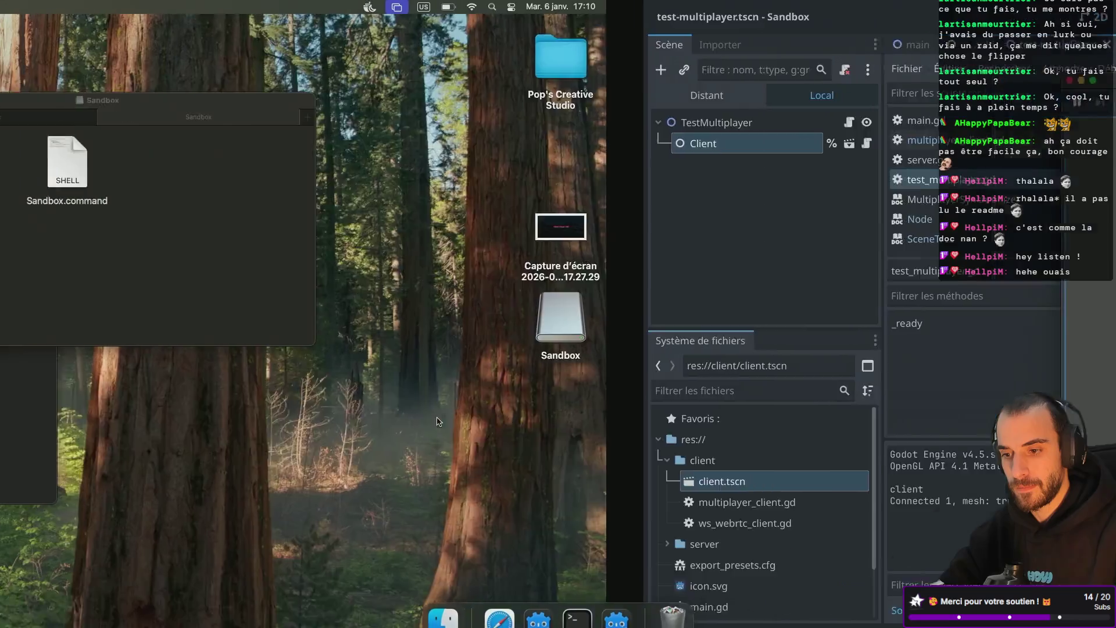
# Bring the server Terminal forward to see the peer joining a lobby
pyautogui.hotkey('ctrl', 'Left')
pyautogui.click(301, 375)
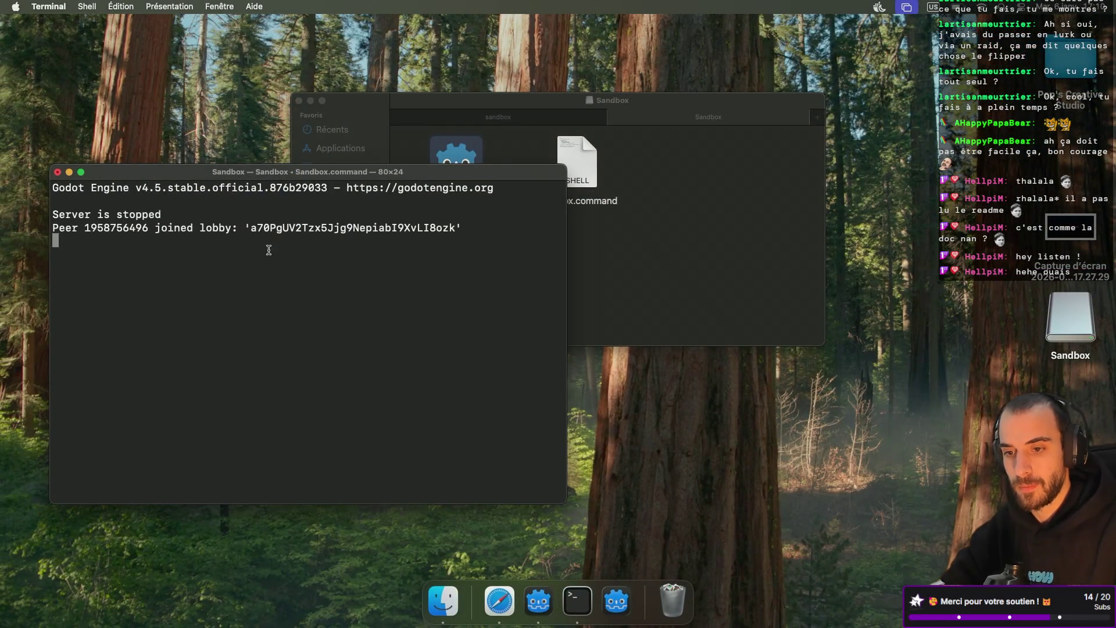
pyautogui.moveTo(189, 178); pyautogui.dragTo(179, 204)
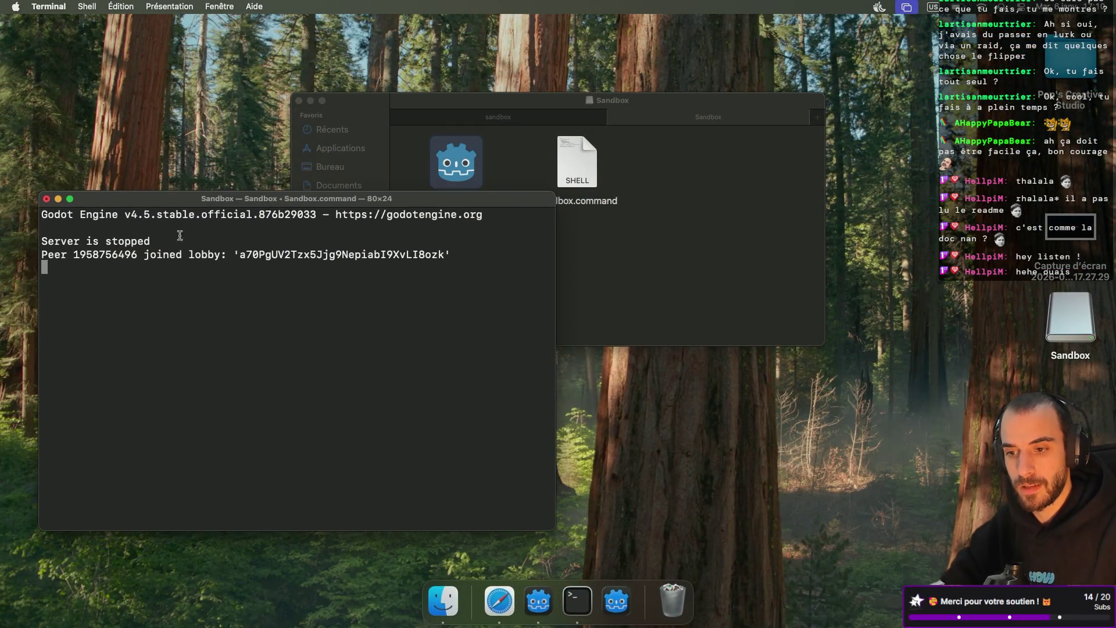
pyautogui.hotkey('ctrl', 'Right')
pyautogui.hotkey('ctrl', 'Left')
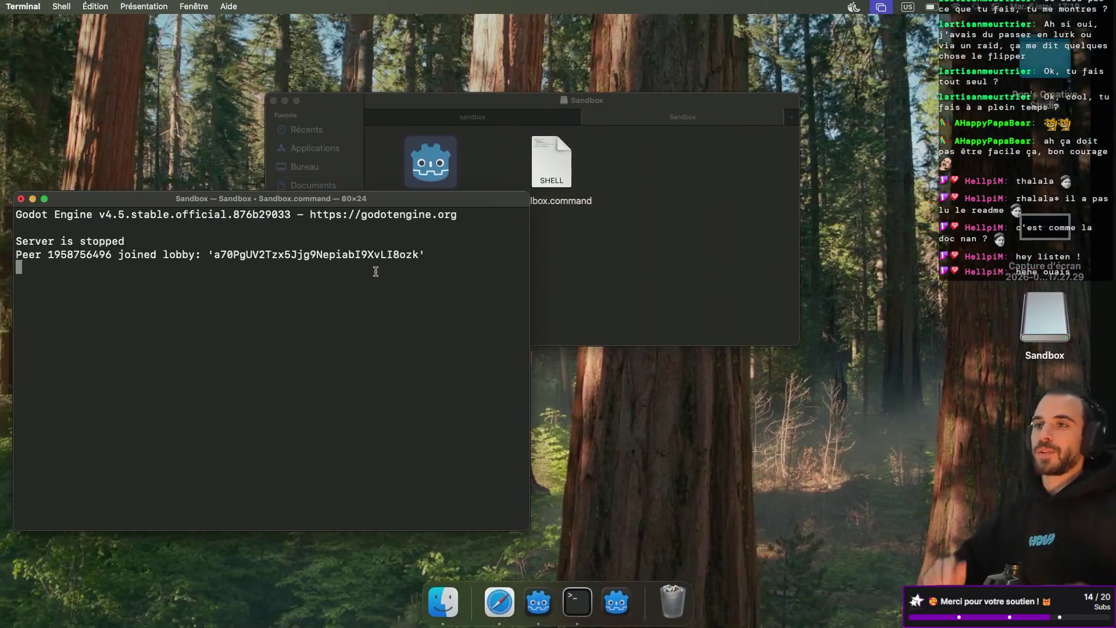
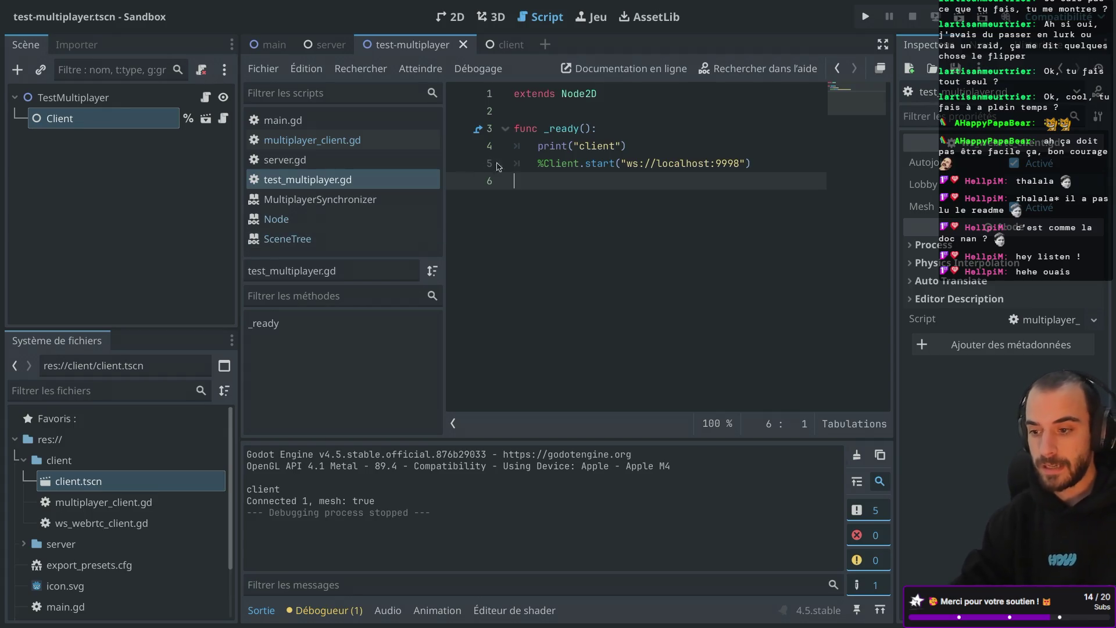
# Delete the print("client") line from _ready() in test_multiplayer.gd and save
pyautogui.moveTo(636, 143); pyautogui.dragTo(636, 134)
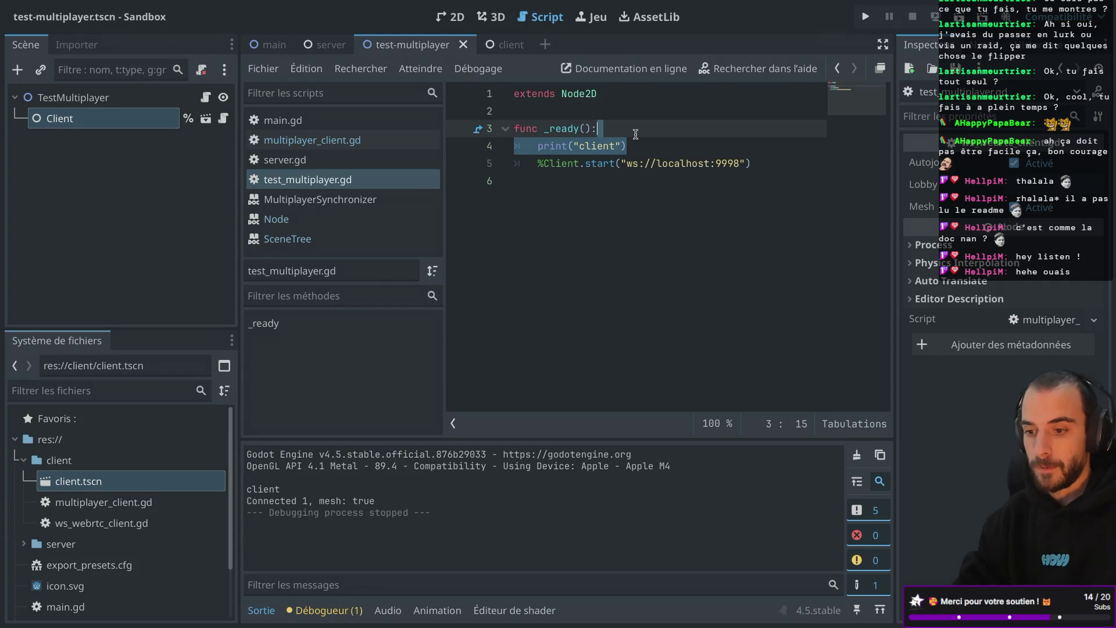
pyautogui.press('BackSpace')
pyautogui.hotkey('ctrl', 's')
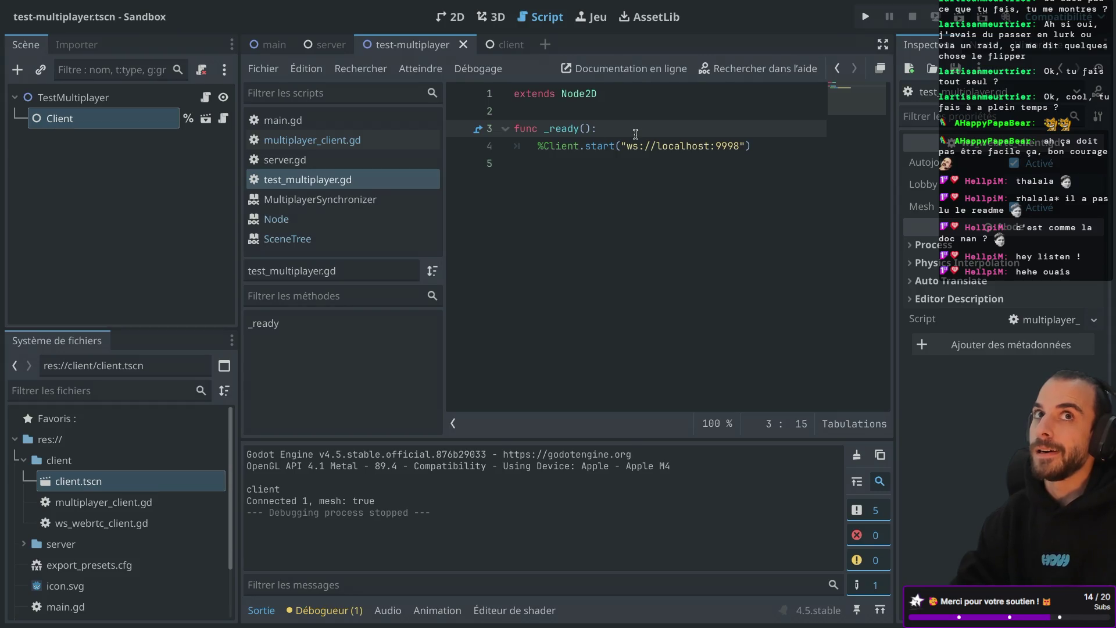
pyautogui.moveTo(227, 3)
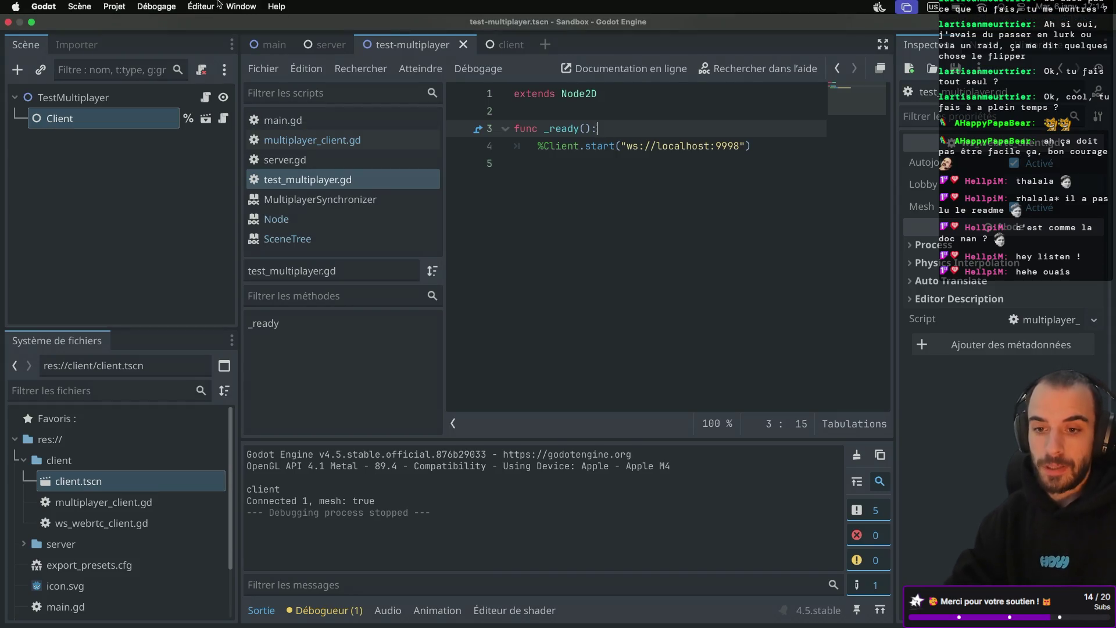
# Open Projet > Exporter… and list the platforms available for a new export preset
pyautogui.click(115, 7)
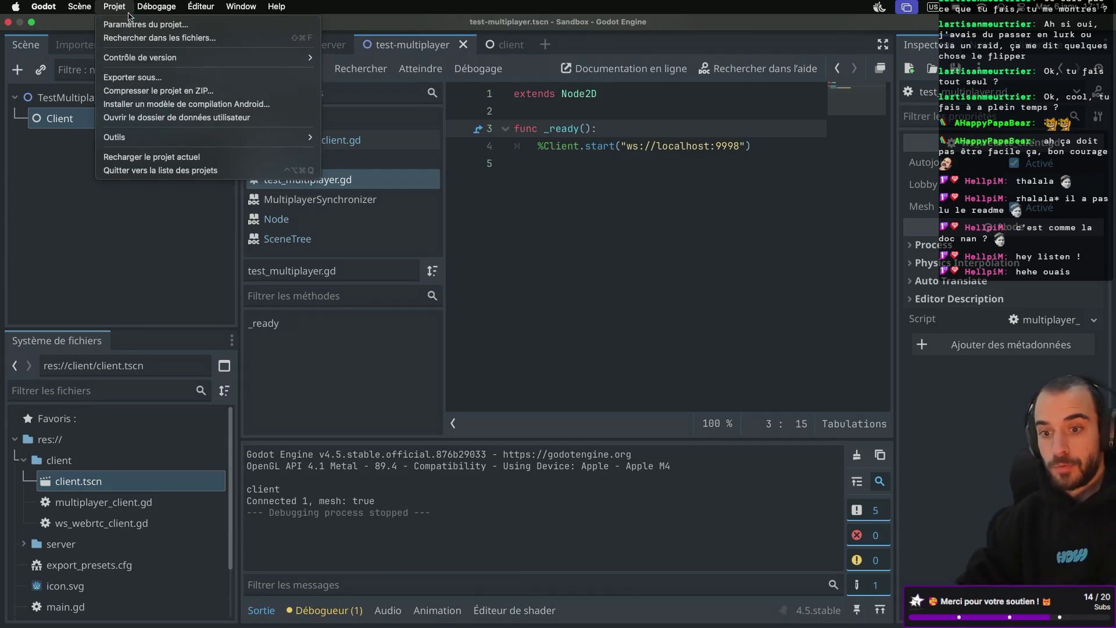
pyautogui.click(132, 78)
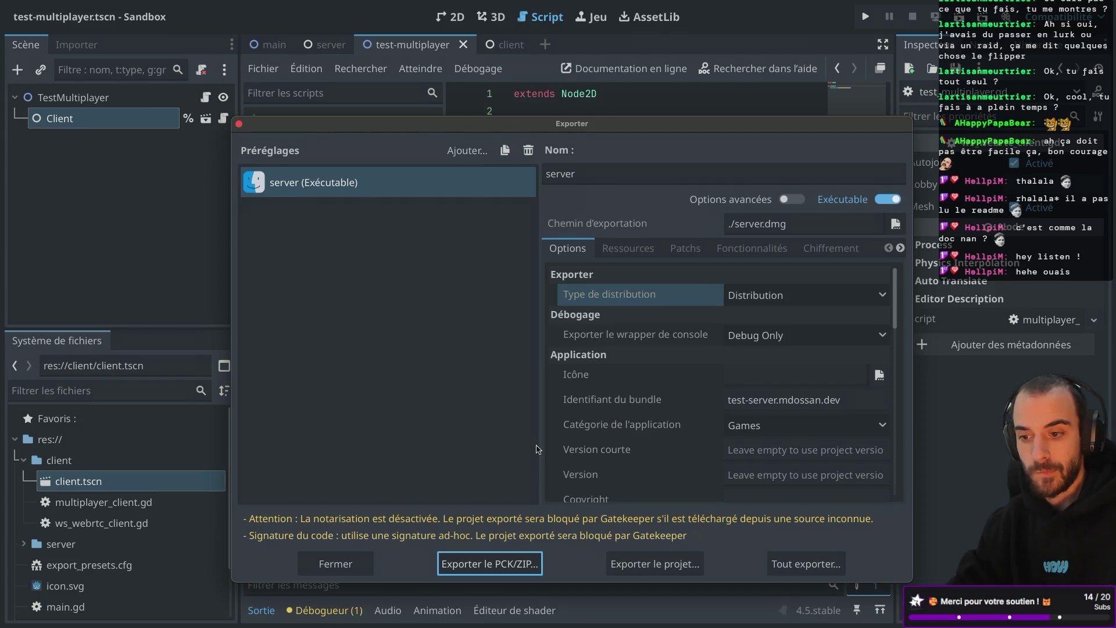
pyautogui.click(240, 124)
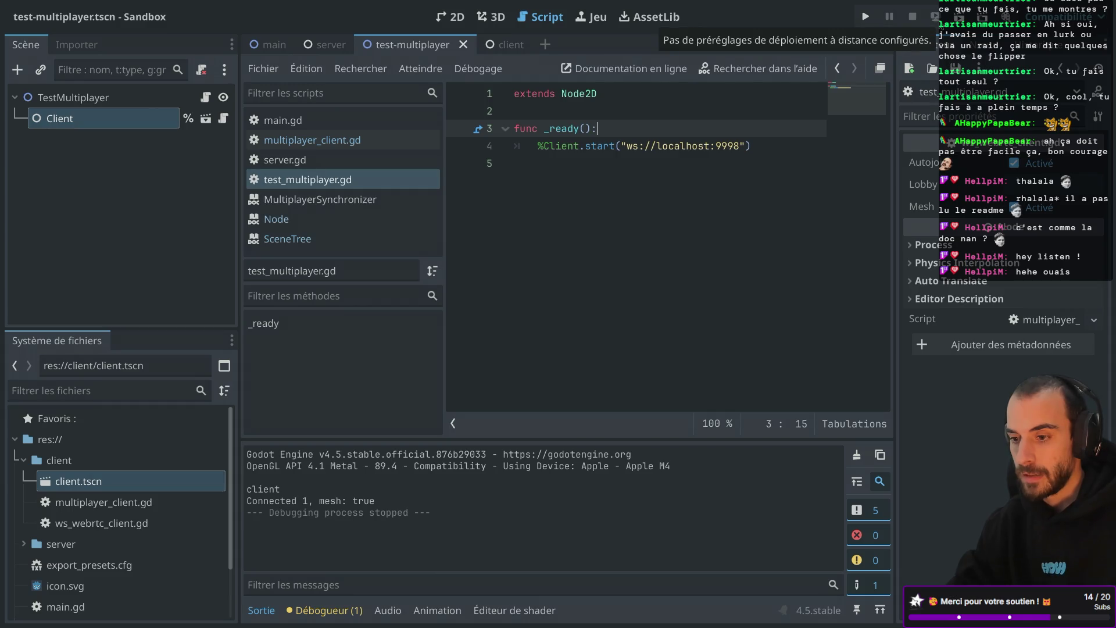
pyautogui.click(111, 7)
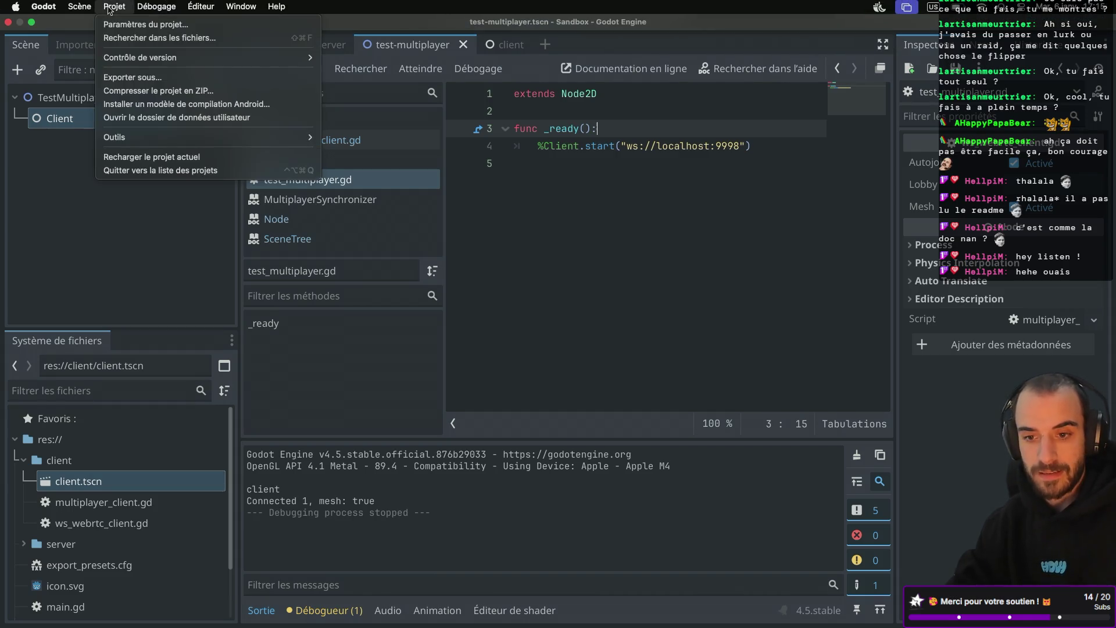
pyautogui.moveTo(86, 9)
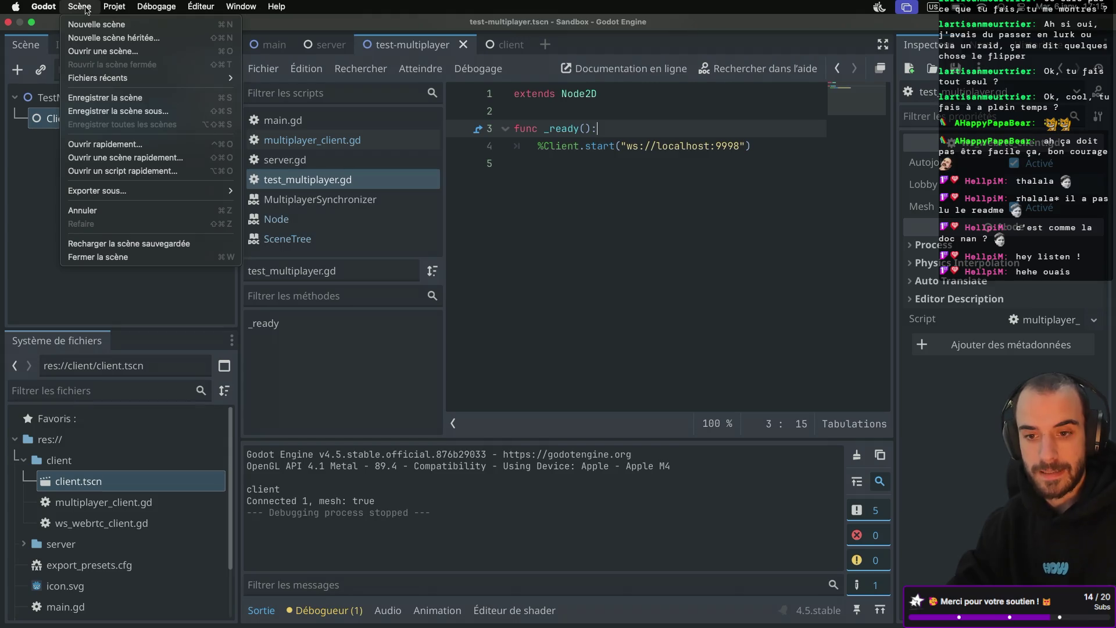
pyautogui.click(135, 82)
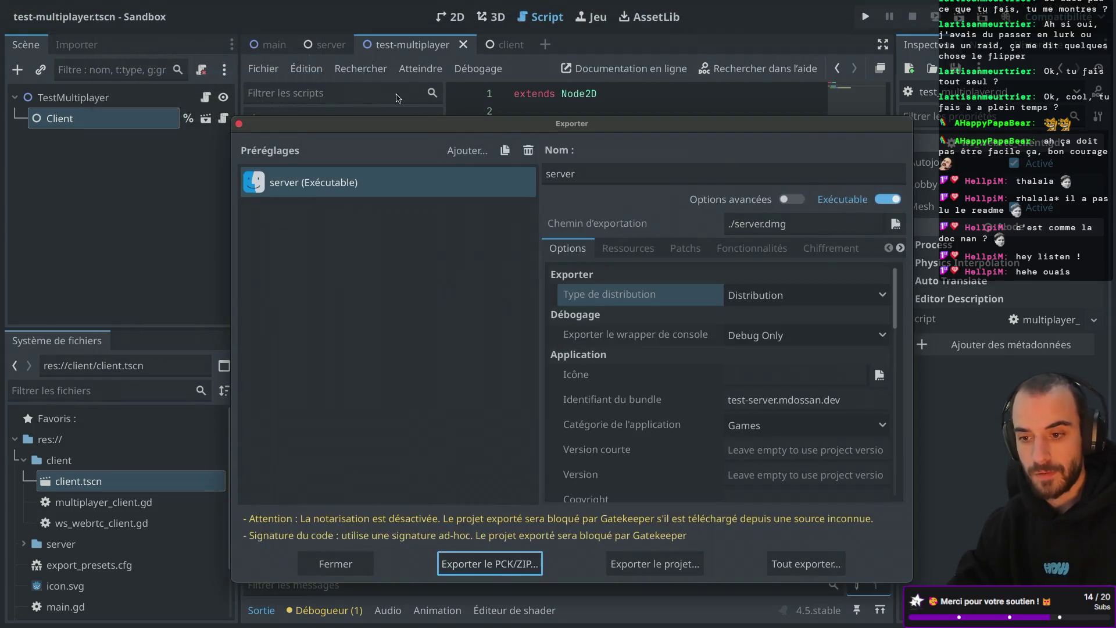
pyautogui.click(480, 152)
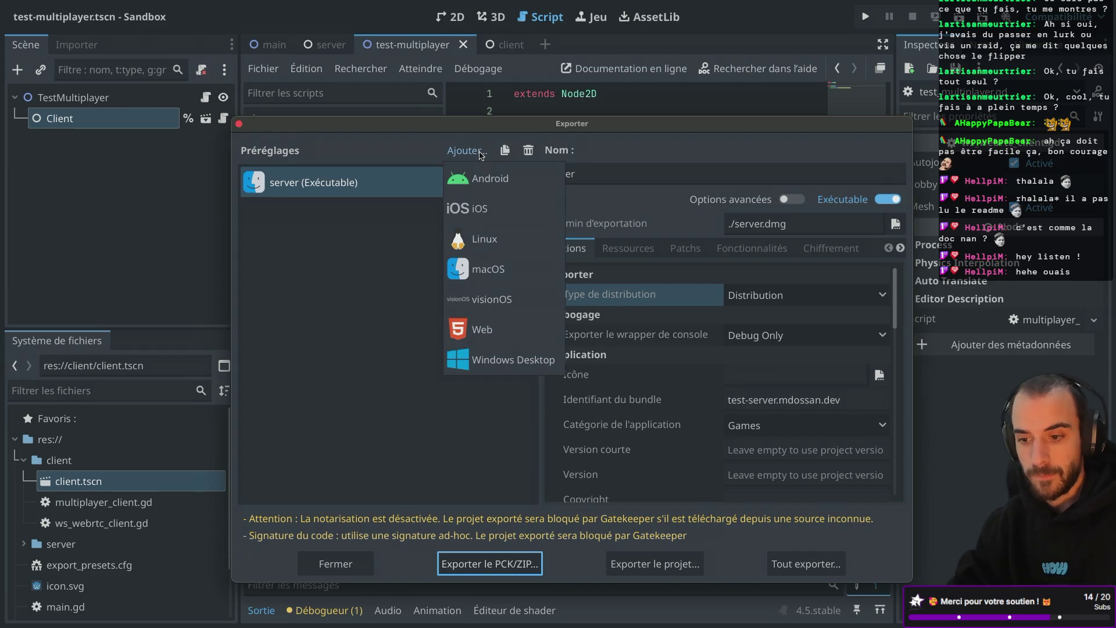
# Add a Web export preset and review its tabs, keeping all project resources exported
pyautogui.click(474, 321)
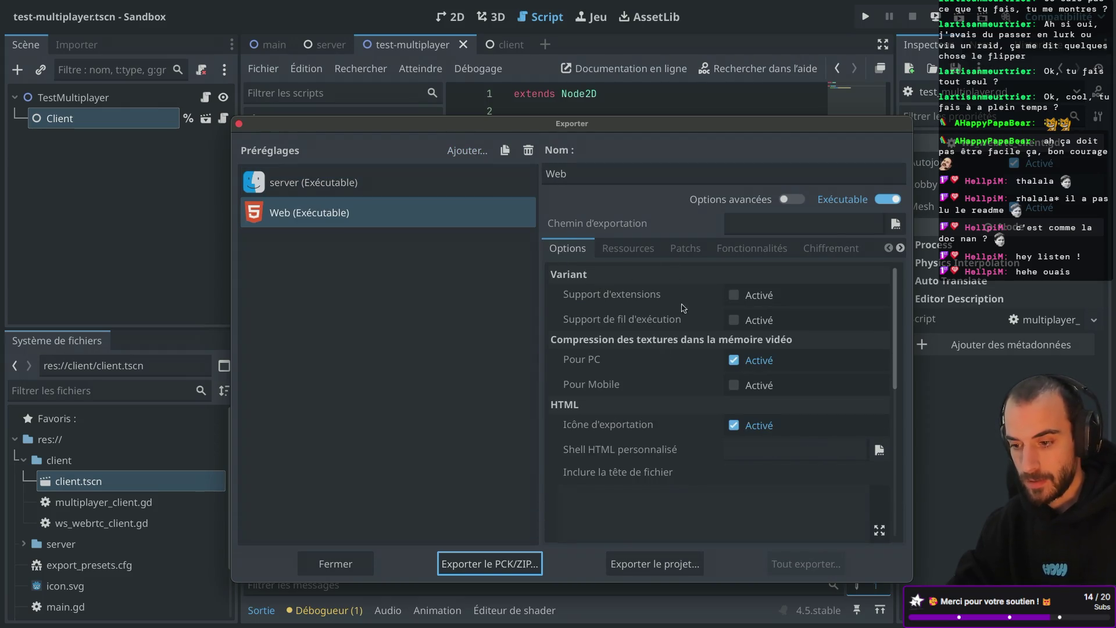
pyautogui.scroll(-5, 657, 371)
pyautogui.scroll(4, 658, 371)
pyautogui.scroll(2, 657, 371)
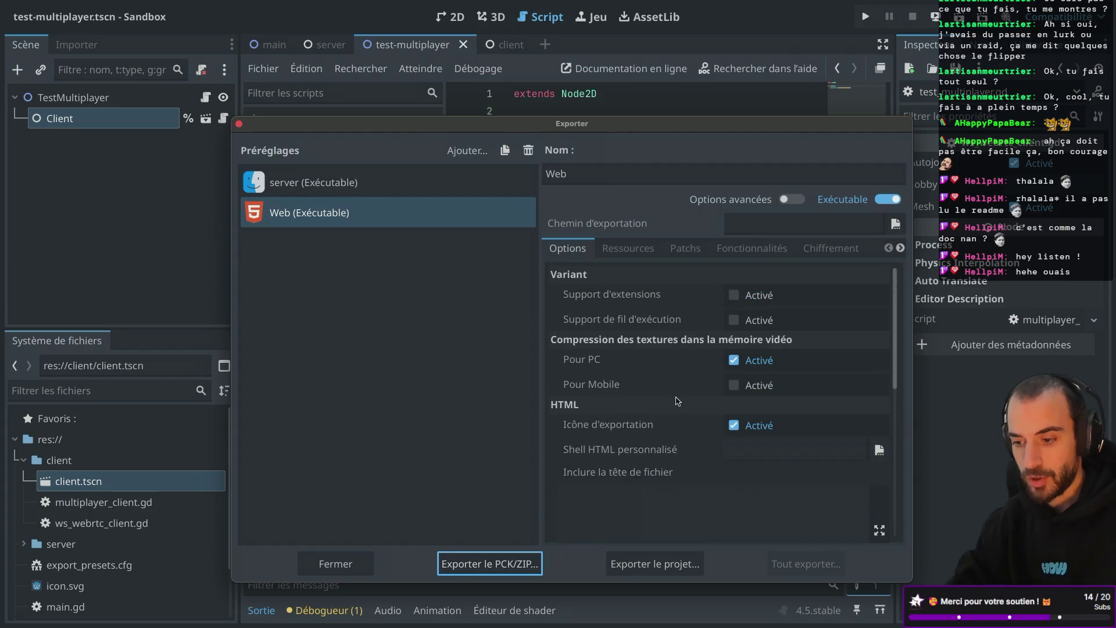
pyautogui.click(752, 249)
pyautogui.click(698, 249)
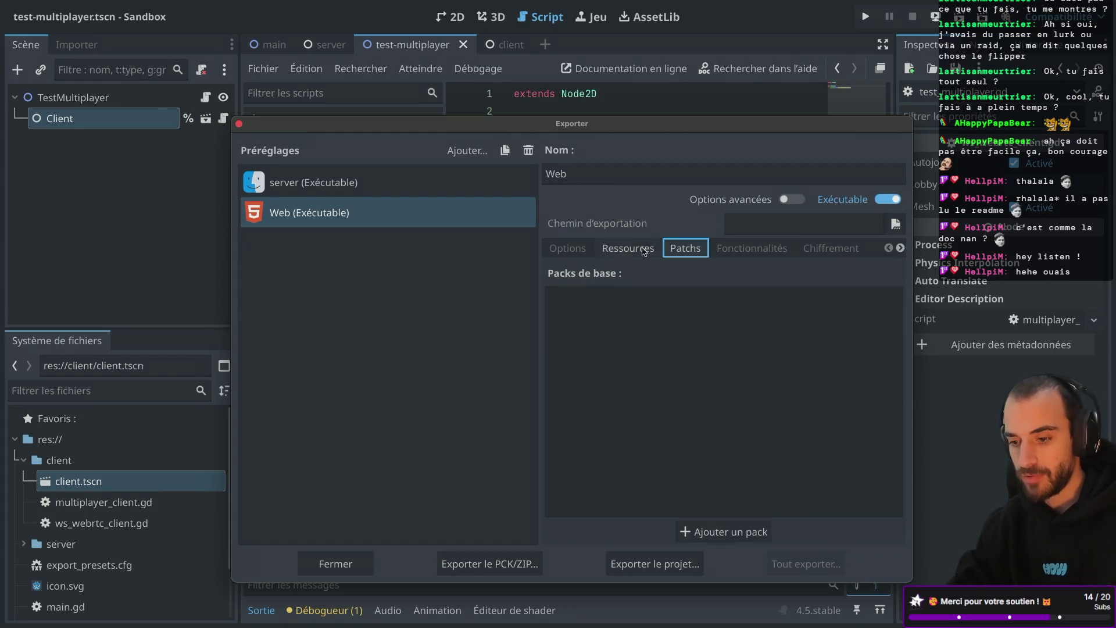
pyautogui.click(628, 249)
pyautogui.click(581, 249)
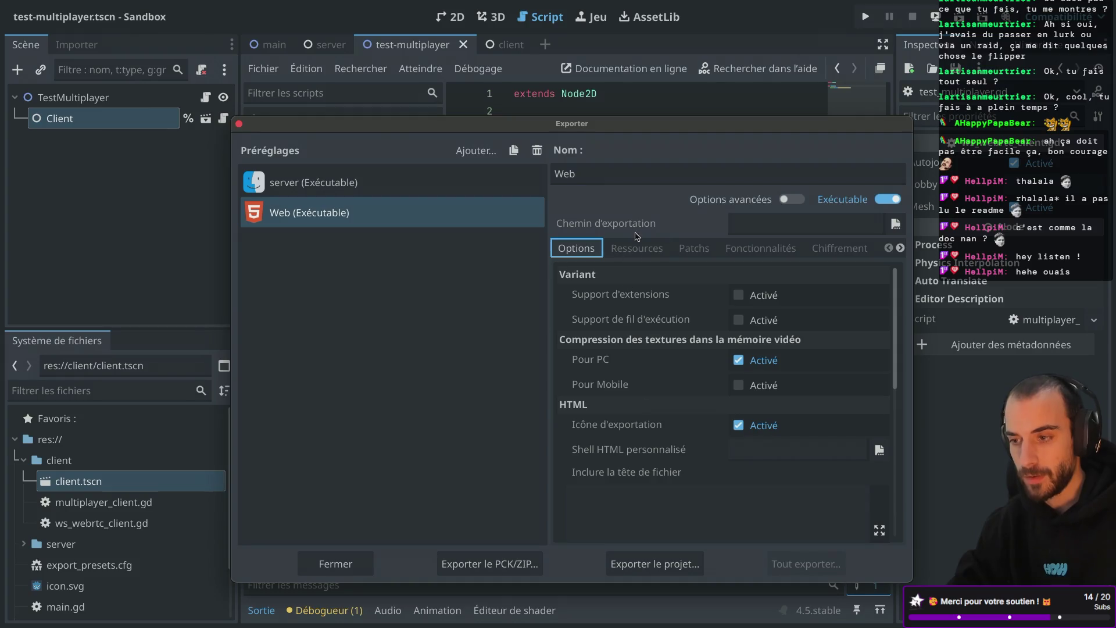
pyautogui.click(632, 251)
pyautogui.click(635, 299)
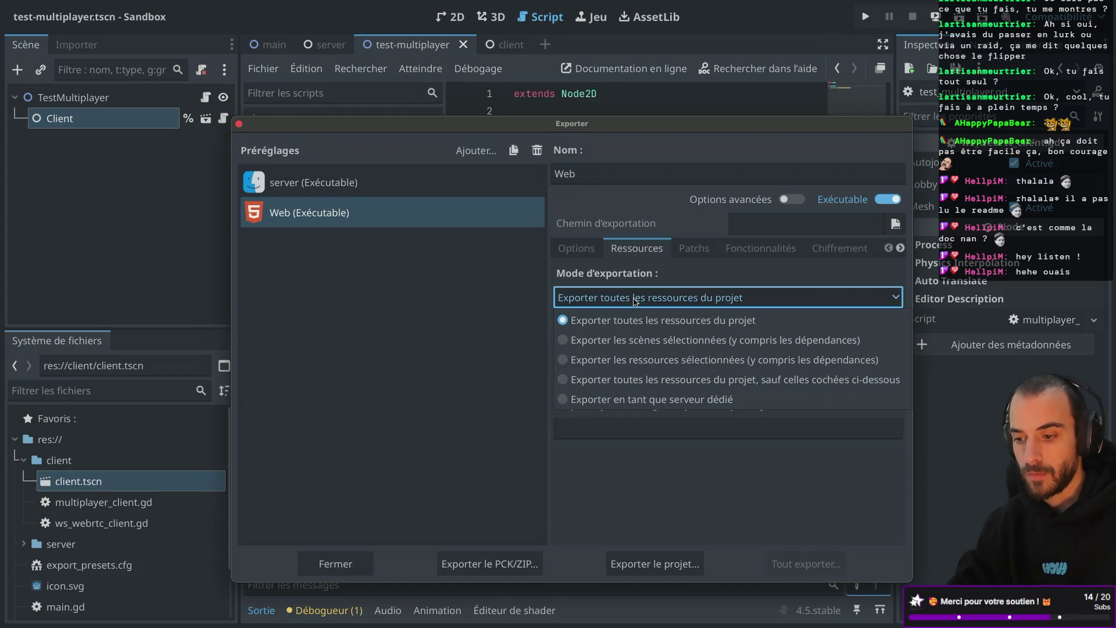
pyautogui.click(641, 299)
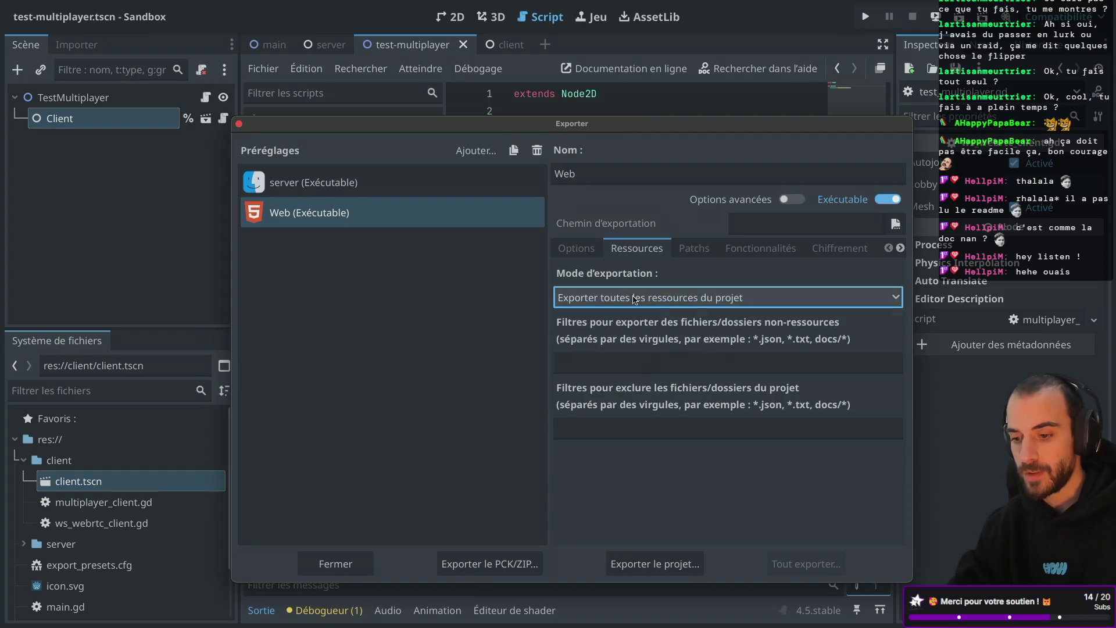
pyautogui.click(583, 247)
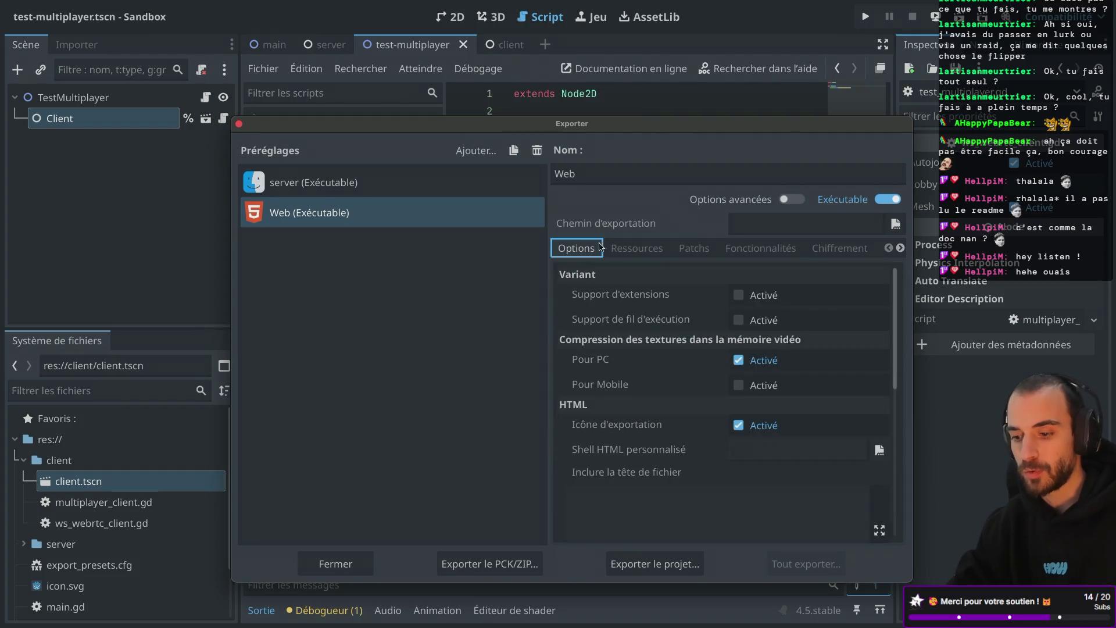
# Export the project with the Web preset as client.html and close the Export dialog
pyautogui.click(655, 563)
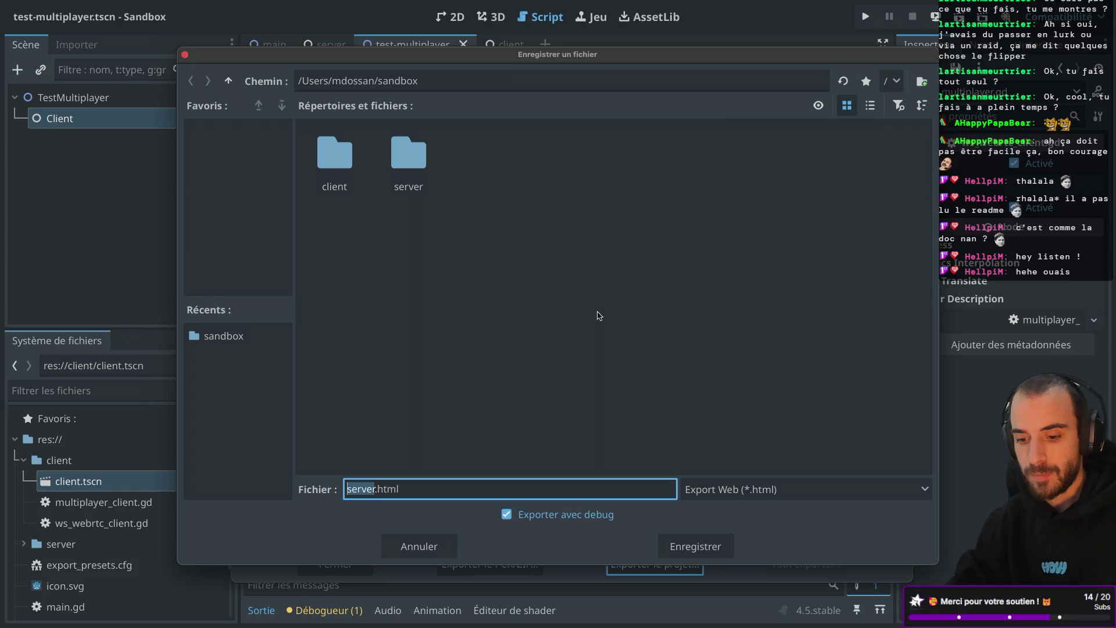
pyautogui.write('client')
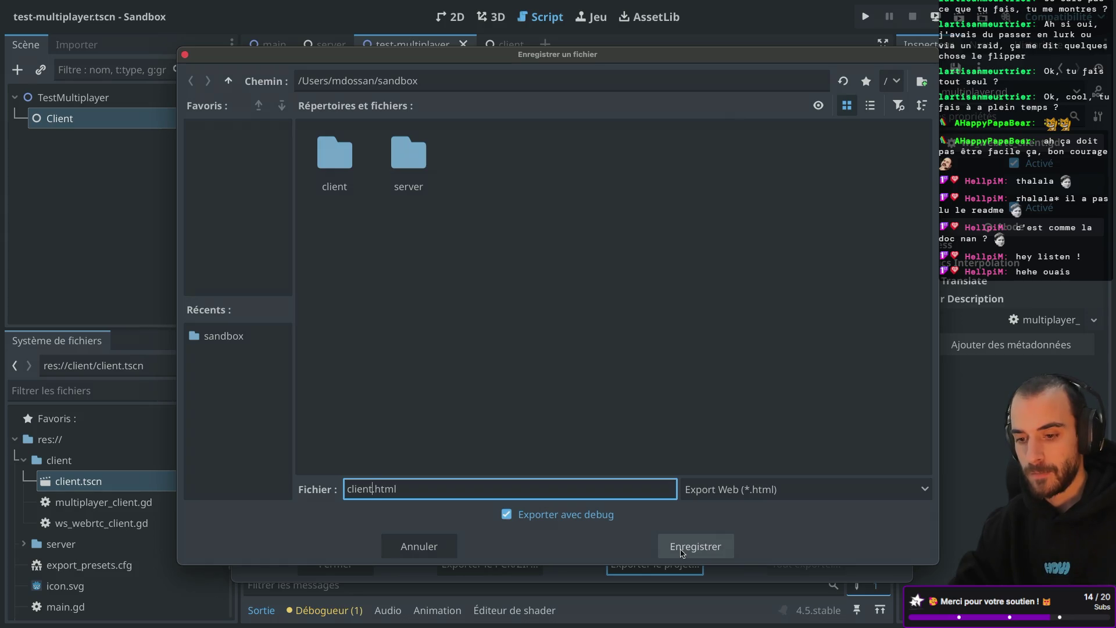
pyautogui.click(683, 551)
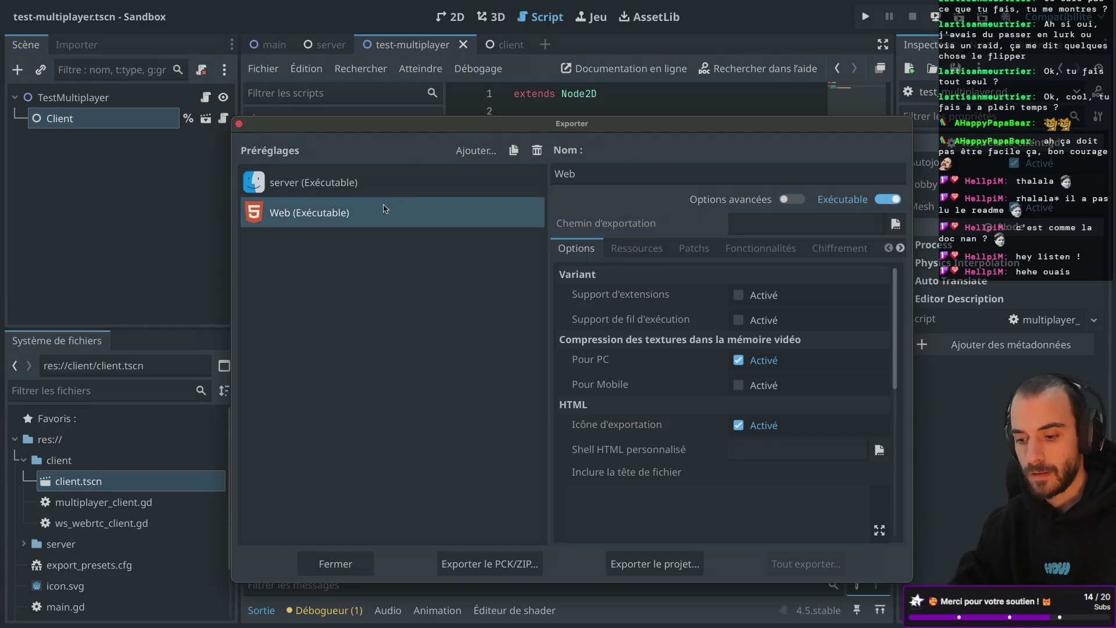
pyautogui.click(239, 124)
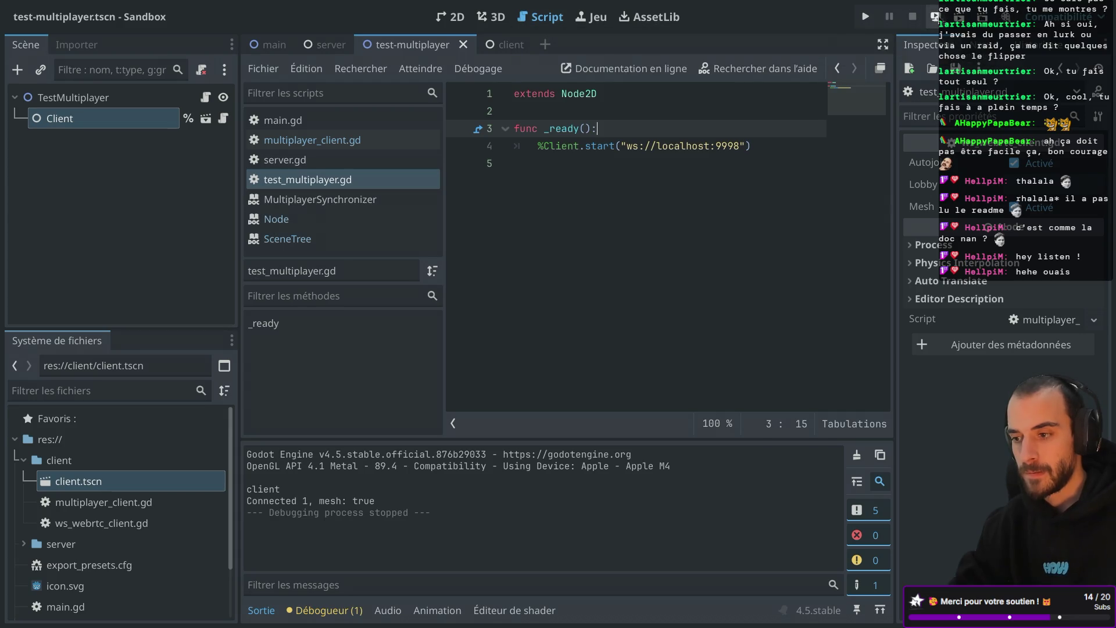
pyautogui.click(935, 17)
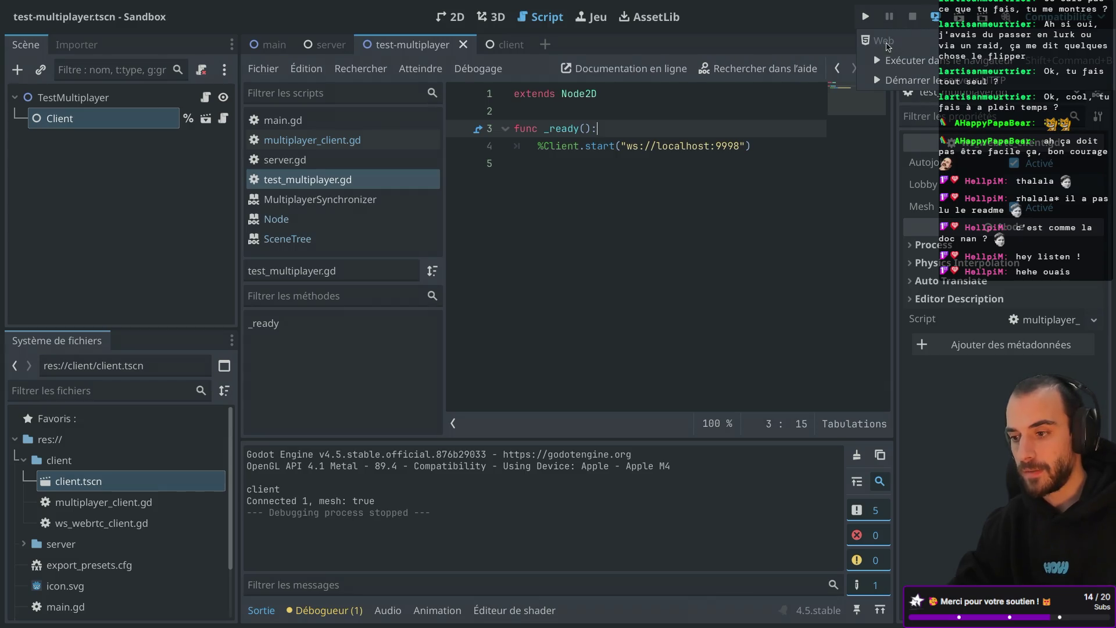
# Run the exported web build in the default browser with Exécuter dans le navigateur
pyautogui.click(917, 66)
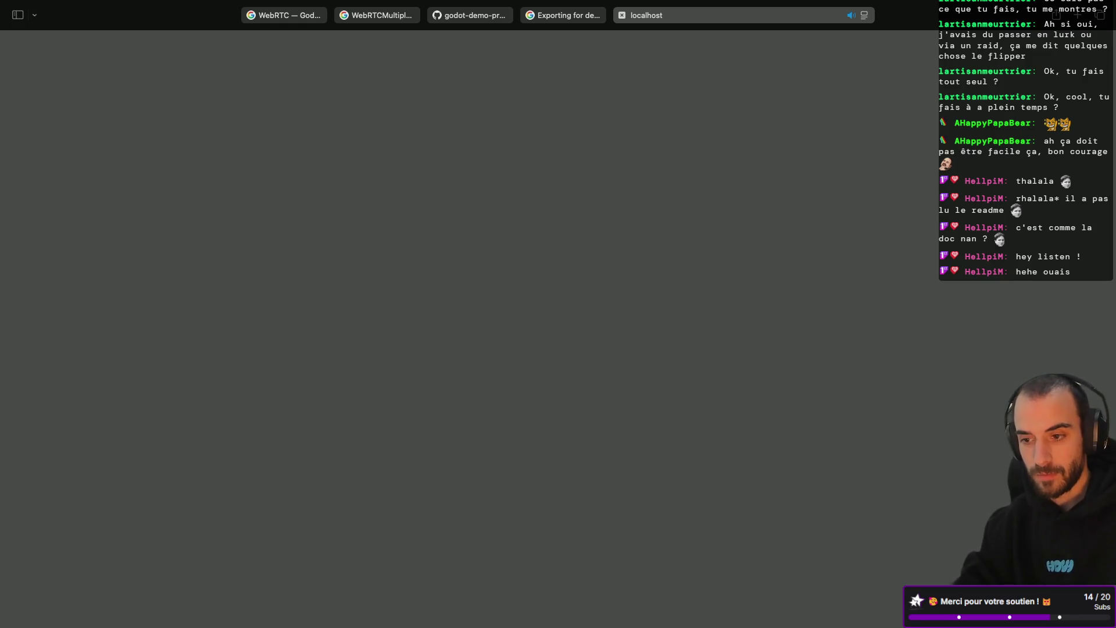
# Close Safari's localhost tab and switch to the desktop holding the server Terminal
pyautogui.click(711, 16)
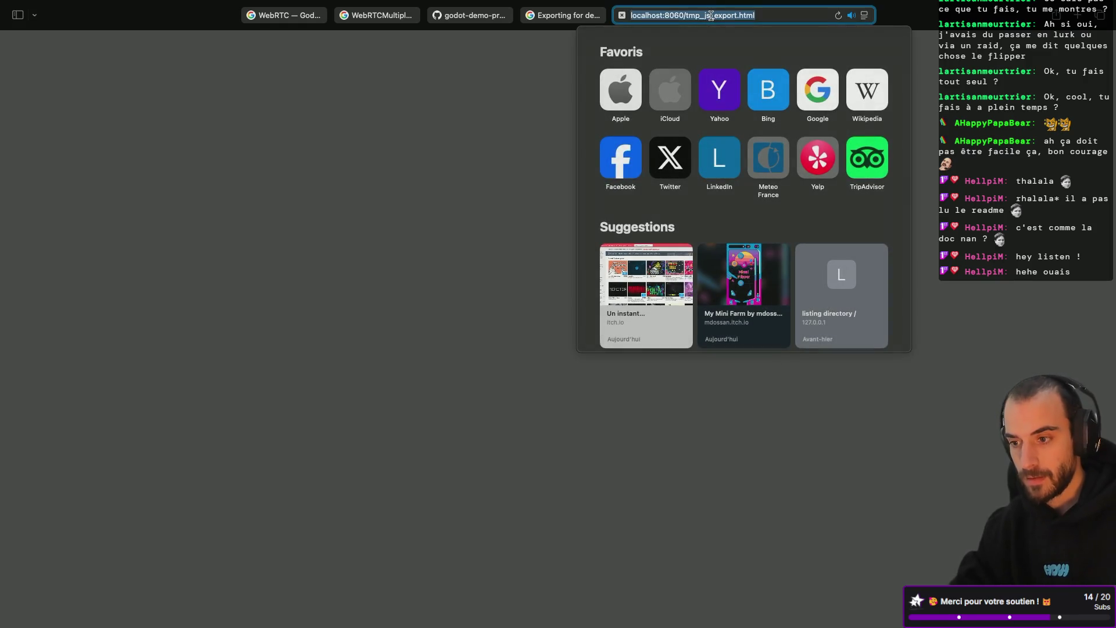
pyautogui.click(622, 15)
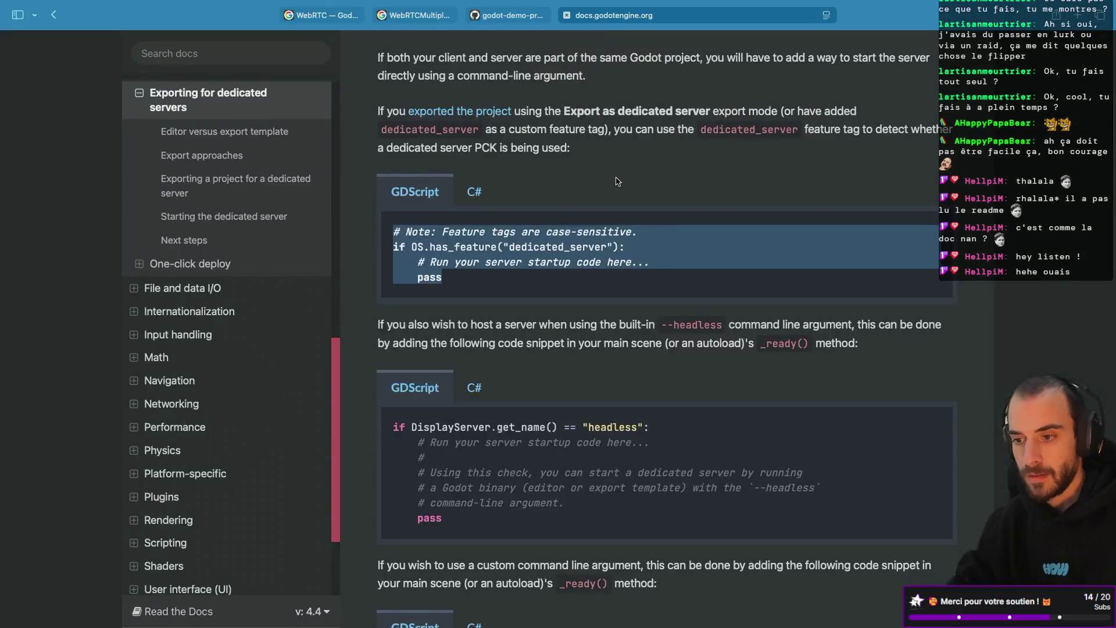
pyautogui.hotkey('ctrl', 'Left')
pyautogui.hotkey('ctrl', 'Left')
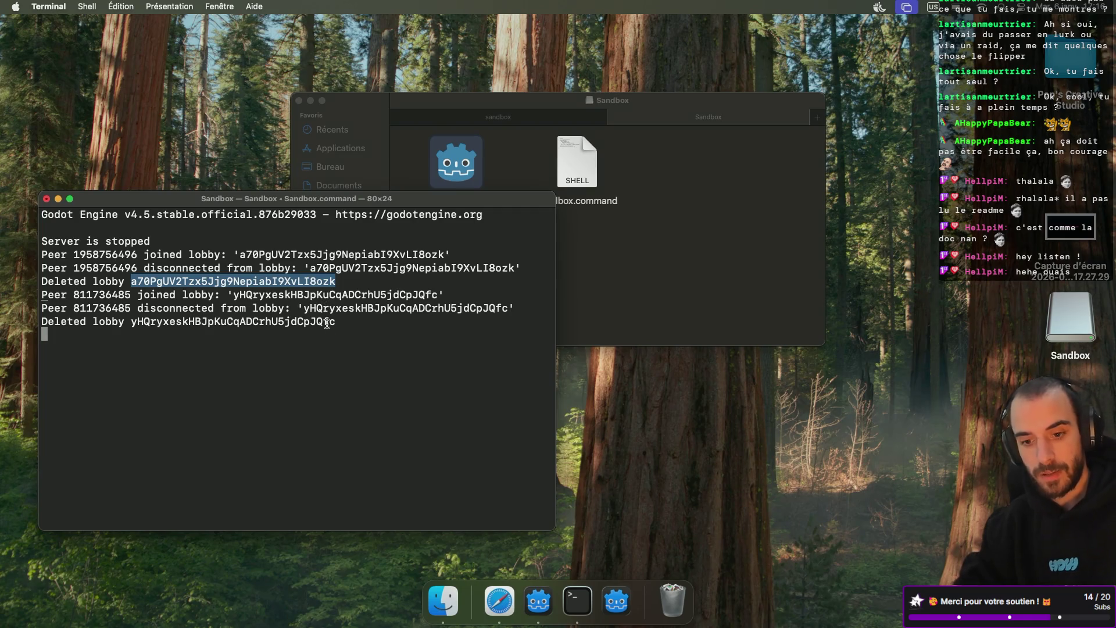
# Launch Chrome and load localhost:8060/tmp_js_export.html to show the Sandbox (DEBUG) page
pyautogui.press('super+space')
pyautogui.write('chro')
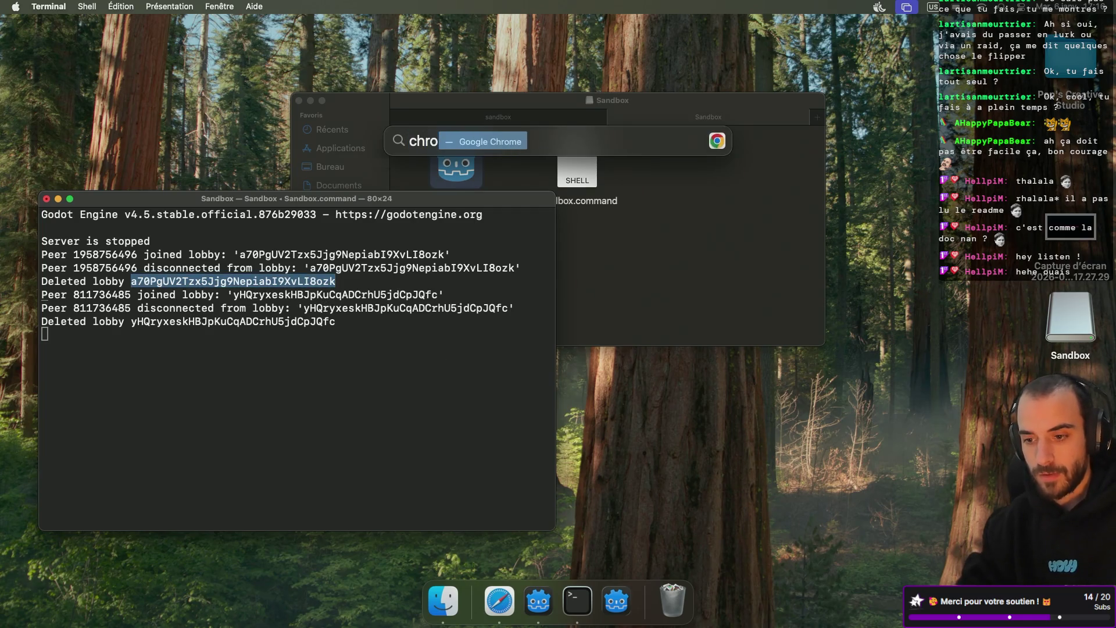
pyautogui.press('Return')
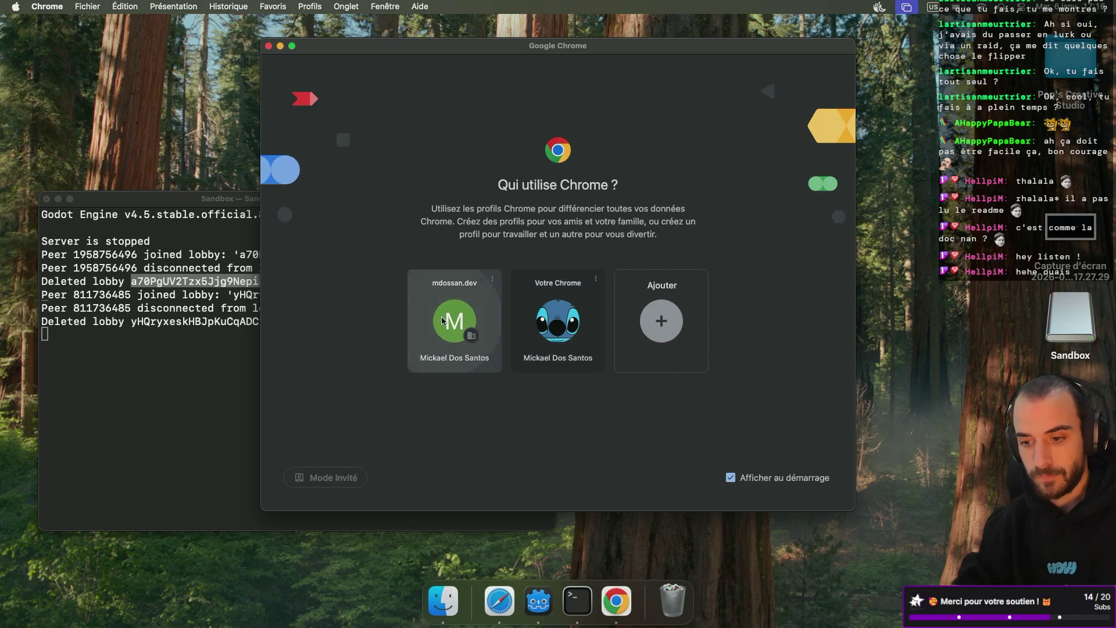
pyautogui.click(442, 320)
pyautogui.click(348, 60)
pyautogui.write('http://localhost:8060/tmp_js_export.html')
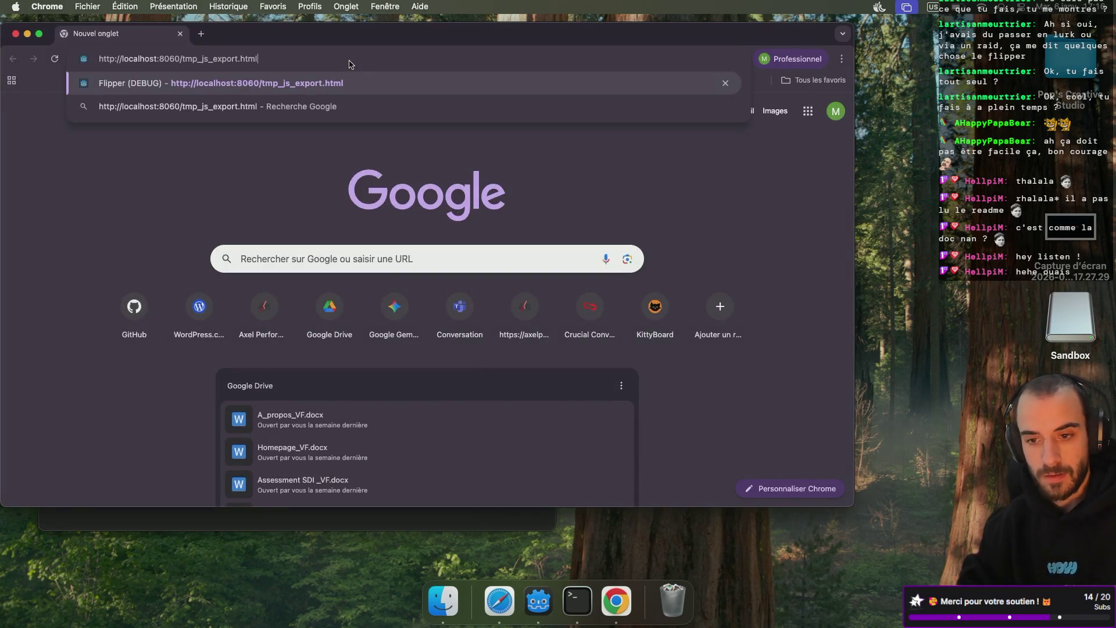
pyautogui.press('Return')
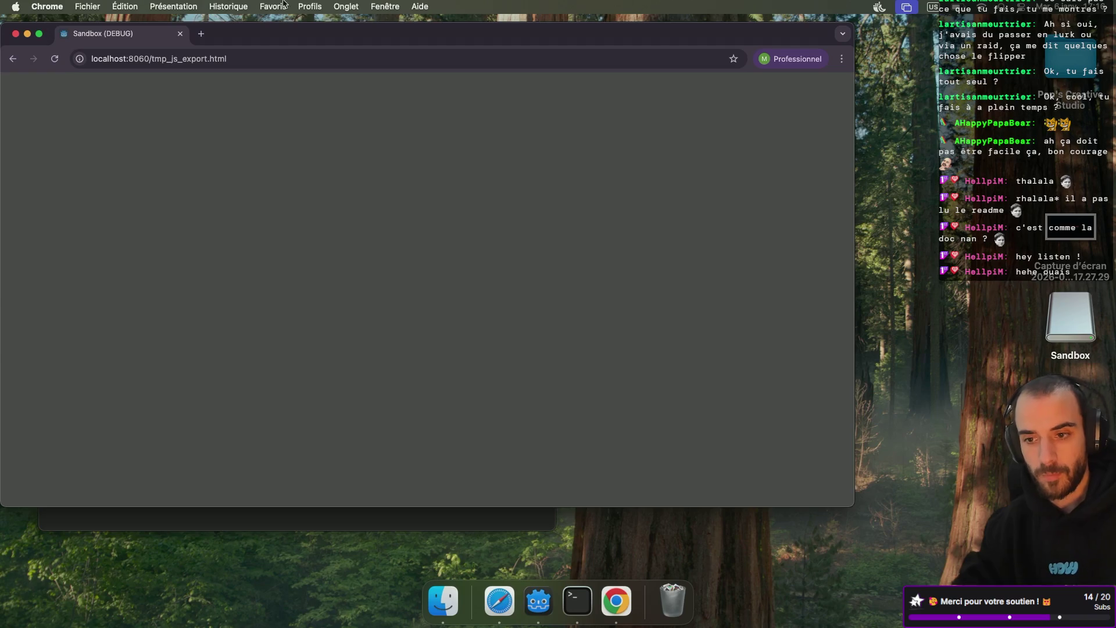
pyautogui.click(320, 8)
# Search Chrome's menu bar menus for the developer tools
pyautogui.moveTo(275, 11)
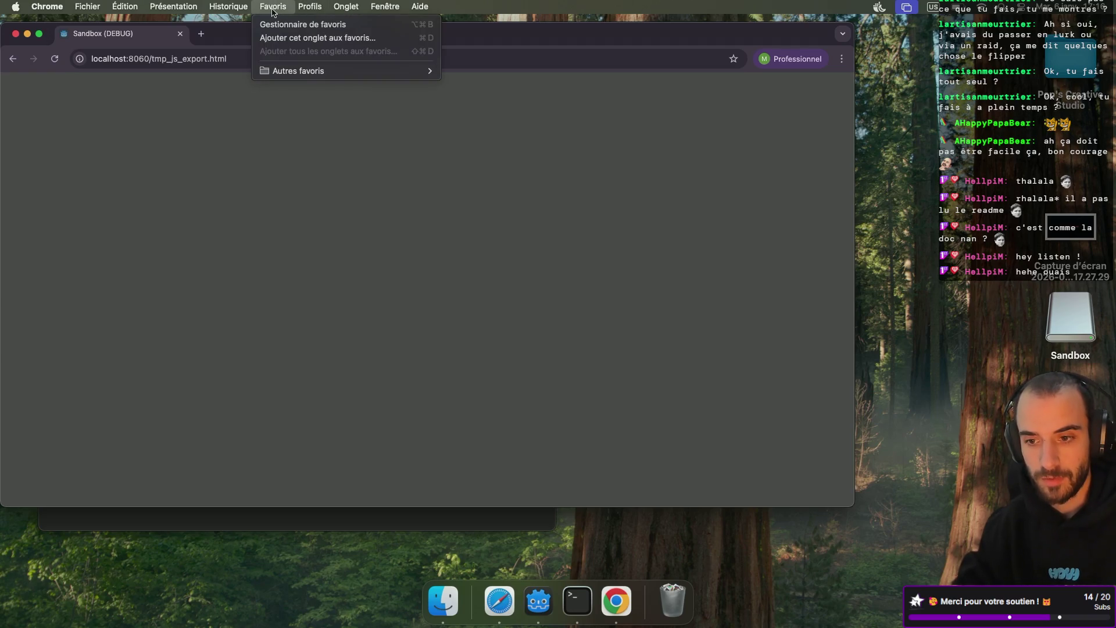
pyautogui.moveTo(233, 11)
pyautogui.moveTo(390, 10)
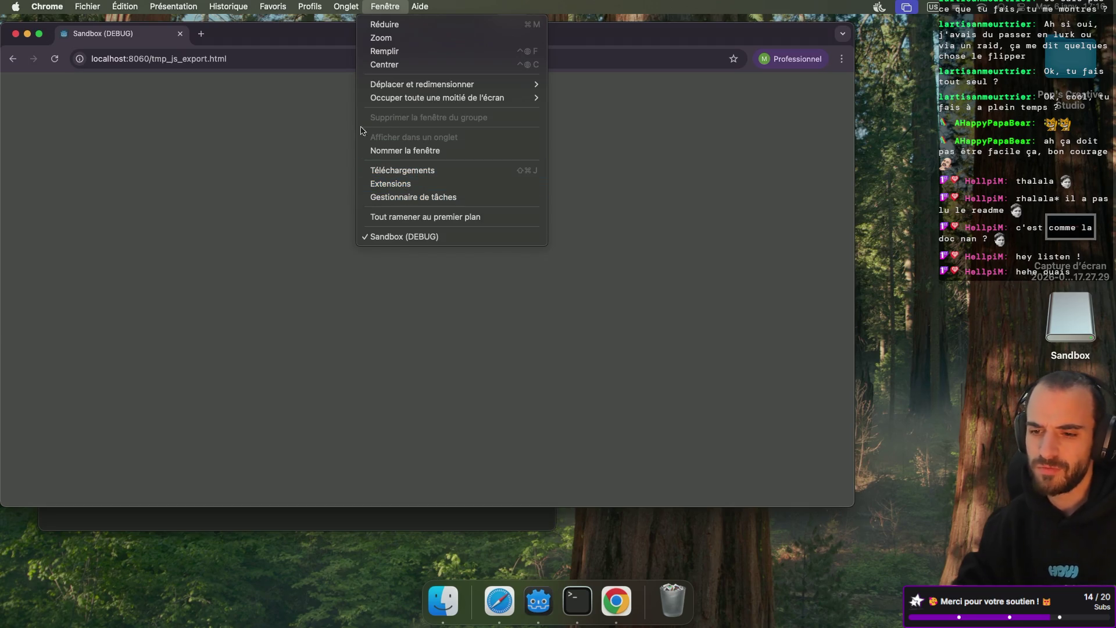
pyautogui.click(321, 134)
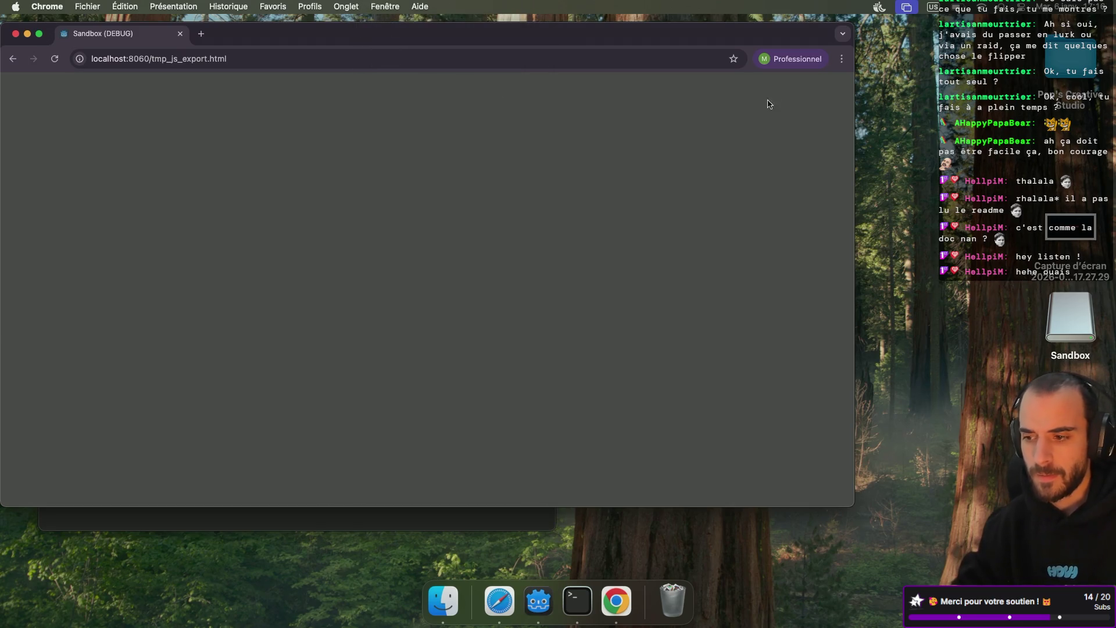
pyautogui.click(384, 6)
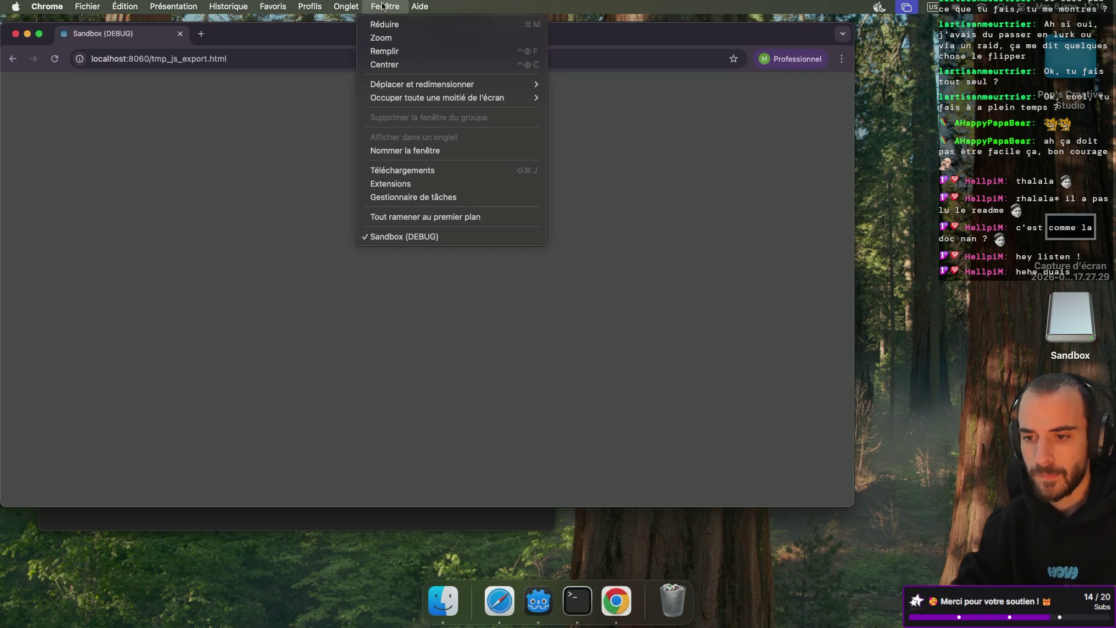
pyautogui.moveTo(316, 11)
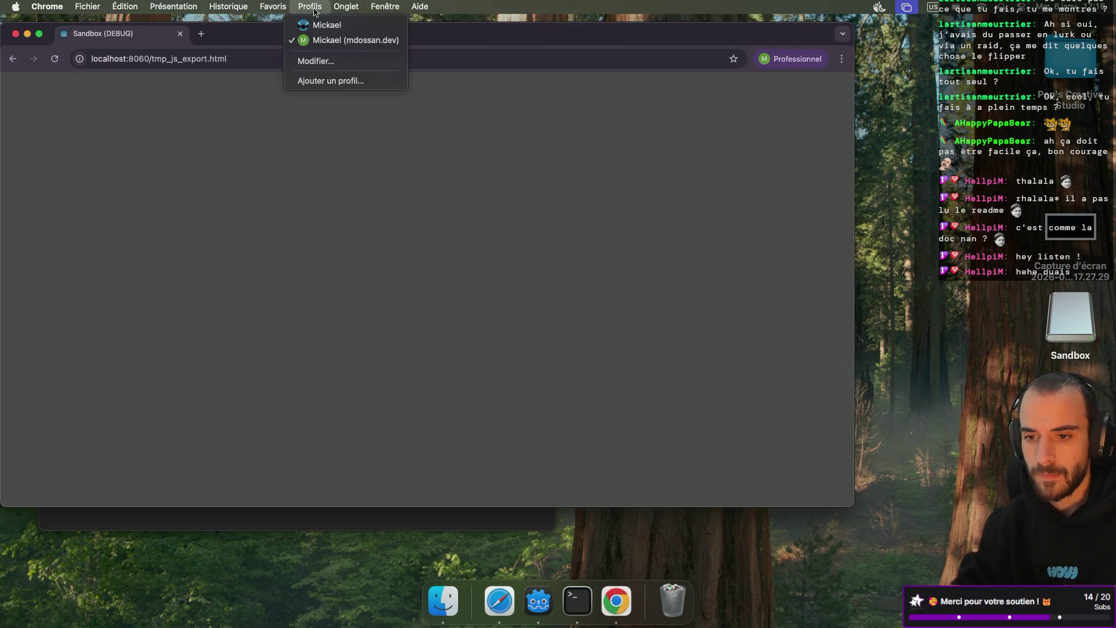
pyautogui.moveTo(185, 11)
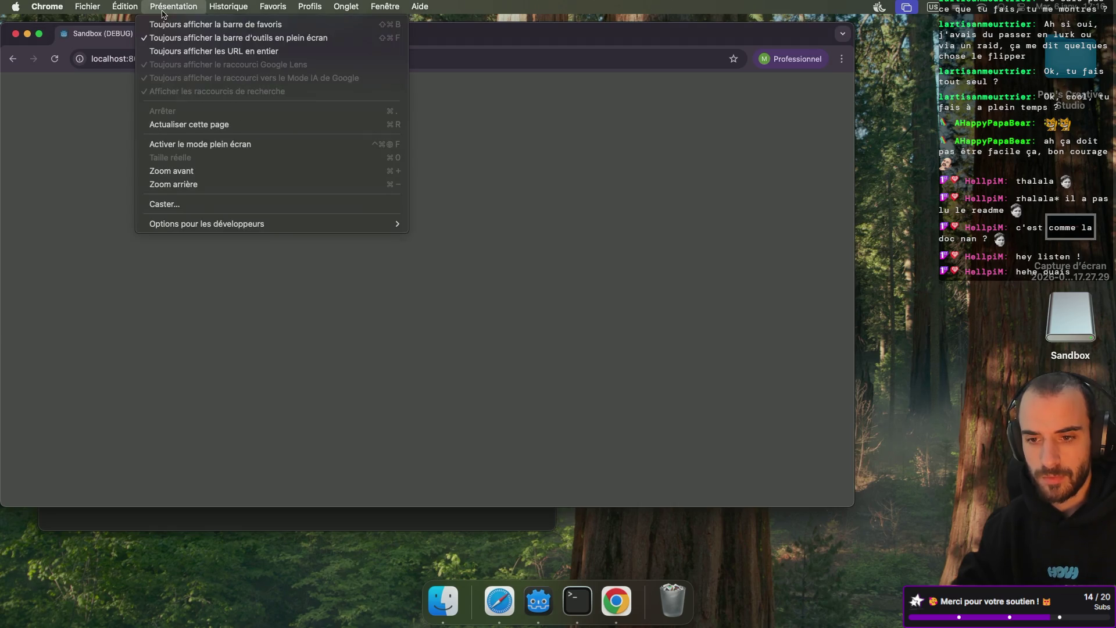
pyautogui.moveTo(198, 226)
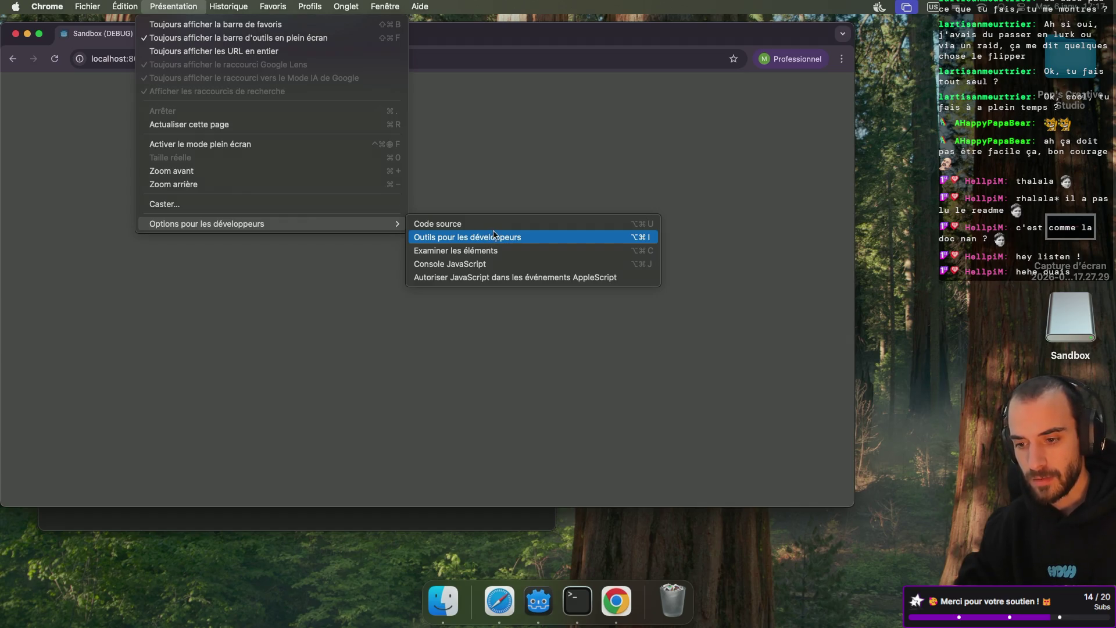
pyautogui.click(493, 230)
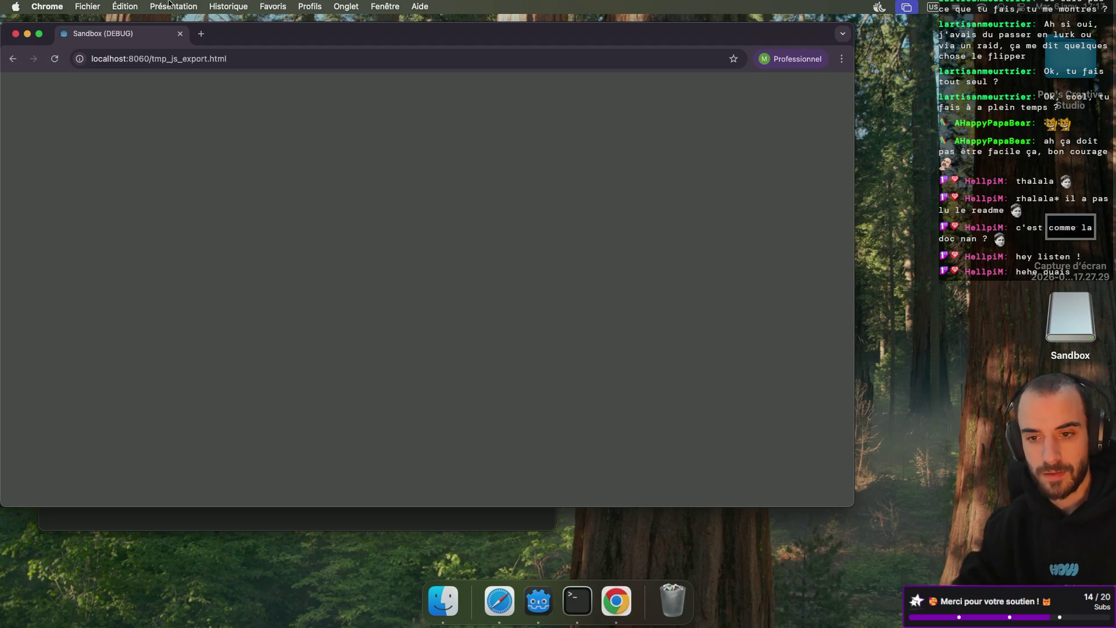
pyautogui.click(150, 6)
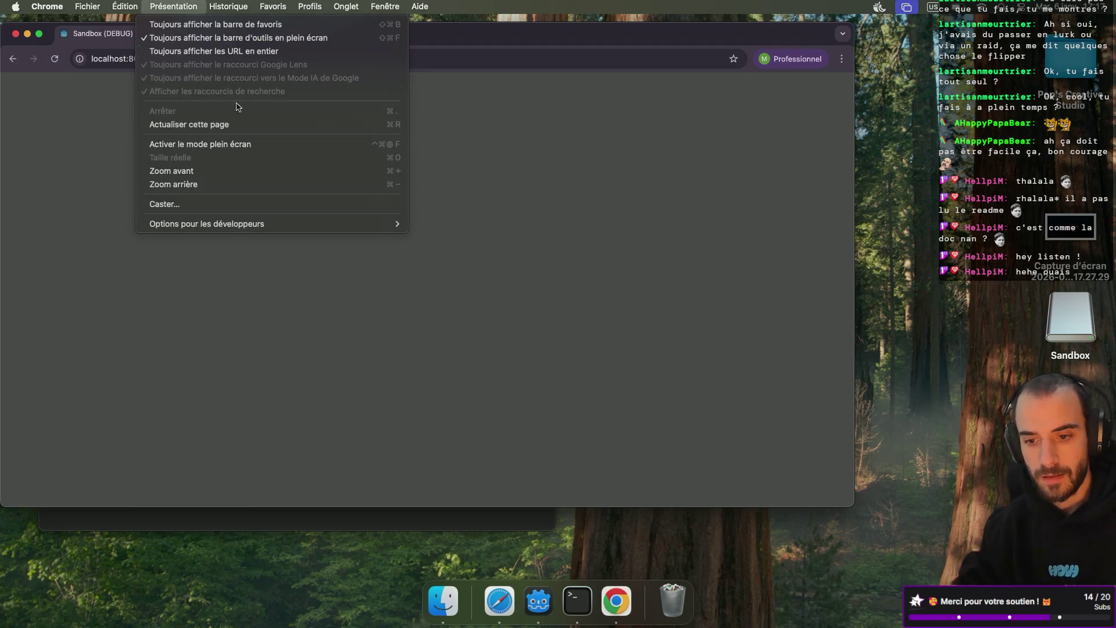
pyautogui.moveTo(343, 223)
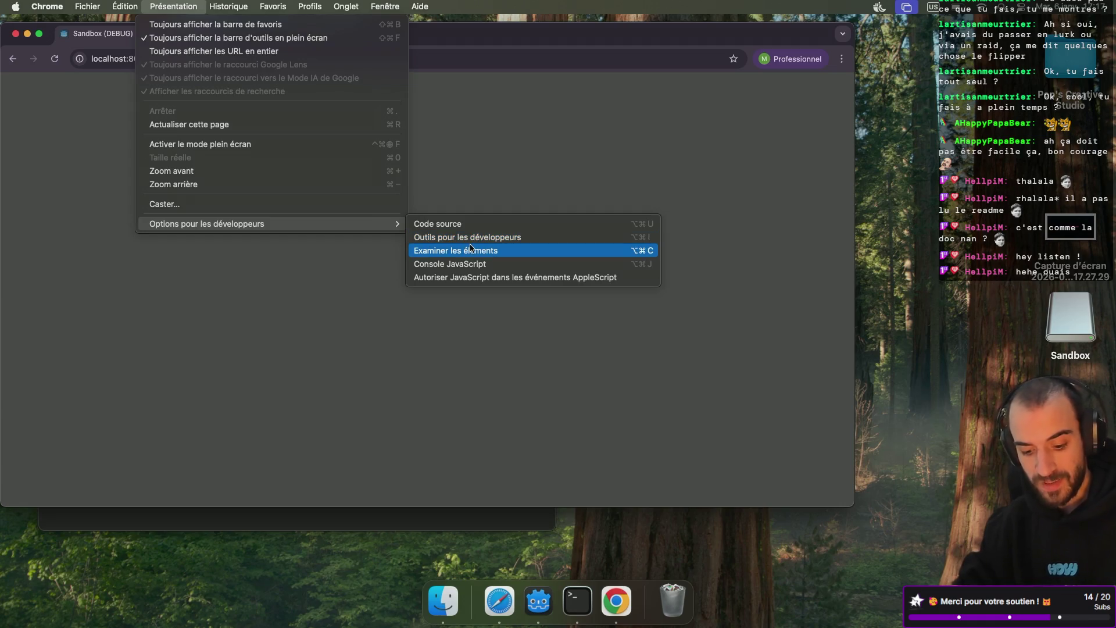
pyautogui.click(737, 197)
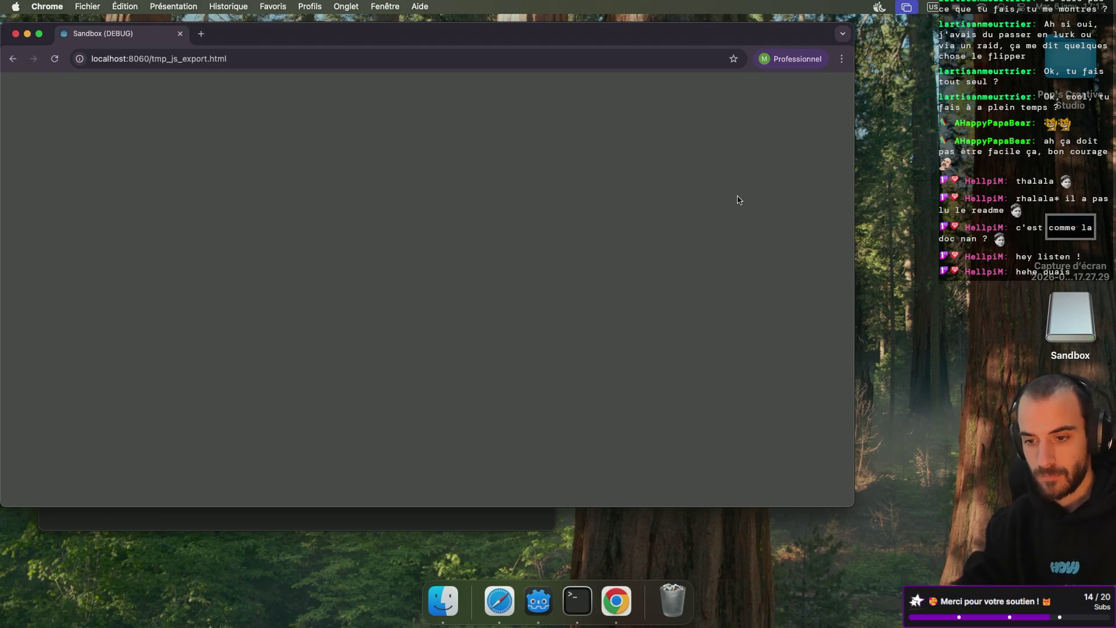
# Choose Présentation > Options pour les développeurs > Examiner les éléments and inspect the game canvas
pyautogui.click(133, 8)
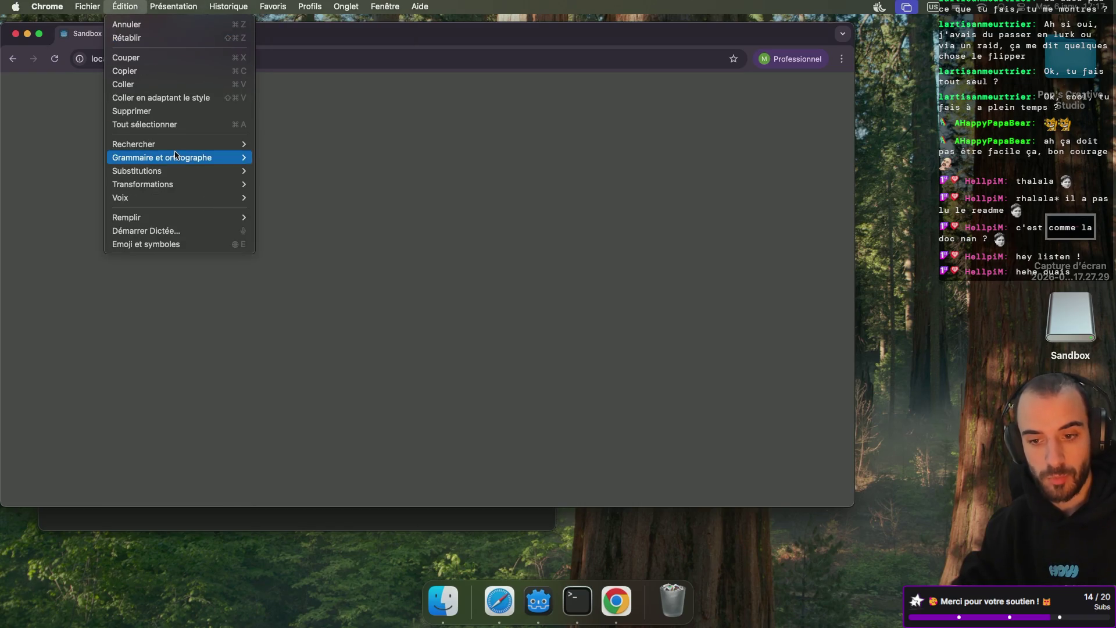
pyautogui.moveTo(176, 155)
pyautogui.moveTo(178, 8)
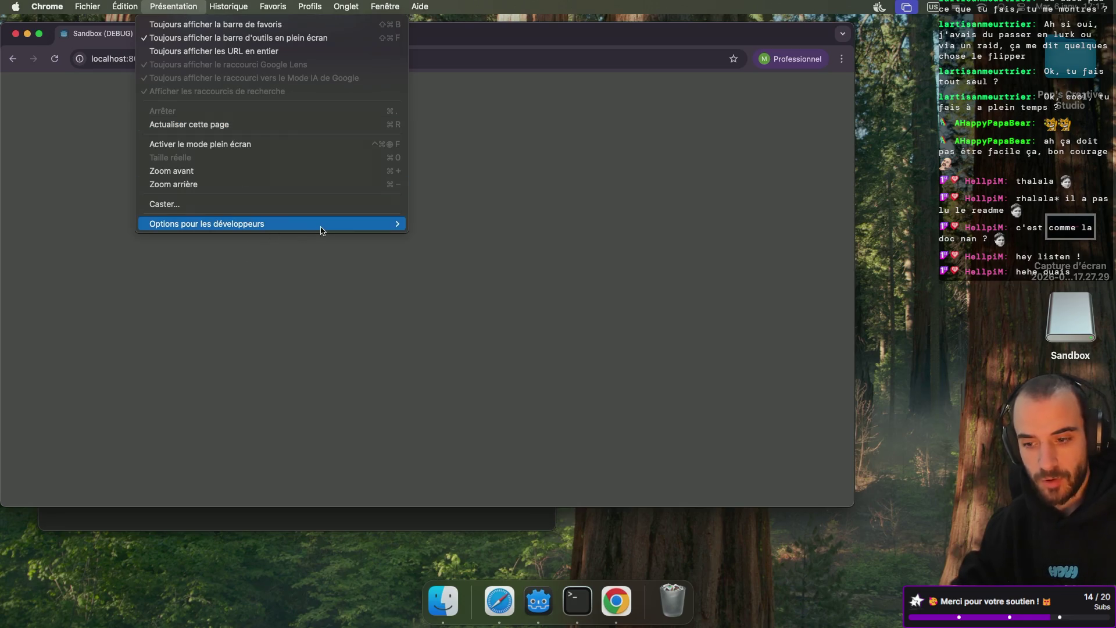
pyautogui.moveTo(323, 227)
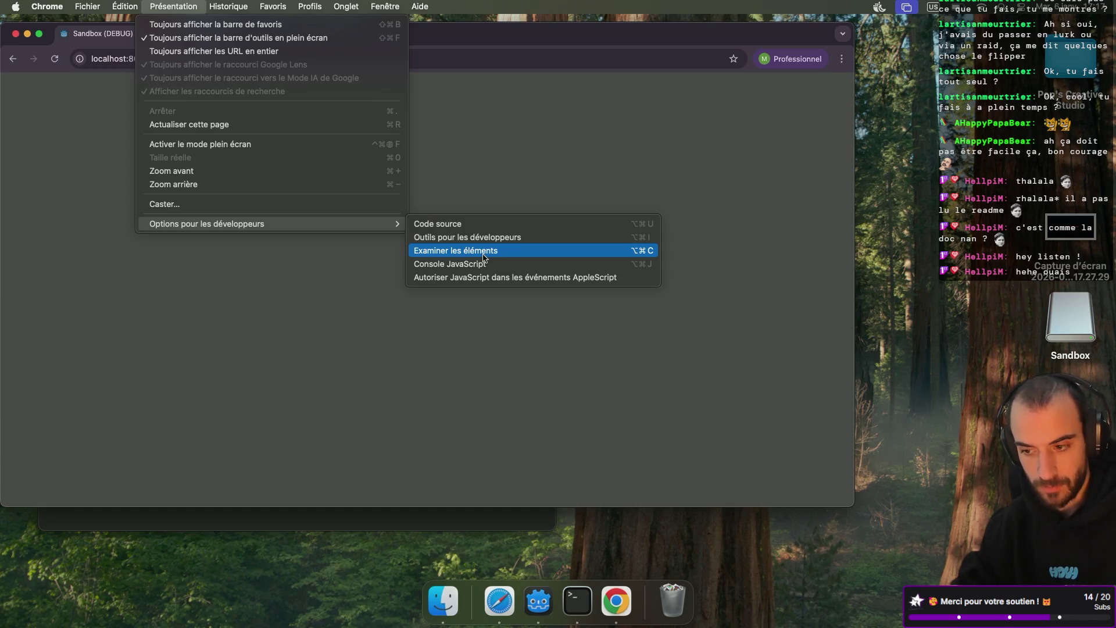
pyautogui.click(483, 257)
pyautogui.click(398, 255)
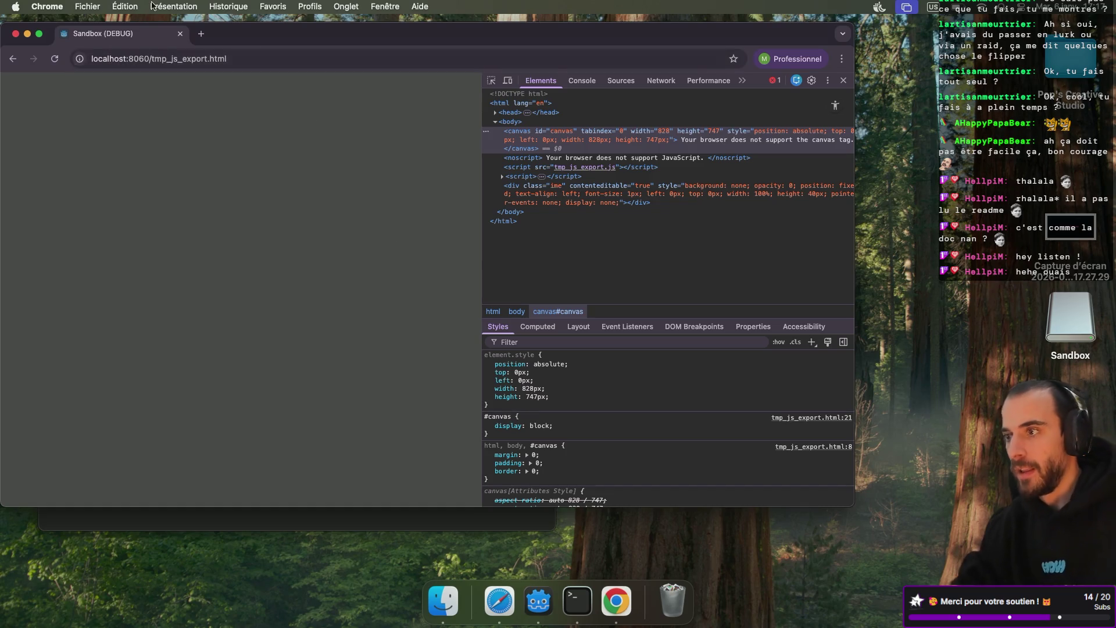
# Make Chrome full screen and widen the DevTools Console panel
pyautogui.click(43, 36)
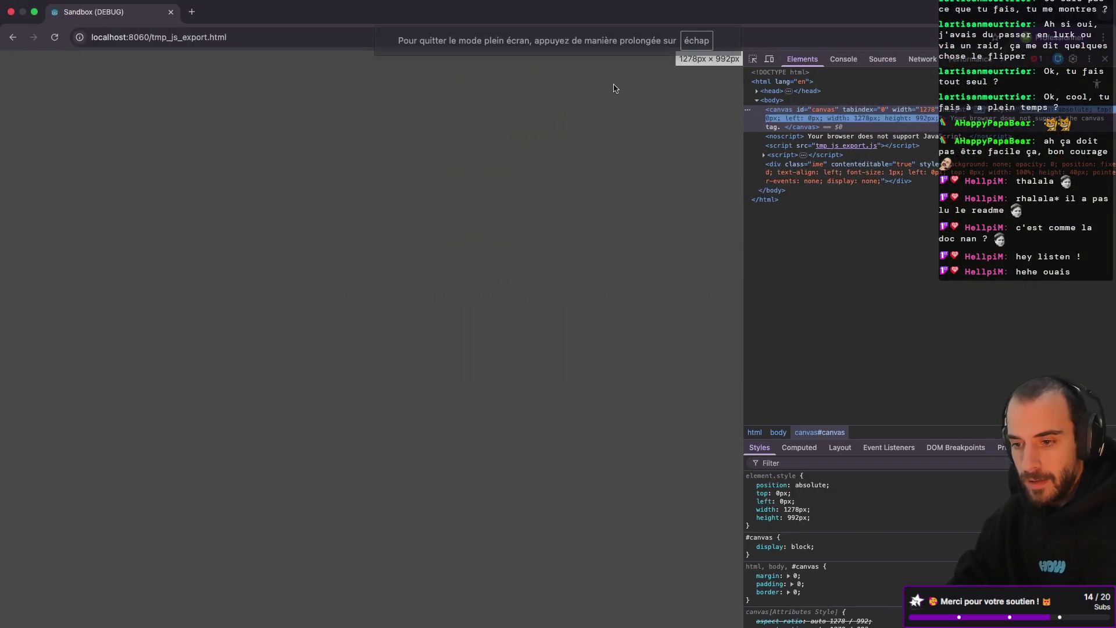
pyautogui.click(842, 61)
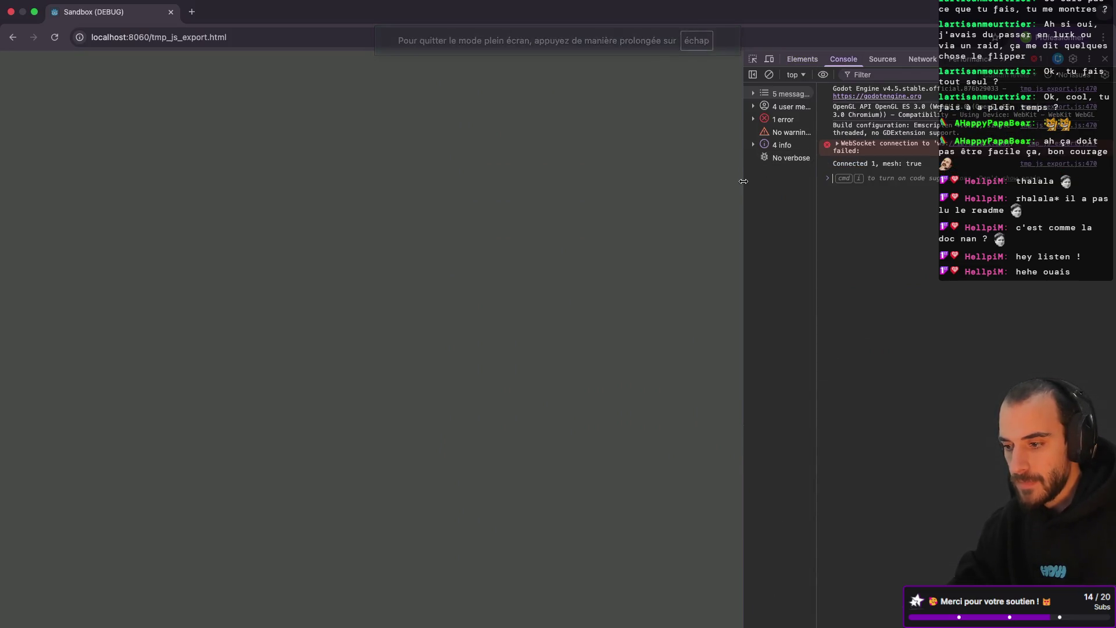
pyautogui.moveTo(747, 182)
pyautogui.mouseDown()
pyautogui.moveTo(631, 175)
pyautogui.moveTo(427, 210)
pyautogui.mouseUp()
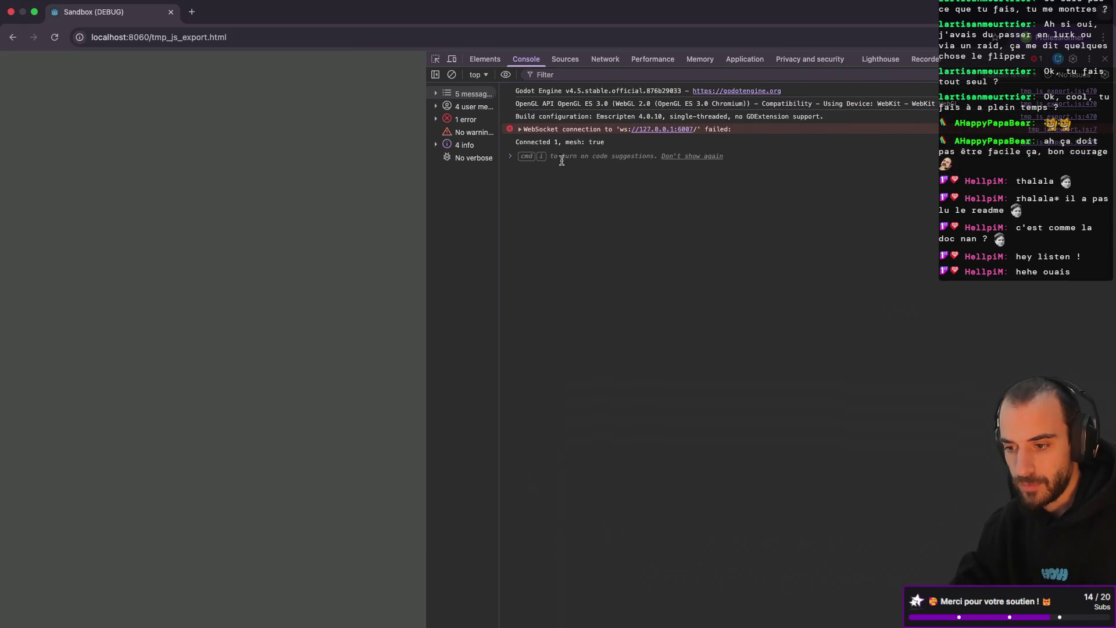
# Reload the Sandbox page and inspect the WebSocket connection error's details
pyautogui.press('super+r')
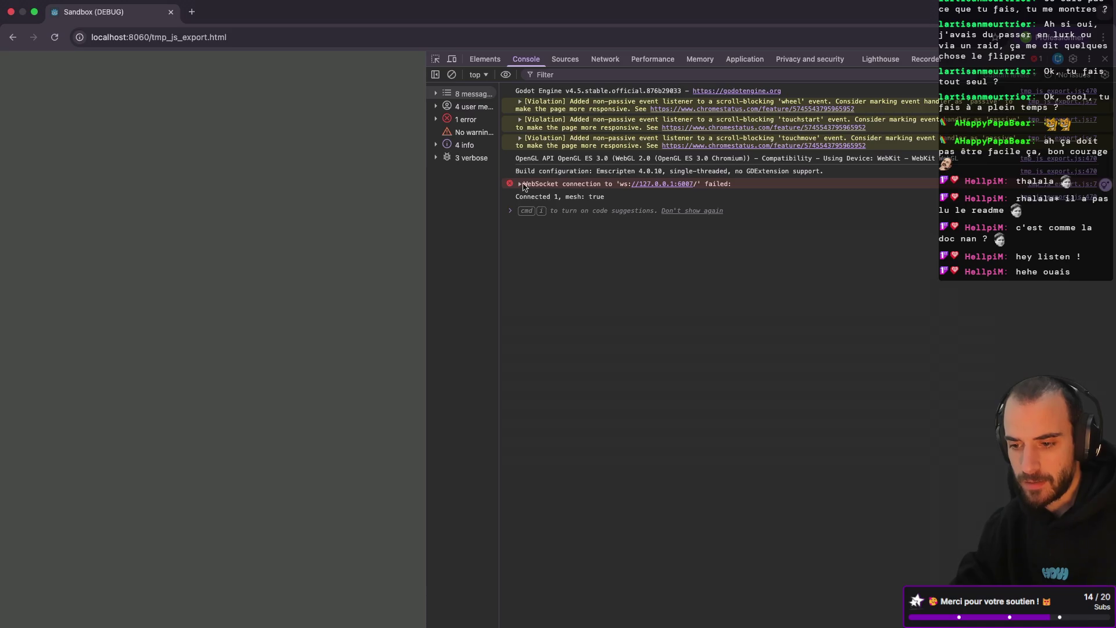
pyautogui.click(520, 184)
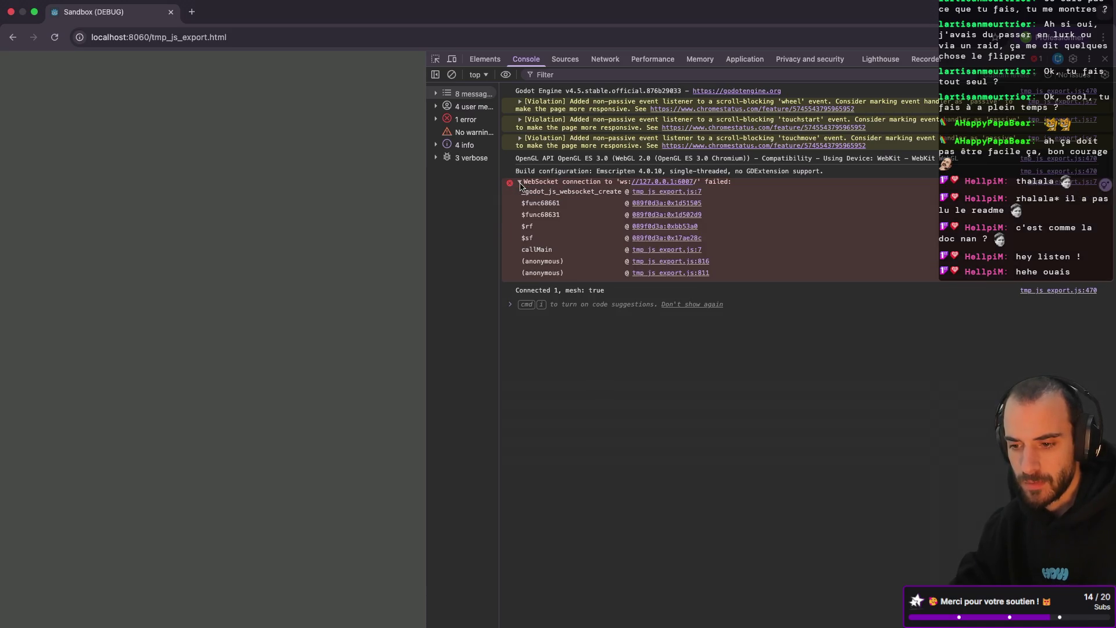
pyautogui.click(521, 183)
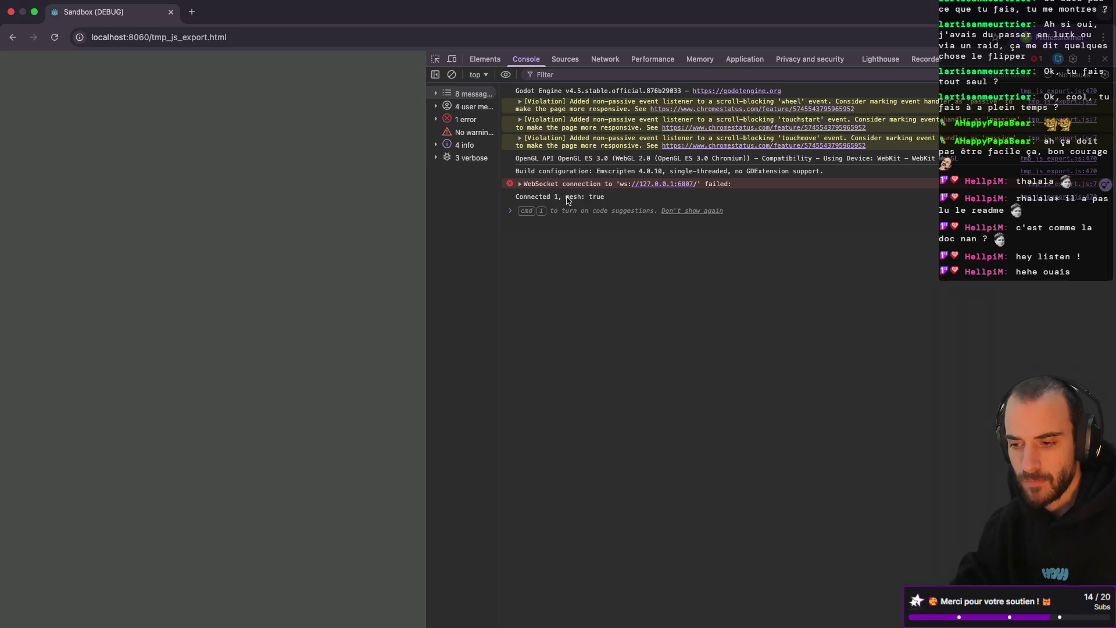
pyautogui.press('super+Tab')
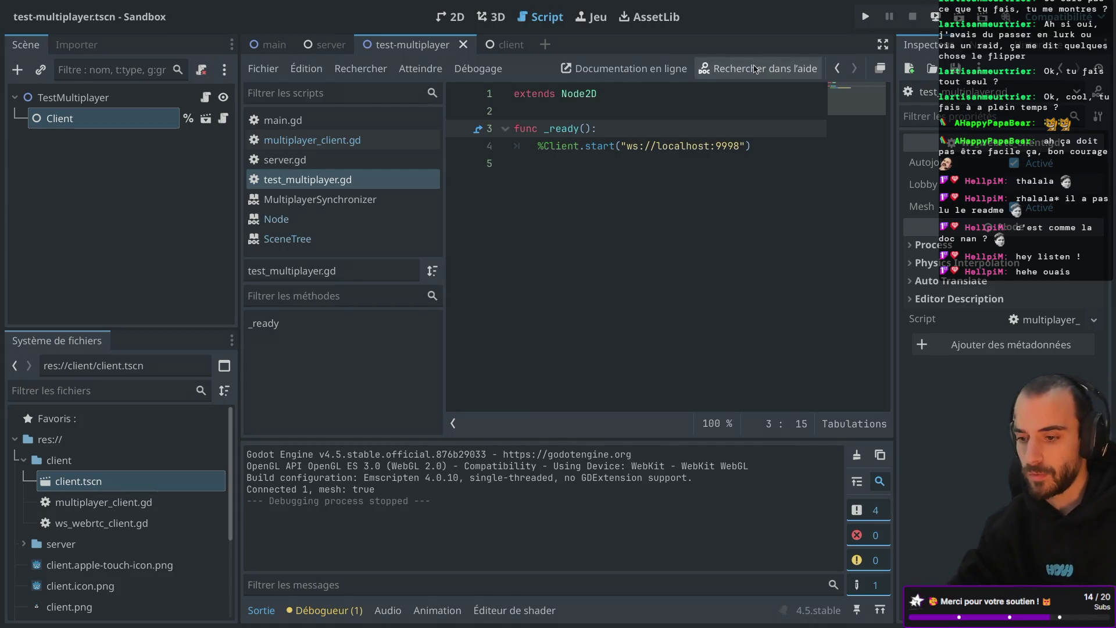
# Compare the script's port 9998 with the console's failed 6007 connection, then view the server Terminal
pyautogui.doubleClick(725, 149)
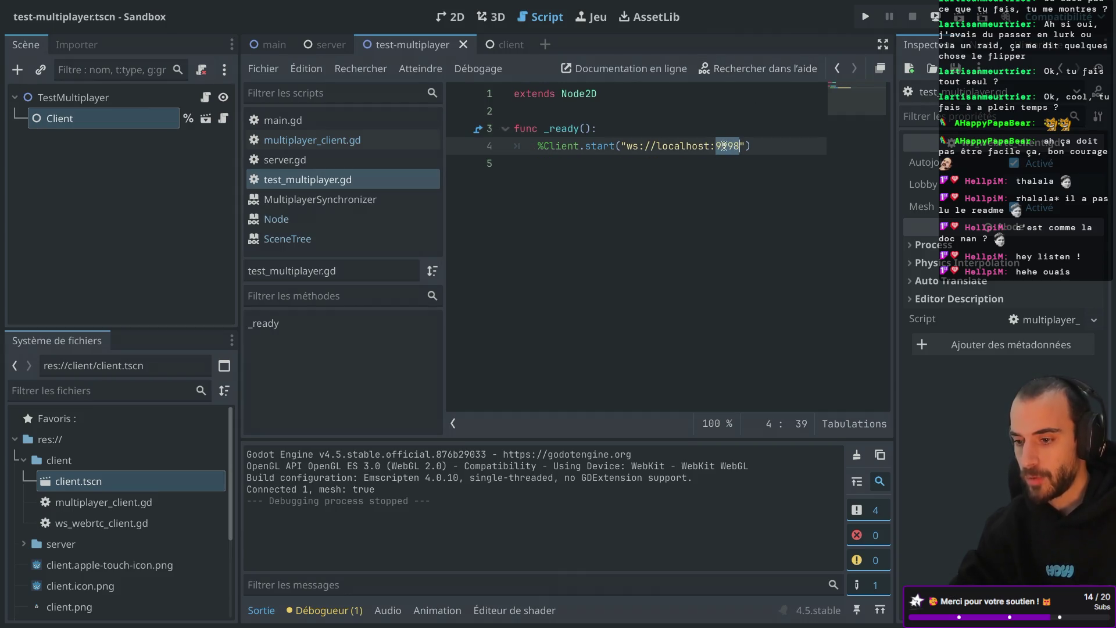
pyautogui.press('super+Tab')
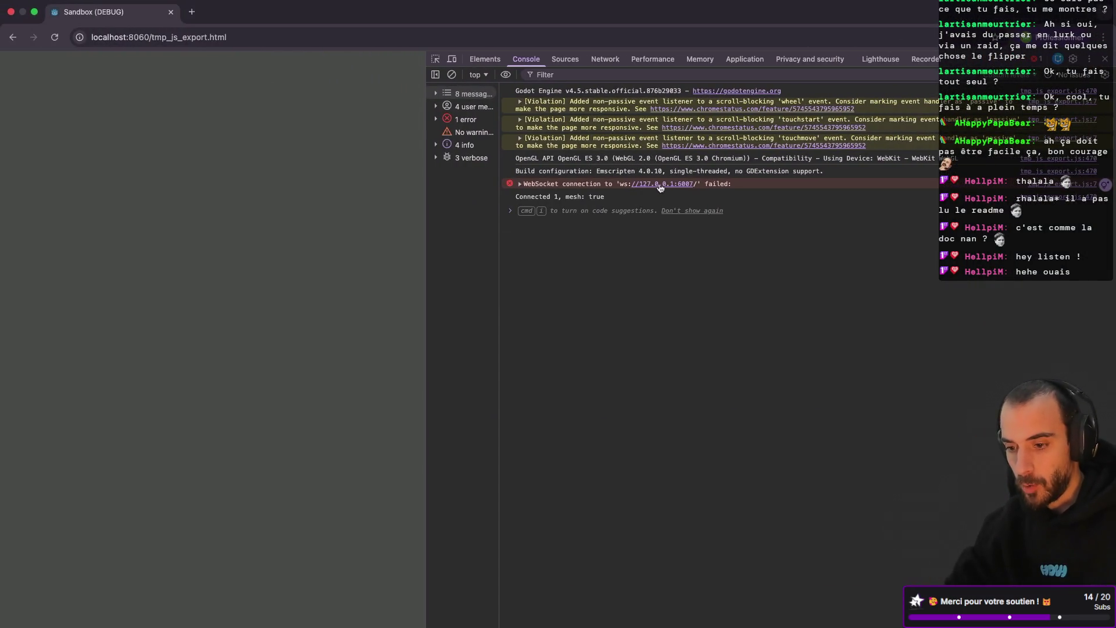
pyautogui.press('super+equal')
pyautogui.press('super+equal')
pyautogui.press('super+equal')
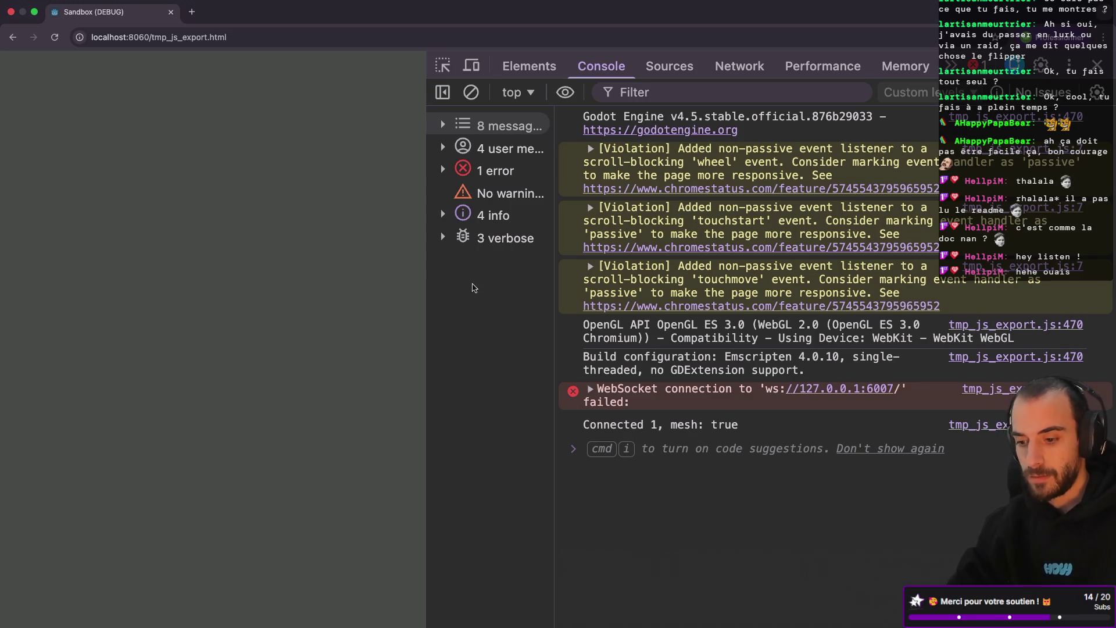
pyautogui.hotkey('ctrl', 'Left')
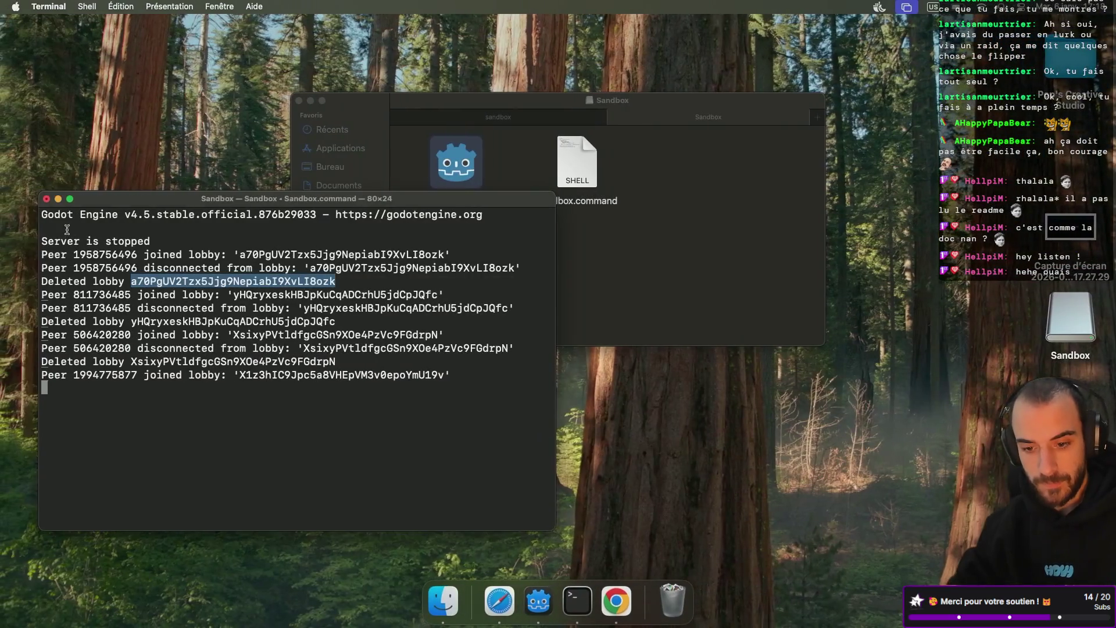
# Duplicate the Sandbox tab and pick out the newest peer and lobby IDs in the server log
pyautogui.doubleClick(103, 374)
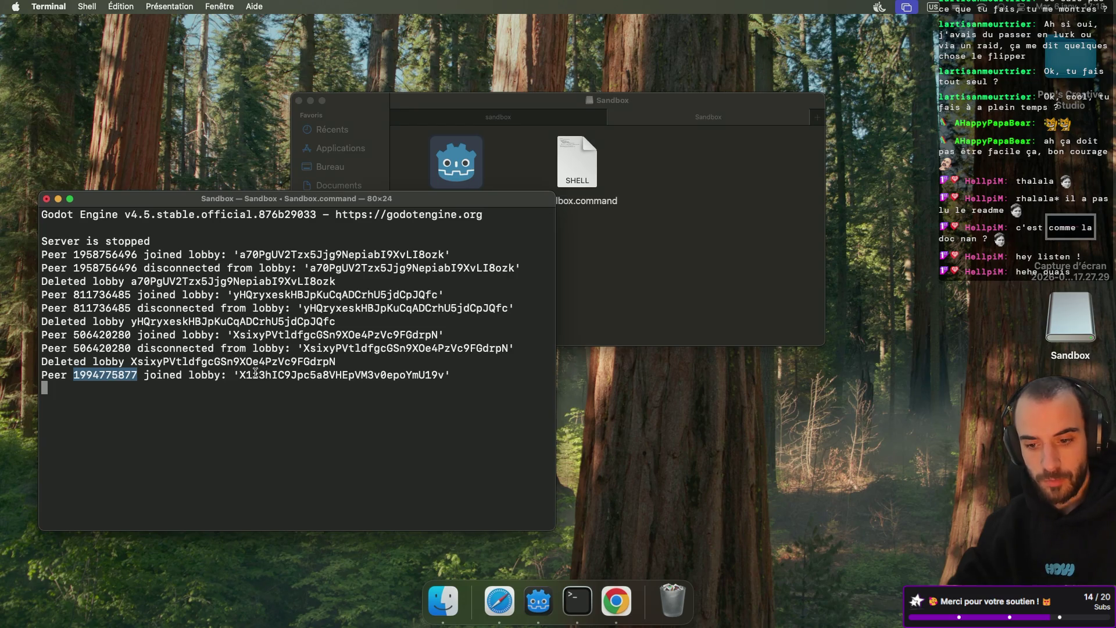
pyautogui.hotkey('ctrl', 'Right')
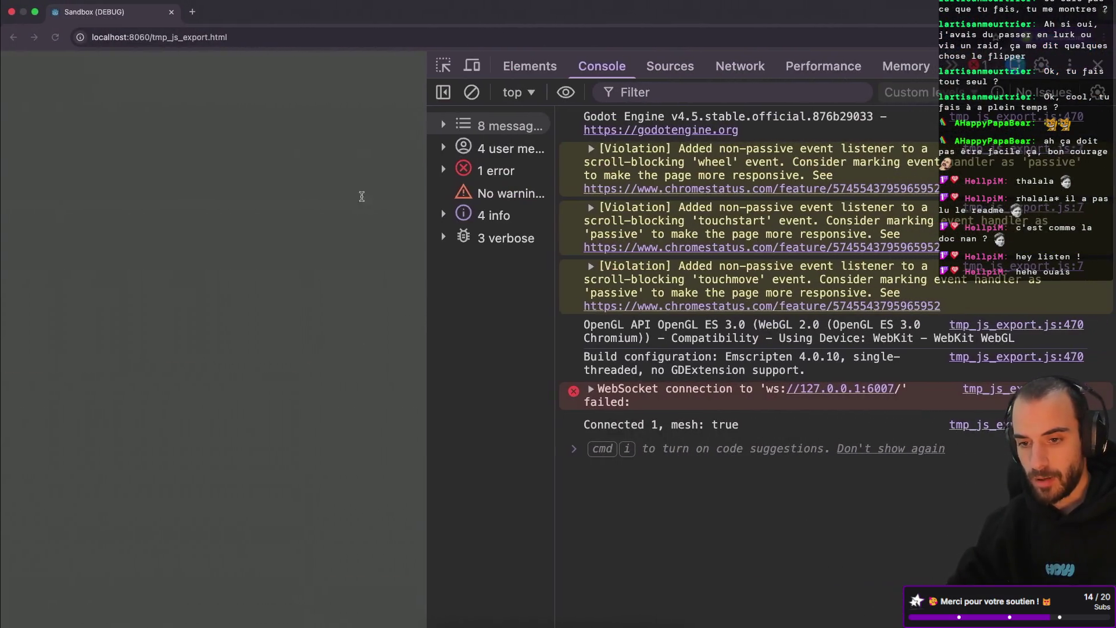
pyautogui.rightClick(142, 17)
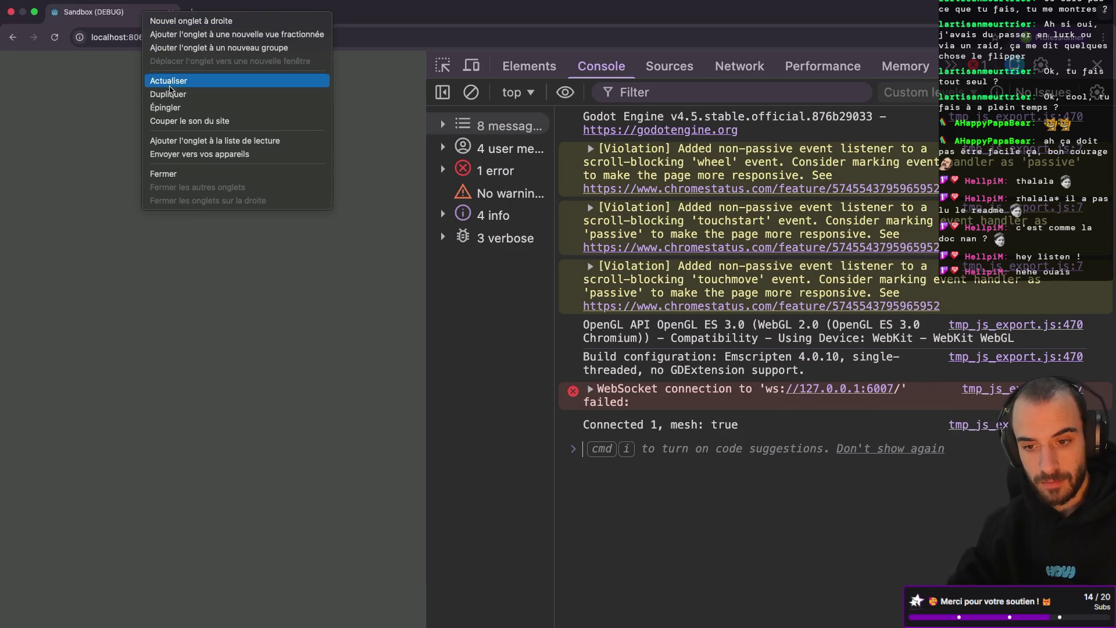
pyautogui.click(186, 96)
pyautogui.hotkey('ctrl', 'Left')
pyautogui.doubleClick(247, 388)
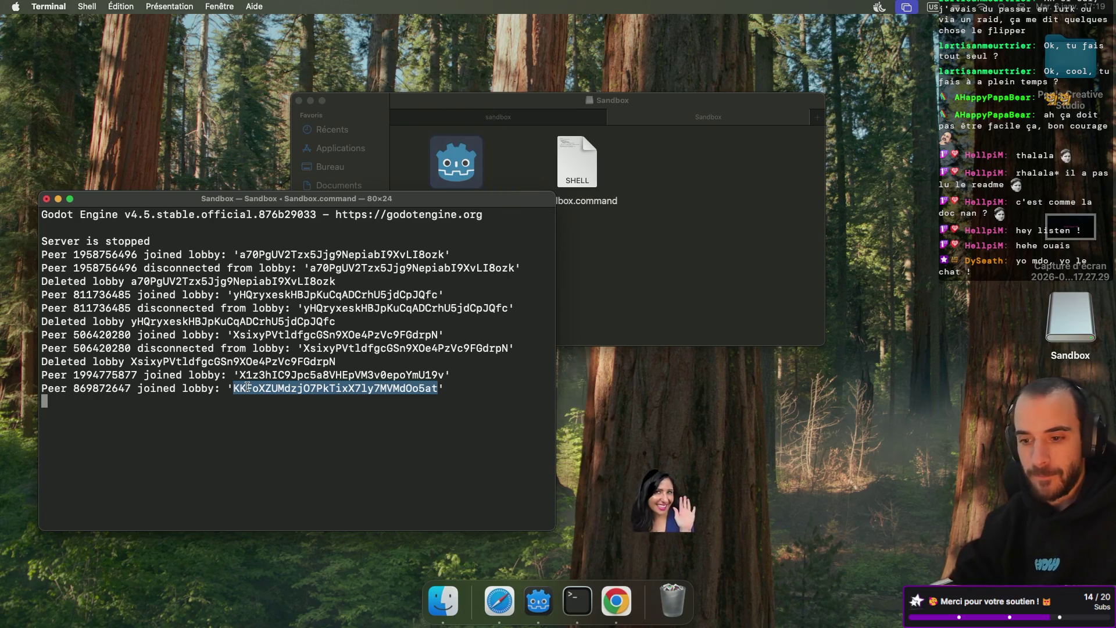
# Open the developer console on the duplicated Sandbox page and return to Godot
pyautogui.press('super+Tab')
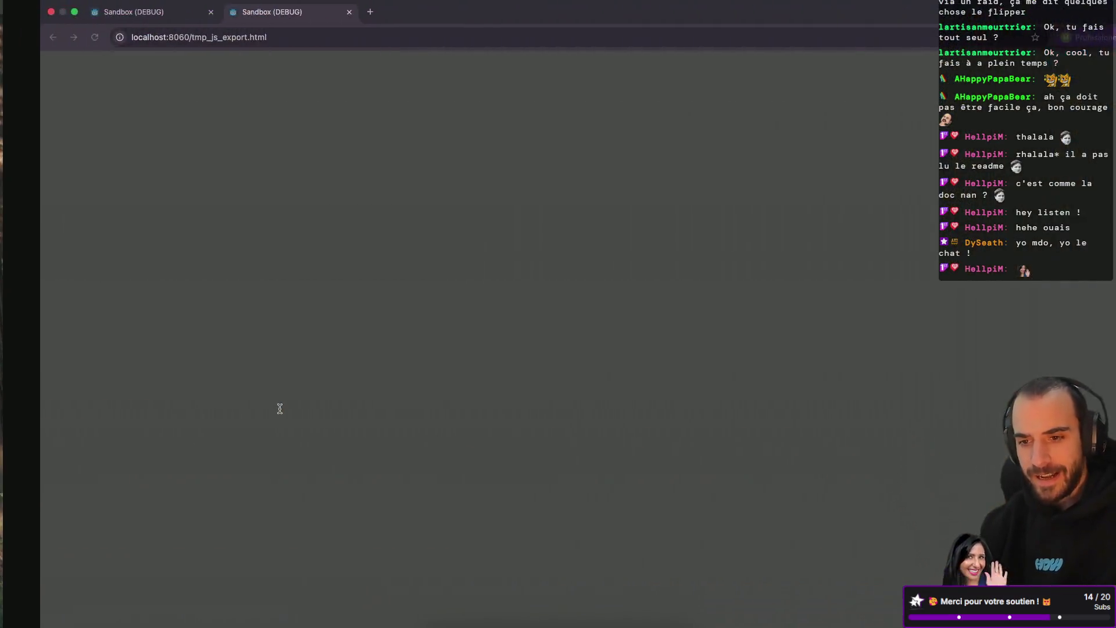
pyautogui.press('super+alt+j')
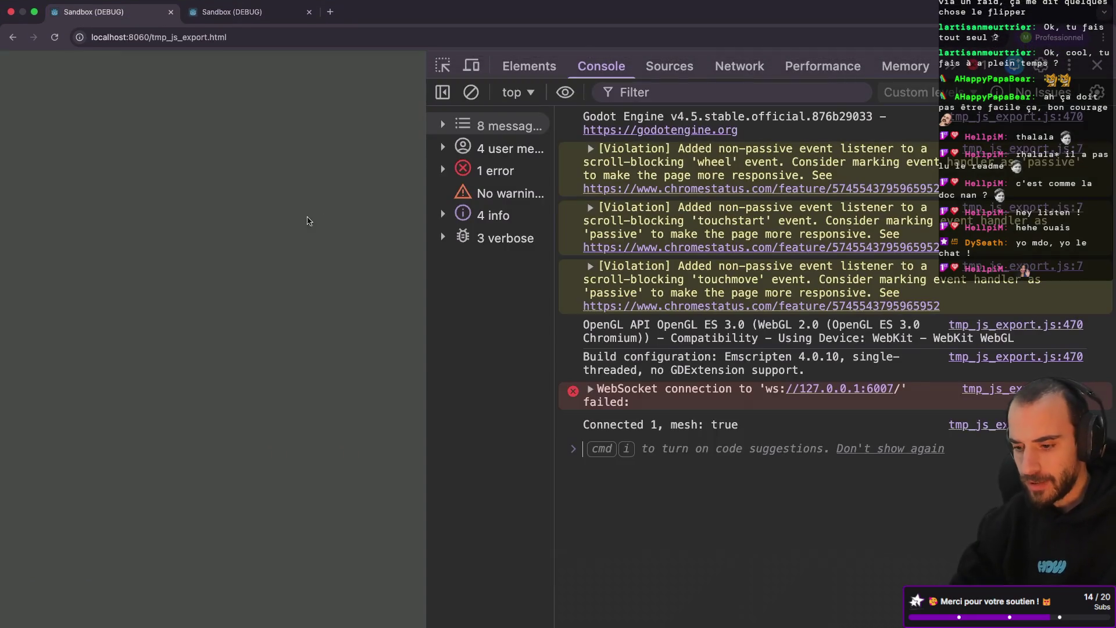
pyautogui.press('super+Tab')
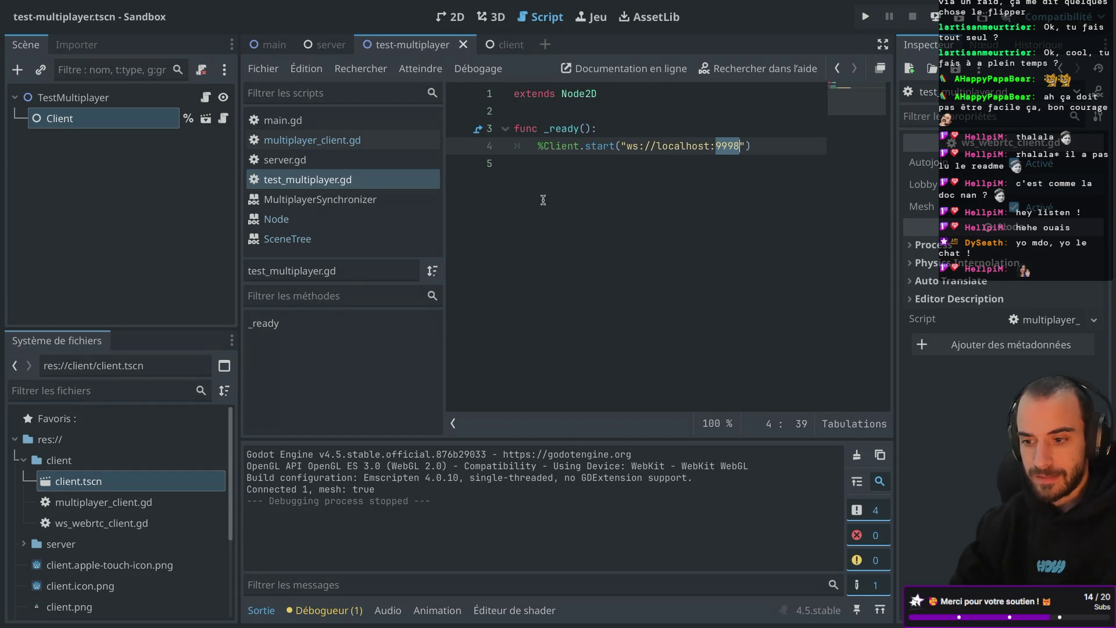
# Read through the Client node's multiplayer_client.gd, checking multiplayer_peer's documentation on line 73
pyautogui.click(218, 120)
pyautogui.scroll(-5, 636, 248)
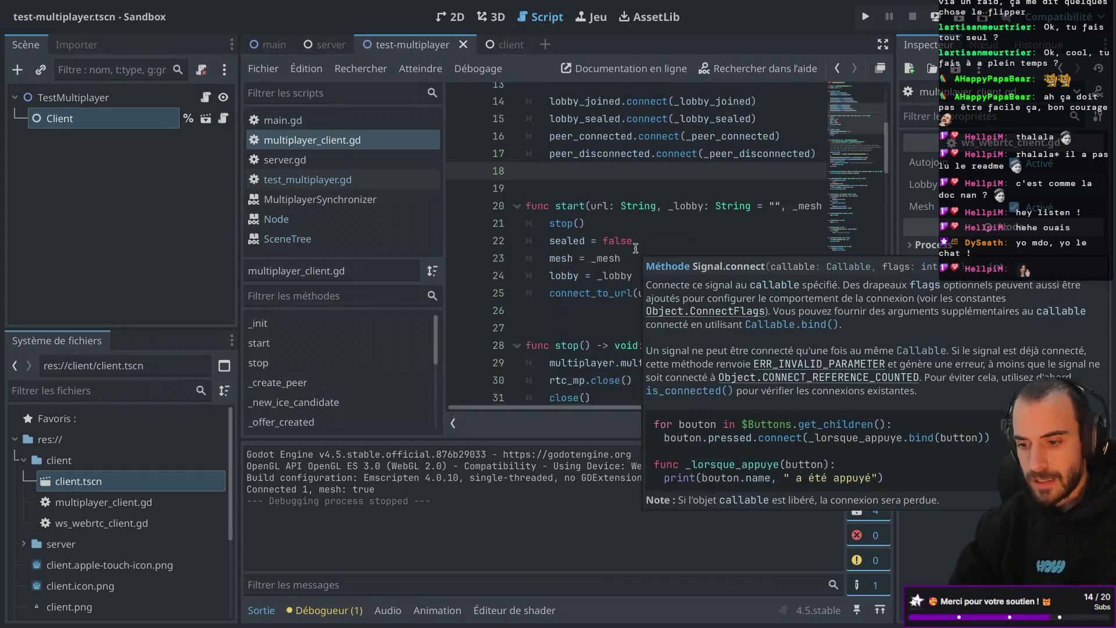
pyautogui.scroll(-9, 636, 248)
pyautogui.scroll(-7, 638, 216)
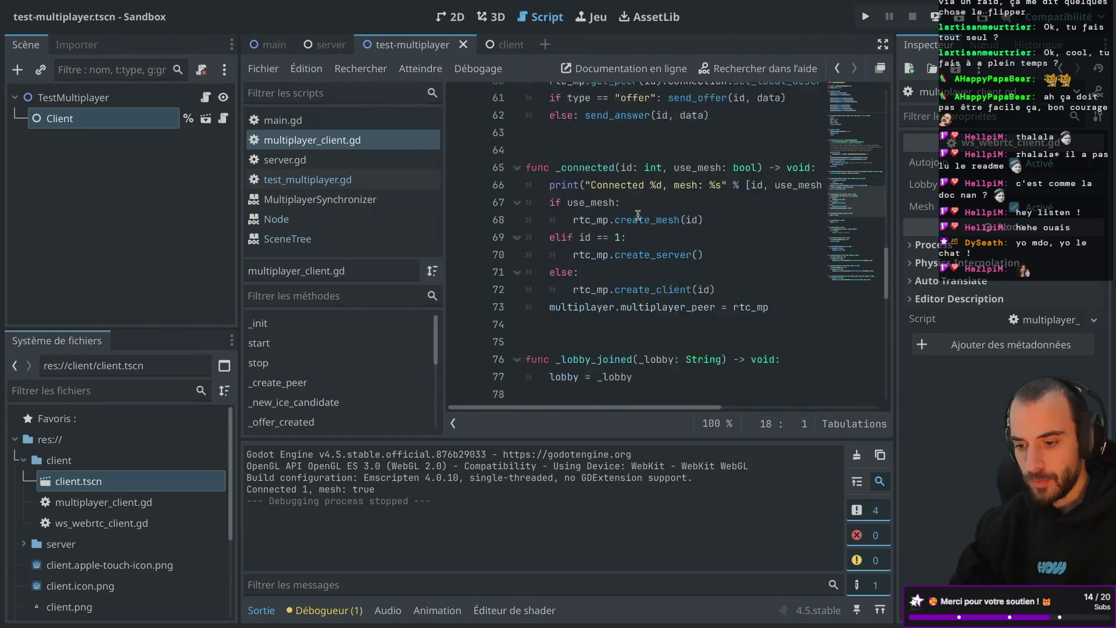
pyautogui.scroll(-4, 638, 215)
pyautogui.scroll(2, 625, 198)
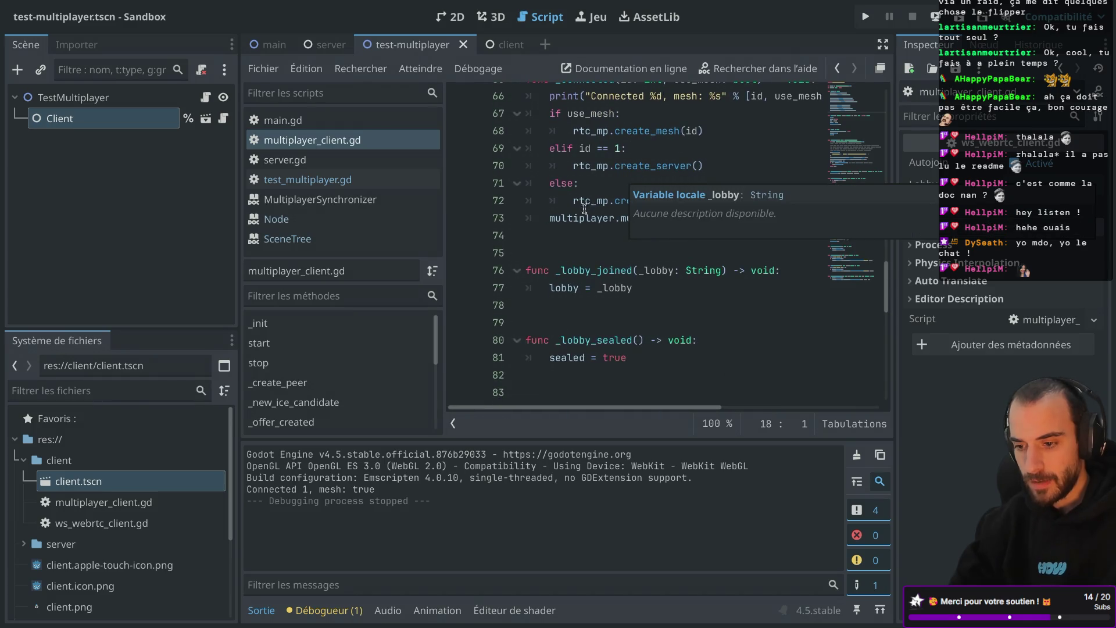
pyautogui.doubleClick(581, 218)
pyautogui.doubleClick(669, 218)
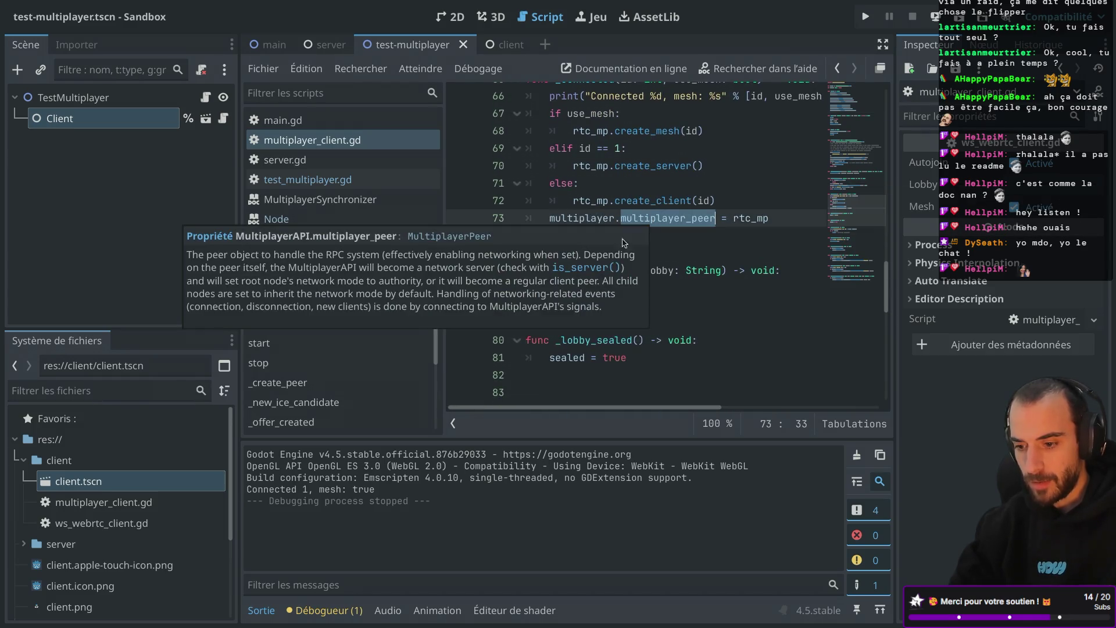
pyautogui.click(679, 236)
pyautogui.scroll(-3, 680, 239)
pyautogui.scroll(-8, 682, 244)
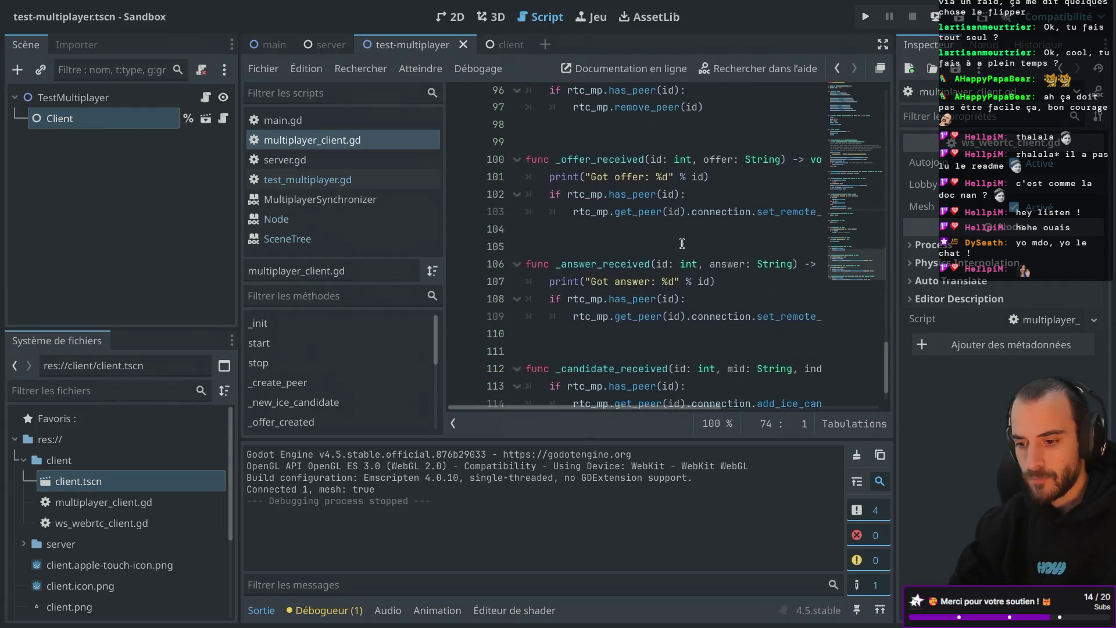
pyautogui.scroll(5, 681, 243)
pyautogui.hscroll(2, 679, 243)
pyautogui.hscroll(-2, 679, 243)
pyautogui.scroll(4, 679, 243)
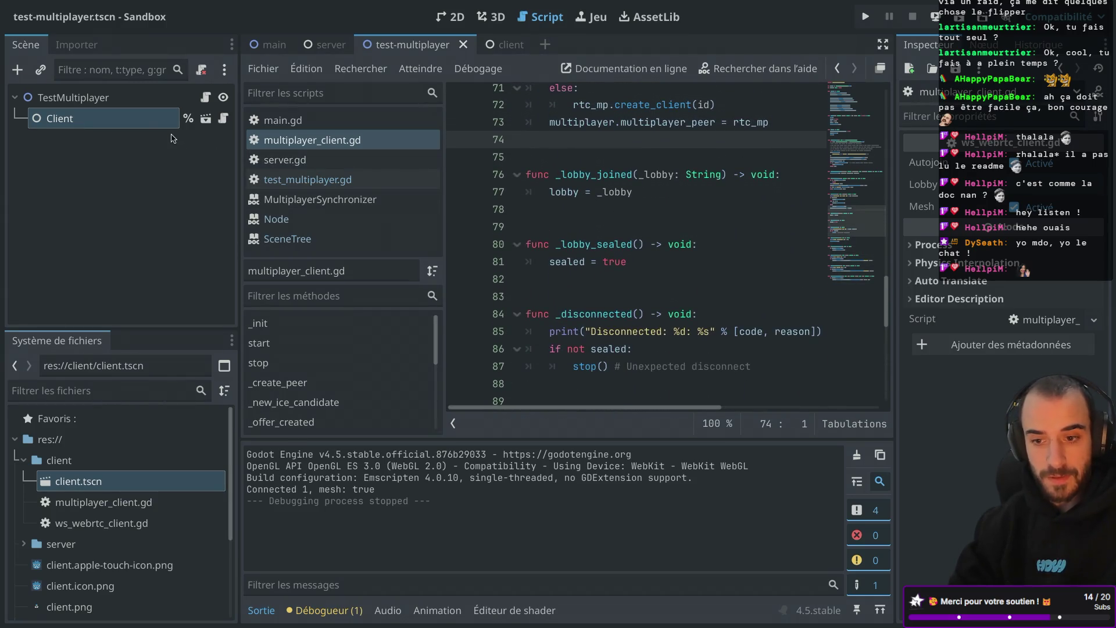
# Open test_multiplayer.gd, then show the test-multiplayer scene in the 2D editor
pyautogui.click(207, 97)
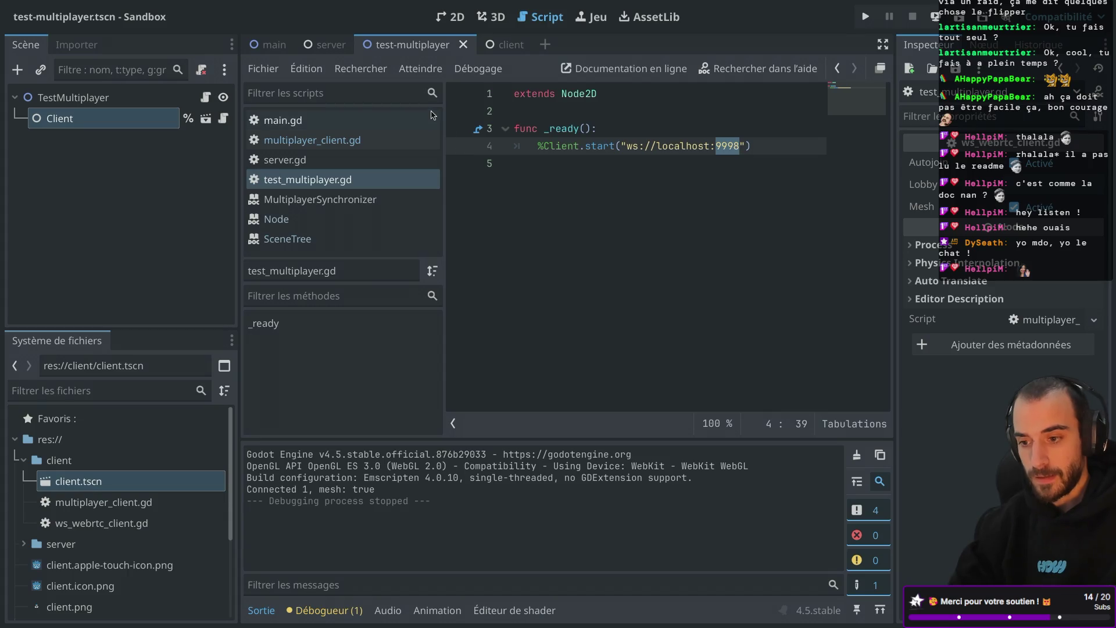
pyautogui.click(454, 19)
pyautogui.hscroll(-3, 481, 185)
pyautogui.scroll(-1, 481, 185)
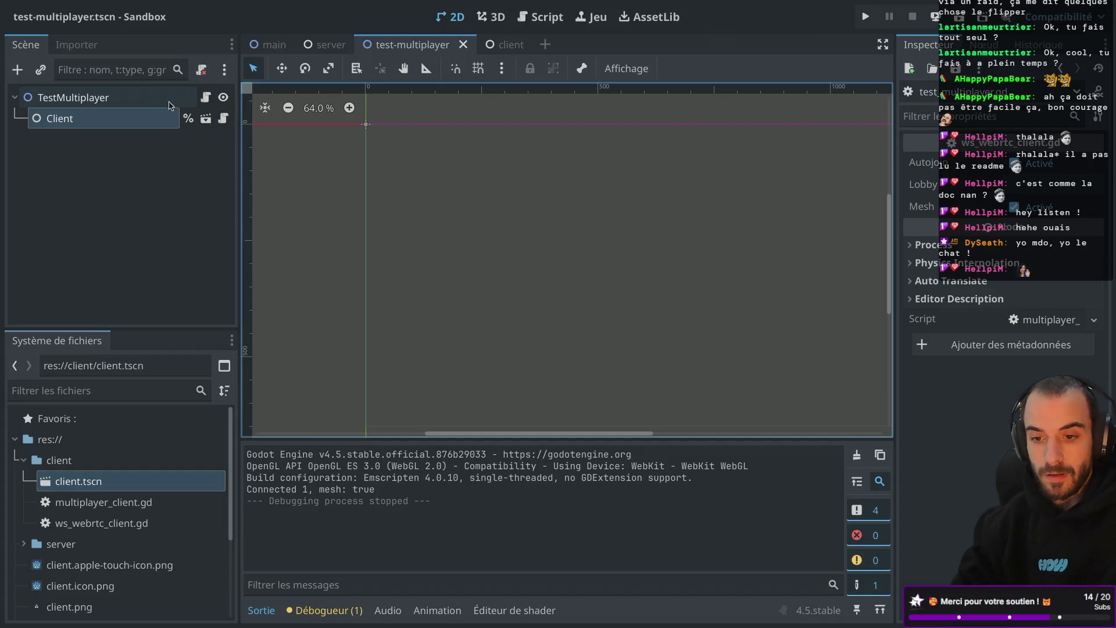
# Add a Sprite2D child node under the TestMultiplayer root
pyautogui.click(164, 103)
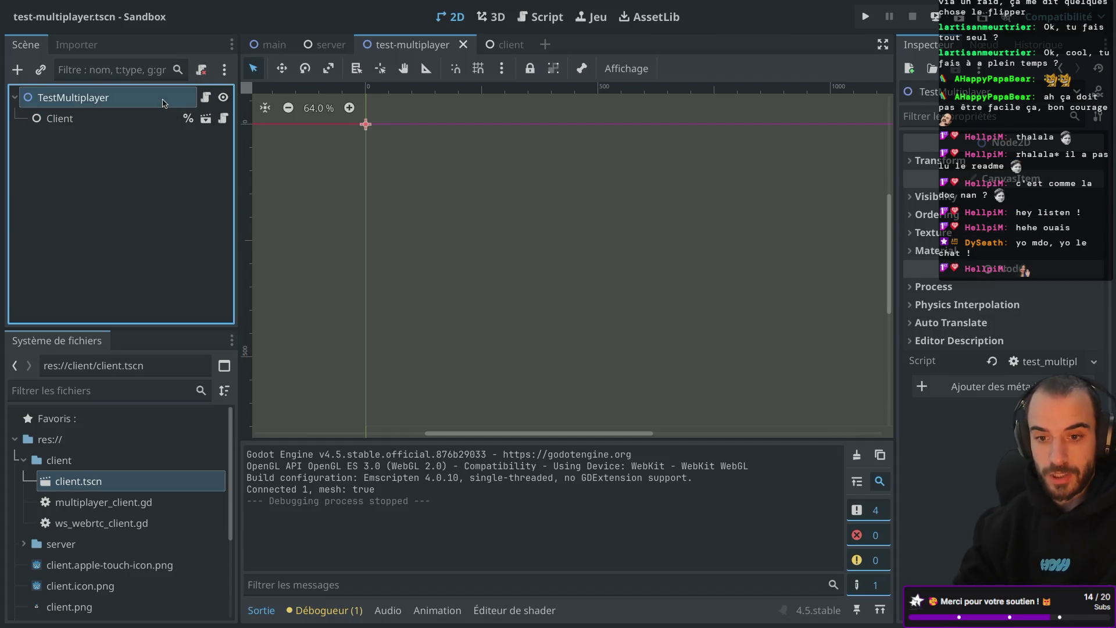
pyautogui.hotkey('ctrl', 'a')
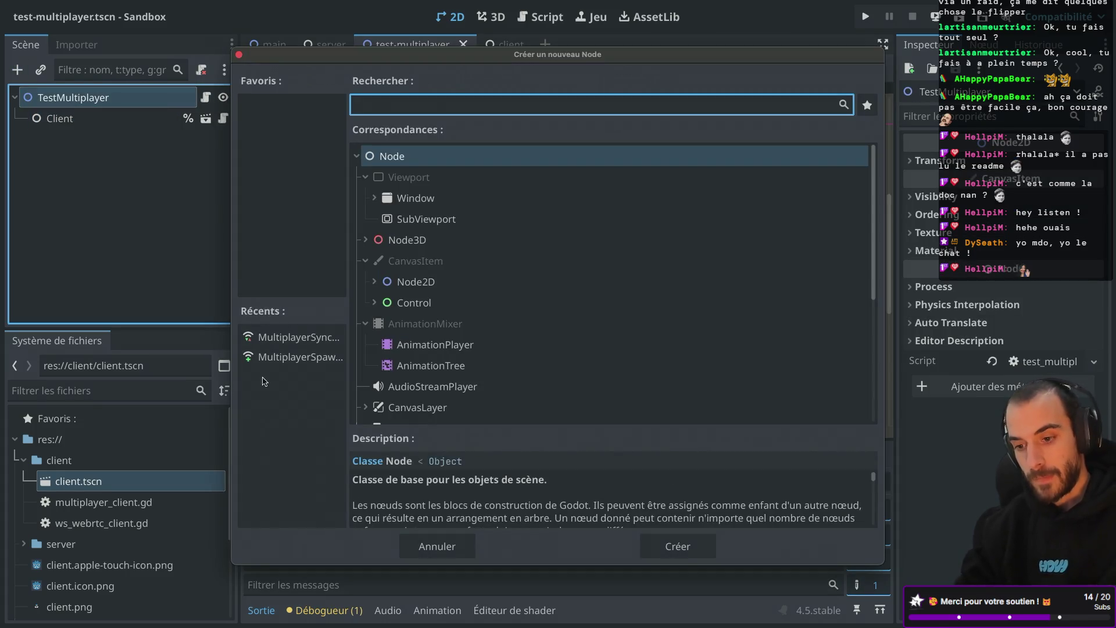
pyautogui.write('texture')
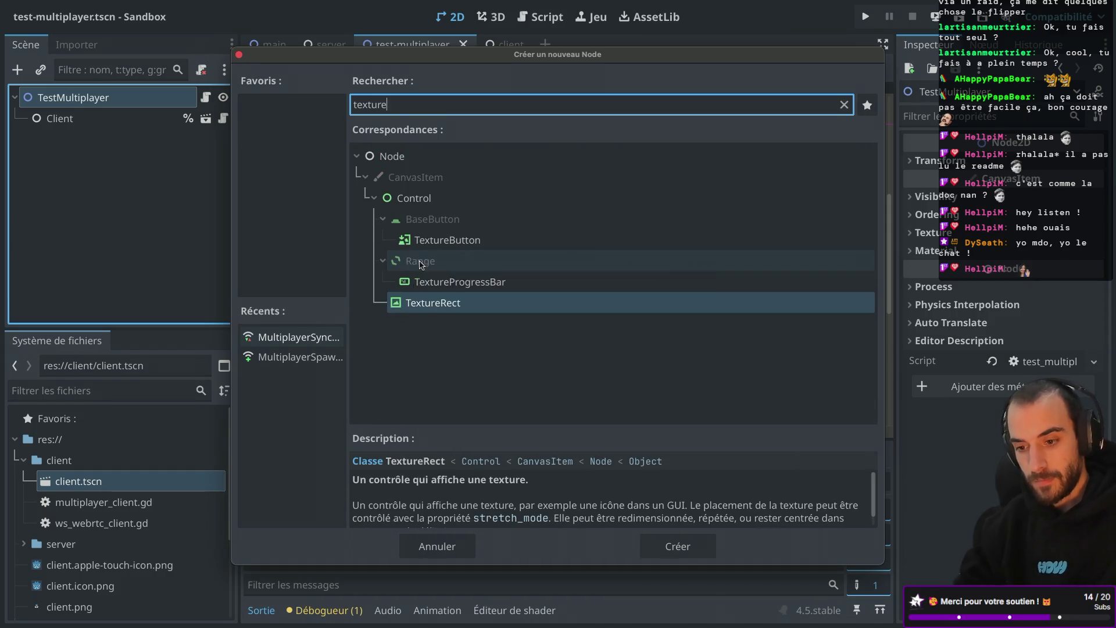
pyautogui.press('BackSpace')
pyautogui.press('BackSpace')
pyautogui.press('BackSpace')
pyautogui.press('BackSpace')
pyautogui.write('sprite')
pyautogui.press('Return')
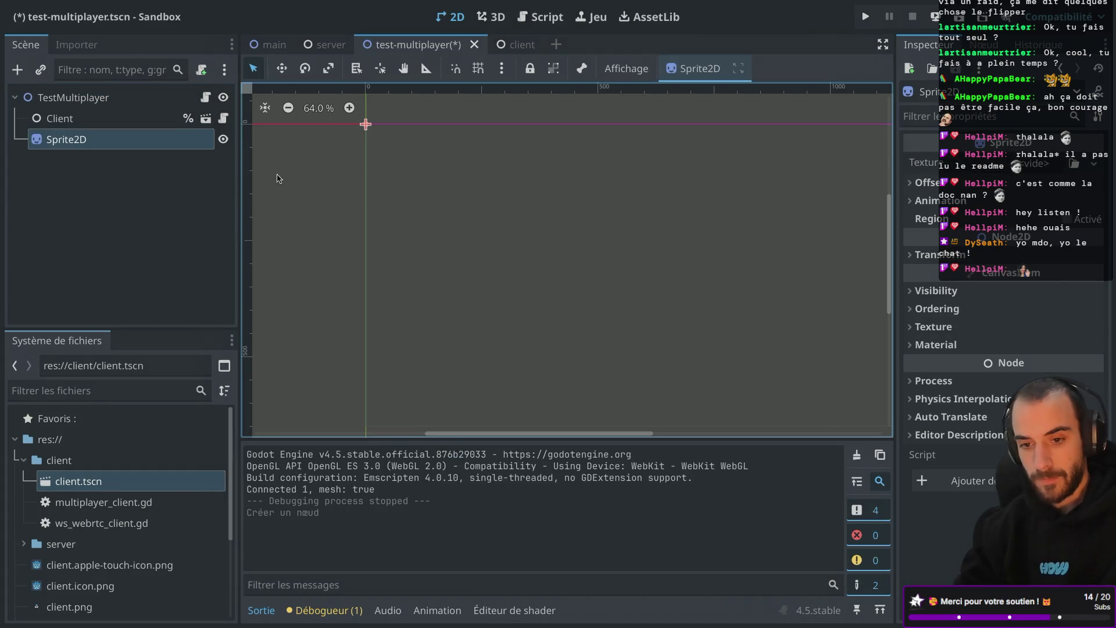
# Assign icon.svg as the Sprite2D's texture
pyautogui.scroll(-3, 99, 515)
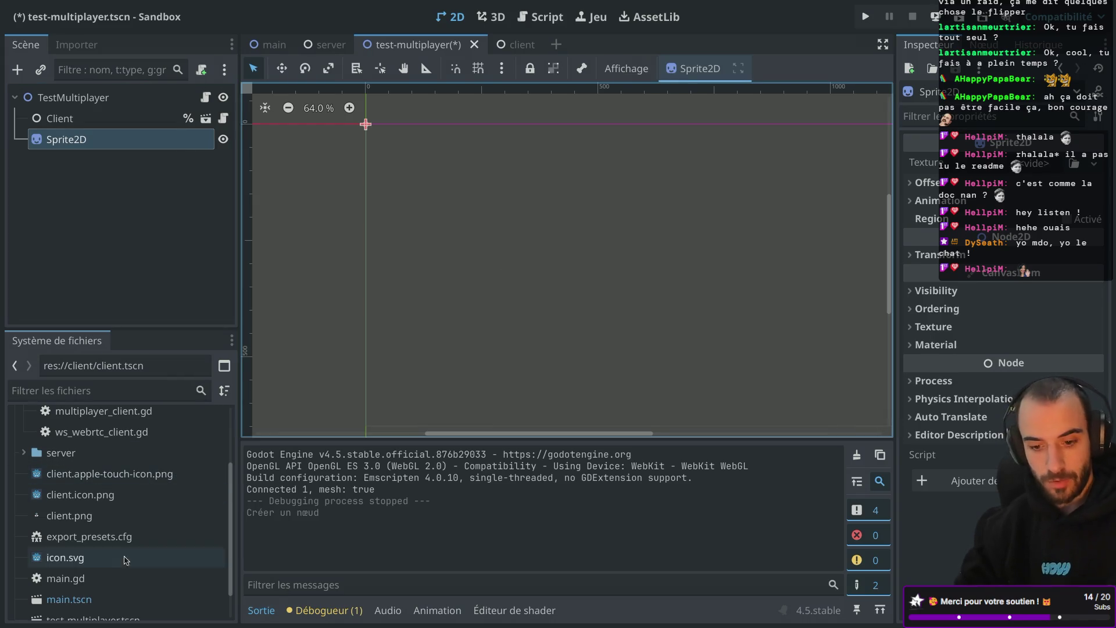
pyautogui.moveTo(65, 557)
pyautogui.mouseDown()
pyautogui.moveTo(835, 265)
pyautogui.moveTo(1025, 169)
pyautogui.mouseUp()
pyautogui.scroll(3, 483, 199)
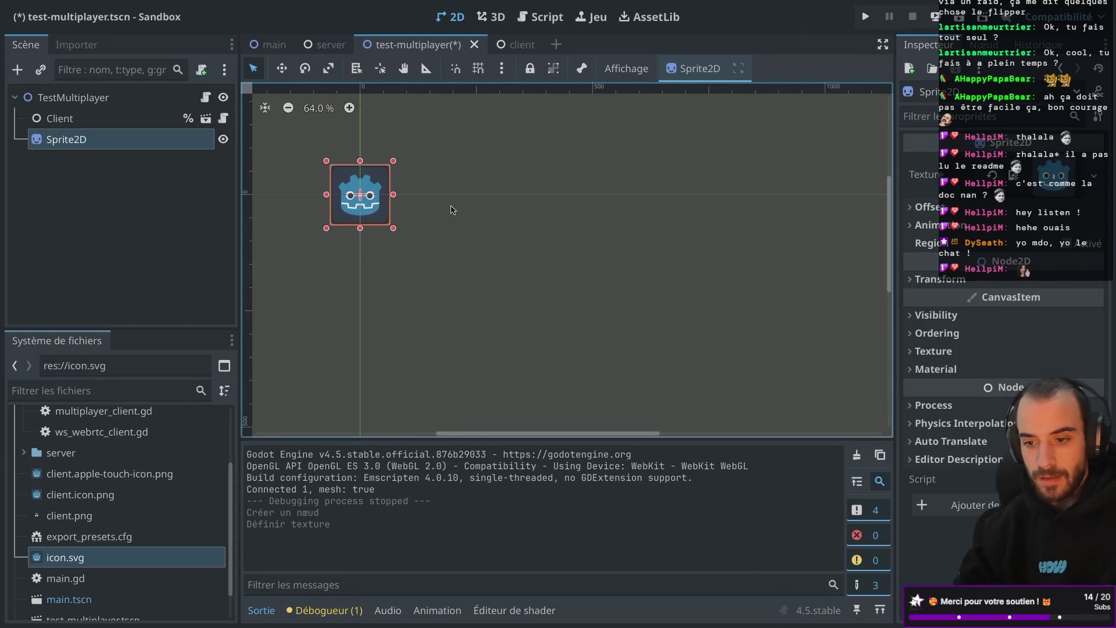
pyautogui.click(698, 69)
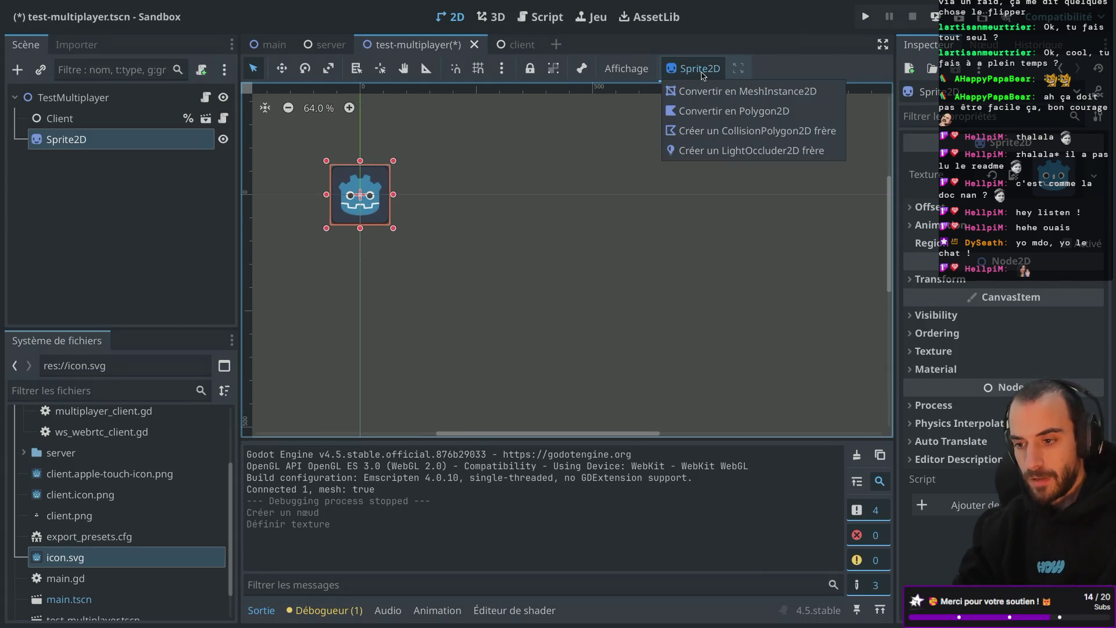
pyautogui.click(626, 69)
pyautogui.click(626, 69)
pyautogui.click(626, 69)
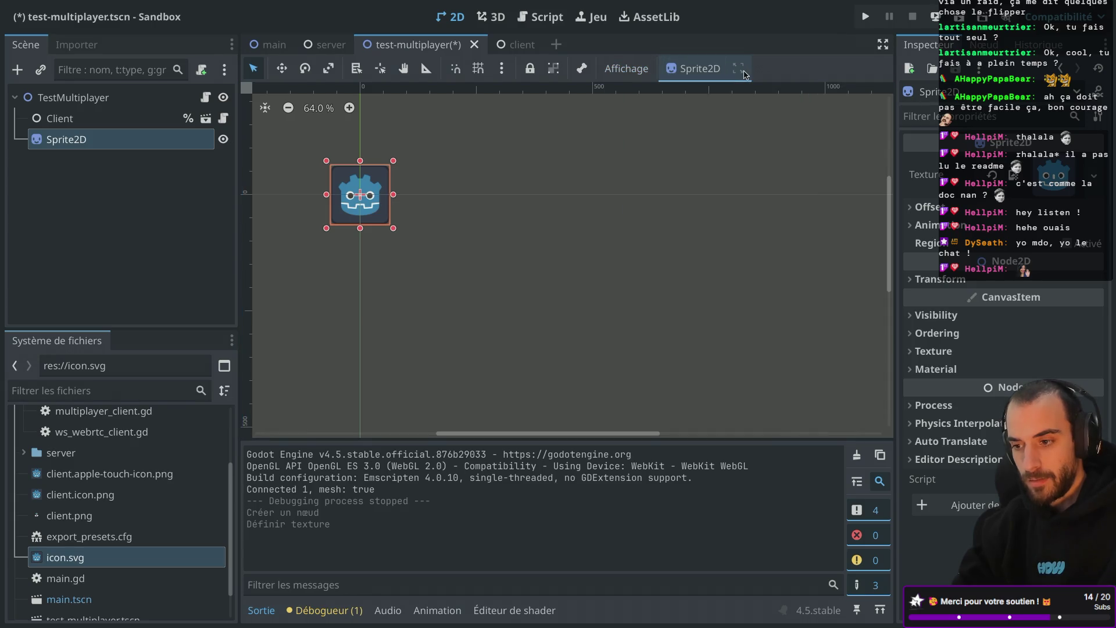
# Set the sprite's Transform position to x 640, y 360 px
pyautogui.scroll(-4, 611, 171)
pyautogui.scroll(-5, 612, 171)
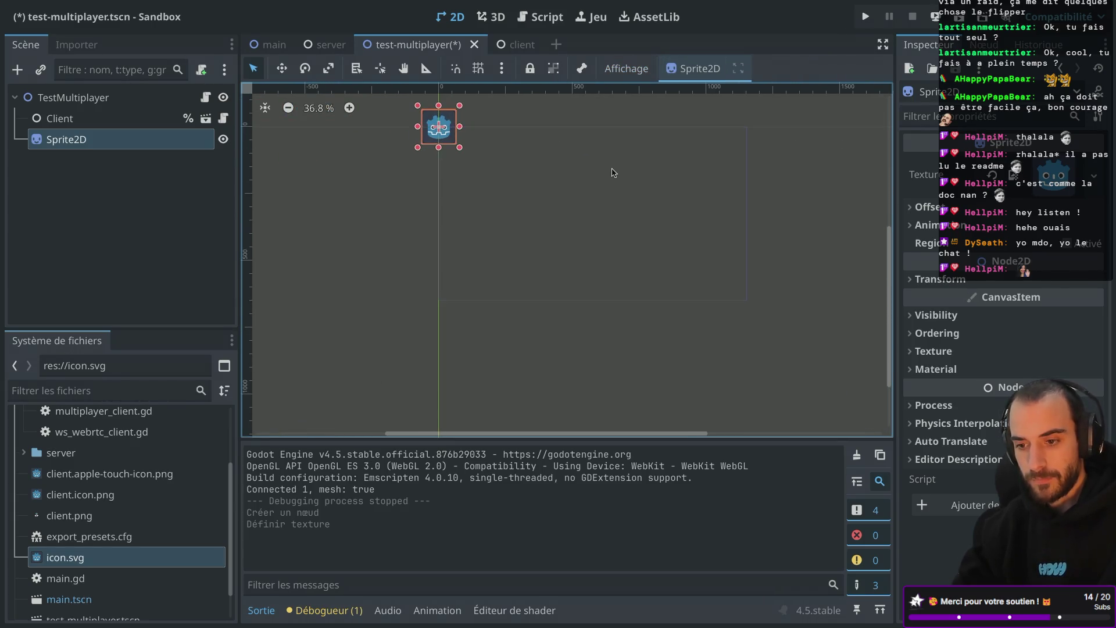
pyautogui.click(942, 279)
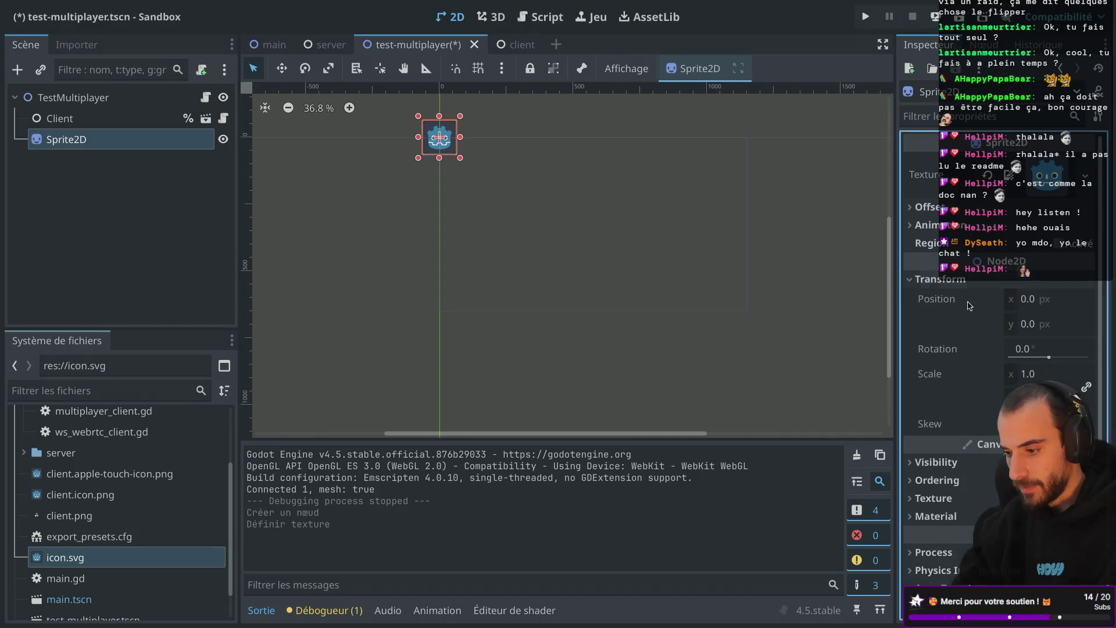
pyautogui.click(1029, 300)
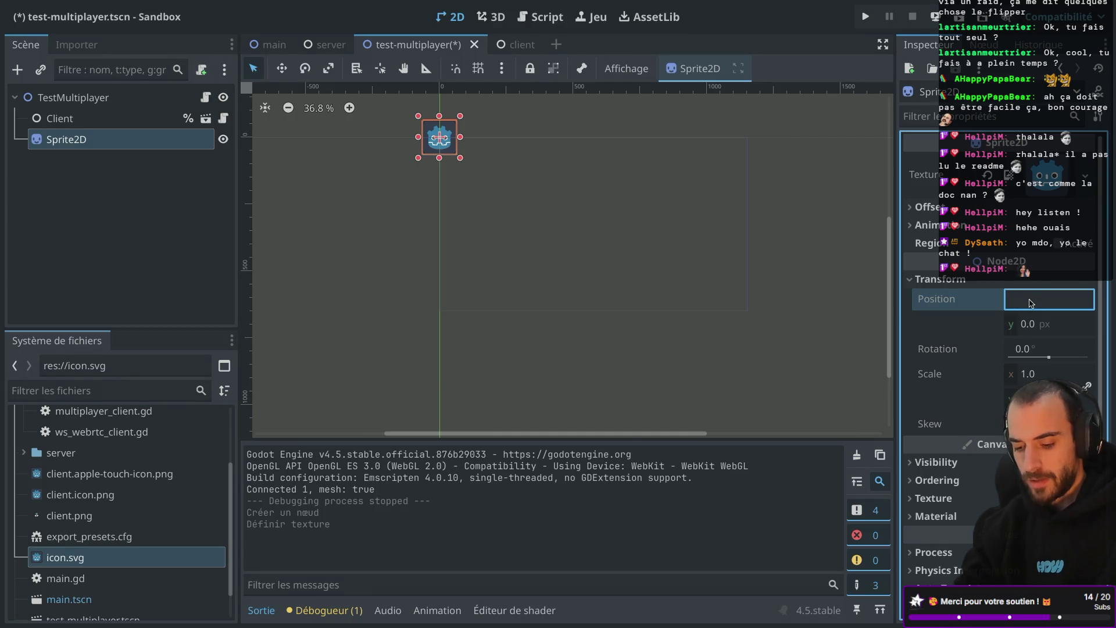
pyautogui.write('1280')
pyautogui.press('Return')
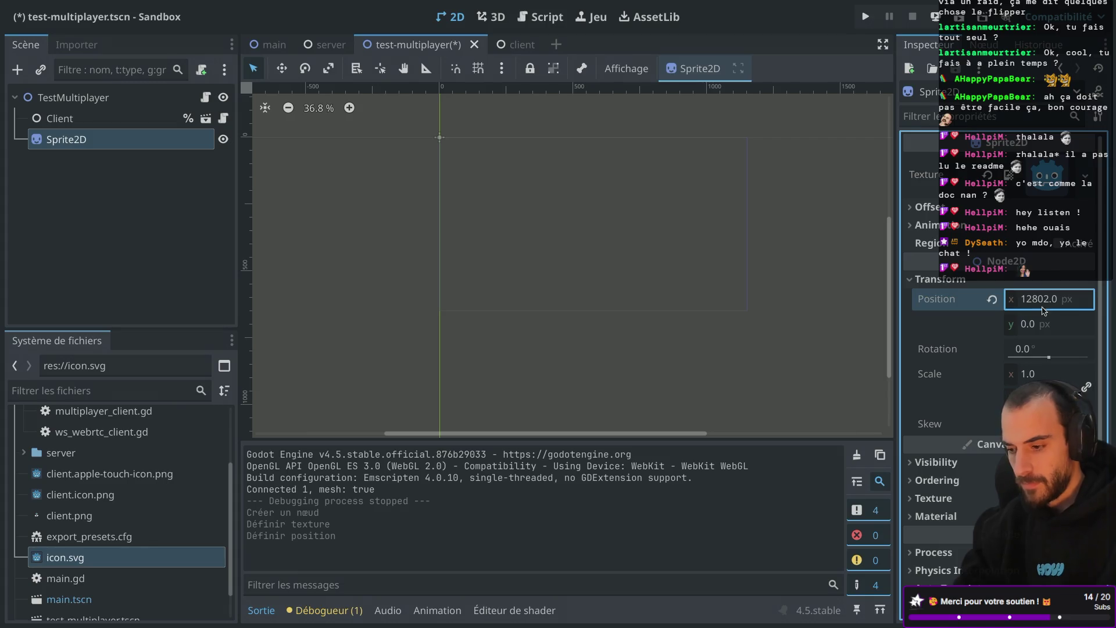
pyautogui.click(1045, 306)
pyautogui.write('122')
pyautogui.press('Return')
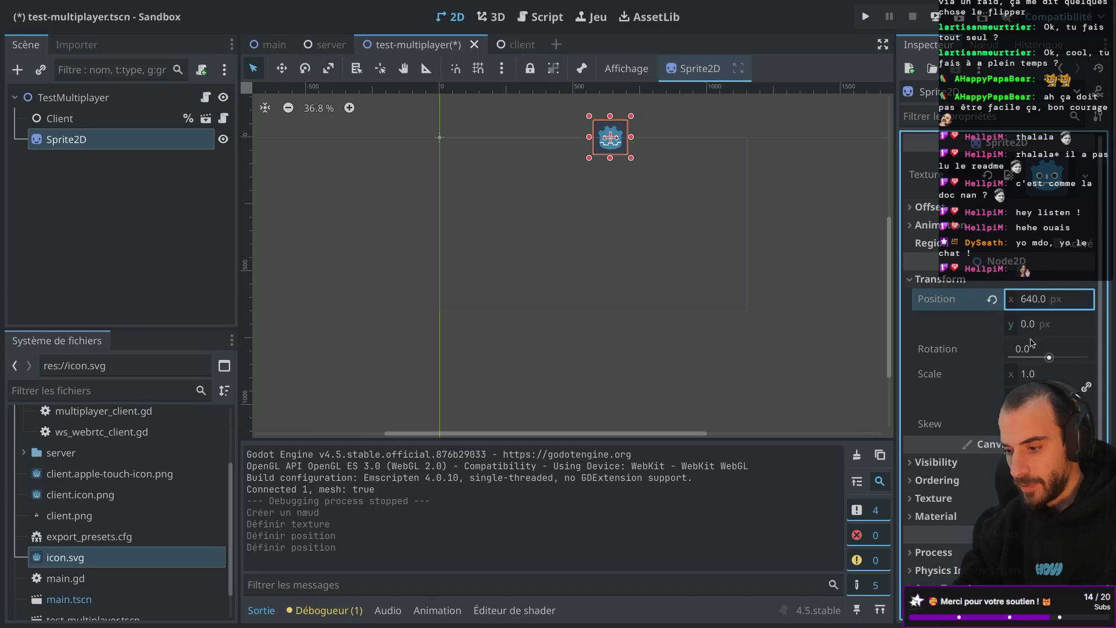
pyautogui.click(1033, 325)
pyautogui.write('0/2')
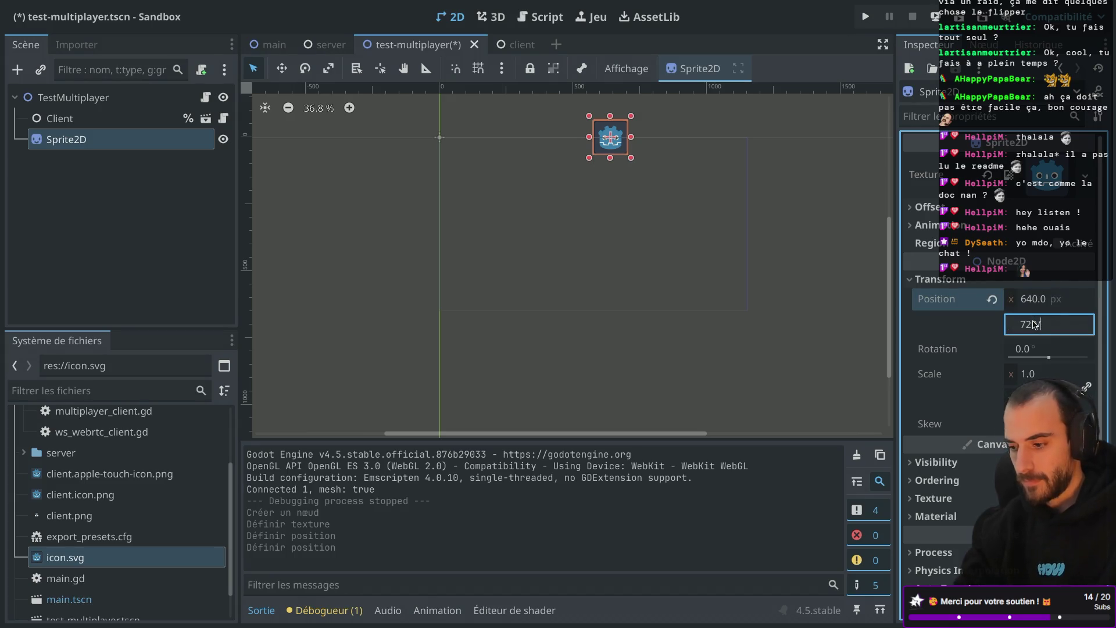
pyautogui.press('Return')
pyautogui.scroll(4, 726, 285)
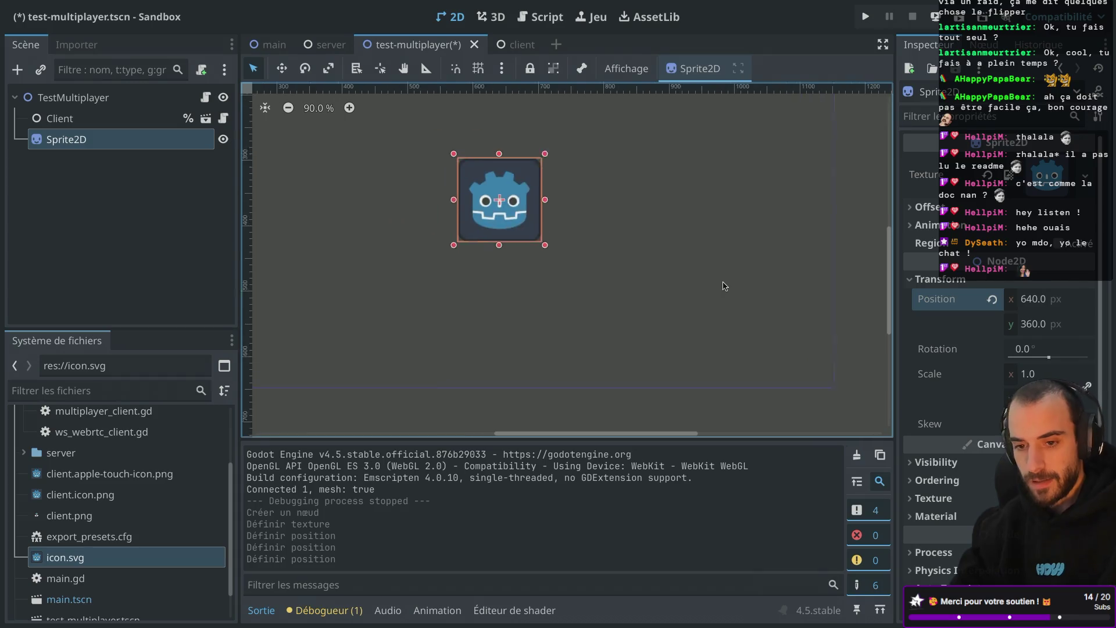
pyautogui.rightClick(154, 149)
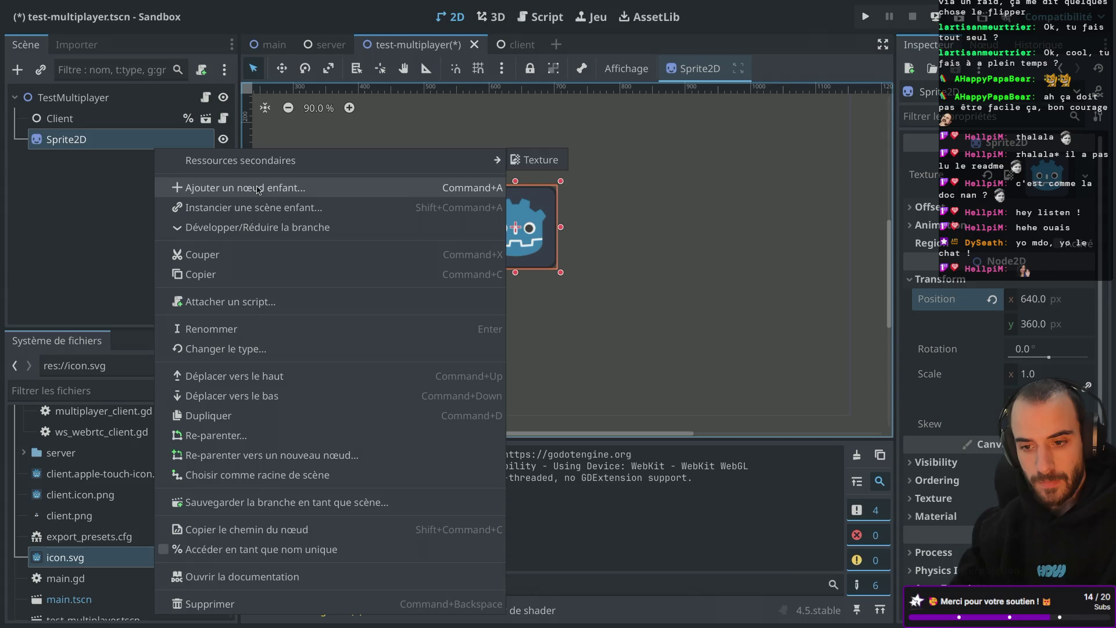
pyautogui.click(99, 148)
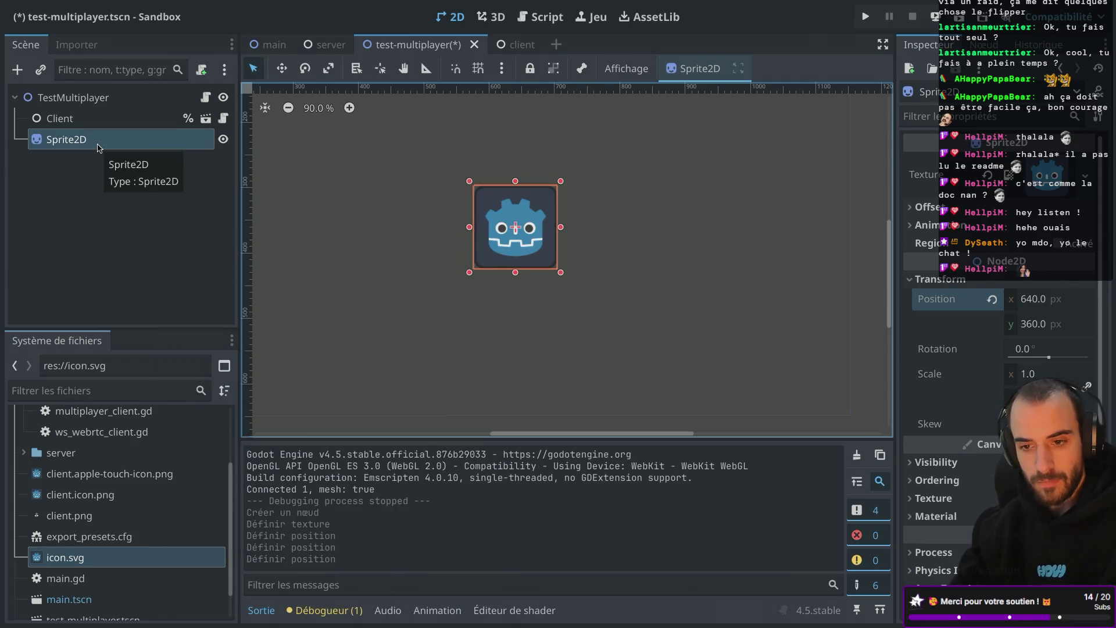
# Add a CharacterBody2D node under TestMultiplayer, abandoning a script attachment first
pyautogui.click(202, 70)
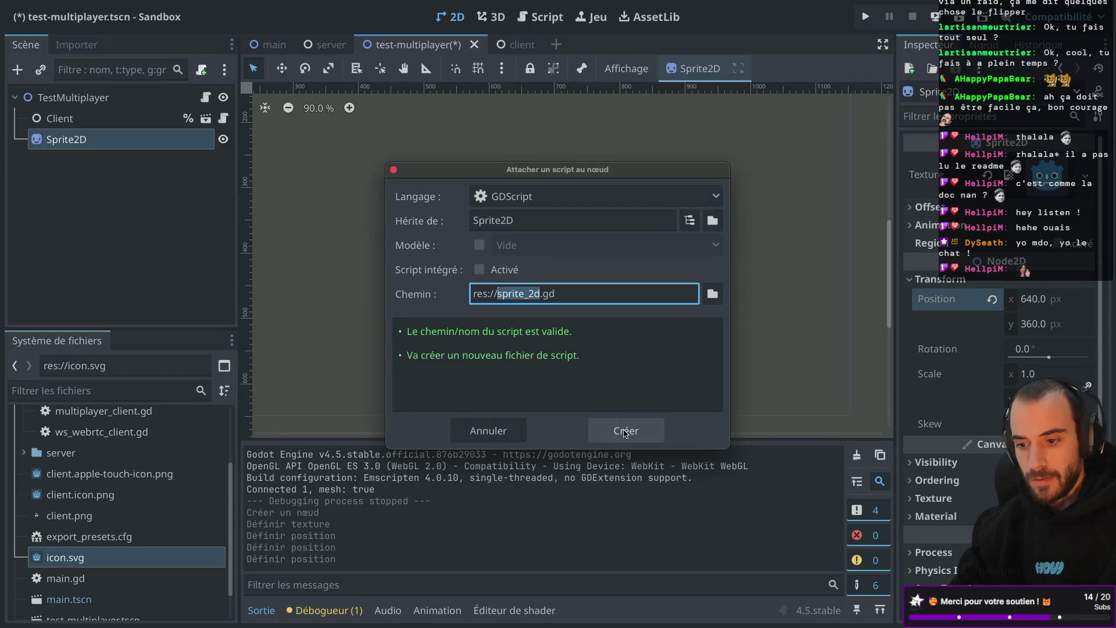
pyautogui.click(107, 290)
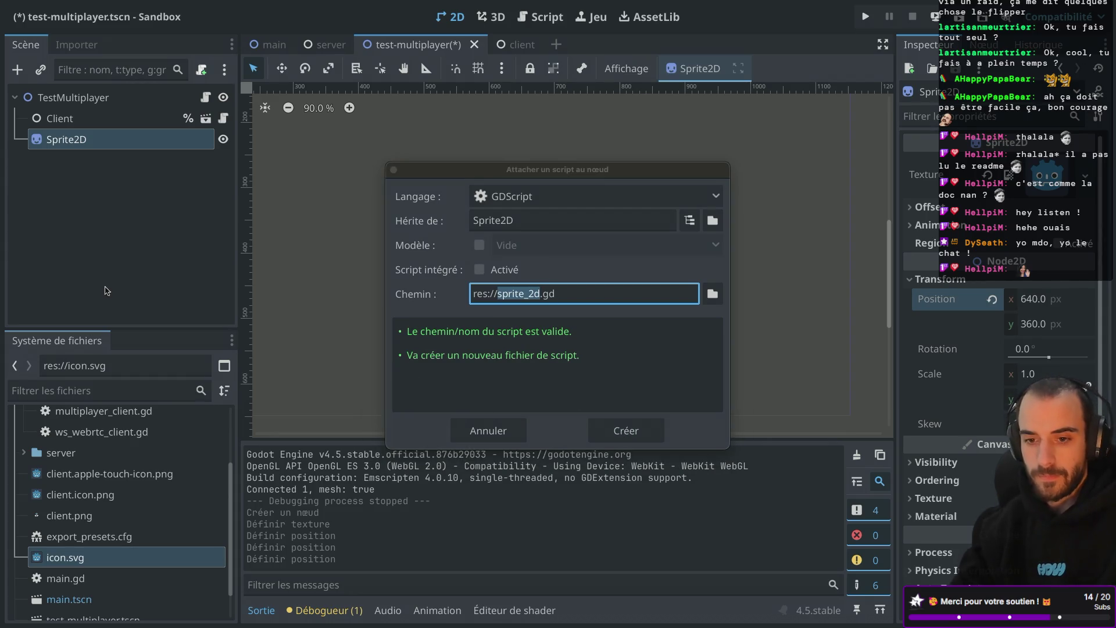
pyautogui.click(394, 169)
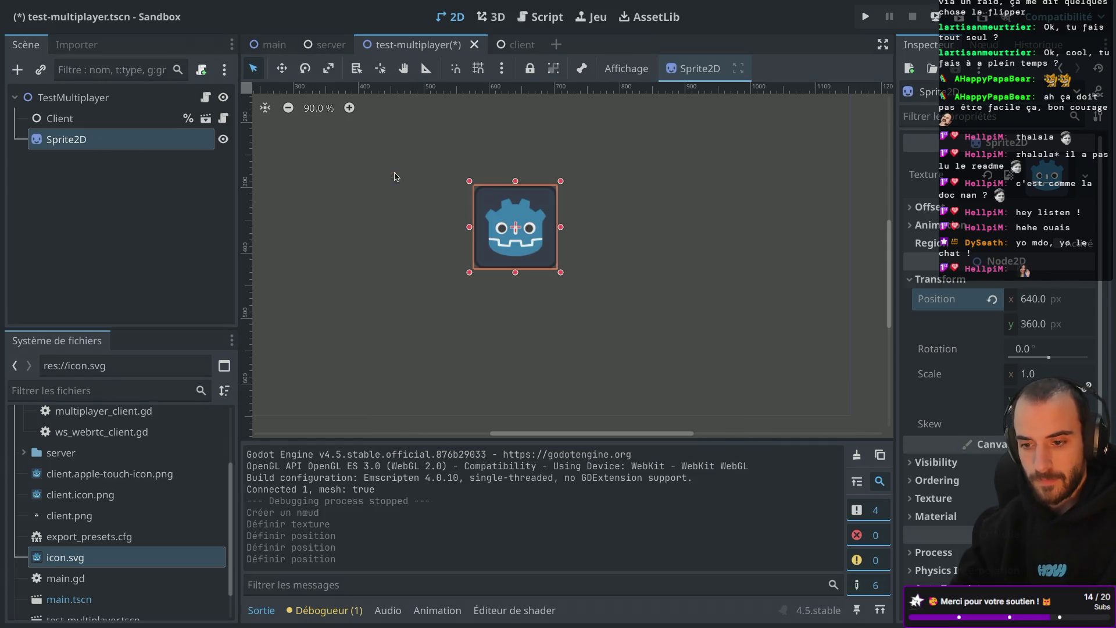
pyautogui.click(116, 104)
pyautogui.hotkey('ctrl', 'a')
pyautogui.write('chara')
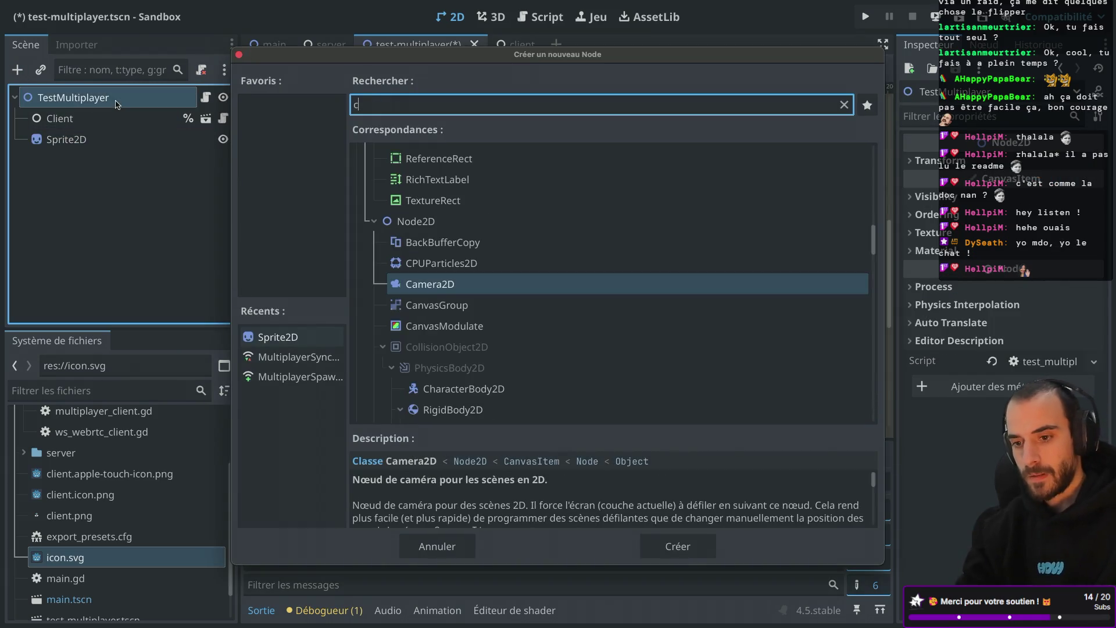
pyautogui.press('Return')
# Move Sprite2D under the CharacterBody2D, keeping the body's default name
pyautogui.moveTo(93, 140); pyautogui.dragTo(90, 163)
pyautogui.click(129, 143)
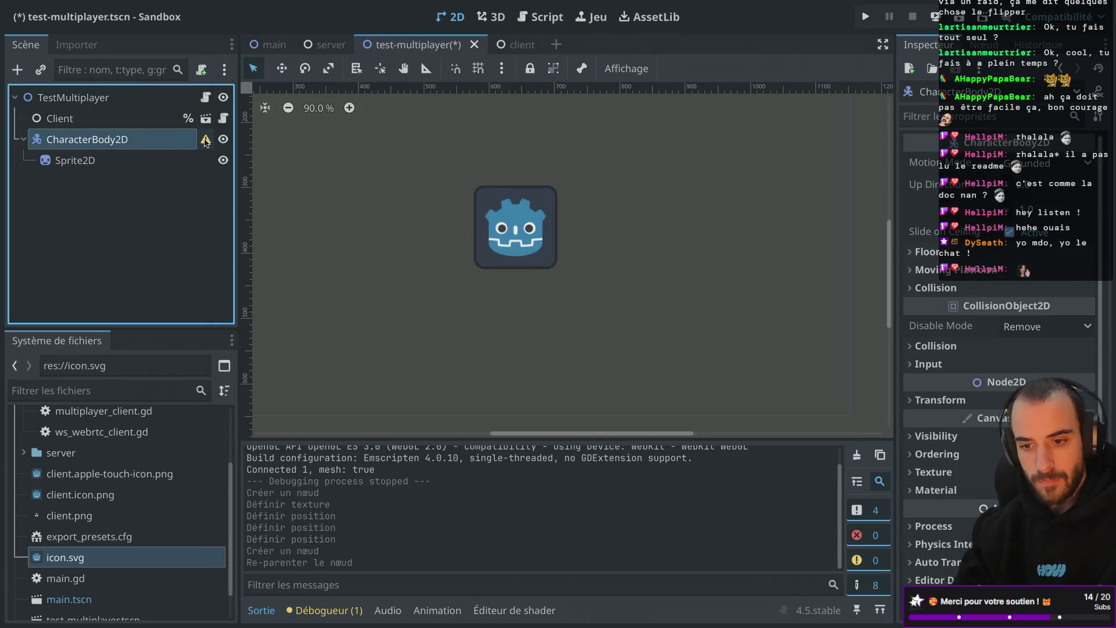
pyautogui.moveTo(206, 141)
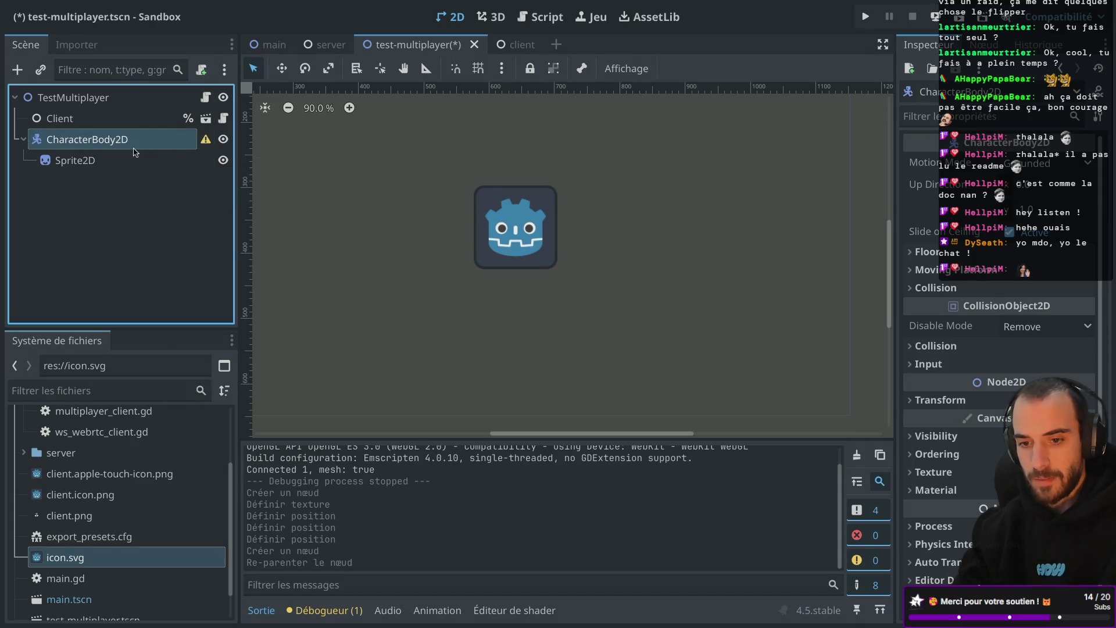
pyautogui.doubleClick(134, 146)
pyautogui.rightClick(134, 146)
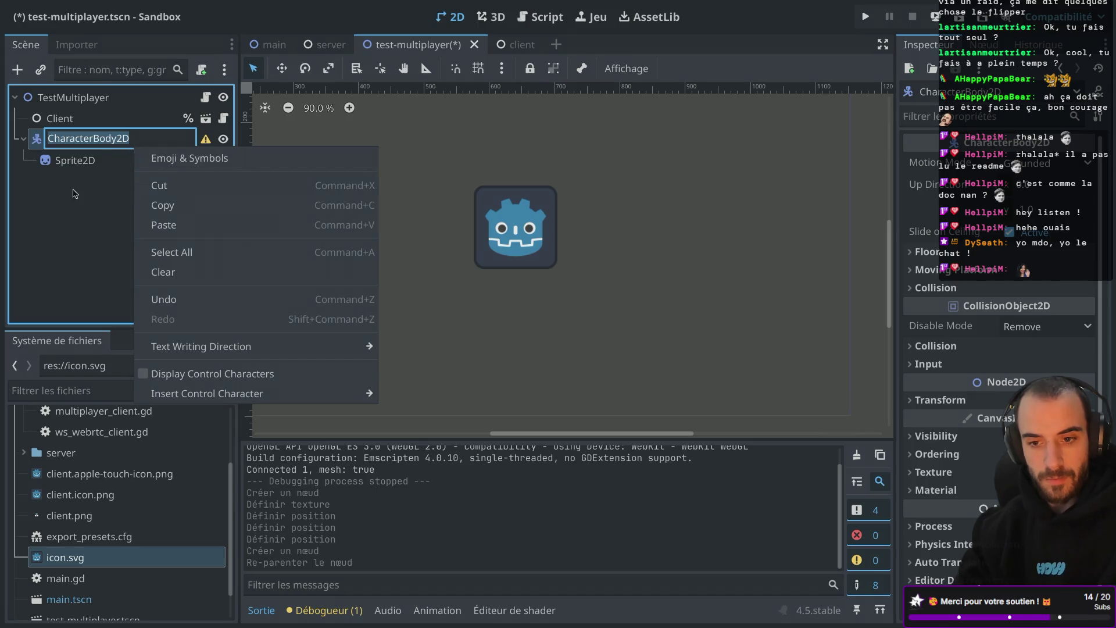
pyautogui.click(76, 194)
# Add a CollisionShape2D child under the CharacterBody2D
pyautogui.press('super+a')
pyautogui.write('shape')
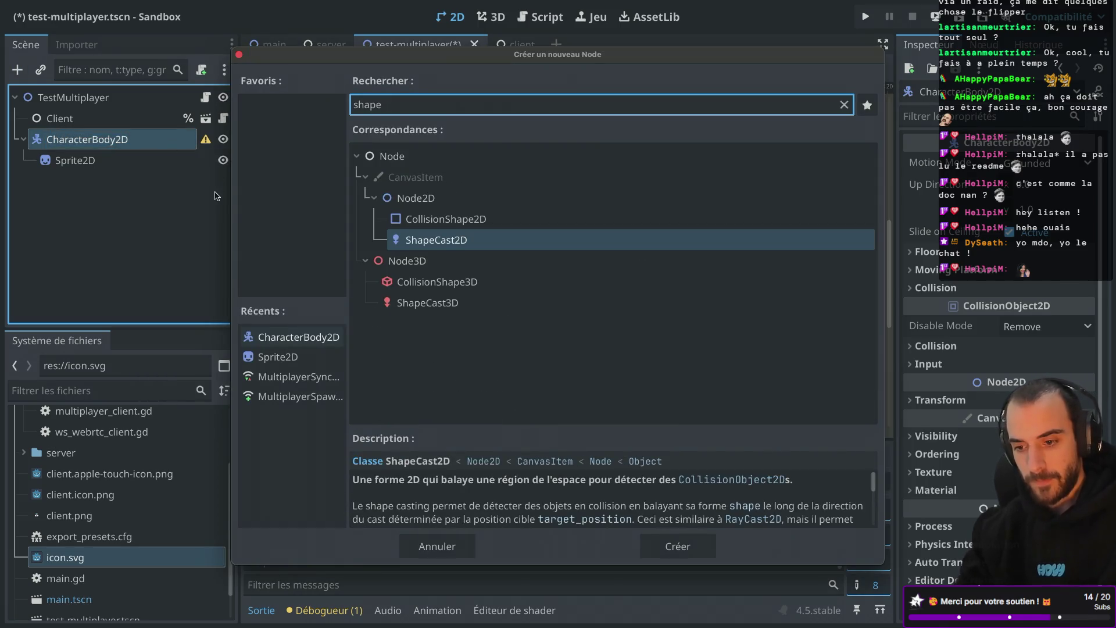
pyautogui.doubleClick(423, 220)
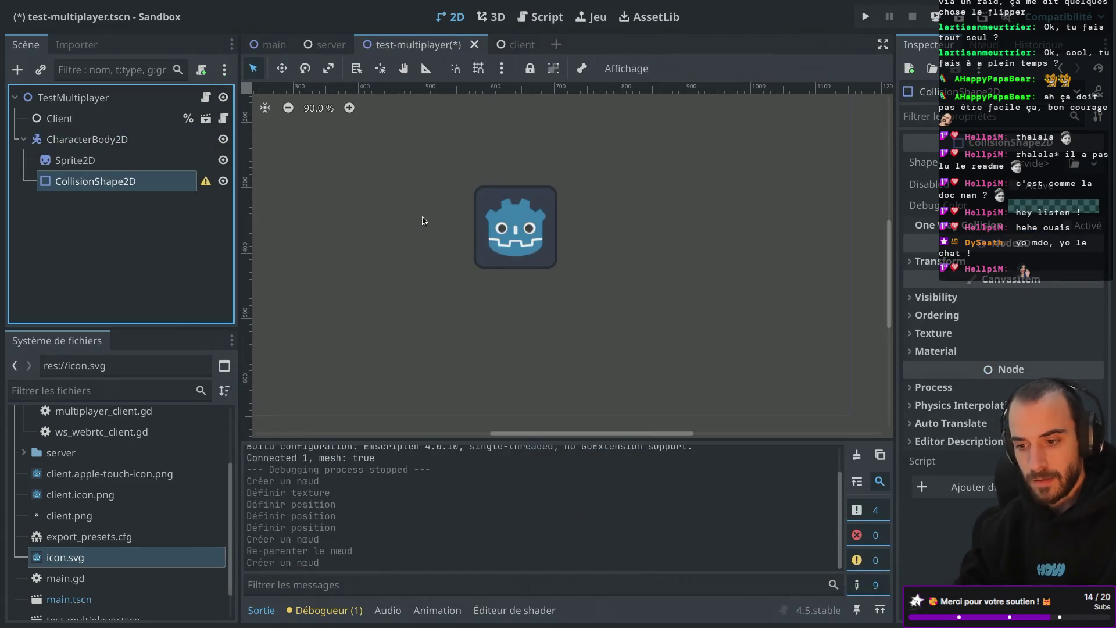
pyautogui.scroll(-2, 358, 210)
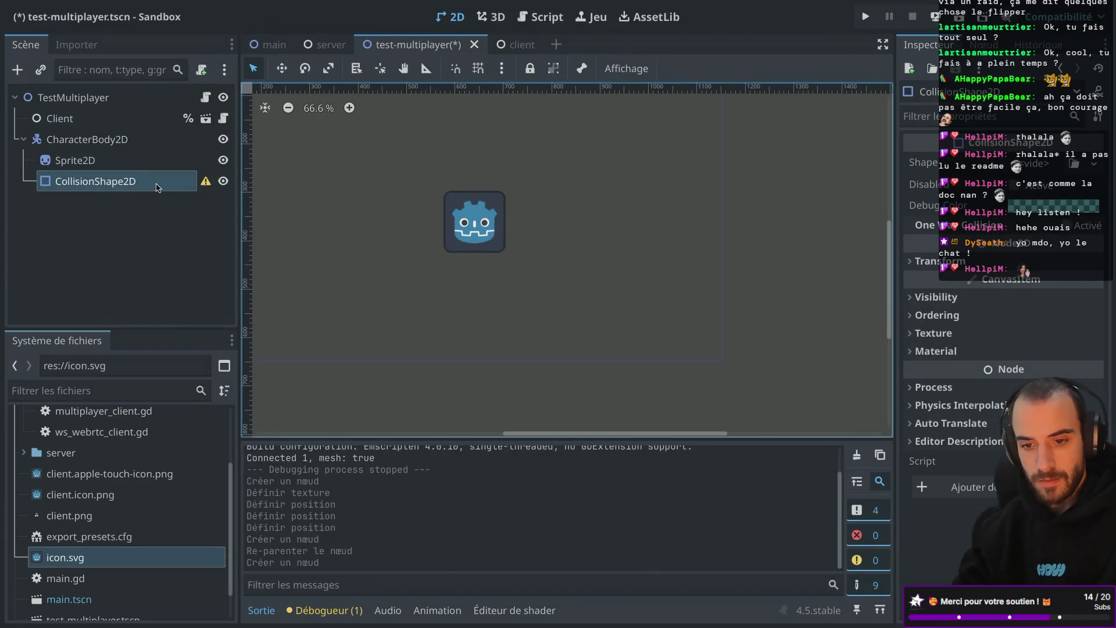
pyautogui.click(157, 186)
pyautogui.hotkey('ctrl', 'a')
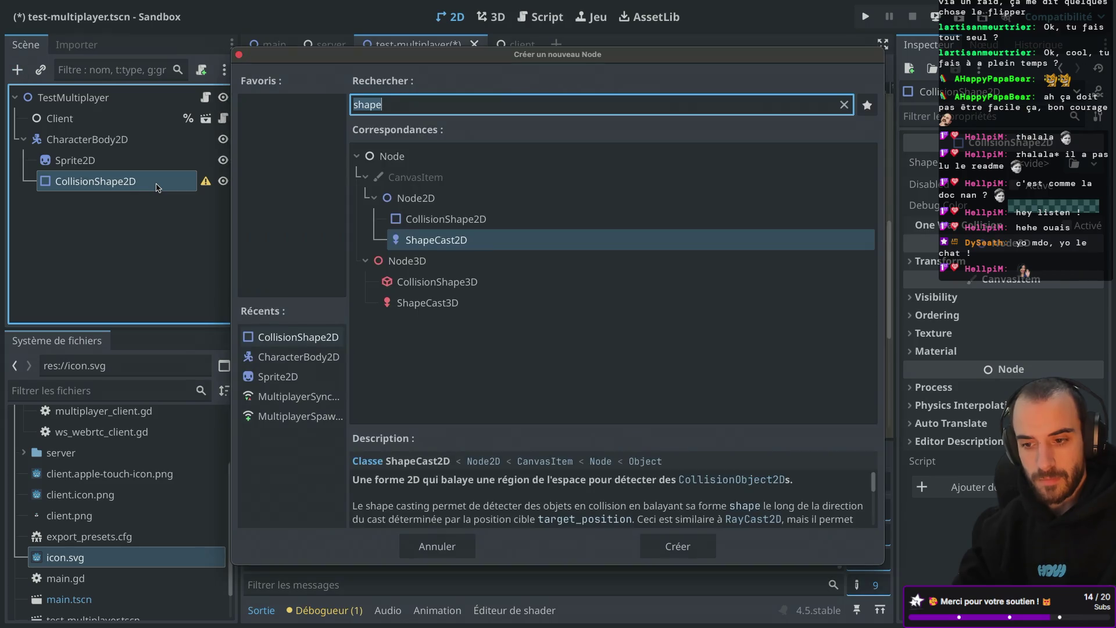
pyautogui.write('coll')
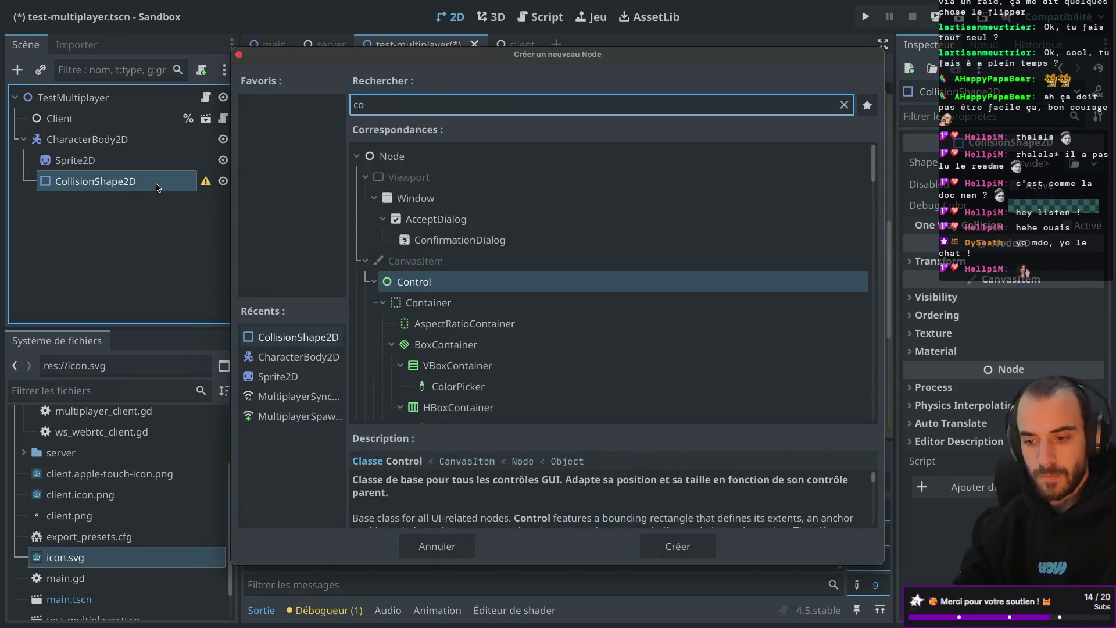
pyautogui.press('Escape')
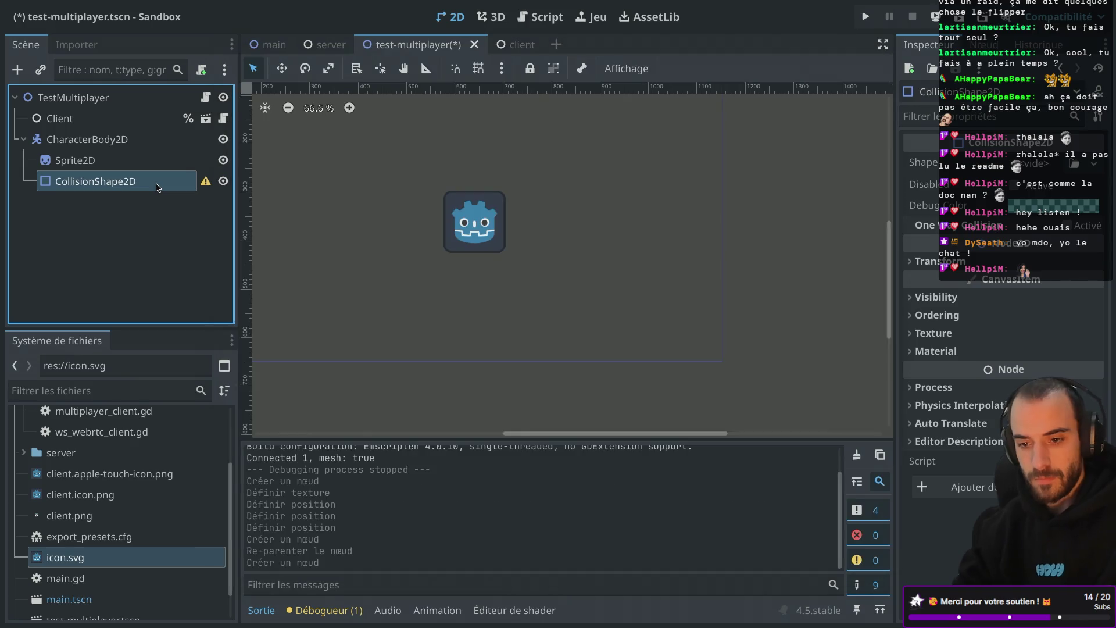
# Give the CollisionShape2D a new CircleShape2D shape
pyautogui.click(1029, 163)
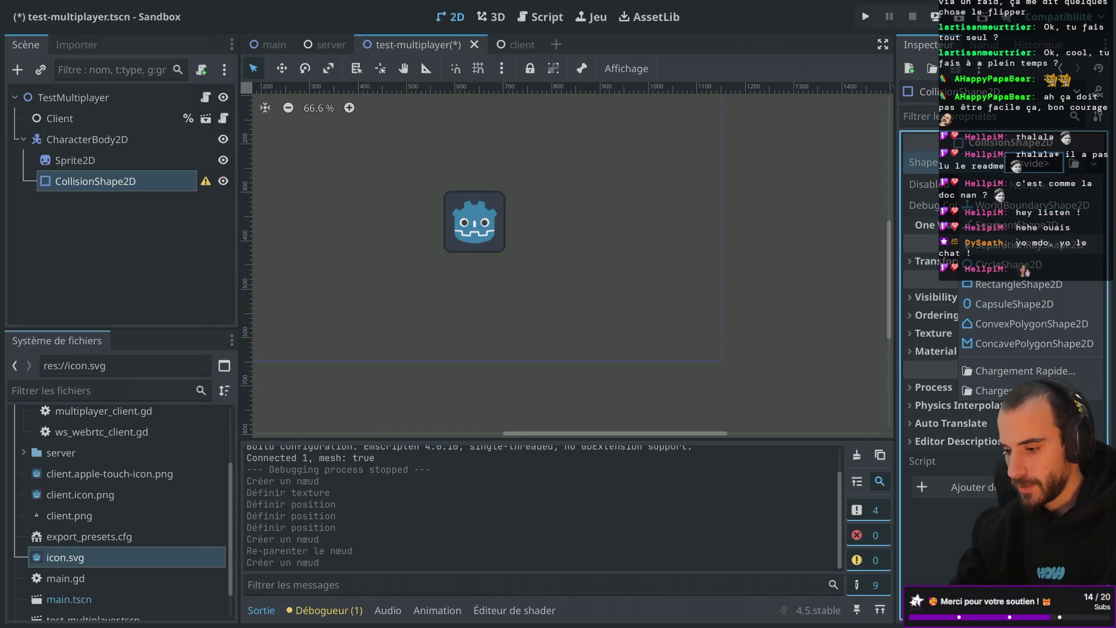
pyautogui.click(1009, 265)
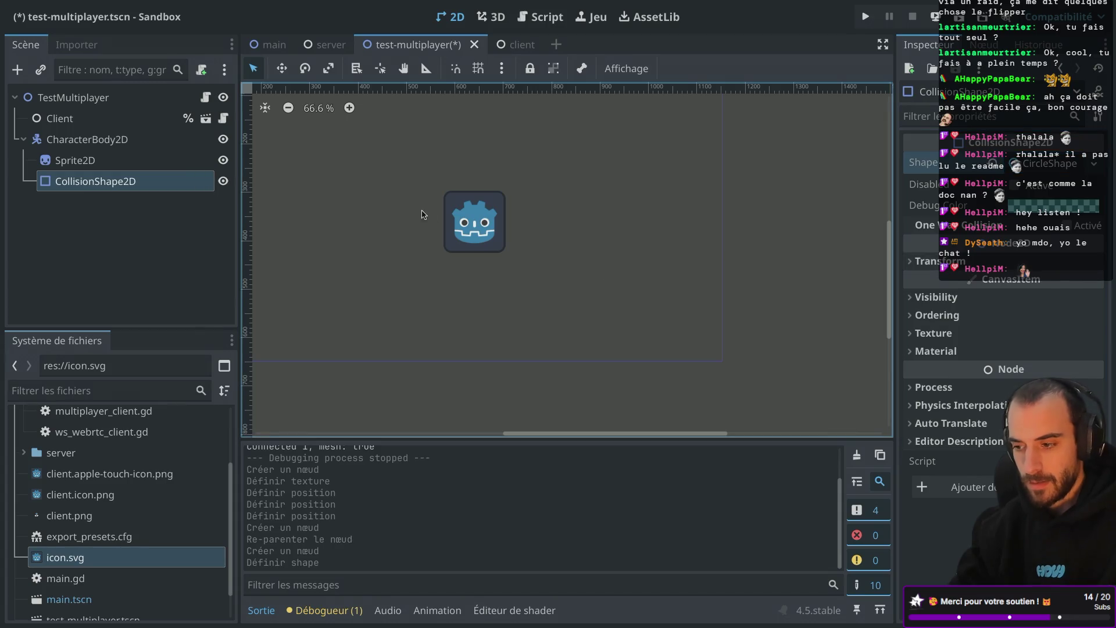
pyautogui.hscroll(-3, 424, 229)
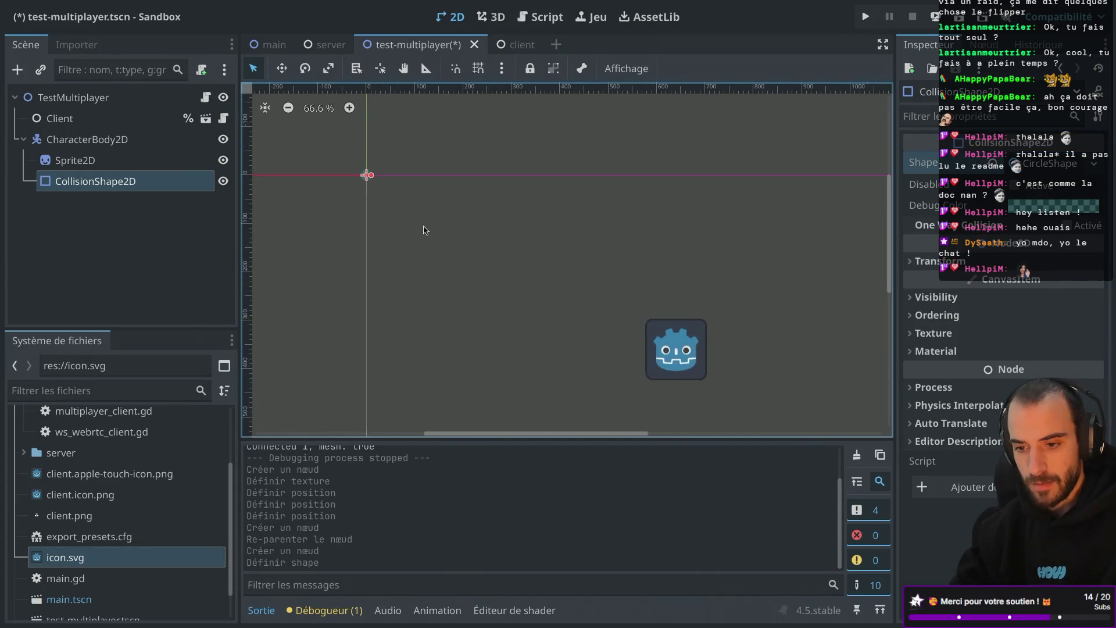
# Set the Sprite2D position to 0, 0 so it sits on the body's origin
pyautogui.click(156, 160)
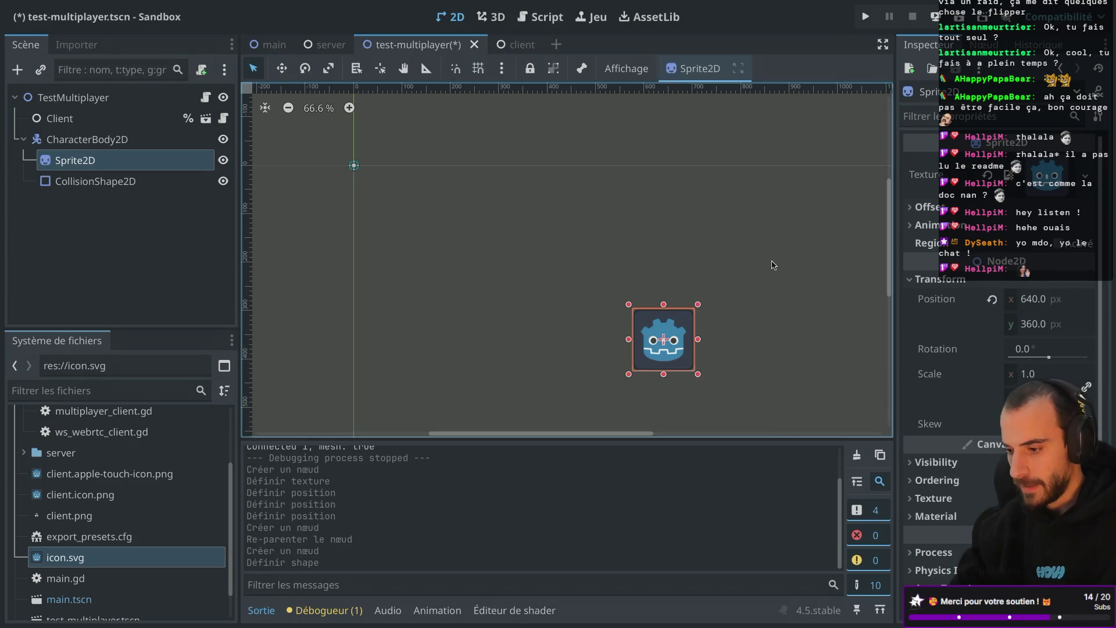
pyautogui.click(1031, 303)
pyautogui.write('0')
pyautogui.click(1042, 326)
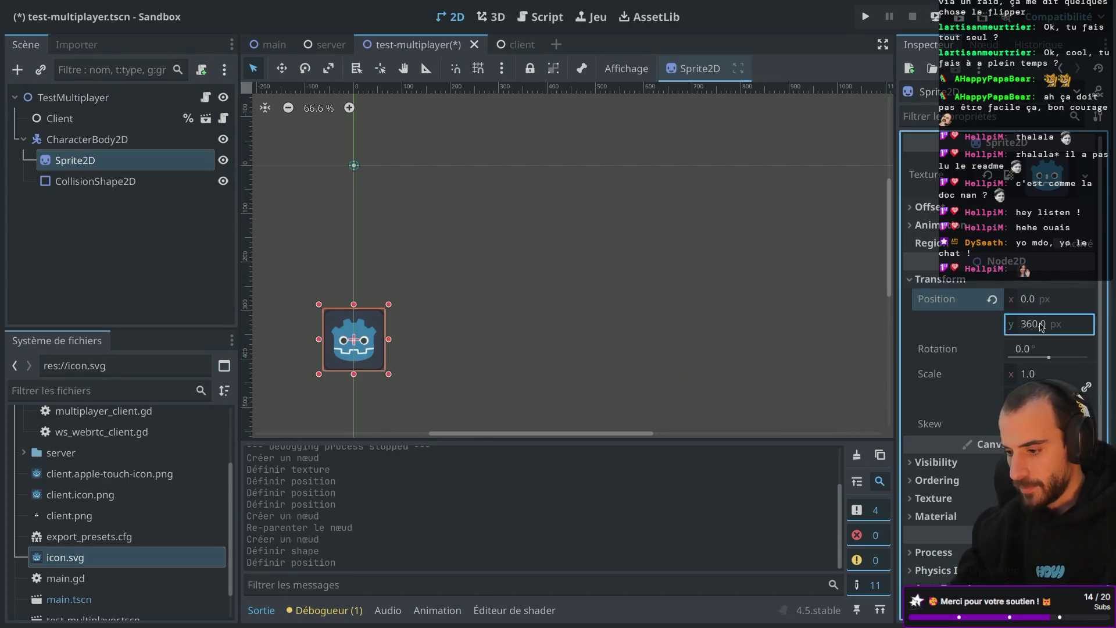
pyautogui.write('0')
pyautogui.press('Return')
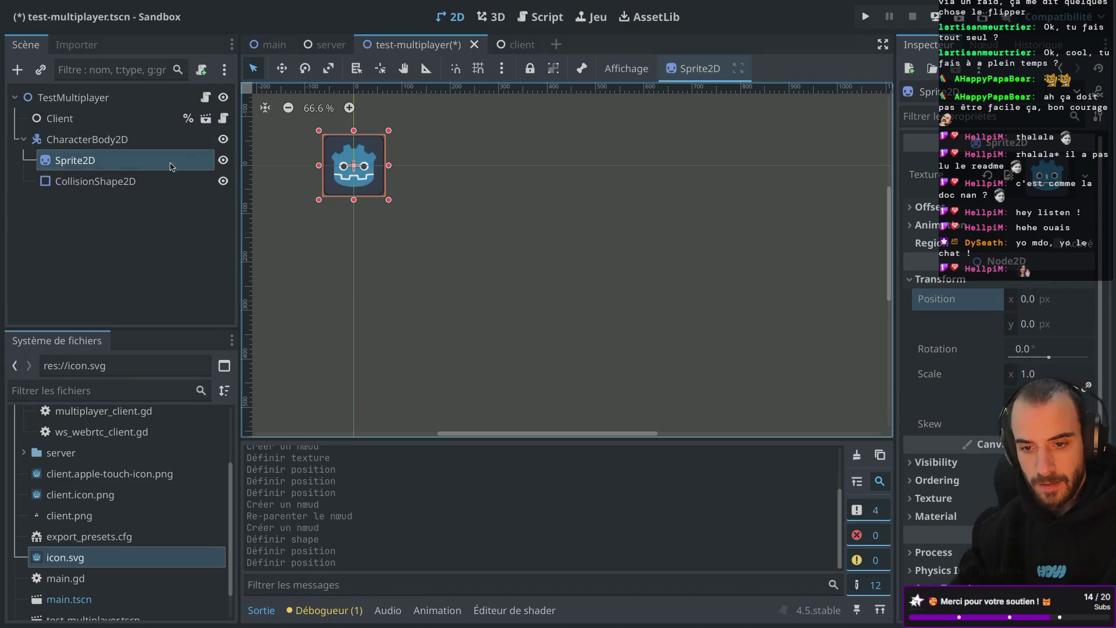
# Drag the collision circle's radius outward to cover the icon
pyautogui.click(144, 187)
pyautogui.moveTo(385, 156); pyautogui.dragTo(433, 155)
pyautogui.scroll(-5, 433, 155)
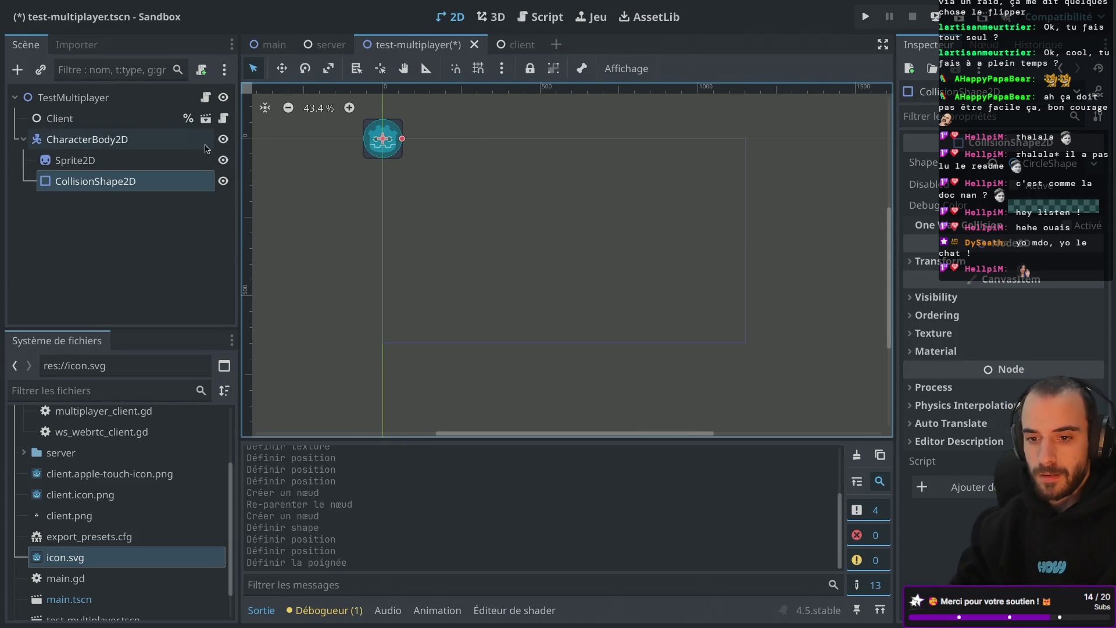
# Set the CharacterBody2D's Transform position to 640, 360
pyautogui.click(172, 141)
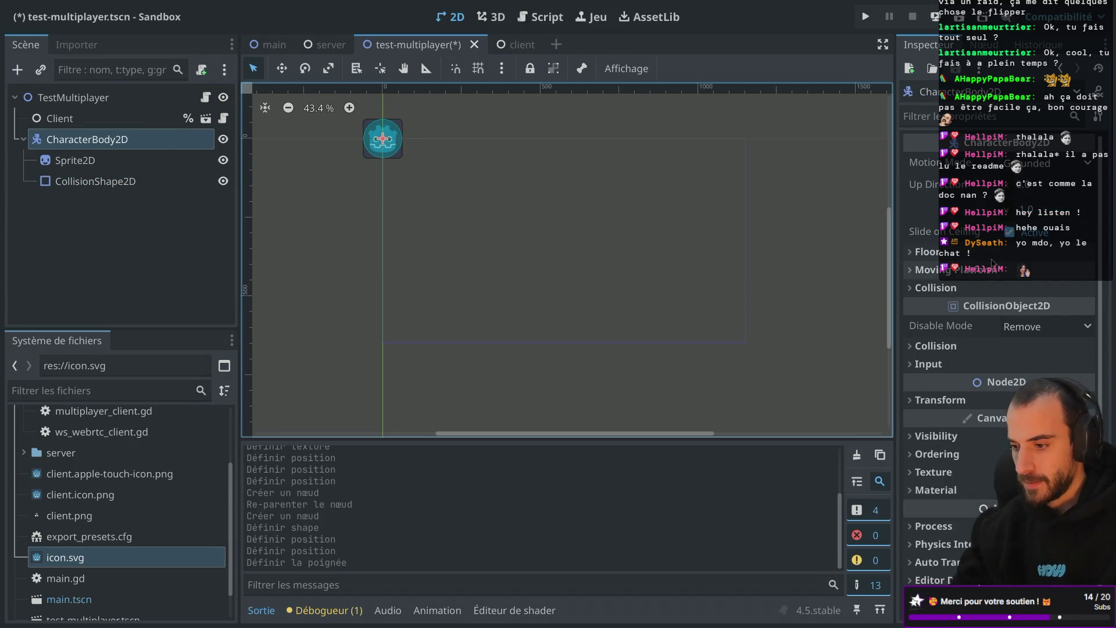
pyautogui.click(912, 401)
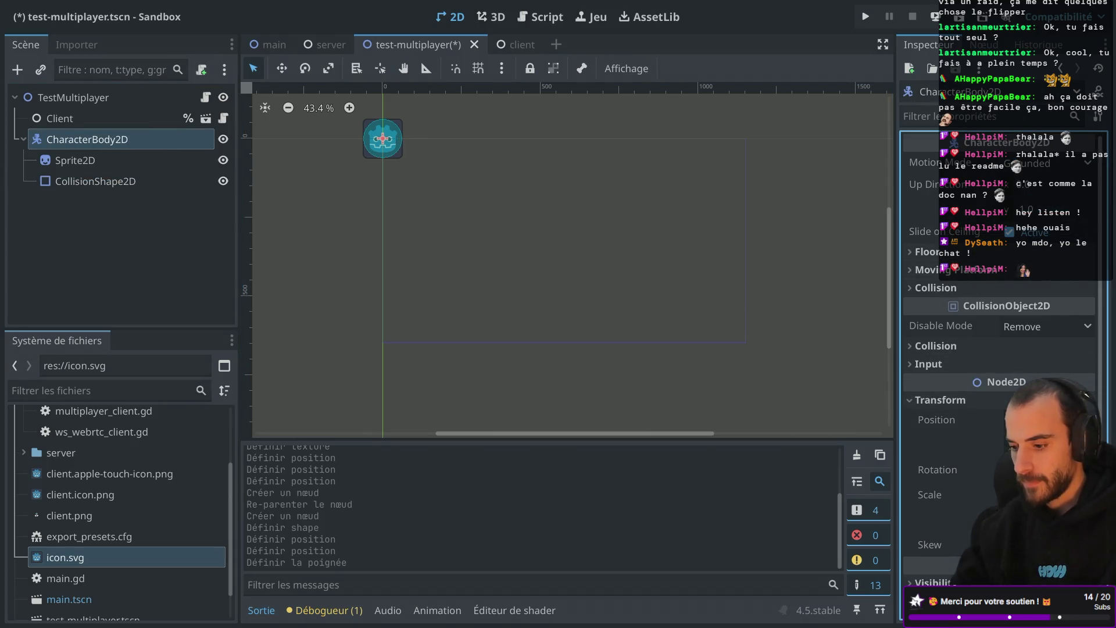
pyautogui.click(1041, 420)
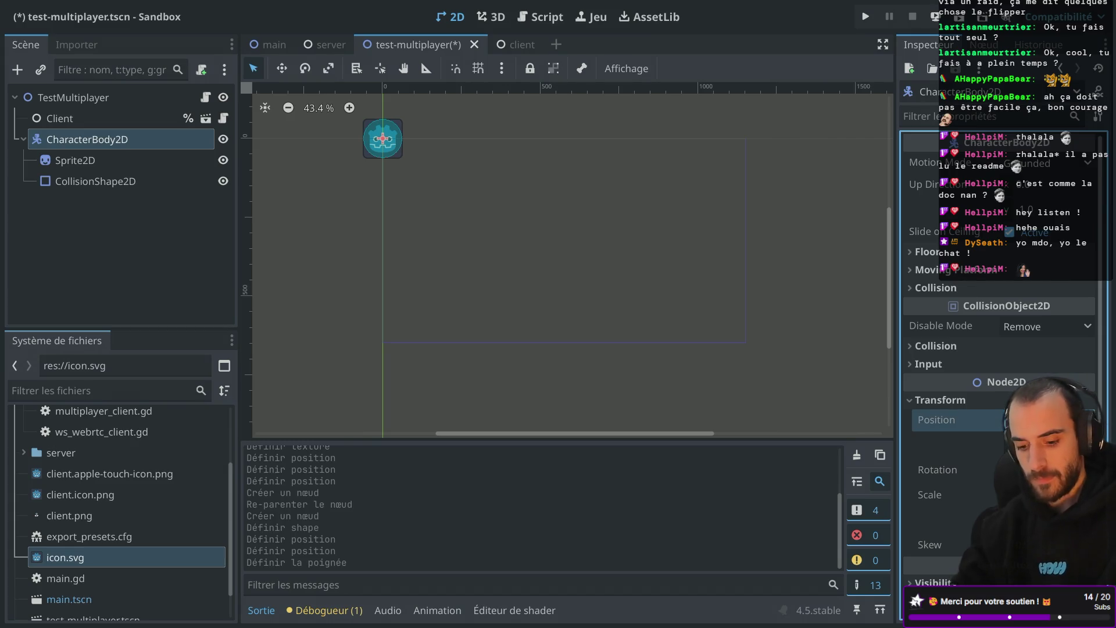
pyautogui.press('Return')
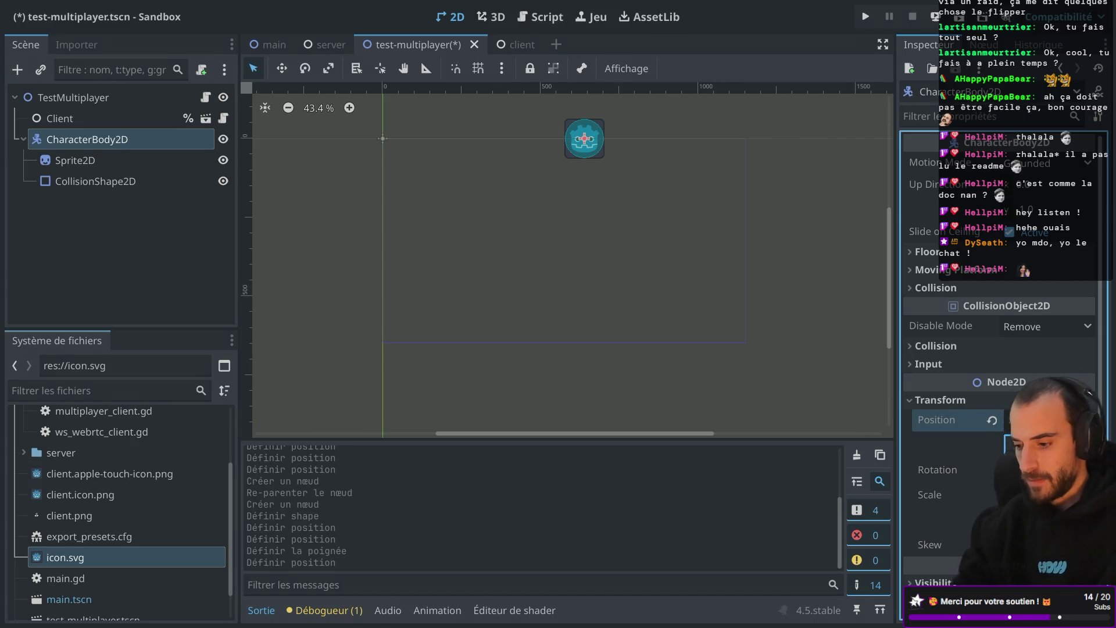
pyautogui.press('Return')
pyautogui.scroll(1, 660, 303)
pyautogui.scroll(2, 660, 303)
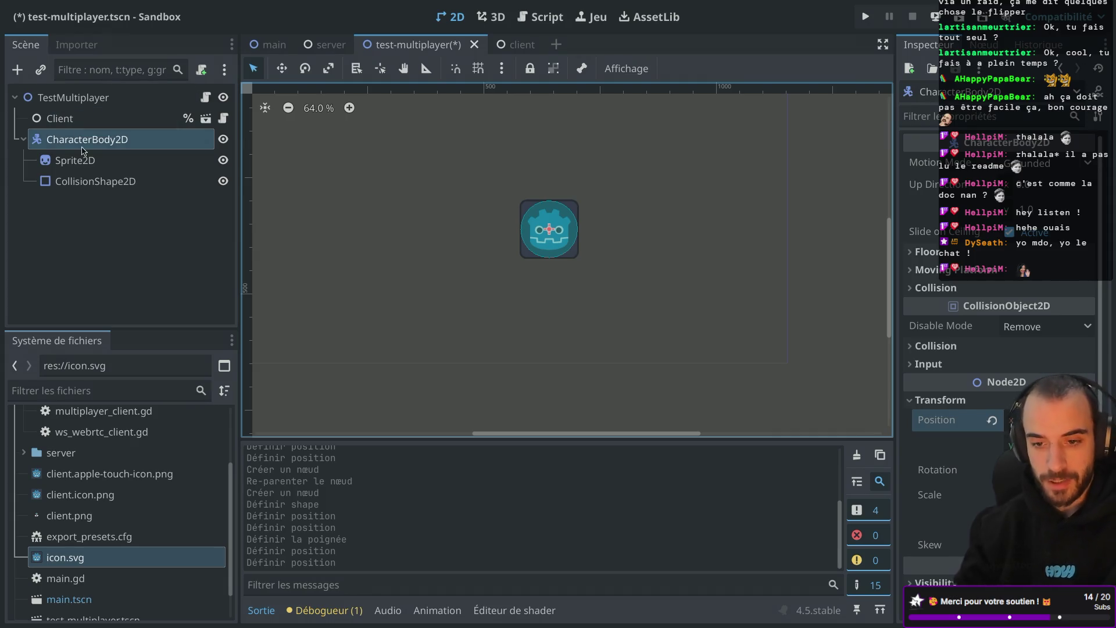
# Attach a new character_body_2d.gd script to the CharacterBody2D
pyautogui.rightClick(118, 145)
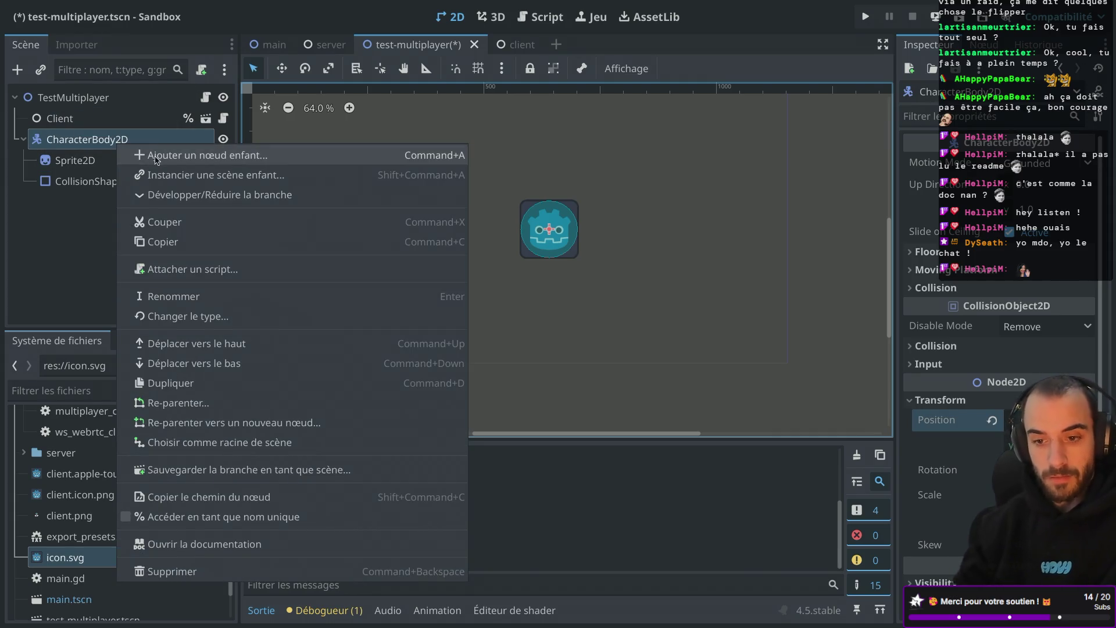
pyautogui.click(154, 158)
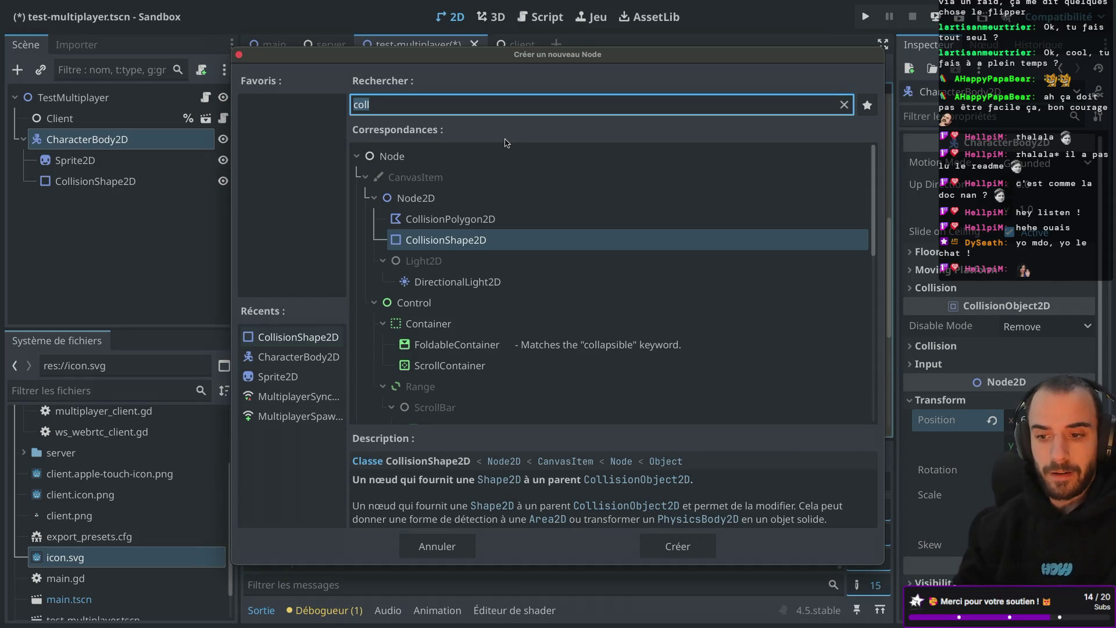
pyautogui.press('Escape')
pyautogui.click(202, 71)
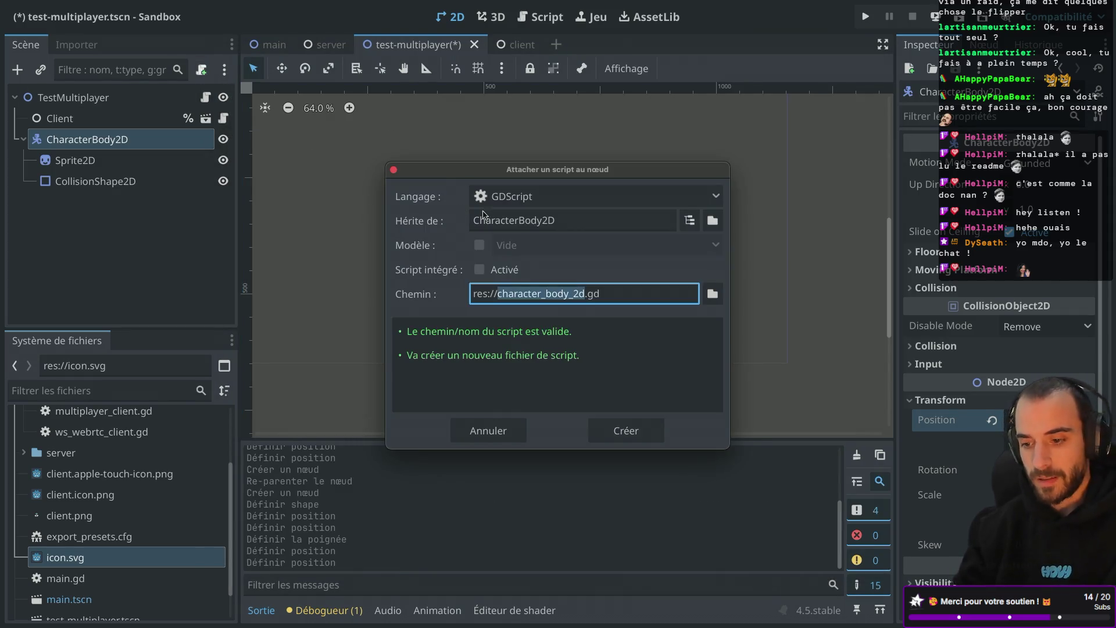
pyautogui.click(623, 430)
# Write func _ready with velocity = Vector2(randi(...)) and bring up randi's documentation
pyautogui.press('Return')
pyautogui.write('func _rea')
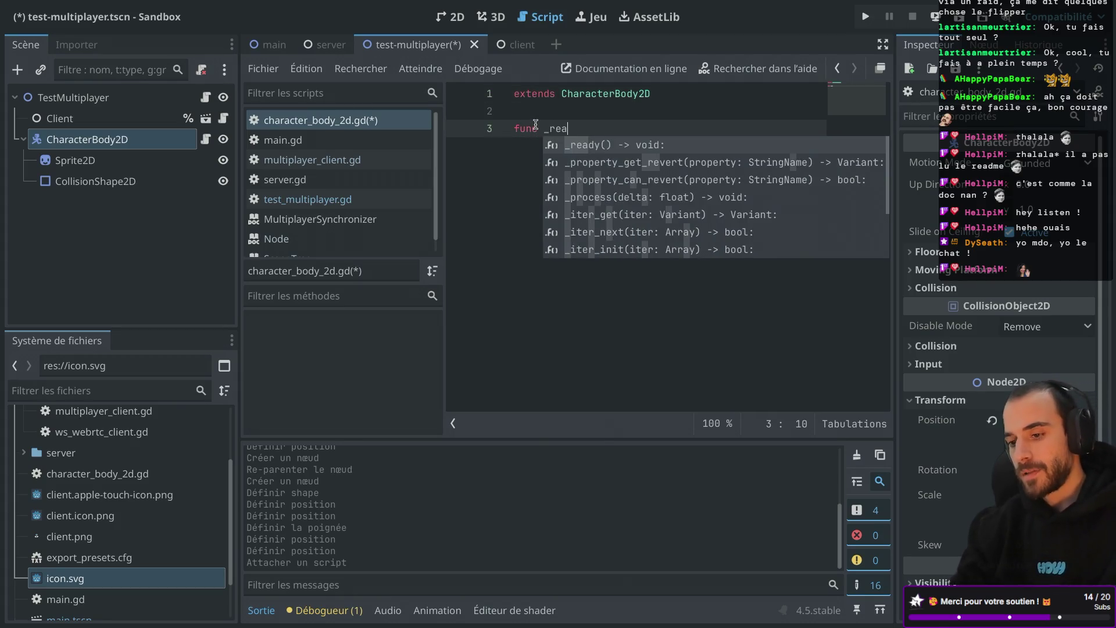
pyautogui.press('Return')
pyautogui.press('Return')
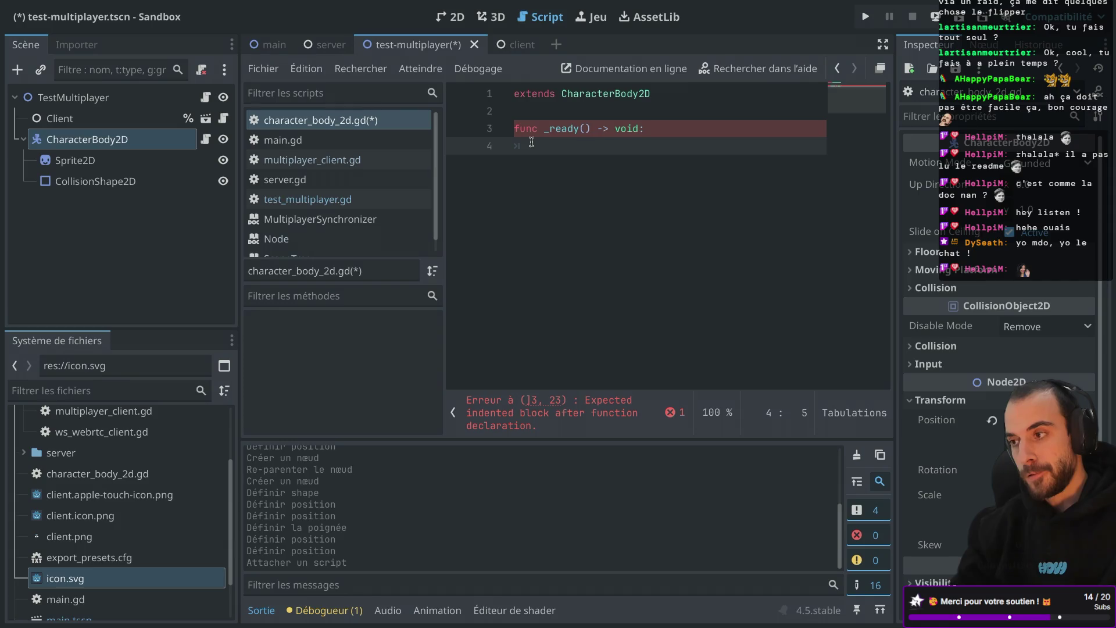
pyautogui.write('velocity = ')
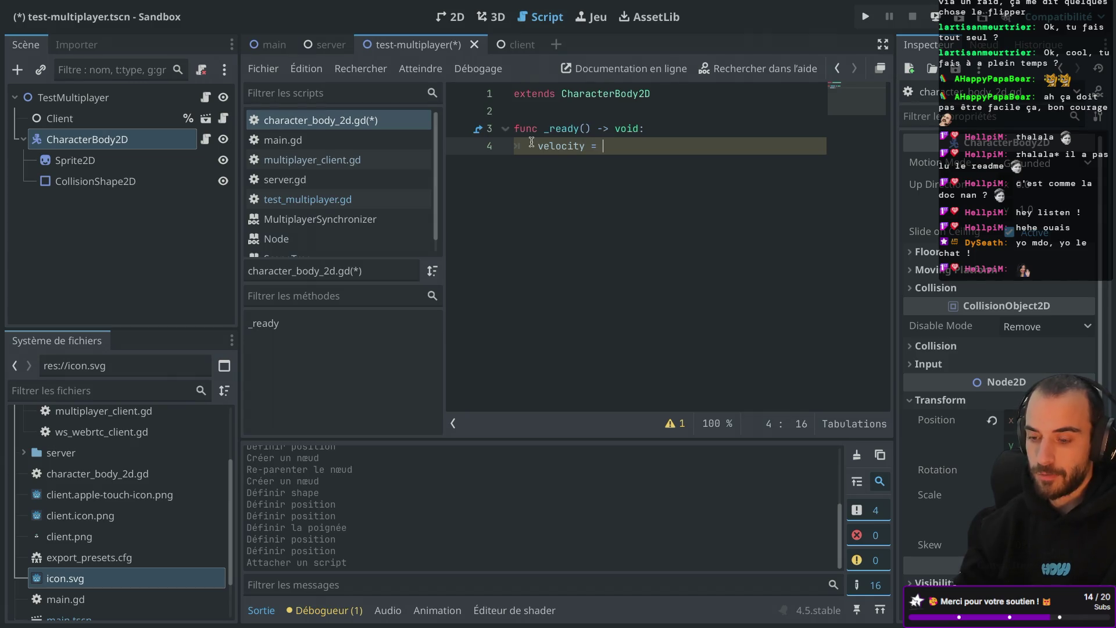
pyautogui.write('Ve')
pyautogui.press('Return')
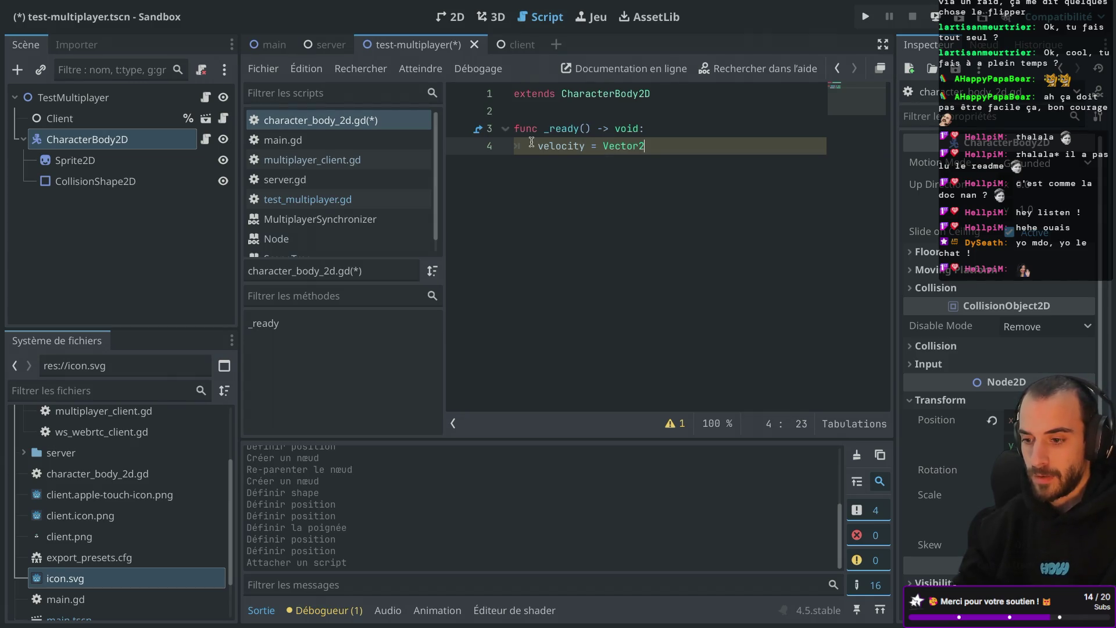
pyautogui.write('(')
pyautogui.press('Return')
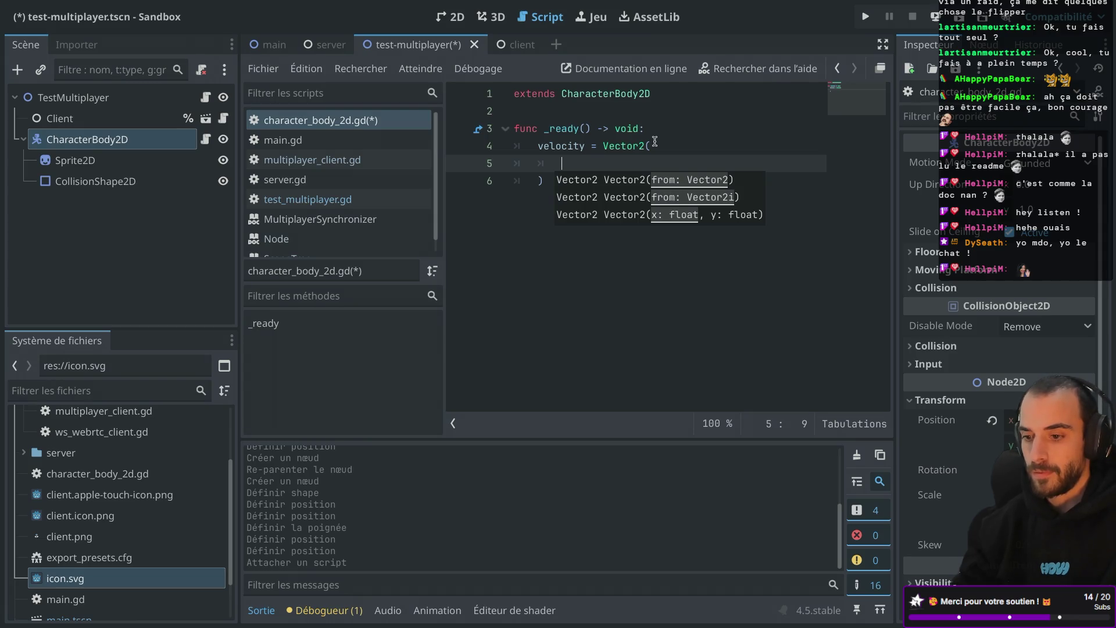
pyautogui.write('rand')
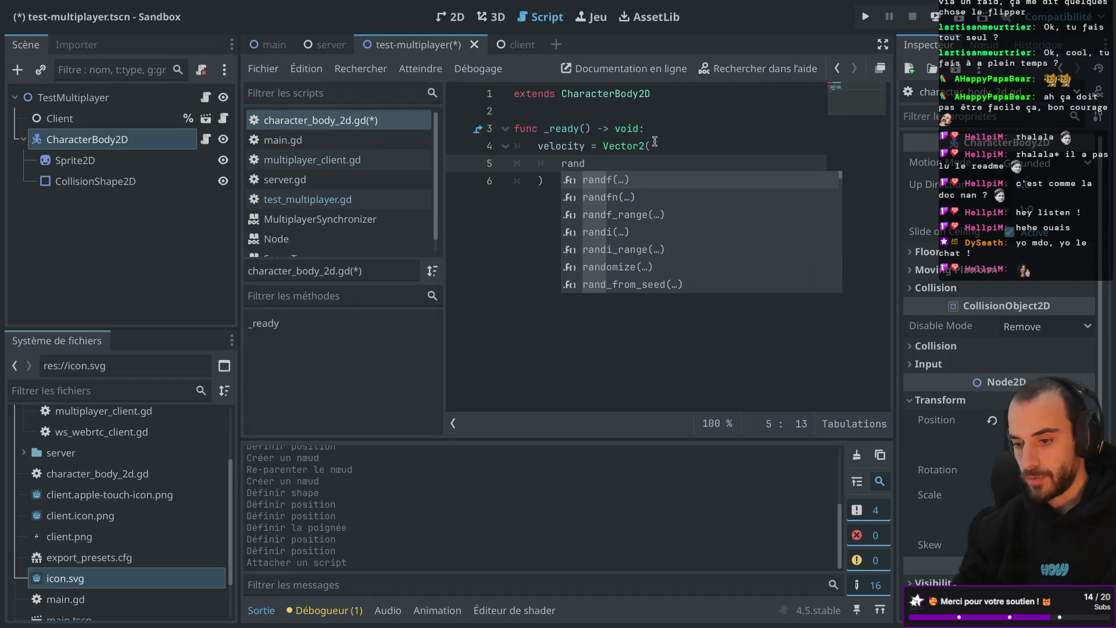
pyautogui.press('Down')
pyautogui.press('Down')
pyautogui.press('Down')
pyautogui.press('Return')
pyautogui.keyDown('ctrl'); pyautogui.click(587, 167); pyautogui.keyUp('ctrl')
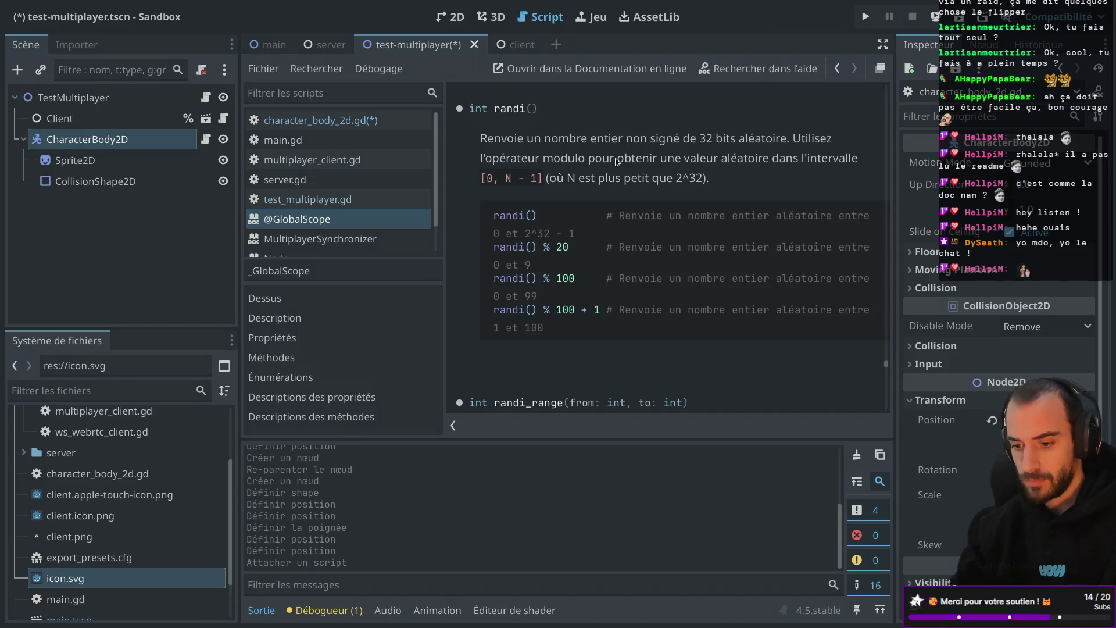
# Back in the script, add a second randi() argument to the Vector2
pyautogui.scroll(-3, 618, 161)
pyautogui.scroll(3, 618, 161)
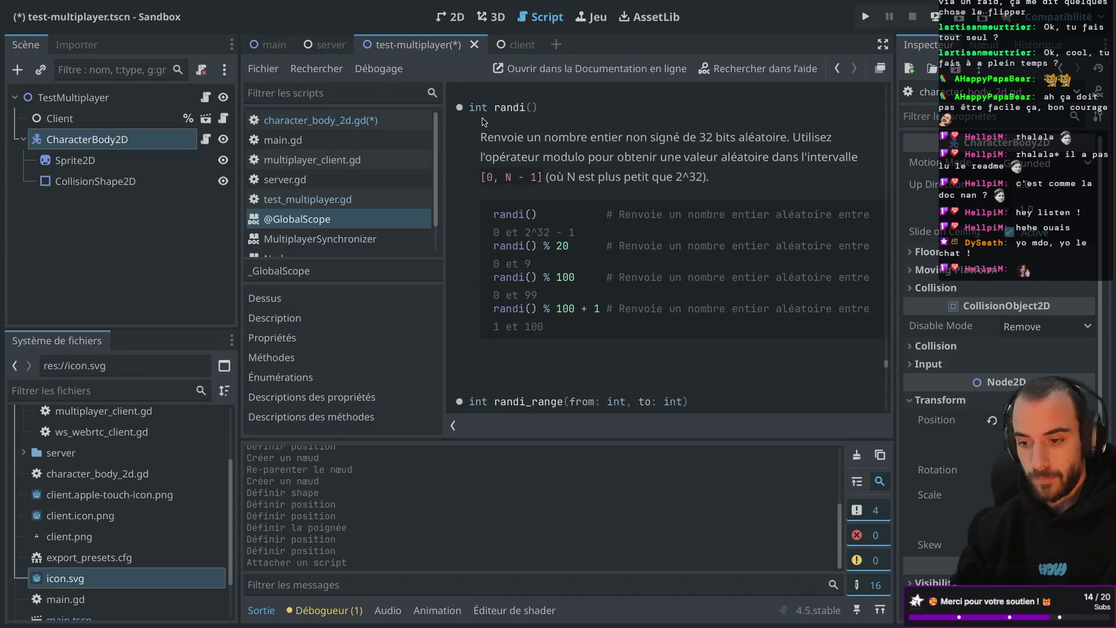
pyautogui.hotkey('alt', 'Left')
pyautogui.moveTo(644, 165); pyautogui.dragTo(677, 151)
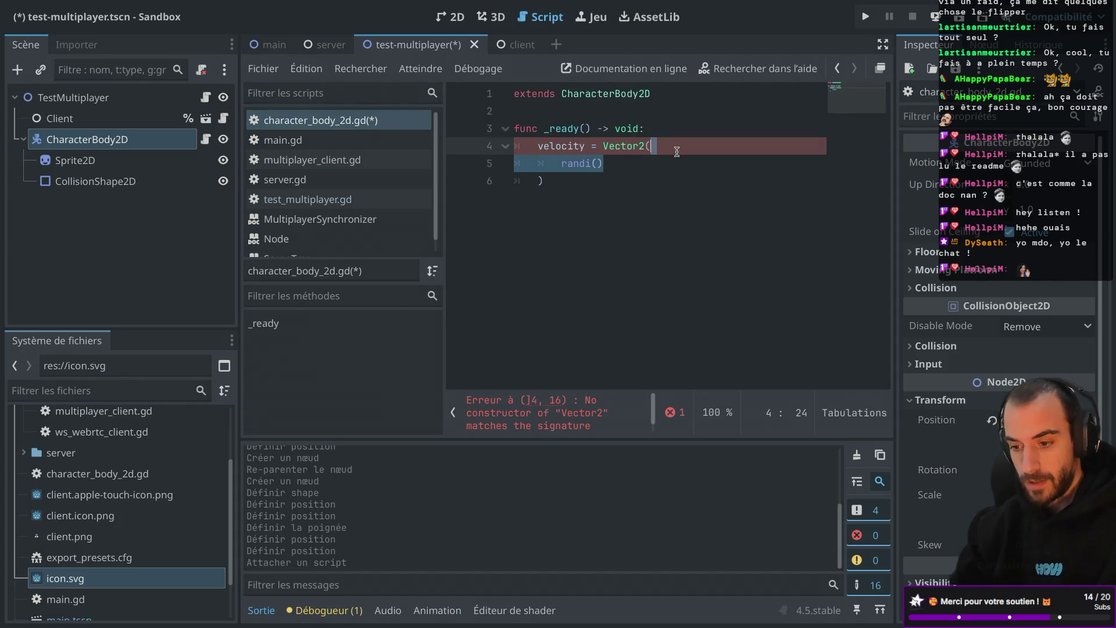
pyautogui.click(611, 161)
pyautogui.press('Return')
pyautogui.press('Up')
pyautogui.write(',')
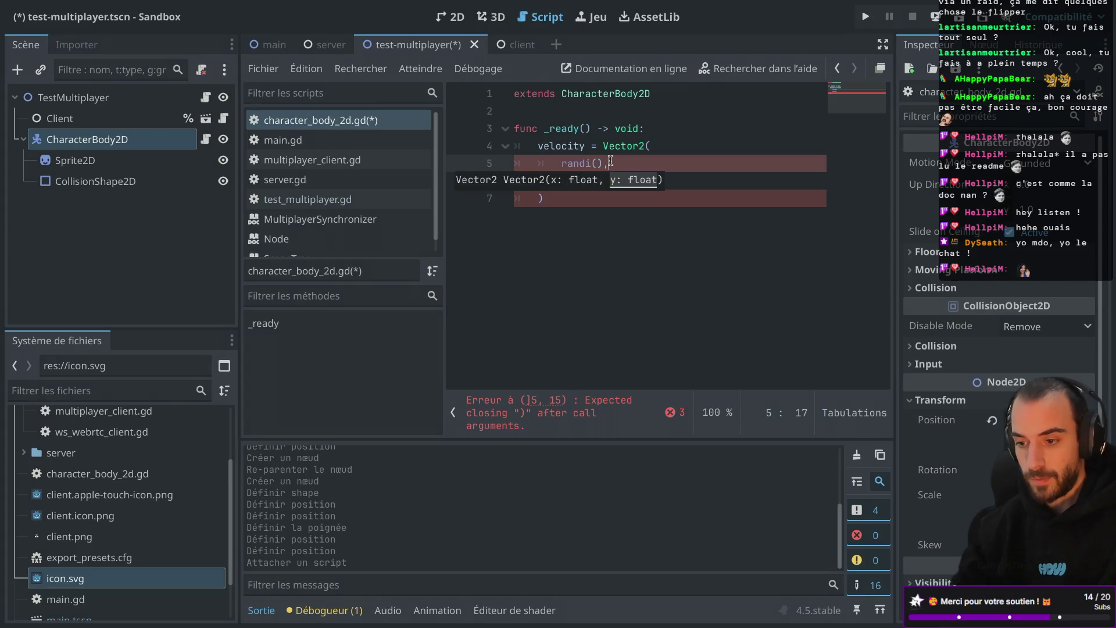
pyautogui.press('Down')
pyautogui.write('randi()')
# Append .normalized() * 1000 to the velocity, save the script, and run the scene
pyautogui.click(559, 195)
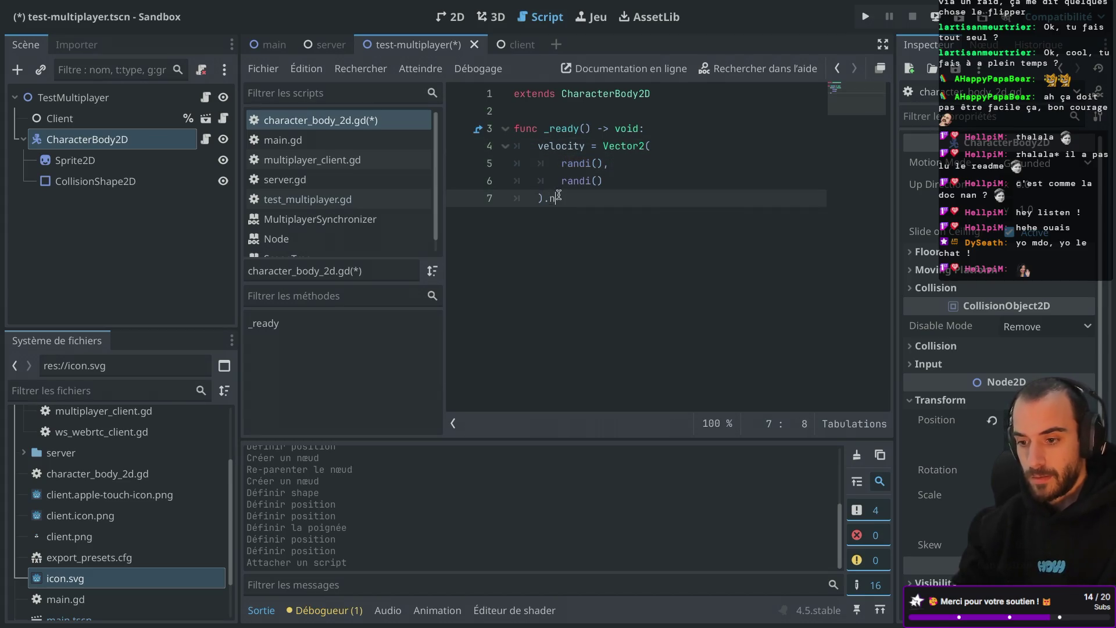
pyautogui.write('or')
pyautogui.press('Return')
pyautogui.hotkey('ctrl', 's')
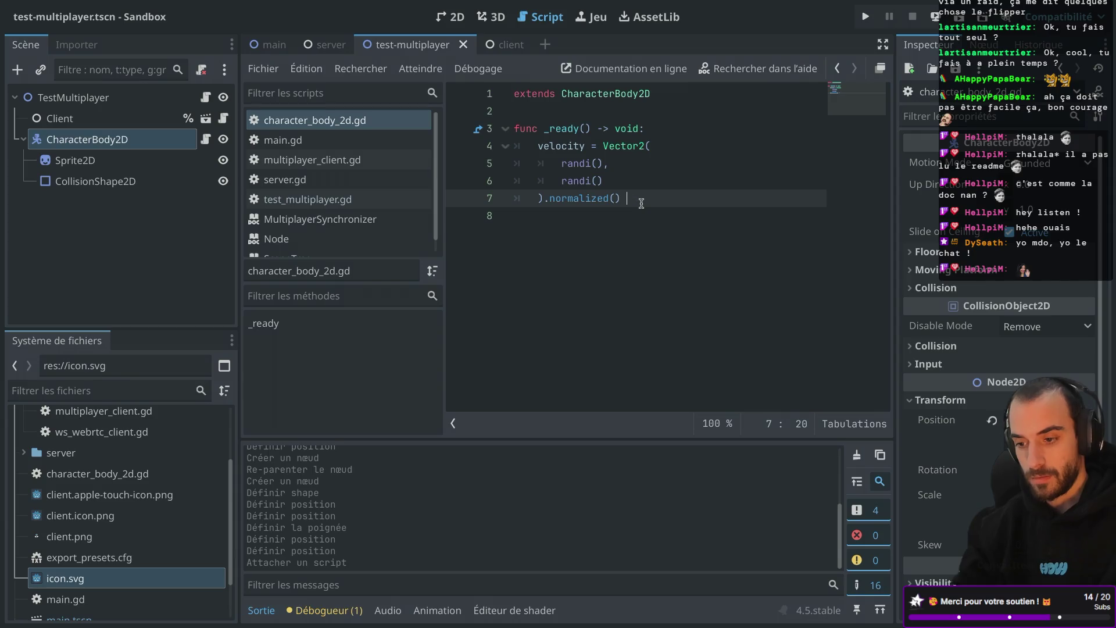
pyautogui.write('* 1000')
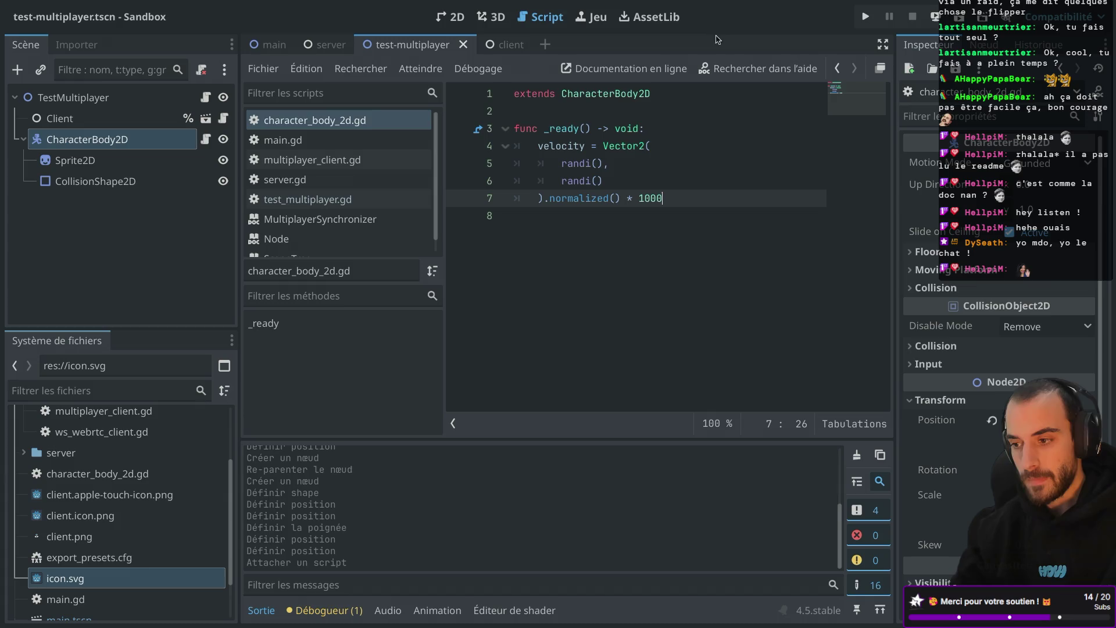
pyautogui.click(867, 19)
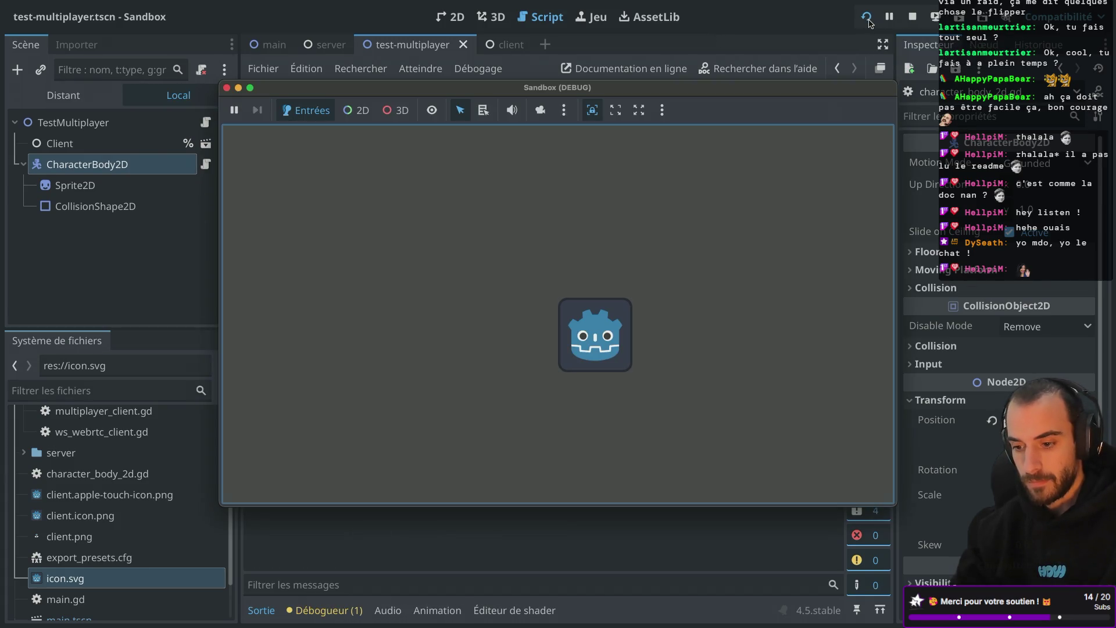
# Close the Sandbox (DEBUG) game window and begin a _physics_process function after _ready
pyautogui.moveTo(472, 85)
pyautogui.mouseDown()
pyautogui.moveTo(496, 313)
pyautogui.moveTo(462, 99)
pyautogui.mouseUp()
pyautogui.click(217, 102)
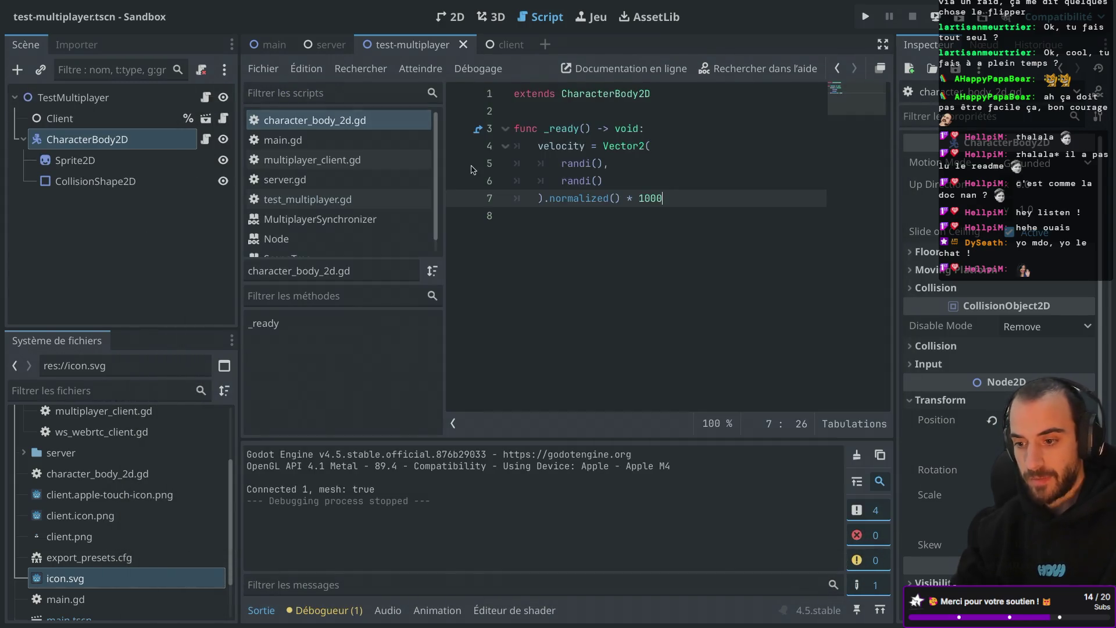
pyautogui.press('Return')
pyautogui.press('Return')
pyautogui.write('f')
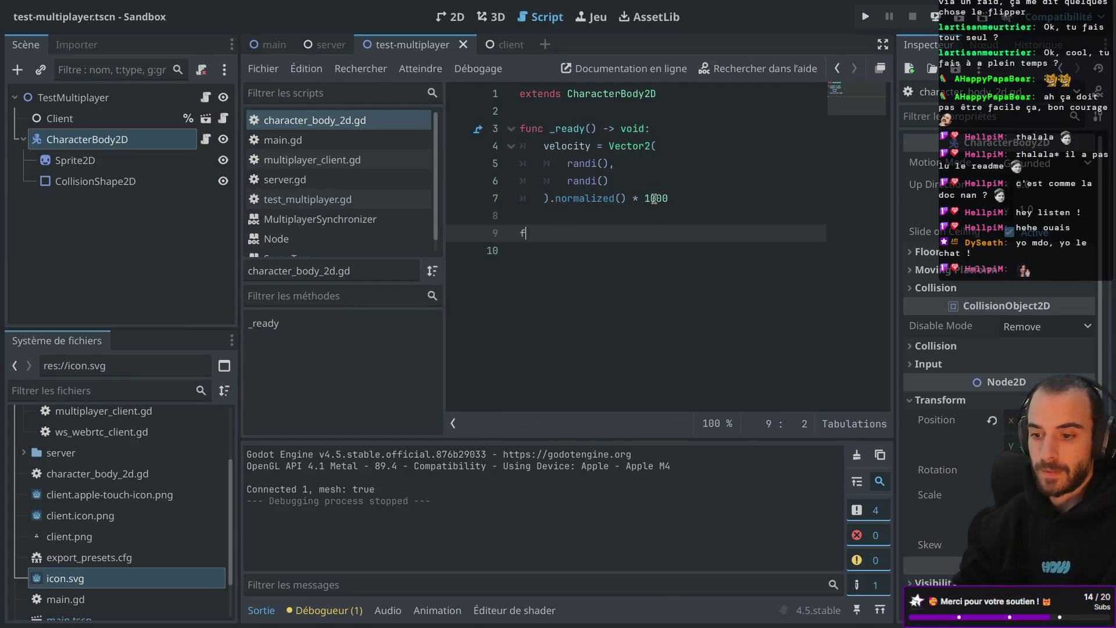
pyautogui.write('unc _phy')
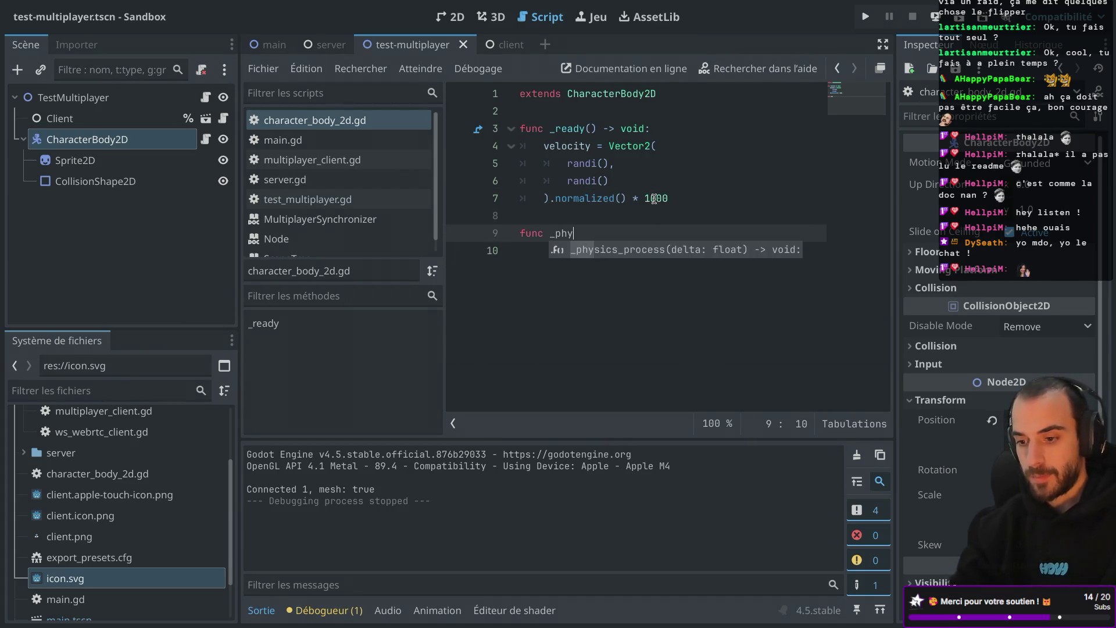
# Complete _physics_process(delta) calling move_and_slide() and test-run the scene
pyautogui.press('Return')
pyautogui.press('Return')
pyautogui.write('move')
pyautogui.press('Return')
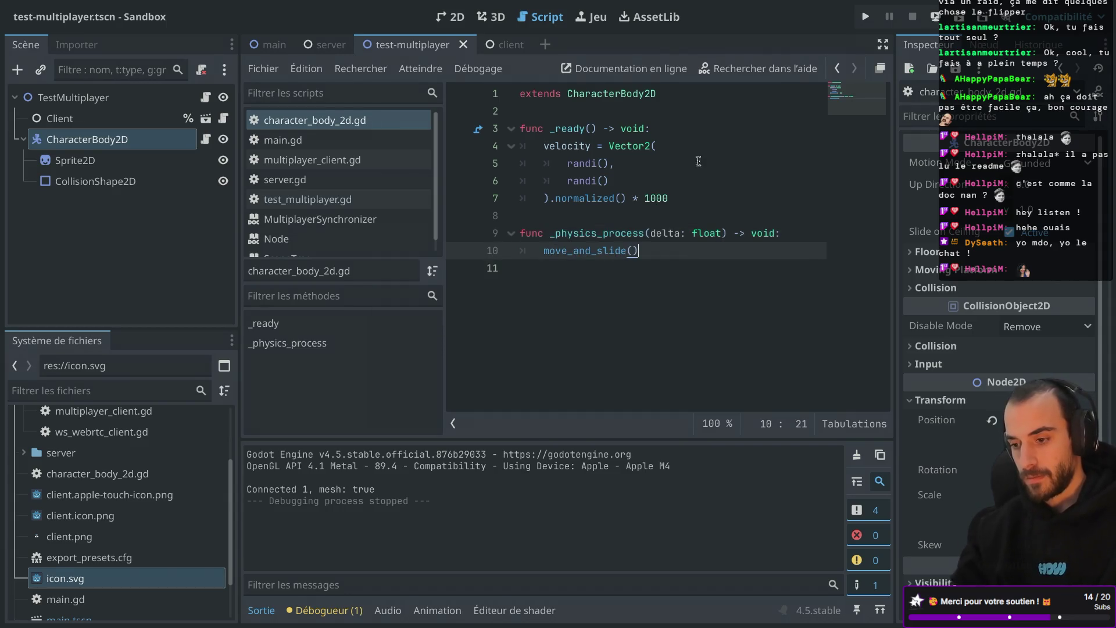
pyautogui.click(872, 24)
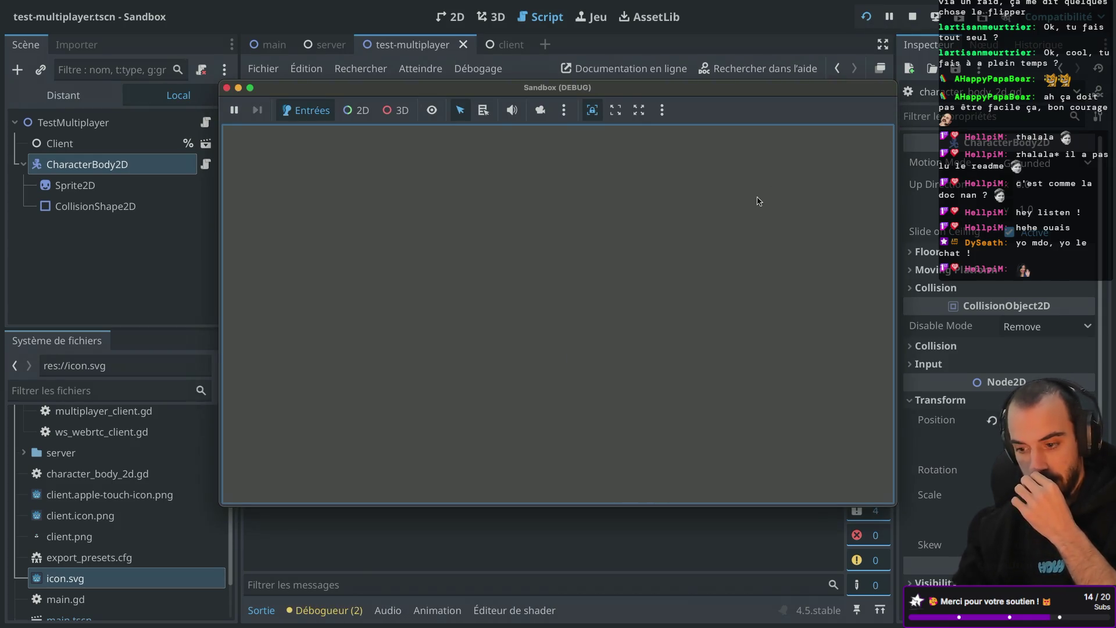
pyautogui.click(228, 88)
# Lower the speed factor from 1000 to 100 and run the scene again
pyautogui.click(672, 198)
pyautogui.click(865, 16)
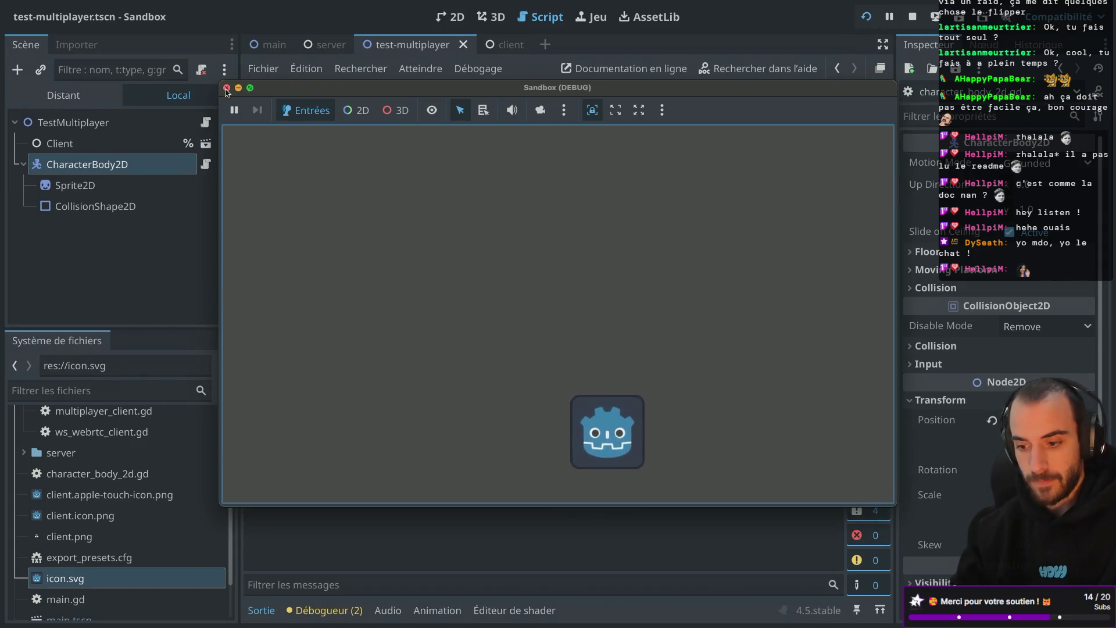
pyautogui.click(227, 87)
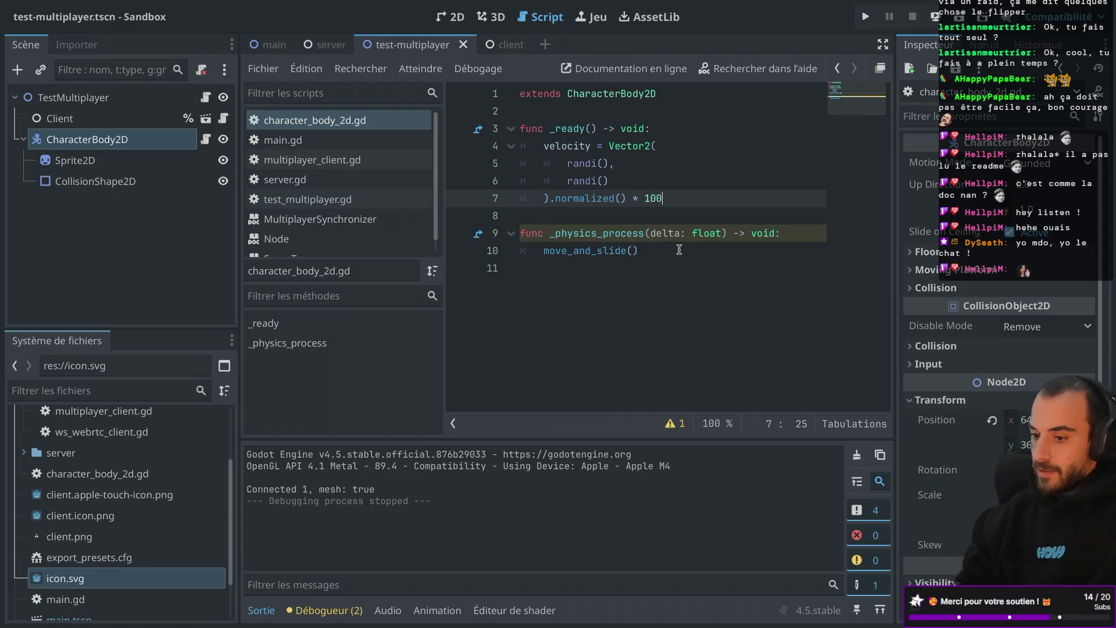
# Add an if-block that reverses velocity.x when position.x is below 0 or above 1280
pyautogui.click(785, 236)
pyautogui.press('Return')
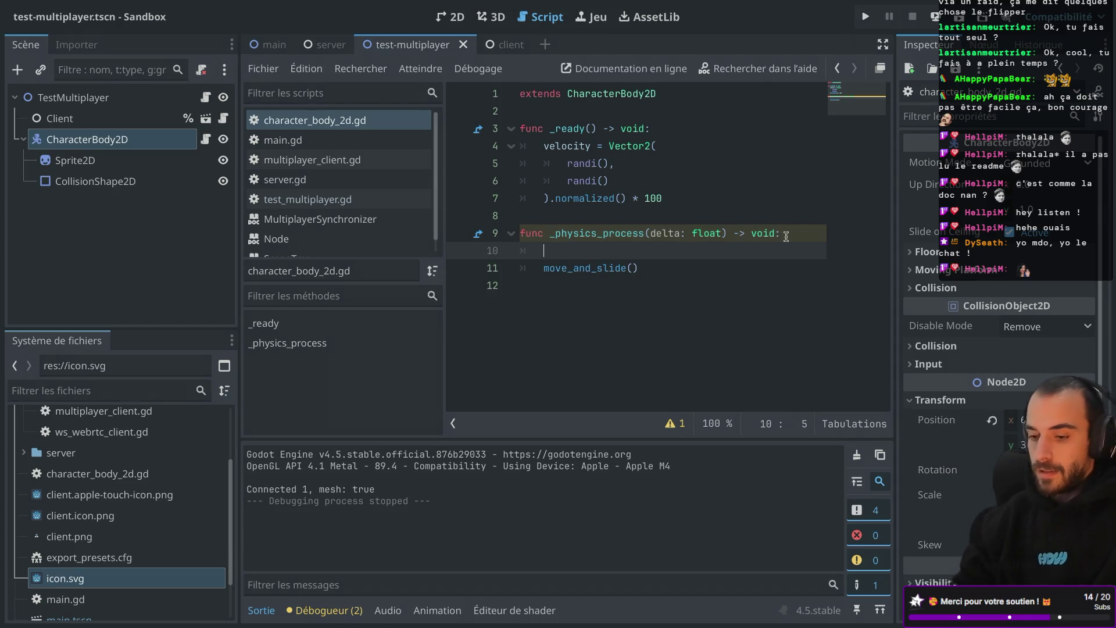
pyautogui.write('if')
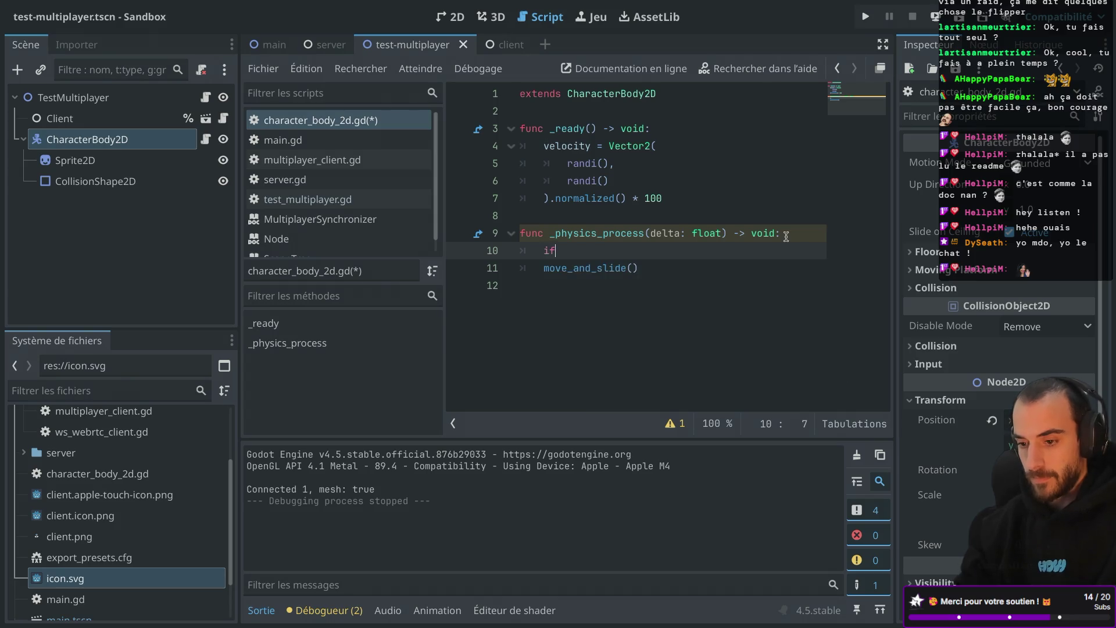
pyautogui.write(' tra')
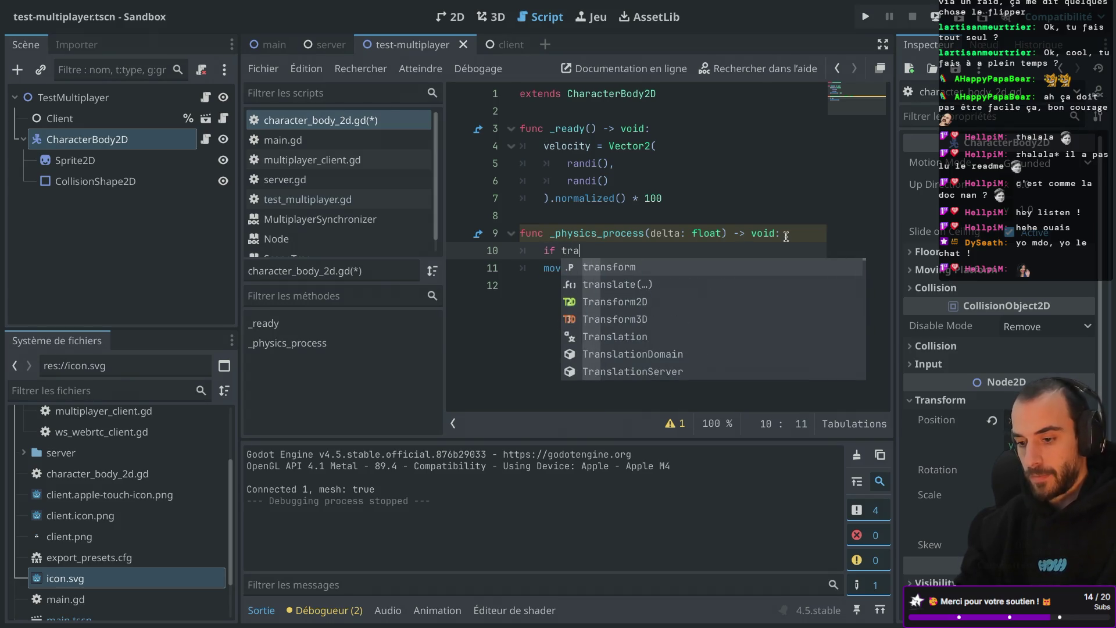
pyautogui.press('Return')
pyautogui.write('.y')
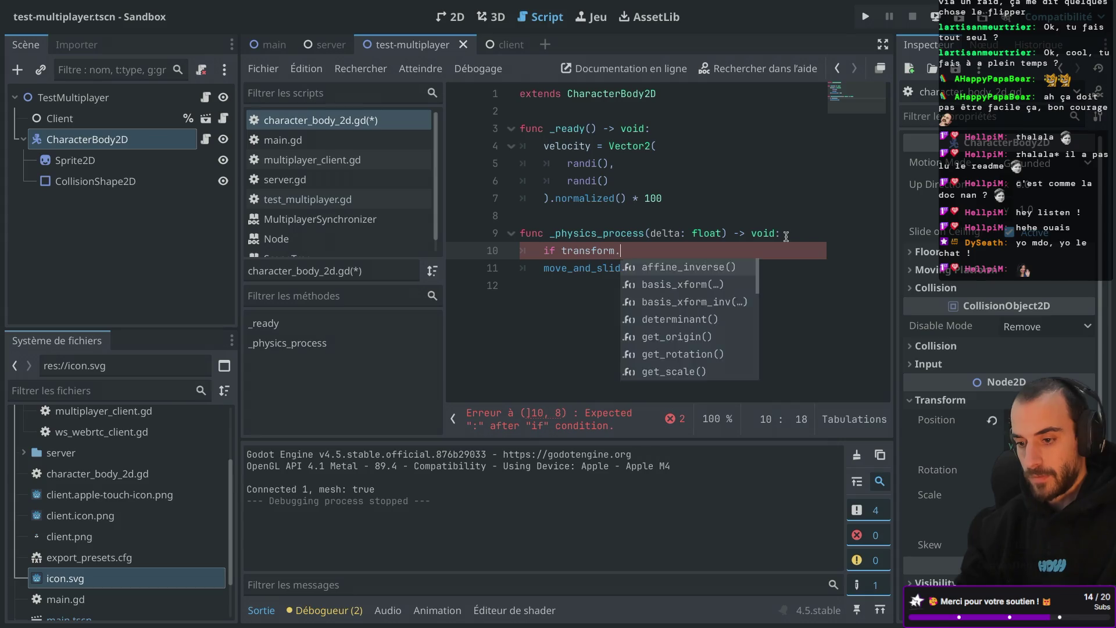
pyautogui.press('BackSpace')
pyautogui.press('BackSpace')
pyautogui.press('BackSpace')
pyautogui.press('BackSpace')
pyautogui.press('BackSpace')
pyautogui.write('o')
pyautogui.press('Return')
pyautogui.write('.x')
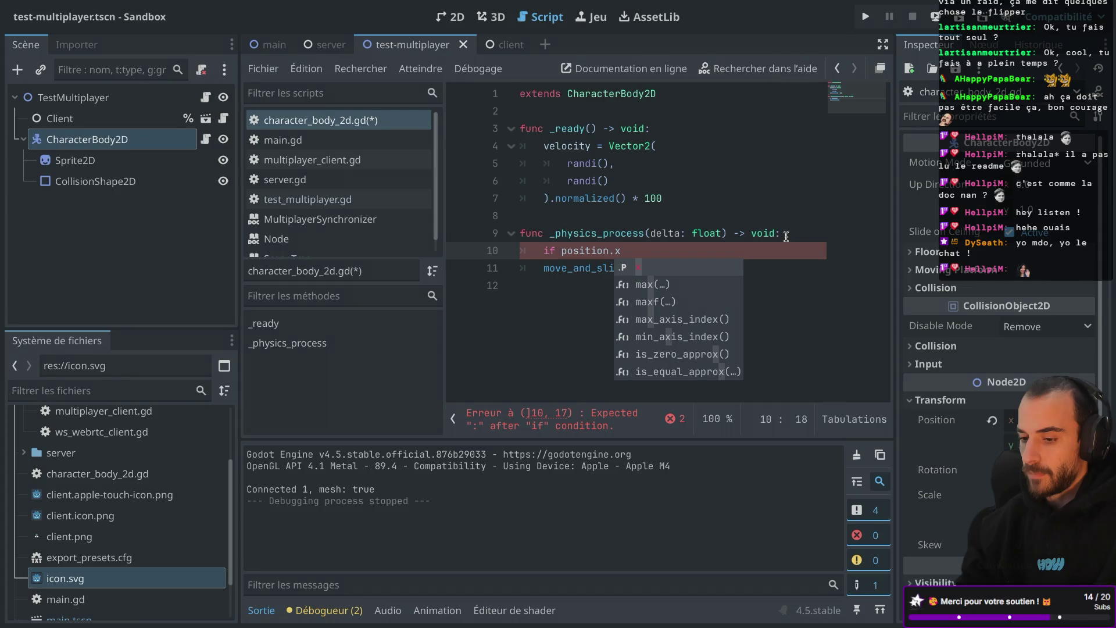
pyautogui.write(' < 0 or po')
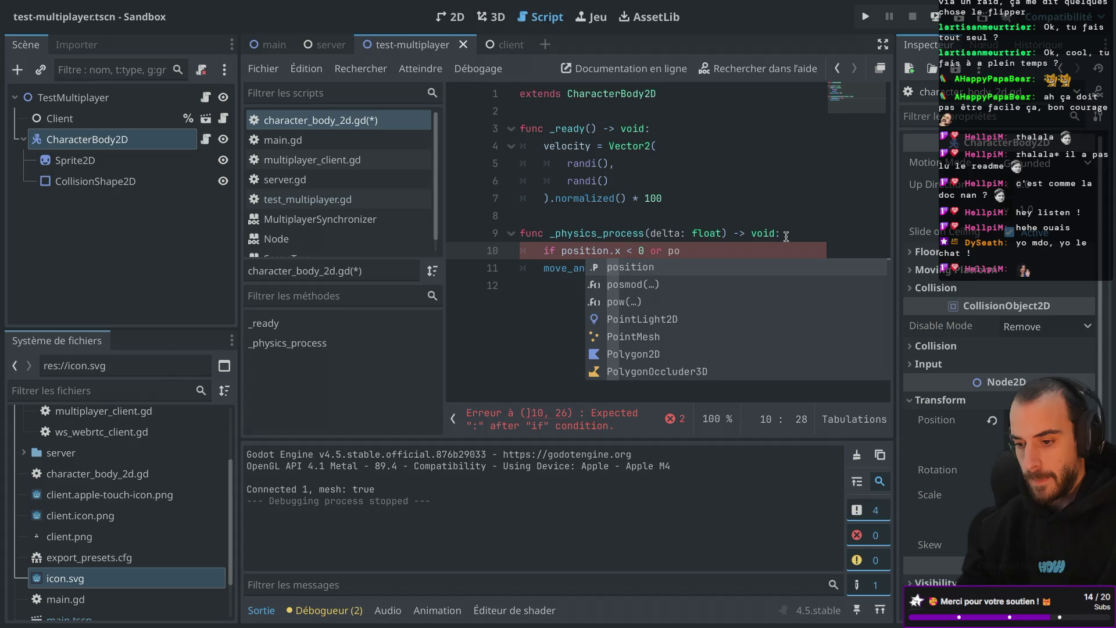
pyautogui.press('Return')
pyautogui.write('x >')
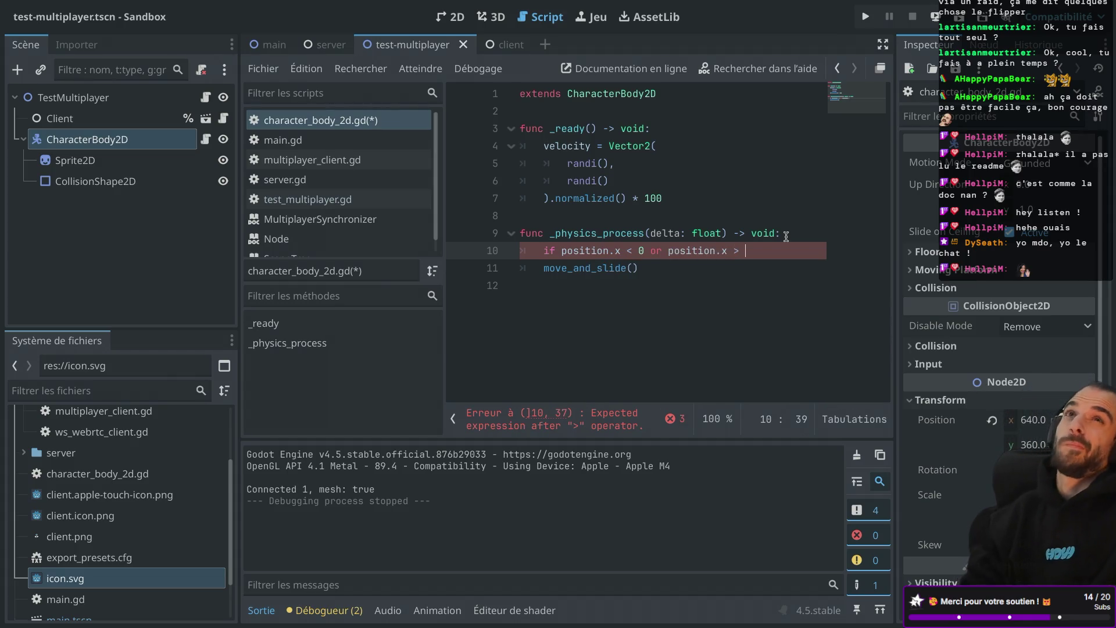
pyautogui.write('12')
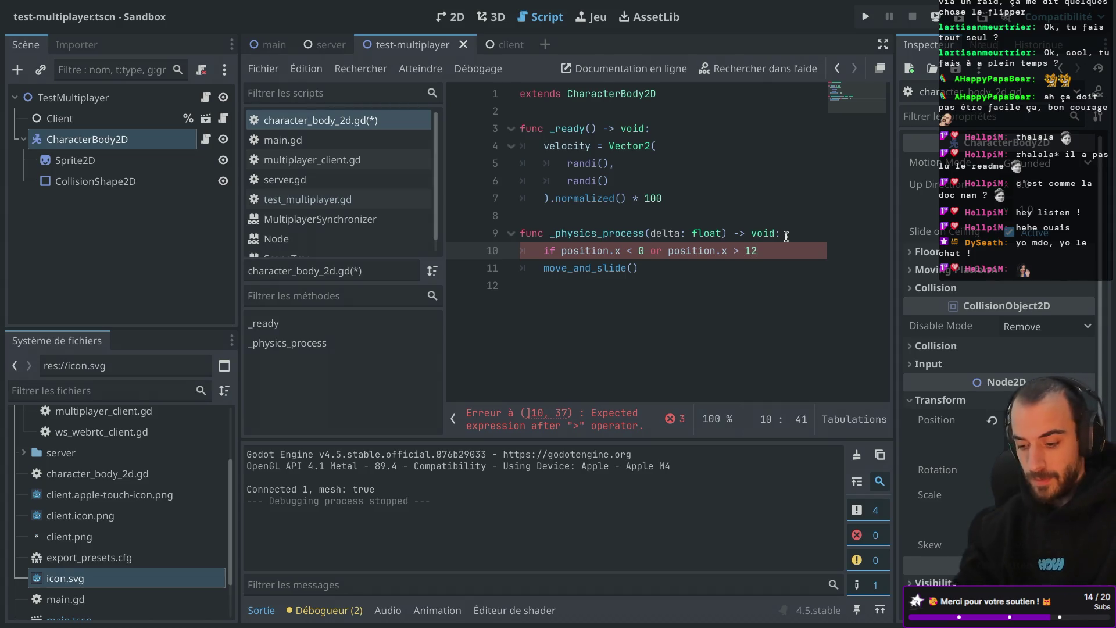
pyautogui.write('80:')
pyautogui.press('Return')
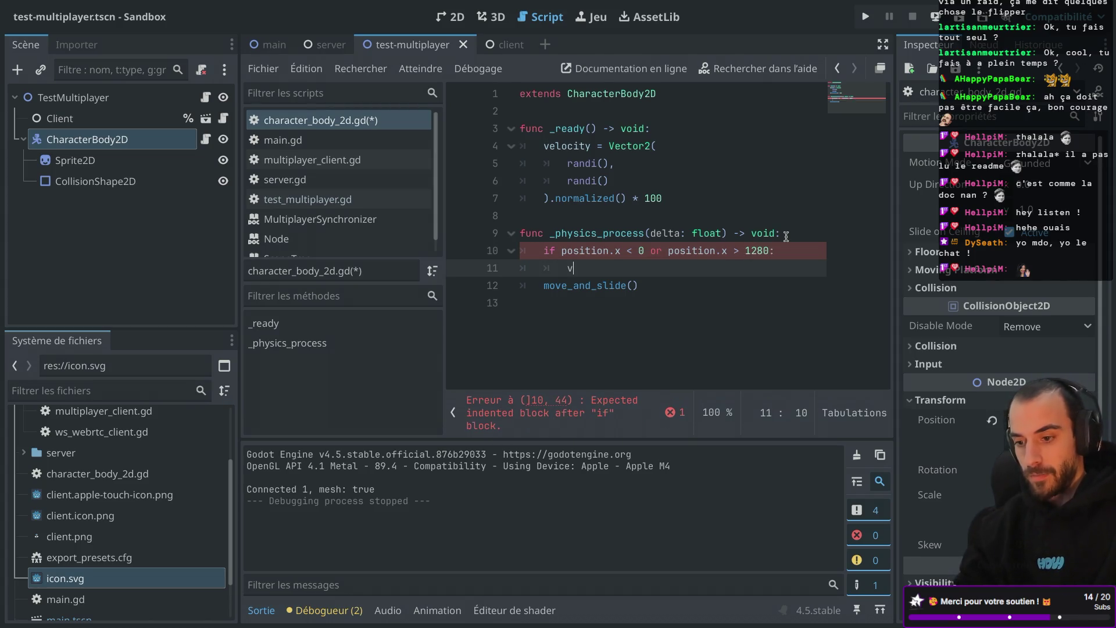
pyautogui.write('v')
pyautogui.press('Return')
pyautogui.write('.')
pyautogui.press('Escape')
pyautogui.write('x')
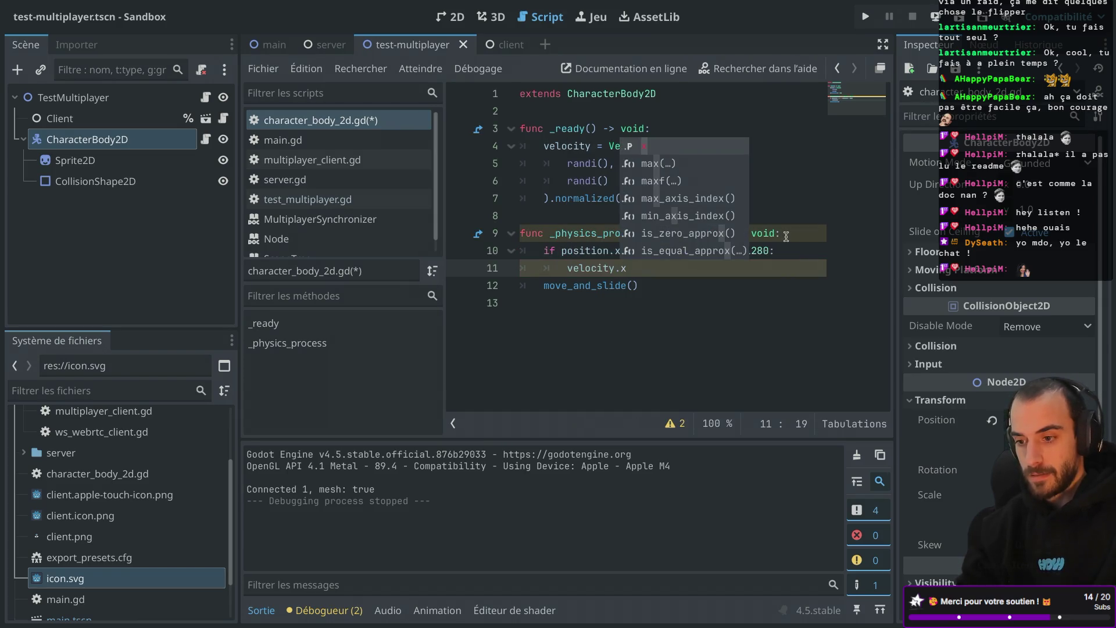
pyautogui.write(' *')
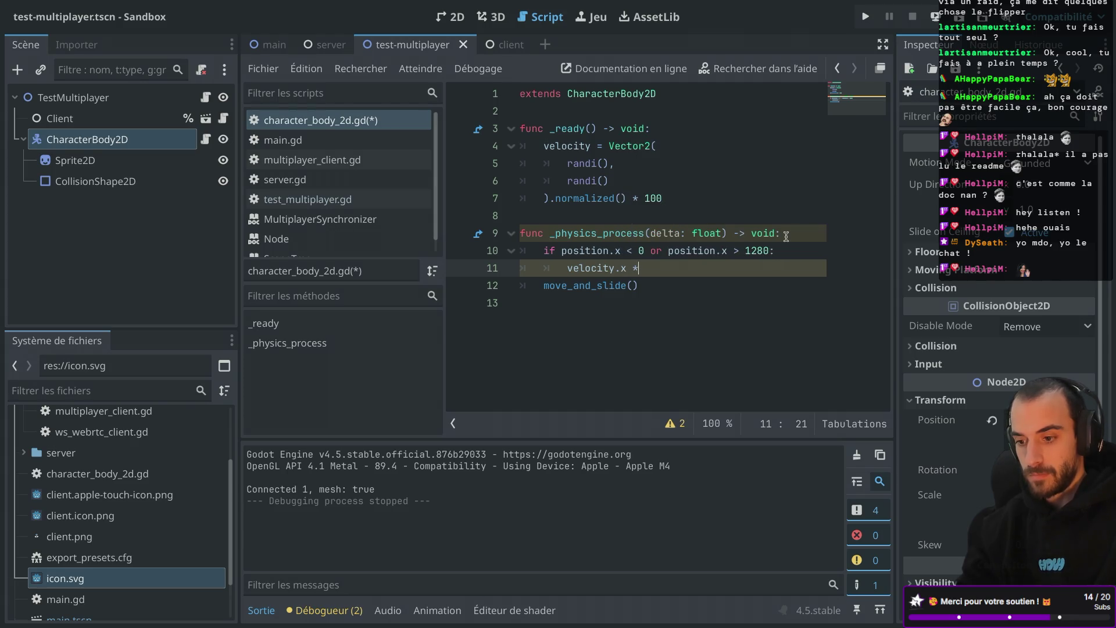
# Duplicate the check for the y axis, using position.y with a 760 limit
pyautogui.moveTo(698, 268); pyautogui.dragTo(461, 256)
pyautogui.hotkey('ctrl', 'c')
pyautogui.press('Right')
pyautogui.press('Return')
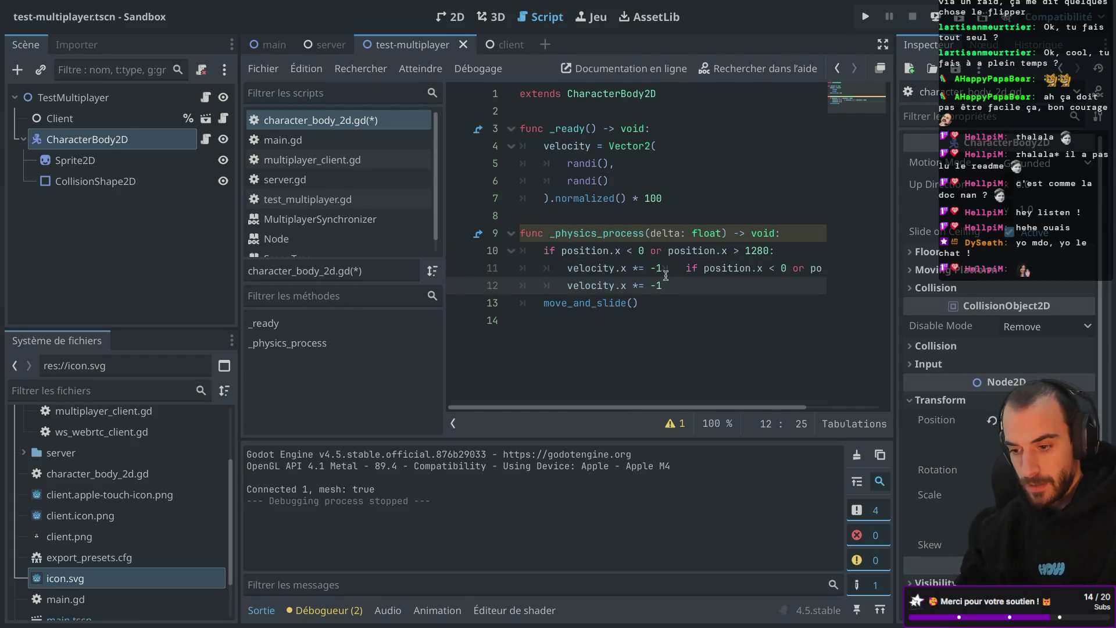
pyautogui.hotkey('ctrl', 'v')
pyautogui.hotkey('shift', 'Tab')
pyautogui.click(617, 285)
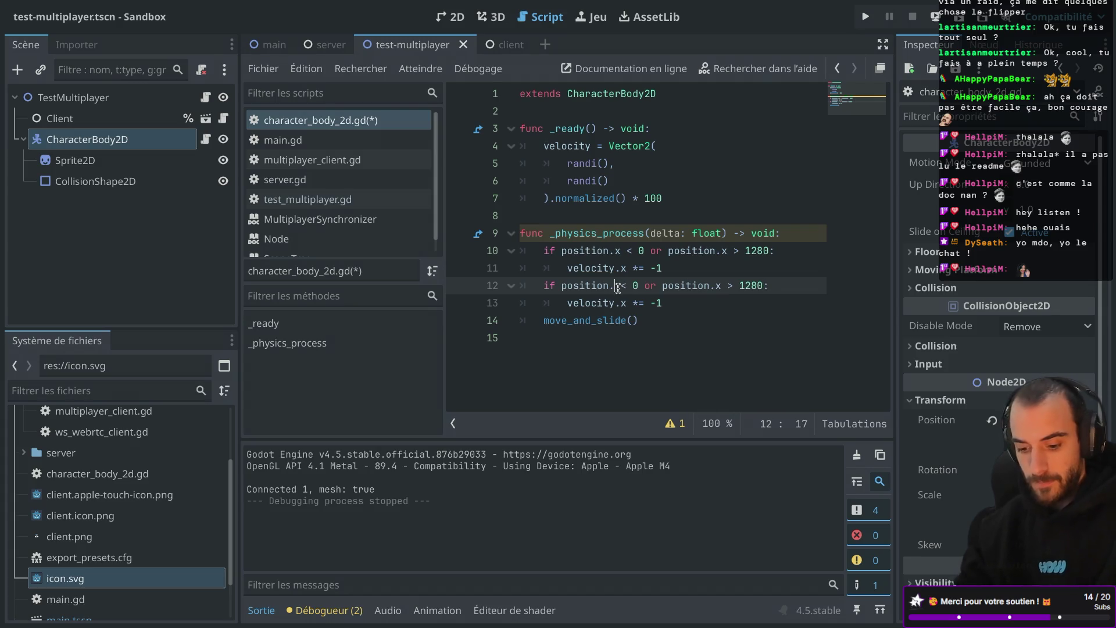
pyautogui.write('y')
pyautogui.click(729, 285)
pyautogui.press('BackSpace')
pyautogui.write('y')
pyautogui.doubleClick(763, 285)
pyautogui.write('76')
pyautogui.click(625, 303)
pyautogui.write('y')
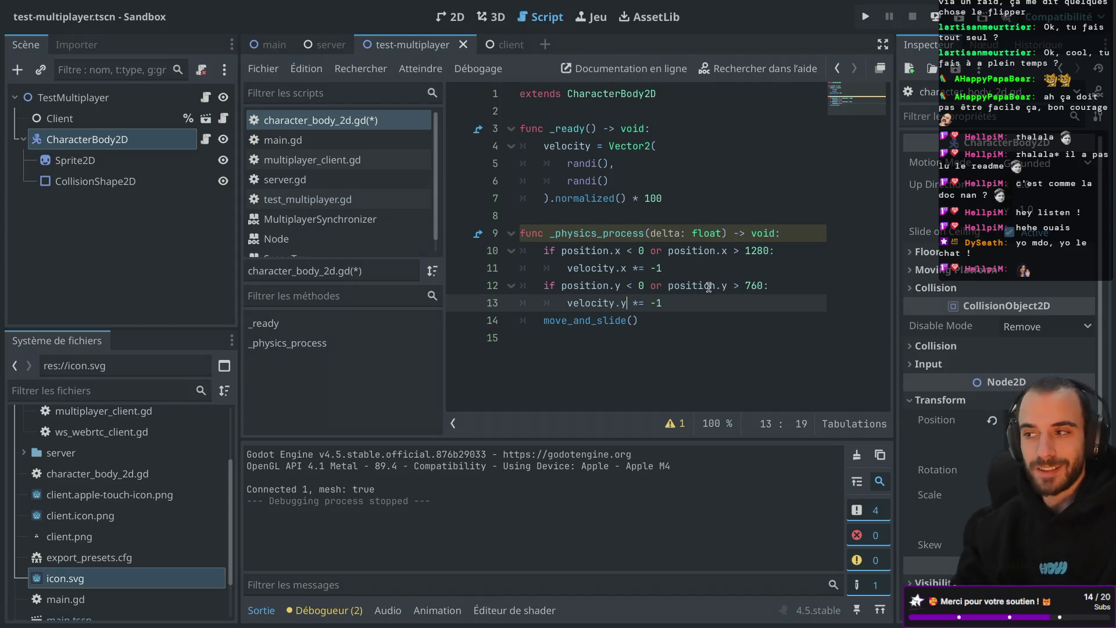
pyautogui.click(710, 268)
# Save the character script and run the game to test the bouncing
pyautogui.hotkey('ctrl', 's')
pyautogui.press('Down')
pyautogui.press('Down')
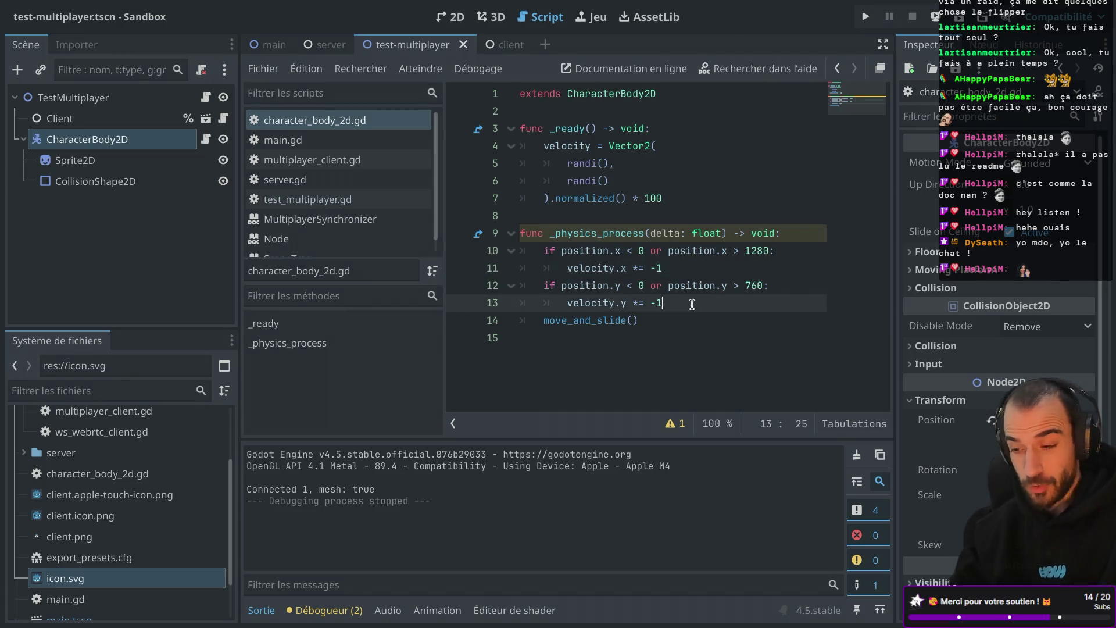
pyautogui.click(865, 16)
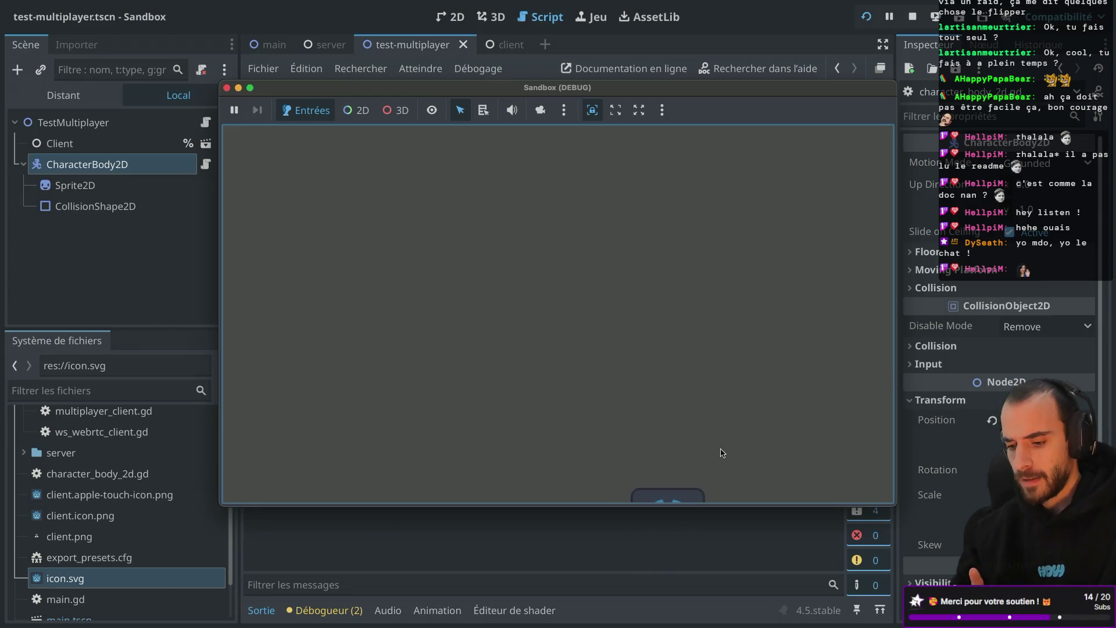
# Close the game, switch to the 2D view and inspect the Sprite2D and CharacterBody2D nodes
pyautogui.click(227, 88)
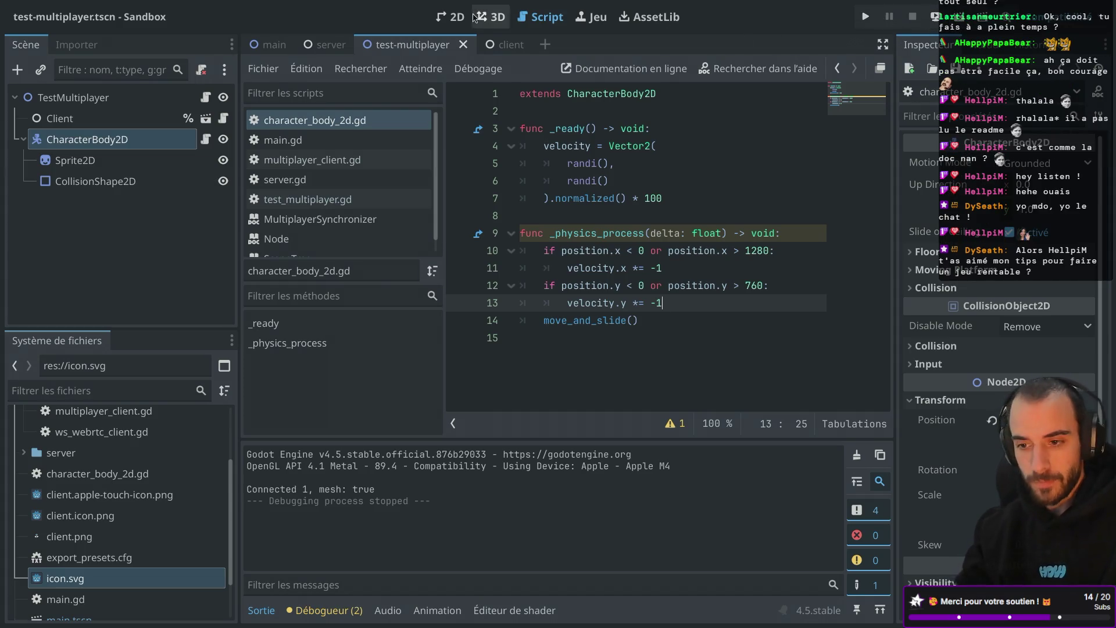
pyautogui.click(451, 17)
pyautogui.click(116, 139)
pyautogui.click(112, 161)
pyautogui.click(115, 146)
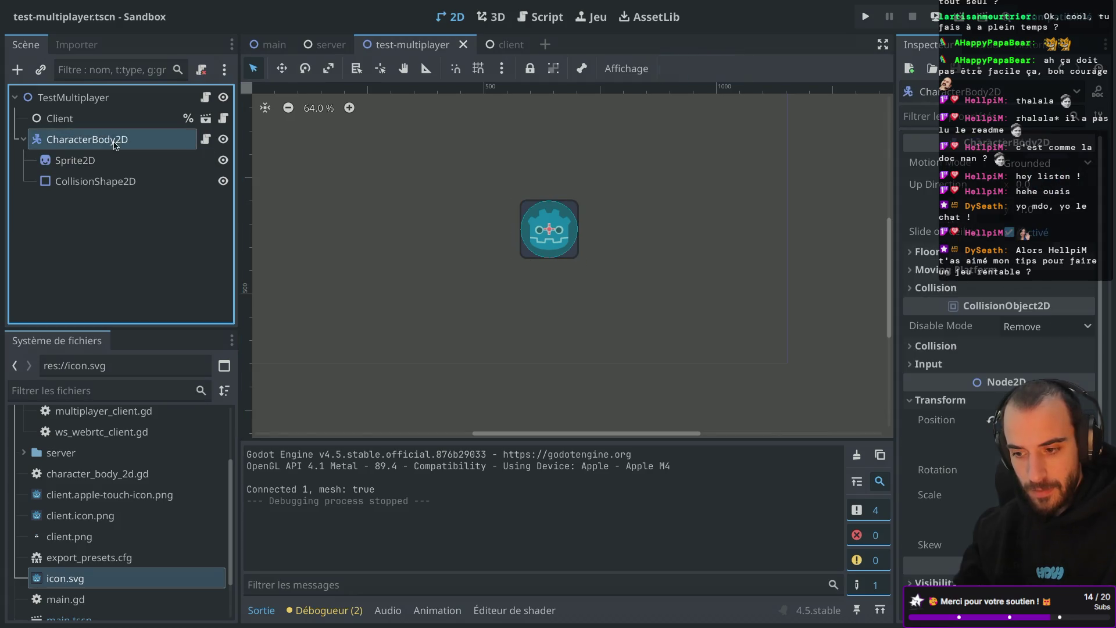
pyautogui.click(111, 161)
pyautogui.click(109, 141)
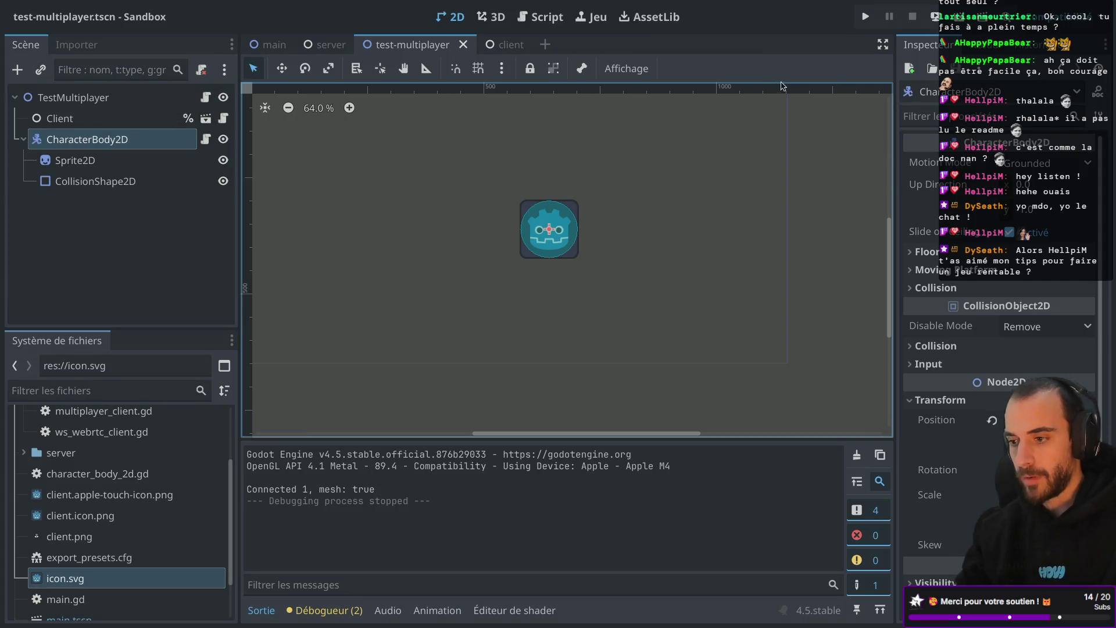
# Relaunch the game, close its window and move to the next desktop space
pyautogui.click(866, 18)
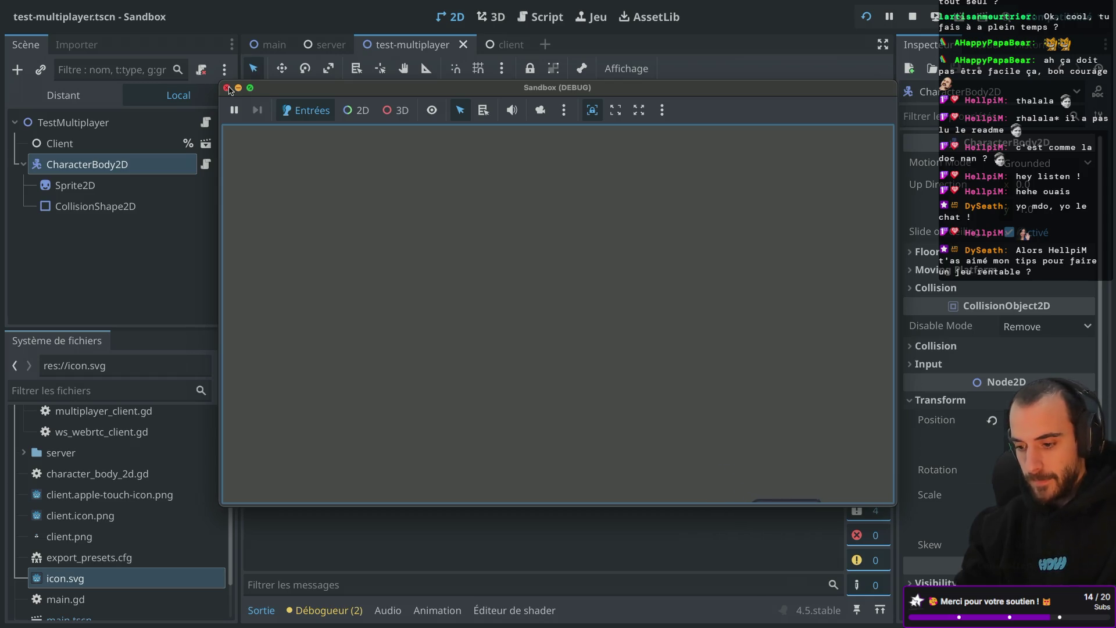
pyautogui.click(228, 88)
pyautogui.hotkey('ctrl', 'Right')
# Reload the game page, close the duplicate Sandbox (DEBUG) tab, reload the other, and return to Godot
pyautogui.hotkey('ctrl', 'Left')
pyautogui.hotkey('ctrl', 'Left')
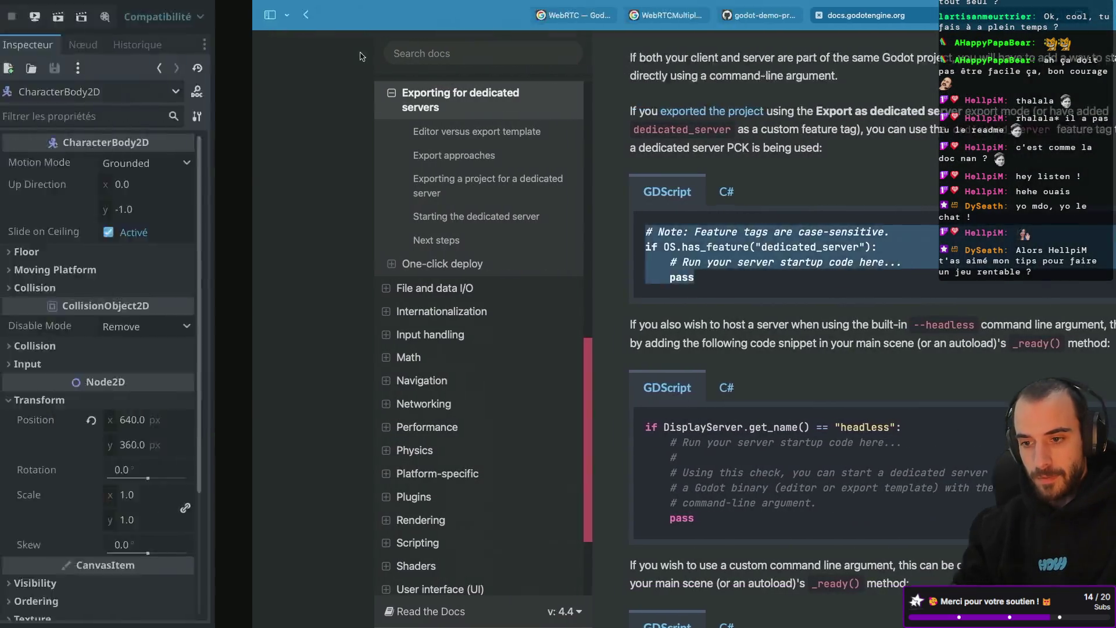
pyautogui.press('super+r')
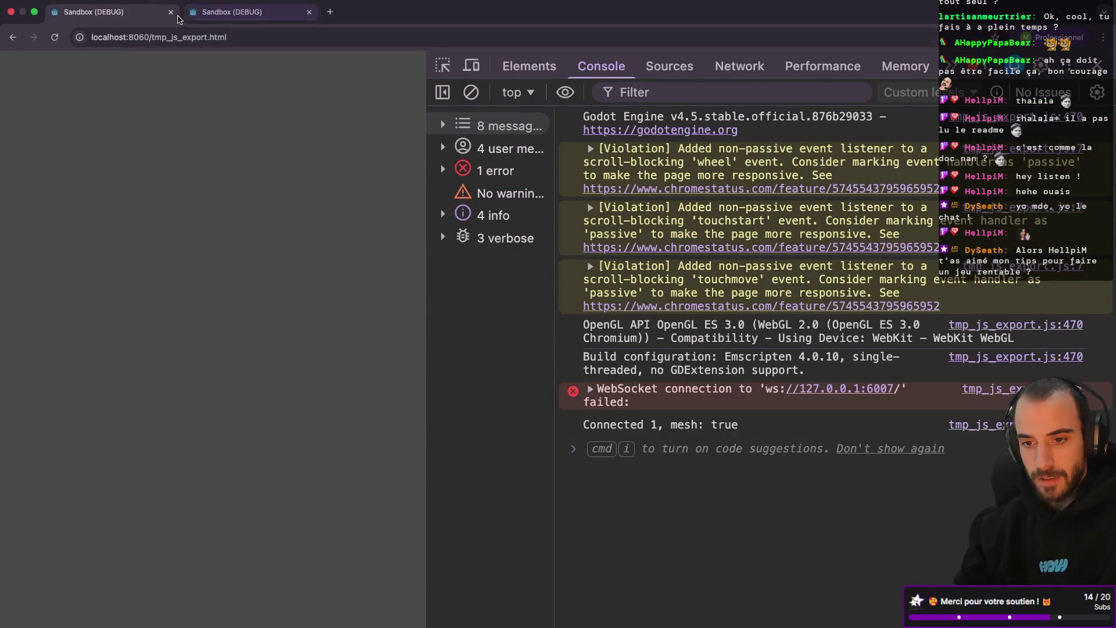
pyautogui.click(171, 12)
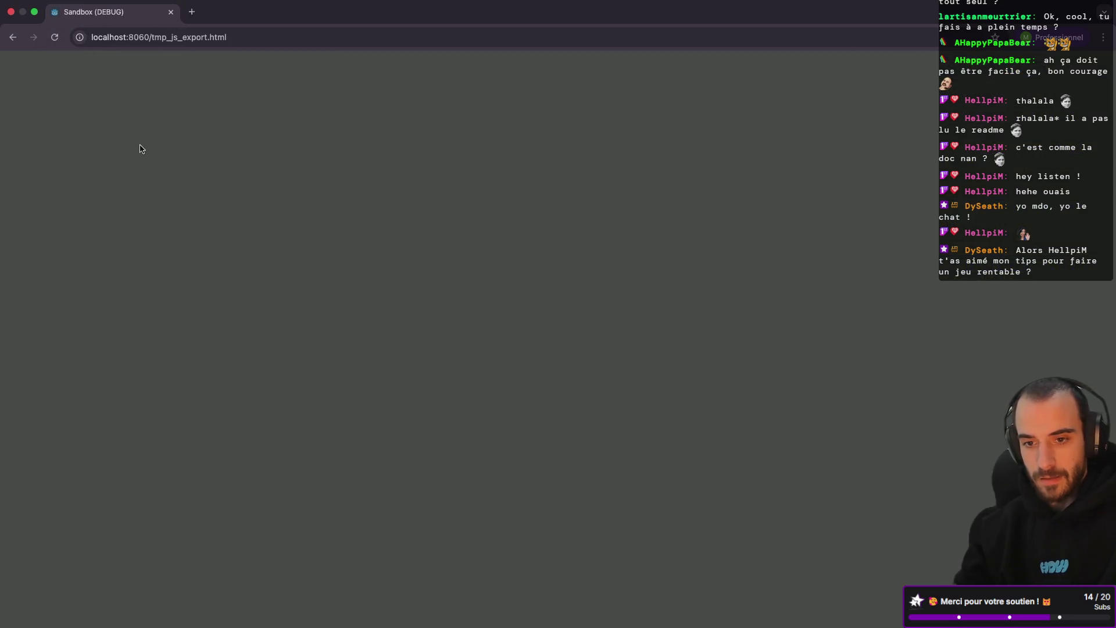
pyautogui.click(55, 38)
pyautogui.hotkey('ctrl', 'Left')
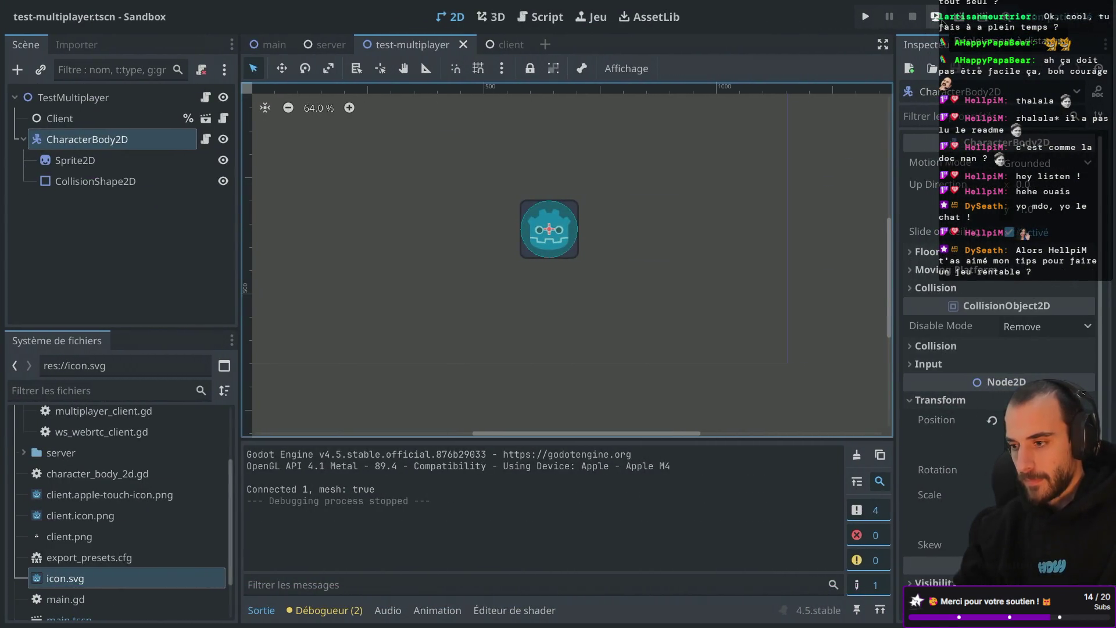
# Run the Web export in the browser via Remote Deploy, then reload the page
pyautogui.click(934, 16)
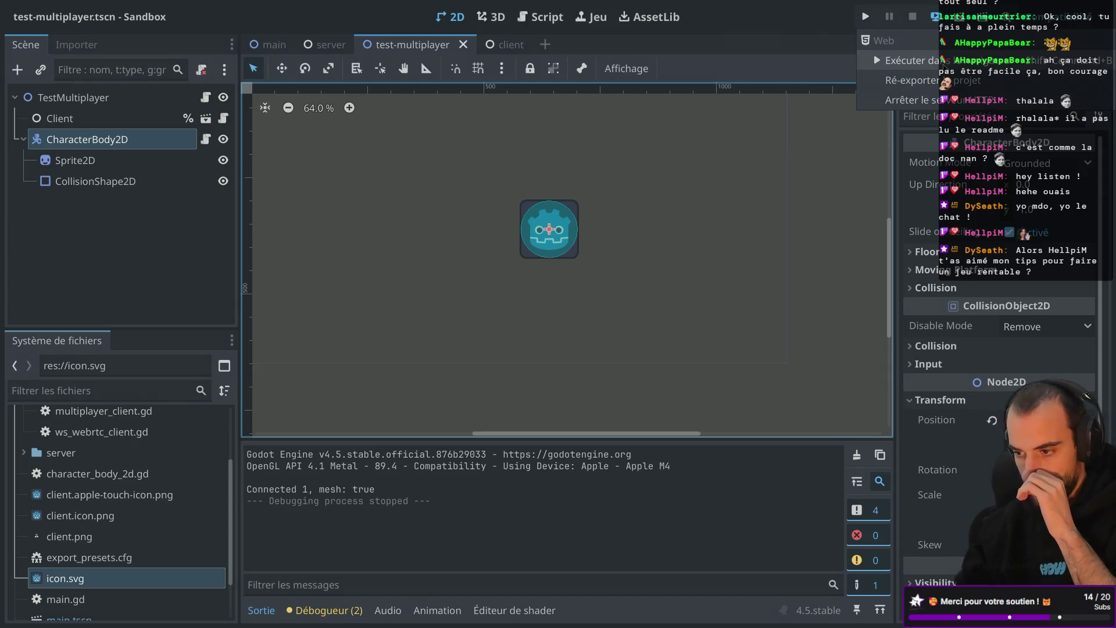
pyautogui.click(908, 61)
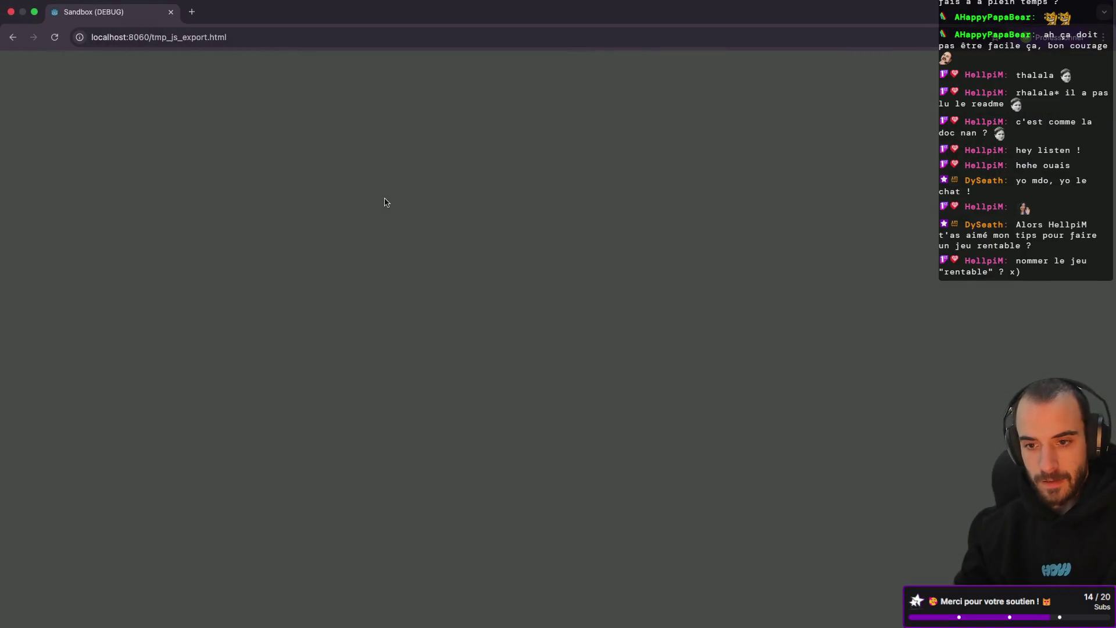
pyautogui.click(51, 43)
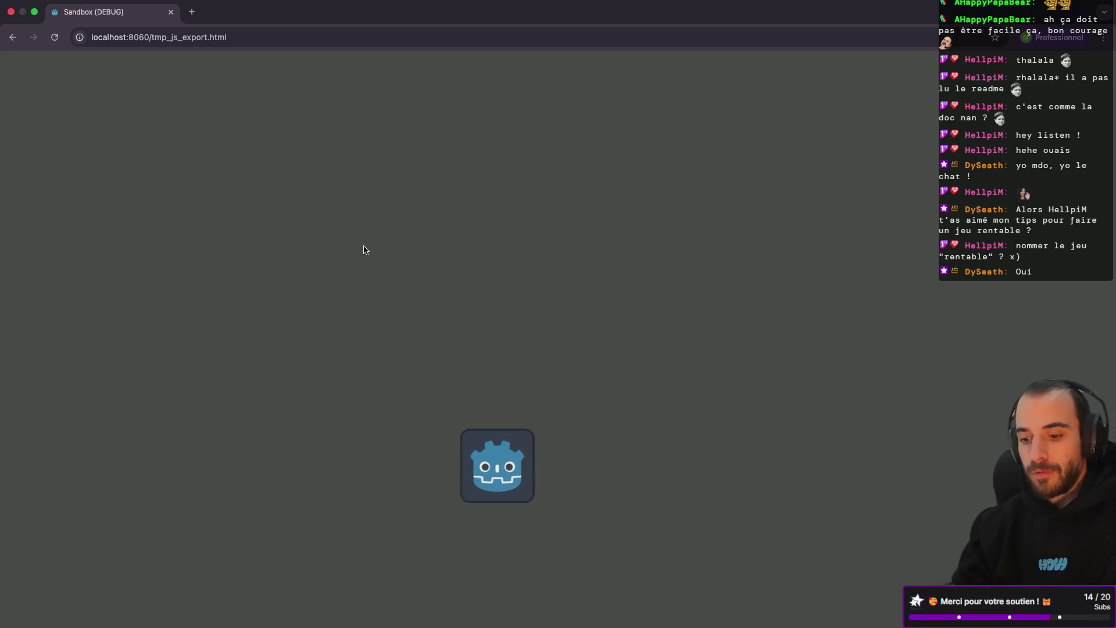
# Switch to the desktop showing the Sandbox (DEBUG) game and server log
pyautogui.hotkey('ctrl', 'Left')
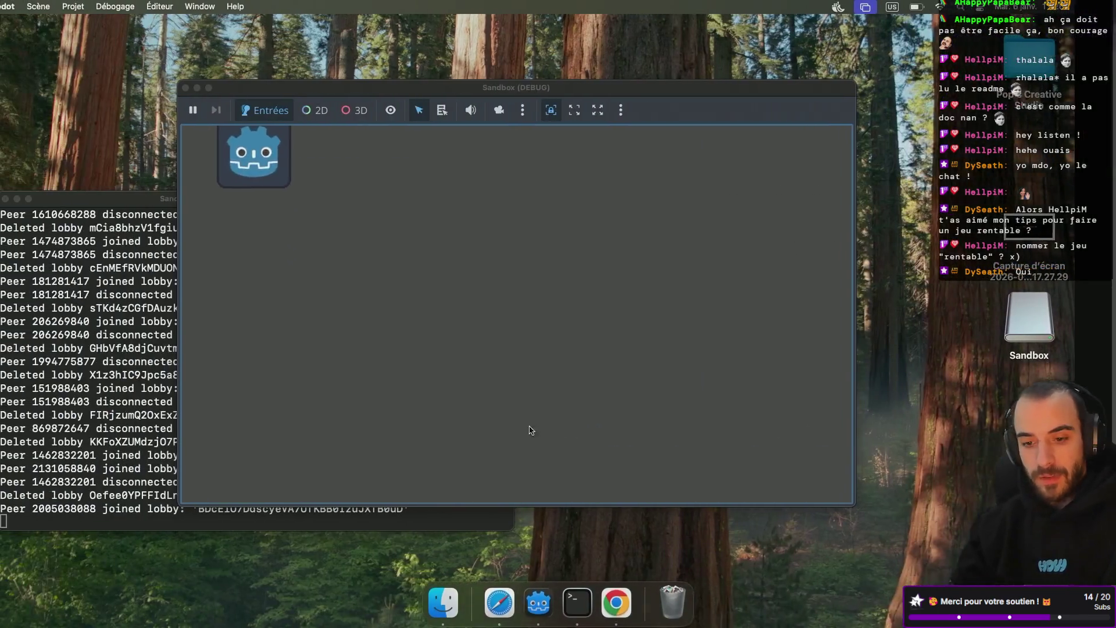
# Close the old debug window, relaunch the scene, check the server terminal, then stop the game
pyautogui.moveTo(403, 100); pyautogui.dragTo(446, 99)
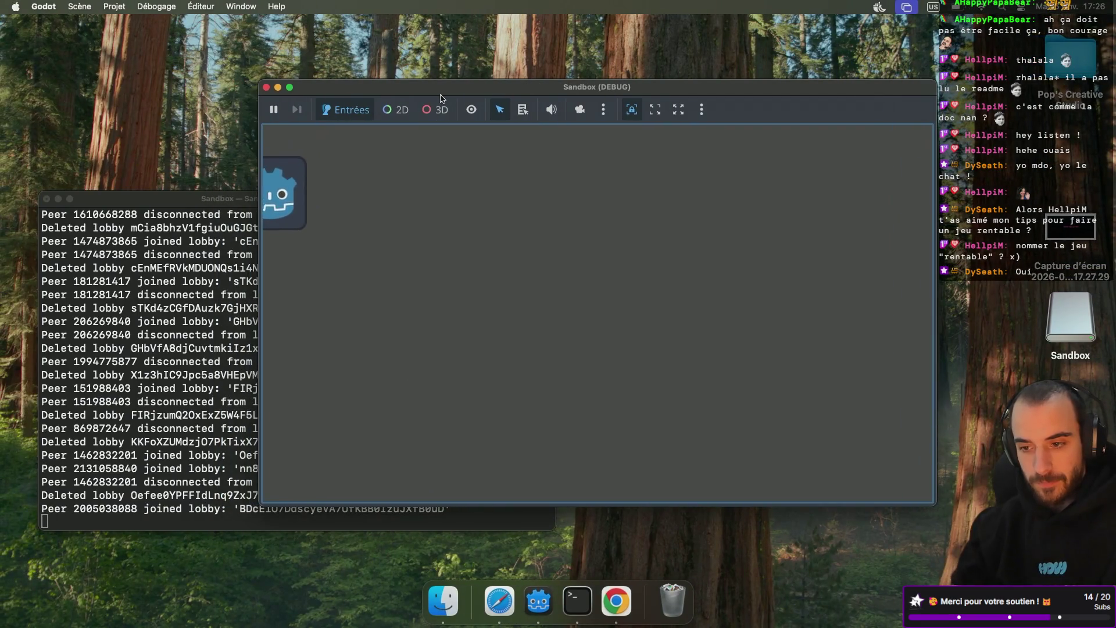
pyautogui.click(269, 87)
pyautogui.hotkey('ctrl', 'Right')
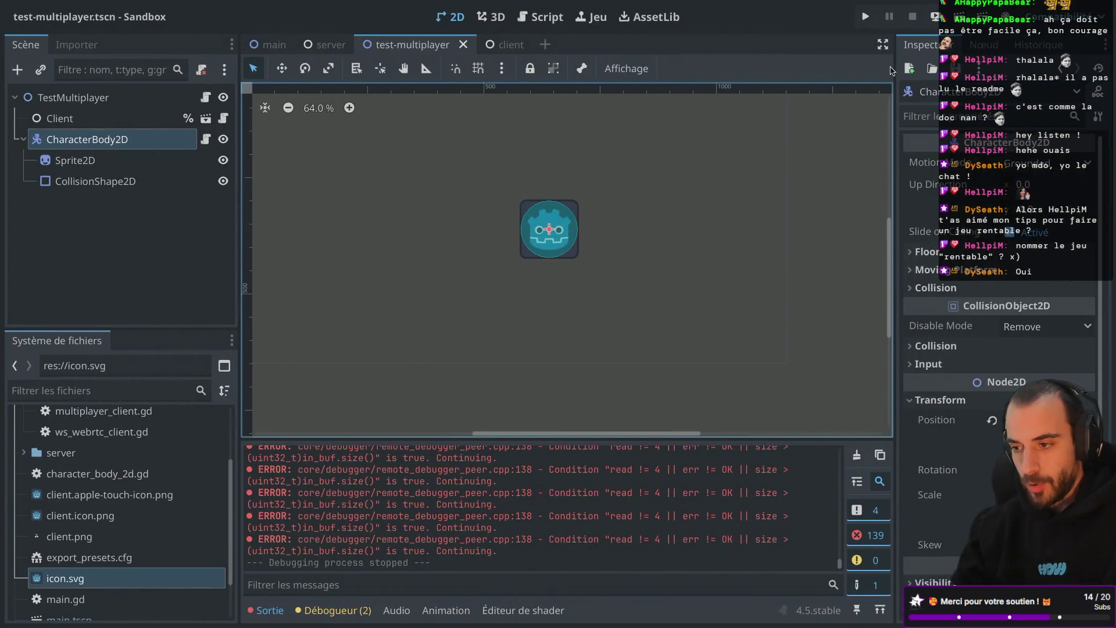
pyautogui.click(865, 16)
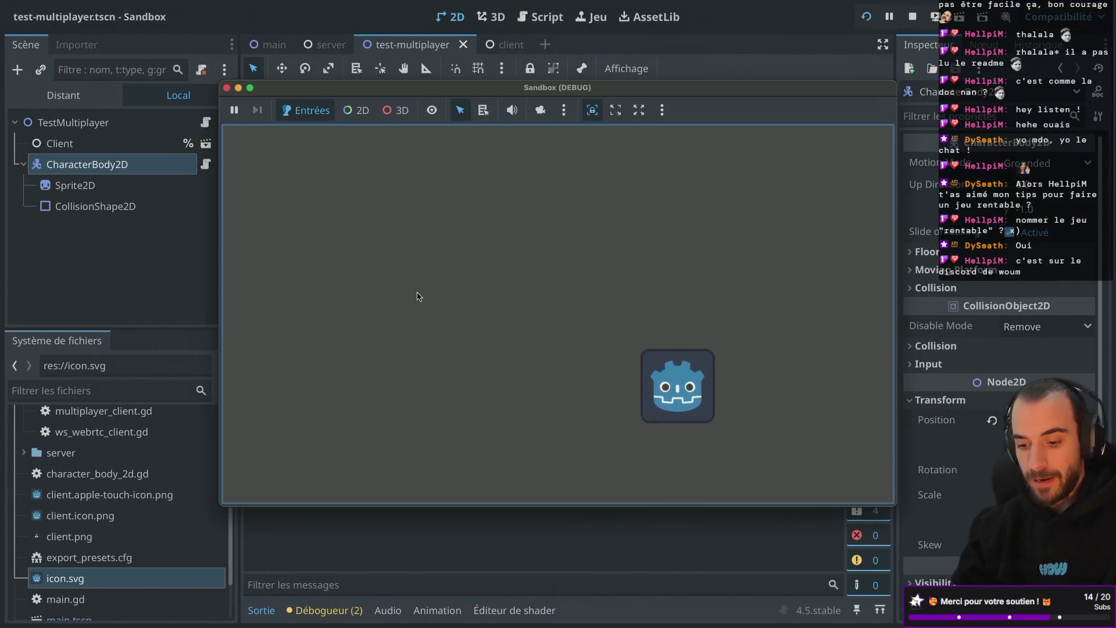
pyautogui.hotkey('ctrl', 'Left')
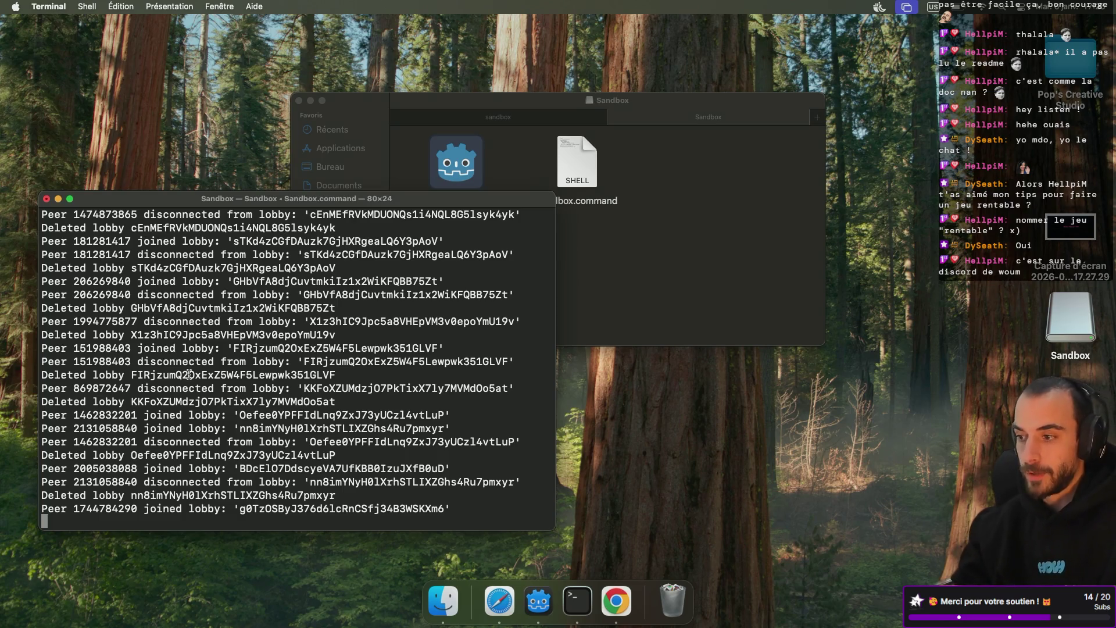
pyautogui.hotkey('ctrl', 'Right')
pyautogui.hotkey('ctrl', 'Right')
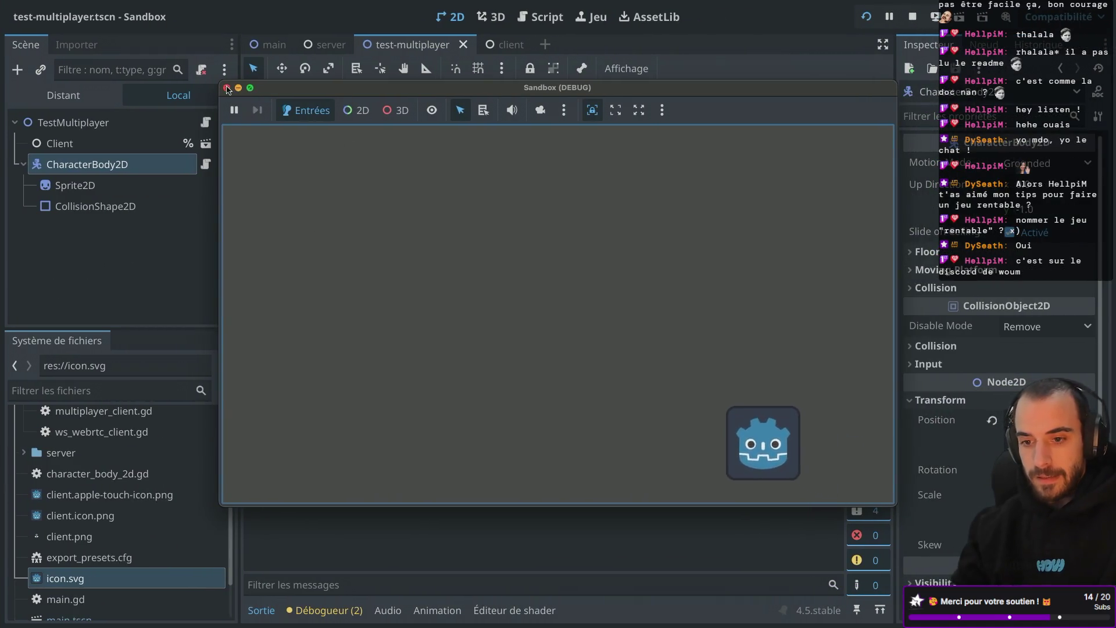
pyautogui.press('super+period')
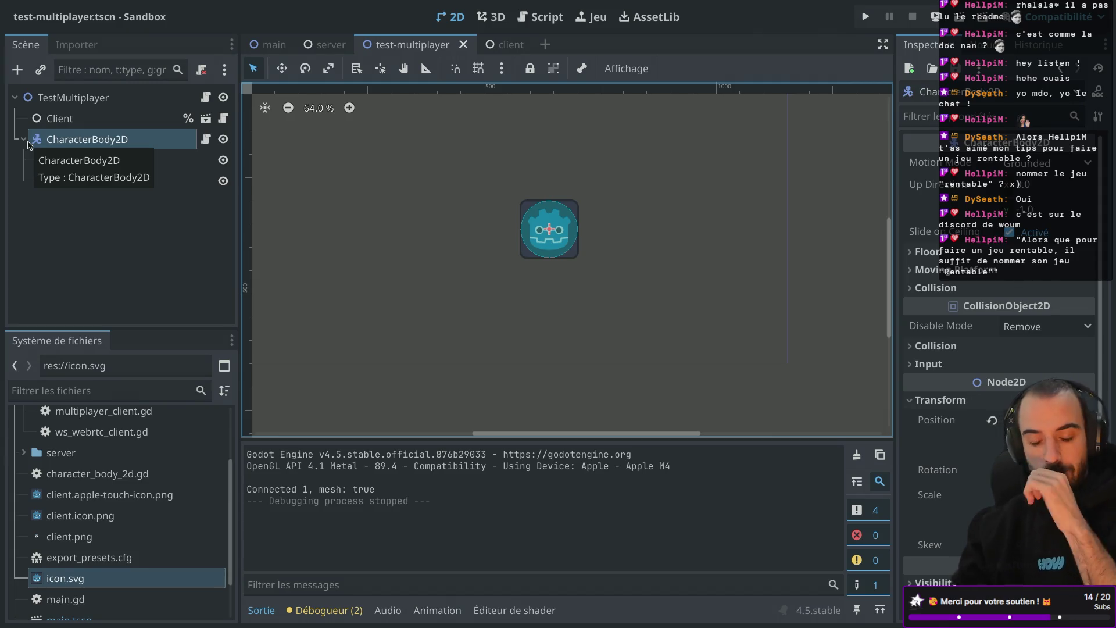
# Add a MultiplayerSpawner node under the TestMultiplayer root
pyautogui.click(24, 140)
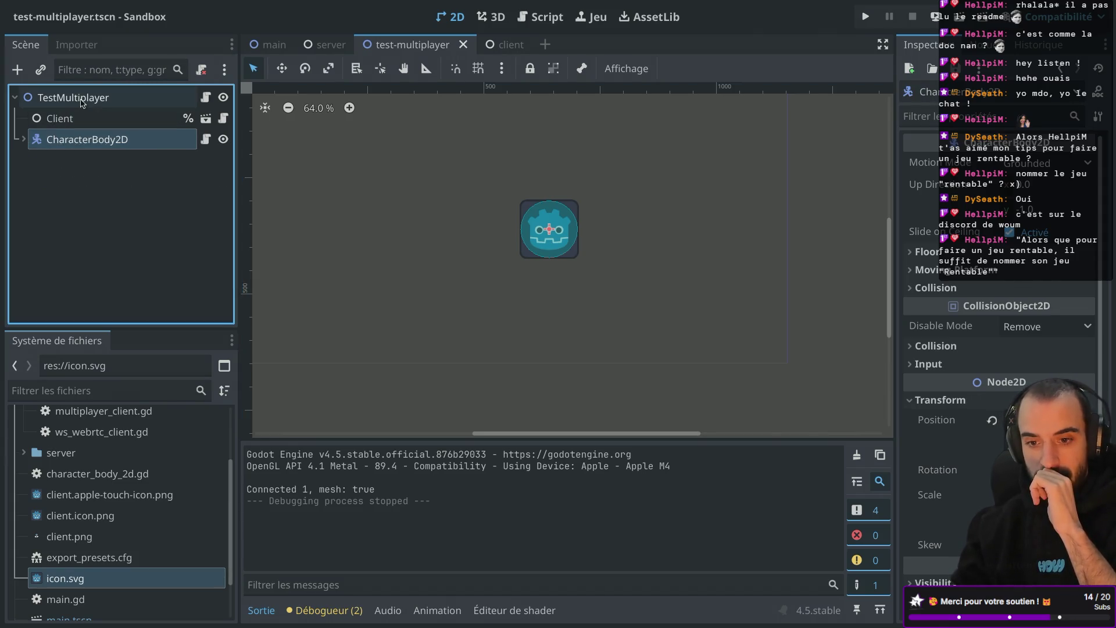
pyautogui.click(82, 102)
pyautogui.rightClick(85, 100)
pyautogui.moveTo(86, 101)
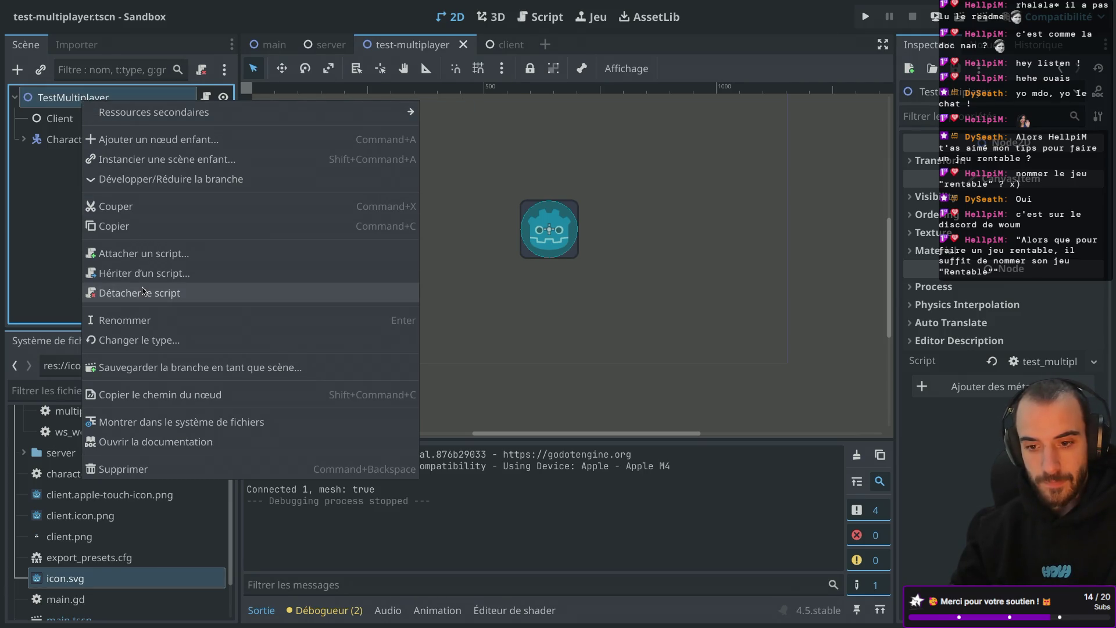
pyautogui.click(64, 100)
pyautogui.press('super+a')
pyautogui.write('coll')
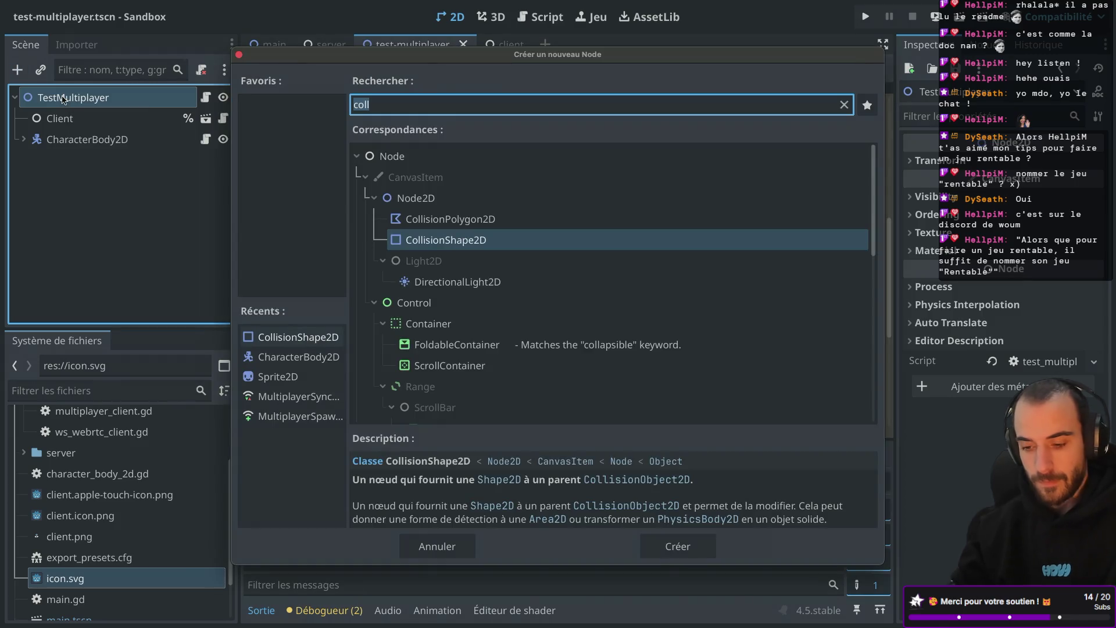
pyautogui.hotkey('ctrl', 'a')
pyautogui.write('mul')
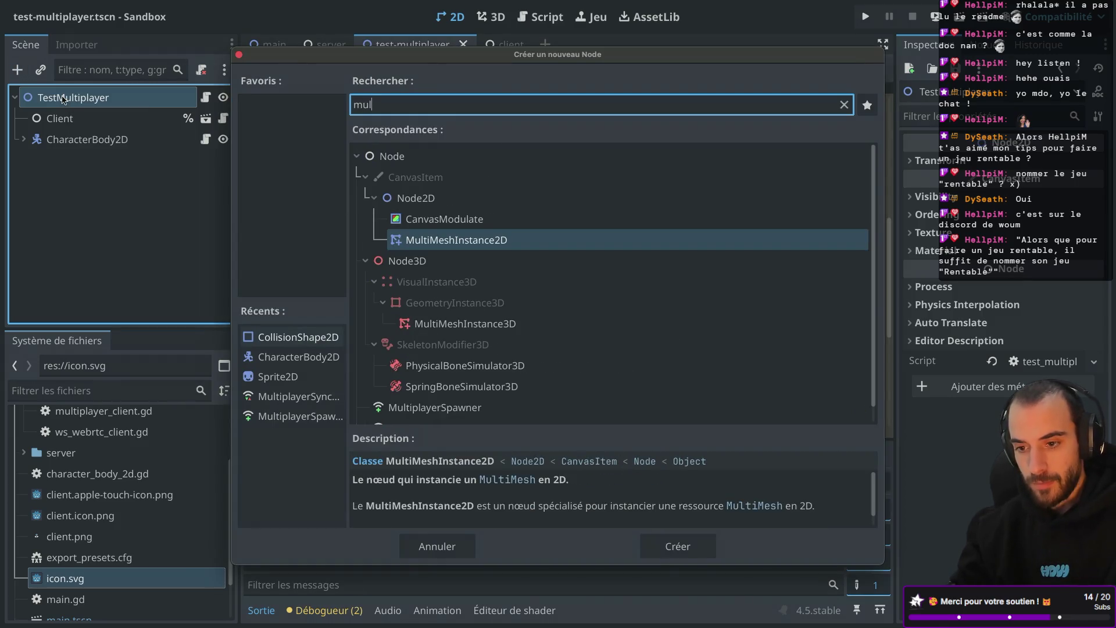
pyautogui.write('tiplaye')
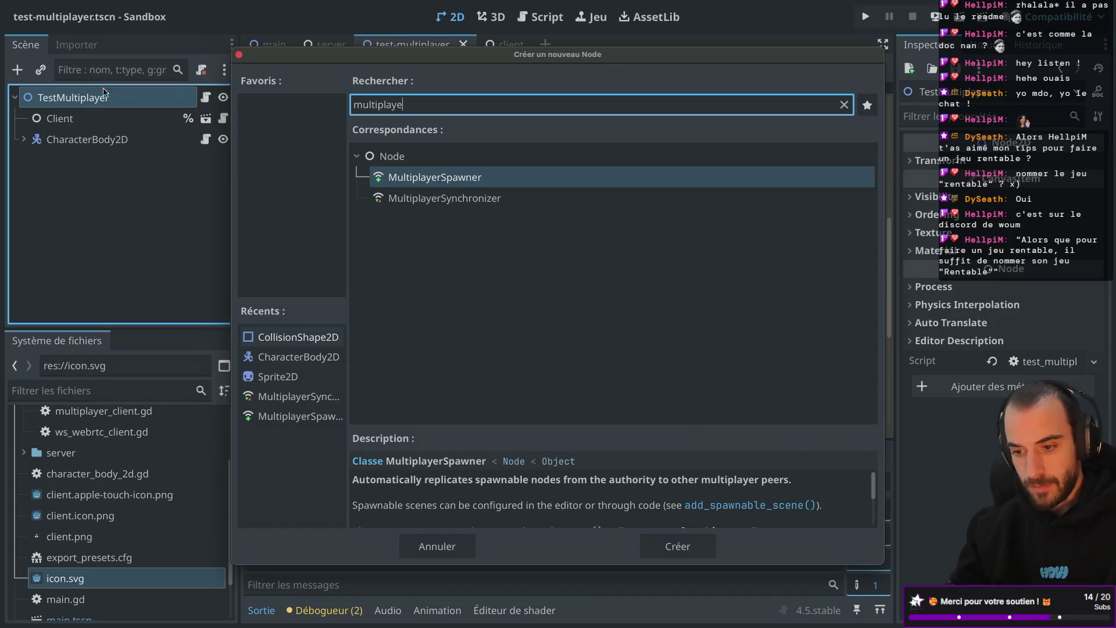
pyautogui.doubleClick(433, 184)
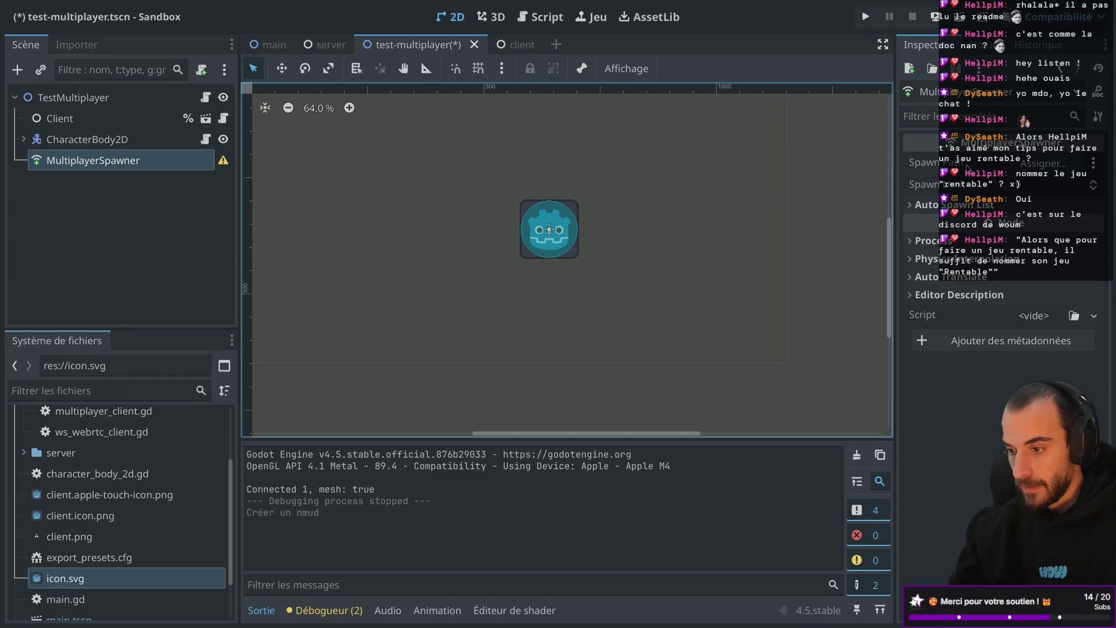
pyautogui.click(1041, 164)
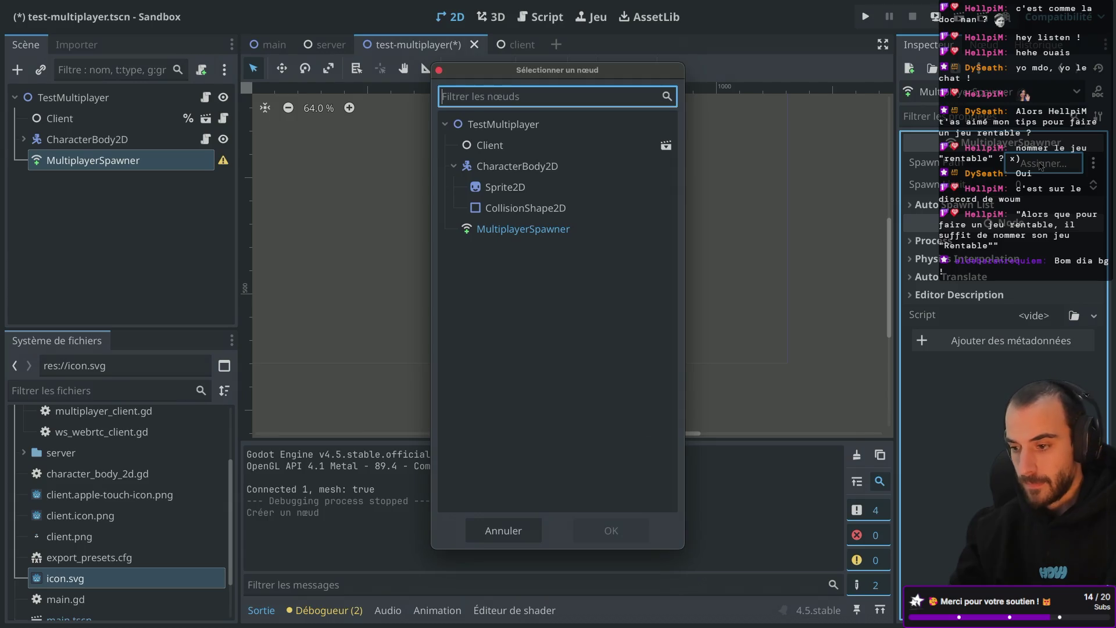
pyautogui.press('Escape')
# Add a plain Node under TestMultiplayer and rename it Spawnned
pyautogui.click(114, 97)
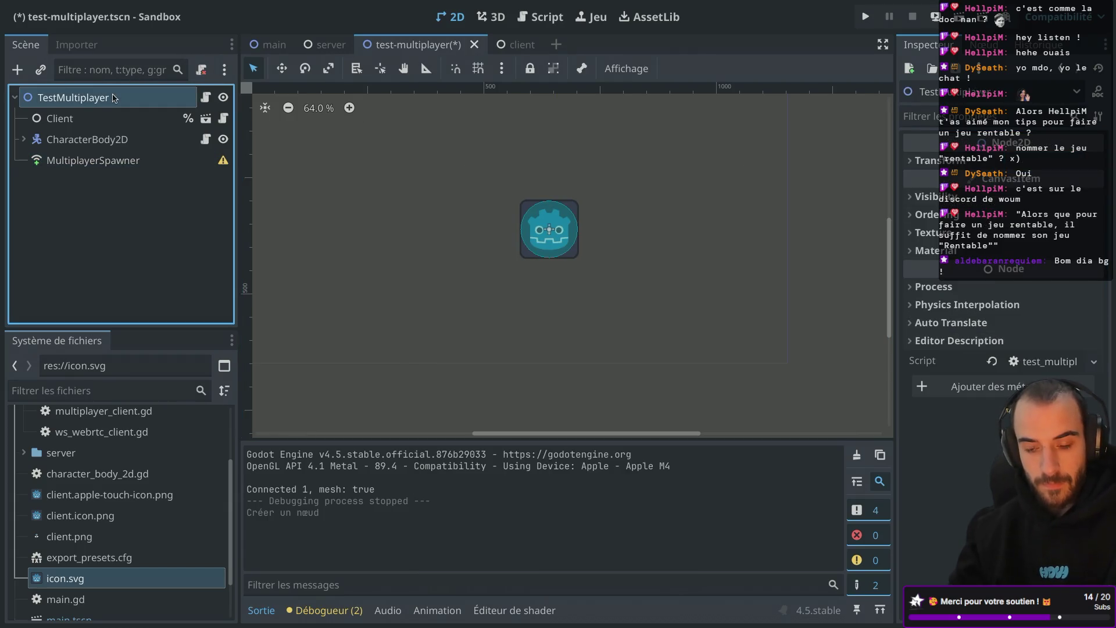
pyautogui.hotkey('ctrl', 'a')
pyautogui.click(392, 165)
pyautogui.doubleClick(404, 167)
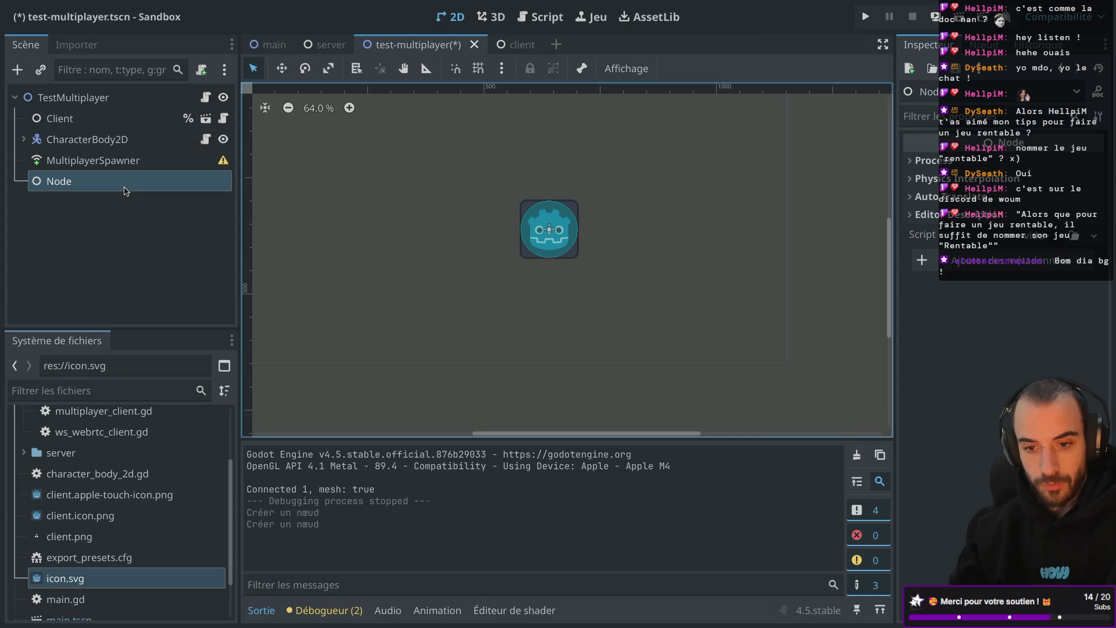
pyautogui.click(76, 182)
pyautogui.write('Spawned')
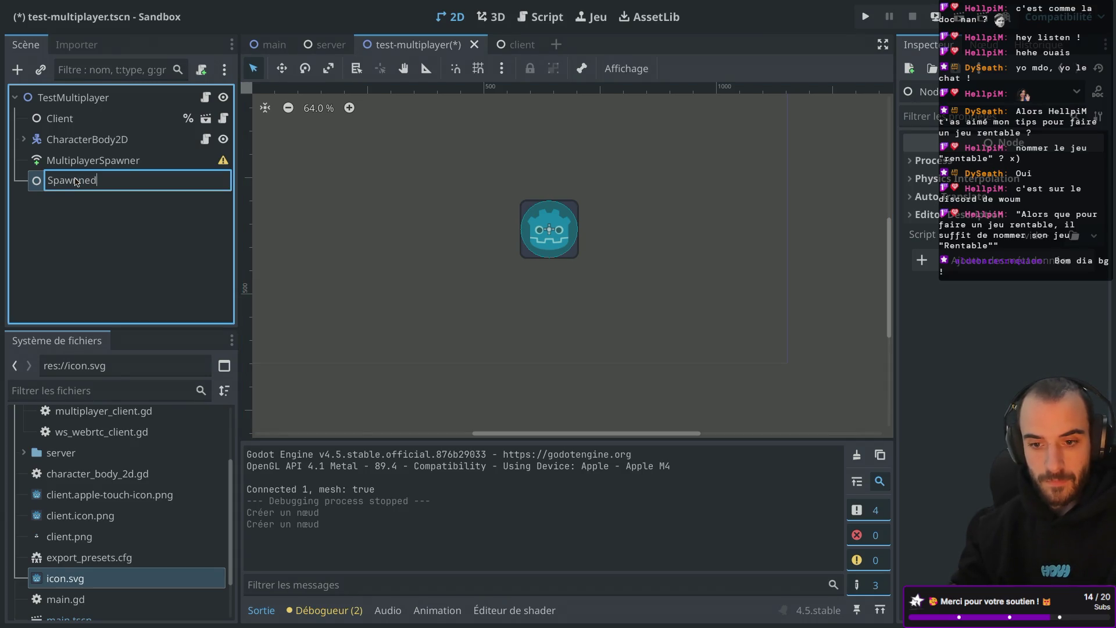
pyautogui.press('Return')
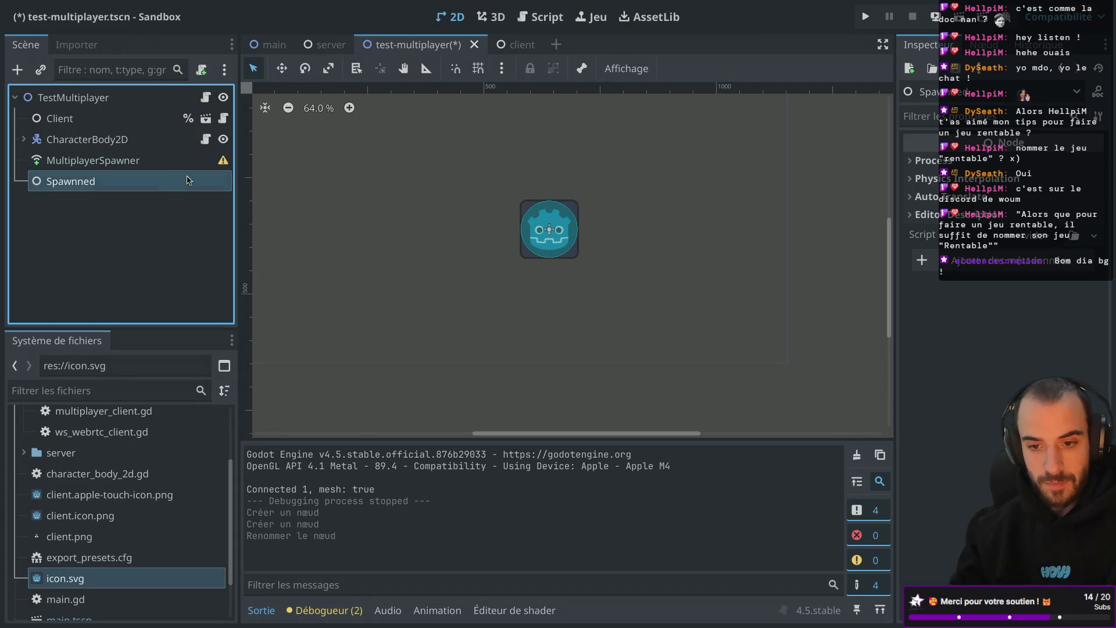
# Set the MultiplayerSpawner's Spawn Path to Spawnned and adjust its spawn limit and auto spawn list
pyautogui.click(158, 169)
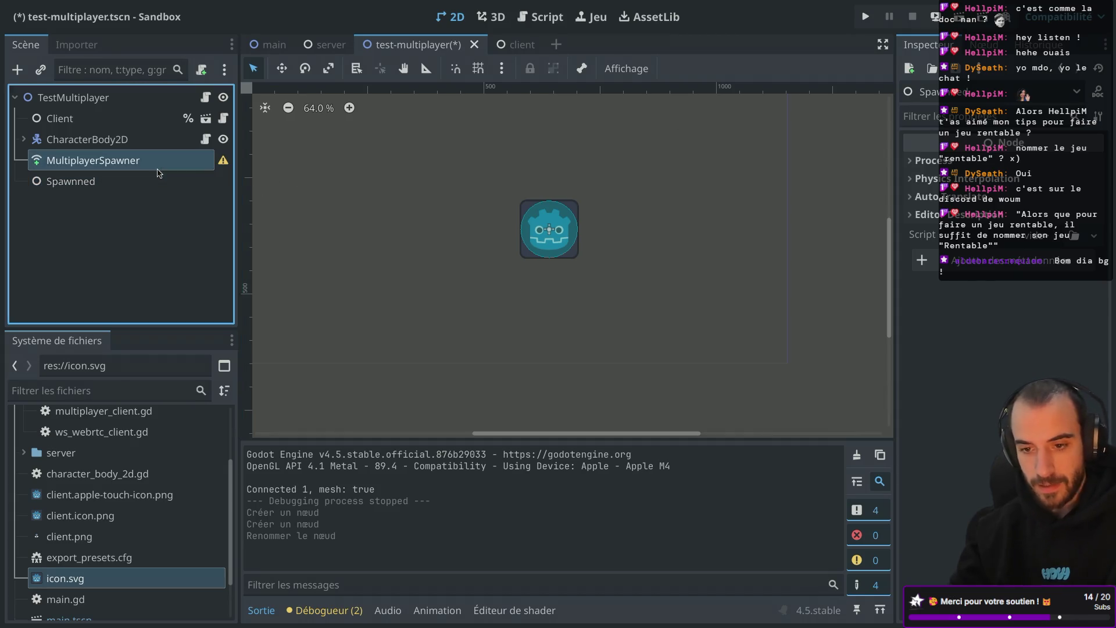
pyautogui.click(1044, 163)
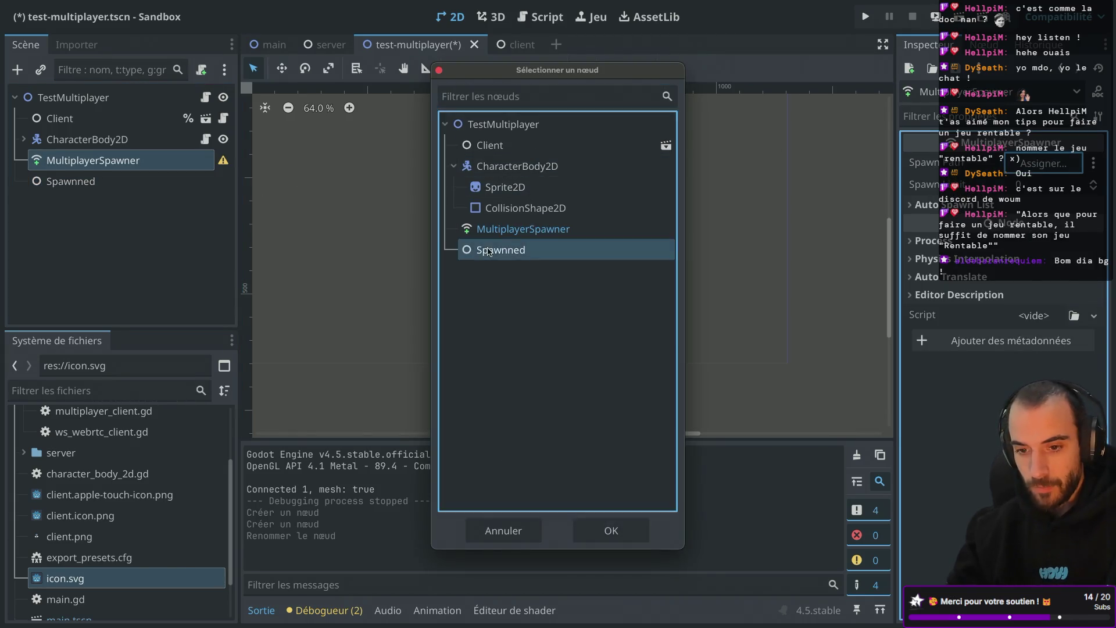
pyautogui.doubleClick(487, 250)
pyautogui.click(1045, 185)
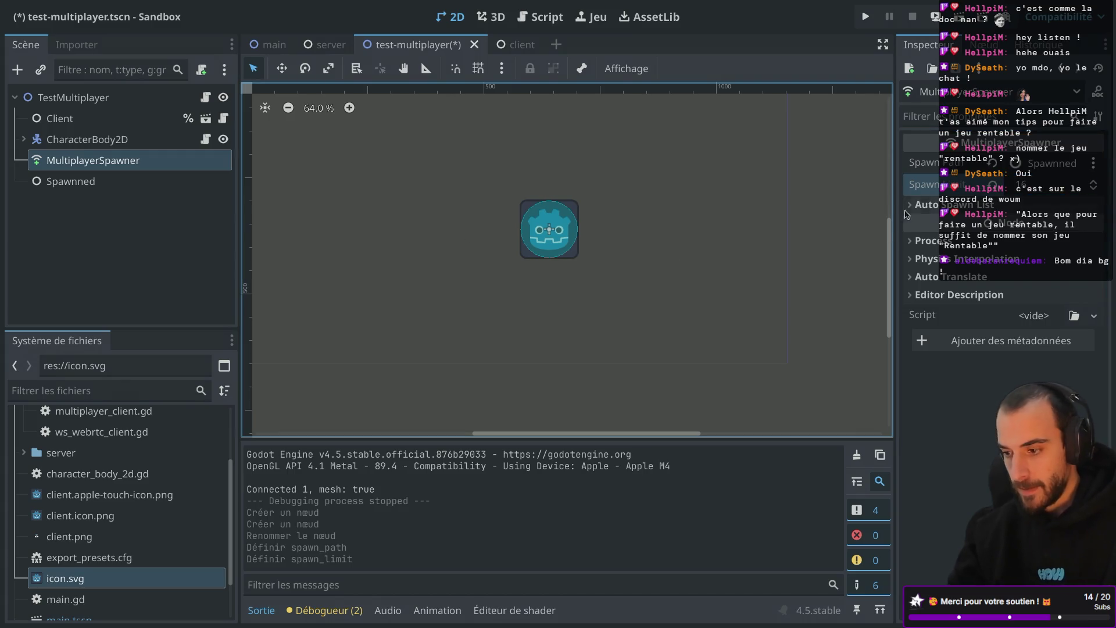
pyautogui.click(915, 200)
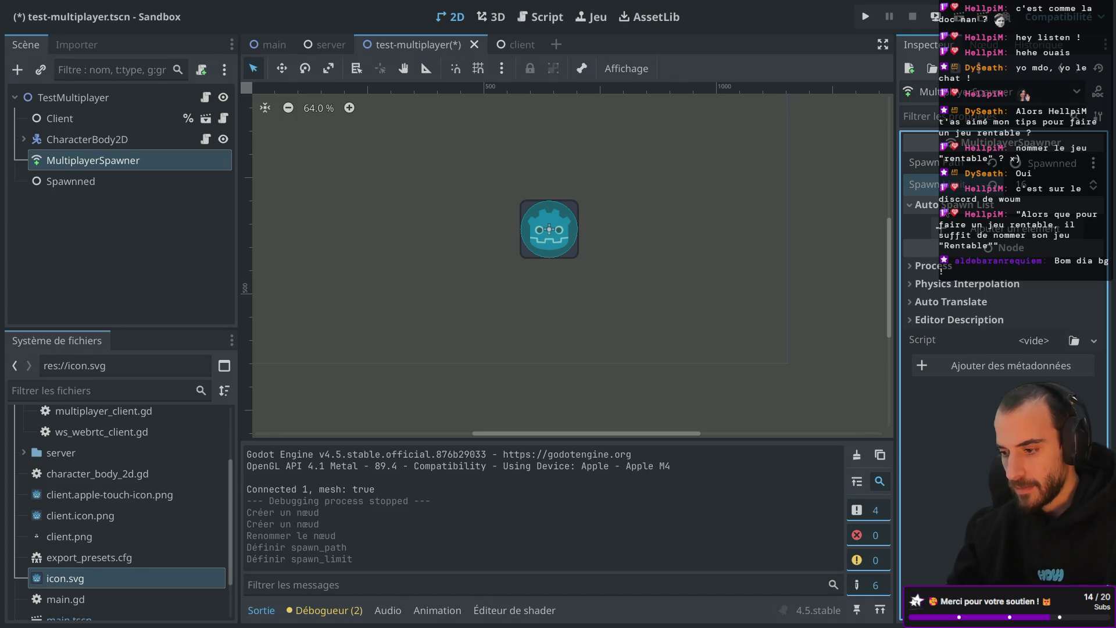
pyautogui.click(988, 229)
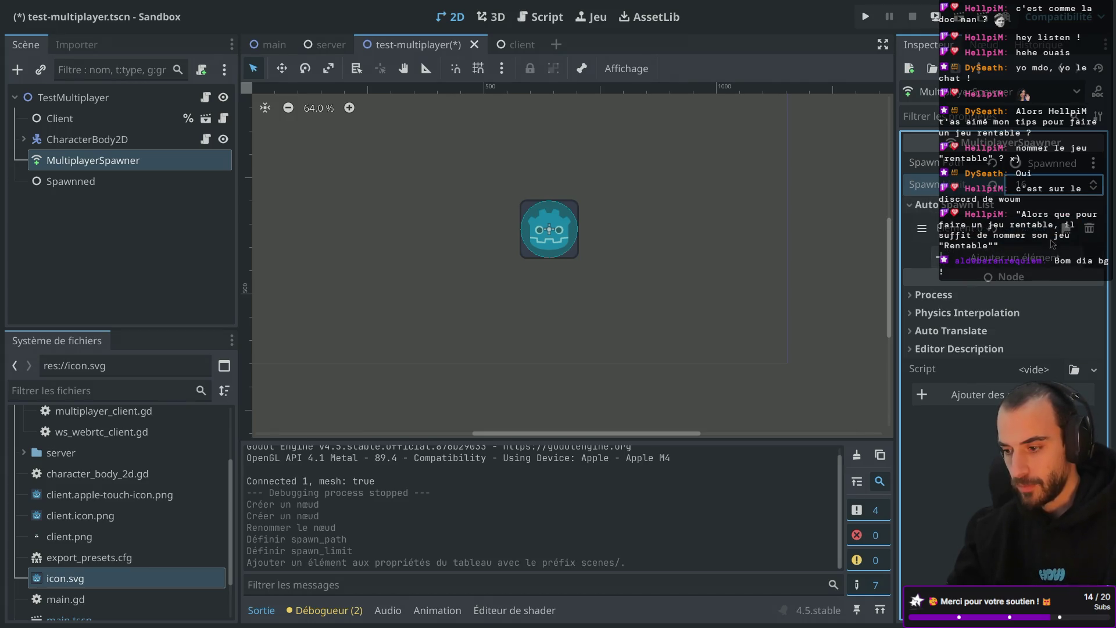
pyautogui.click(1097, 231)
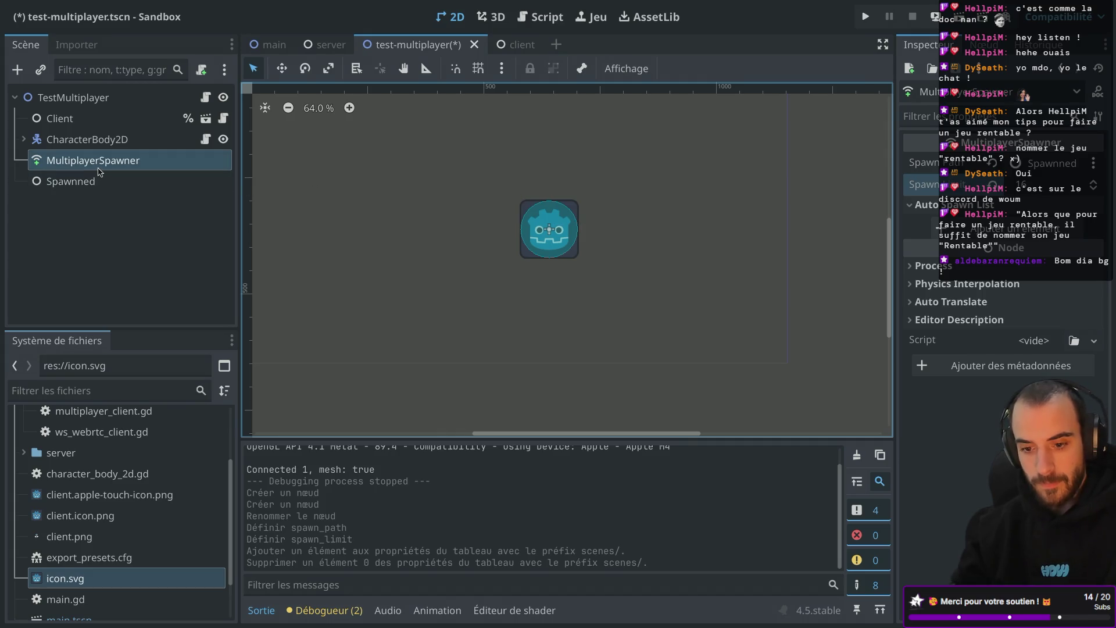
pyautogui.click(94, 103)
pyautogui.hotkey('ctrl', 'a')
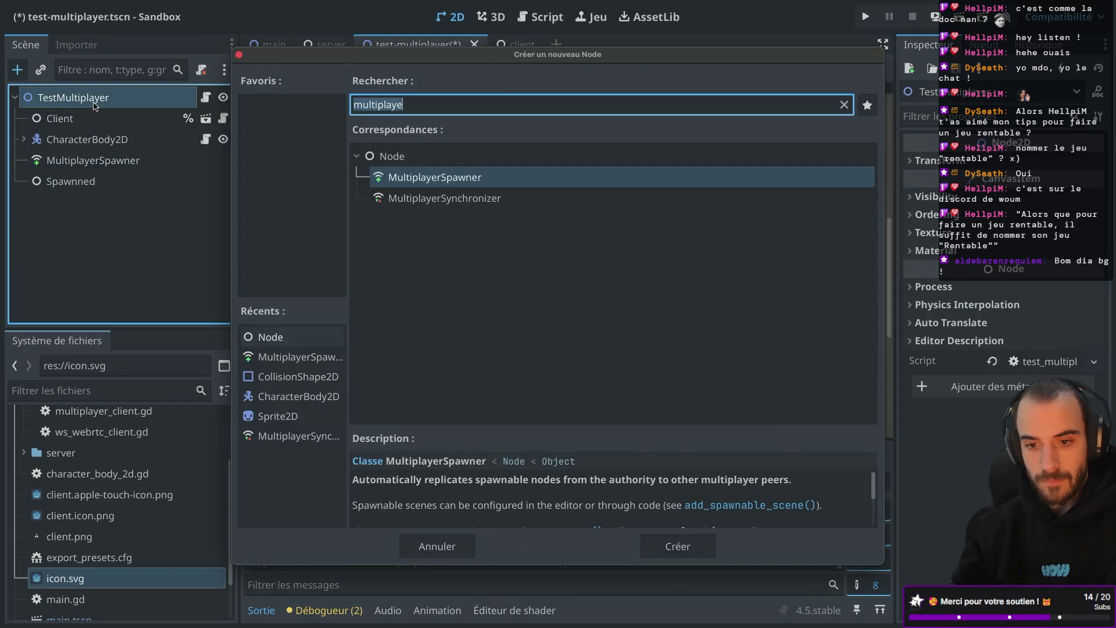
# Add a MultiplayerSynchronizer under CharacterBody2D with its Root Path set to CharacterBody2D
pyautogui.write('mul')
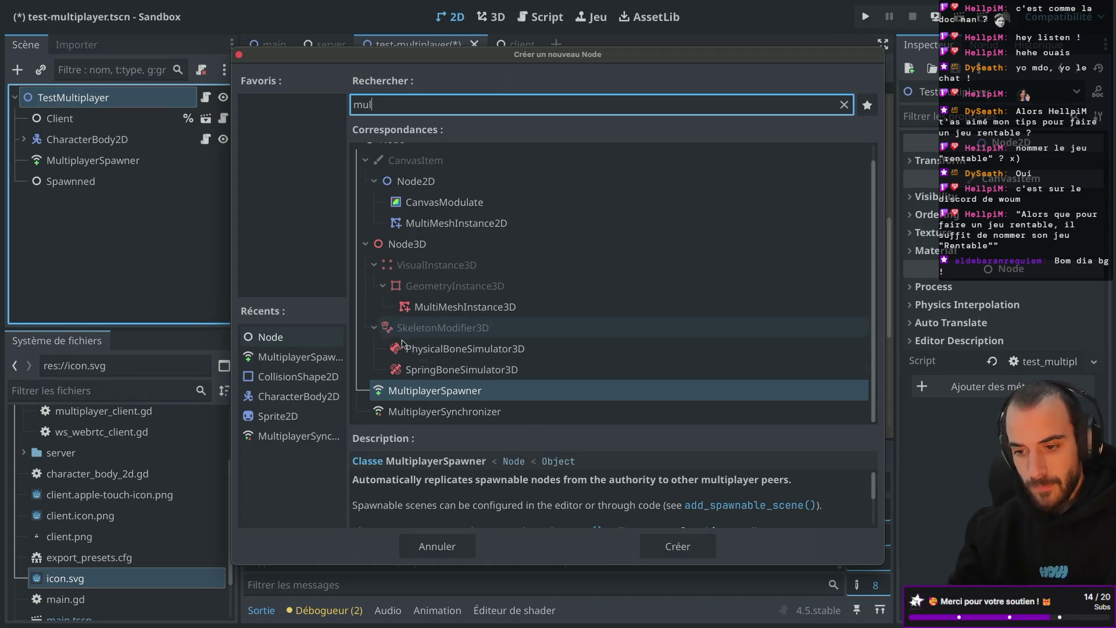
pyautogui.doubleClick(441, 411)
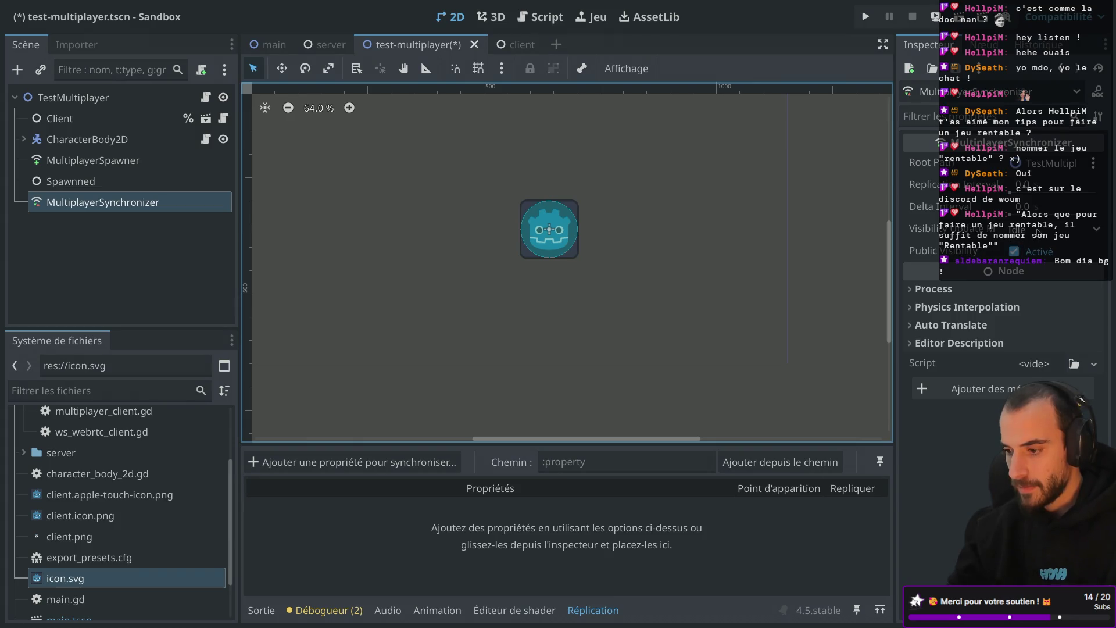
pyautogui.click(1051, 165)
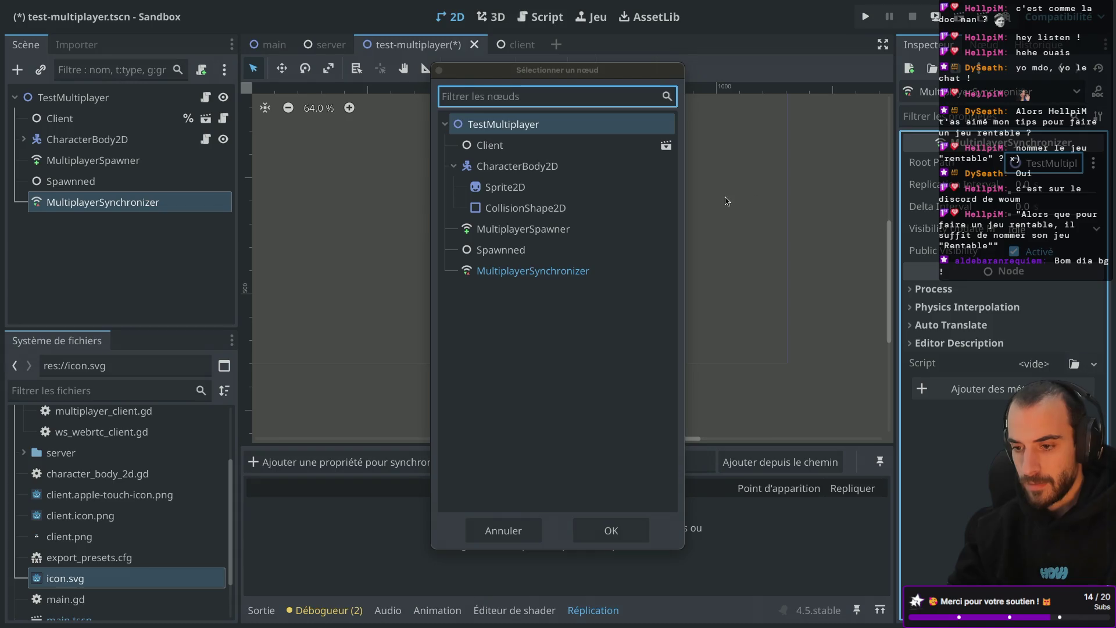
pyautogui.click(440, 72)
pyautogui.moveTo(98, 202); pyautogui.dragTo(78, 142)
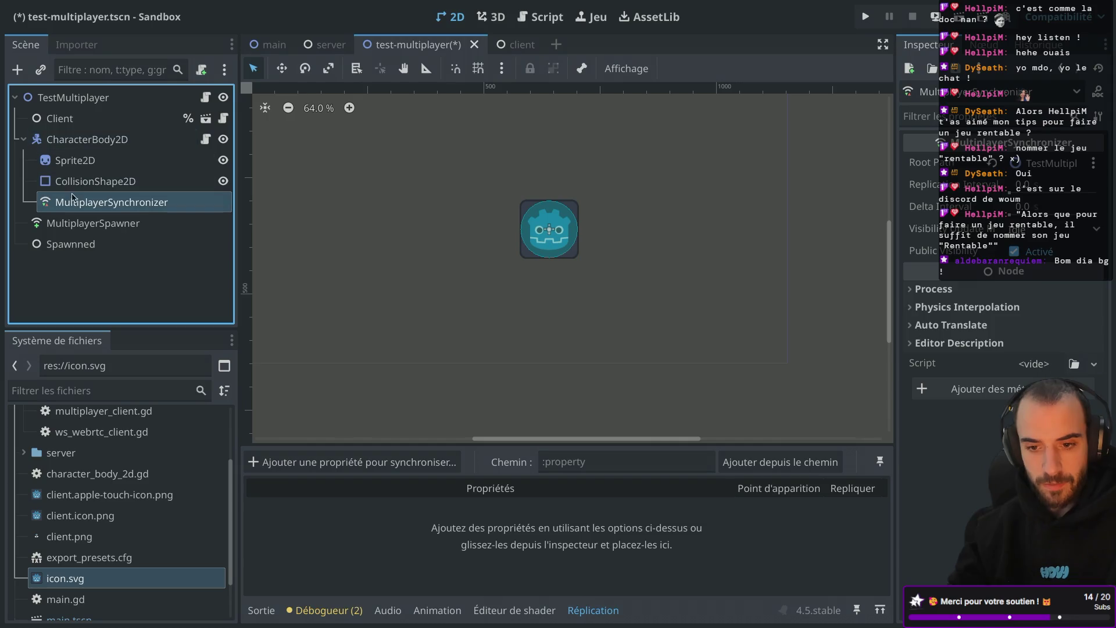
pyautogui.click(1041, 166)
pyautogui.doubleClick(579, 175)
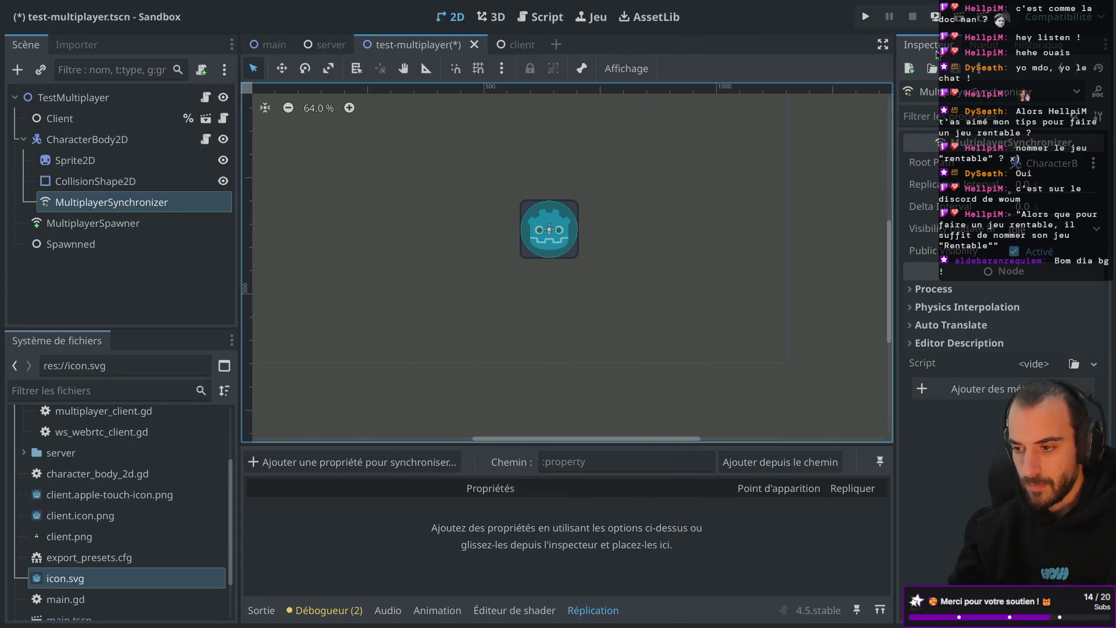
# Save and test-run the scene, close the game, and review the MultiplayerSpawner settings
pyautogui.click(866, 18)
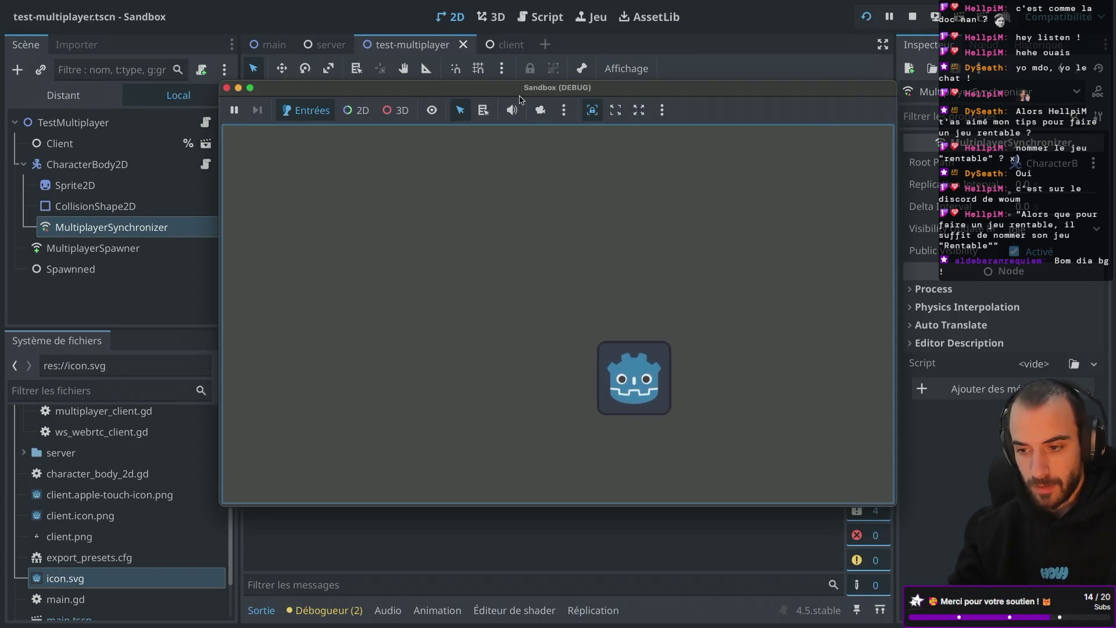
pyautogui.click(579, 92)
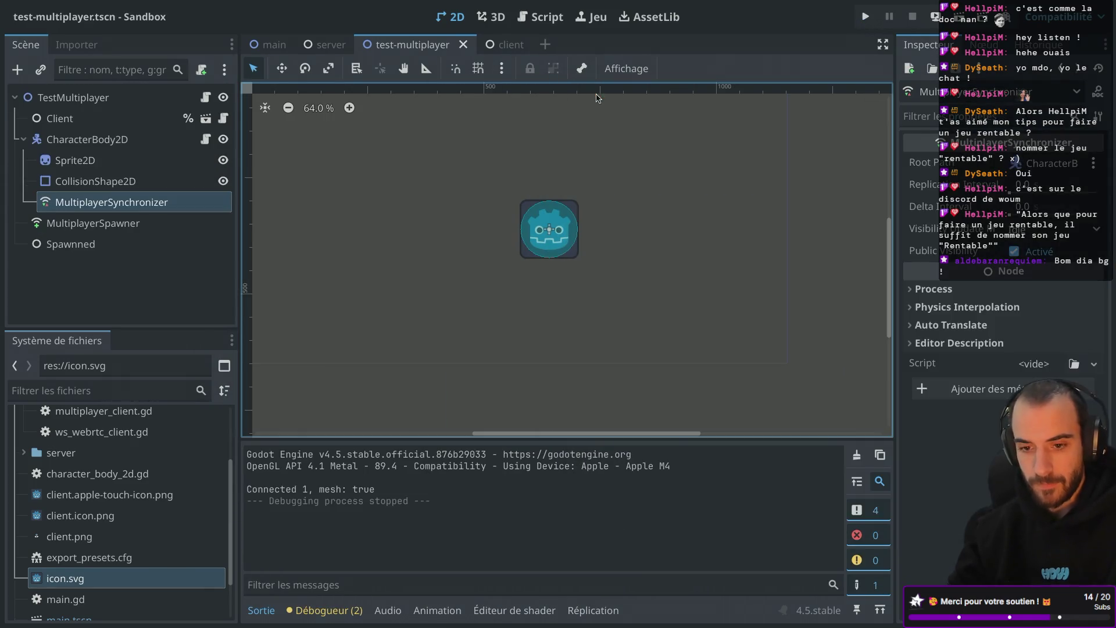
pyautogui.click(124, 222)
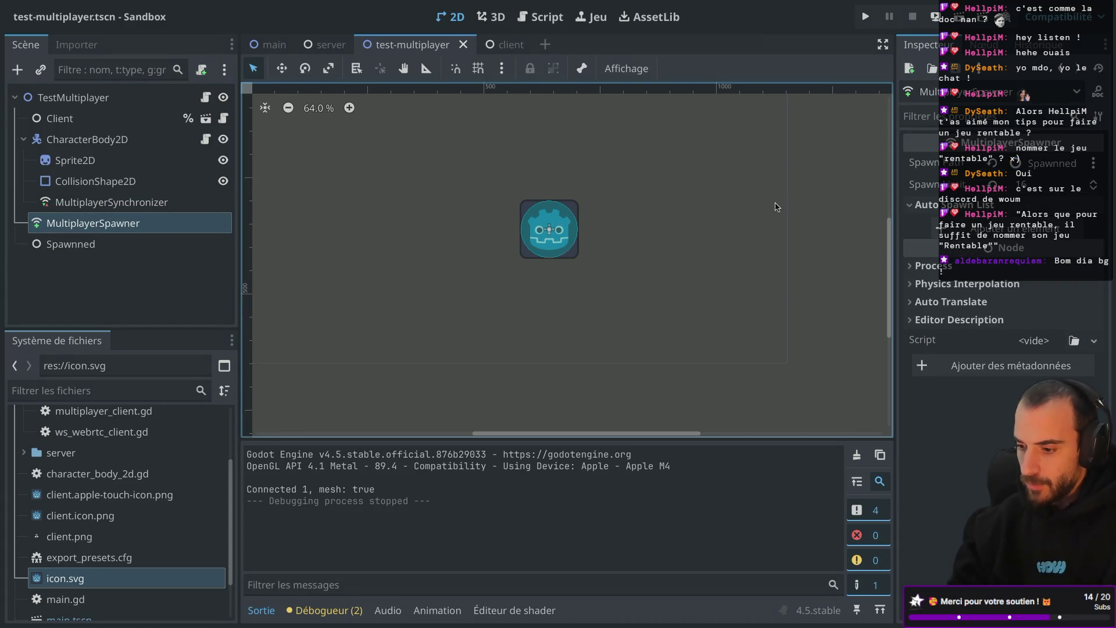
pyautogui.hotkey('ctrl', 'Right')
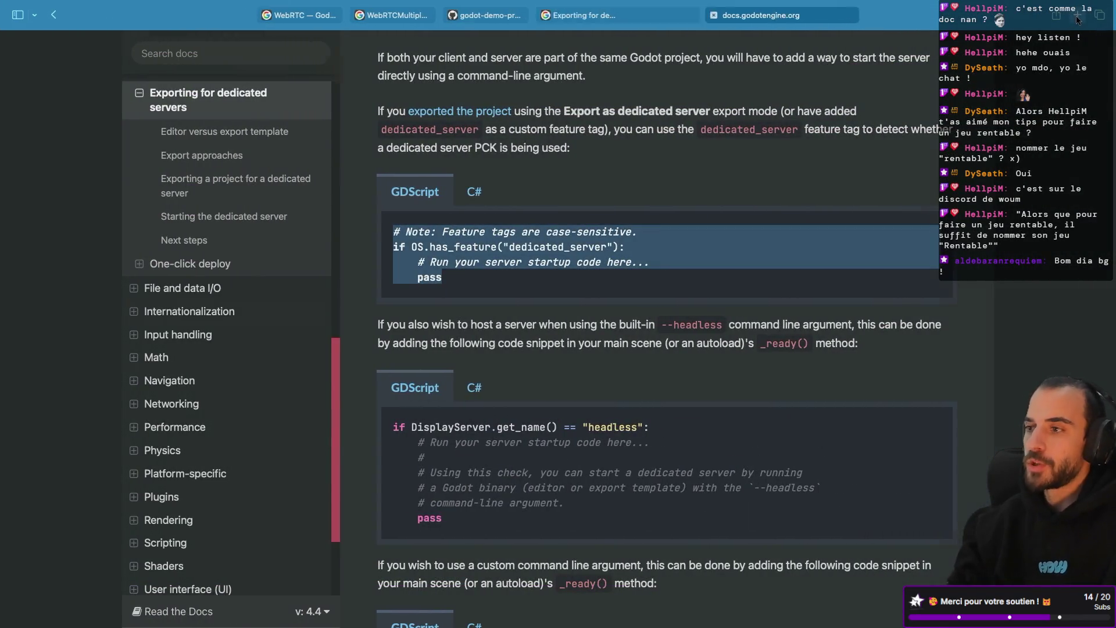
# Search for 'godot multiplayer spawner' and open the MultiplayerSpawner – Godot Docs page
pyautogui.click(1078, 18)
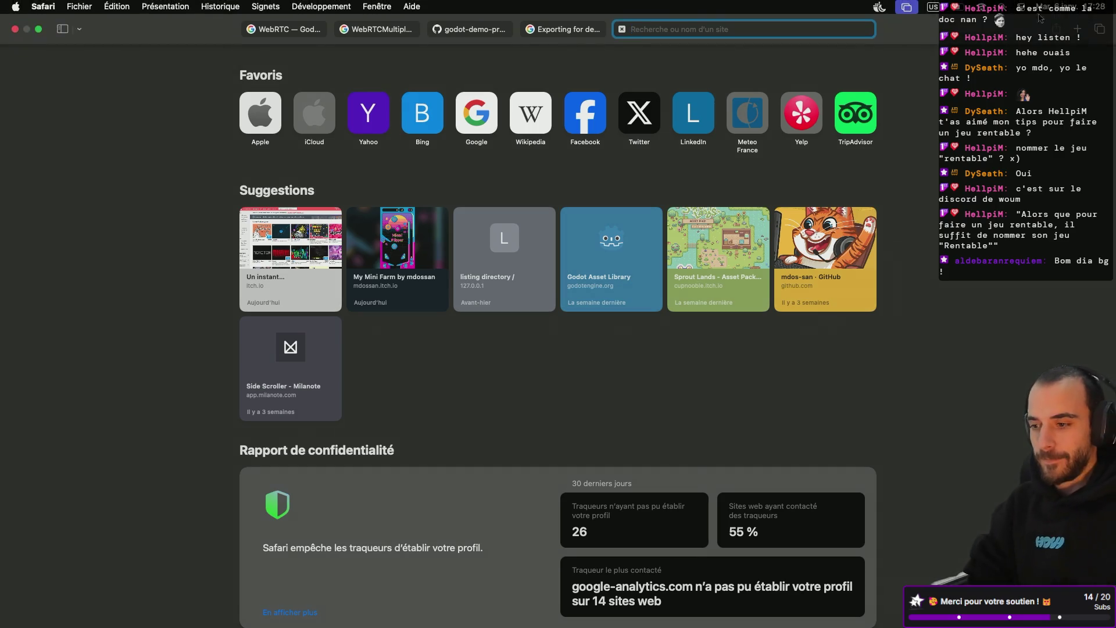
pyautogui.write('spa')
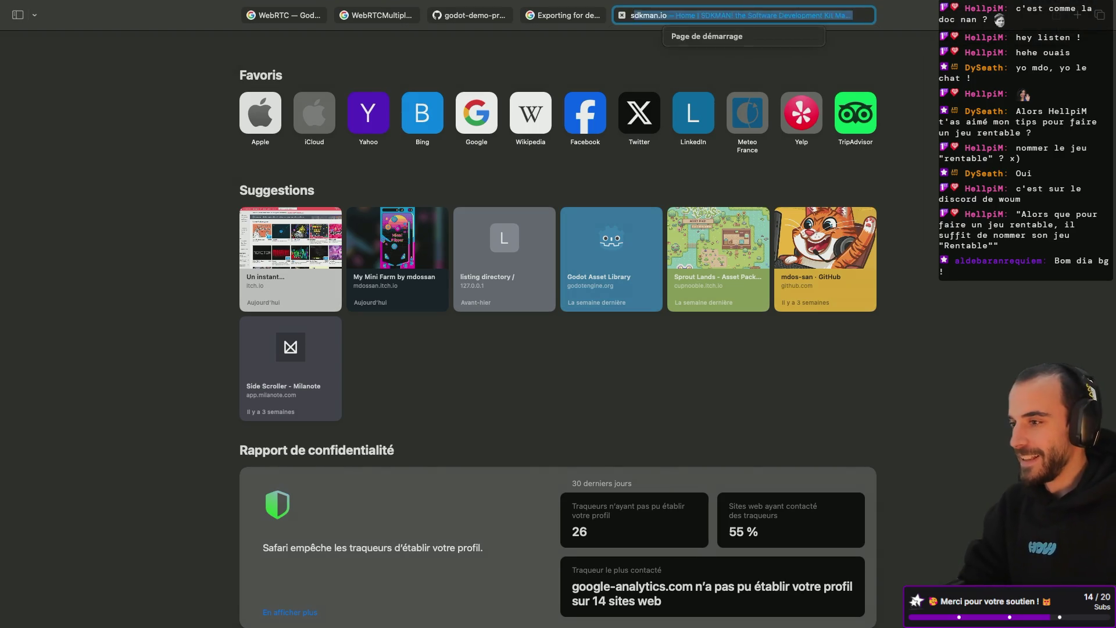
pyautogui.write('wn')
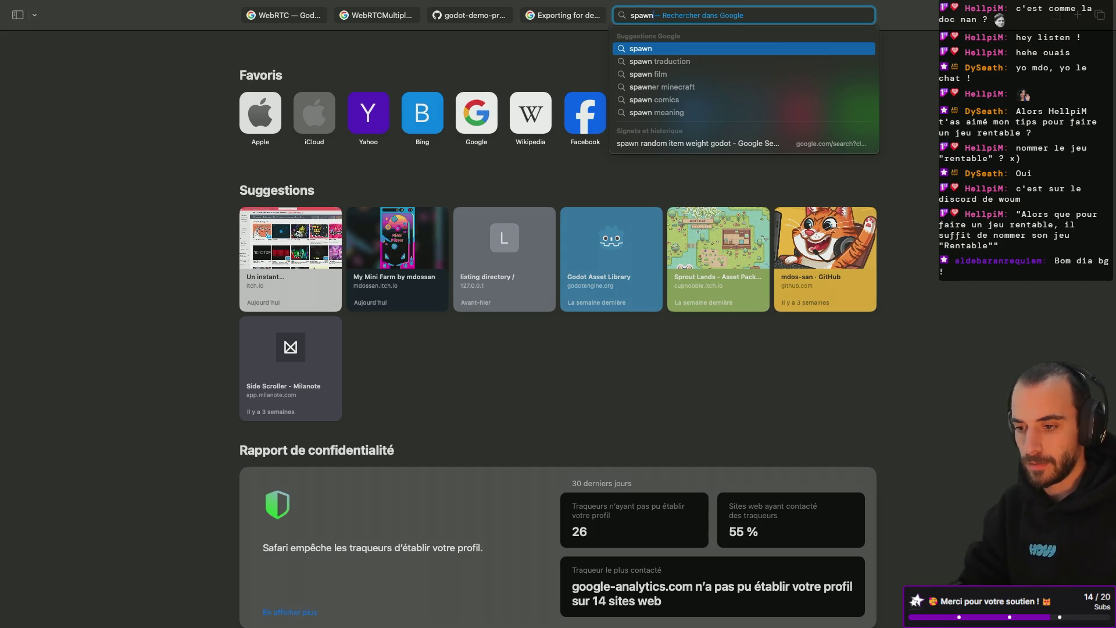
pyautogui.press('super+a')
pyautogui.write('godo')
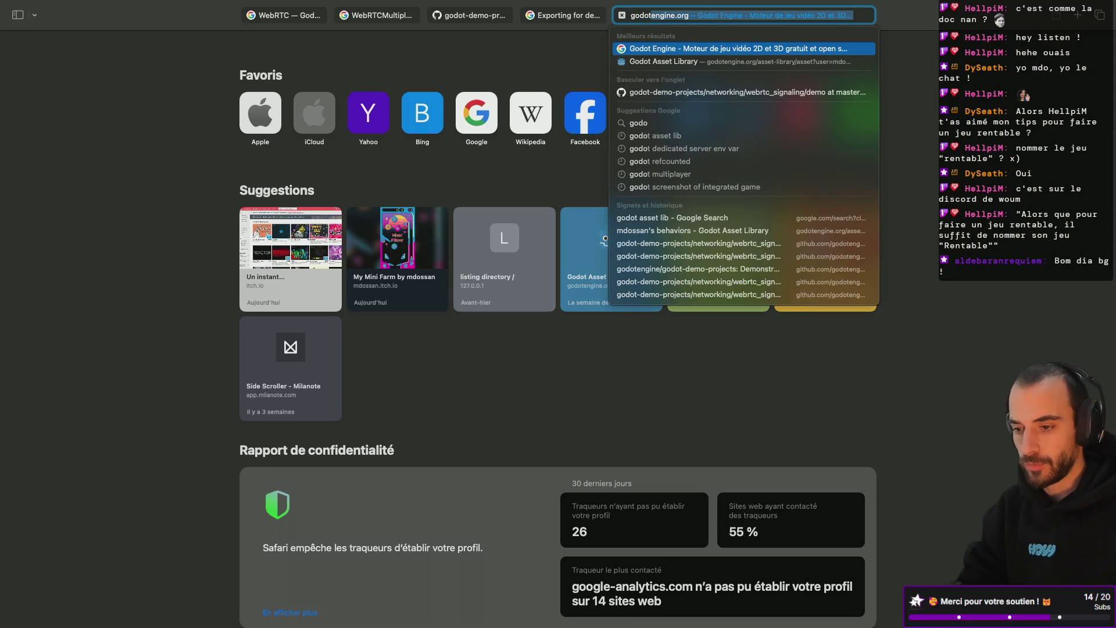
pyautogui.write('t mulp')
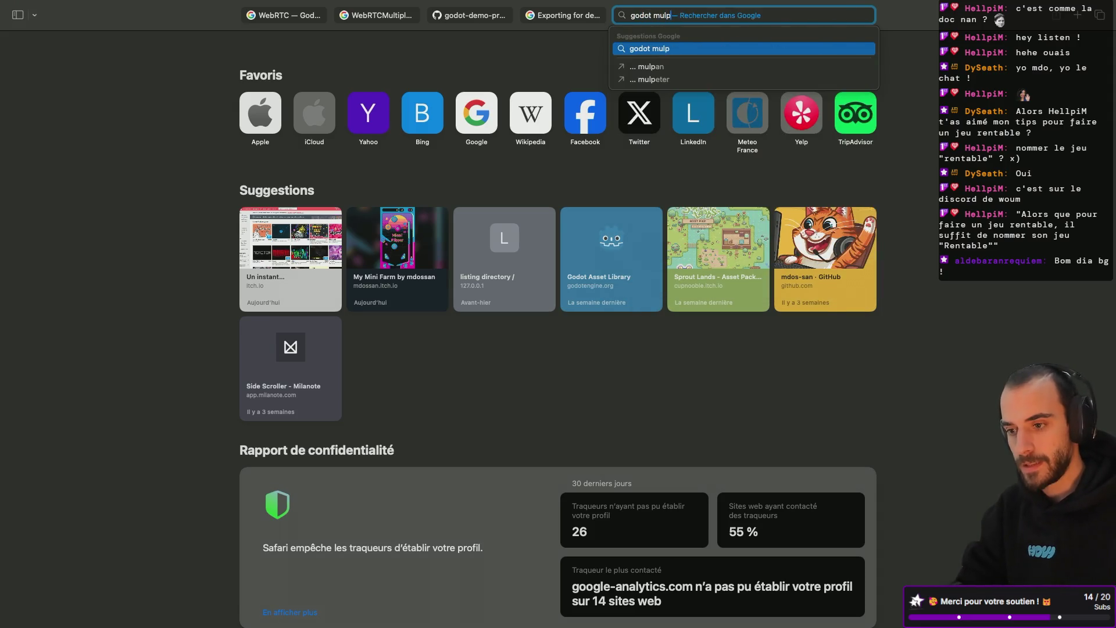
pyautogui.press('BackSpace')
pyautogui.write('tiplayer spa')
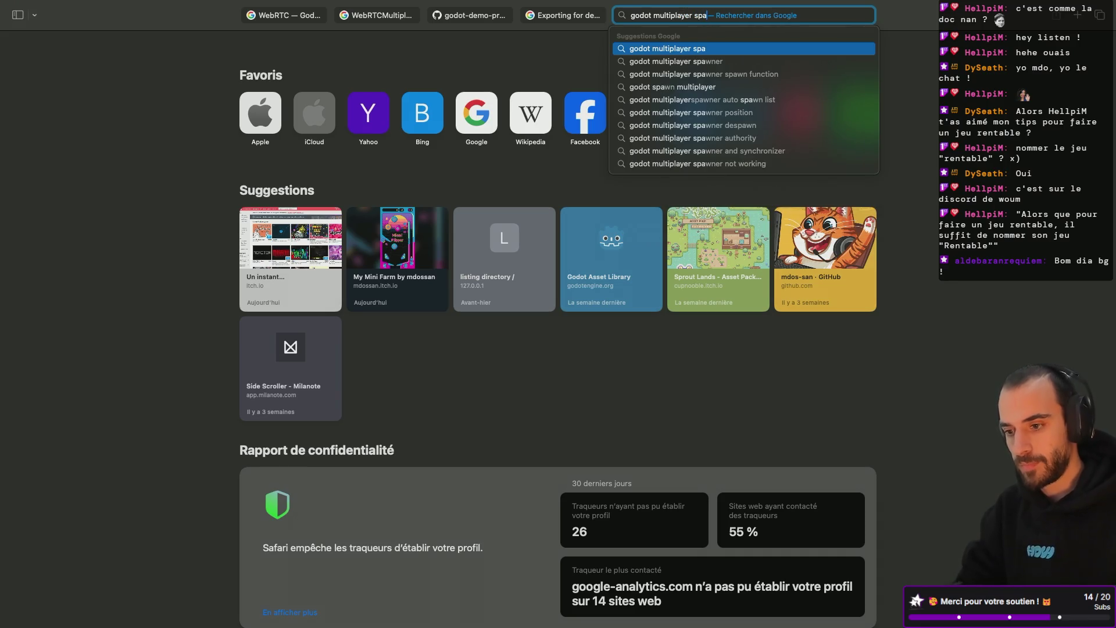
pyautogui.press('Down')
pyautogui.press('Return')
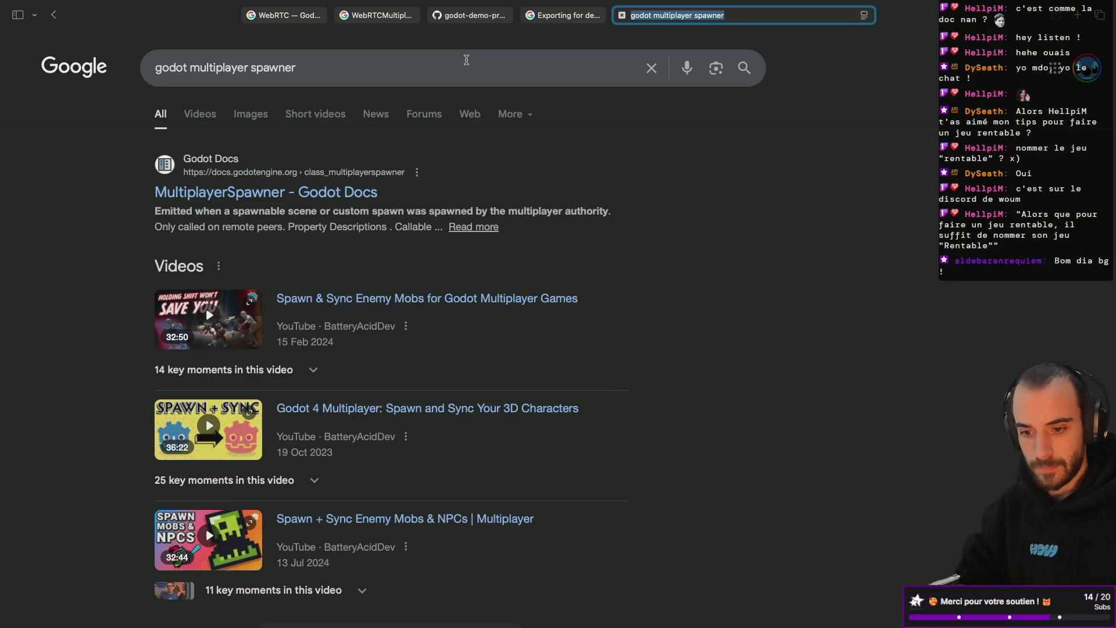
pyautogui.click(249, 192)
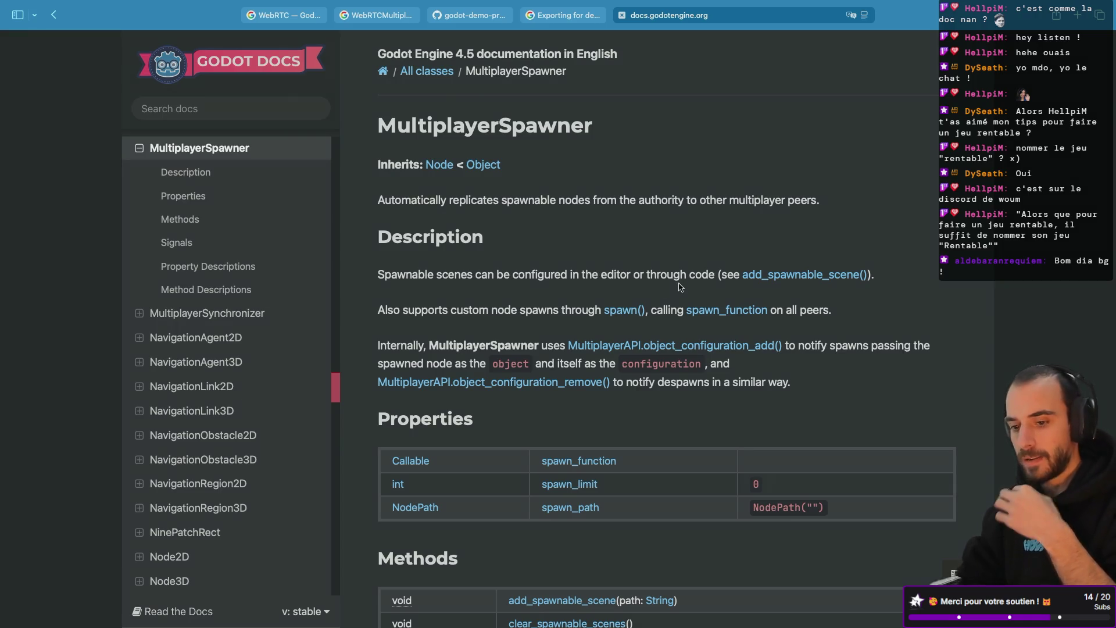
# Highlight the Spawnable passage in the description, then return to the Godot editor
pyautogui.doubleClick(406, 274)
pyautogui.moveTo(407, 274); pyautogui.dragTo(487, 238)
pyautogui.hotkey('ctrl', 'Left')
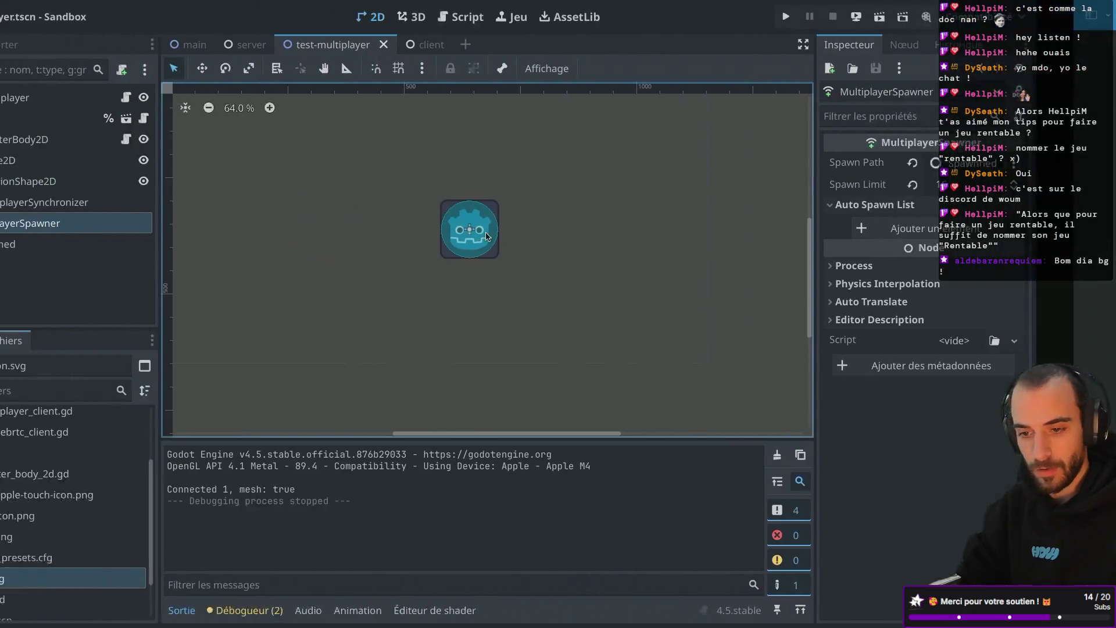
# Filter Project Settings by 'spawn', find nothing relevant, and return to the docs page
pyautogui.click(119, 8)
pyautogui.click(122, 24)
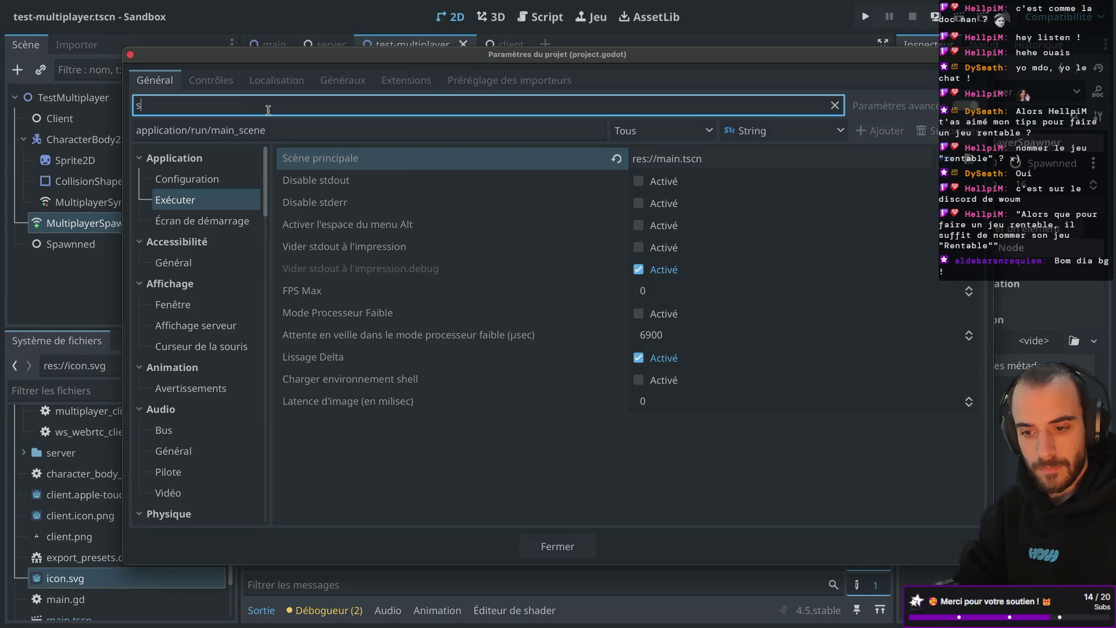
pyautogui.write('spawn')
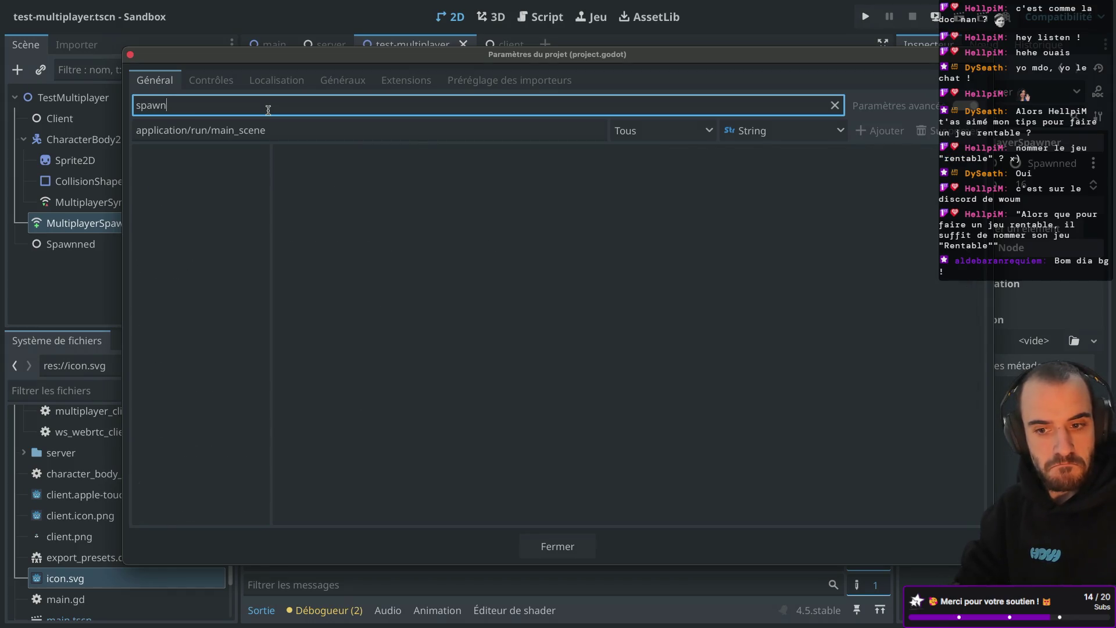
pyautogui.press('BackSpace')
pyautogui.press('BackSpace')
pyautogui.press('BackSpace')
pyautogui.press('BackSpace')
pyautogui.press('BackSpace')
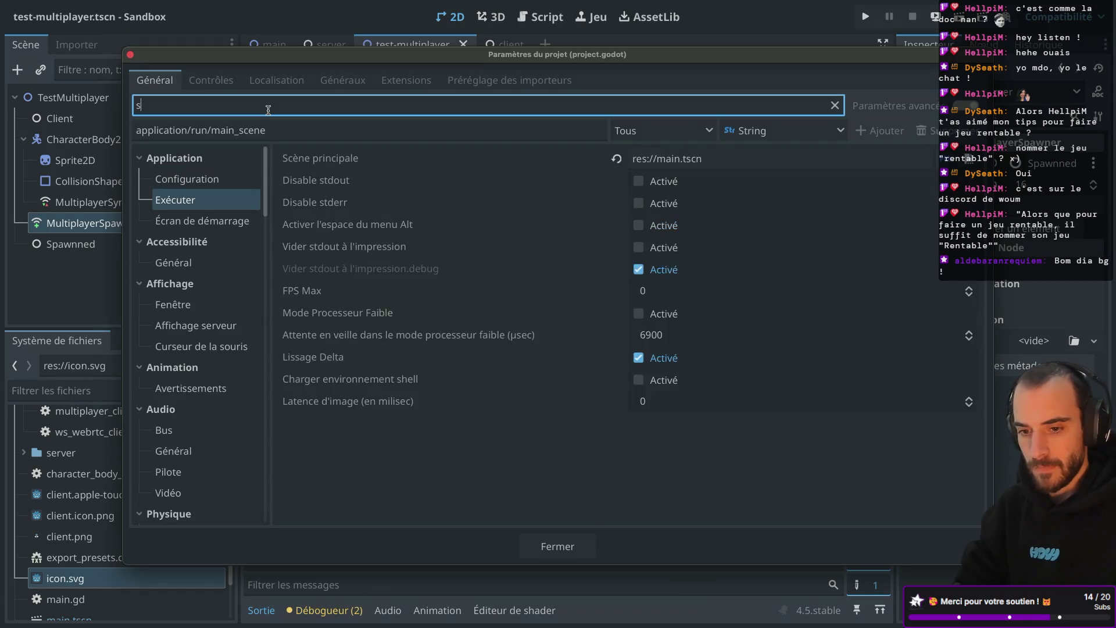
pyautogui.press('Escape')
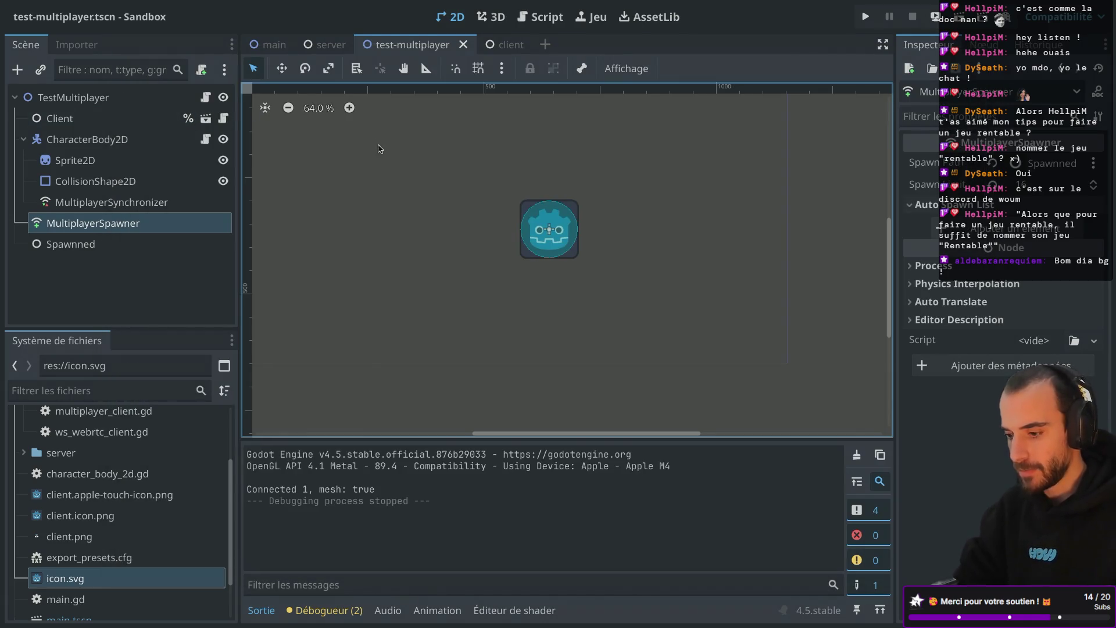
pyautogui.hotkey('ctrl', 'Right')
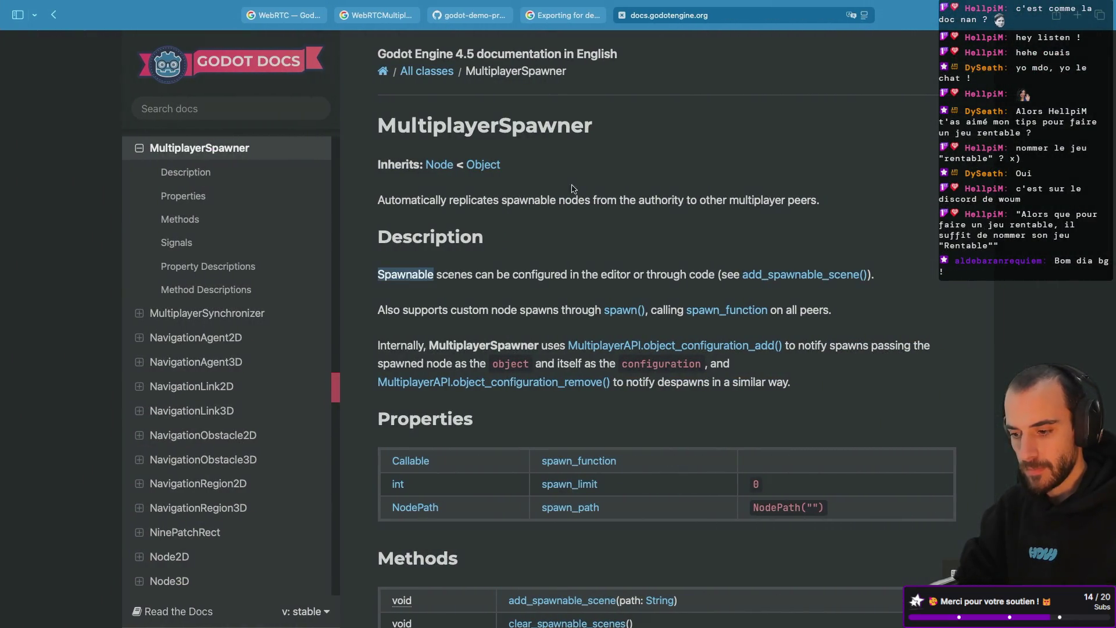
# Search Google for 'godot create spawnable scene' in a new browser tab
pyautogui.click(563, 302)
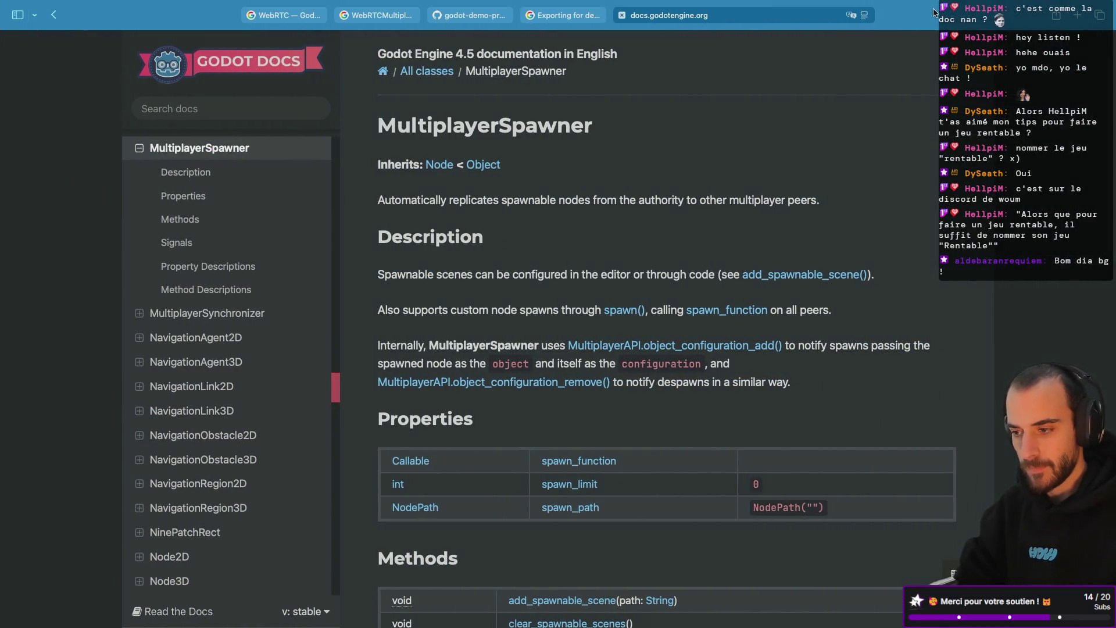
pyautogui.click(1079, 15)
pyautogui.write('godot c')
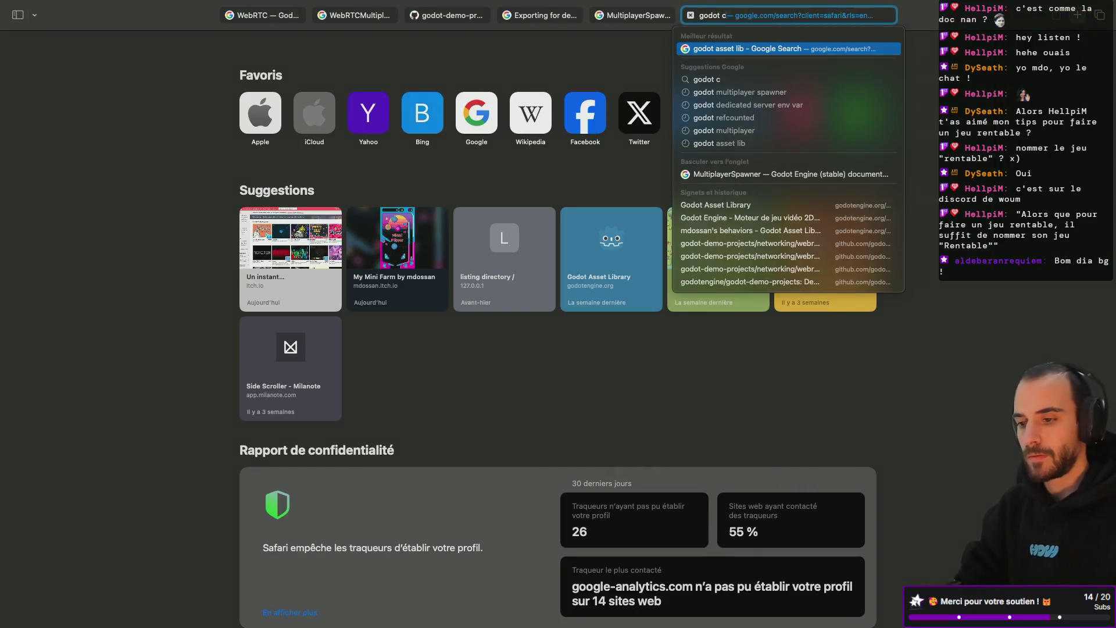
pyautogui.write('reate spawnable')
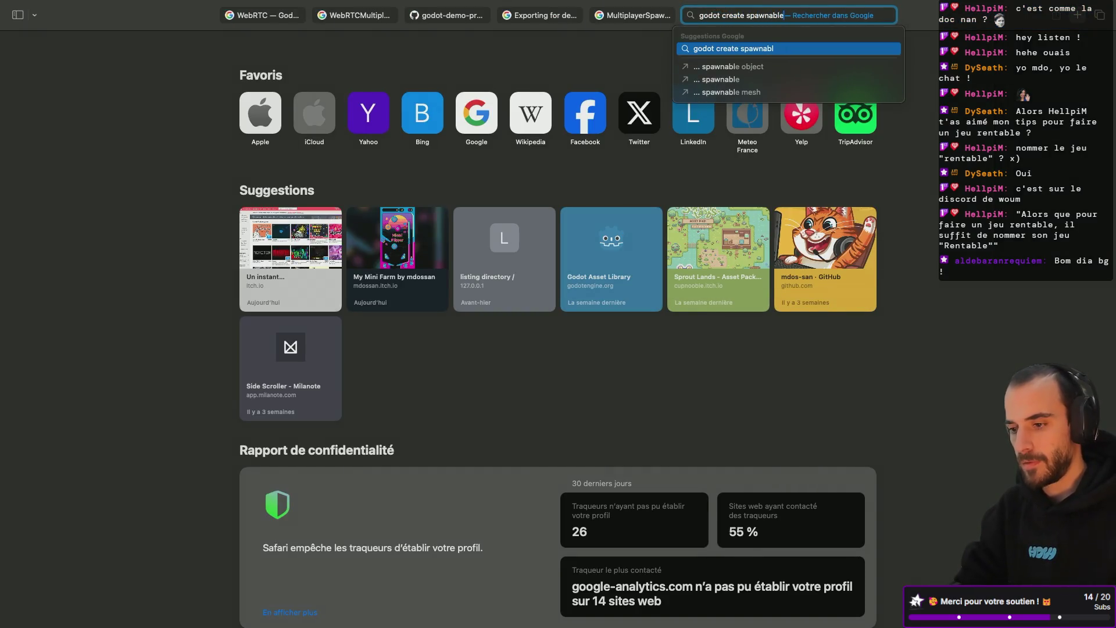
pyautogui.write(' scene')
pyautogui.press('Return')
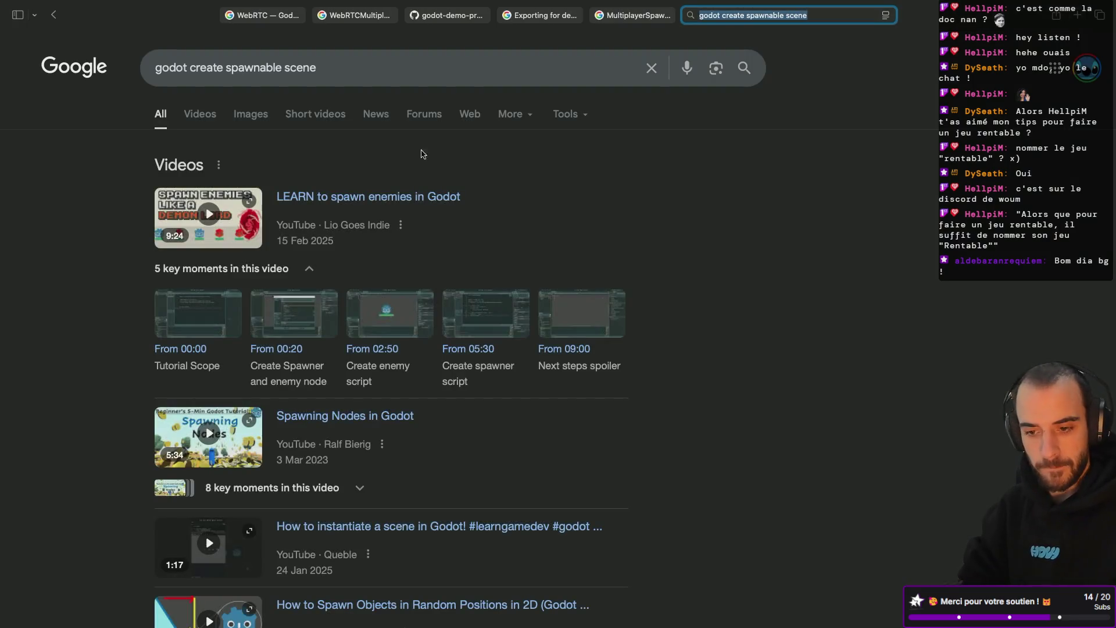
pyautogui.scroll(-9, 464, 176)
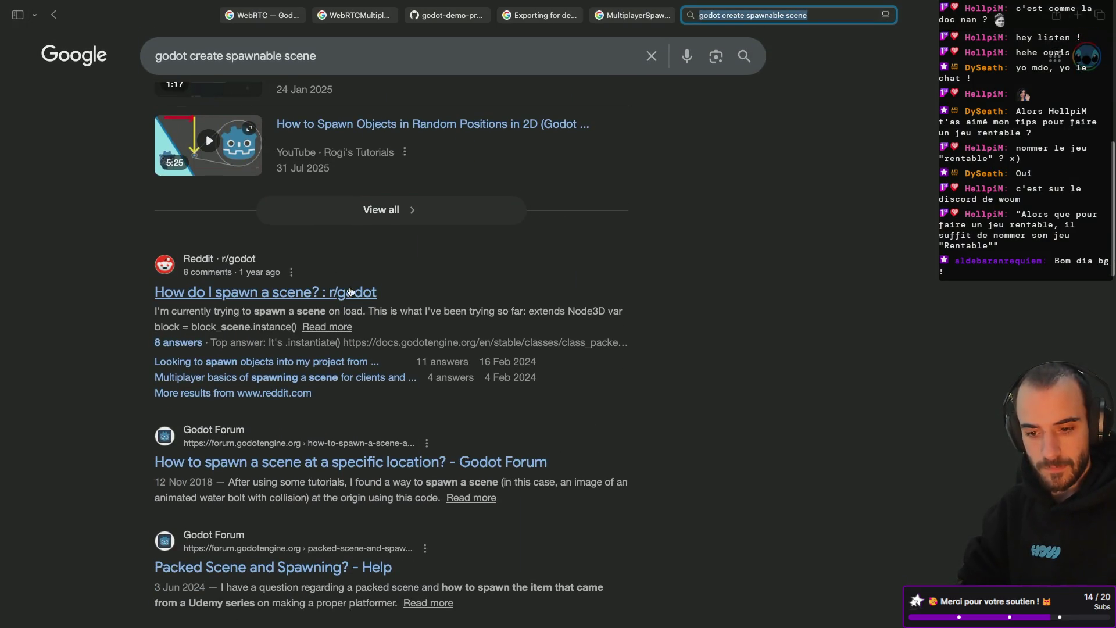
pyautogui.scroll(-1, 378, 296)
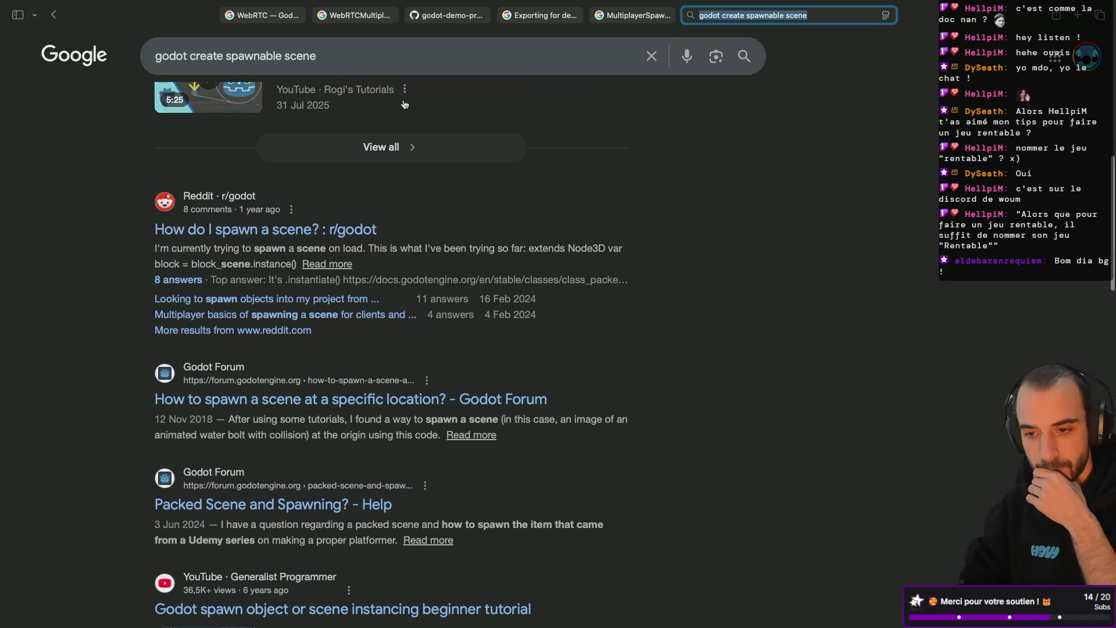
# Refine the query to 'godot create spawnable scene multiplayer' and open the Reddit spawning thread
pyautogui.click(380, 52)
pyautogui.write('mul')
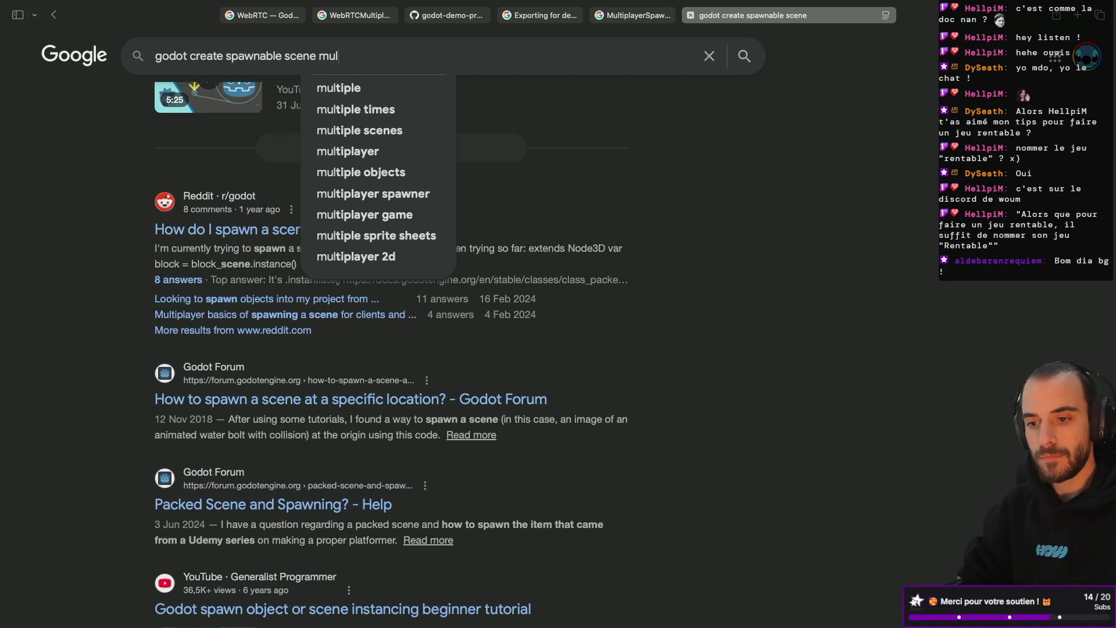
pyautogui.press('Down')
pyautogui.press('Down')
pyautogui.press('Down')
pyautogui.press('Return')
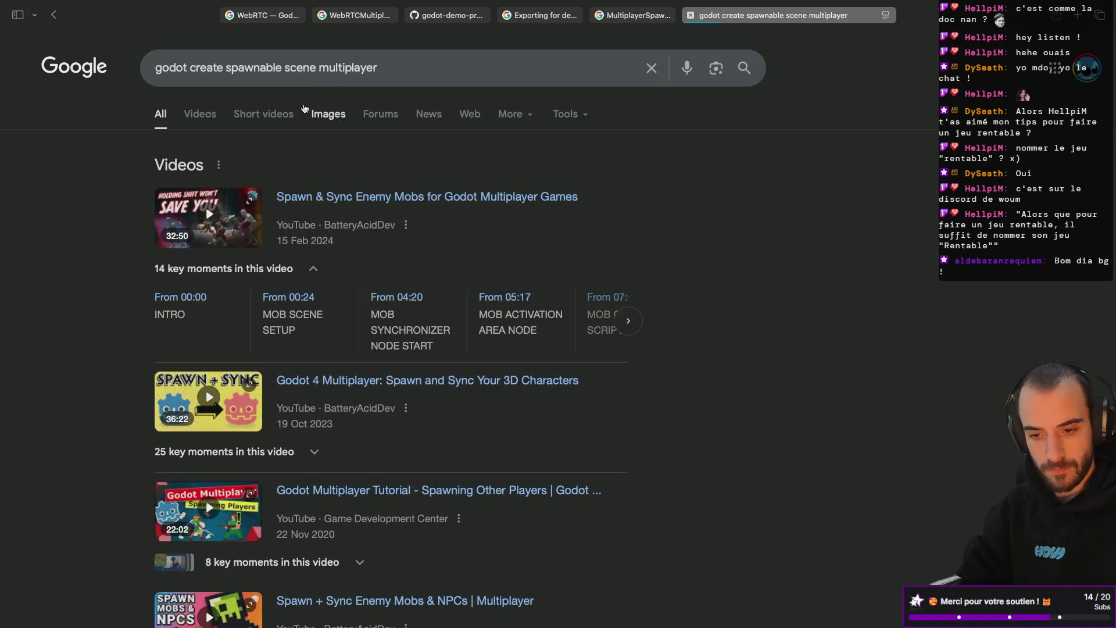
pyautogui.scroll(-14, 273, 175)
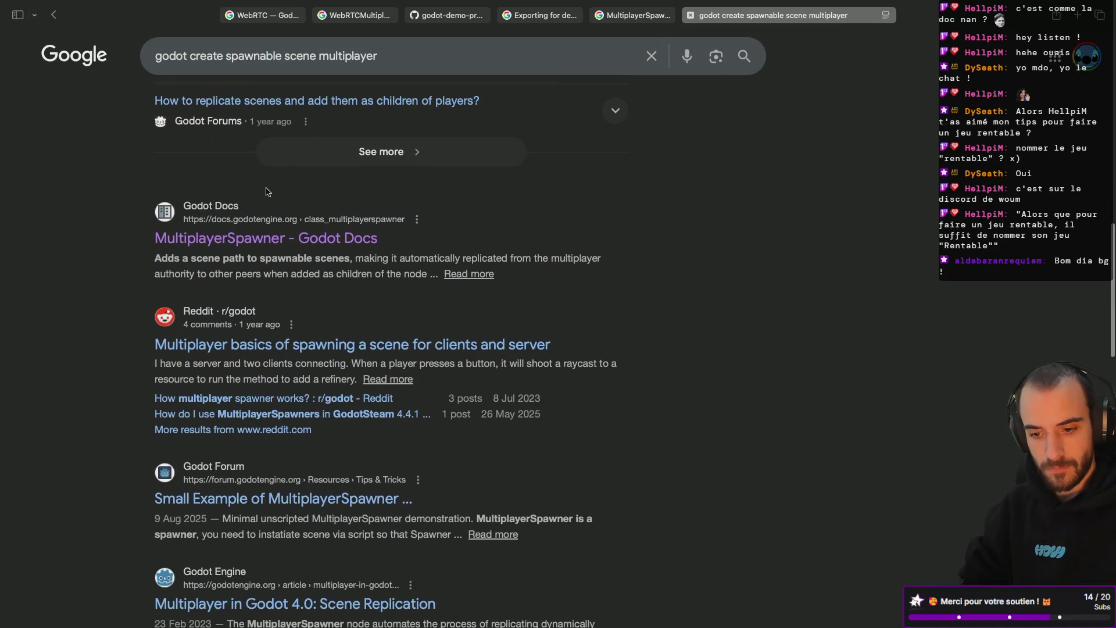
pyautogui.scroll(-1, 266, 192)
pyautogui.click(317, 315)
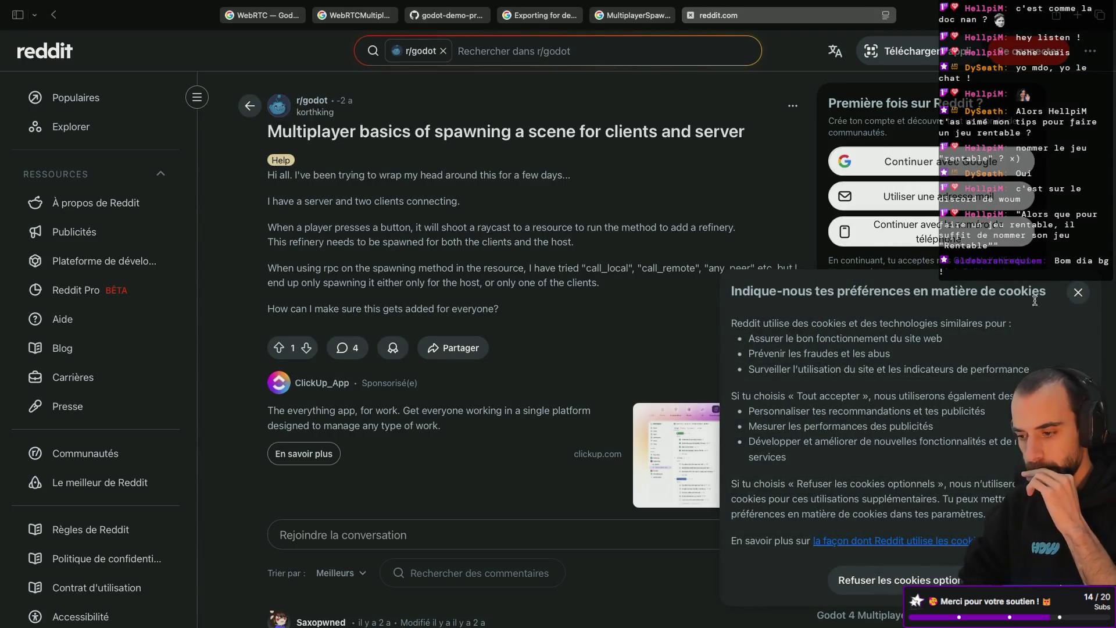
pyautogui.click(1078, 293)
# Read through the Reddit thread's replies, then open the Godot Forum MultiplayerSpawner example post
pyautogui.scroll(-6, 530, 388)
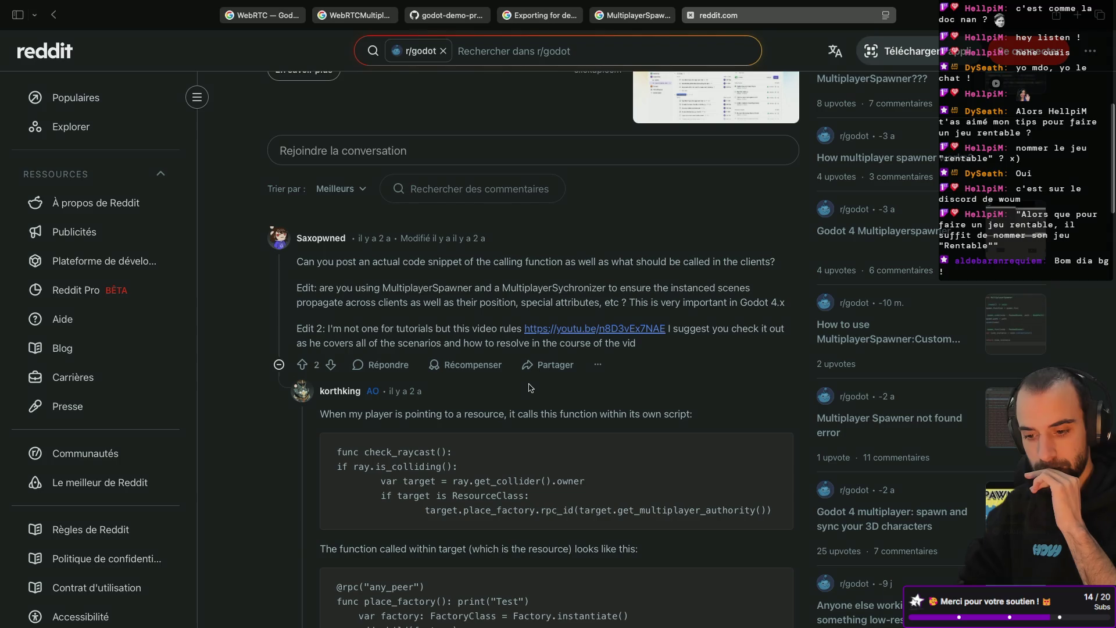
pyautogui.scroll(-2, 530, 388)
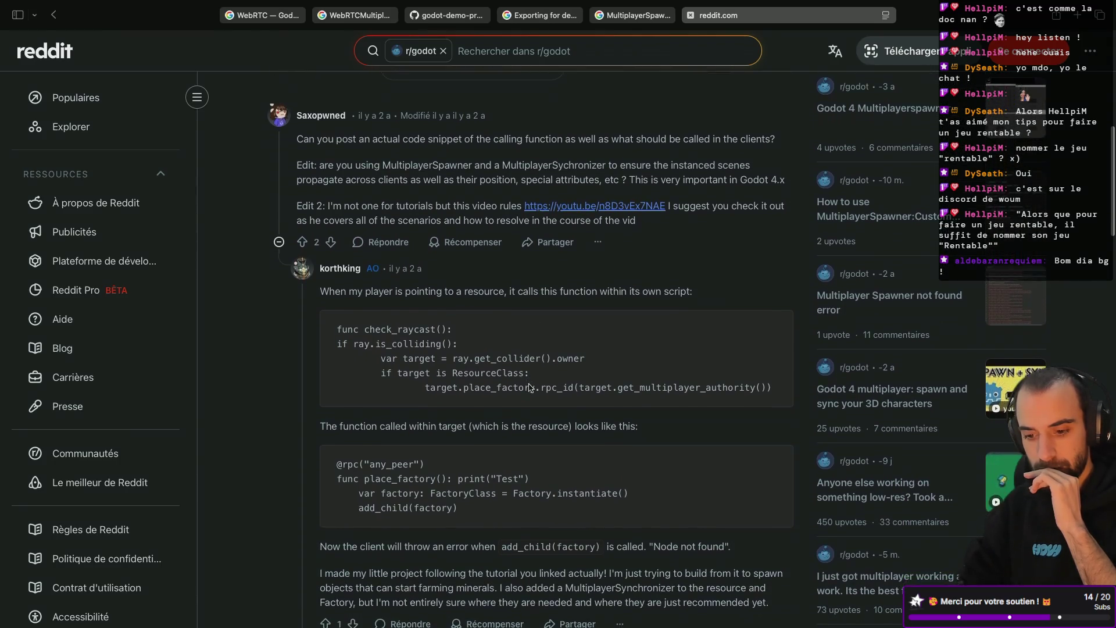
pyautogui.scroll(3, 531, 388)
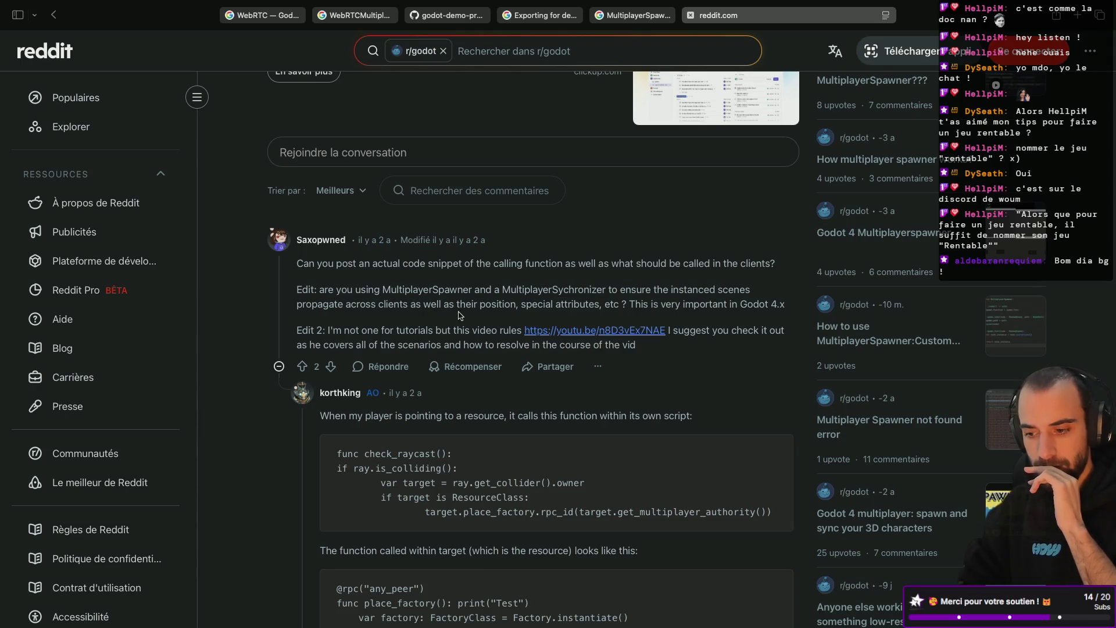
pyautogui.scroll(-10, 460, 315)
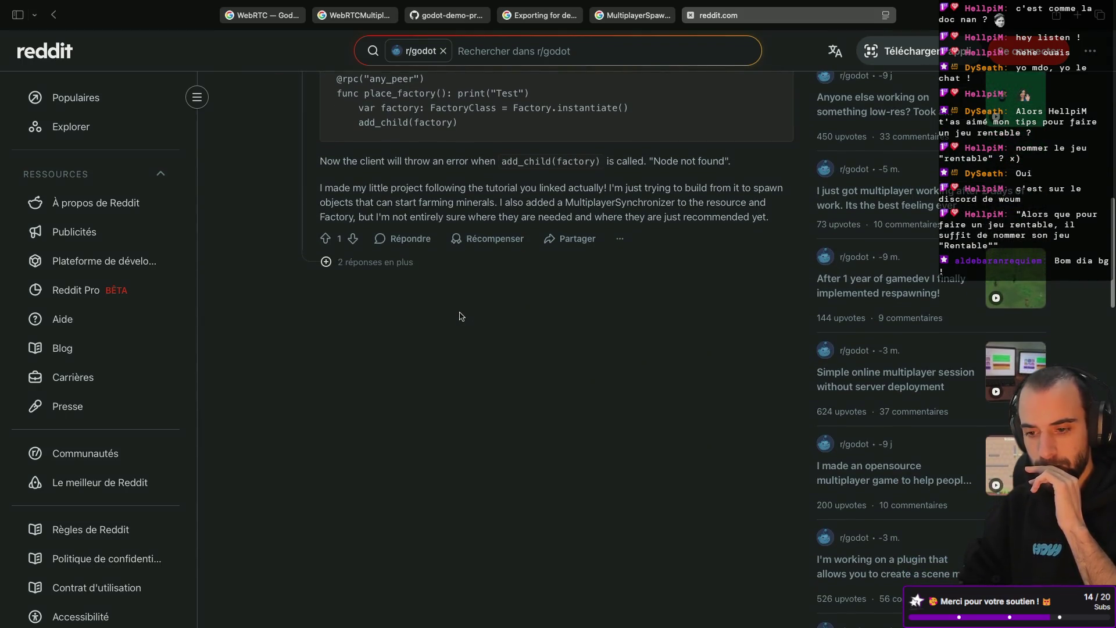
pyautogui.hscroll(-5, 459, 315)
pyautogui.scroll(-3, 407, 348)
pyautogui.click(319, 393)
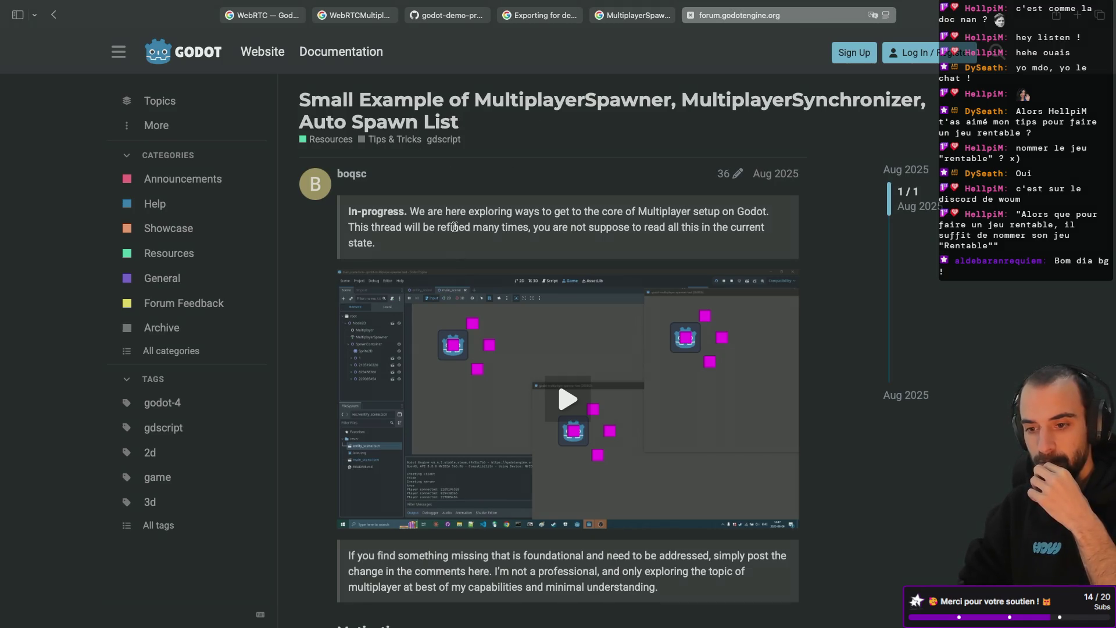
# Play the post's demo video and read down through the Spawn Path and Auto Spawn List explanation
pyautogui.scroll(-2, 454, 227)
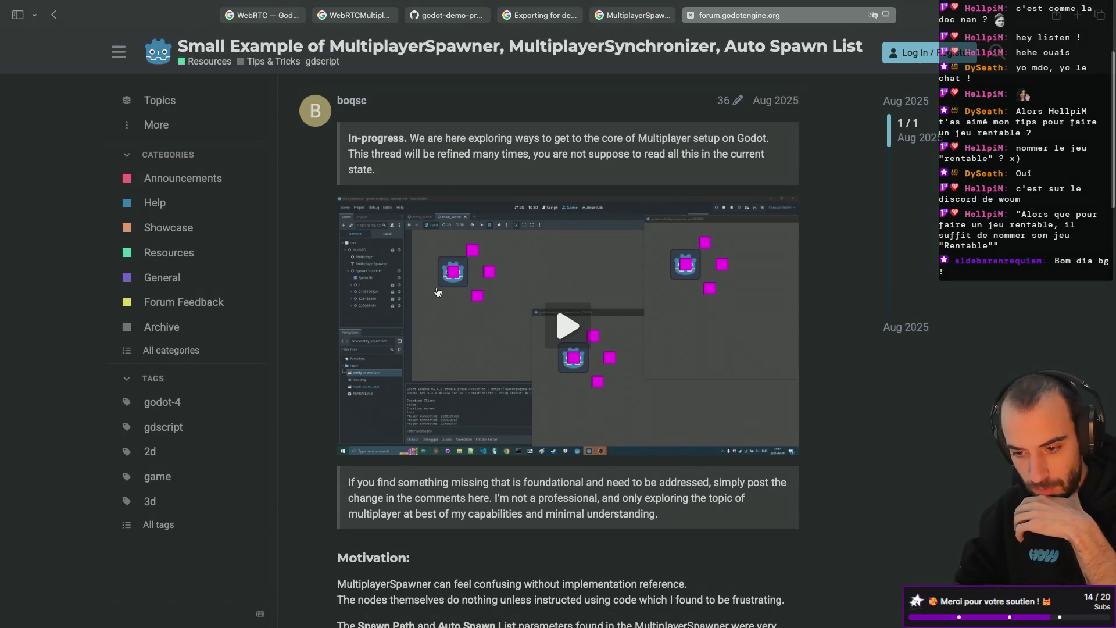
pyautogui.scroll(-1, 536, 326)
pyautogui.click(537, 323)
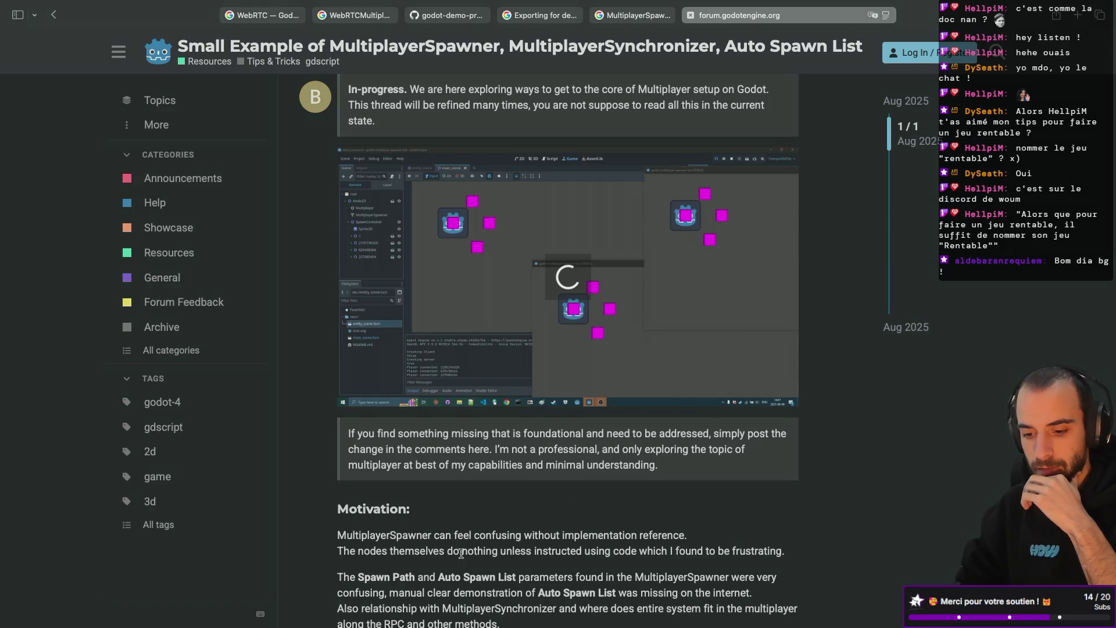
pyautogui.scroll(-1, 386, 521)
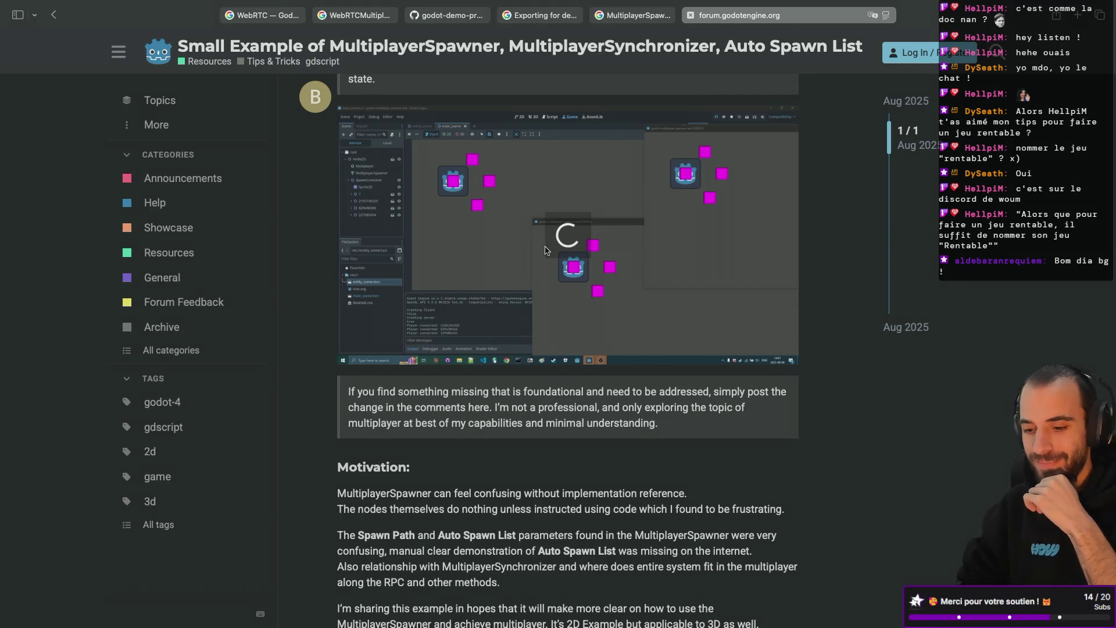
pyautogui.scroll(-5, 570, 240)
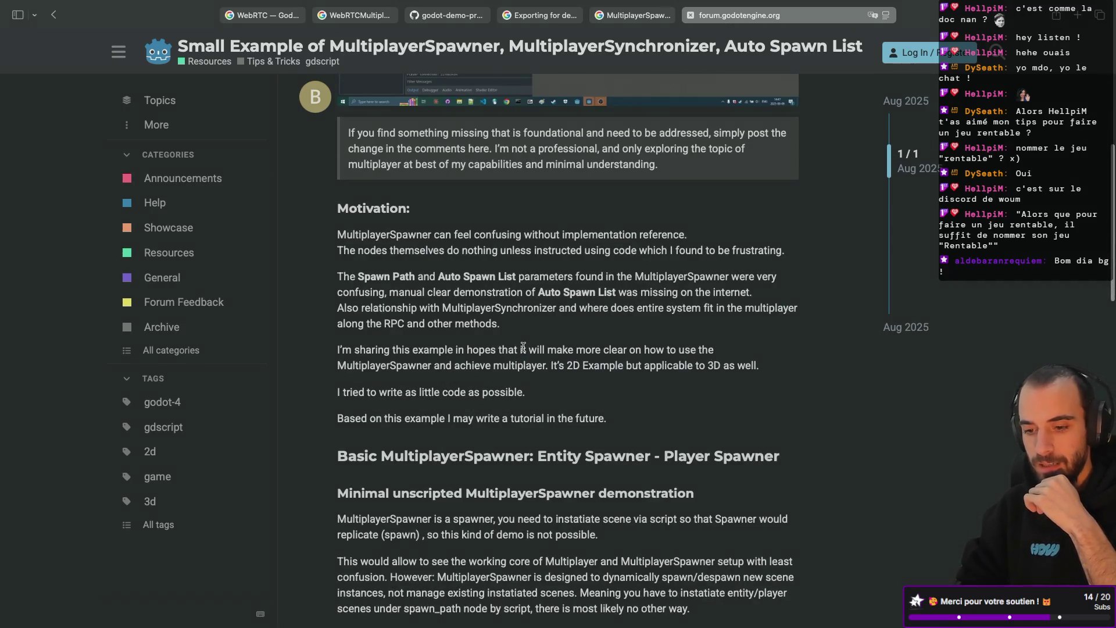
pyautogui.scroll(-1, 438, 302)
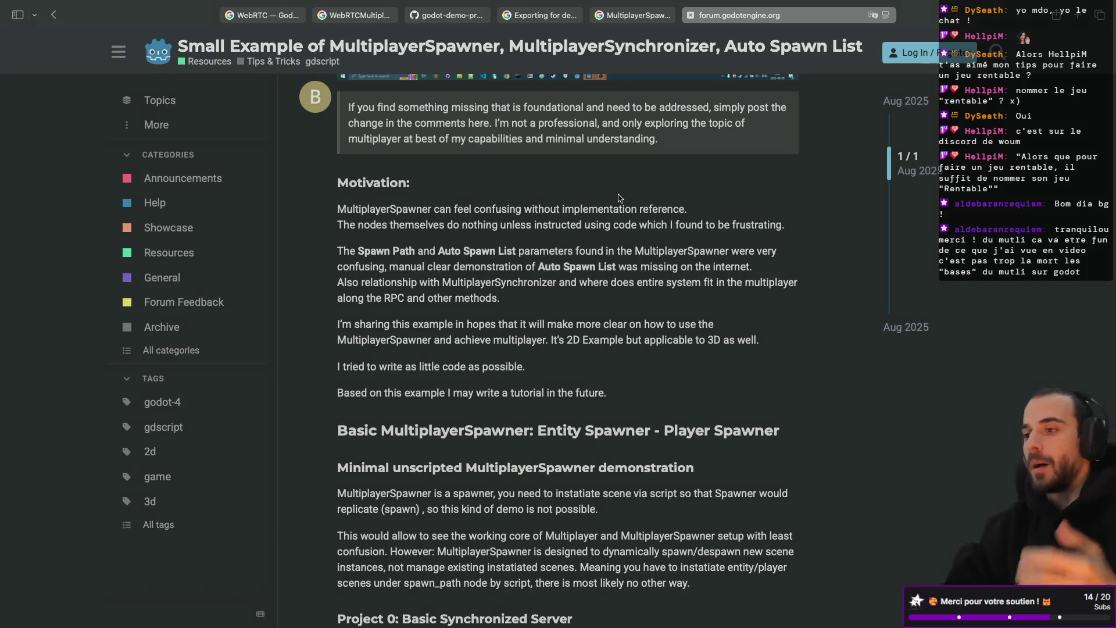
pyautogui.scroll(-1, 620, 198)
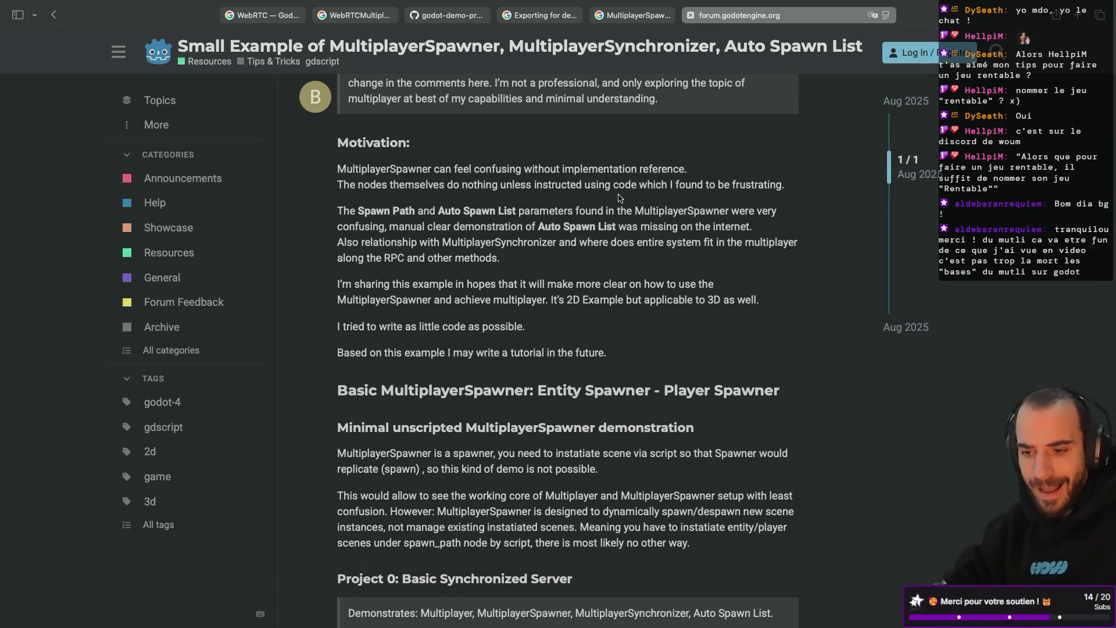
pyautogui.scroll(-2, 620, 198)
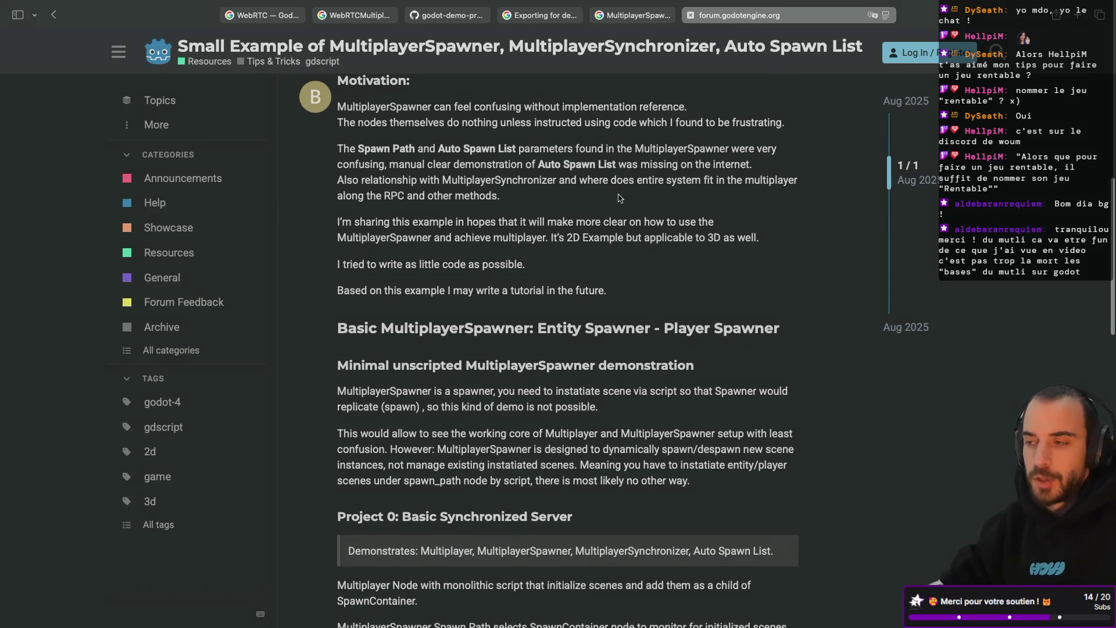
pyautogui.scroll(1, 481, 192)
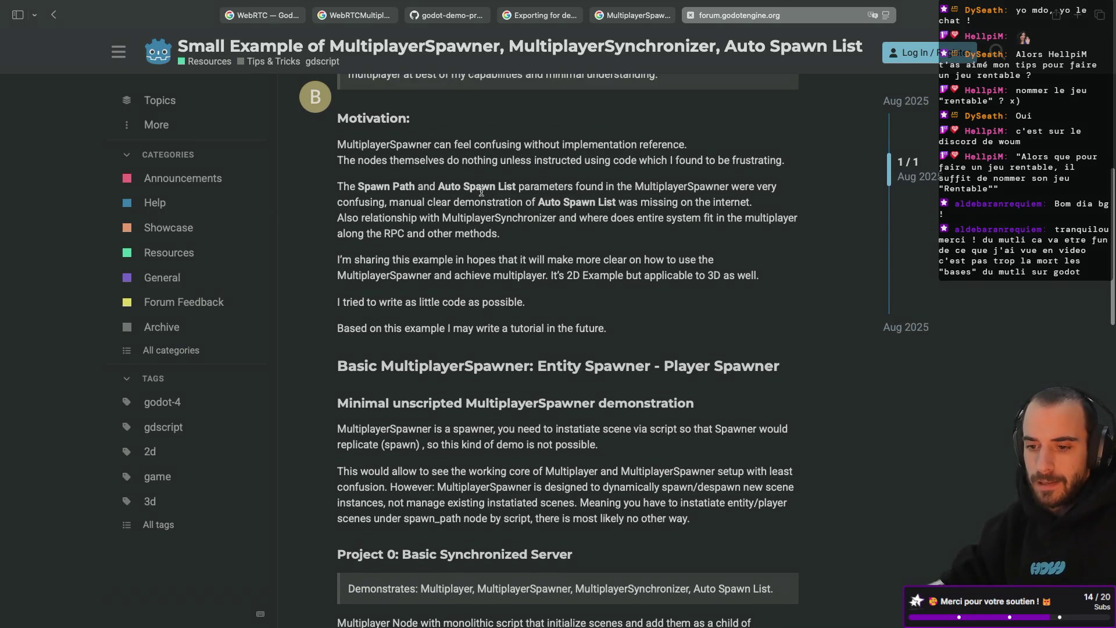
pyautogui.scroll(-5, 405, 202)
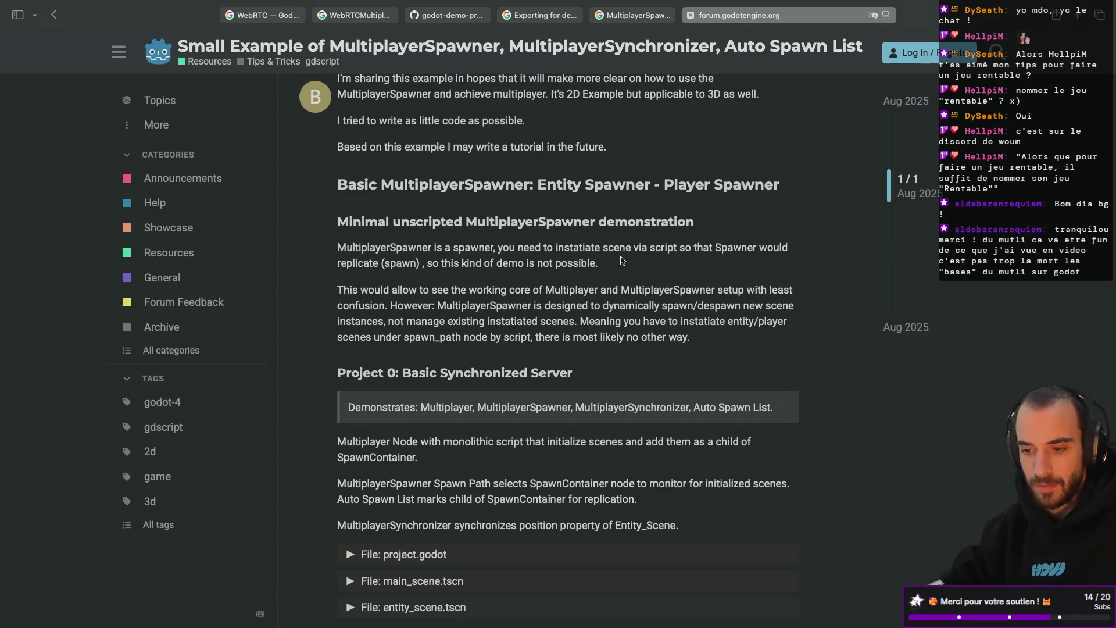
pyautogui.scroll(-1, 622, 260)
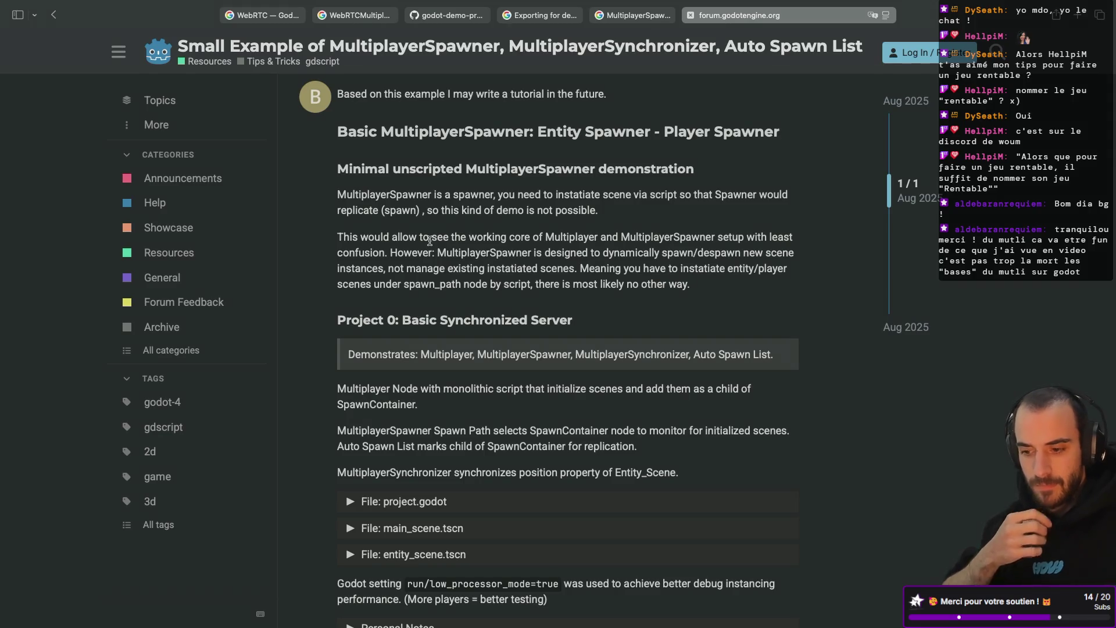
pyautogui.scroll(-3, 430, 241)
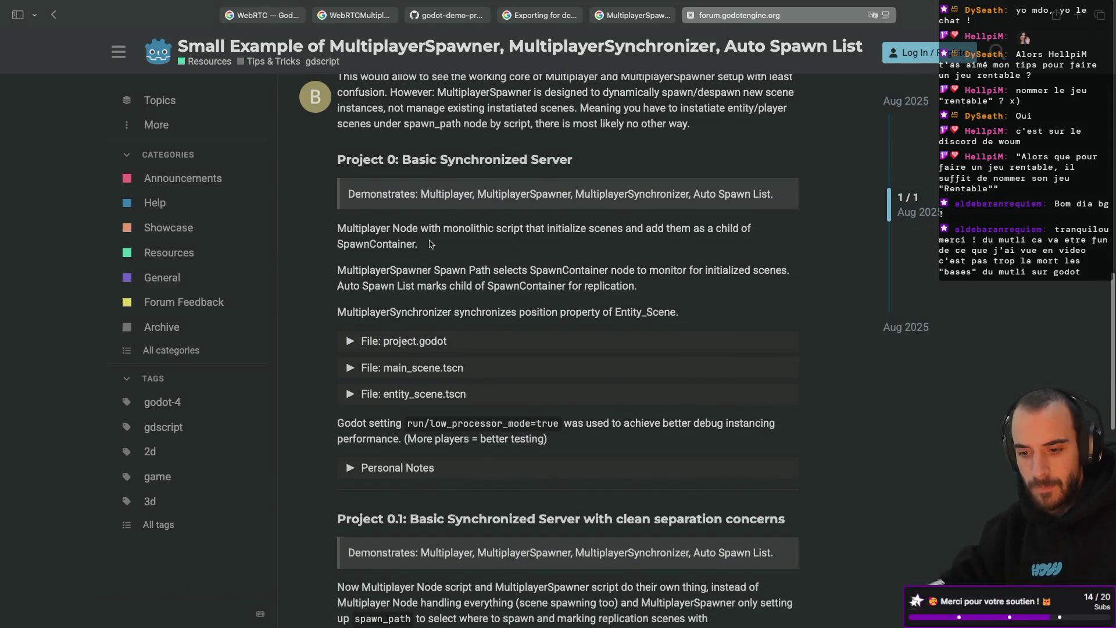
pyautogui.scroll(-3, 372, 279)
pyautogui.click(362, 288)
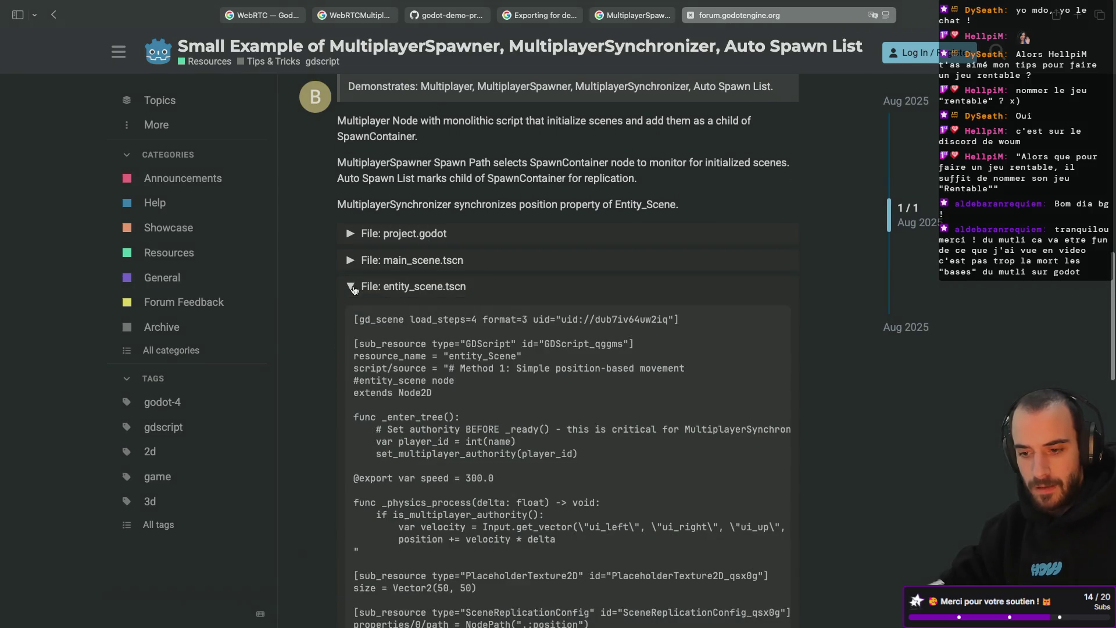
pyautogui.click(354, 288)
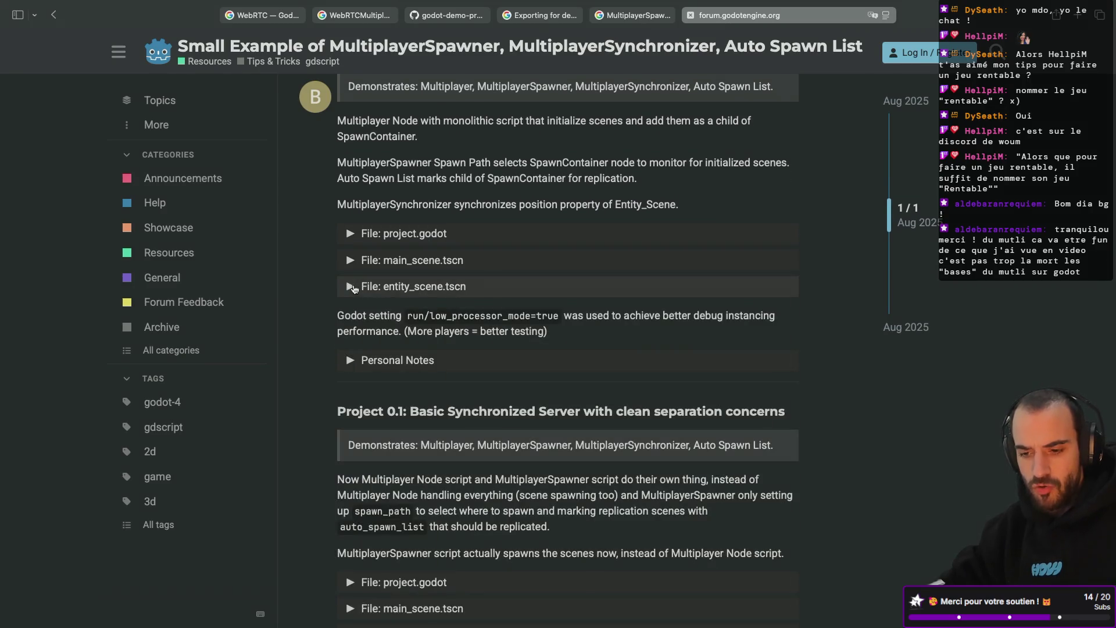
pyautogui.scroll(-2, 355, 314)
pyautogui.scroll(-1, 353, 314)
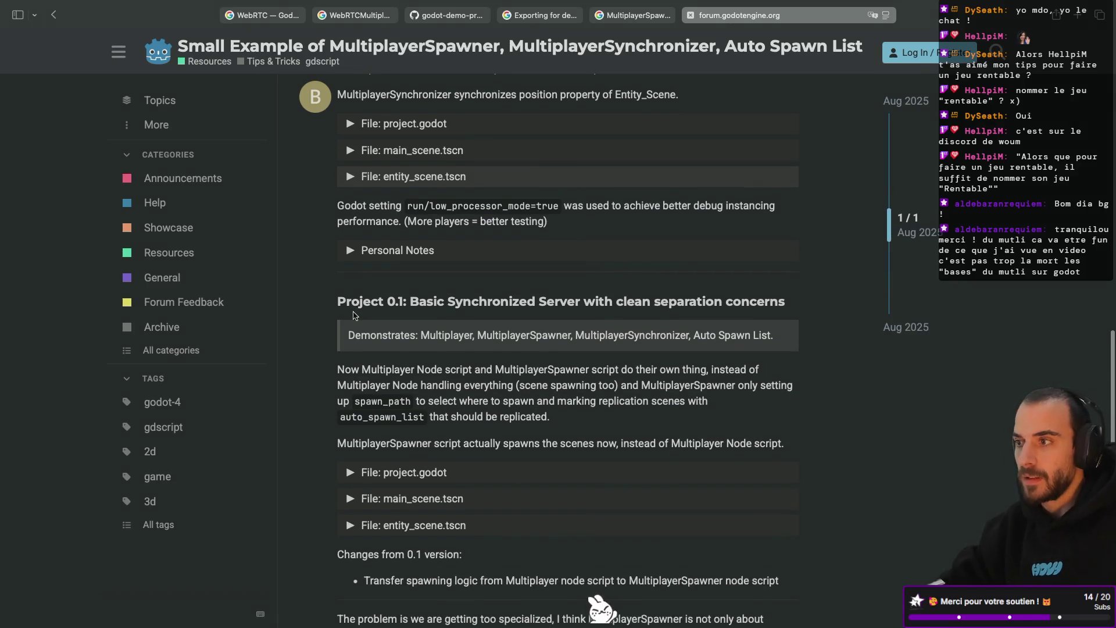
pyautogui.scroll(-2, 353, 315)
pyautogui.scroll(-2, 353, 315)
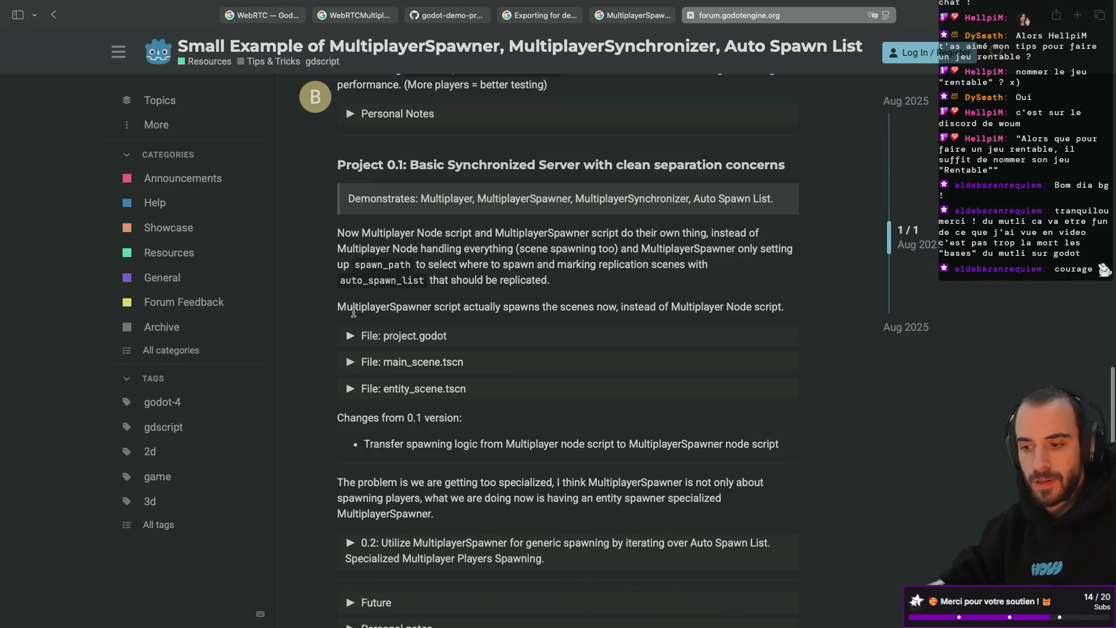
pyautogui.scroll(-6, 354, 313)
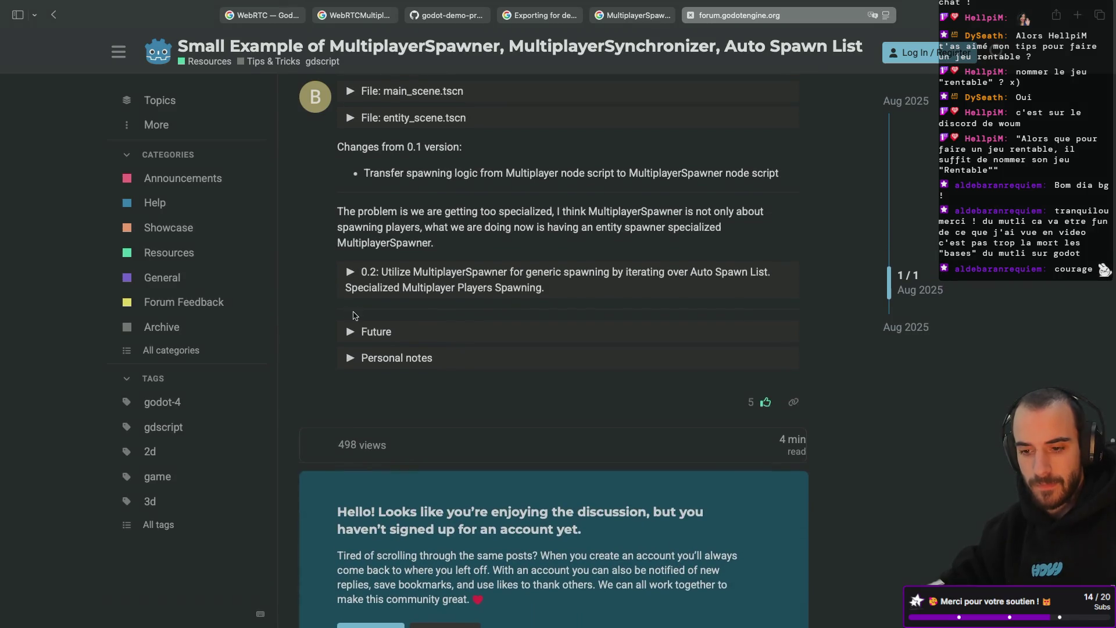
pyautogui.scroll(4, 354, 315)
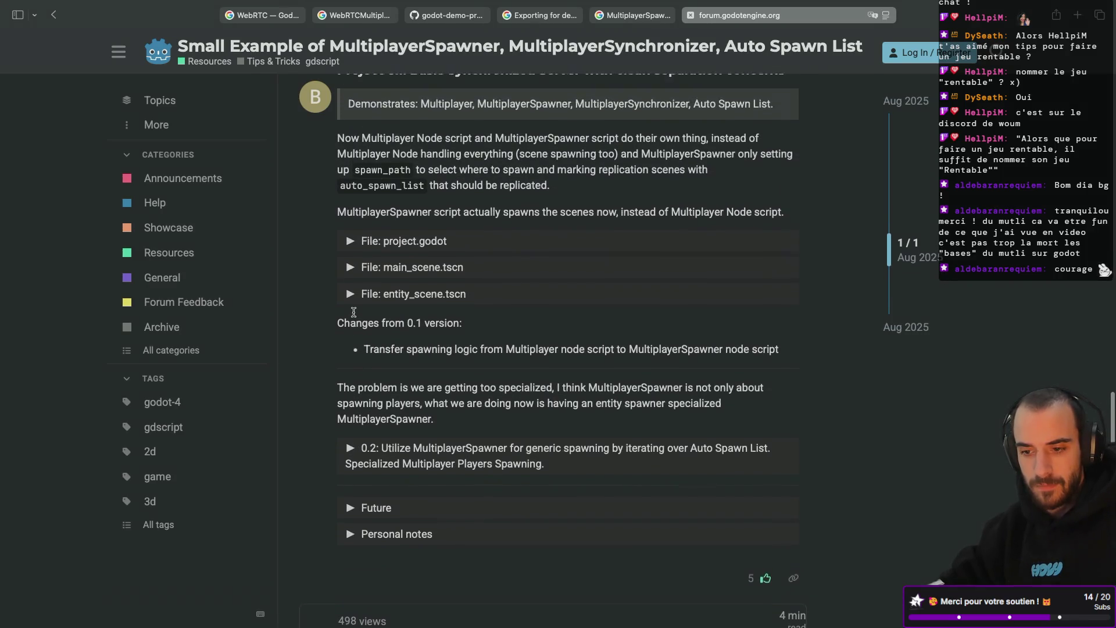
pyautogui.scroll(1, 350, 291)
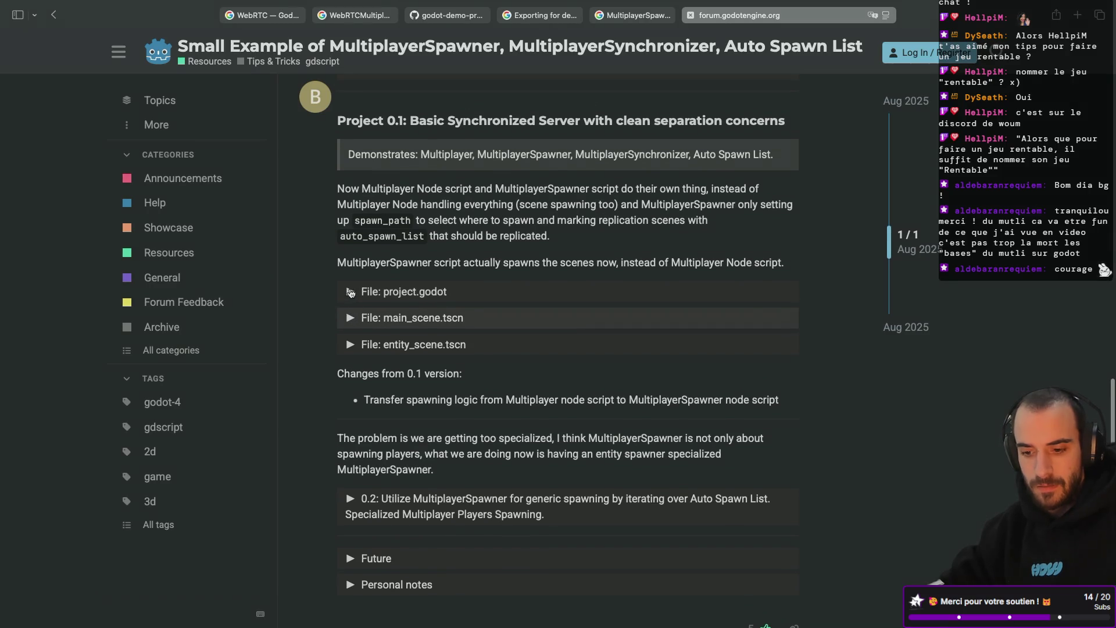
pyautogui.scroll(-3, 351, 293)
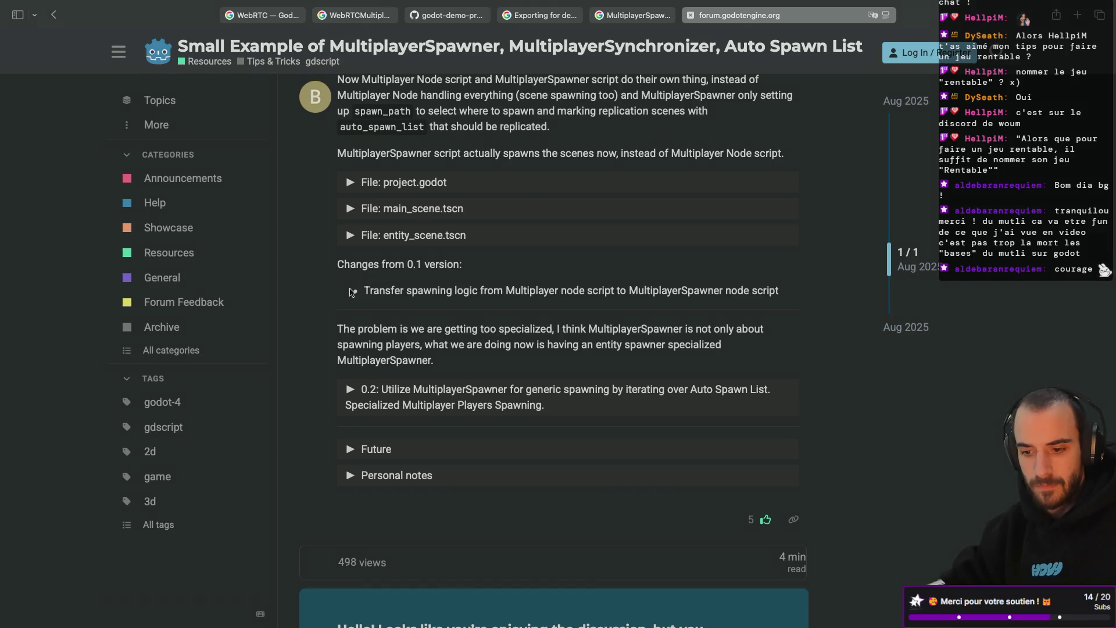
pyautogui.hotkey('ctrl', 'Right')
pyautogui.hotkey('ctrl', 'Right')
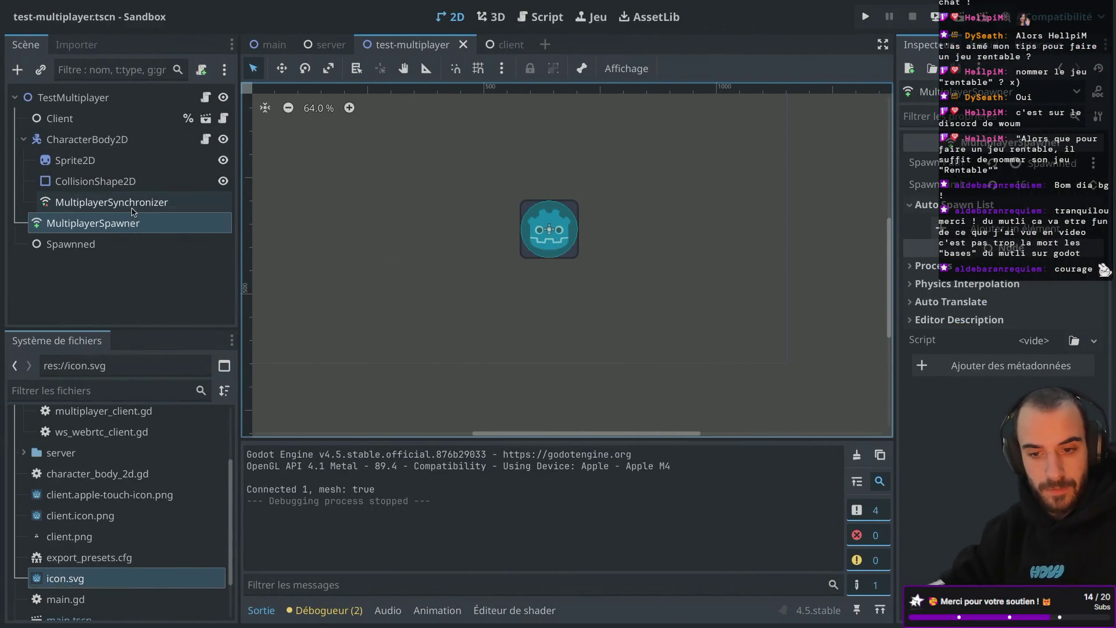
# Open the MultiplayerSpawner class documentation in distraction-free mode
pyautogui.click(116, 201)
pyautogui.click(120, 224)
pyautogui.rightClick(120, 229)
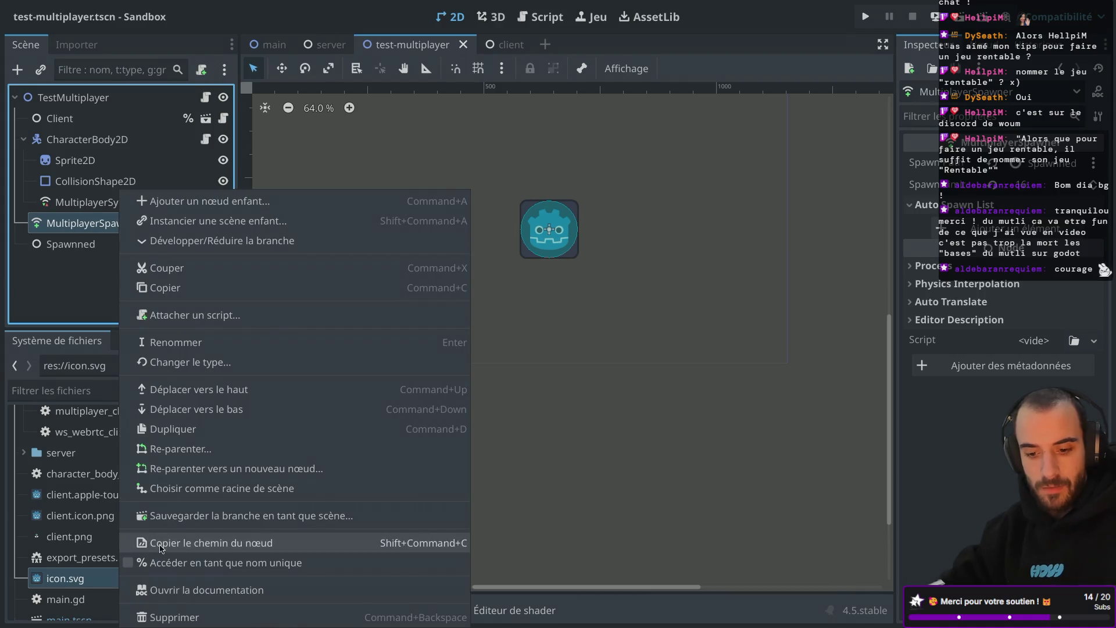
pyautogui.click(176, 588)
pyautogui.hotkey('ctrl', 'shift', 'F11')
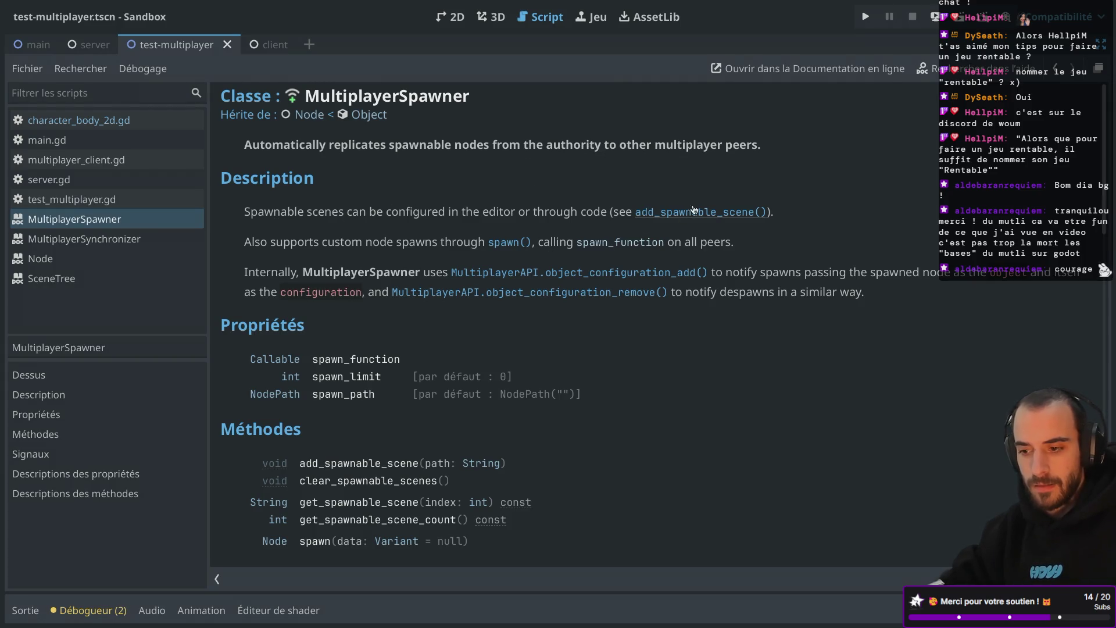
# Highlight the spawnable-scenes sentence, restore the editor panels, and open the Spawn Path node picker
pyautogui.moveTo(250, 214); pyautogui.dragTo(453, 222)
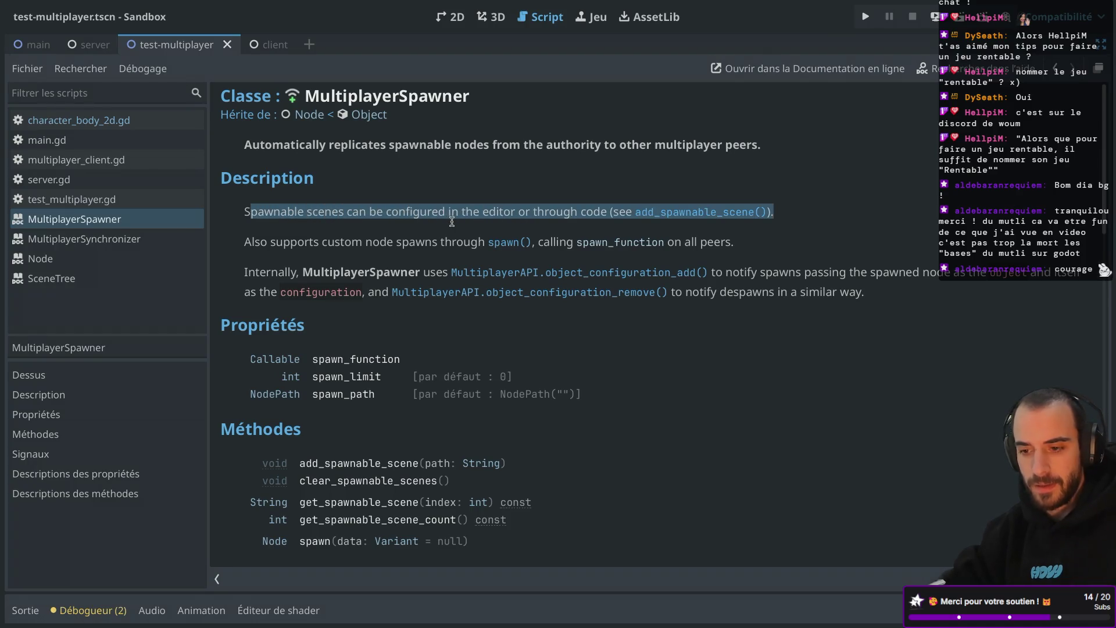
pyautogui.hotkey('ctrl', 'shift', 'F11')
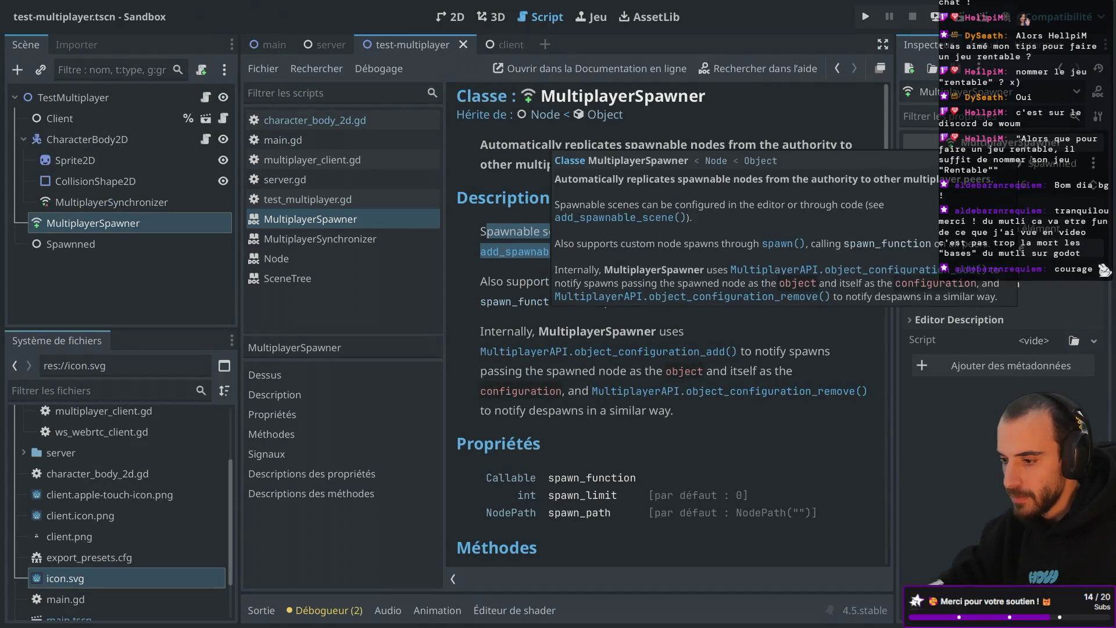
pyautogui.click(1051, 165)
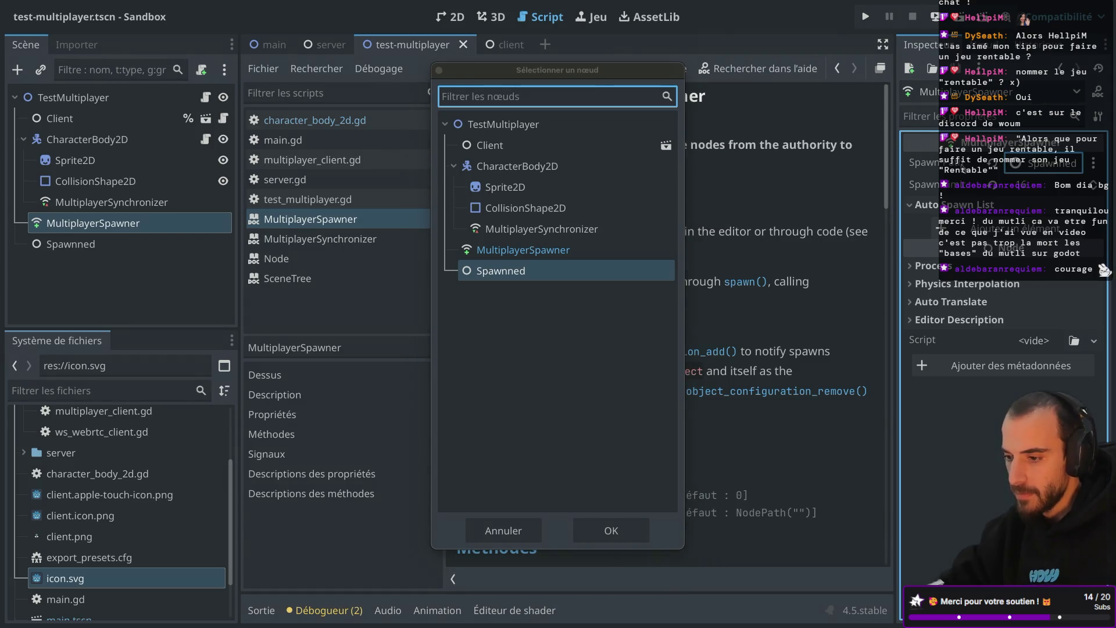
# Keep Spawn Path on the Spawnned node and commit the edited Spawn Limit value
pyautogui.click(440, 71)
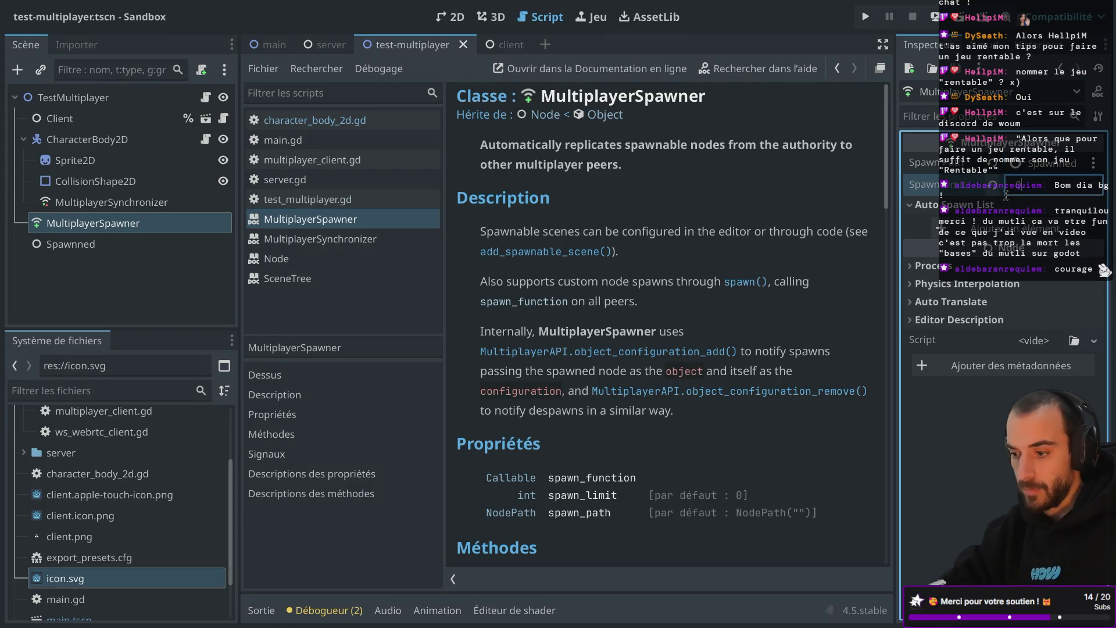
pyautogui.press('Return')
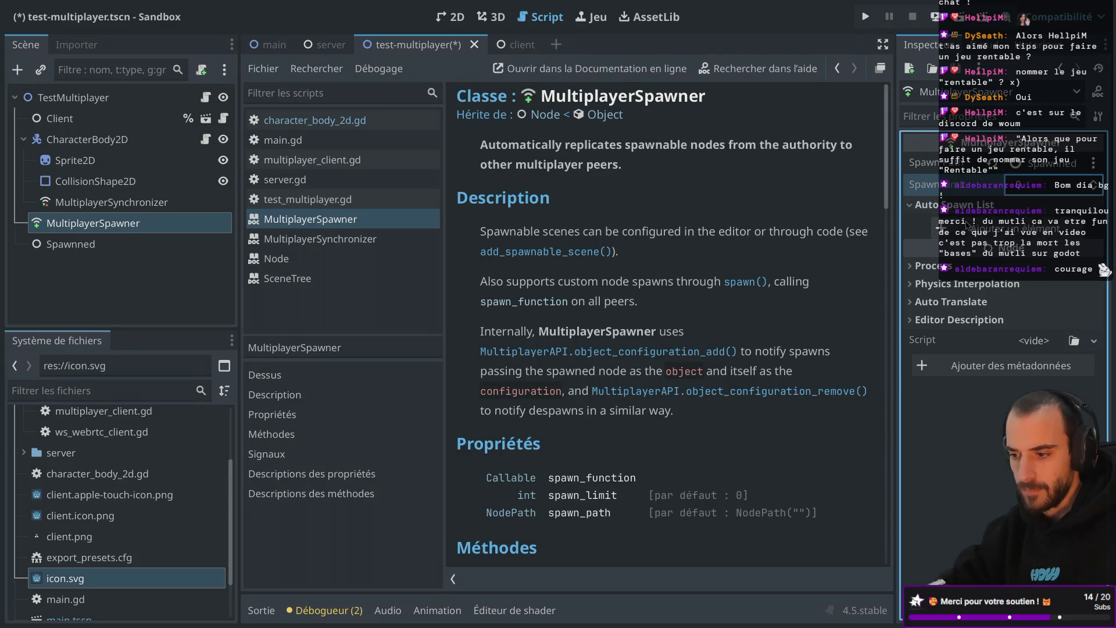
pyautogui.scroll(-3, 530, 267)
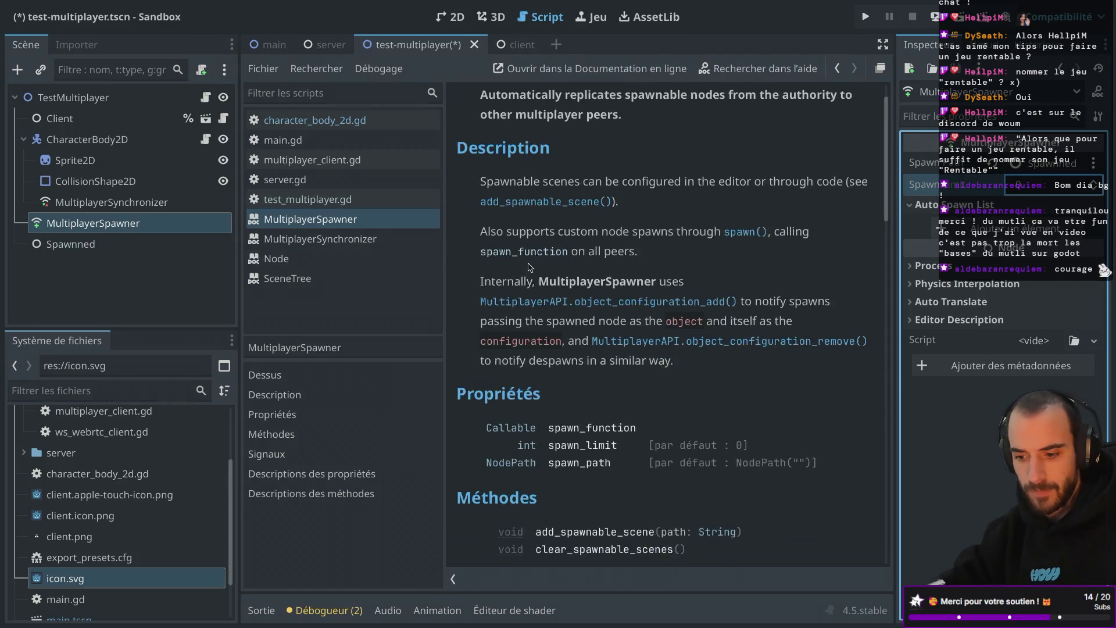
# Scroll the MultiplayerSpawner docs to Méthodes and jump to the add_spawnable_scene description
pyautogui.scroll(-2, 529, 267)
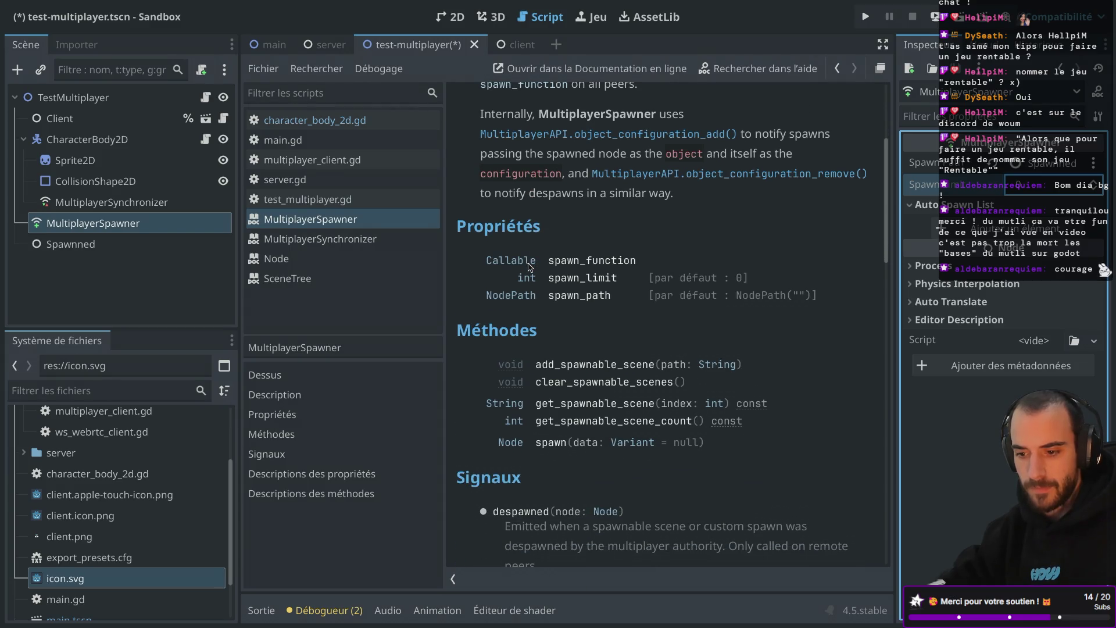
pyautogui.scroll(-2, 529, 267)
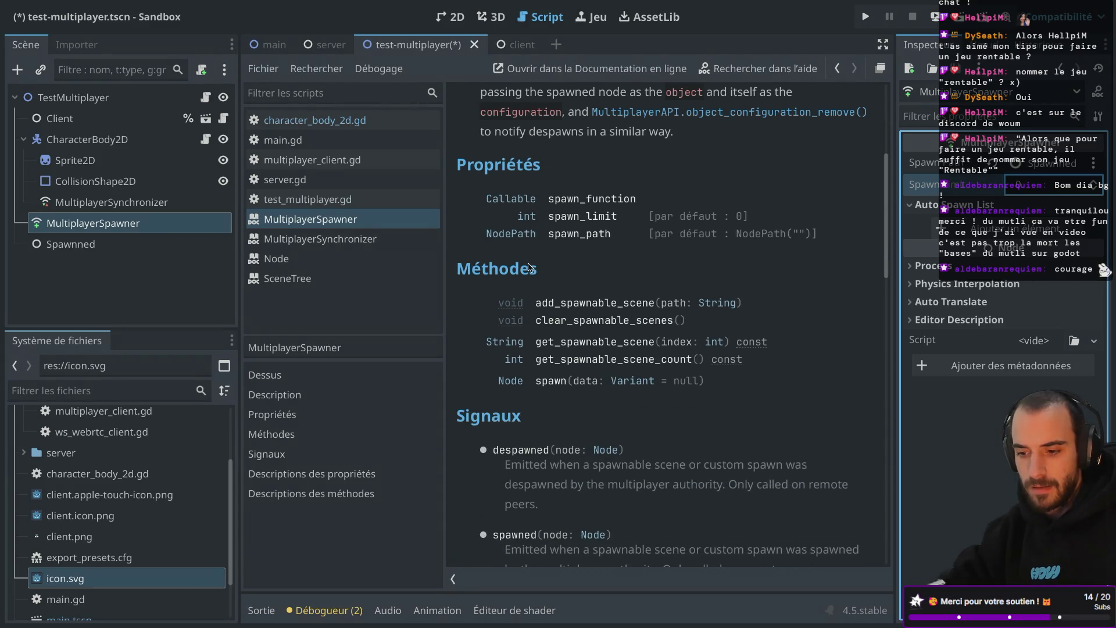
pyautogui.click(569, 317)
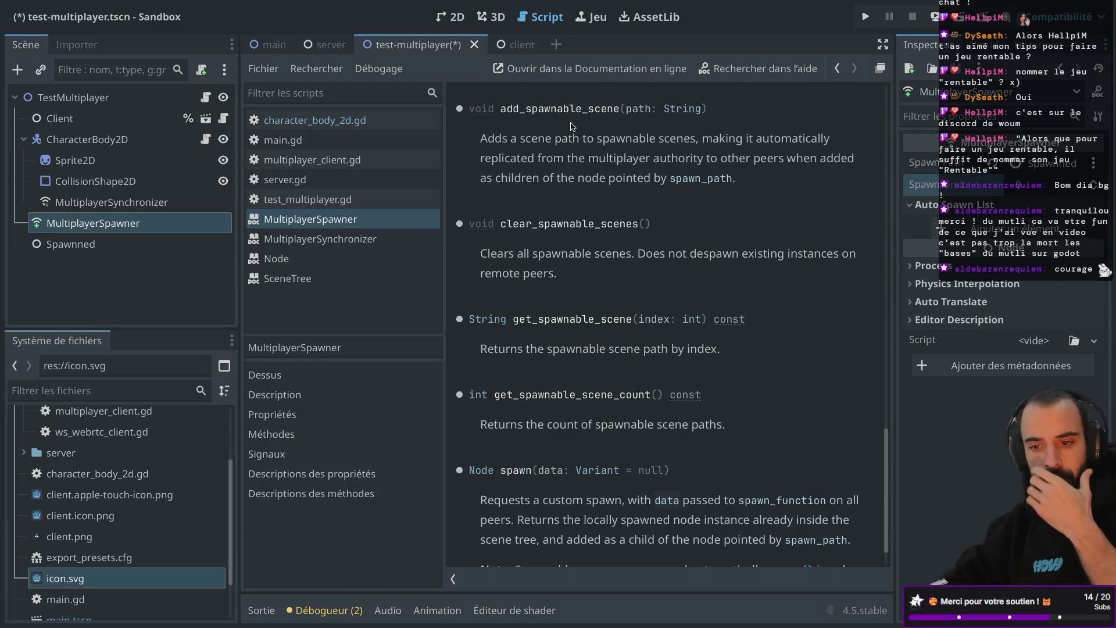
pyautogui.scroll(1, 572, 126)
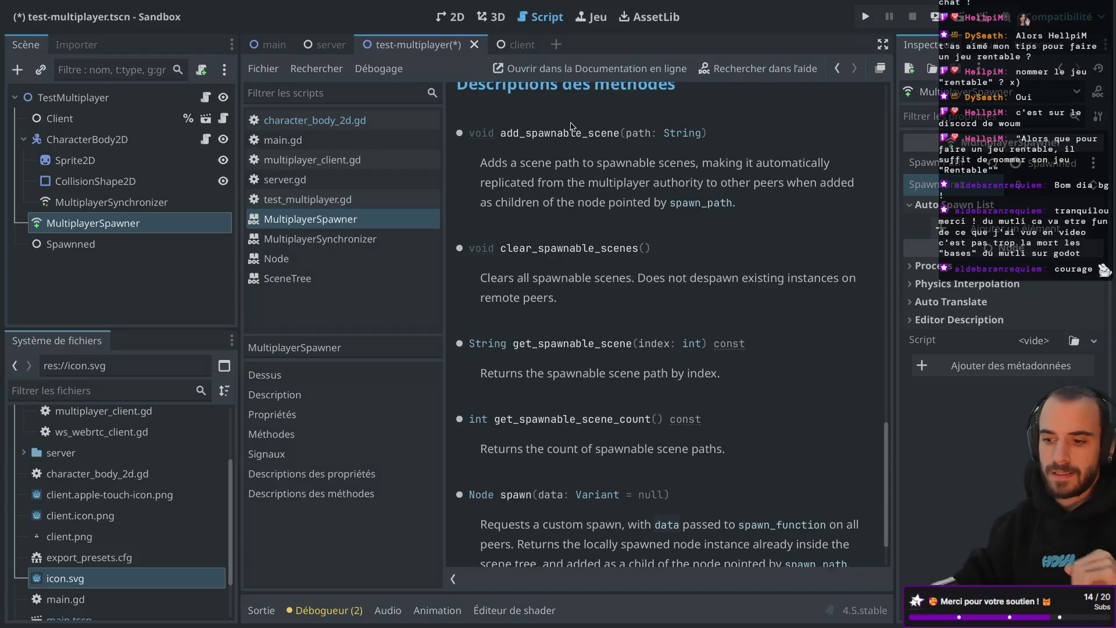
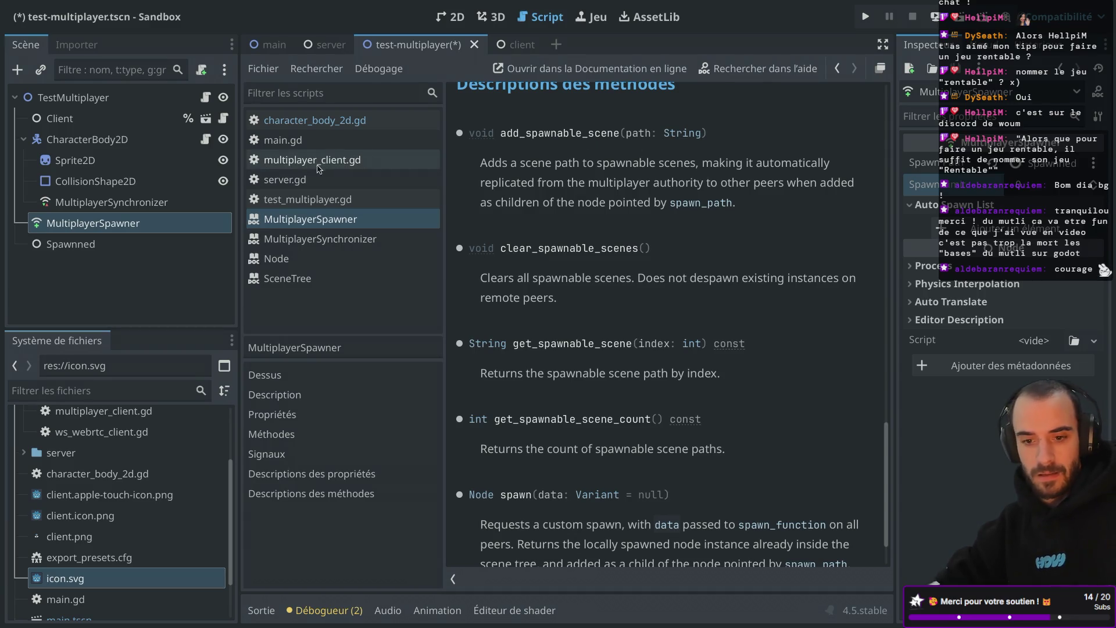
# Attach a newly created script to the MultiplayerSpawner node
pyautogui.rightClick(146, 223)
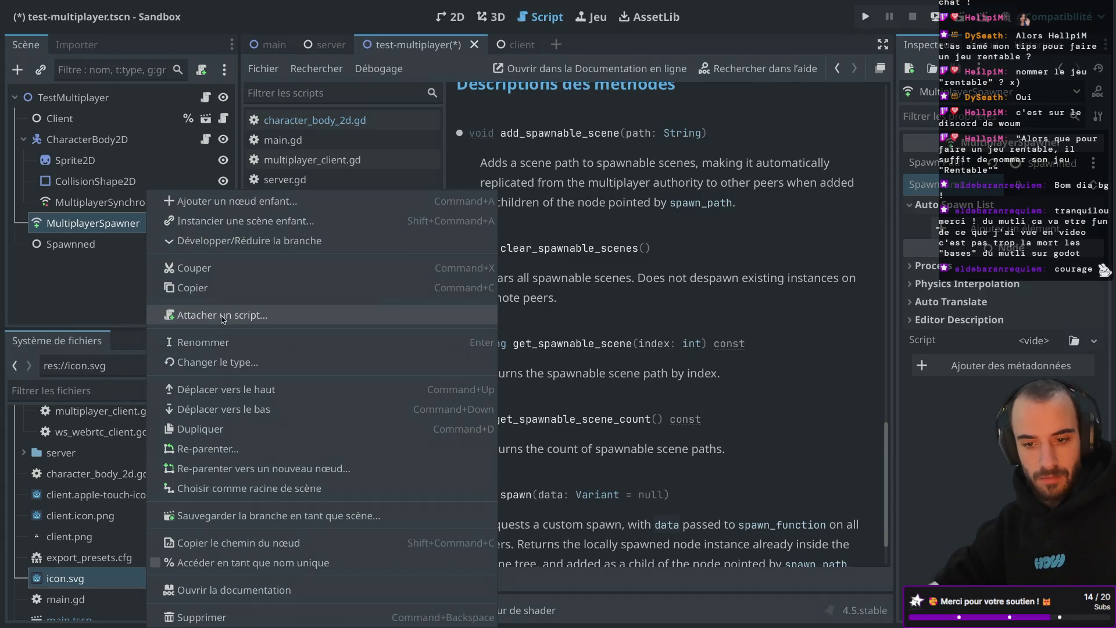
pyautogui.click(222, 316)
pyautogui.click(604, 429)
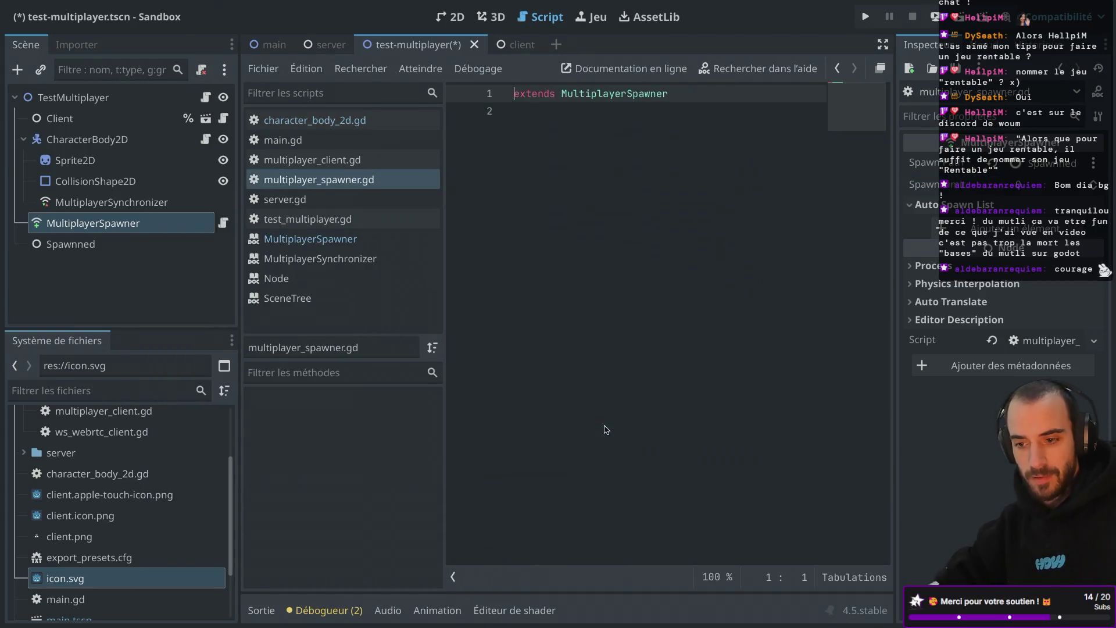
# Write a _ready() function that starts add_spawnable_scene("res://") in multiplayer_spawner.gd
pyautogui.click(574, 114)
pyautogui.press('Return')
pyautogui.write('func _ready():')
pyautogui.press('Return')
pyautogui.write('dd')
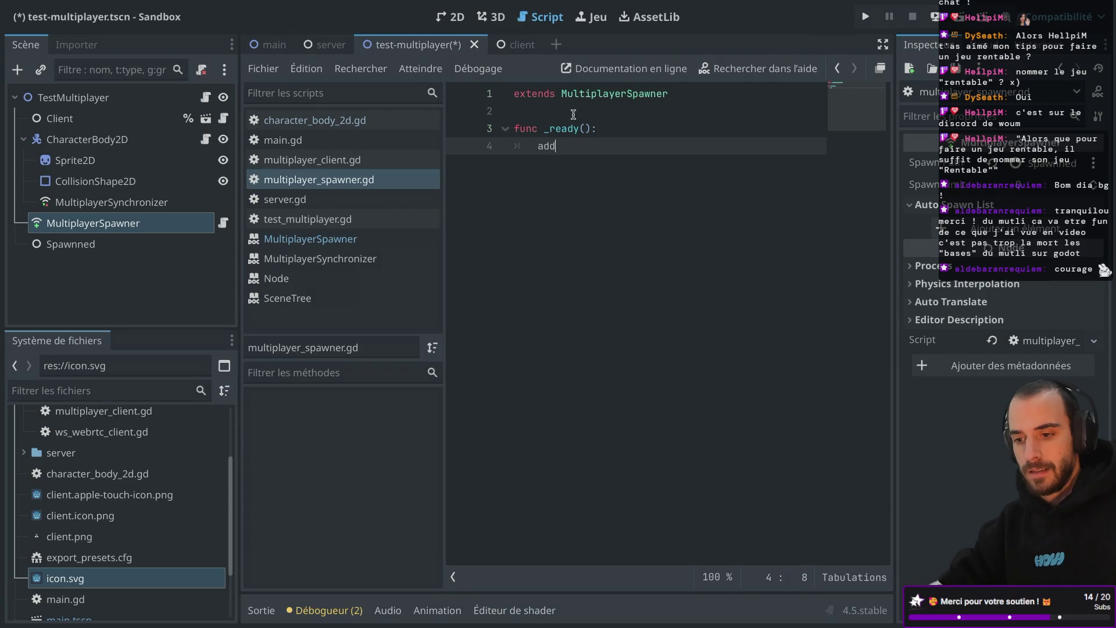
pyautogui.press('Return')
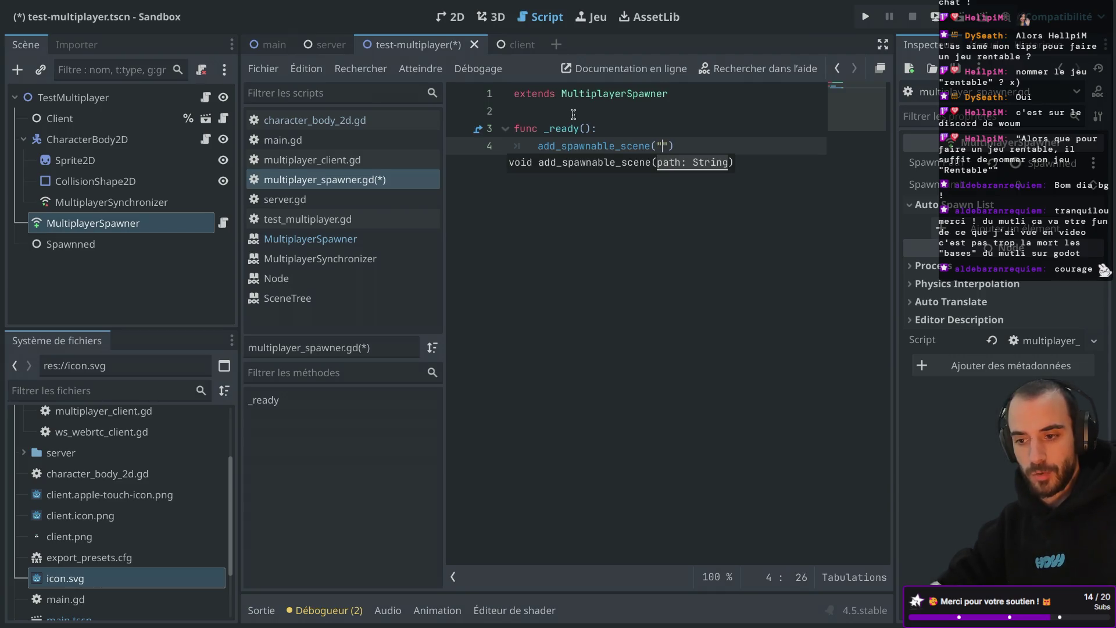
pyautogui.write('res://')
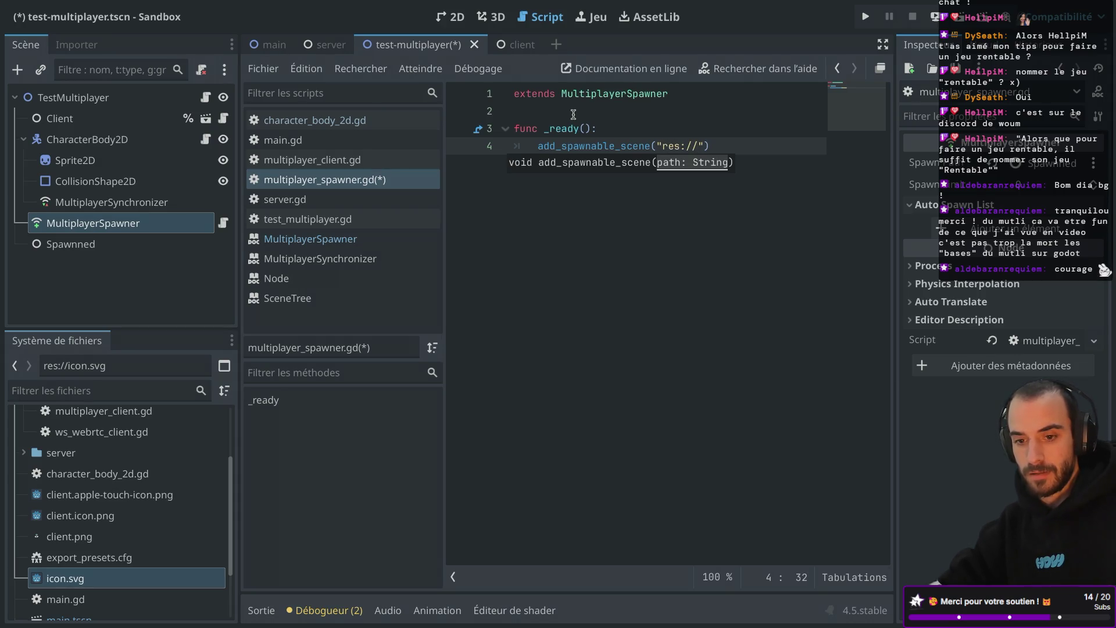
pyautogui.click(87, 140)
pyautogui.rightClick(128, 140)
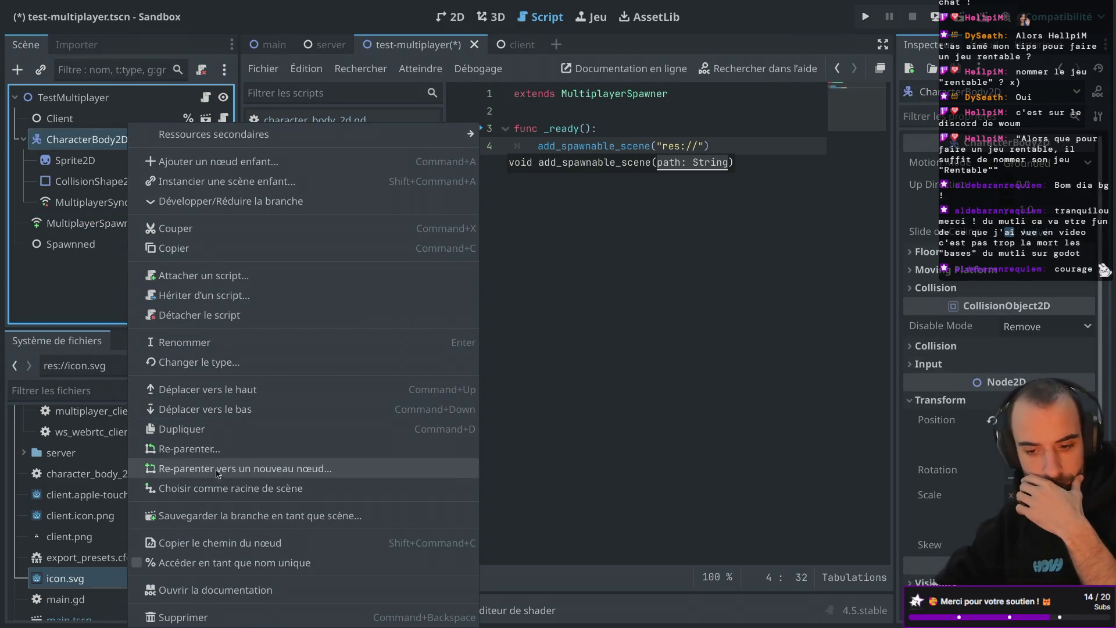
# Save the CharacterBody2D branch as its own scene, player.tscn
pyautogui.click(224, 518)
pyautogui.write('player')
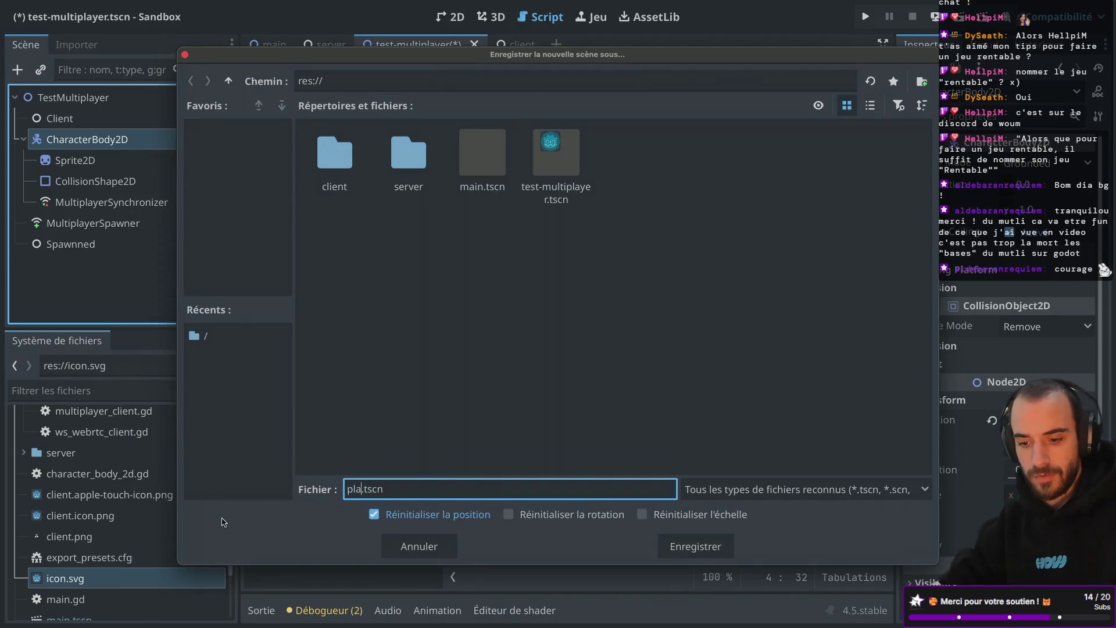
pyautogui.click(689, 546)
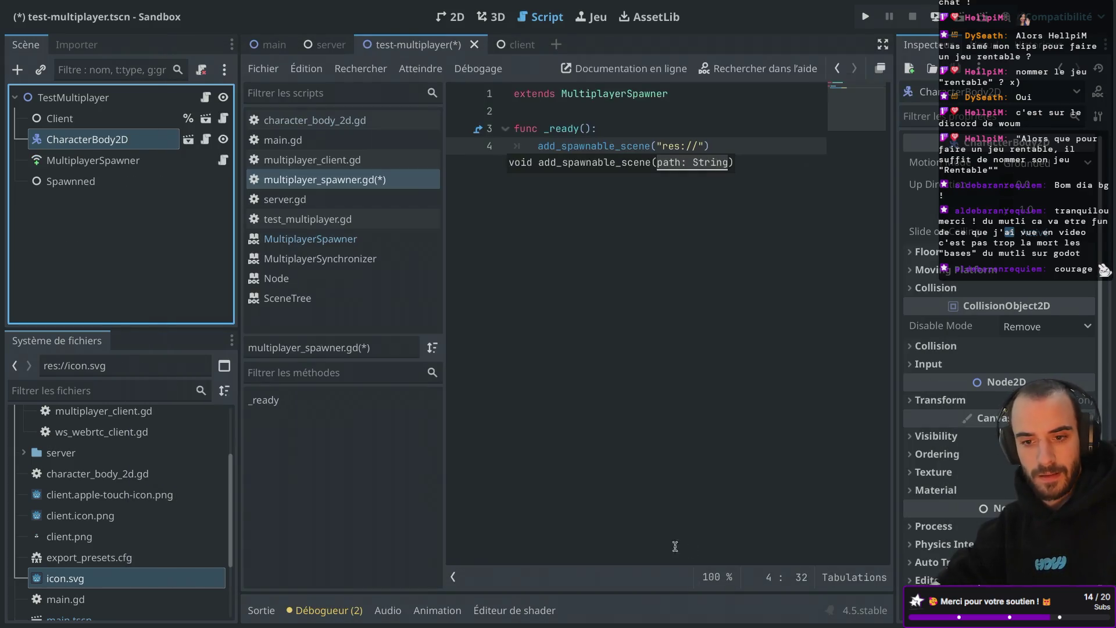
pyautogui.click(188, 139)
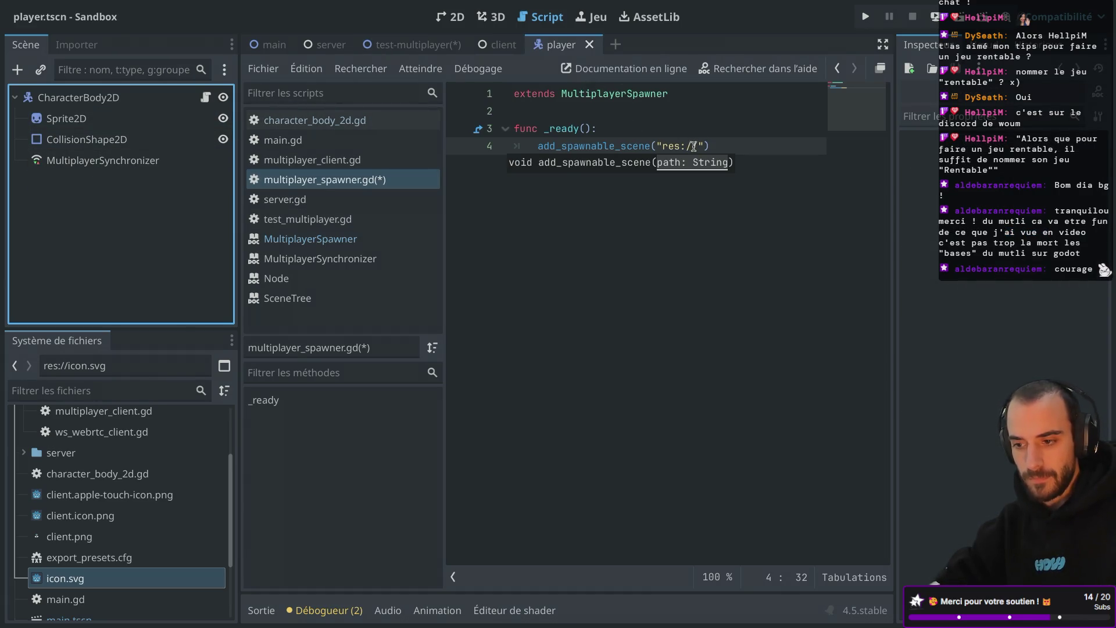
# Complete the spawner call to add_spawnable_scene("res://player.tscn") and save the script
pyautogui.write('play')
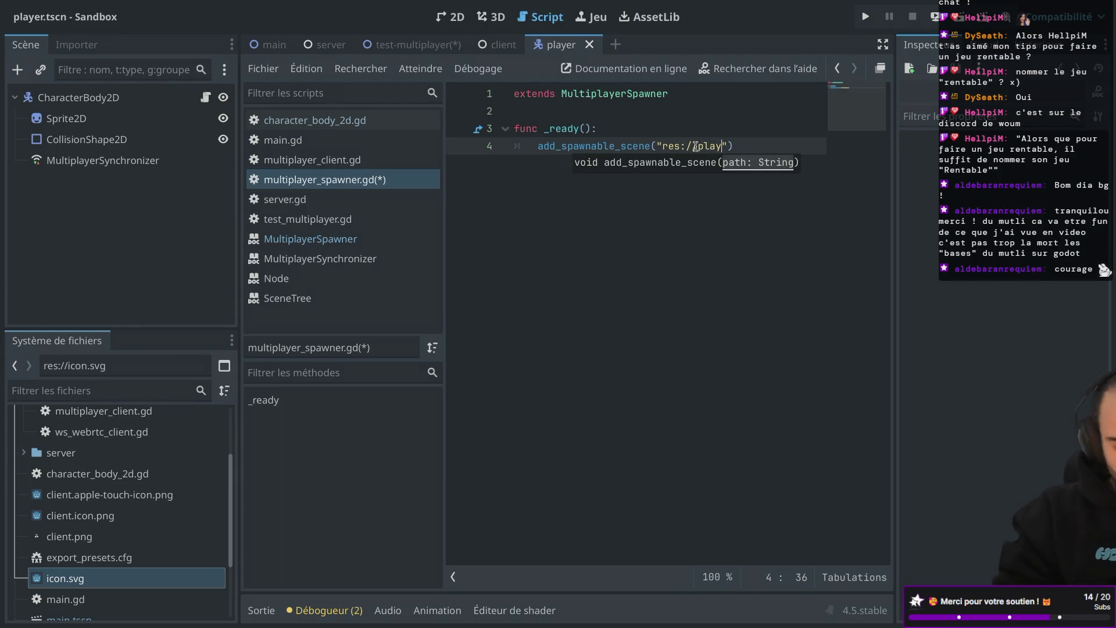
pyautogui.press('BackSpace')
pyautogui.press('BackSpace')
pyautogui.press('BackSpace')
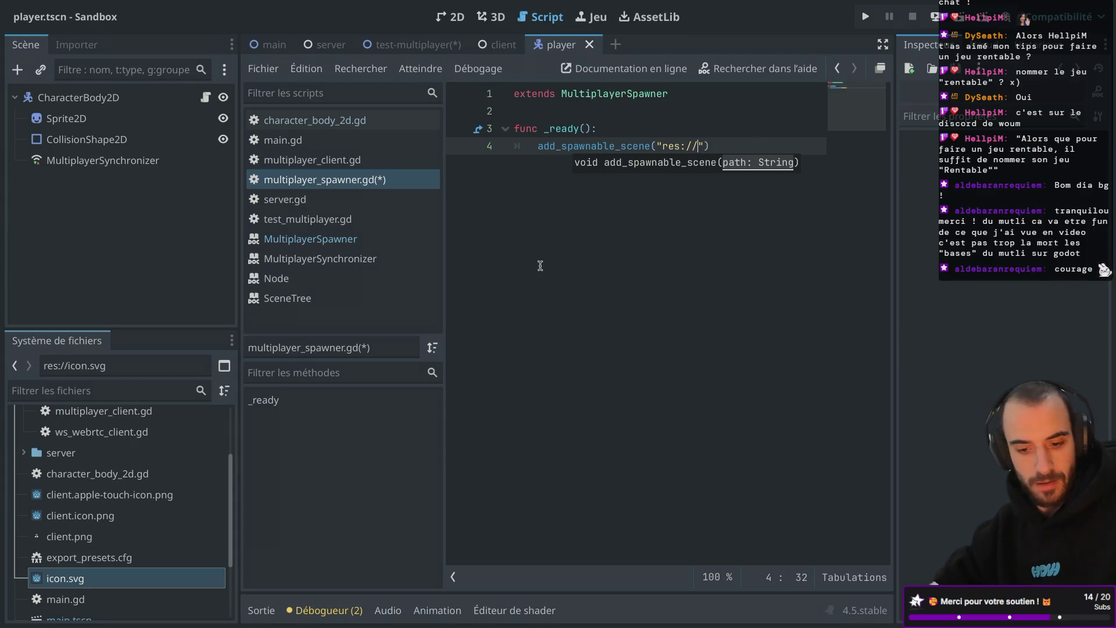
pyautogui.scroll(-3, 161, 484)
pyautogui.scroll(1, 161, 484)
pyautogui.scroll(-2, 160, 484)
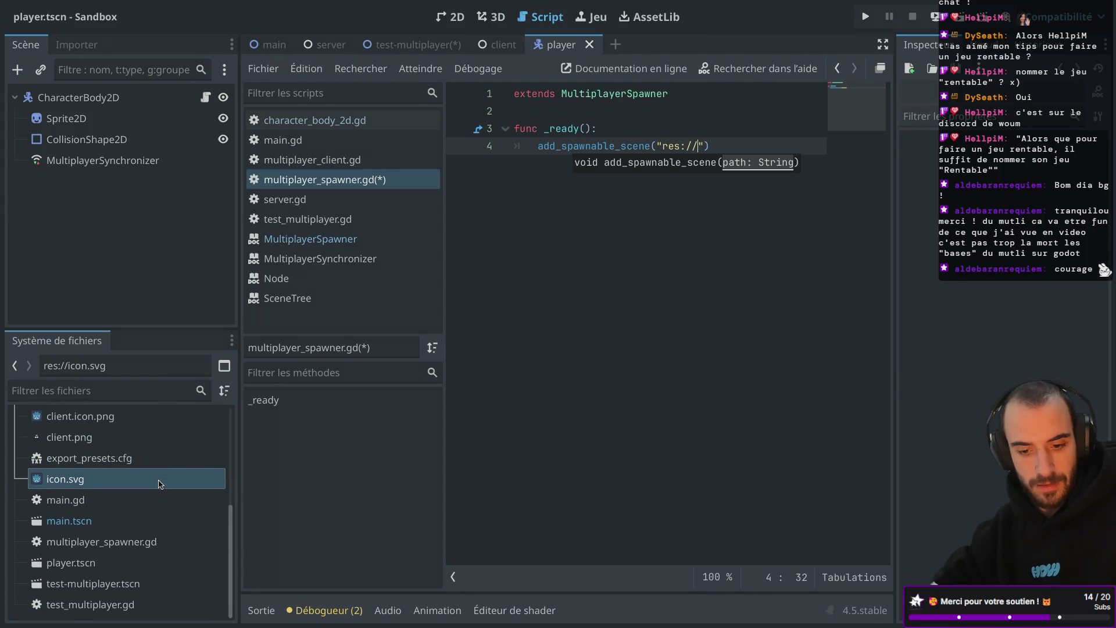
pyautogui.moveTo(102, 566)
pyautogui.mouseDown()
pyautogui.moveTo(673, 225)
pyautogui.moveTo(681, 206)
pyautogui.mouseUp()
pyautogui.press('BackSpace')
pyautogui.press('BackSpace')
pyautogui.press('BackSpace')
pyautogui.press('BackSpace')
pyautogui.press('BackSpace')
pyautogui.press('BackSpace')
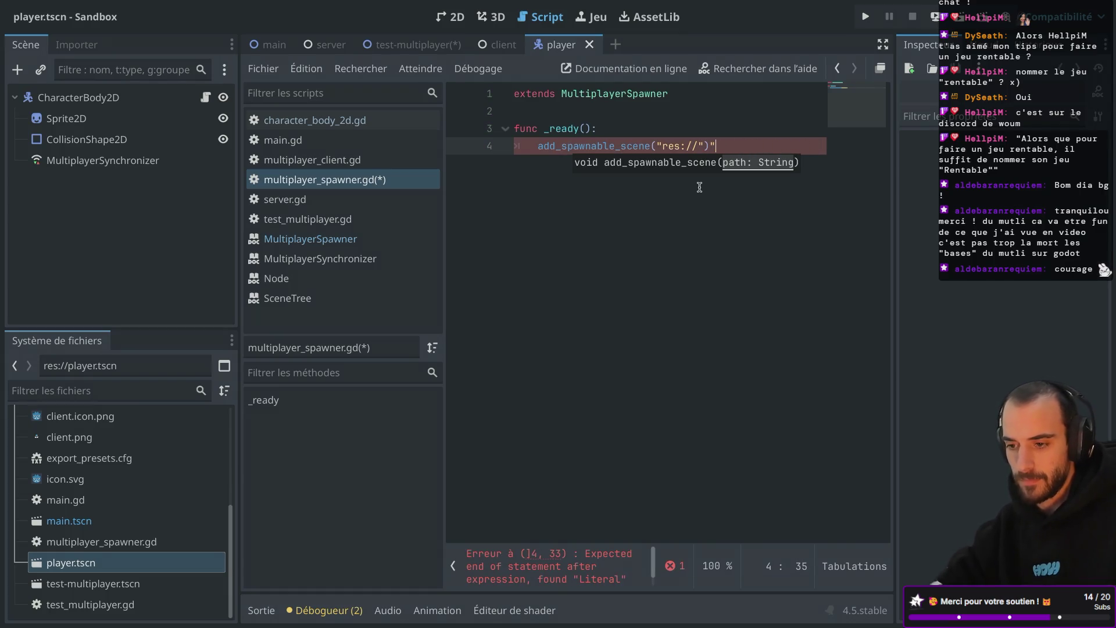
pyautogui.write('player.ts')
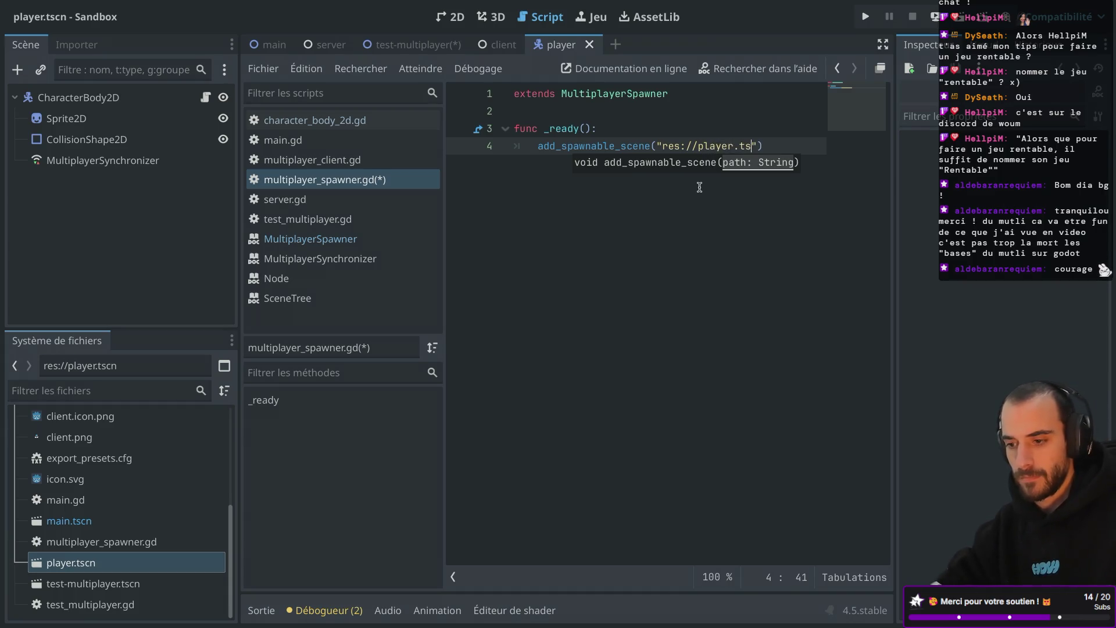
pyautogui.write('cn')
pyautogui.hotkey('ctrl', 's')
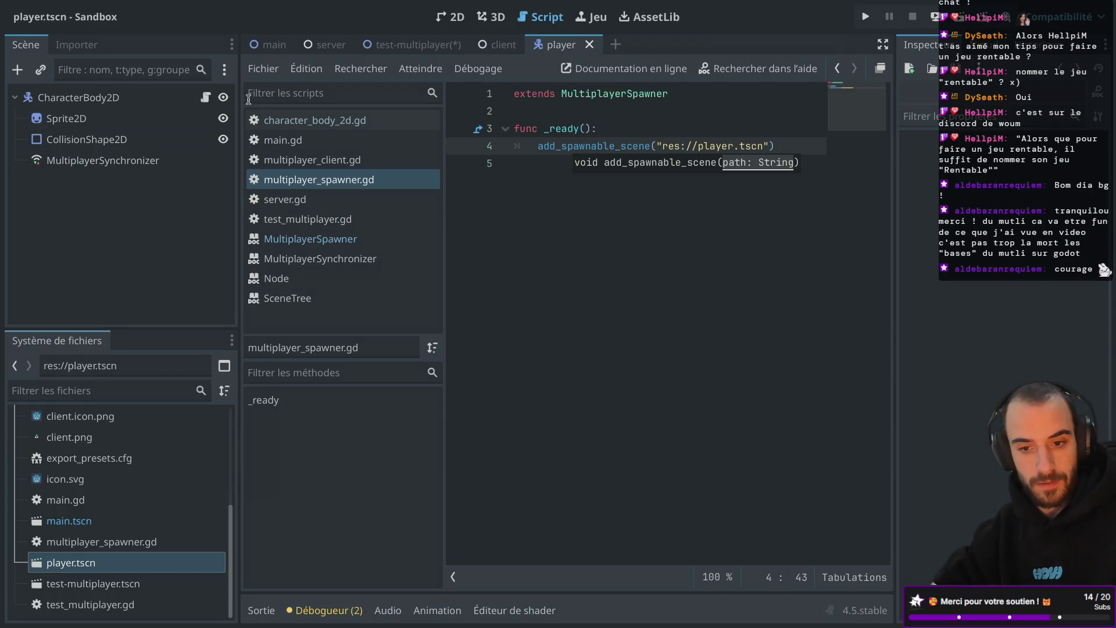
pyautogui.click(503, 49)
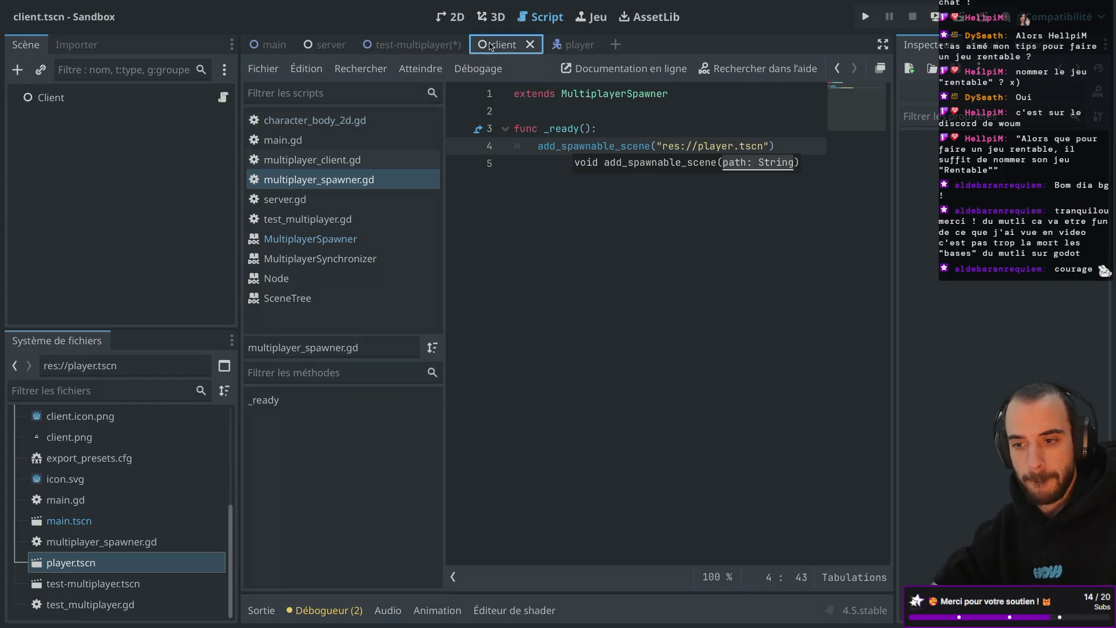
# Run the test-multiplayer scene, restarting the game once
pyautogui.click(416, 44)
pyautogui.click(865, 16)
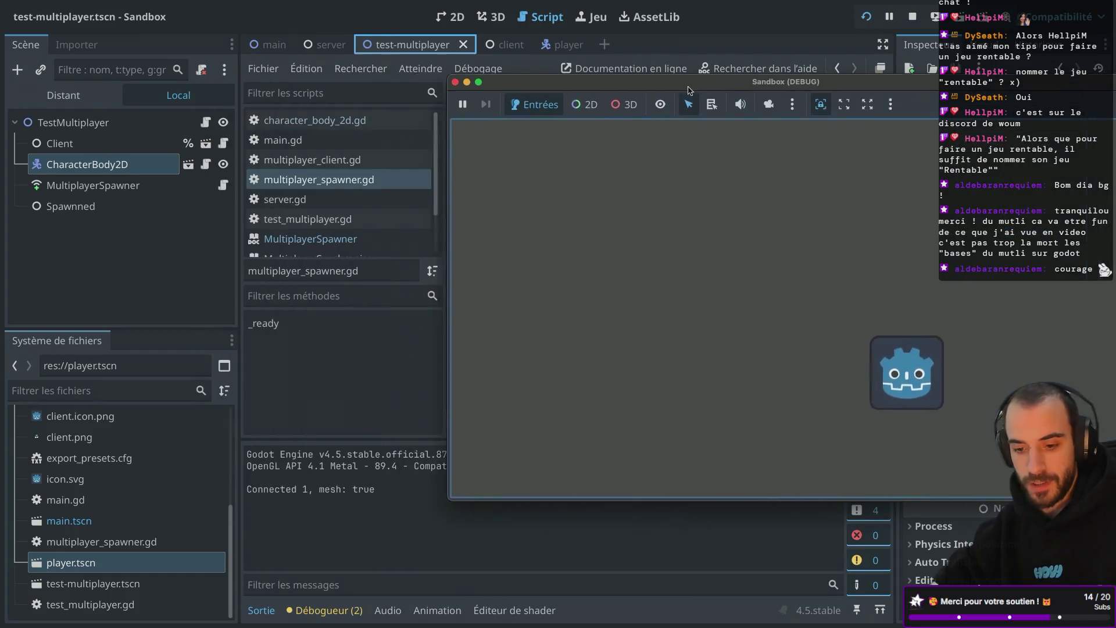
pyautogui.click(495, 83)
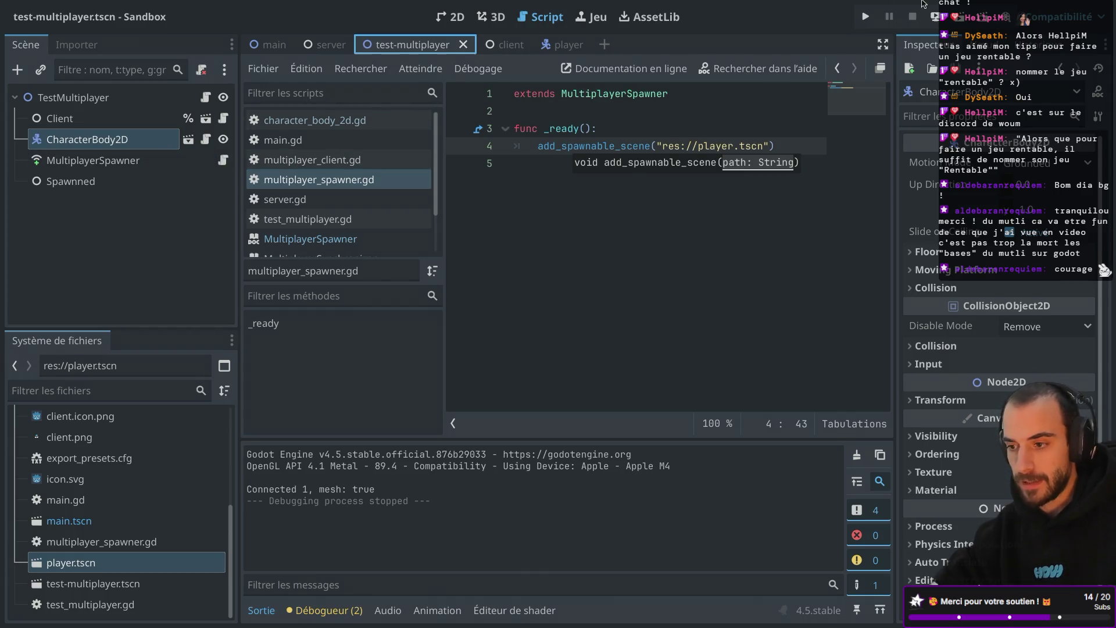
pyautogui.click(866, 16)
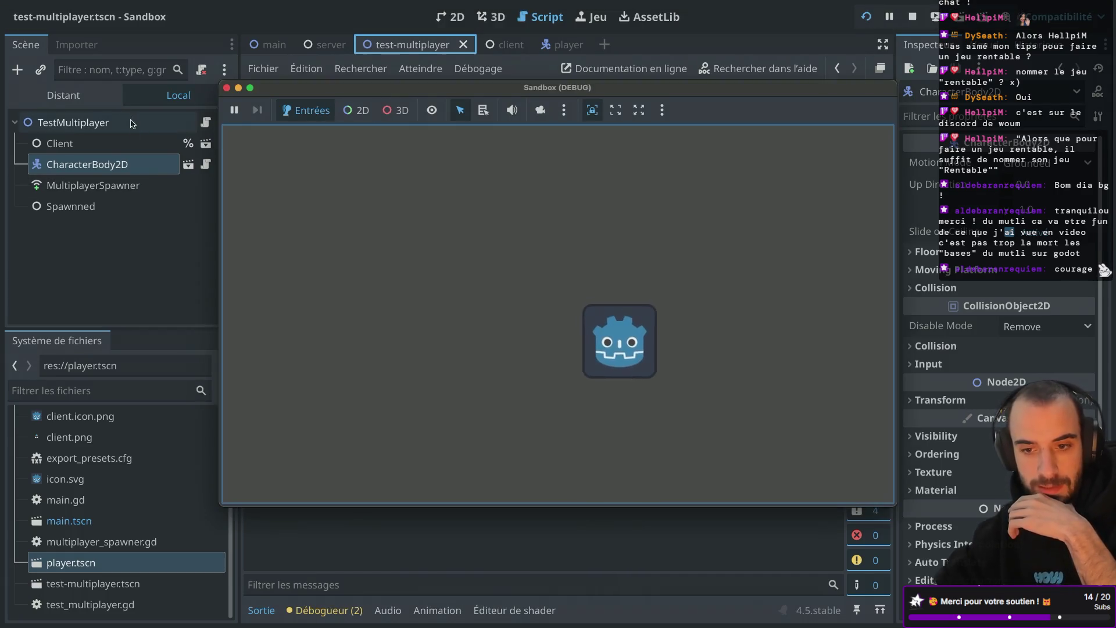
# Inspect the live MultiplayerSpawner in the remote tree, stop, and add an Auto Spawn List entry
pyautogui.click(64, 95)
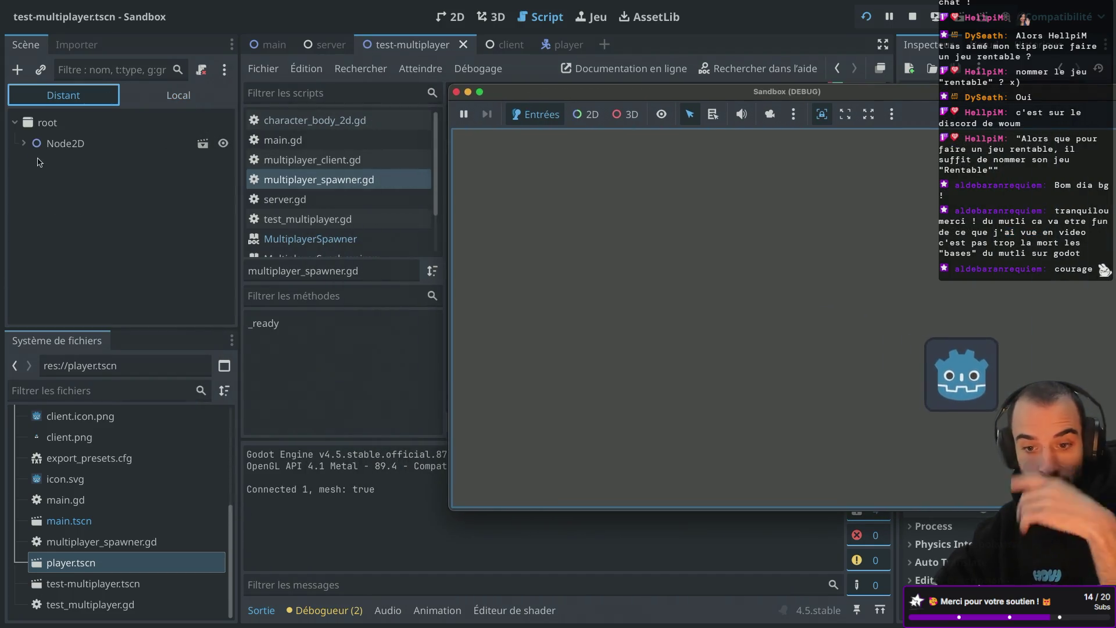
pyautogui.click(23, 143)
pyautogui.click(32, 164)
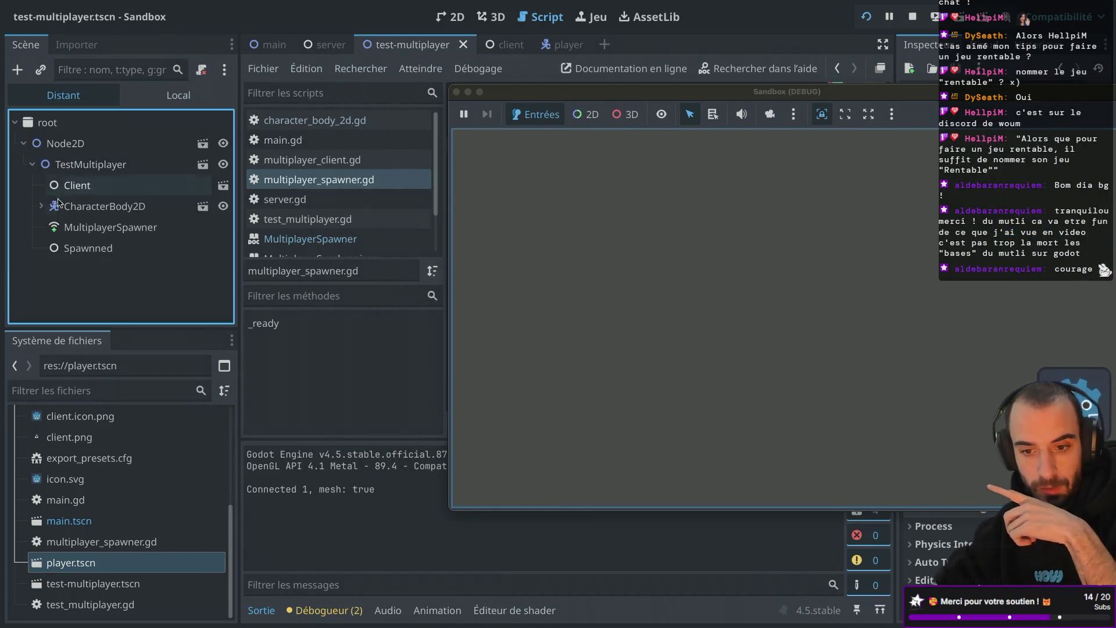
pyautogui.click(97, 229)
pyautogui.moveTo(617, 92)
pyautogui.mouseDown()
pyautogui.moveTo(442, 116)
pyautogui.moveTo(308, 226)
pyautogui.mouseUp()
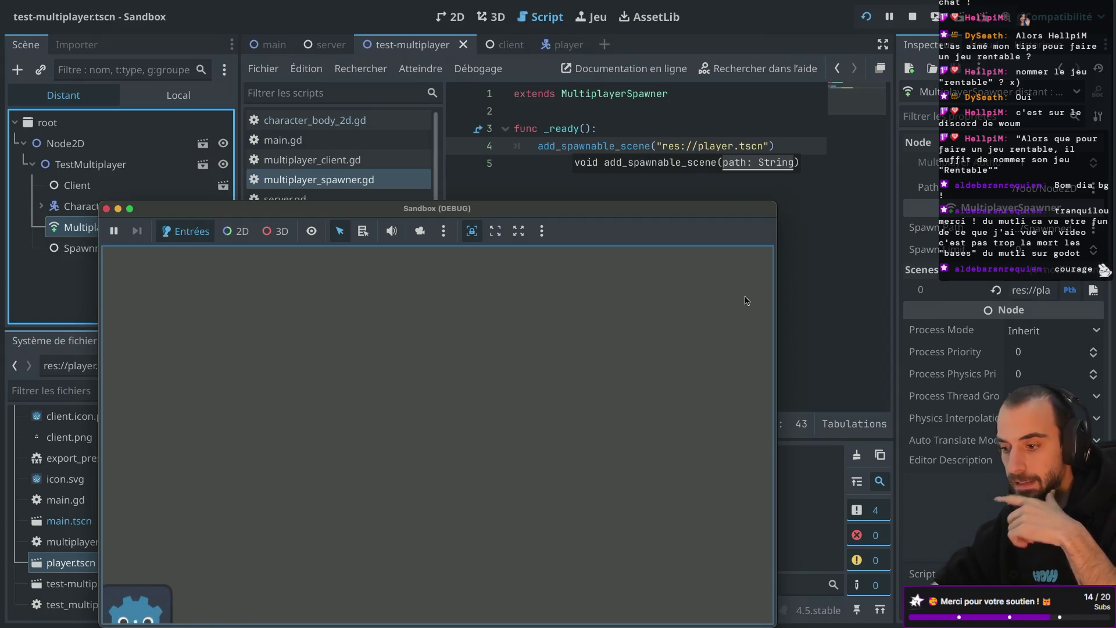
pyautogui.click(107, 208)
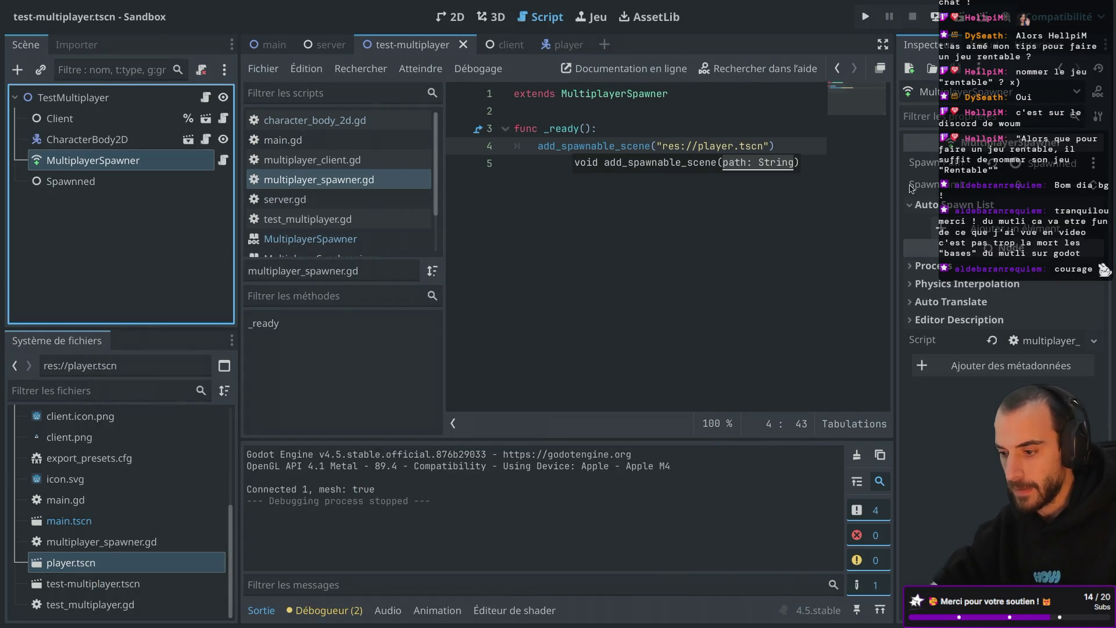
pyautogui.click(974, 223)
# Load player.tscn into Element 0 of the Auto Spawn List
pyautogui.click(1025, 227)
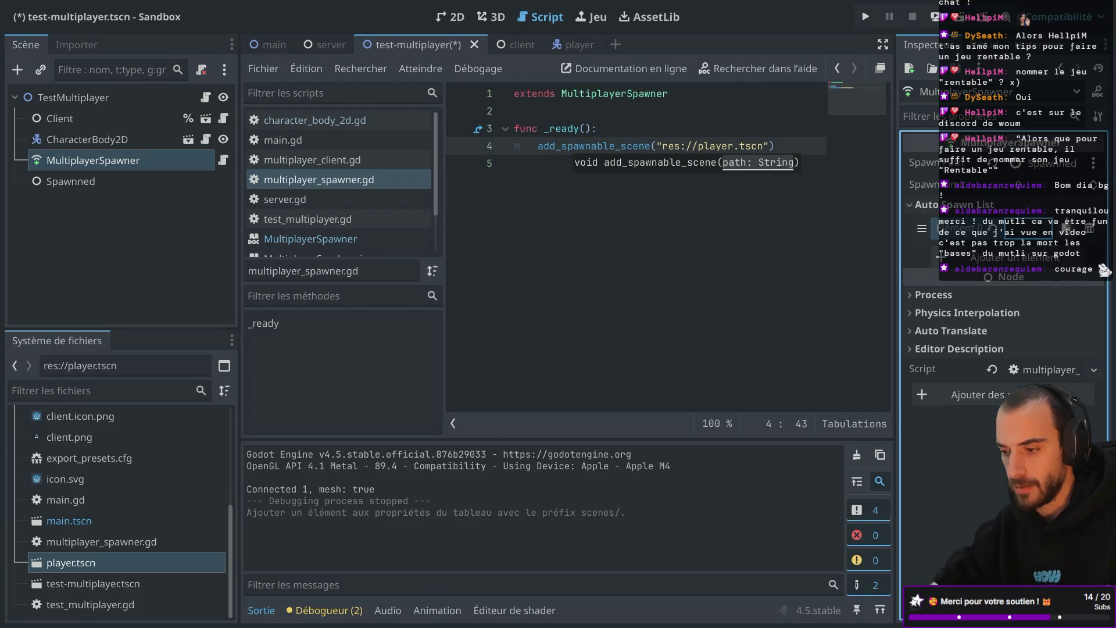
pyautogui.click(1069, 225)
pyautogui.doubleClick(557, 153)
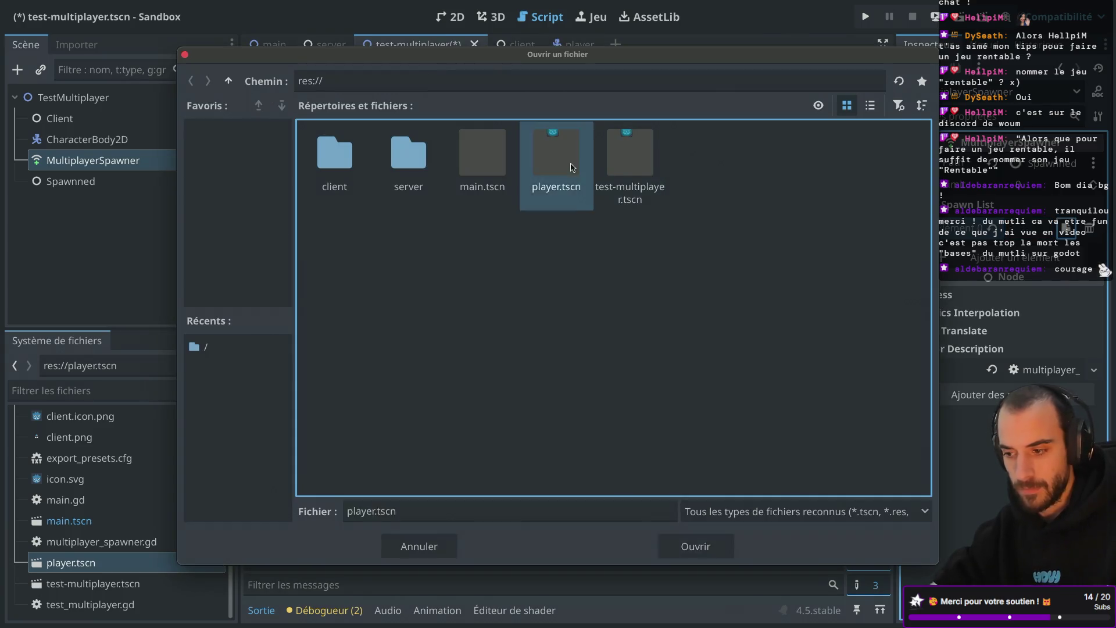
pyautogui.moveTo(895, 328); pyautogui.dragTo(779, 198)
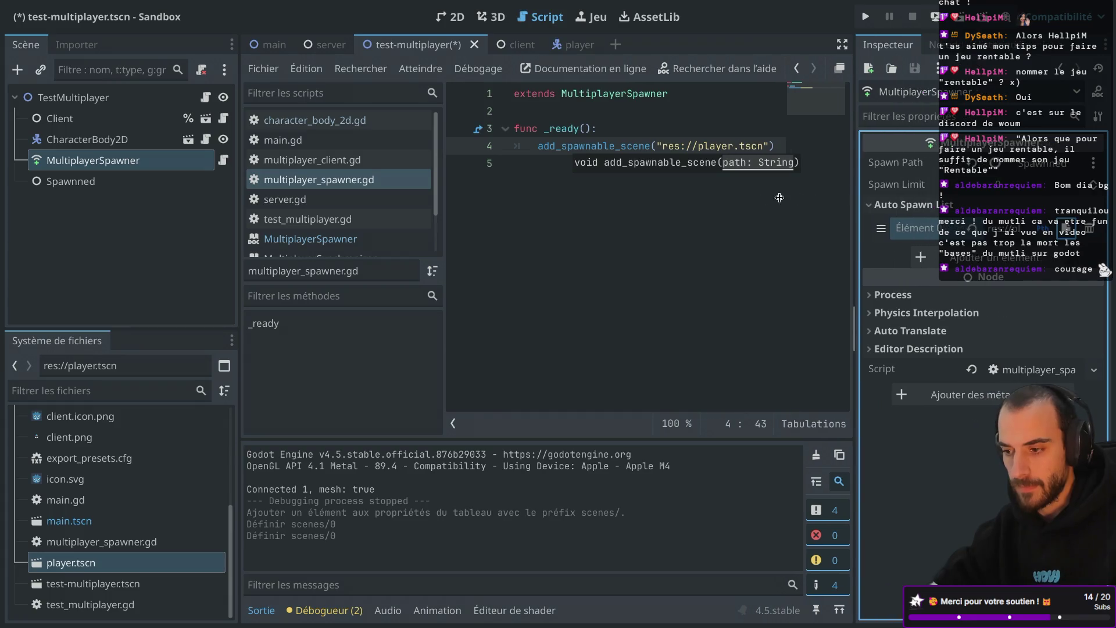
# Save and run the scene, check the remote MultiplayerSpawner, then stop the game
pyautogui.click(866, 16)
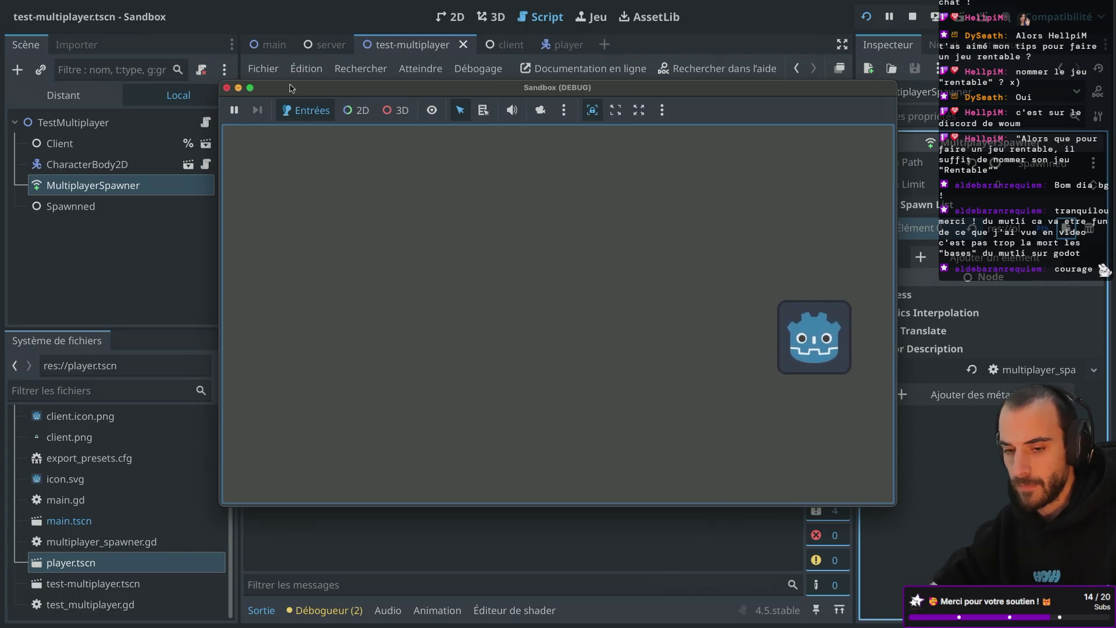
pyautogui.click(63, 95)
pyautogui.click(112, 226)
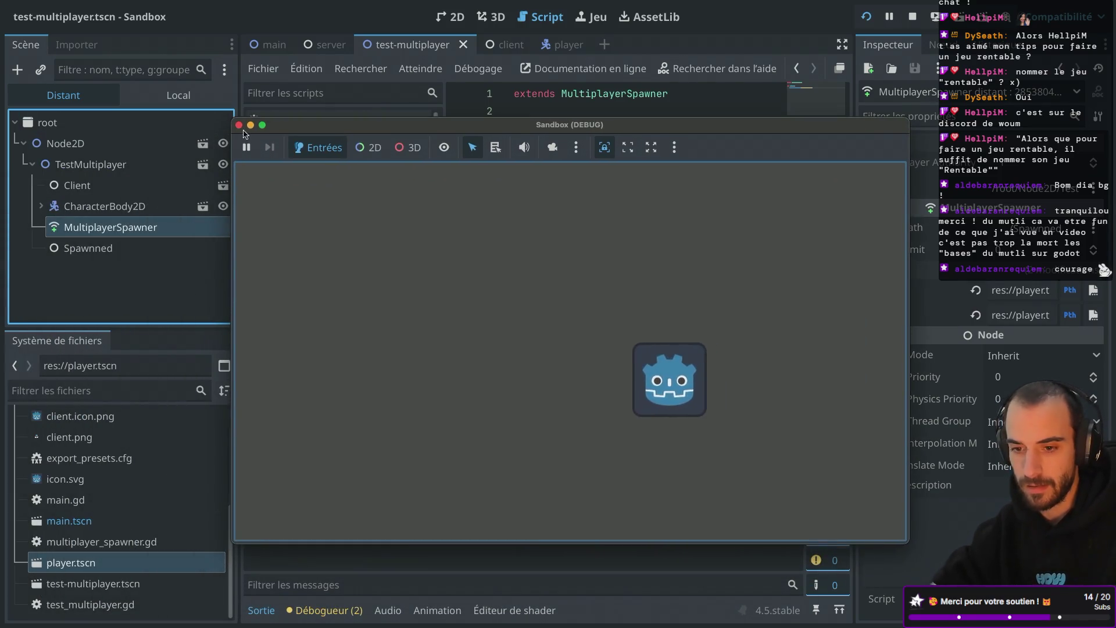
pyautogui.click(239, 126)
pyautogui.moveTo(546, 163)
pyautogui.mouseDown()
pyautogui.moveTo(528, 166)
pyautogui.moveTo(514, 128)
pyautogui.mouseUp()
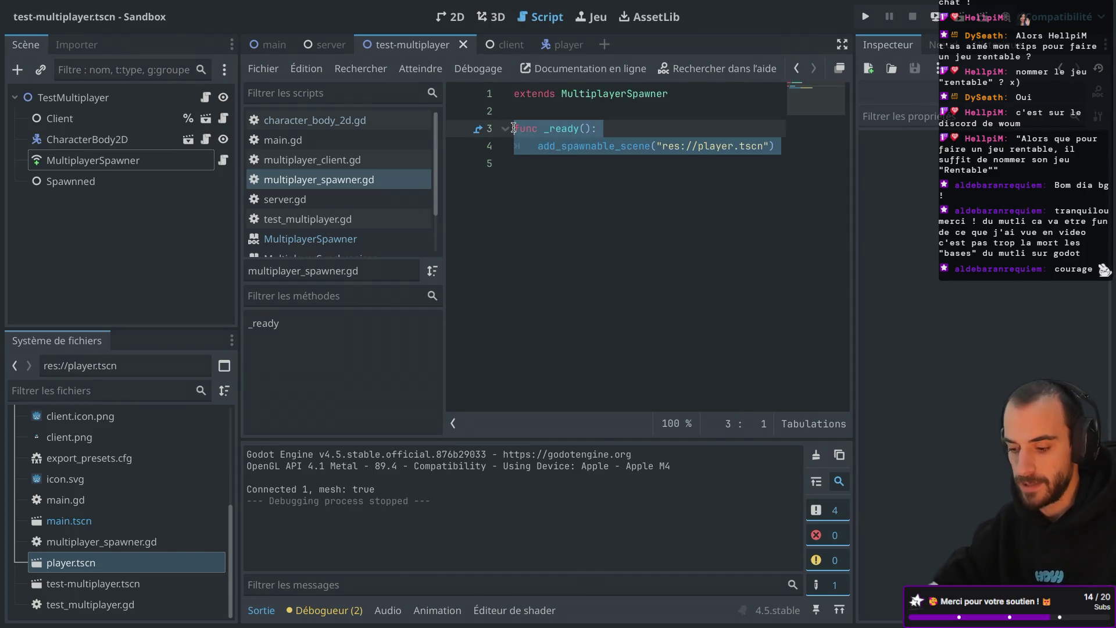
# Delete the spawner's _ready function and open the 'Small Example of MultiplayerSpawner' forum thread
pyautogui.press('BackSpace')
pyautogui.press('BackSpace')
pyautogui.press('super+Tab')
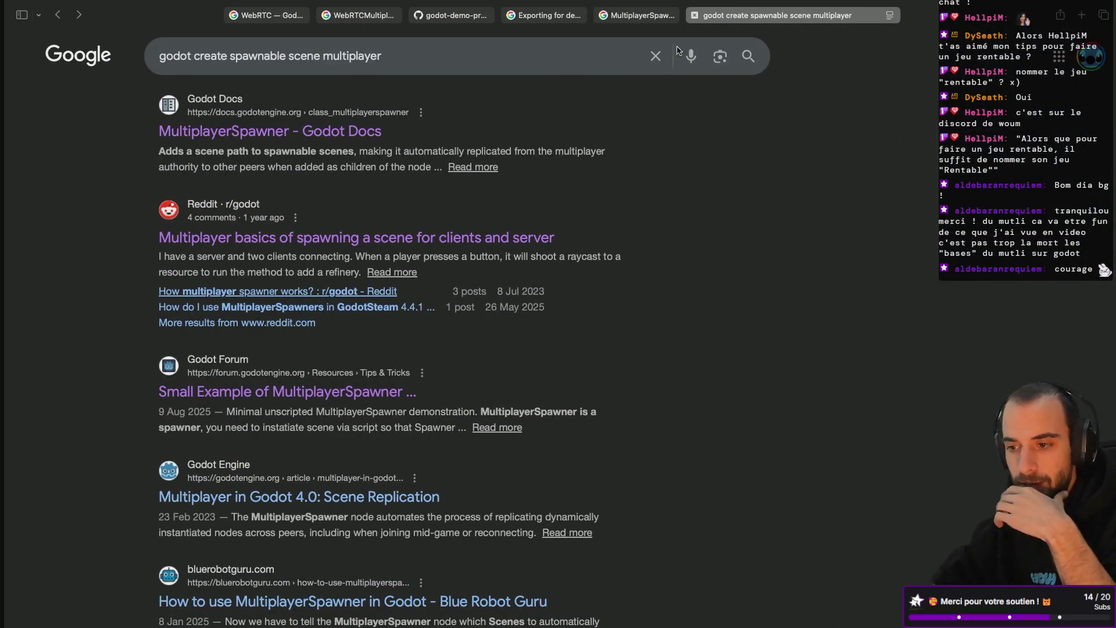
pyautogui.scroll(2, 349, 248)
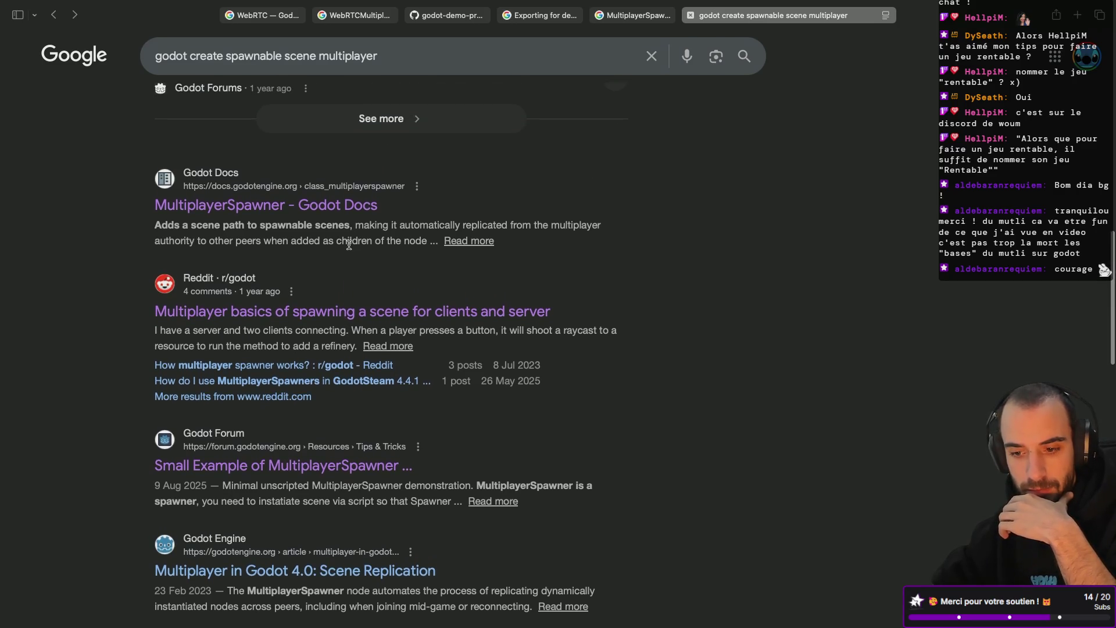
pyautogui.click(353, 314)
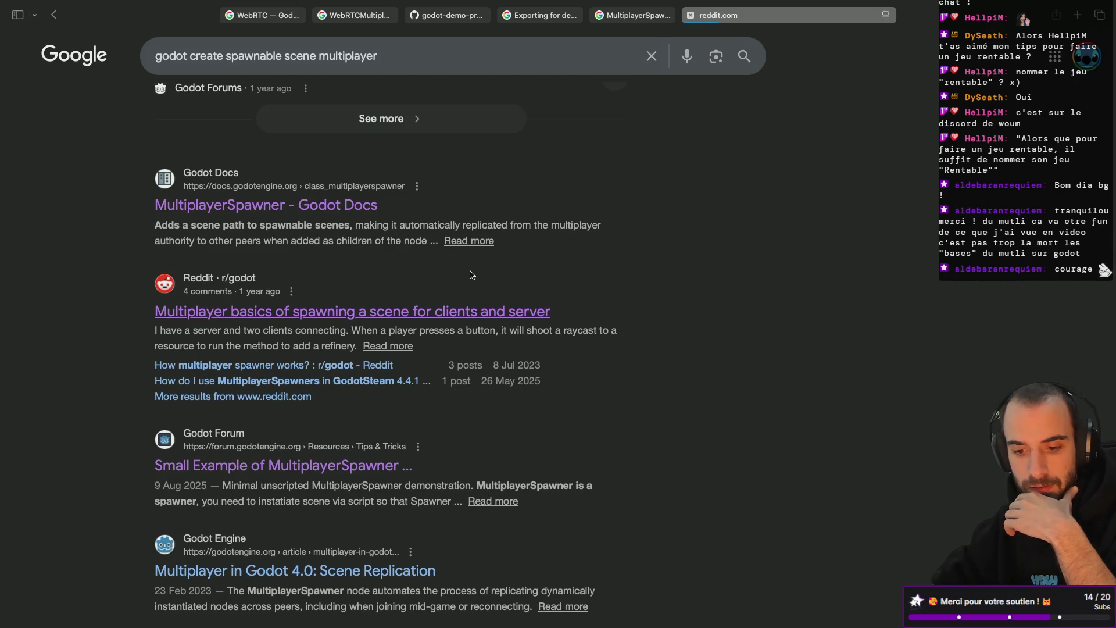
pyautogui.hscroll(-5, 290, 476)
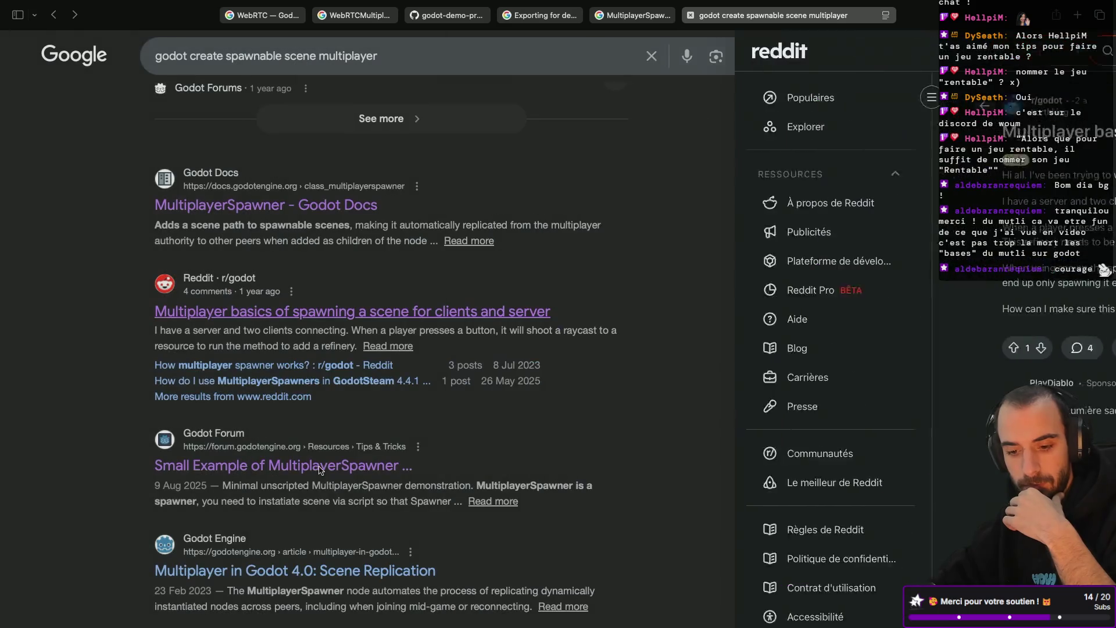
pyautogui.click(290, 477)
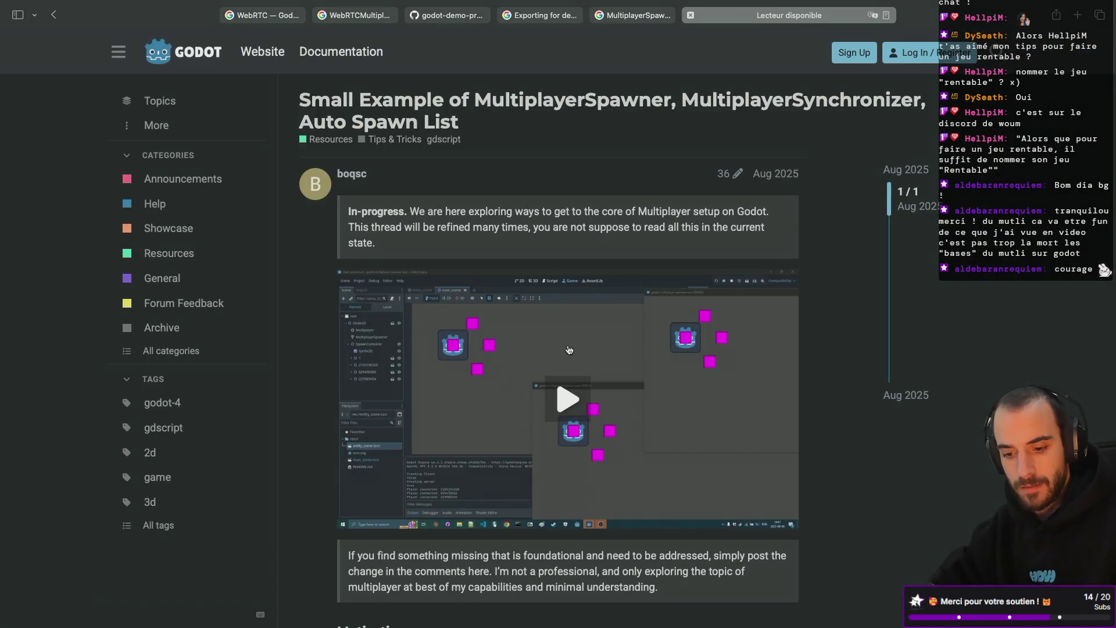
pyautogui.scroll(-4, 569, 349)
pyautogui.scroll(-4, 569, 350)
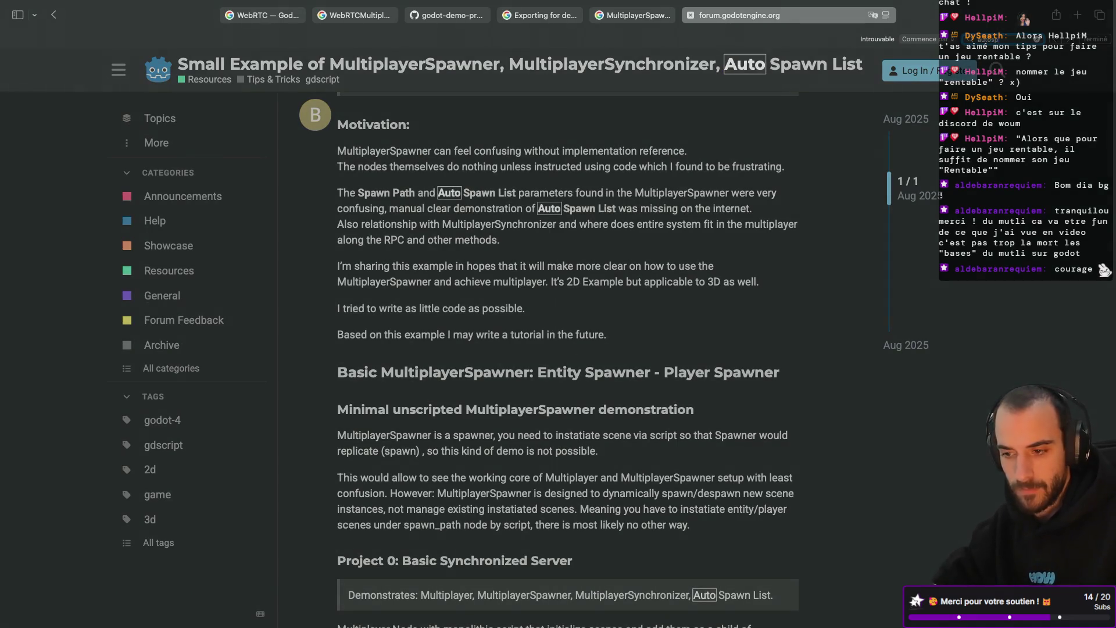
# Search the forum thread for 'Auto' and step through each match
pyautogui.write('Auto')
pyautogui.press('Return')
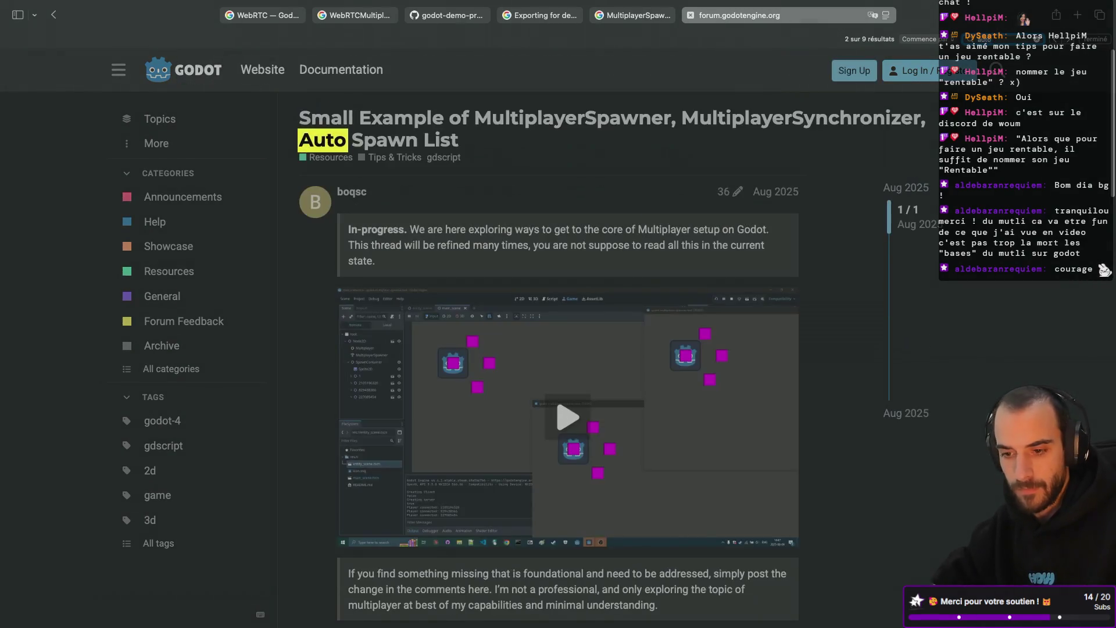
pyautogui.write('s')
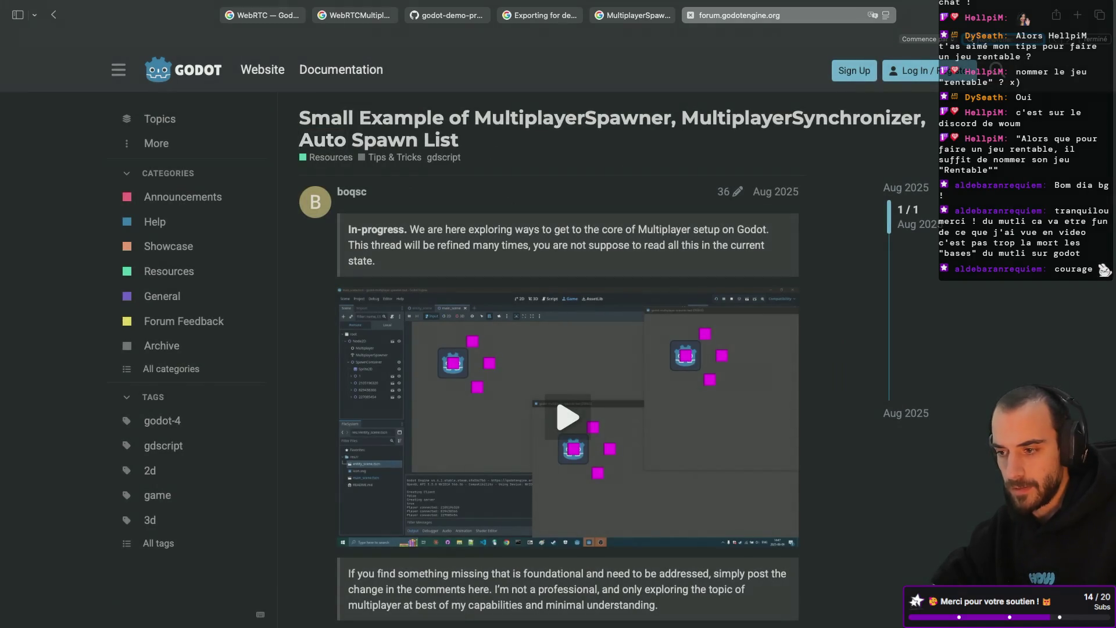
pyautogui.press('BackSpace')
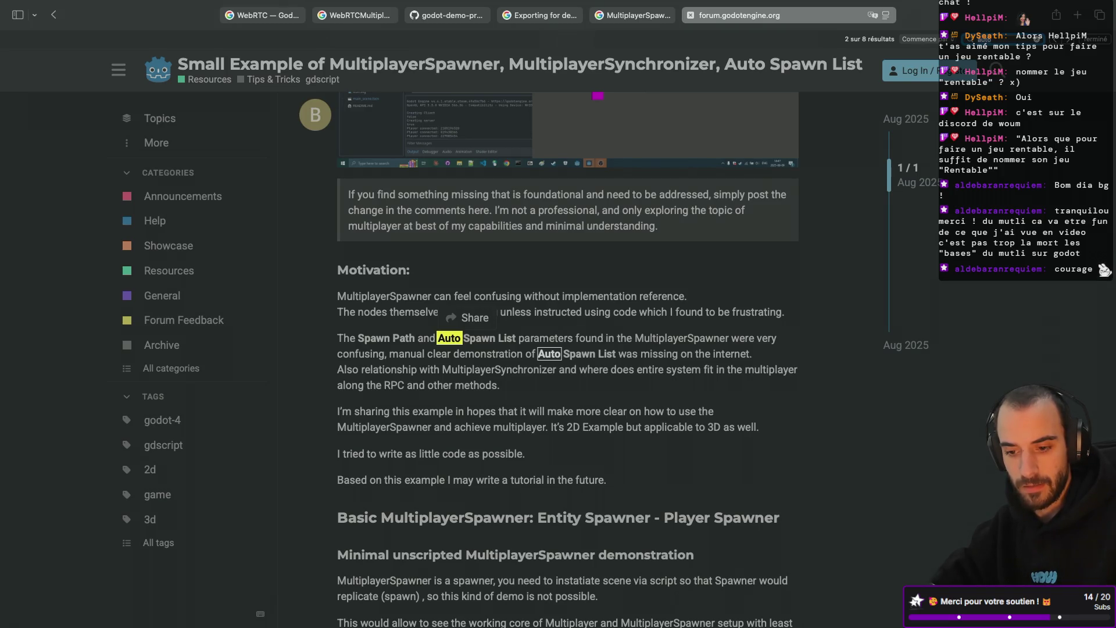
pyautogui.press('Return')
pyautogui.press('Return')
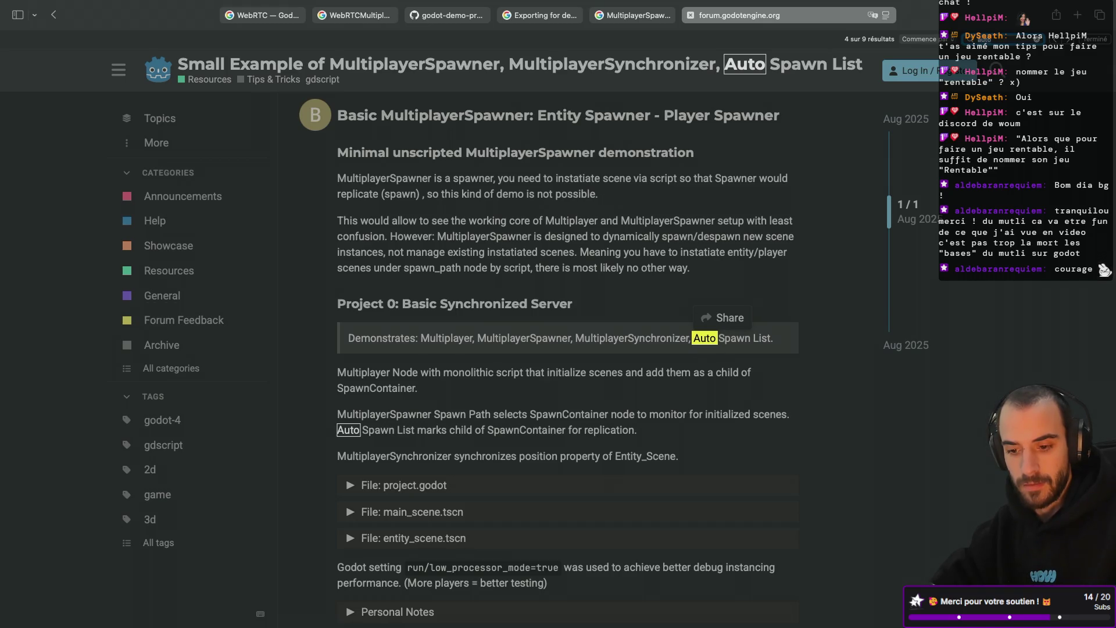
pyautogui.press('Return')
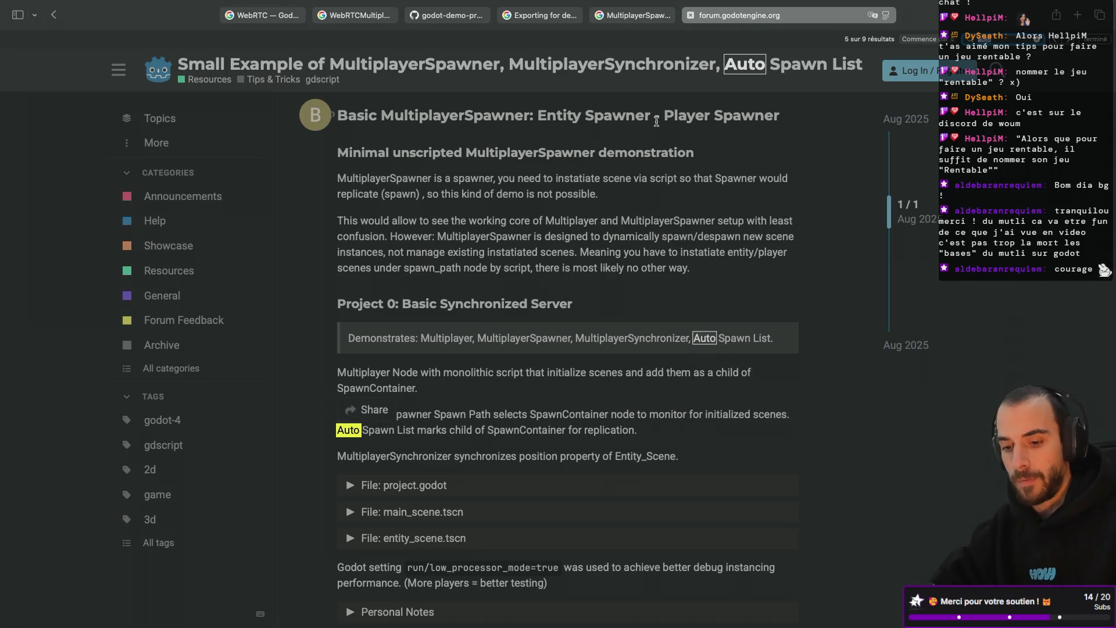
pyautogui.press('super+Tab')
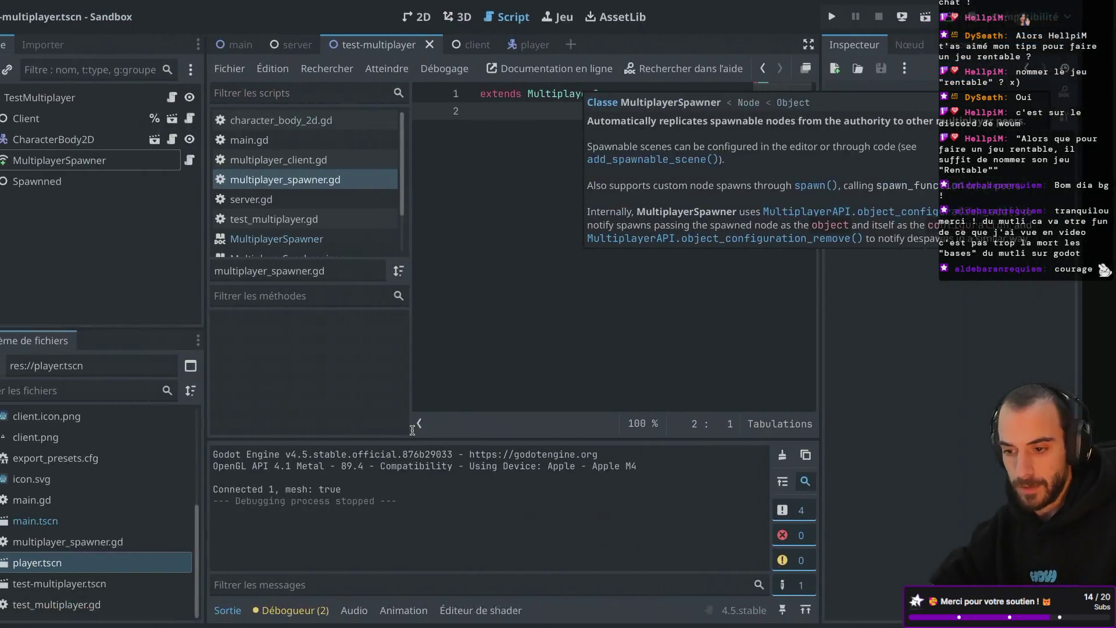
# Select MultiplayerSpawner, focus its script, and narrow the left Scene and FileSystem docks
pyautogui.click(127, 165)
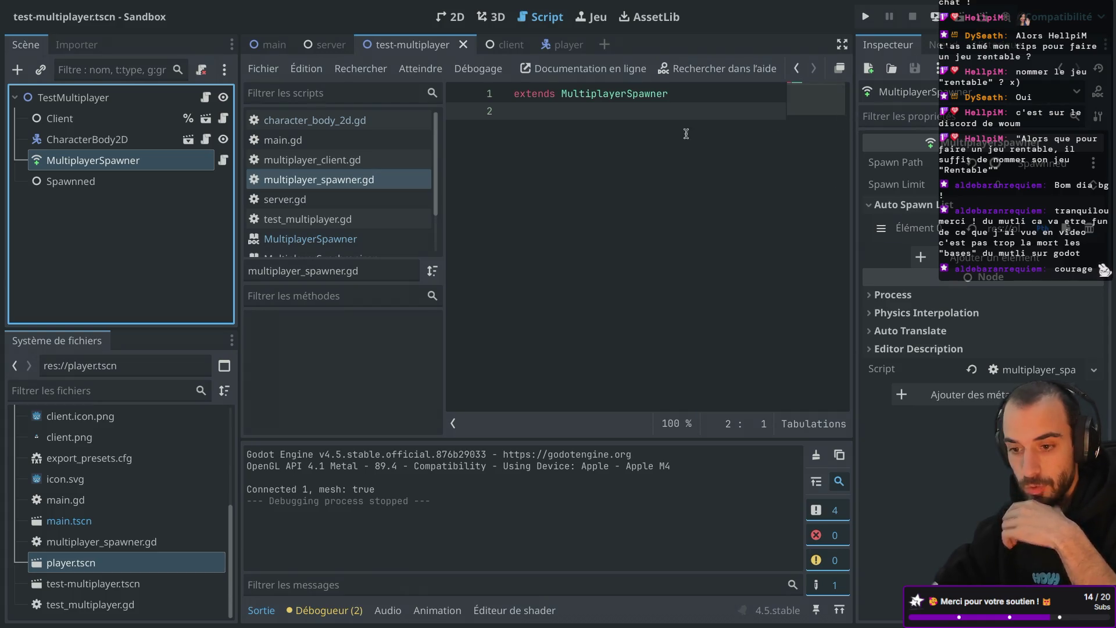
pyautogui.click(542, 233)
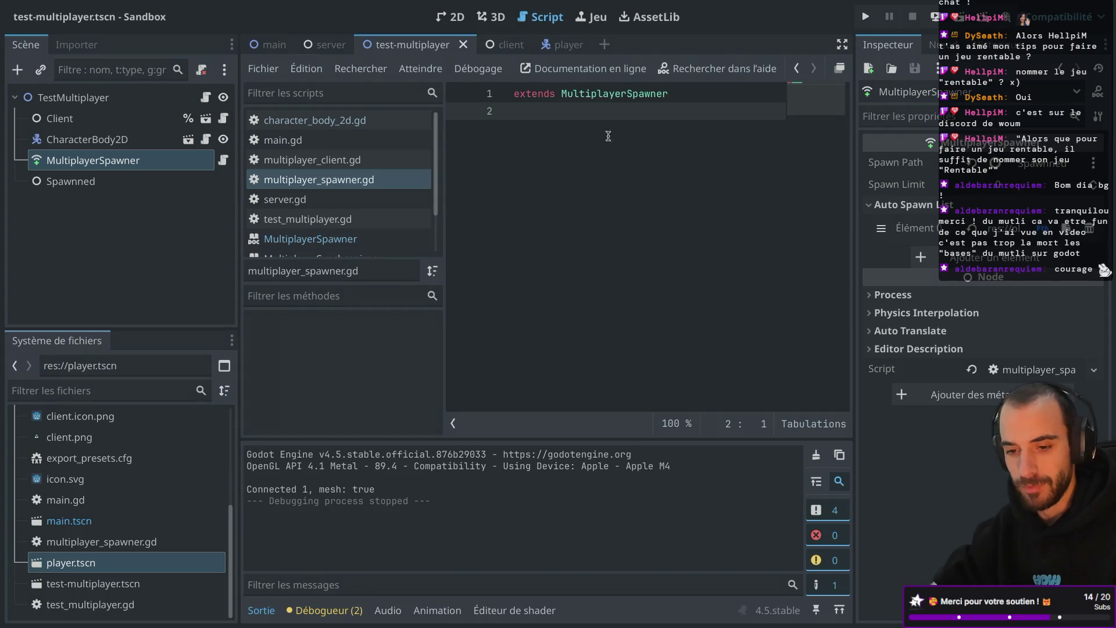
pyautogui.moveTo(239, 185)
pyautogui.mouseDown()
pyautogui.moveTo(142, 183)
pyautogui.moveTo(175, 184)
pyautogui.mouseUp()
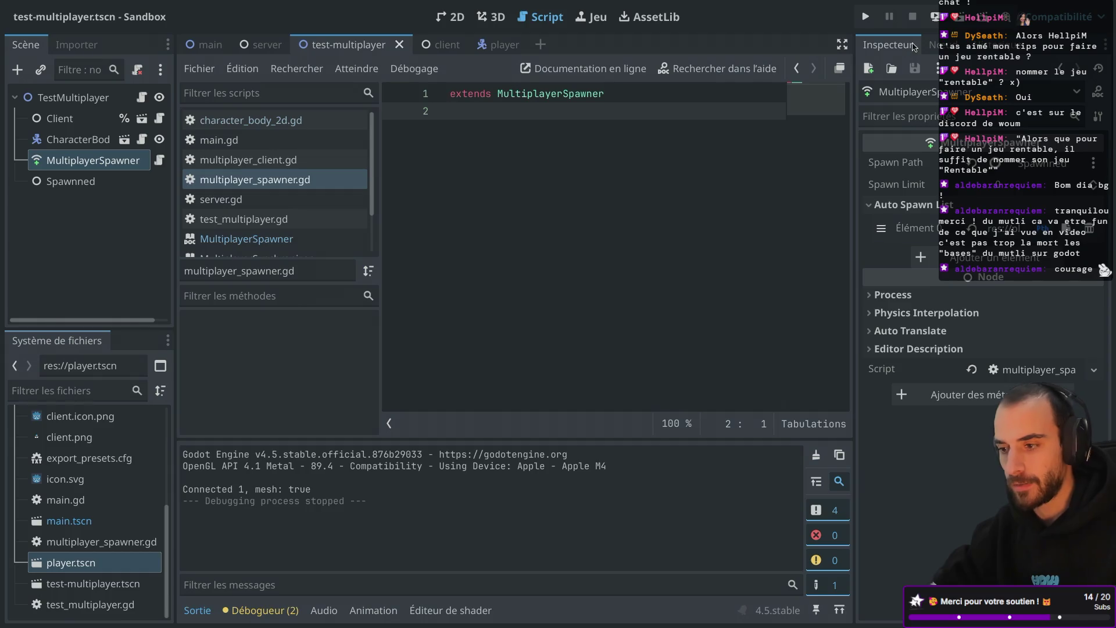
# Move the Inspector, Importer, Scene and FileSystem docks to the left side
pyautogui.click(1105, 47)
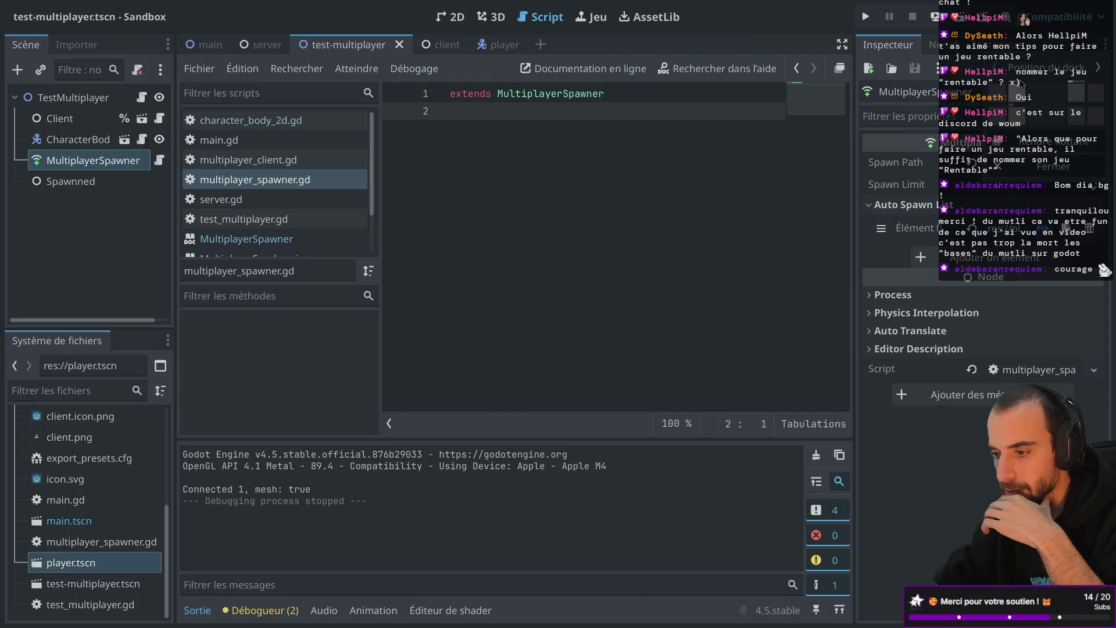
pyautogui.click(955, 93)
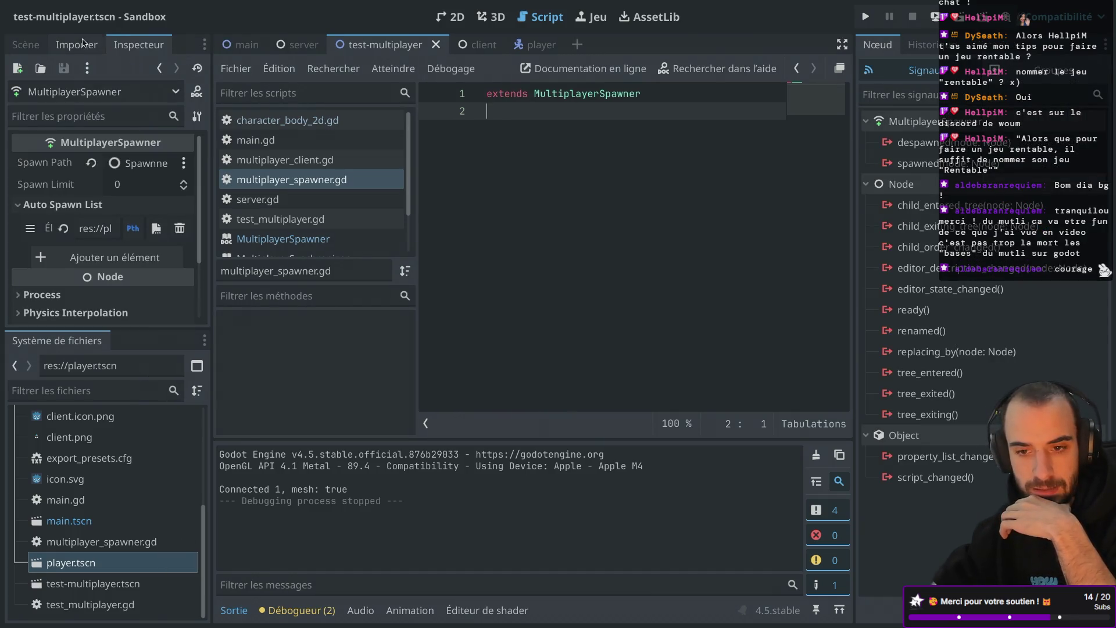
pyautogui.click(57, 46)
pyautogui.click(204, 46)
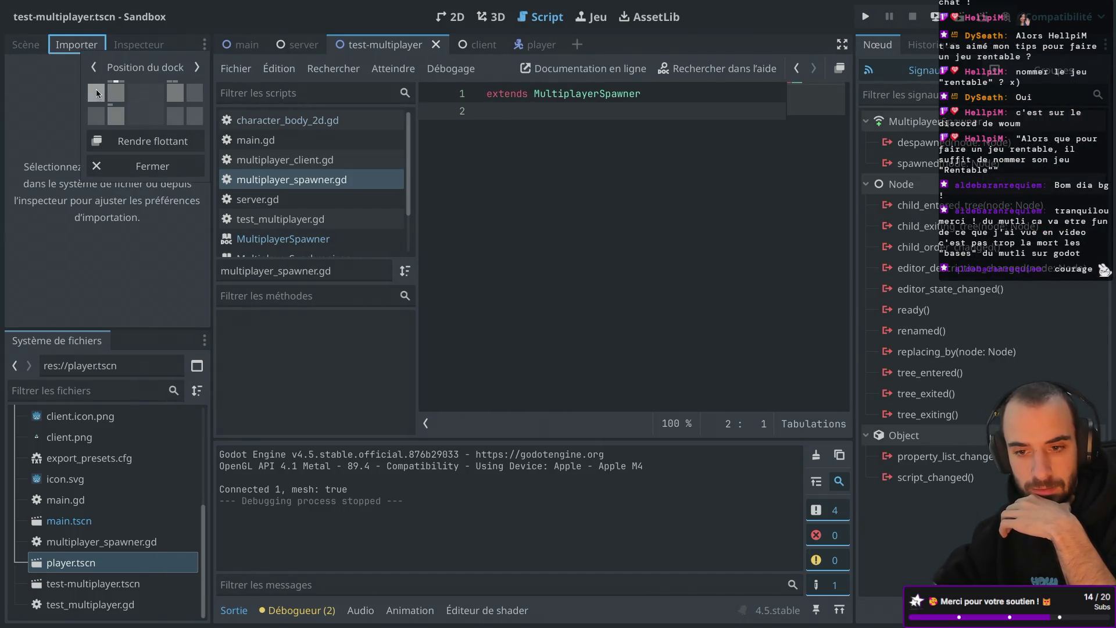
pyautogui.click(96, 91)
pyautogui.click(331, 44)
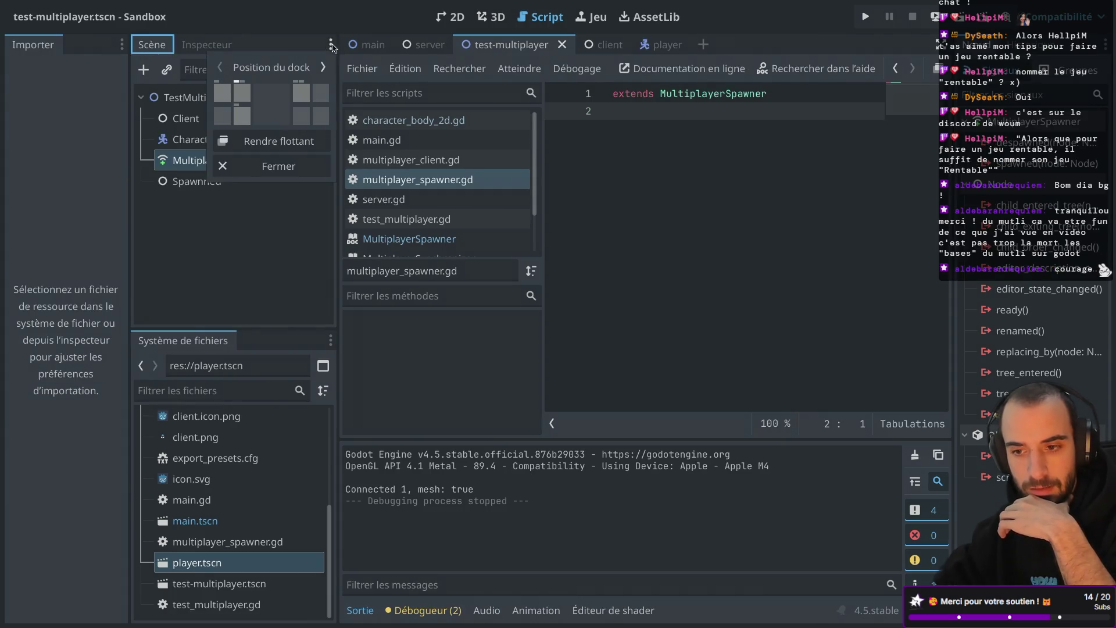
pyautogui.click(226, 90)
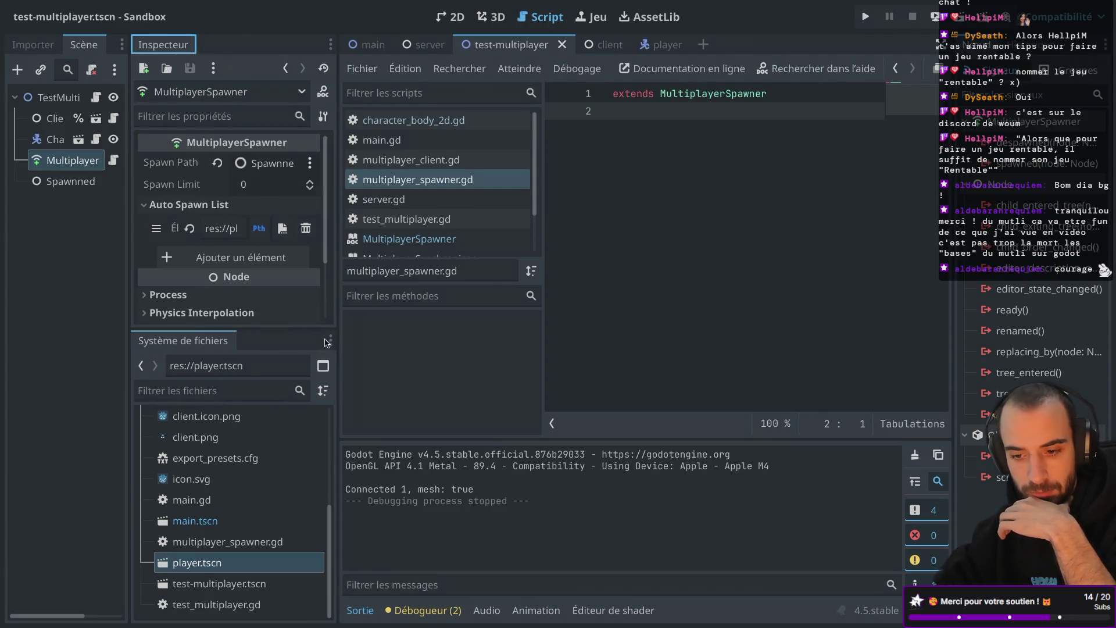
pyautogui.click(329, 341)
pyautogui.click(222, 413)
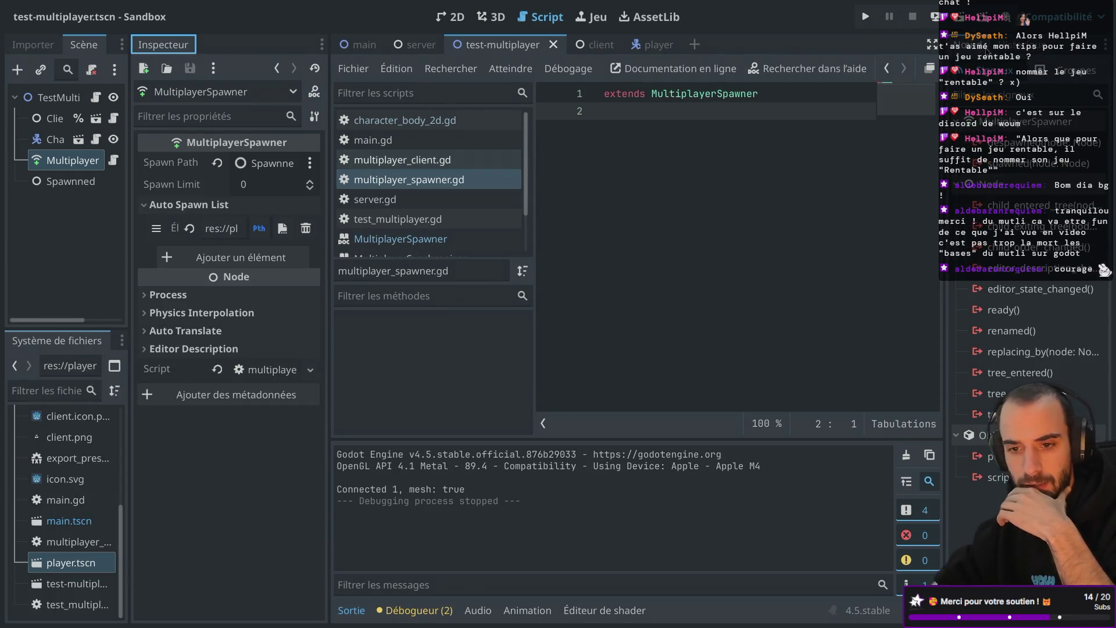
# Place the Node and History docks beside the Inspector and adjust the dock widths
pyautogui.click(1102, 45)
pyautogui.click(1033, 91)
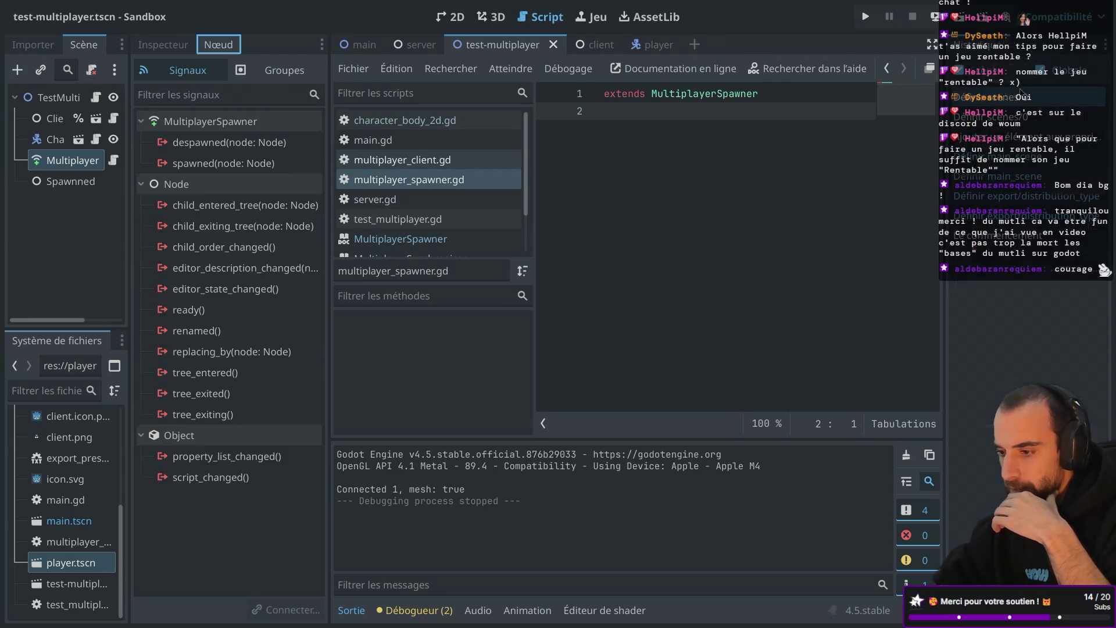
pyautogui.click(1106, 44)
pyautogui.click(1033, 91)
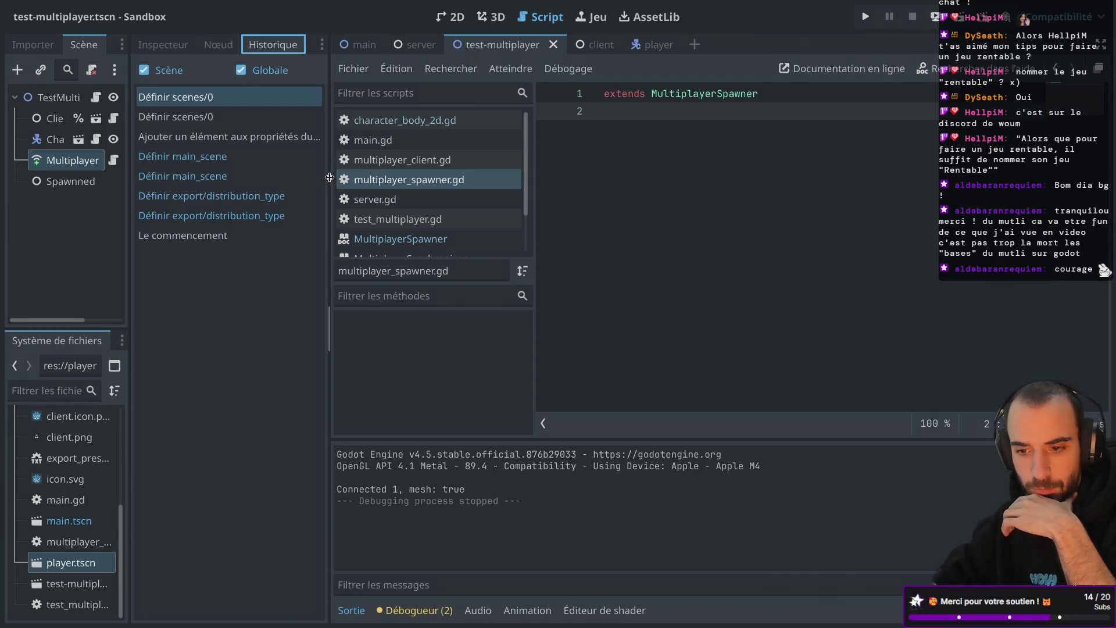
pyautogui.moveTo(329, 178); pyautogui.dragTo(370, 177)
pyautogui.click(155, 46)
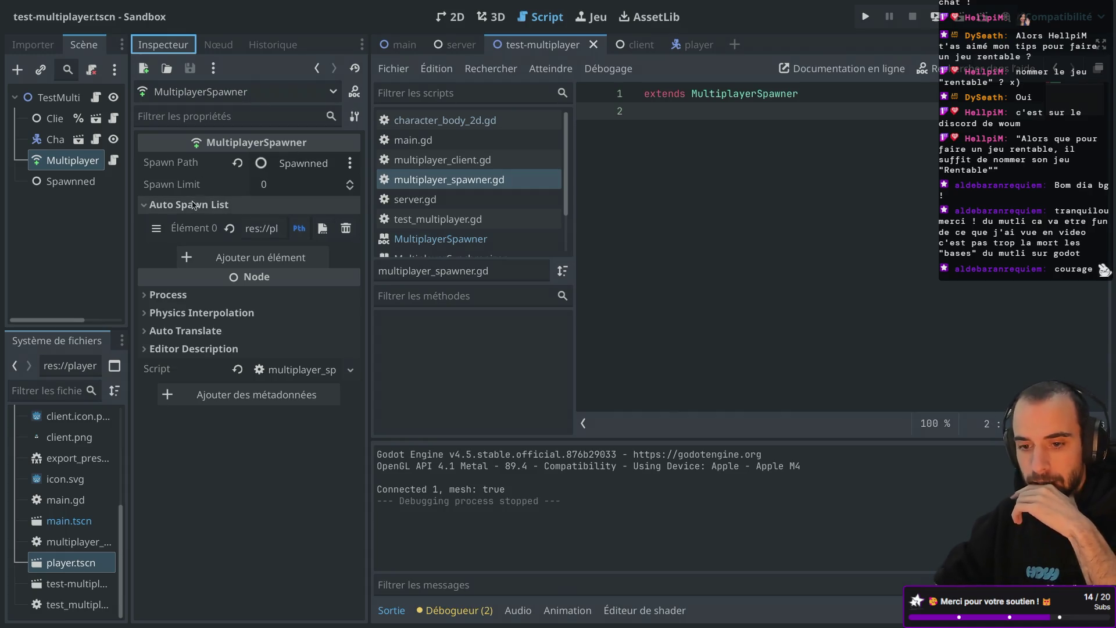
pyautogui.moveTo(131, 197); pyautogui.dragTo(258, 197)
pyautogui.moveTo(499, 189); pyautogui.dragTo(654, 187)
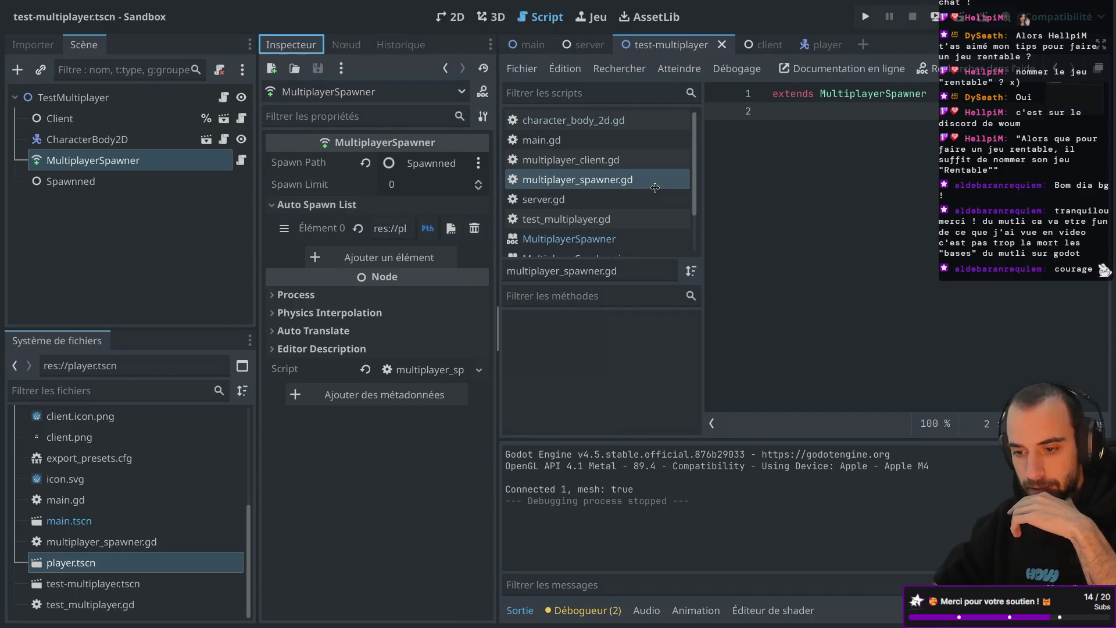
pyautogui.moveTo(258, 196); pyautogui.dragTo(221, 196)
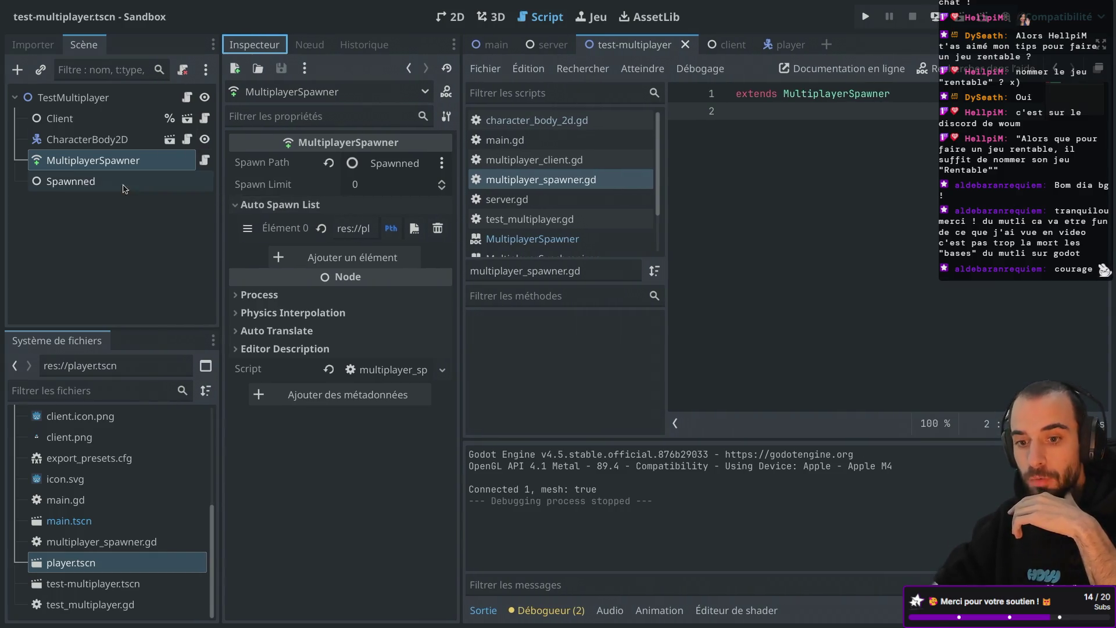
pyautogui.click(352, 229)
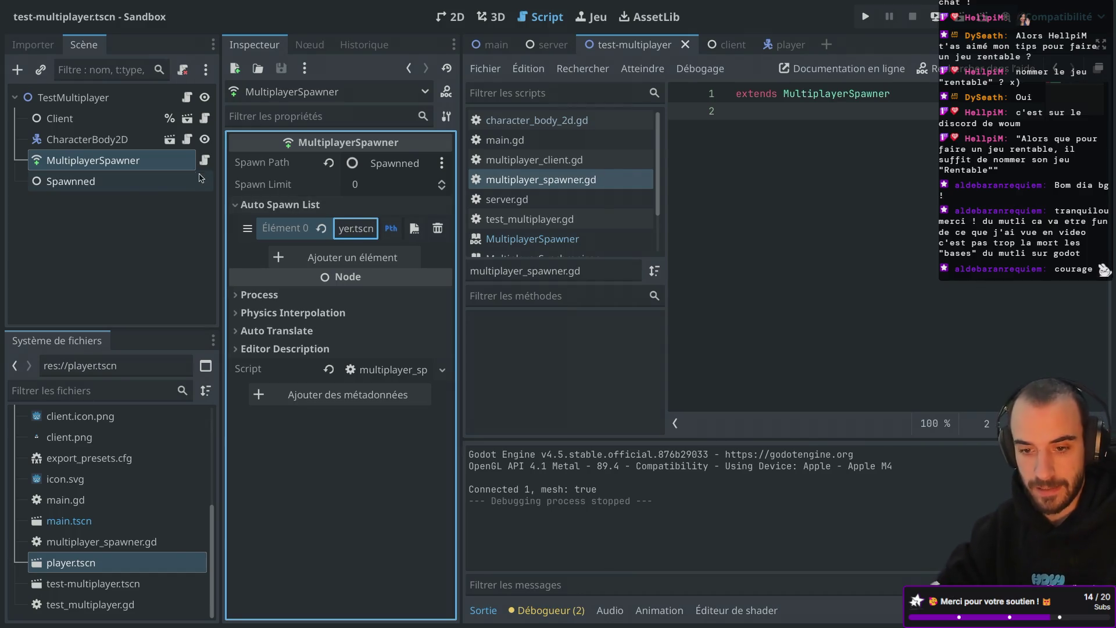
# Move CharacterBody2D under MultiplayerSpawner and rename it Player
pyautogui.moveTo(119, 140)
pyautogui.mouseDown()
pyautogui.moveTo(116, 178)
pyautogui.moveTo(115, 161)
pyautogui.mouseUp()
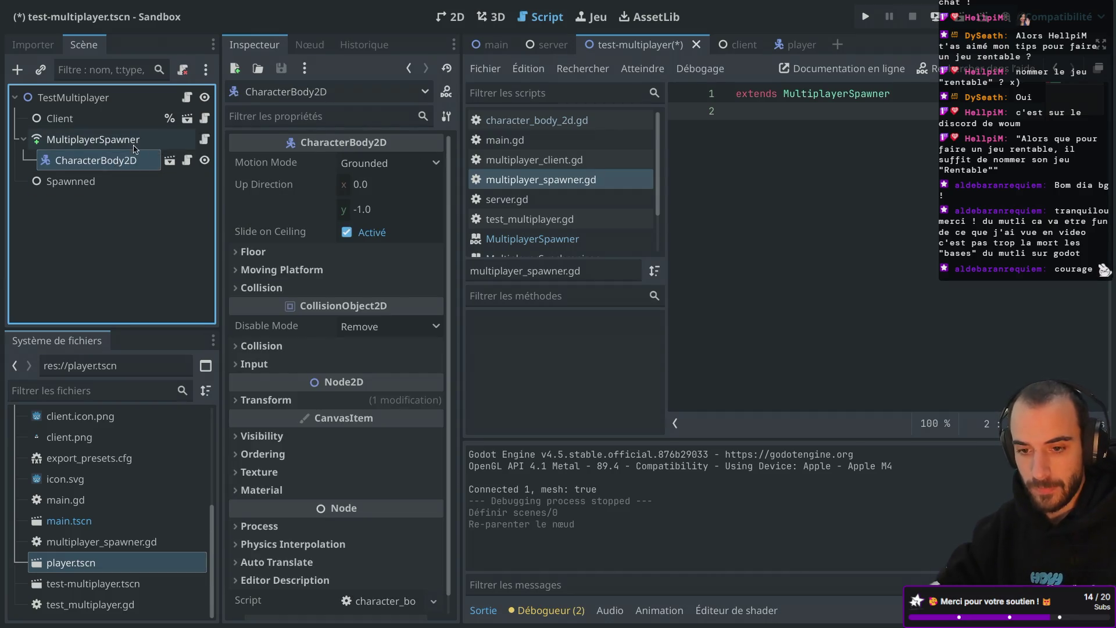
pyautogui.click(133, 144)
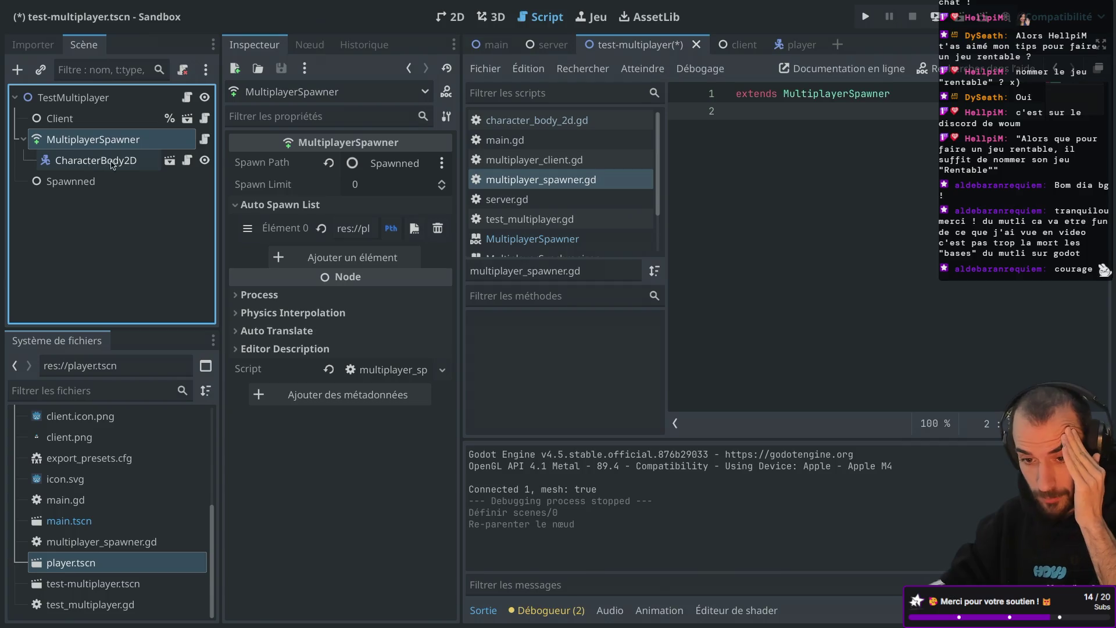
pyautogui.click(93, 166)
pyautogui.doubleClick(122, 165)
pyautogui.write('Player')
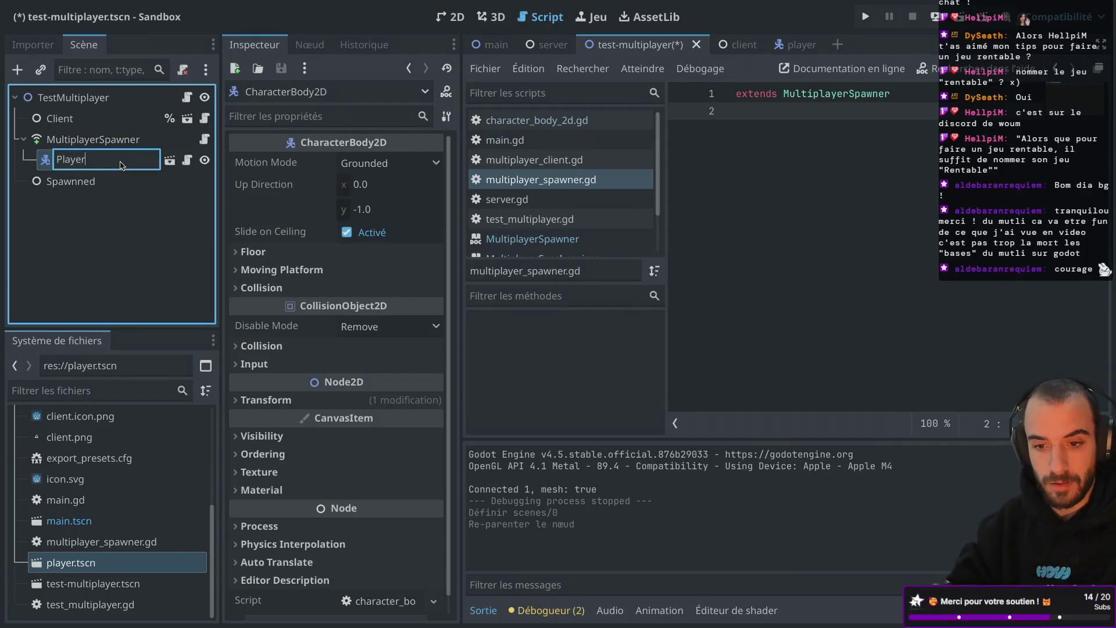
pyautogui.press('Return')
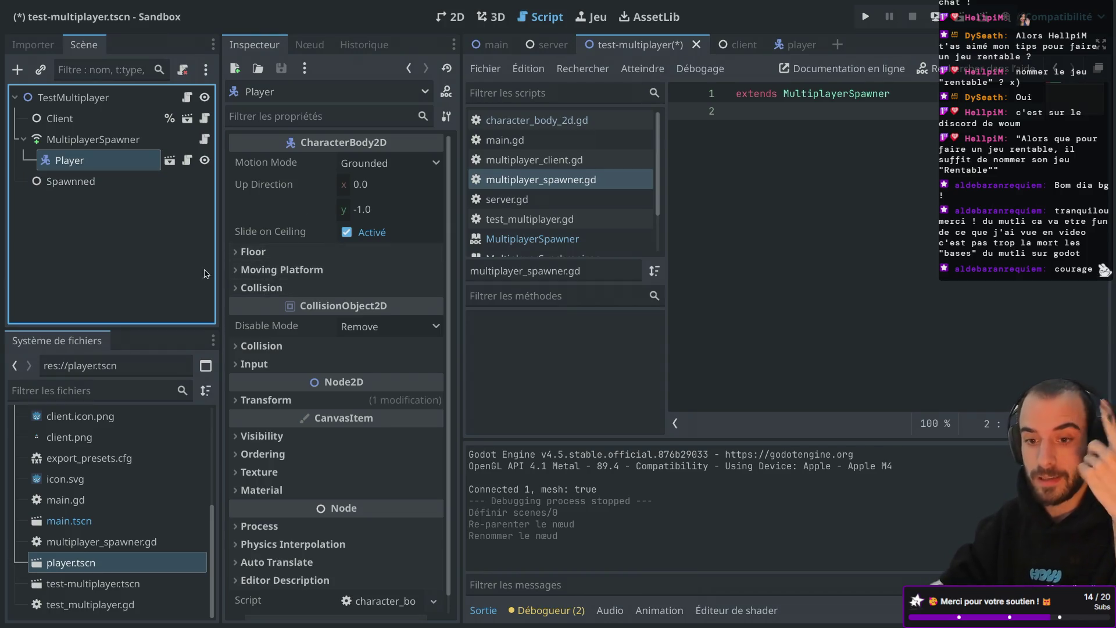
# Save the test-multiplayer scene and launch the web debug build
pyautogui.click(125, 144)
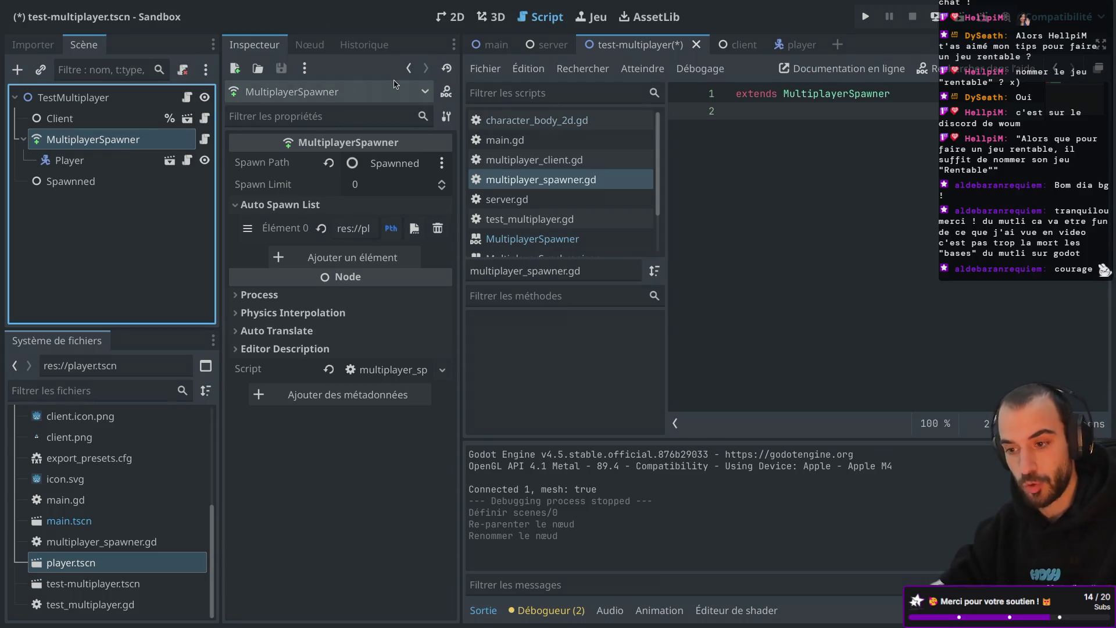
pyautogui.hotkey('ctrl', 's')
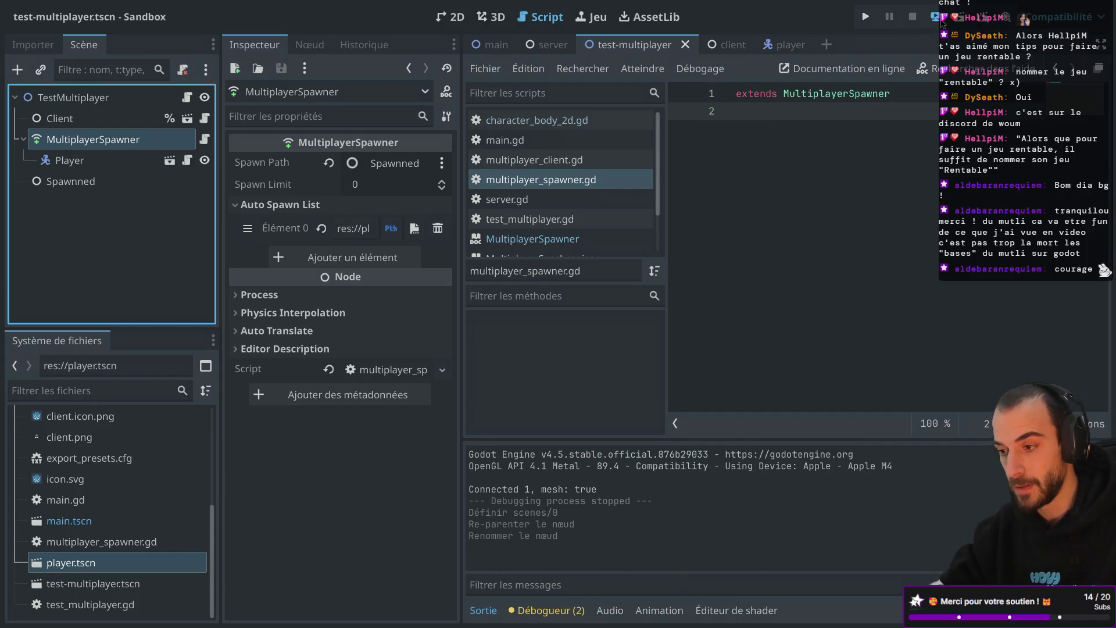
pyautogui.click(941, 21)
pyautogui.click(929, 83)
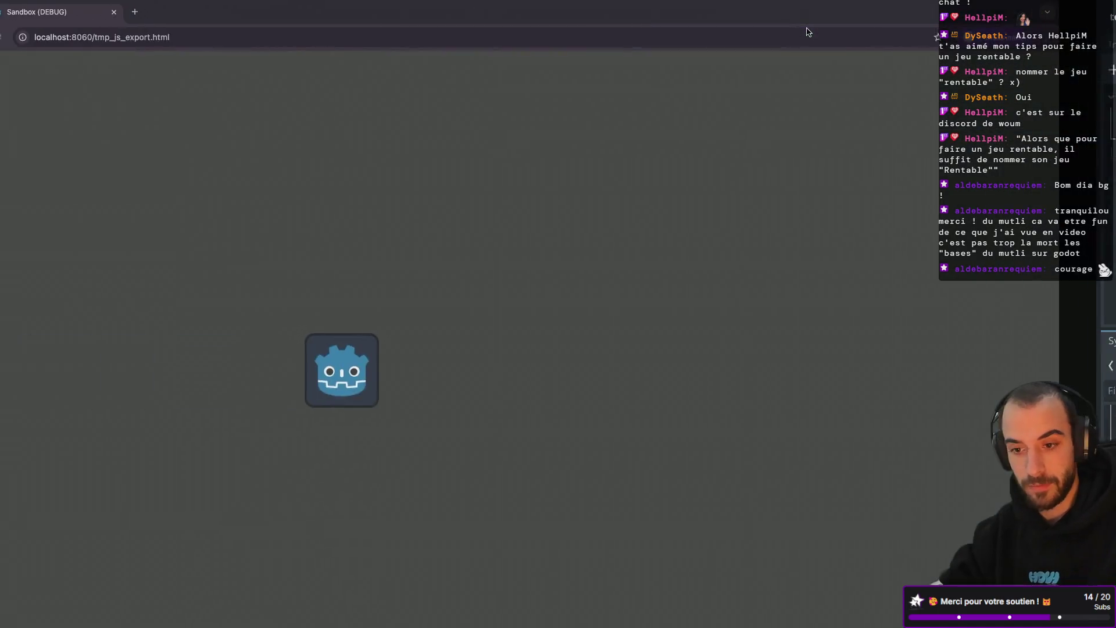
# Reload the web client and run the project from Godot
pyautogui.click(53, 37)
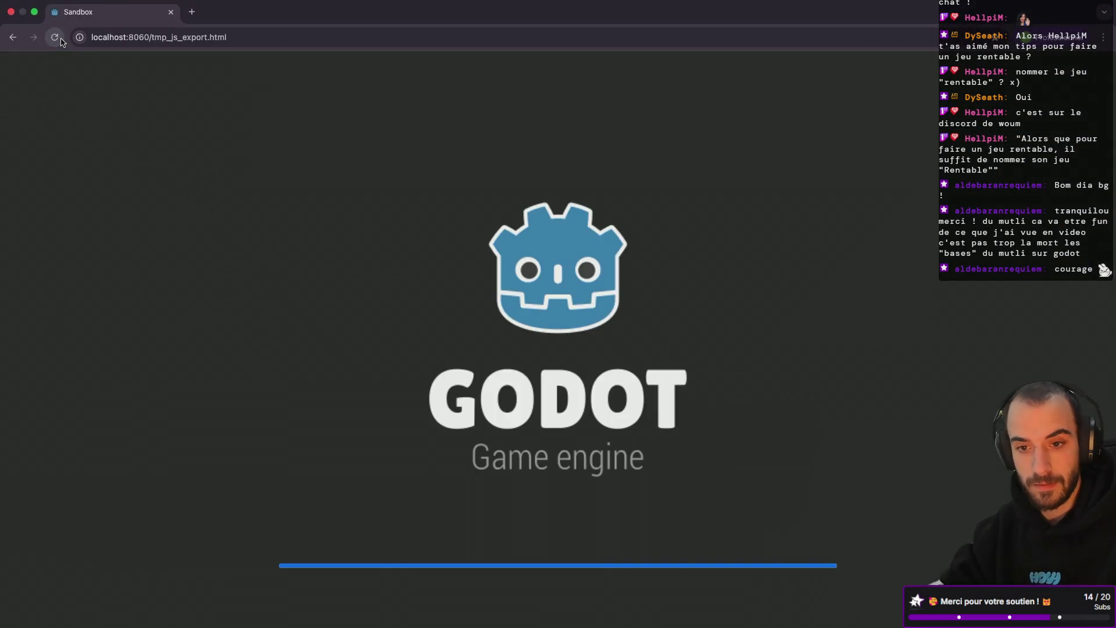
pyautogui.press('super+Tab')
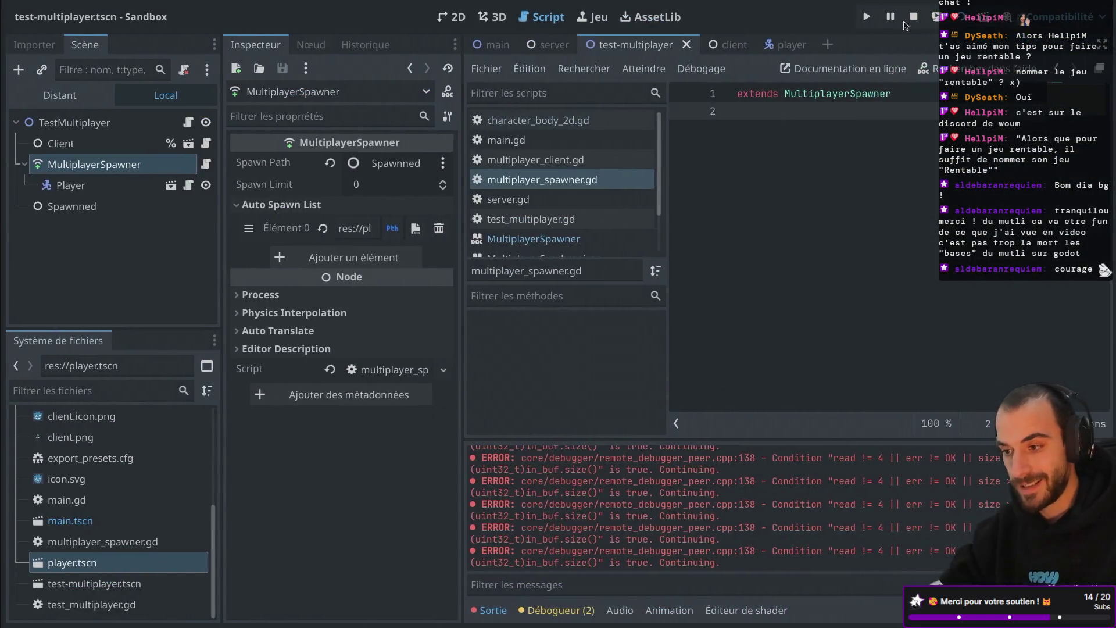
pyautogui.click(867, 18)
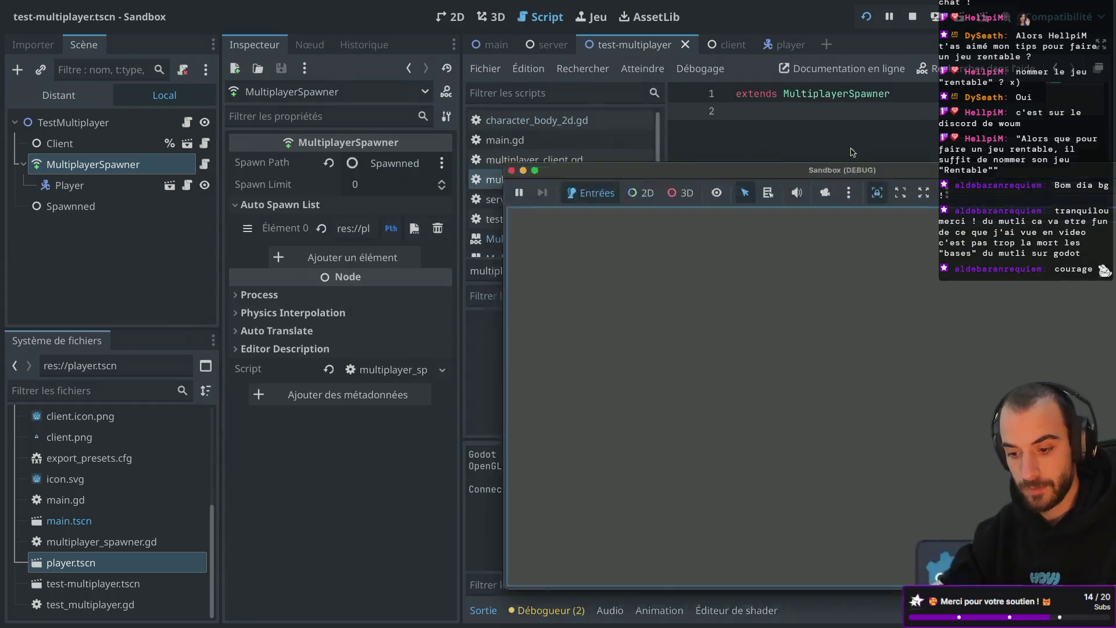
pyautogui.moveTo(799, 174)
pyautogui.mouseDown()
pyautogui.moveTo(967, 81)
pyautogui.moveTo(544, 45)
pyautogui.mouseUp()
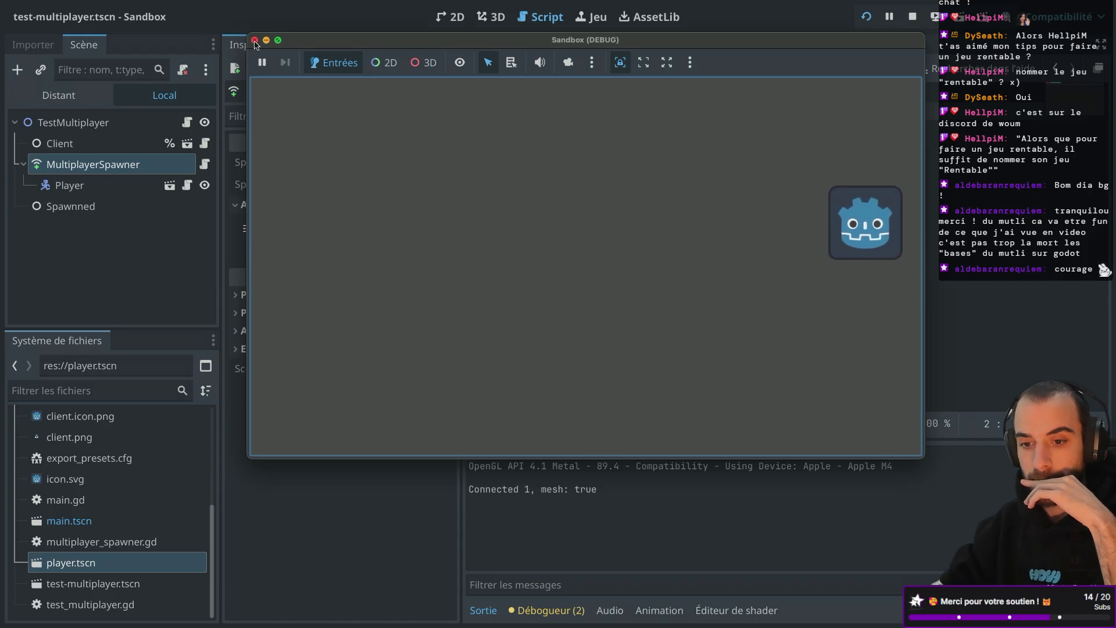
# Check the spawned Player and its MultiplayerSynchronizer in the remote tree, stop, and open player.tscn
pyautogui.click(58, 94)
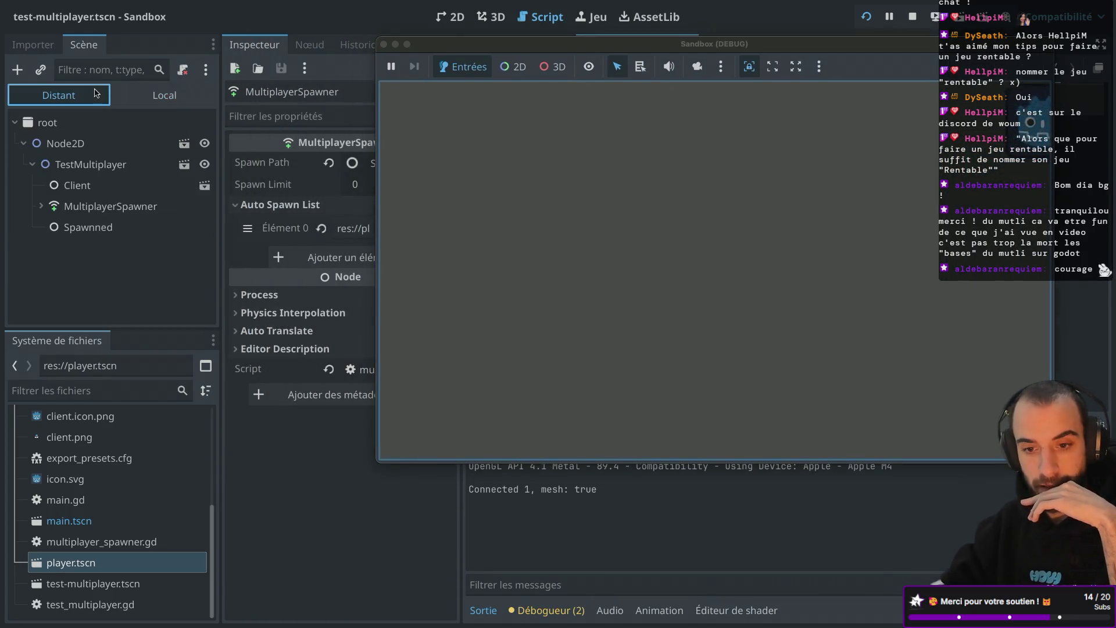
pyautogui.click(41, 207)
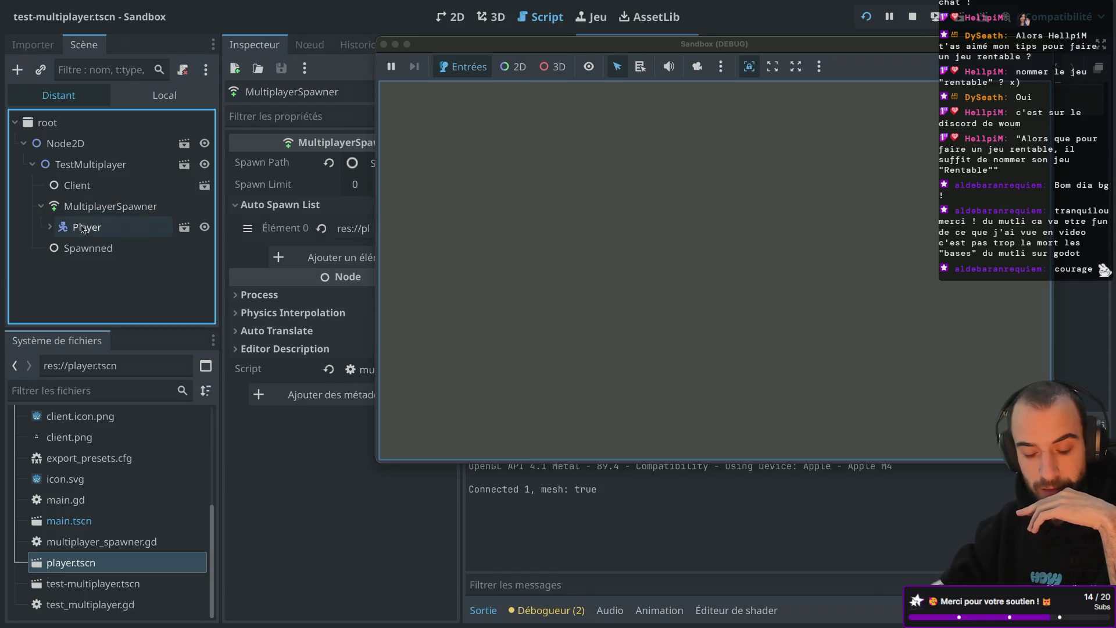
pyautogui.moveTo(578, 52); pyautogui.dragTo(760, 59)
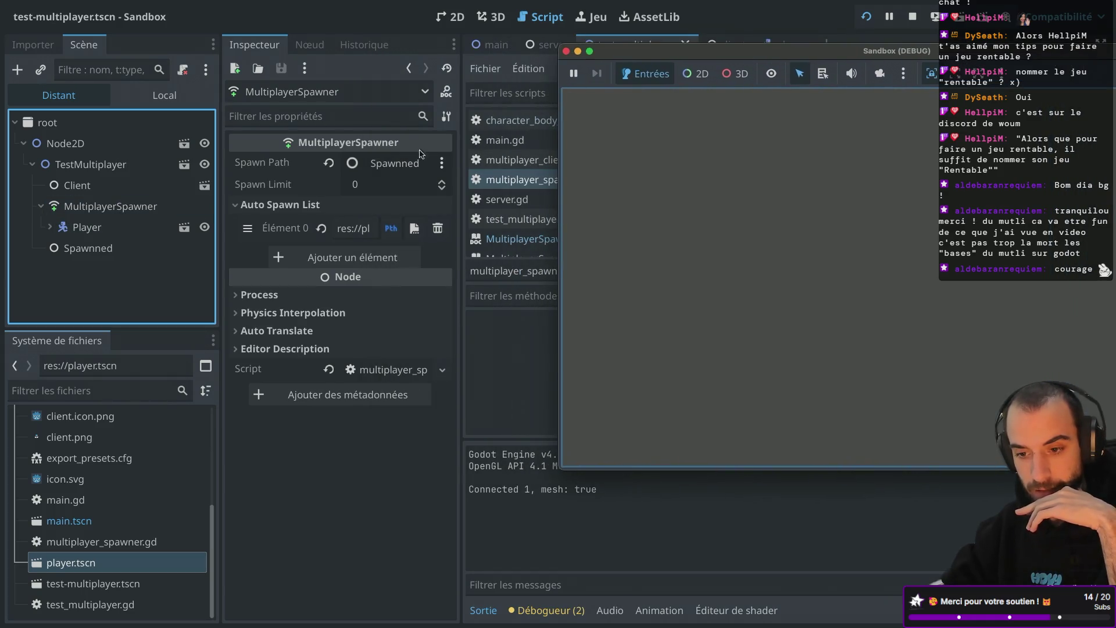
pyautogui.click(119, 210)
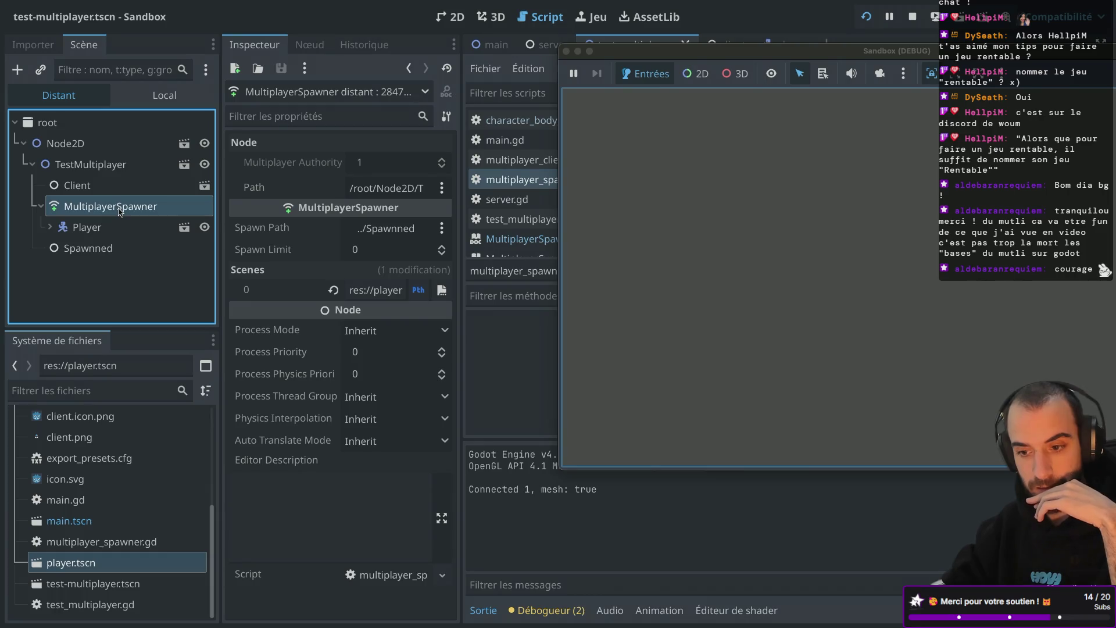
pyautogui.click(51, 228)
pyautogui.click(117, 291)
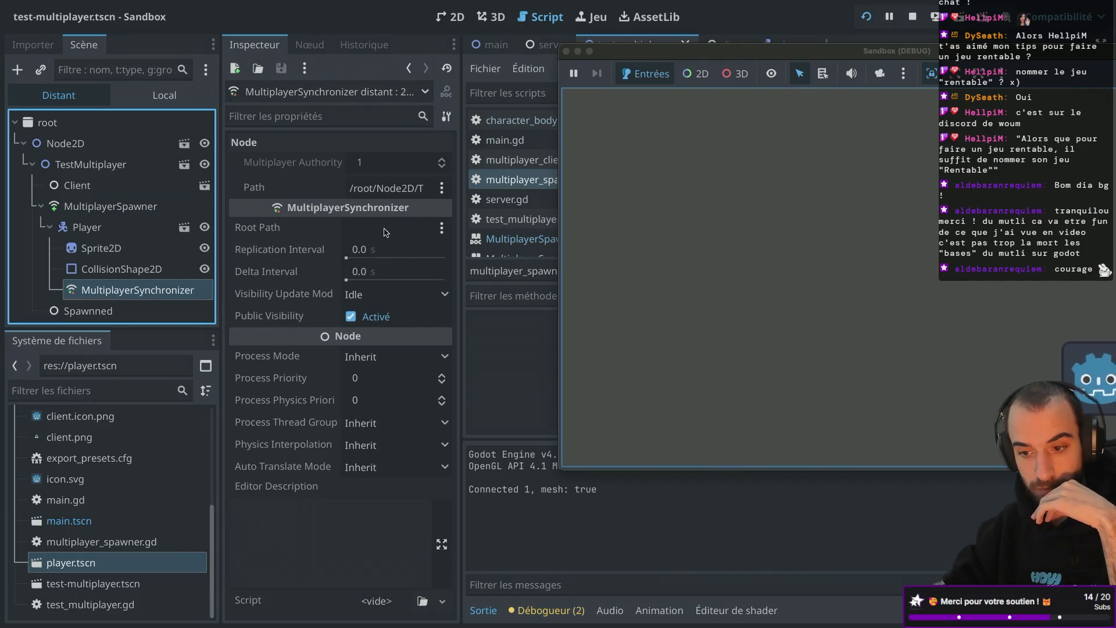
pyautogui.click(566, 51)
pyautogui.click(791, 44)
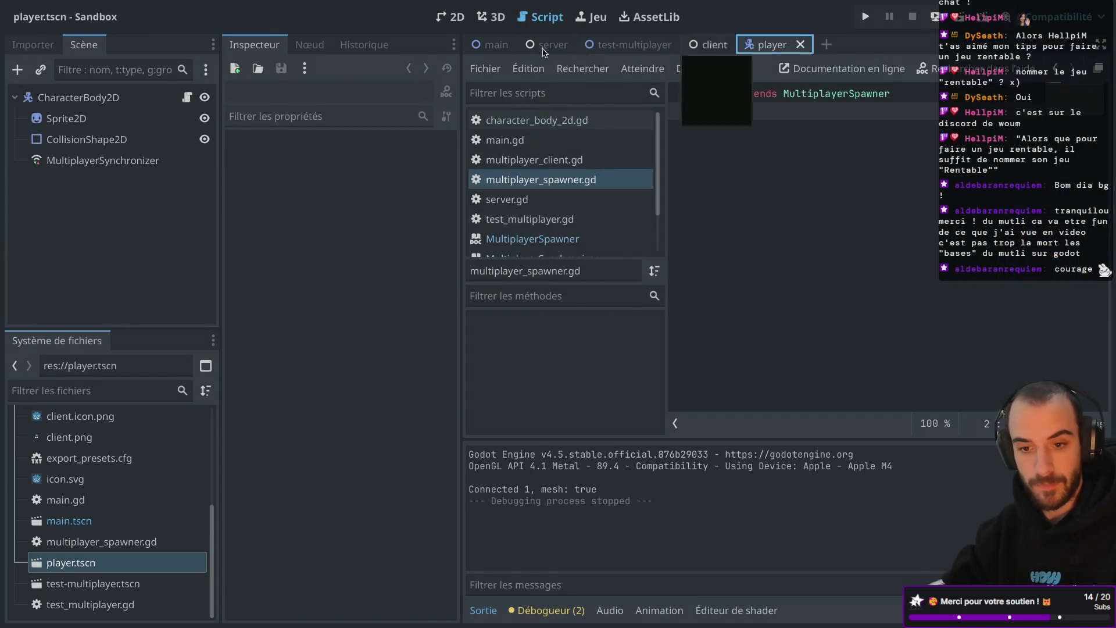
# Set the synchronizer's root path to the root node and rename that node Player
pyautogui.click(396, 165)
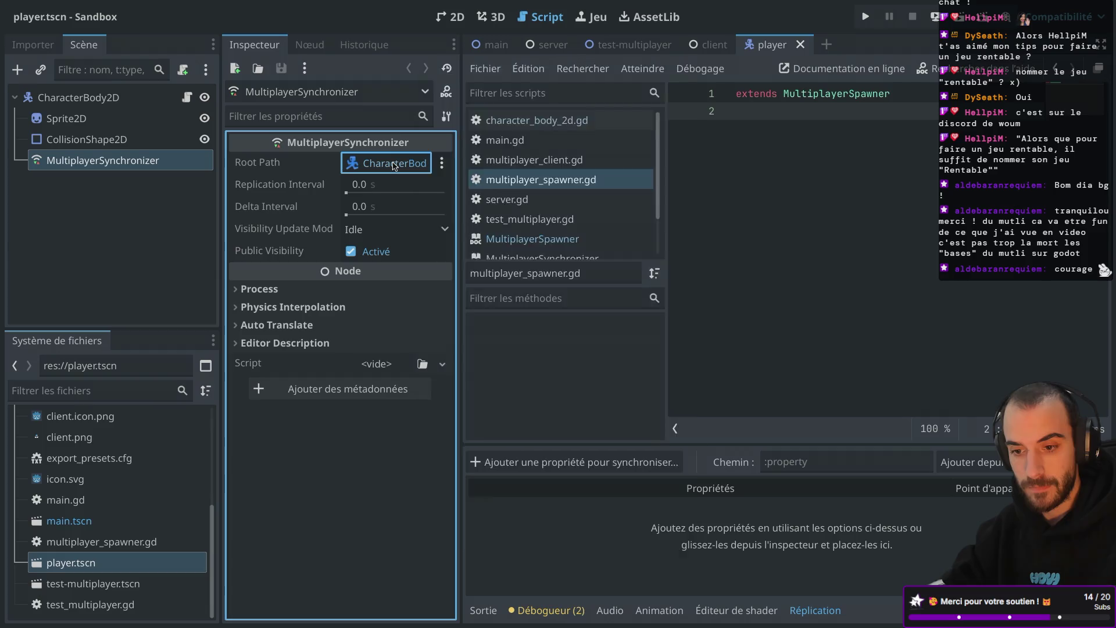
pyautogui.doubleClick(507, 123)
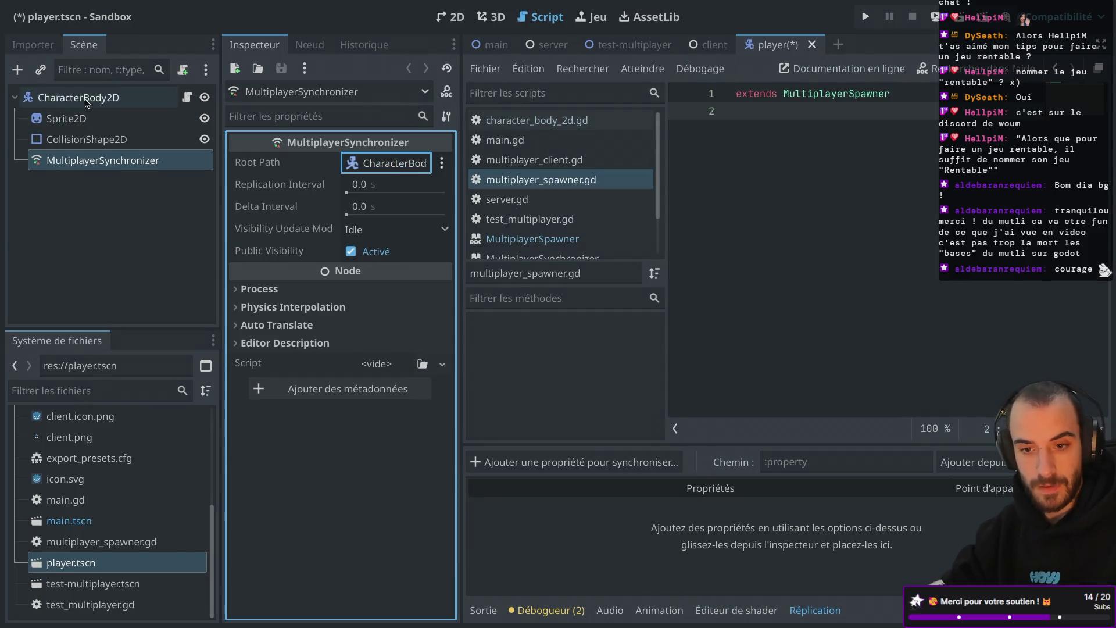
pyautogui.doubleClick(87, 97)
pyautogui.write('Pl')
pyautogui.press('Return')
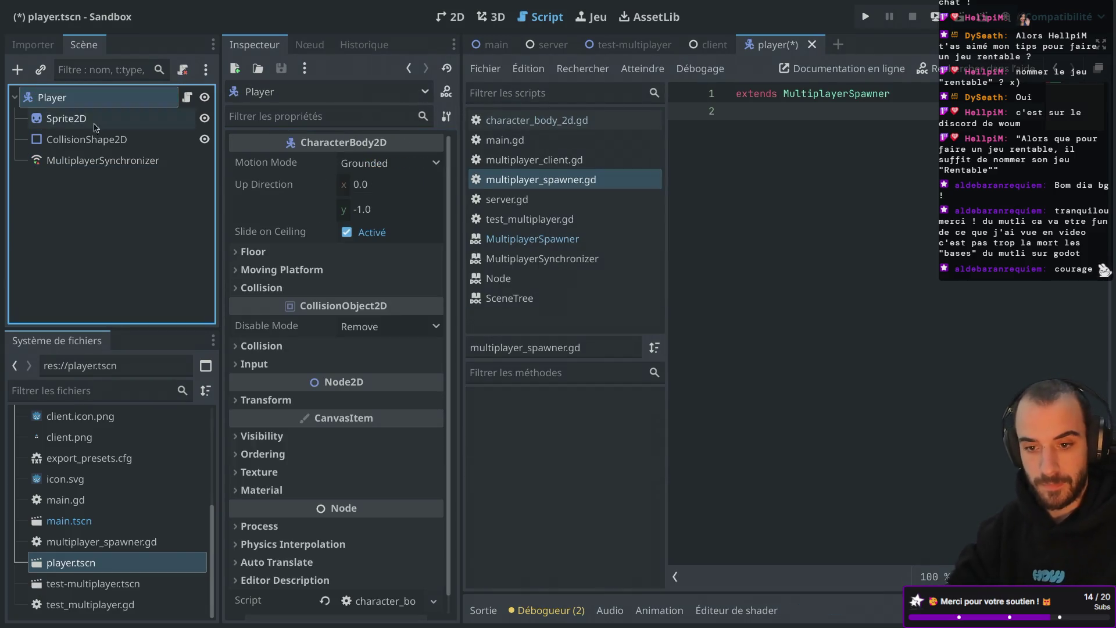
# Select the MultiplayerSynchronizer, enlarge the Replication panel, and pick Player to synchronize
pyautogui.click(103, 160)
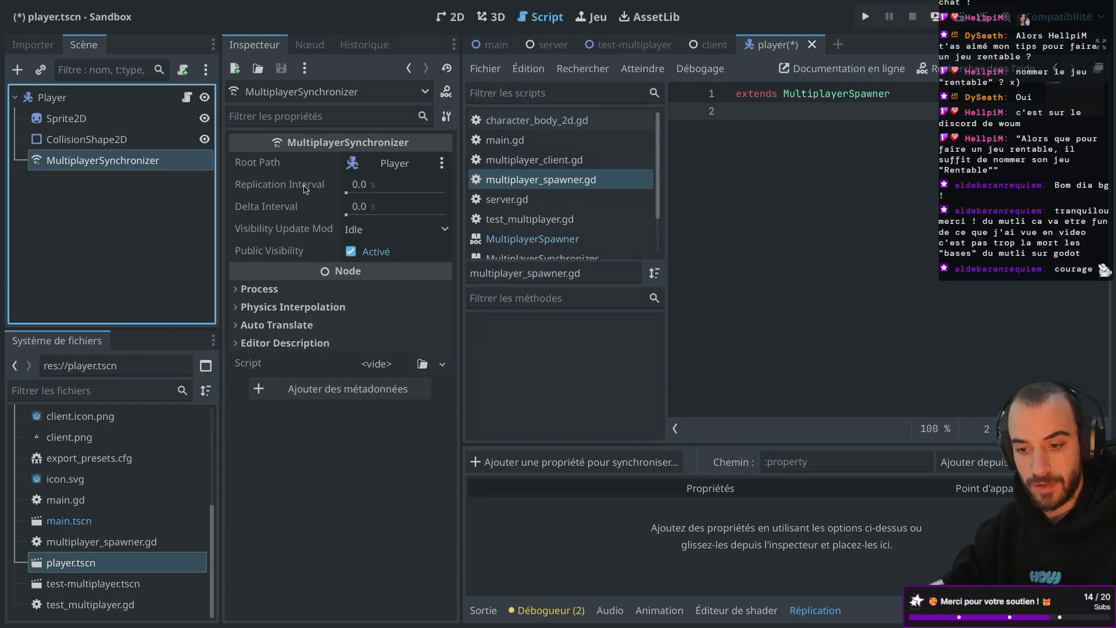
pyautogui.moveTo(304, 189)
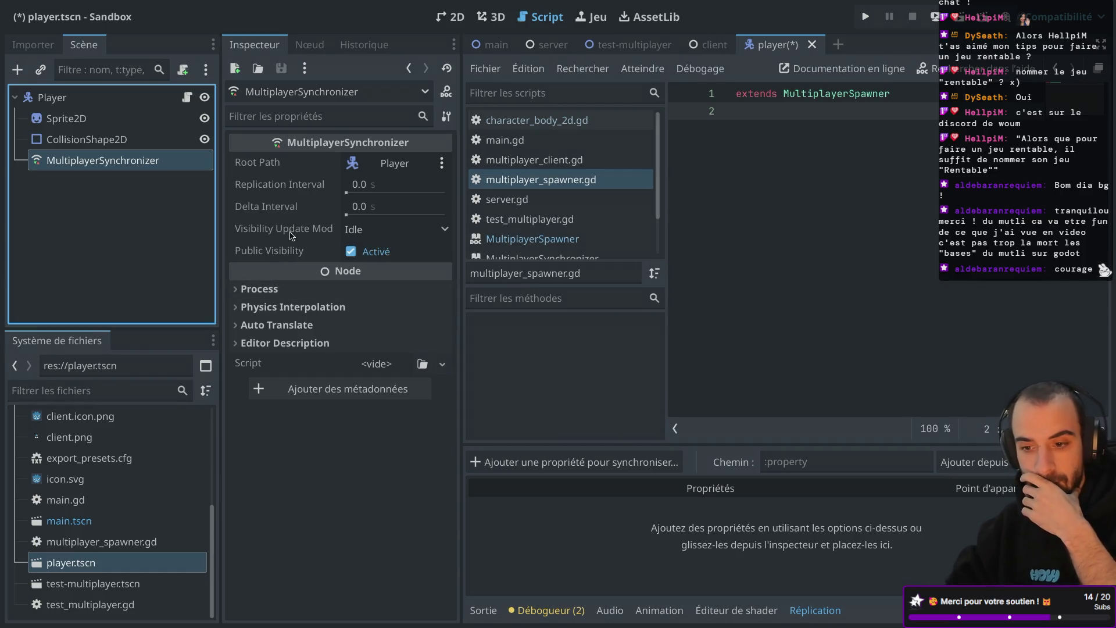
pyautogui.moveTo(292, 235)
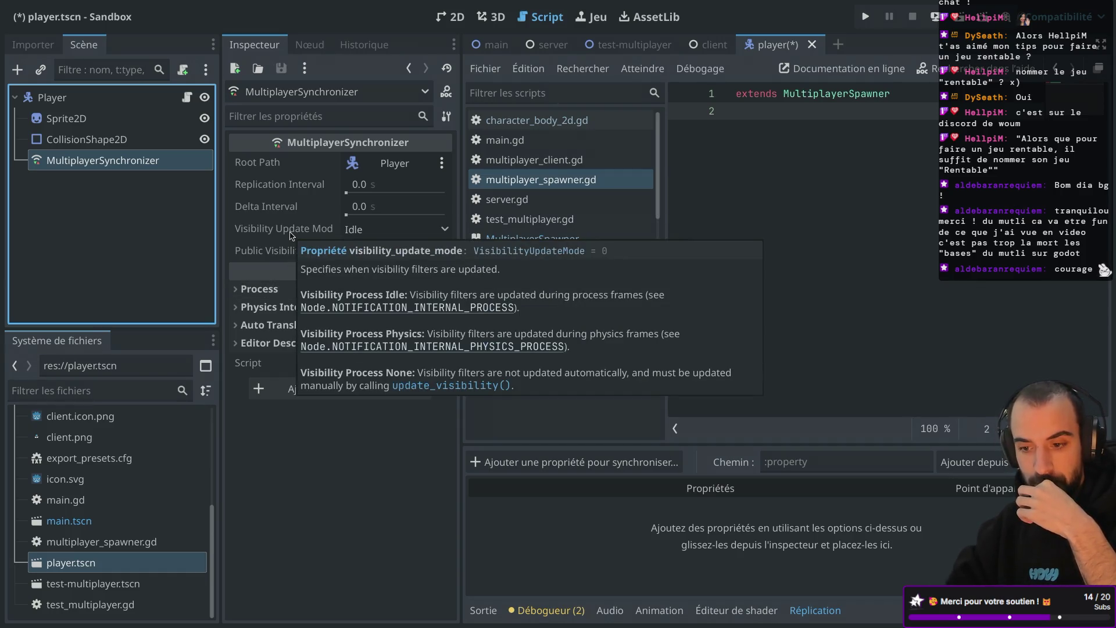
pyautogui.moveTo(285, 279)
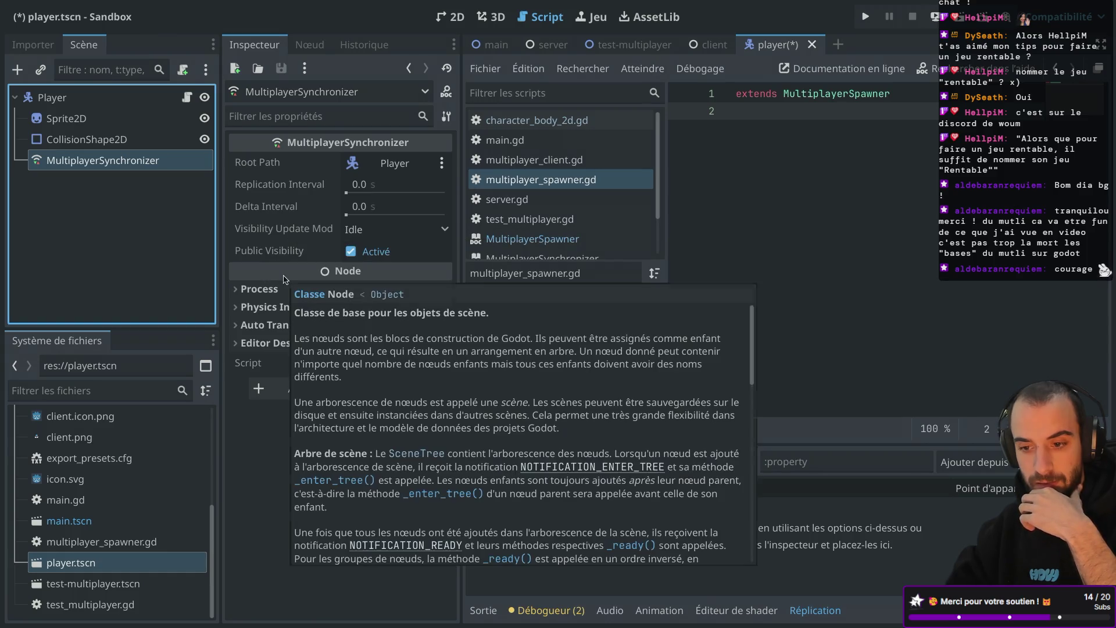
pyautogui.moveTo(276, 373)
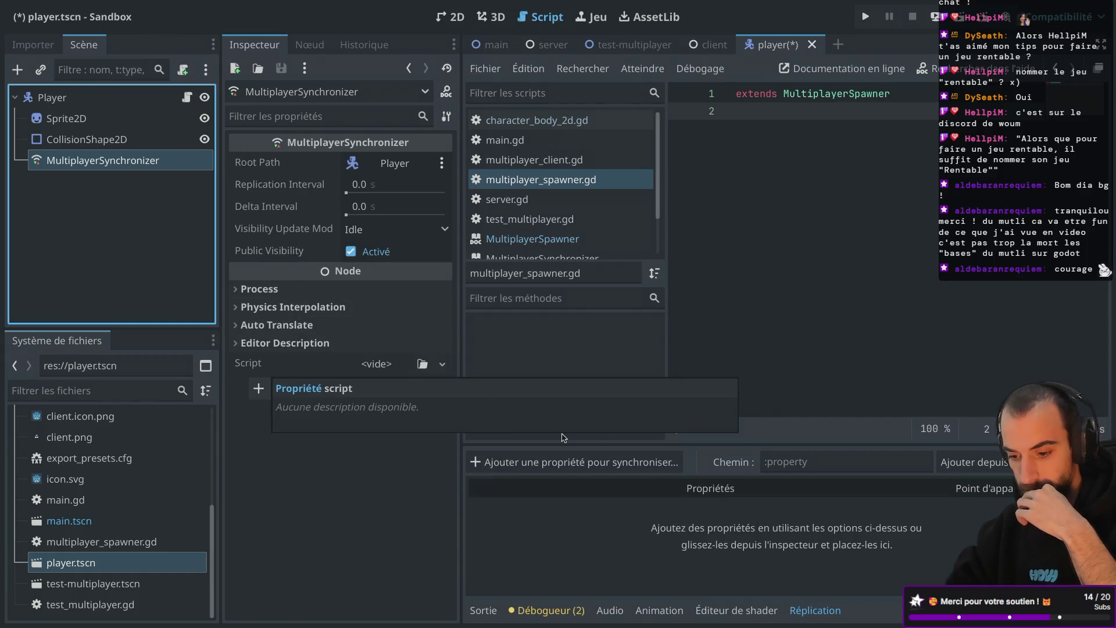
pyautogui.moveTo(801, 445)
pyautogui.mouseDown()
pyautogui.moveTo(801, 460)
pyautogui.moveTo(800, 256)
pyautogui.mouseUp()
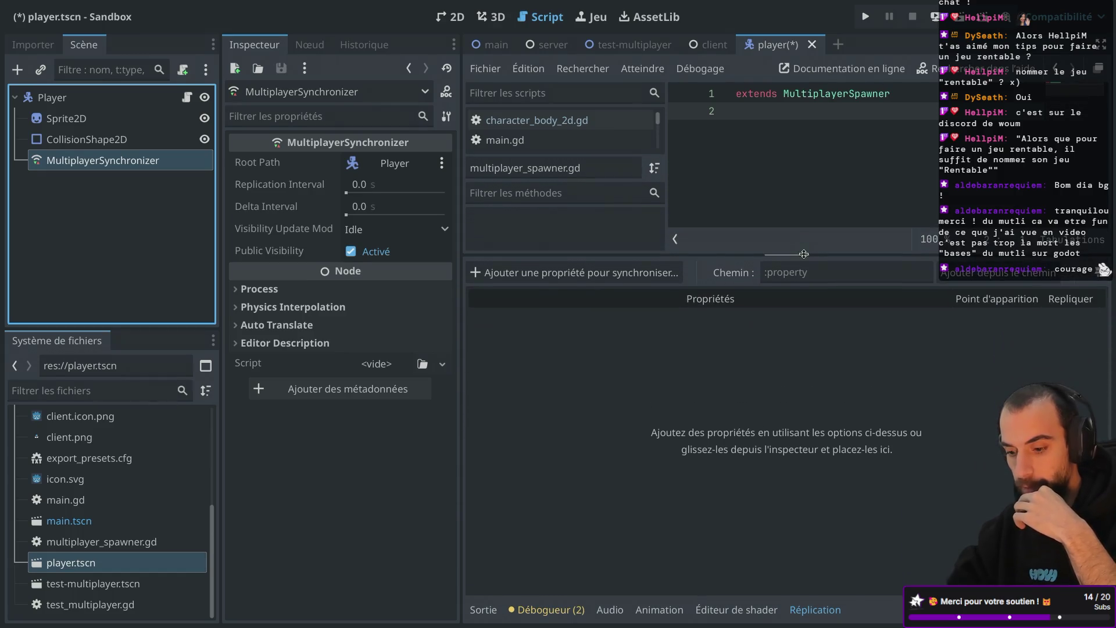
pyautogui.click(616, 274)
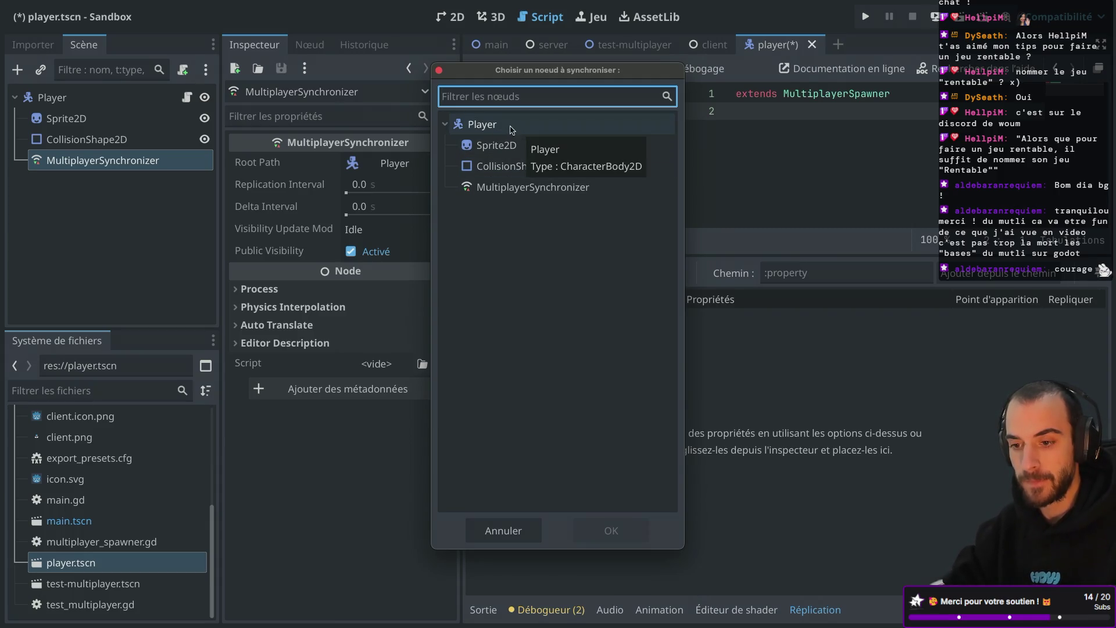
pyautogui.click(512, 129)
pyautogui.doubleClick(512, 129)
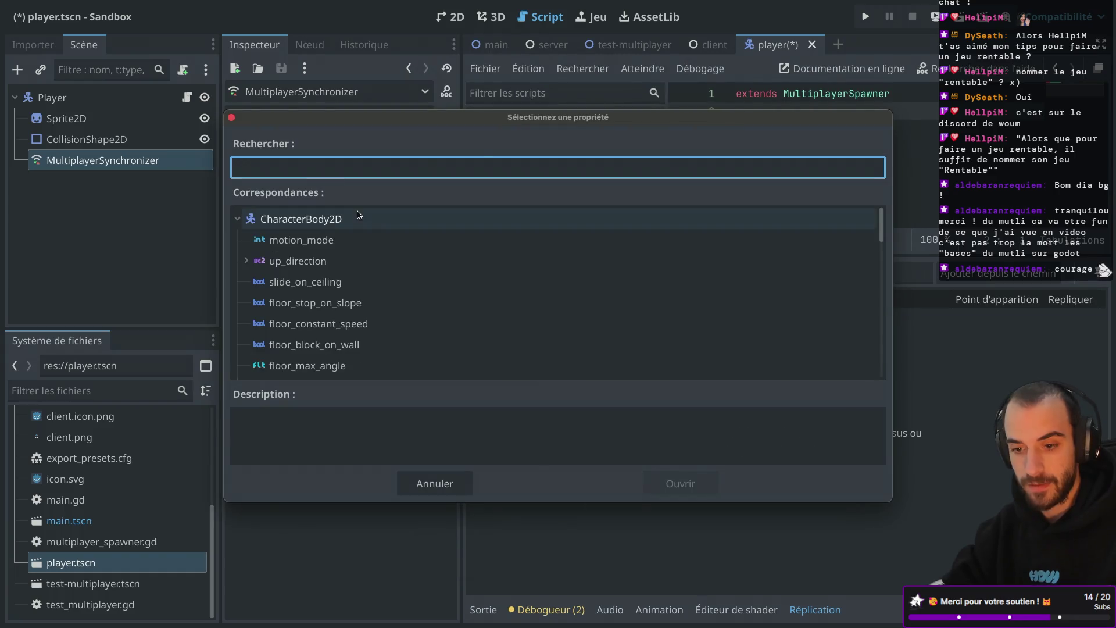
# Add Player:position to the replicated properties and save player.tscn
pyautogui.write('po')
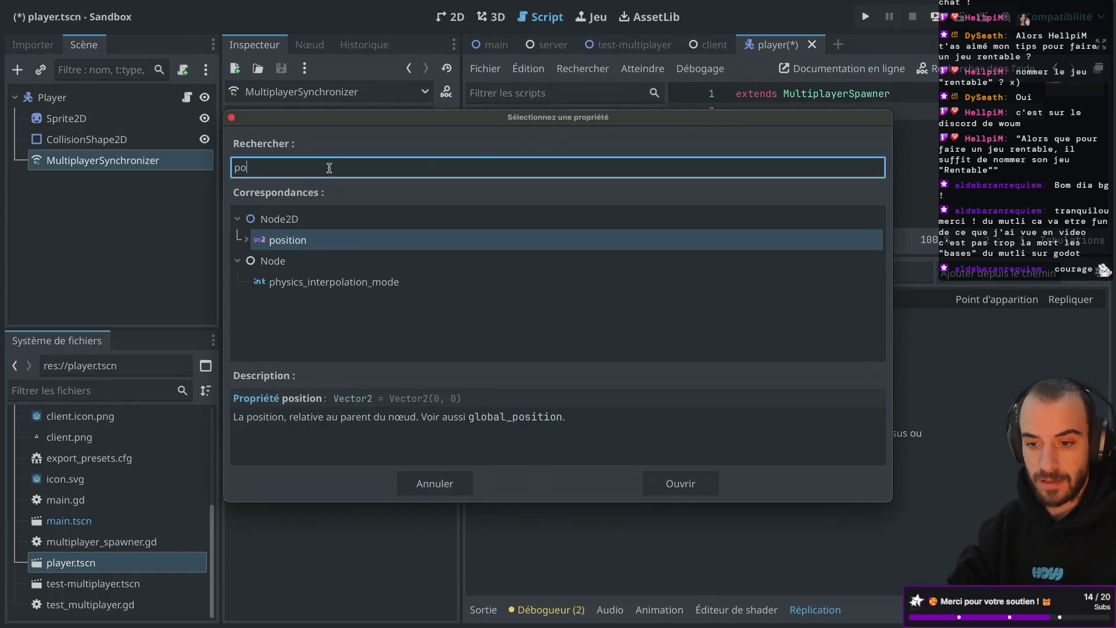
pyautogui.press('BackSpace')
pyautogui.press('BackSpace')
pyautogui.write('tra')
pyautogui.press('BackSpace')
pyautogui.press('BackSpace')
pyautogui.press('BackSpace')
pyautogui.write('po')
pyautogui.doubleClick(284, 240)
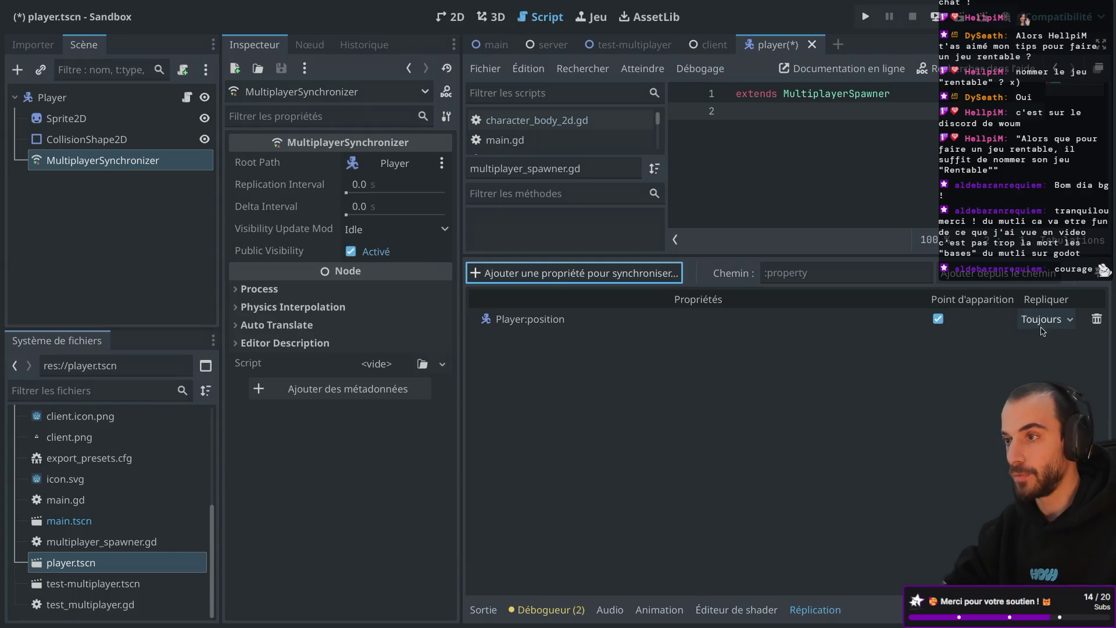
pyautogui.press('super+s')
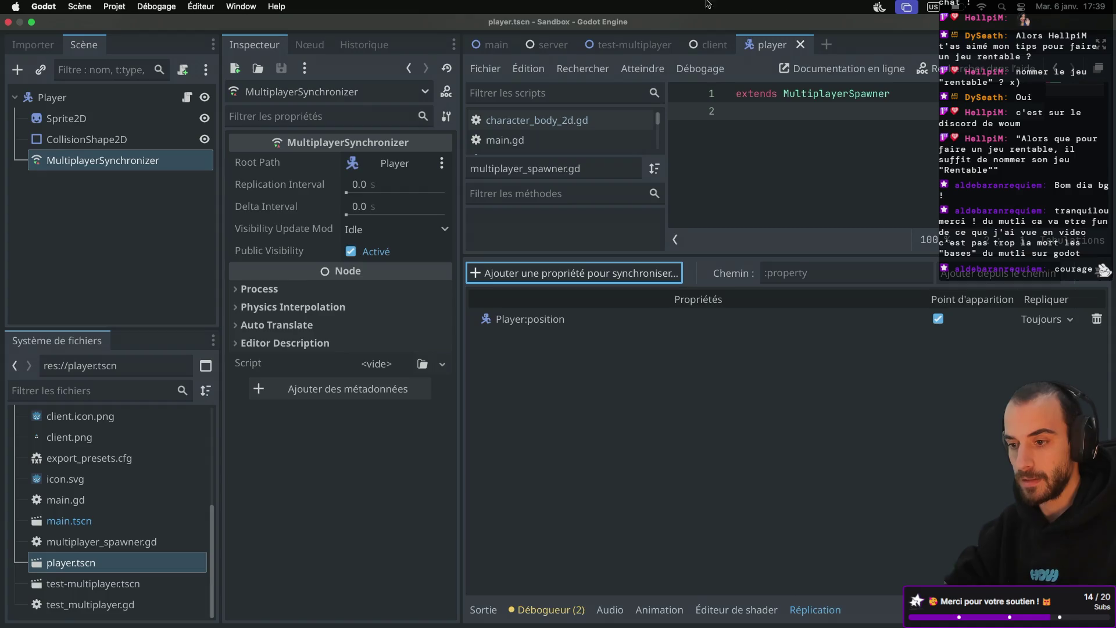
pyautogui.click(114, 6)
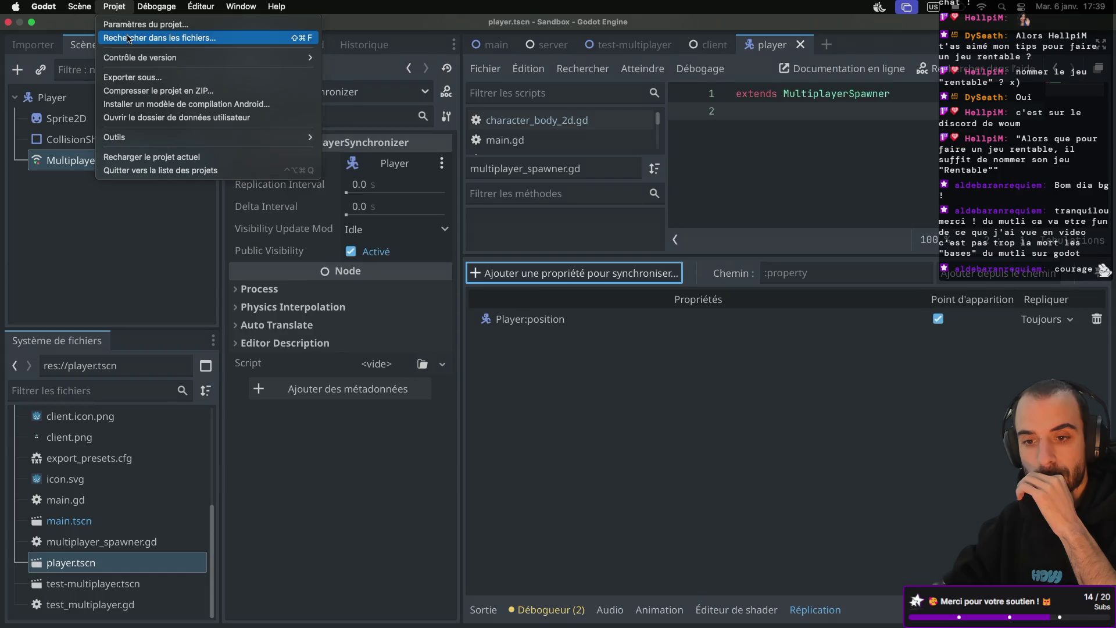
# Stop the local web HTTP server from the Web remote-deploy menu
pyautogui.click(491, 4)
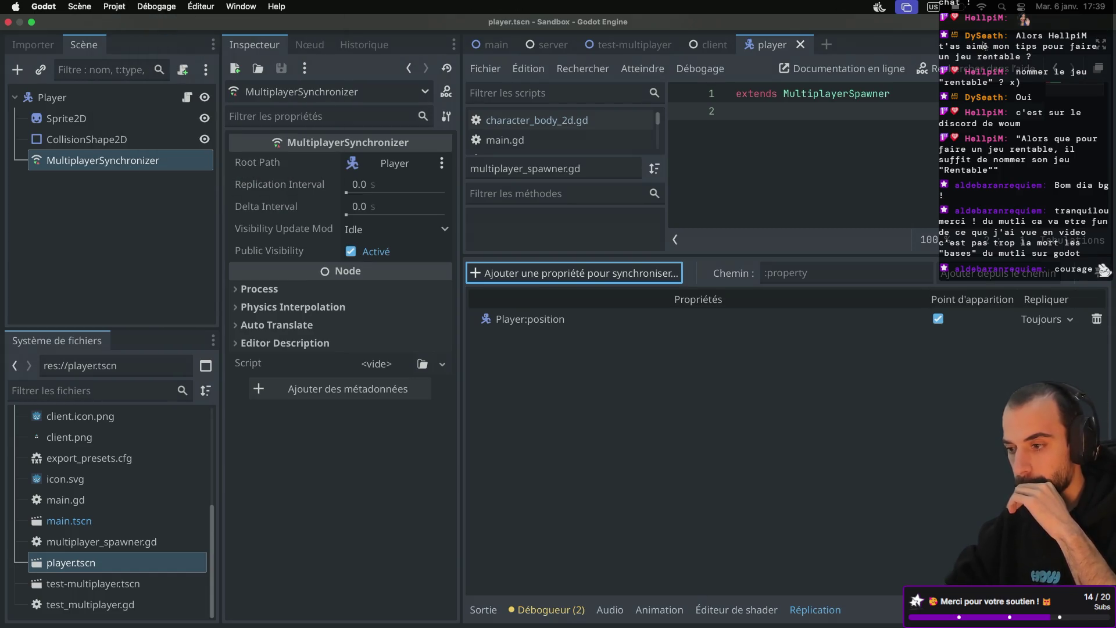
pyautogui.click(936, 16)
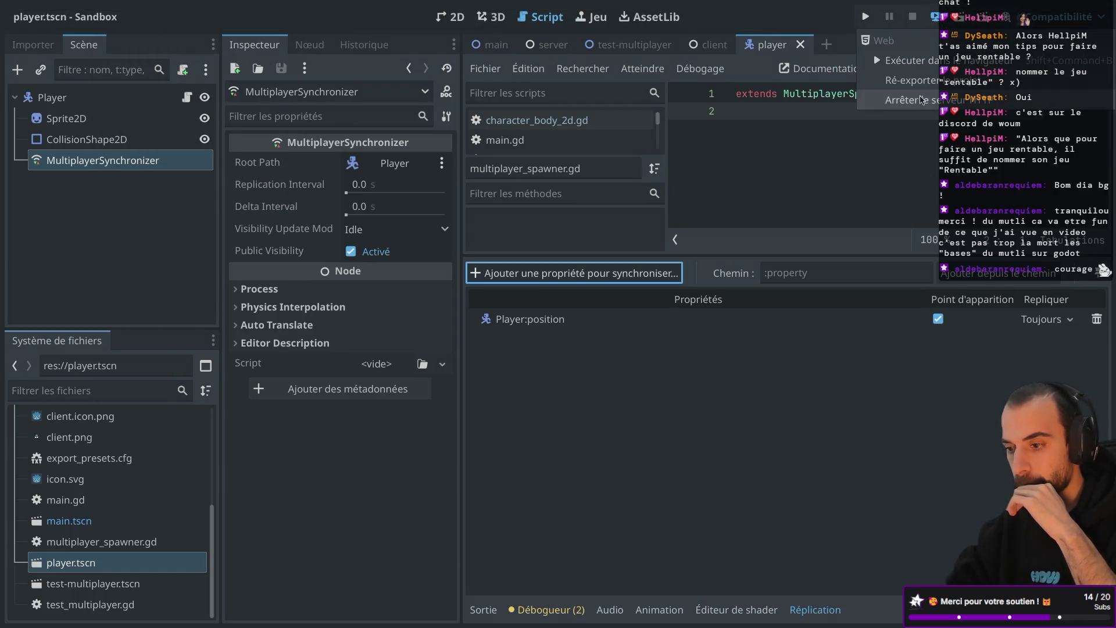
pyautogui.click(922, 100)
pyautogui.click(938, 18)
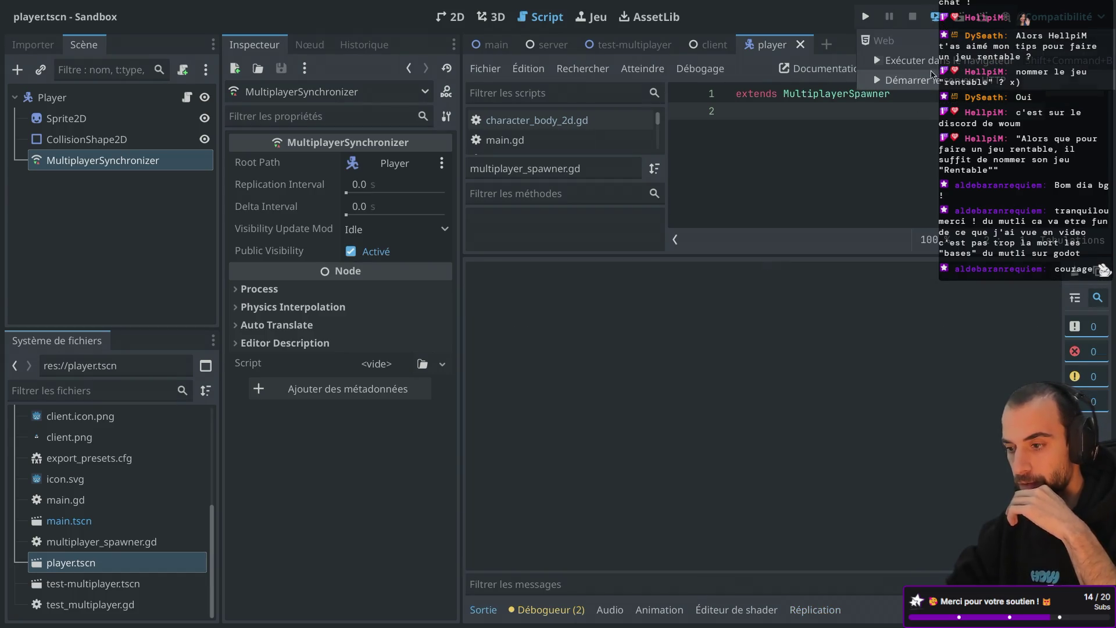
# Start the web HTTP server again and re-export the web build
pyautogui.click(933, 79)
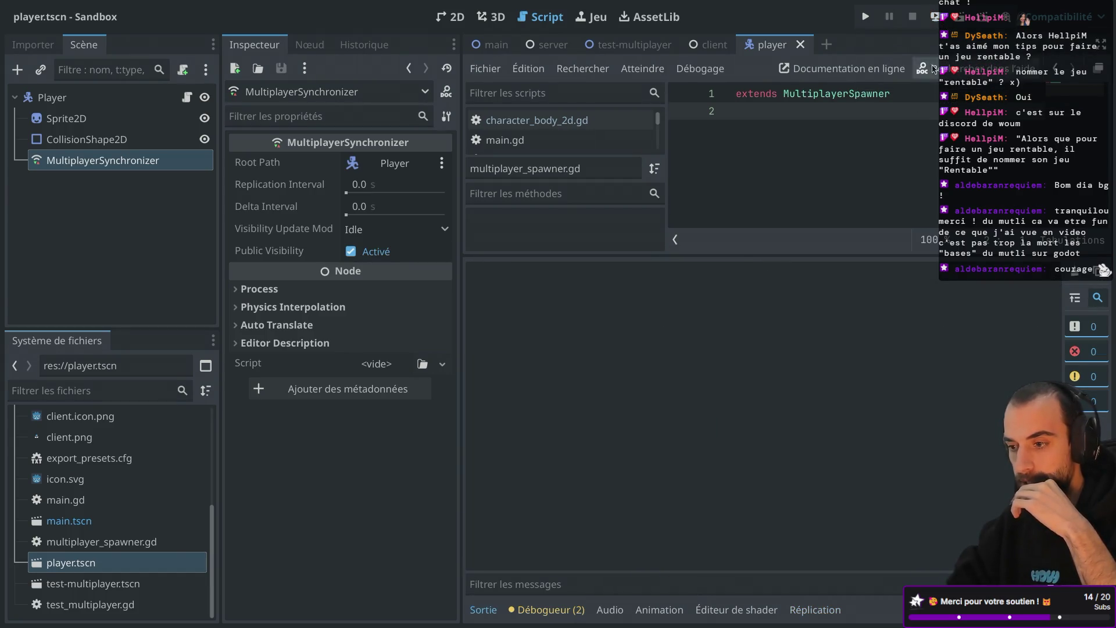
pyautogui.click(938, 18)
pyautogui.click(931, 85)
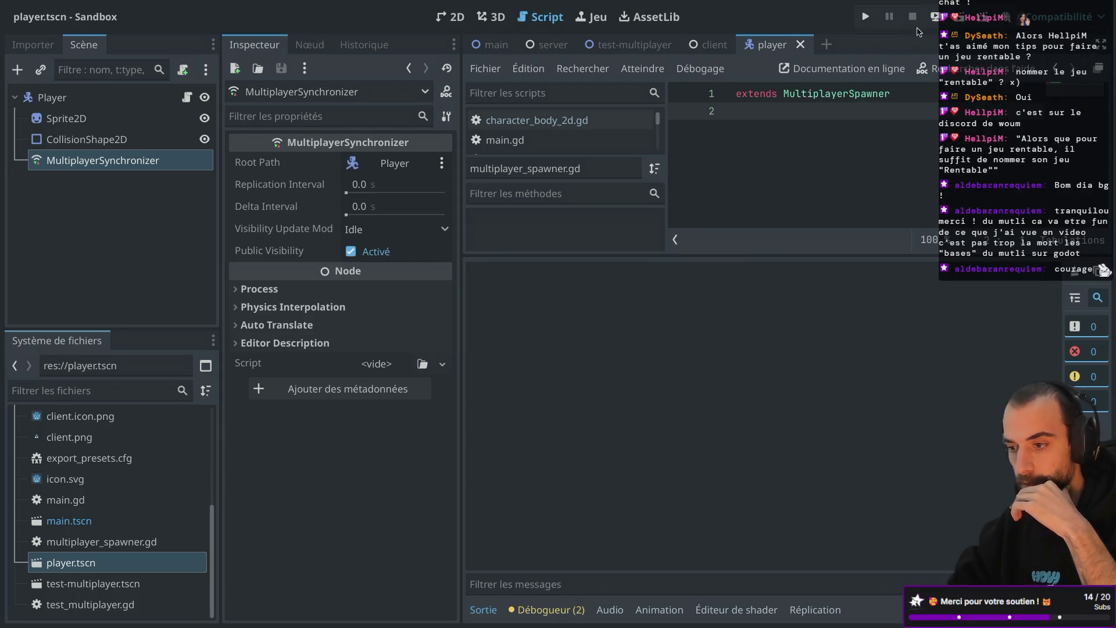
pyautogui.click(937, 17)
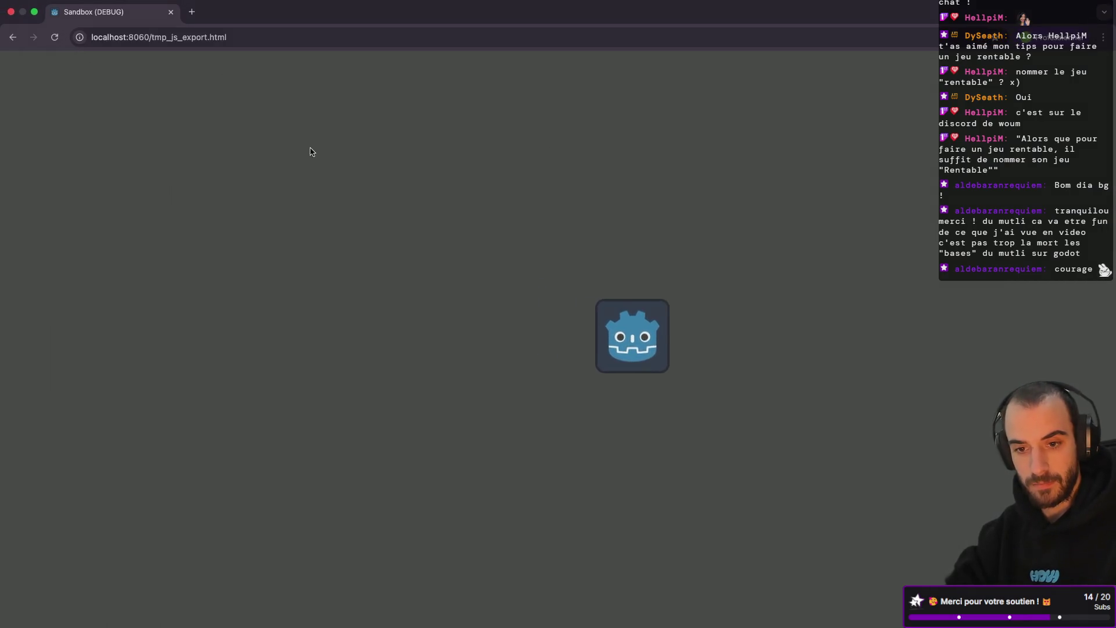
# Reload the web client page and run the project in a local debug window
pyautogui.click(57, 40)
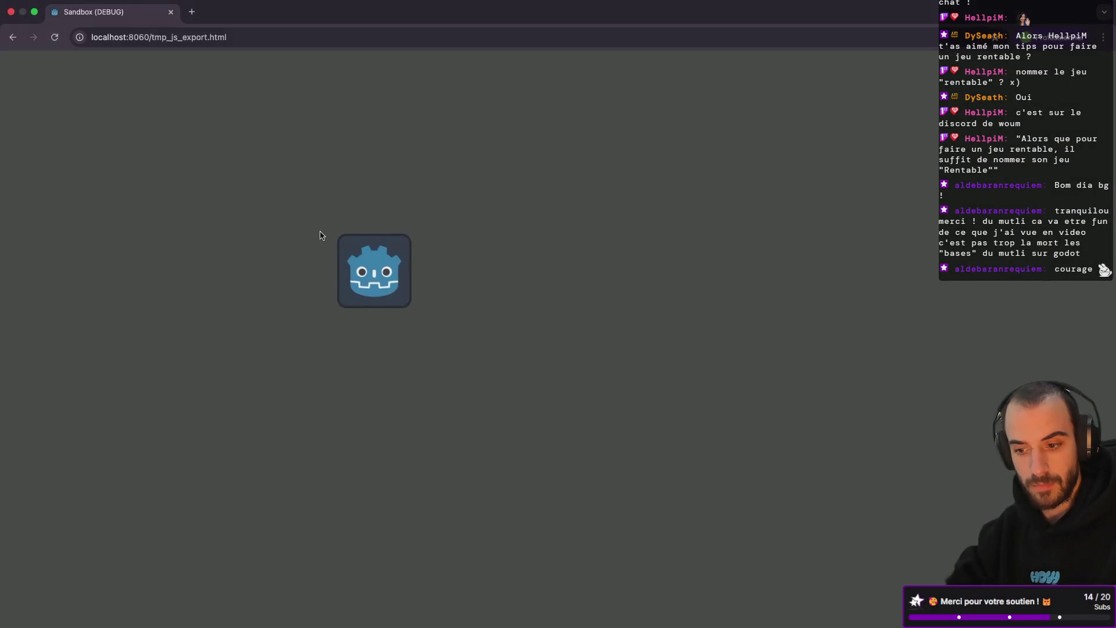
pyautogui.press('super+Tab')
pyautogui.click(867, 17)
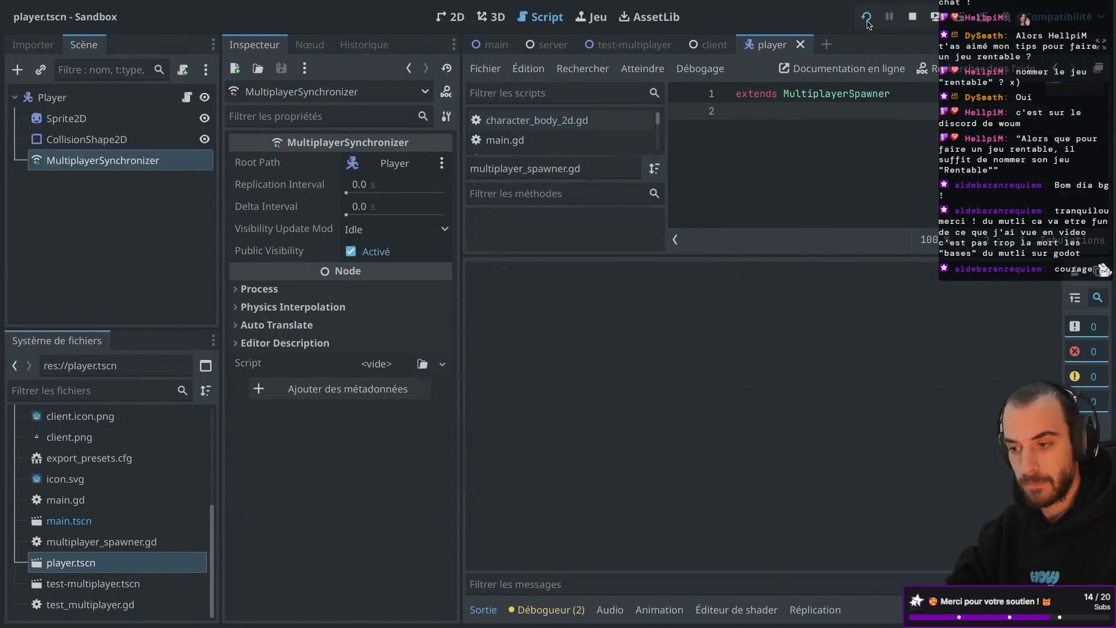
pyautogui.press('super+Tab')
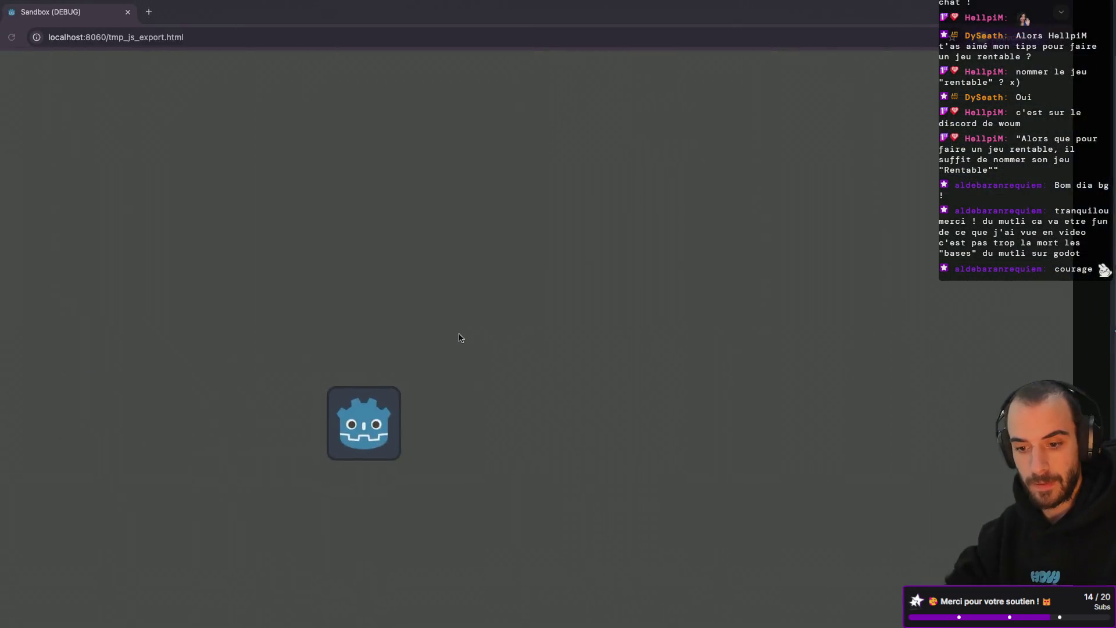
pyautogui.press('super+Tab')
# Close the debug game, then check the Terminal server logs and the browser game
pyautogui.moveTo(501, 92)
pyautogui.mouseDown()
pyautogui.moveTo(722, 85)
pyautogui.moveTo(504, 113)
pyautogui.mouseUp()
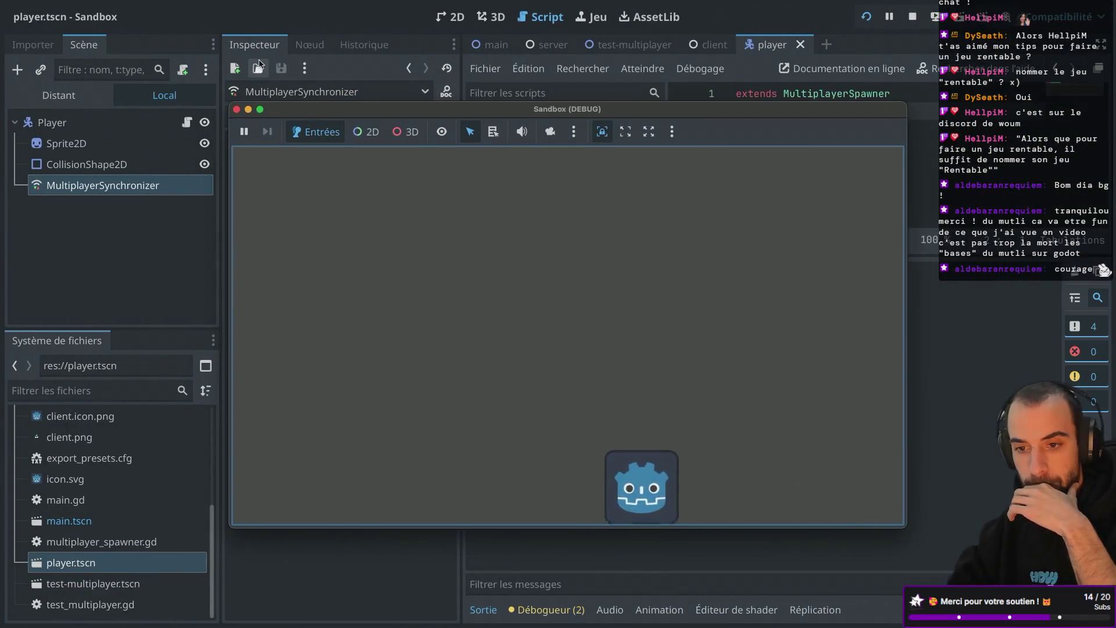
pyautogui.click(236, 110)
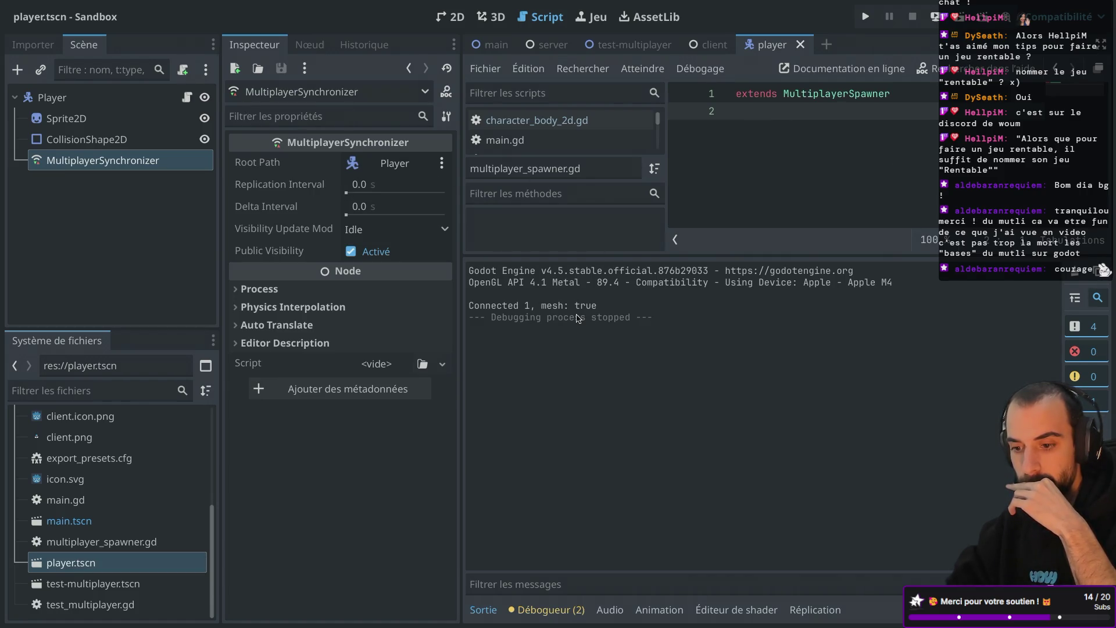
pyautogui.press('super+Tab')
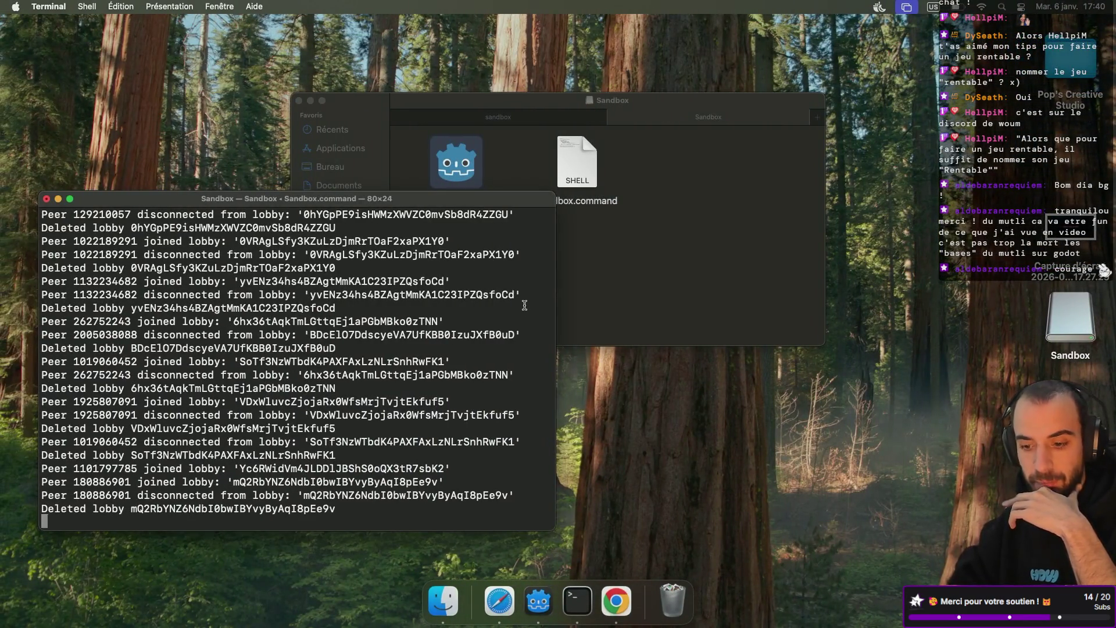
pyautogui.press('super+Tab')
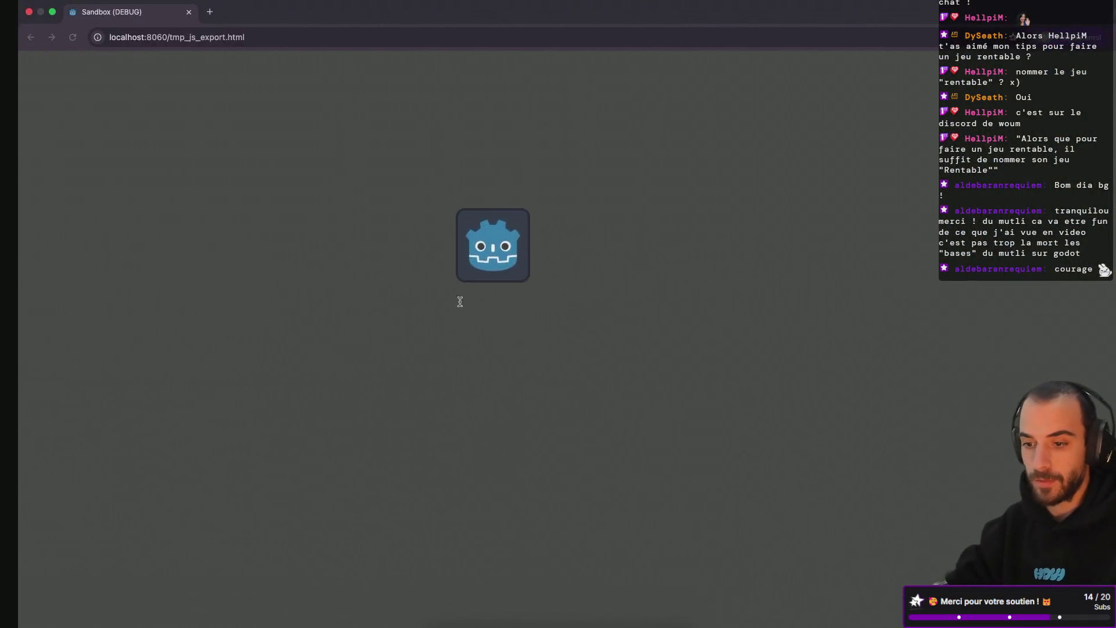
pyautogui.press('super+Tab')
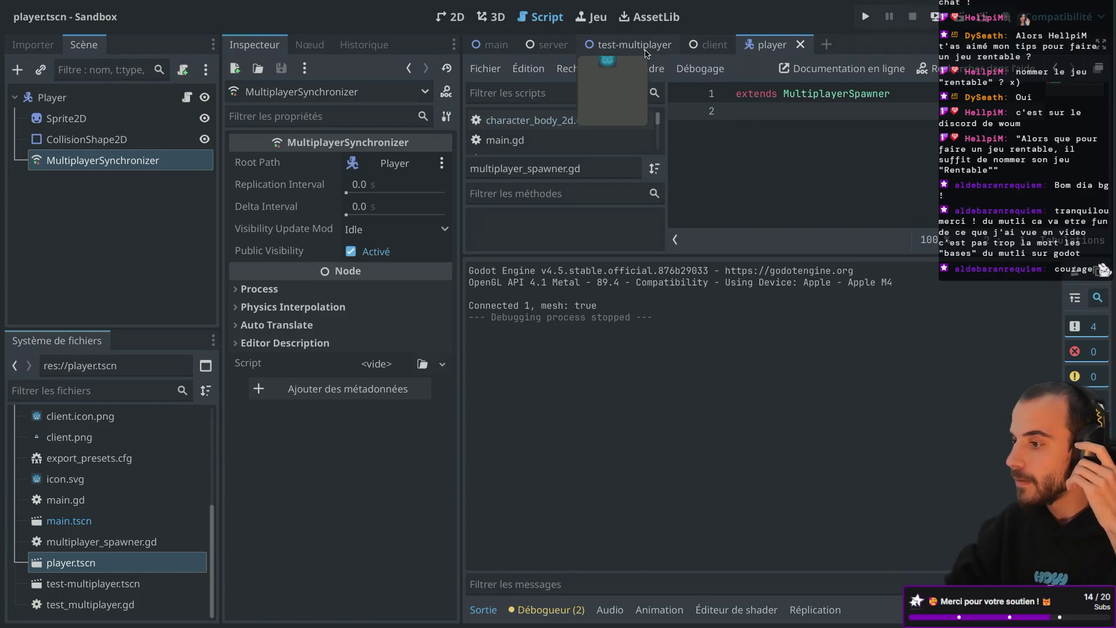
# Open server.gd from the server folder and enlarge the code area by hiding docks and output
pyautogui.click(491, 46)
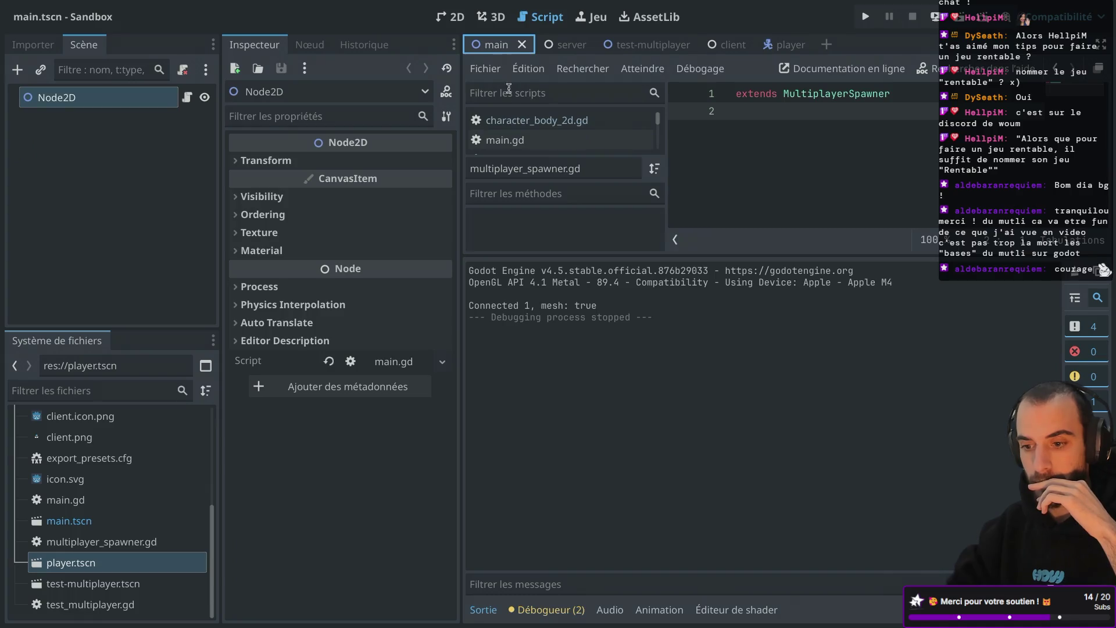
pyautogui.scroll(6, 79, 535)
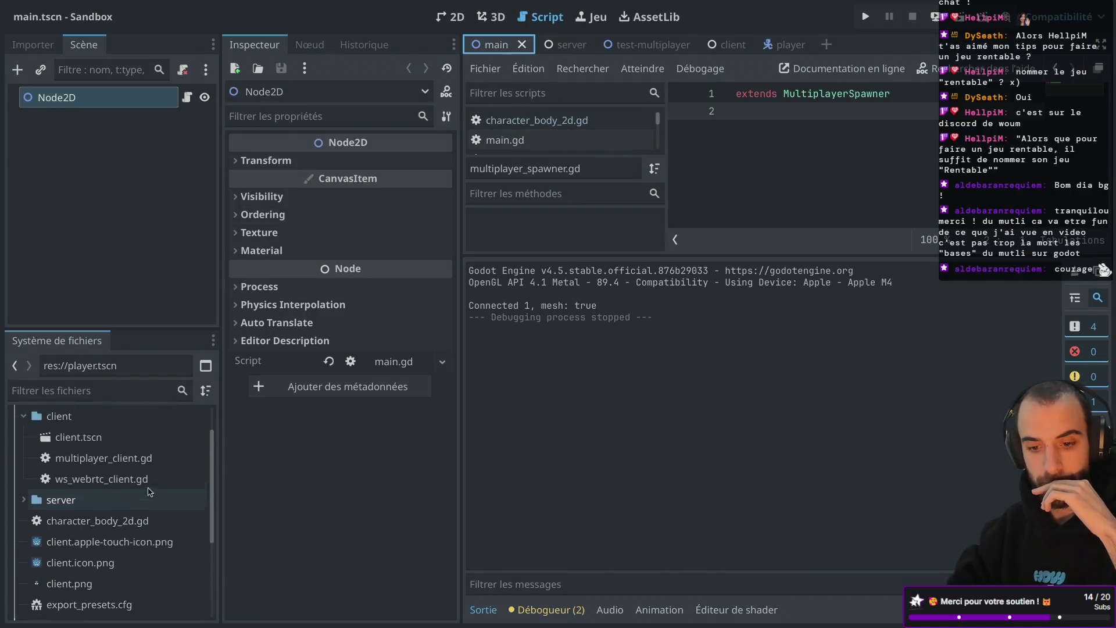
pyautogui.click(24, 532)
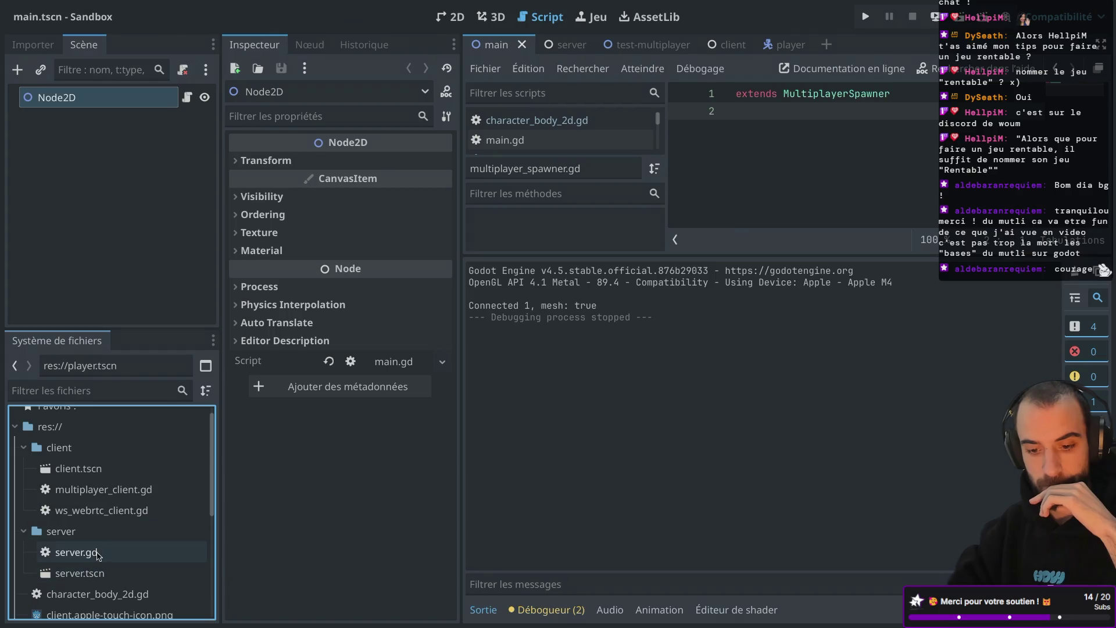
pyautogui.doubleClick(76, 553)
pyautogui.hotkey('ctrl', 'shift', 'F11')
pyautogui.moveTo(546, 256); pyautogui.dragTo(544, 466)
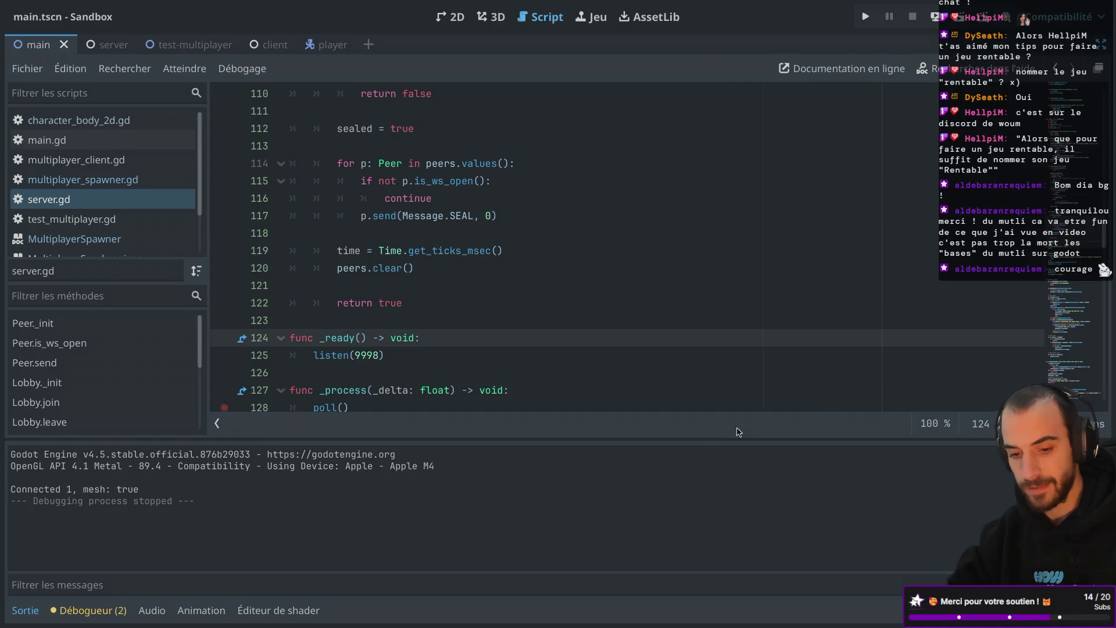
pyautogui.click(25, 610)
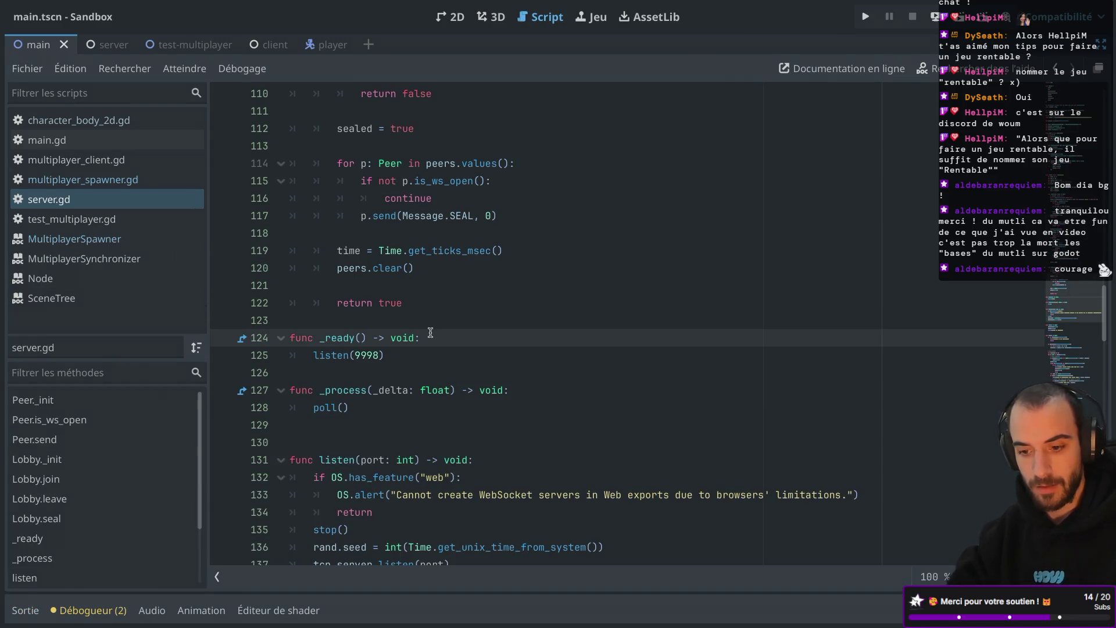
# Scroll to the Lobby class and inspect its peers variable around lines 54–56
pyautogui.scroll(-5, 430, 332)
pyautogui.scroll(-3, 430, 332)
pyautogui.scroll(15, 430, 332)
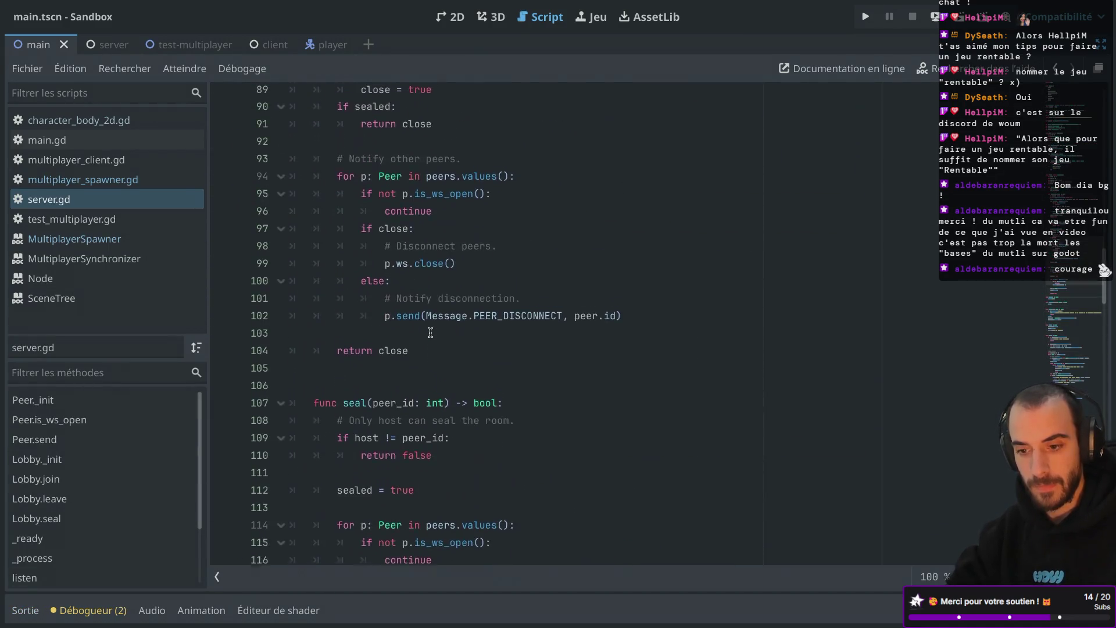
pyautogui.scroll(20, 431, 332)
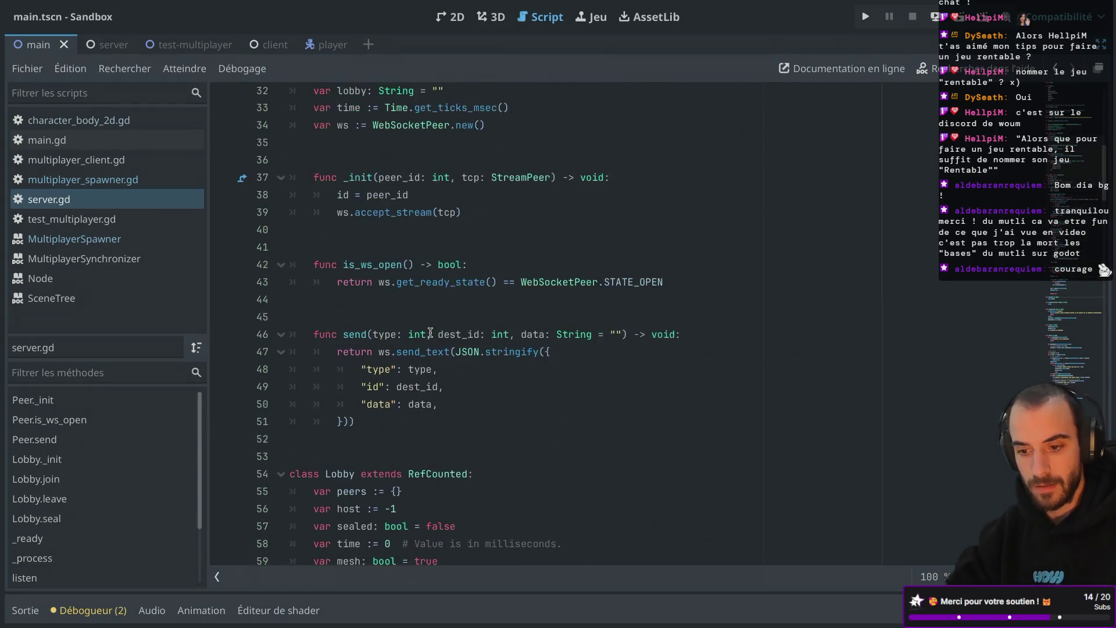
pyautogui.scroll(-5, 431, 332)
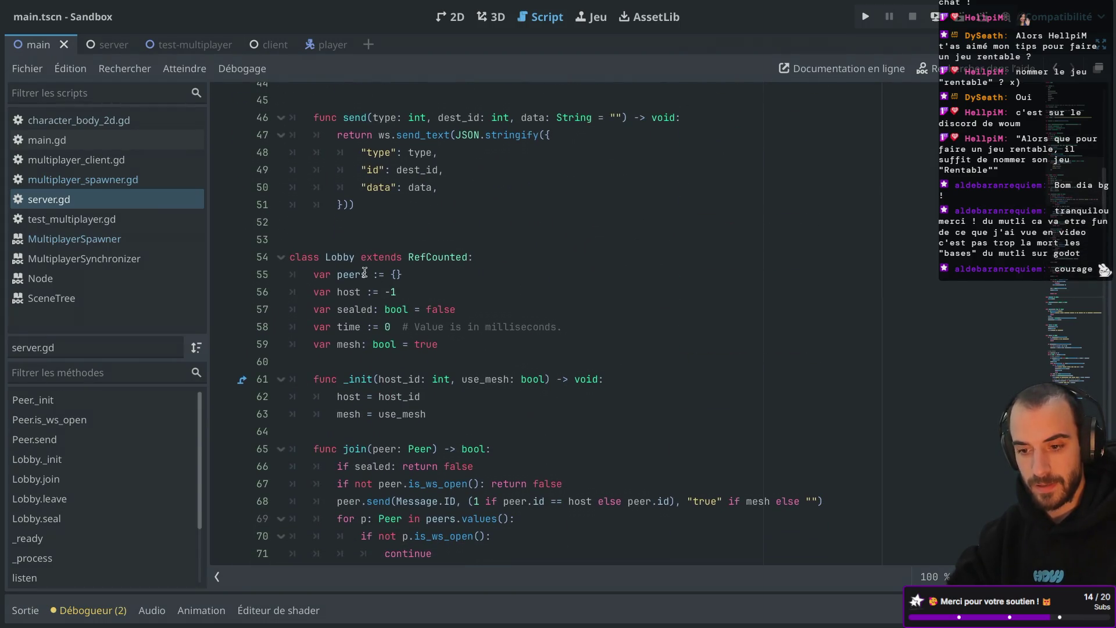
pyautogui.doubleClick(341, 257)
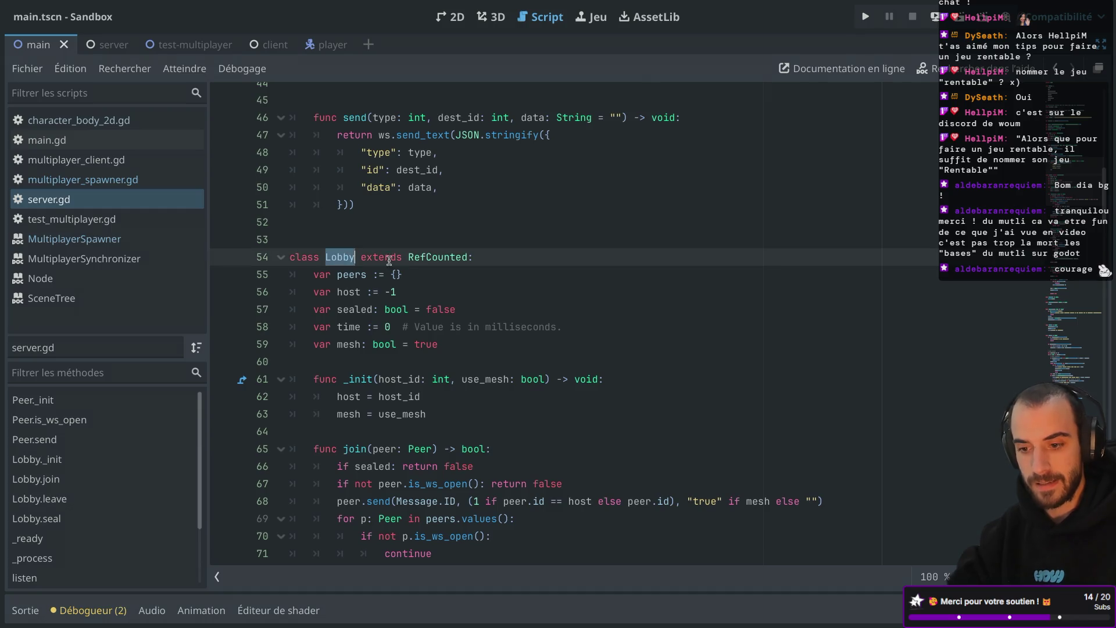
pyautogui.doubleClick(346, 275)
pyautogui.click(446, 293)
# Scroll down to the Lobby class's leave and seal functions
pyautogui.scroll(-2, 446, 295)
pyautogui.scroll(-2, 446, 296)
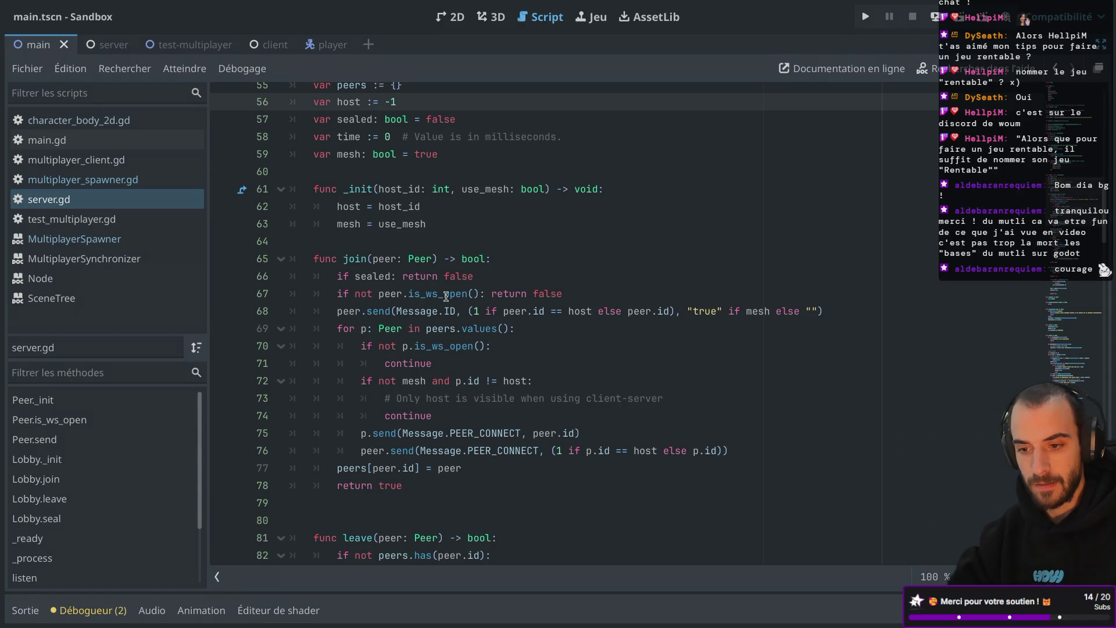
pyautogui.scroll(1, 446, 297)
pyautogui.scroll(-3, 446, 296)
pyautogui.scroll(1, 446, 297)
pyautogui.scroll(2, 446, 296)
pyautogui.scroll(-4, 446, 297)
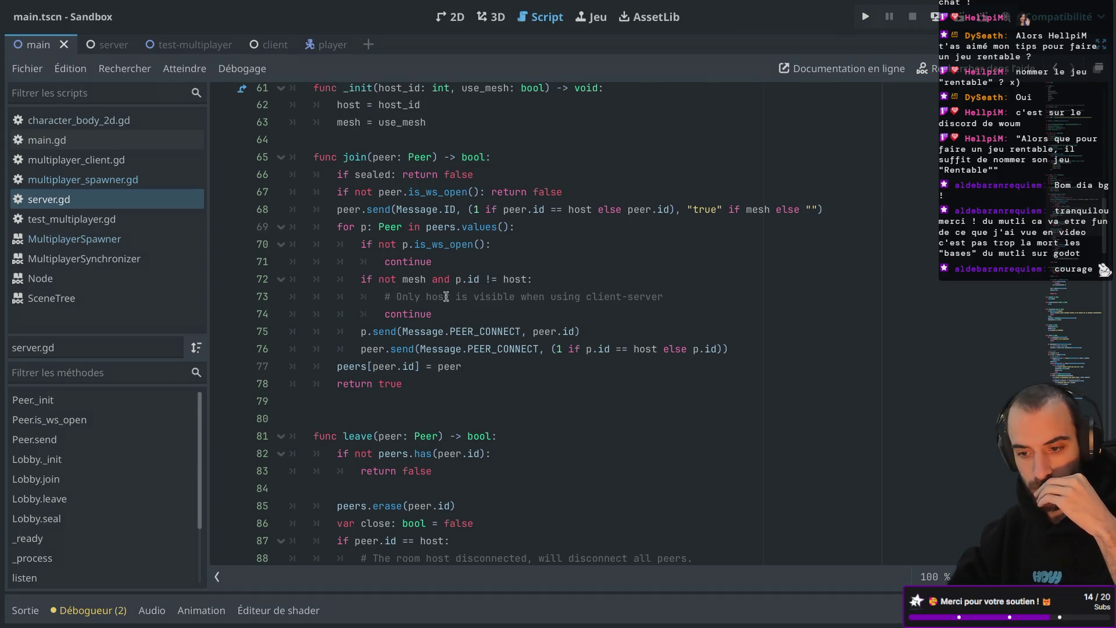
pyautogui.scroll(3, 446, 297)
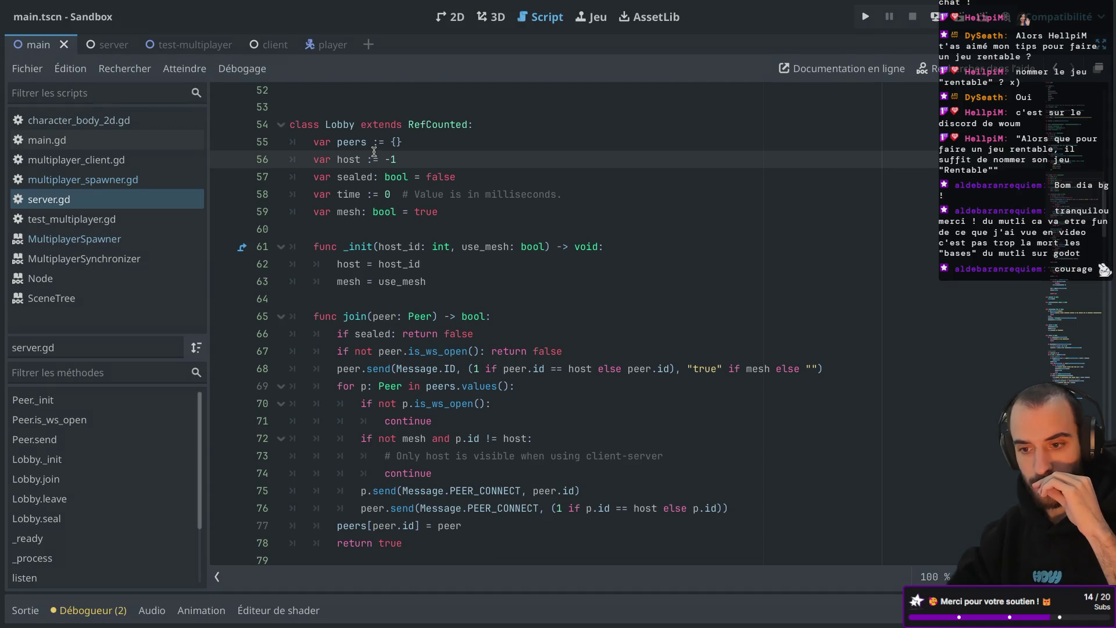
pyautogui.scroll(-2, 374, 151)
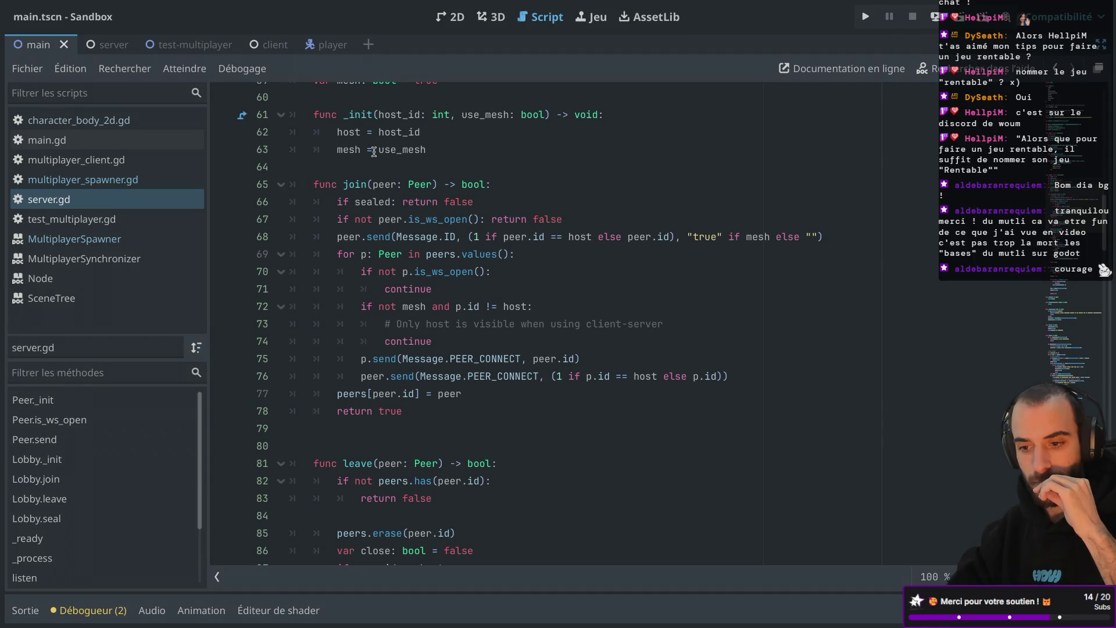
pyautogui.scroll(-5, 374, 152)
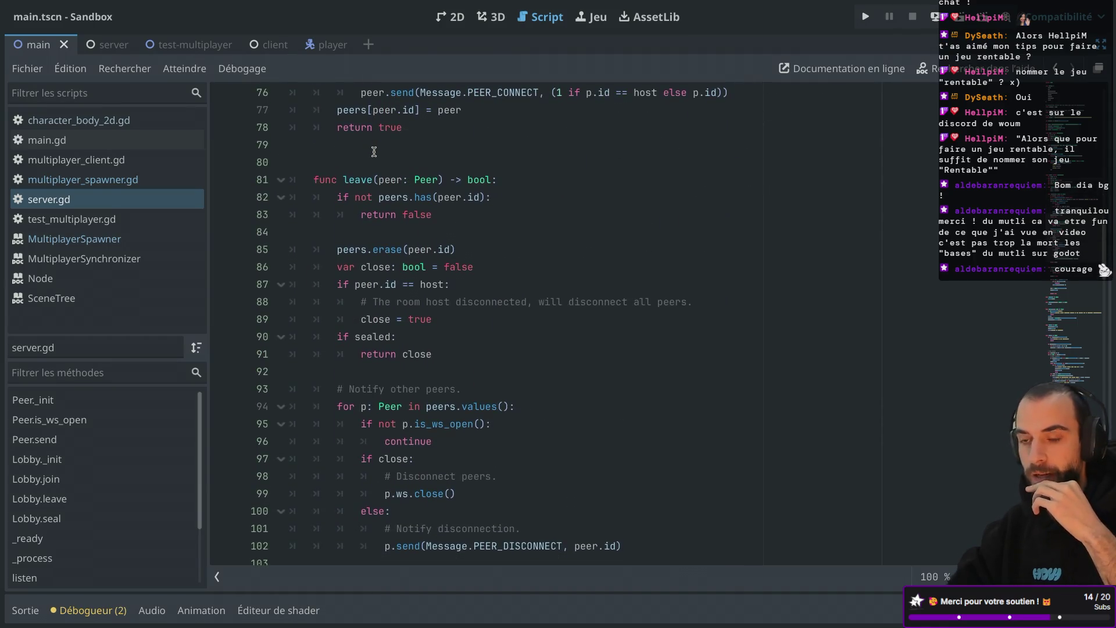
pyautogui.scroll(-6, 374, 152)
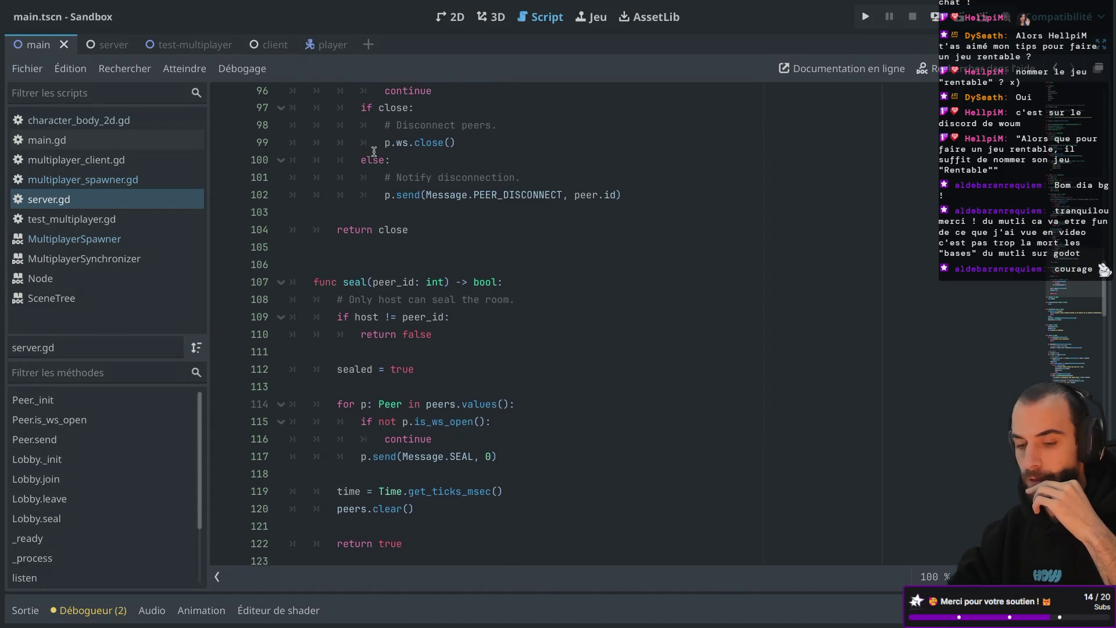
pyautogui.scroll(-8, 374, 152)
# Delete the empty line after poll() in _process
pyautogui.click(355, 200)
pyautogui.press('BackSpace')
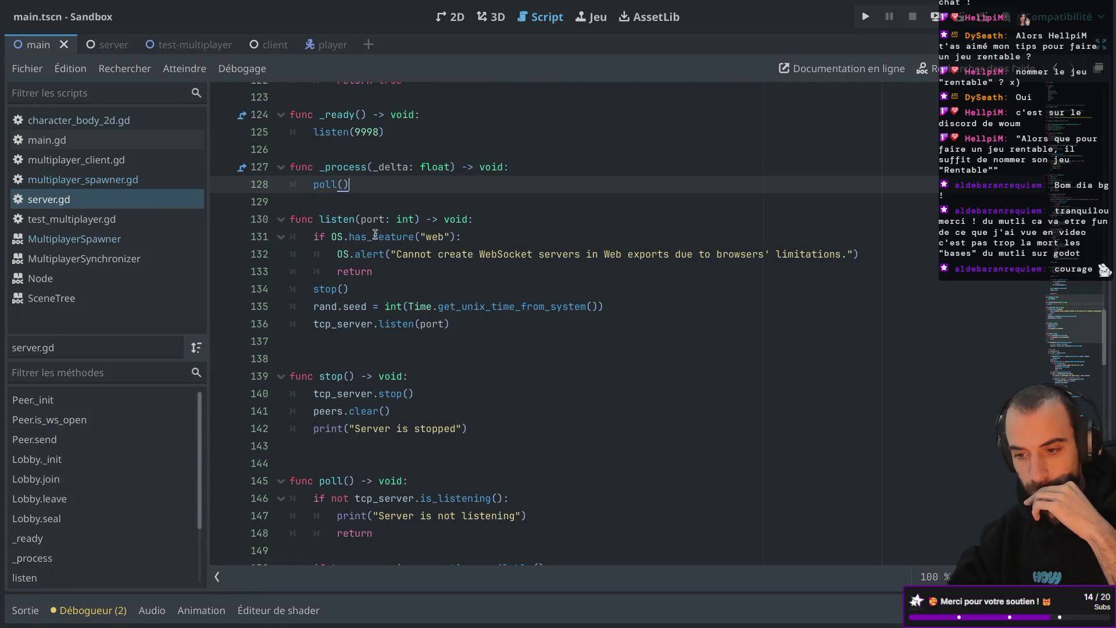
pyautogui.scroll(-3, 375, 234)
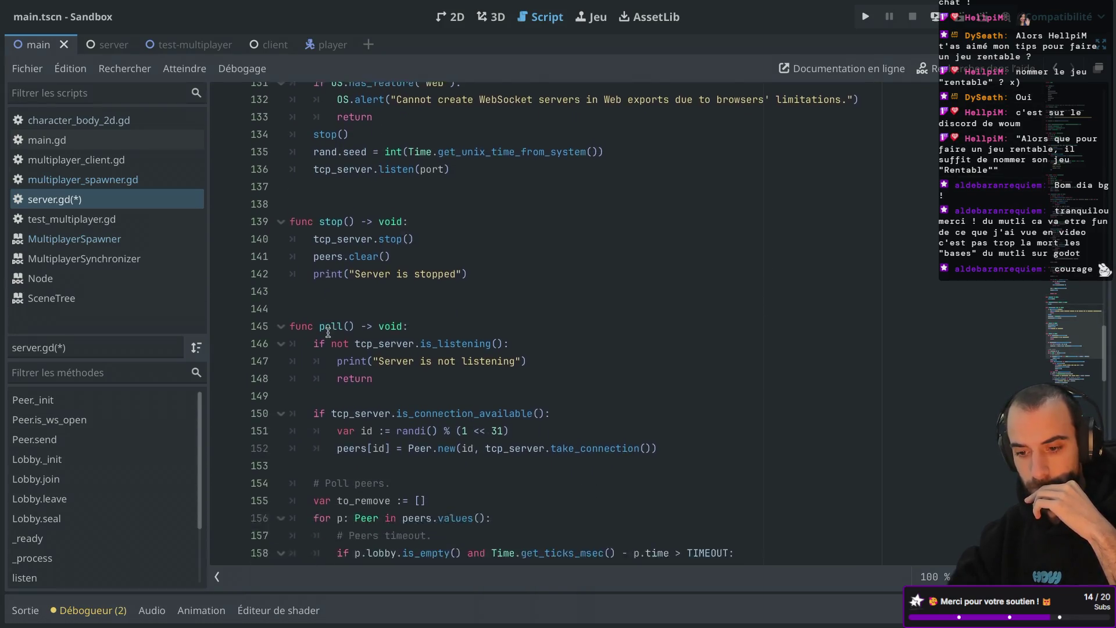
pyautogui.scroll(-10, 328, 332)
pyautogui.scroll(2, 580, 241)
pyautogui.scroll(1, 562, 282)
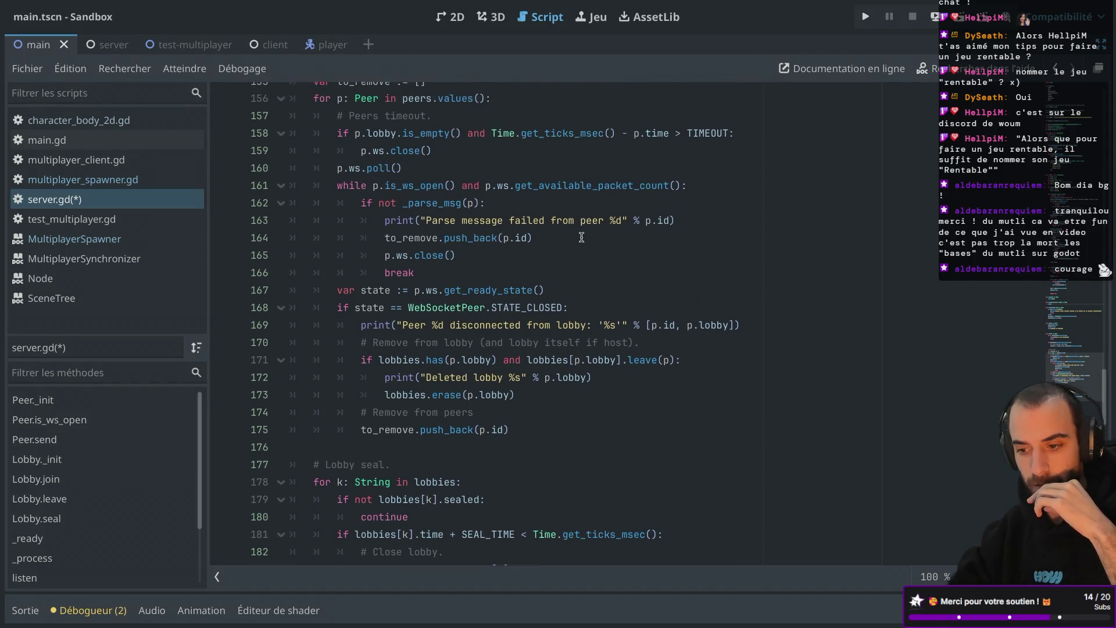
# Jump from Peer.new on line 152 to the Peer class definition
pyautogui.doubleClick(709, 348)
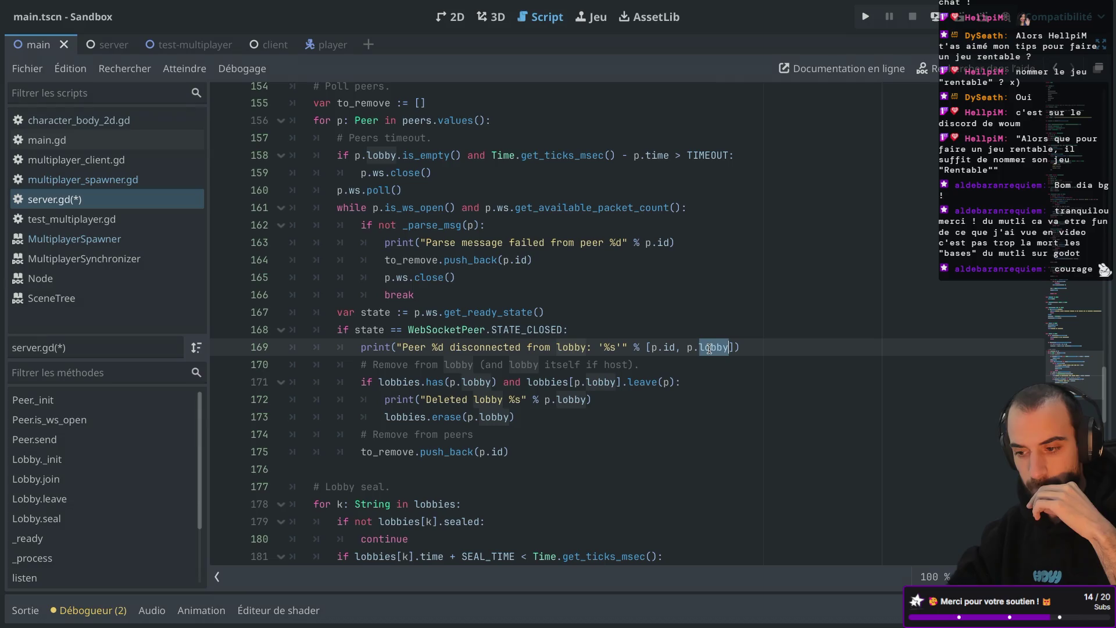
pyautogui.scroll(5, 619, 314)
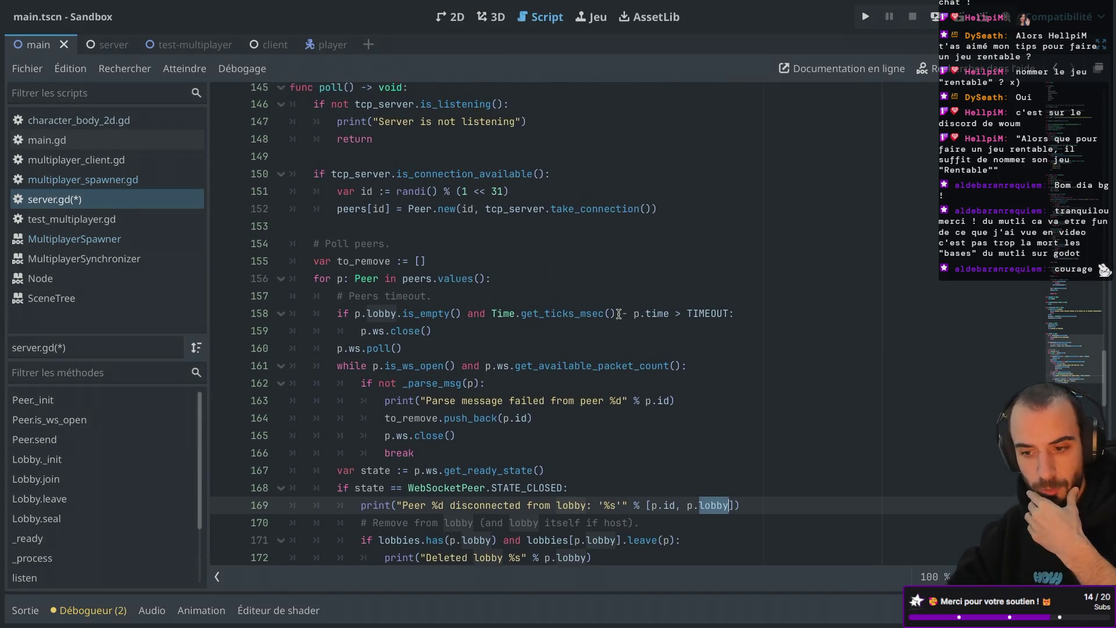
pyautogui.scroll(1, 619, 314)
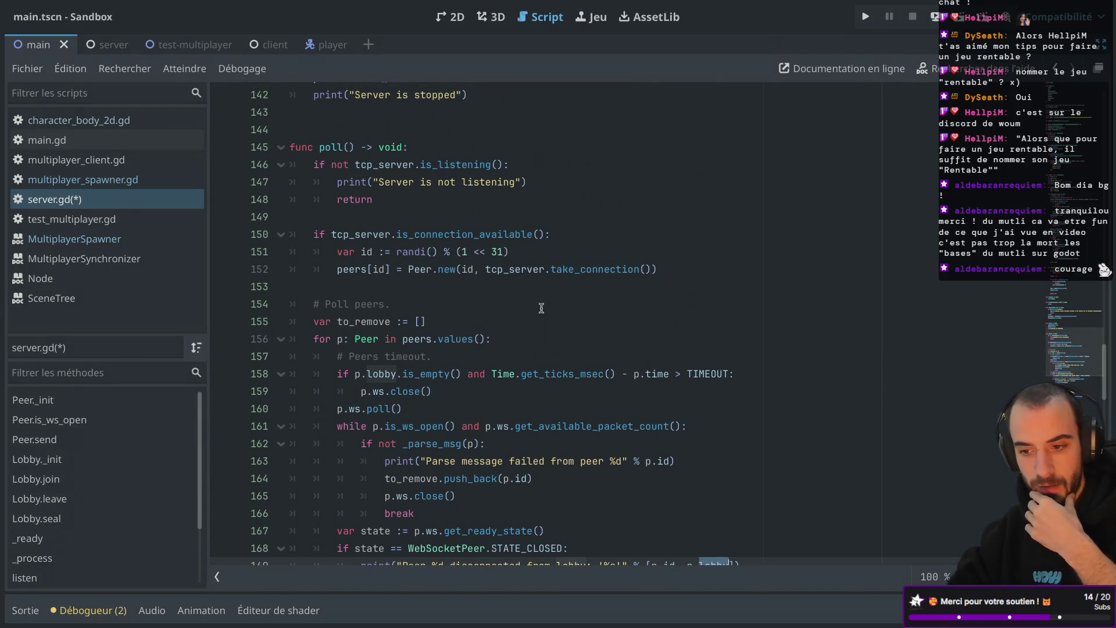
pyautogui.click(444, 270)
pyautogui.keyDown('ctrl'); pyautogui.click(445, 271); pyautogui.keyUp('ctrl')
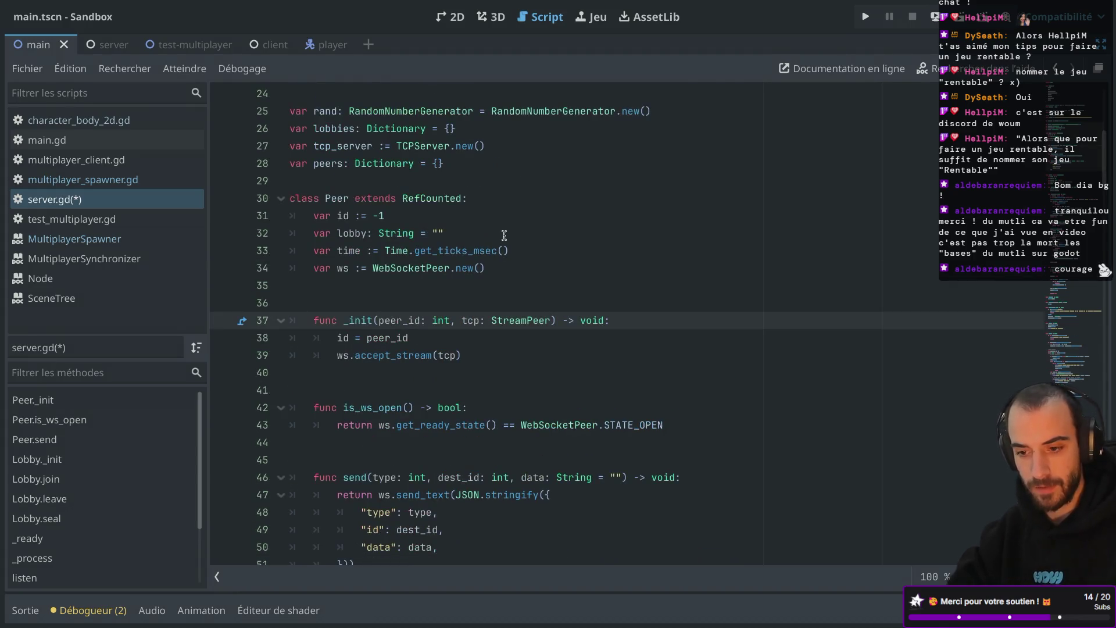
pyautogui.moveTo(439, 324)
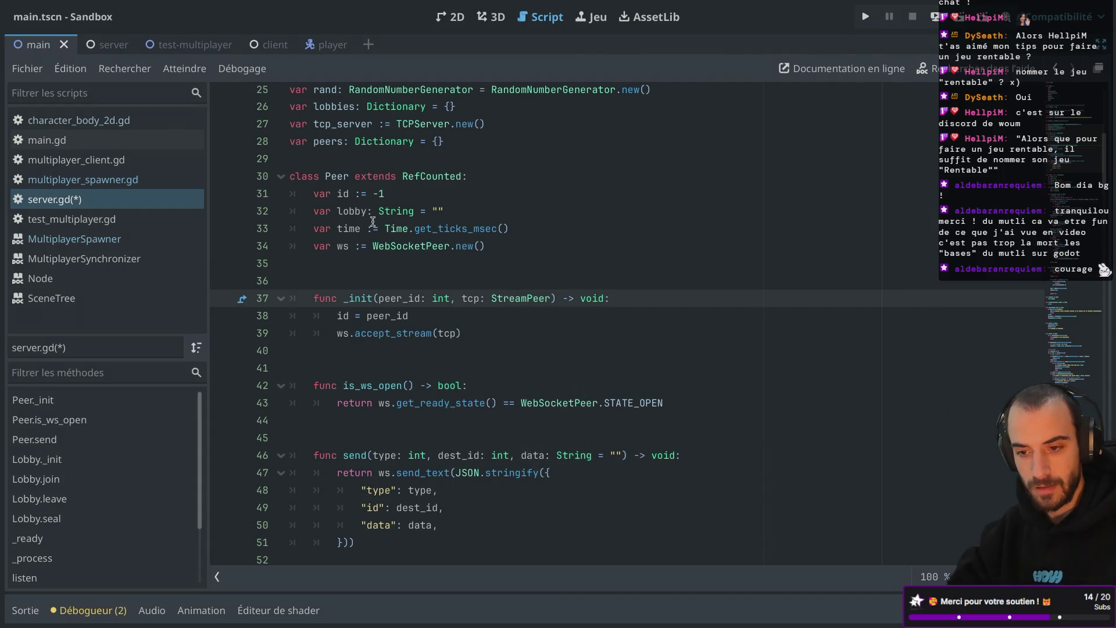
# Select the Peer class's lobby variable and search server.gd for lobby
pyautogui.doubleClick(352, 211)
pyautogui.scroll(-4, 417, 253)
pyautogui.moveTo(417, 253)
pyautogui.scroll(5, 417, 253)
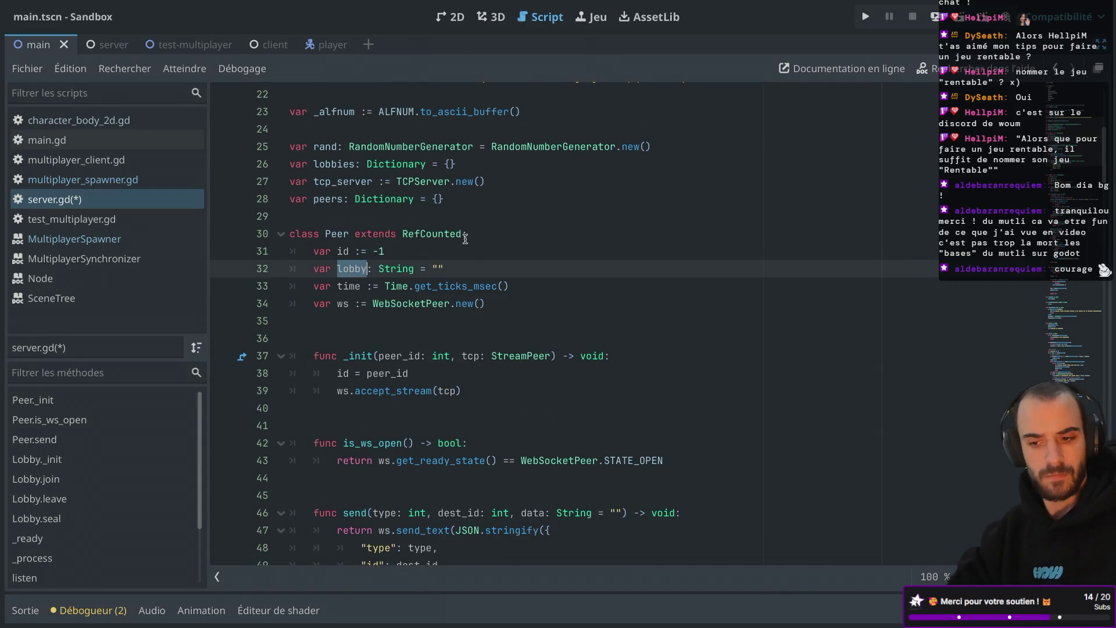
pyautogui.scroll(-3, 465, 257)
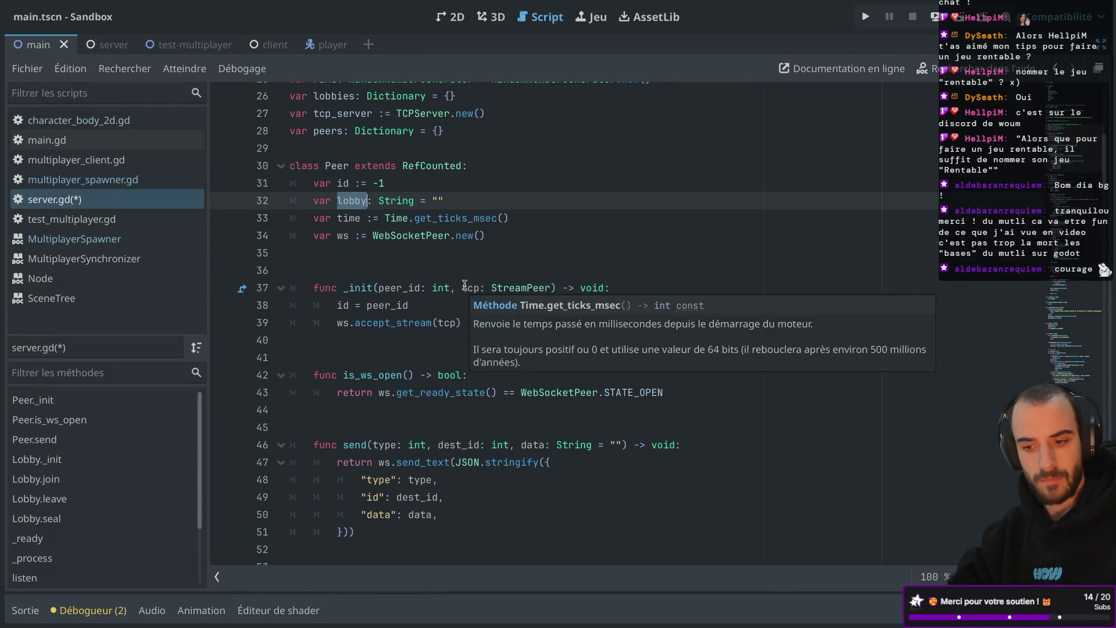
pyautogui.scroll(-3, 590, 224)
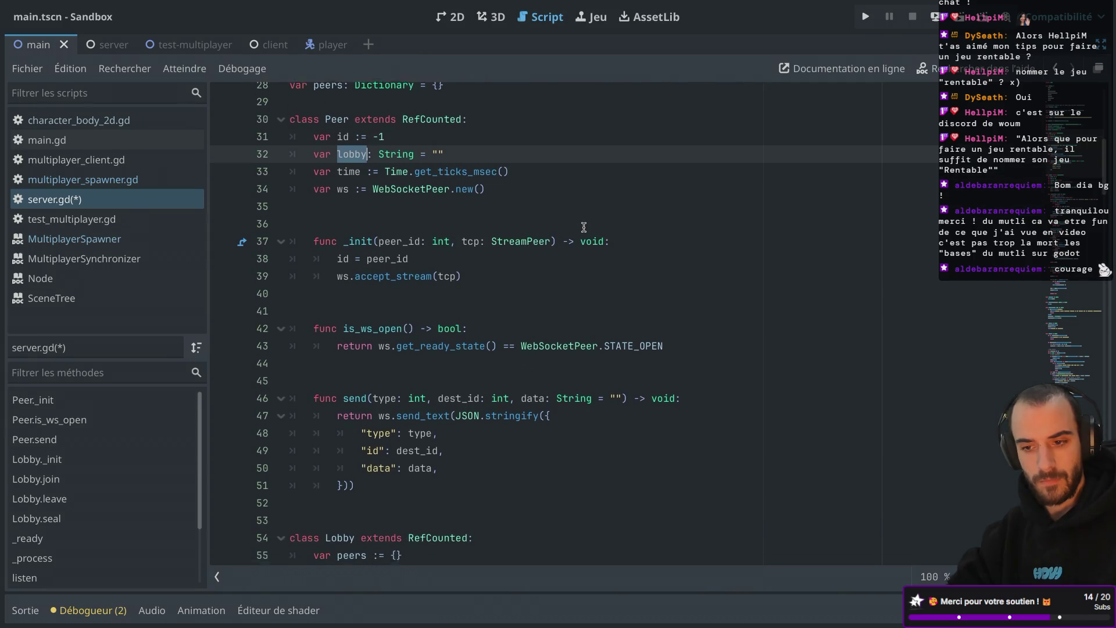
pyautogui.scroll(-4, 584, 227)
pyautogui.hotkey('ctrl', 'f')
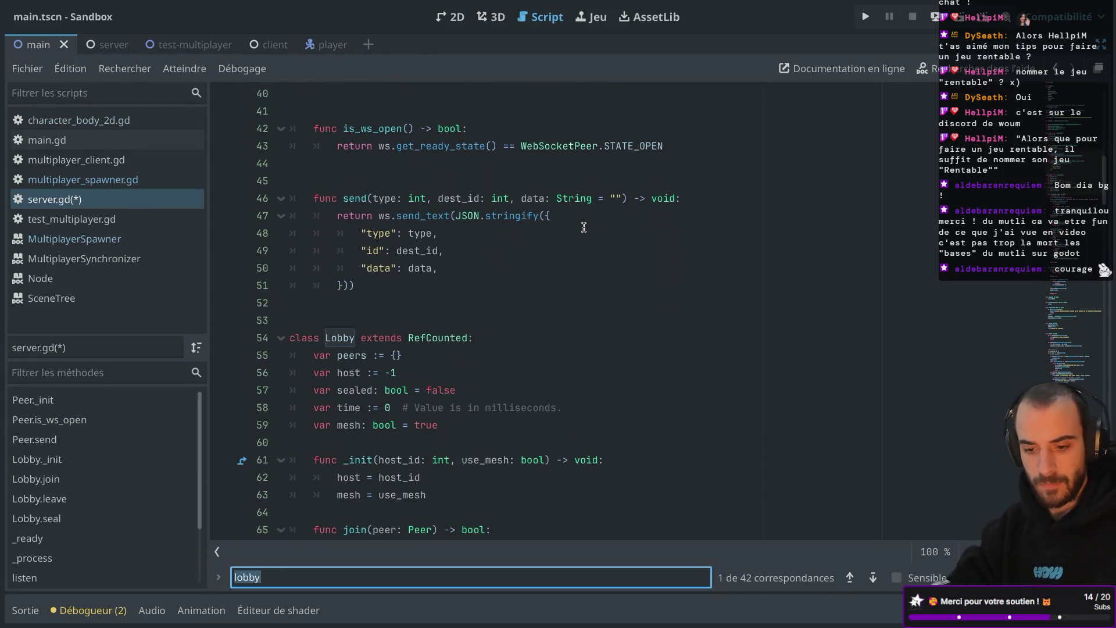
# Search for peer.lobby, then search _join_lobby and reach its call at line 226
pyautogui.write('peer.l')
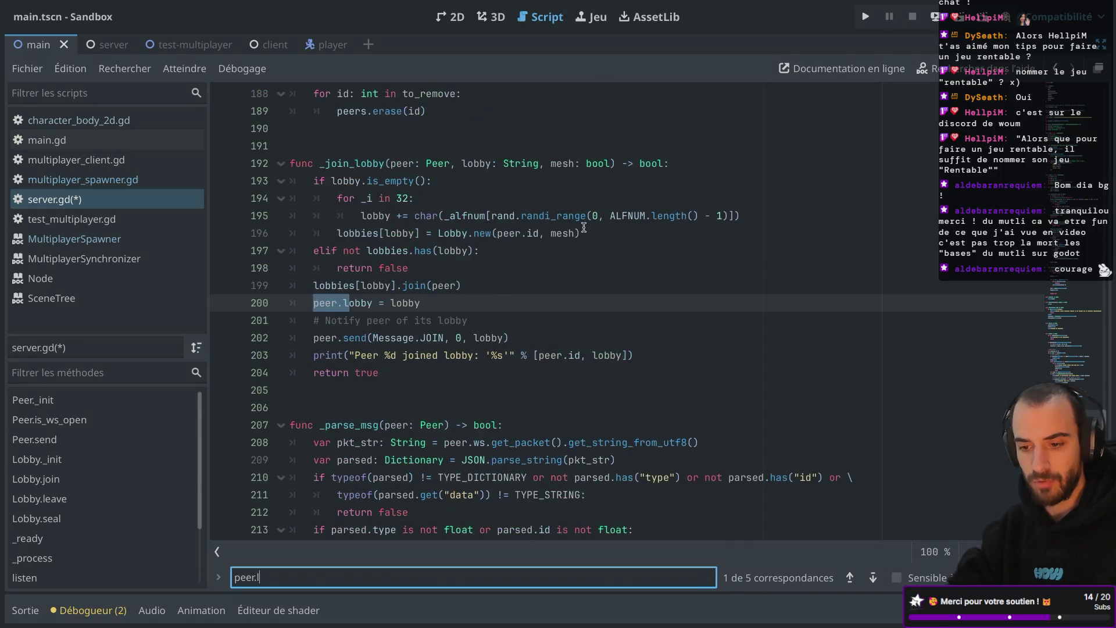
pyautogui.write('obby')
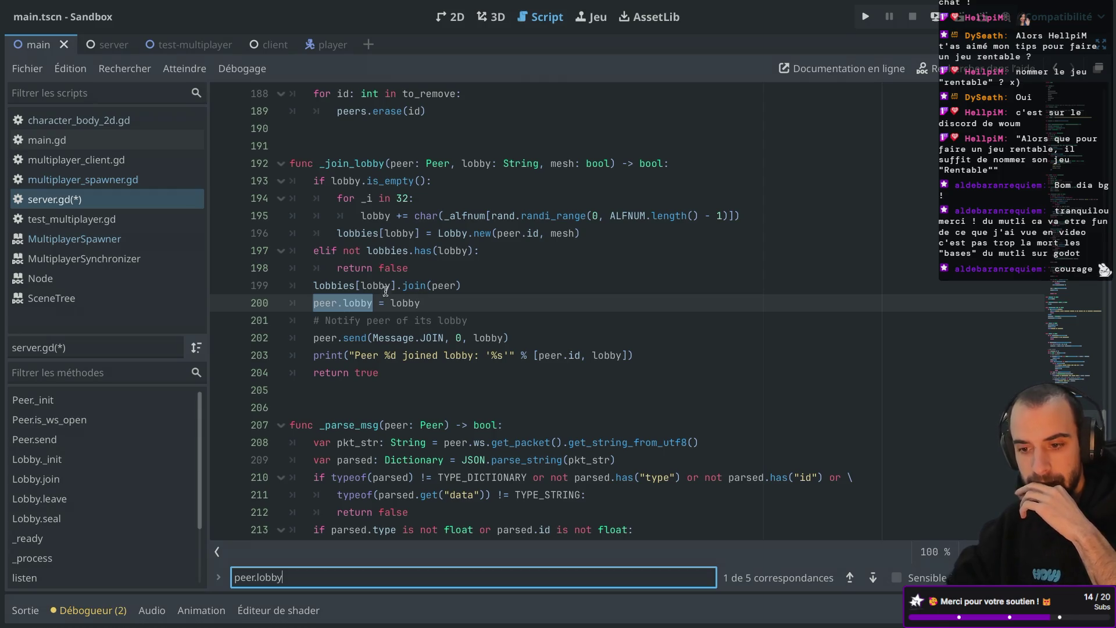
pyautogui.doubleClick(364, 163)
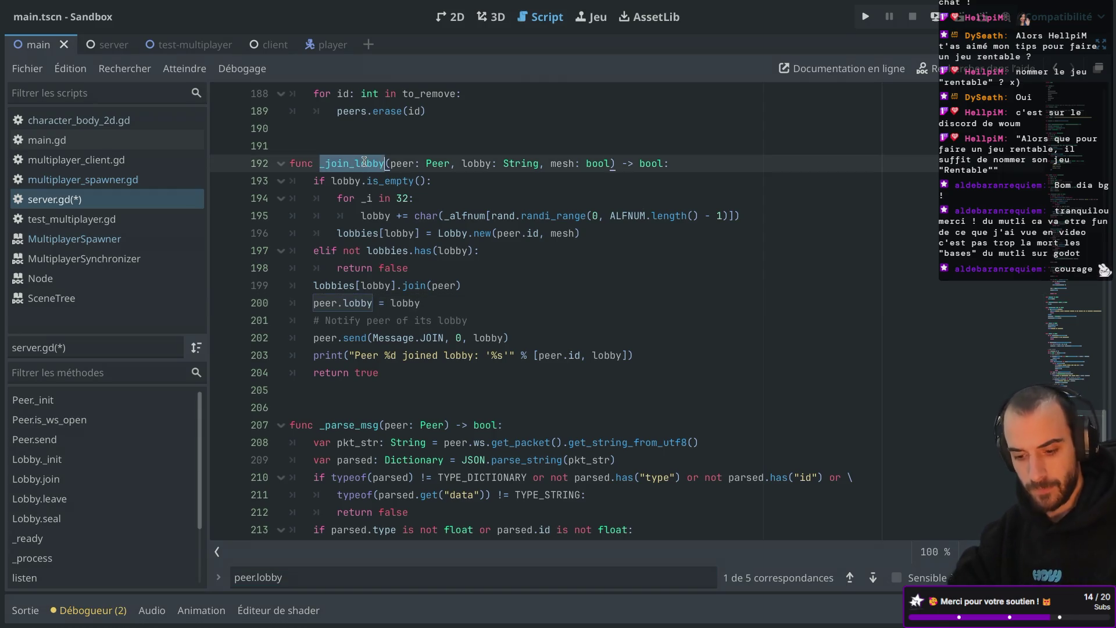
pyautogui.hotkey('ctrl', 'f')
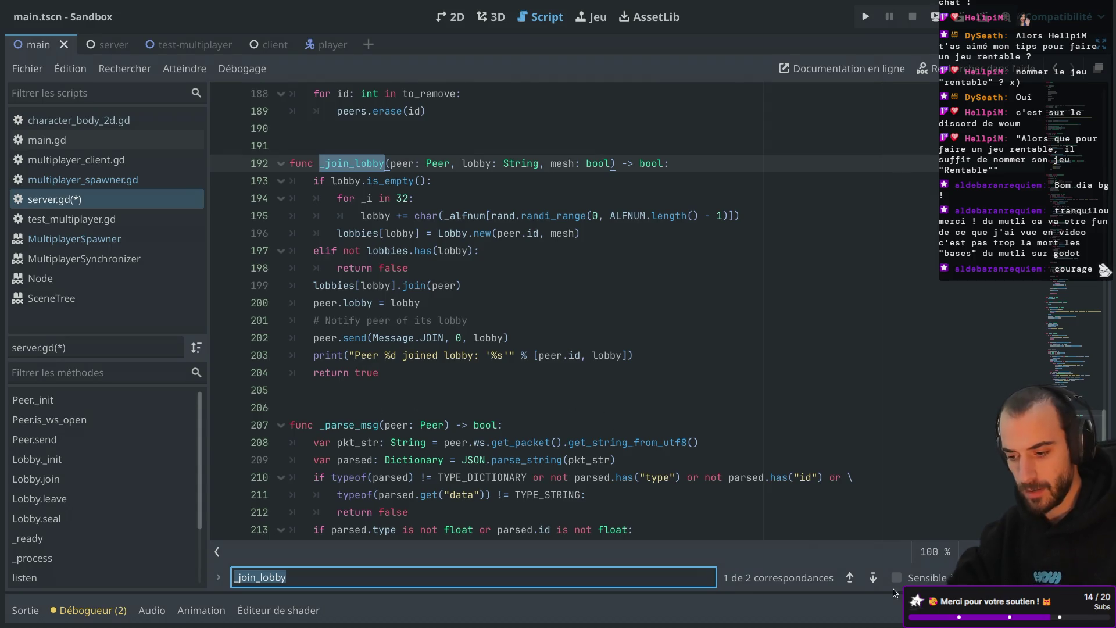
pyautogui.click(872, 577)
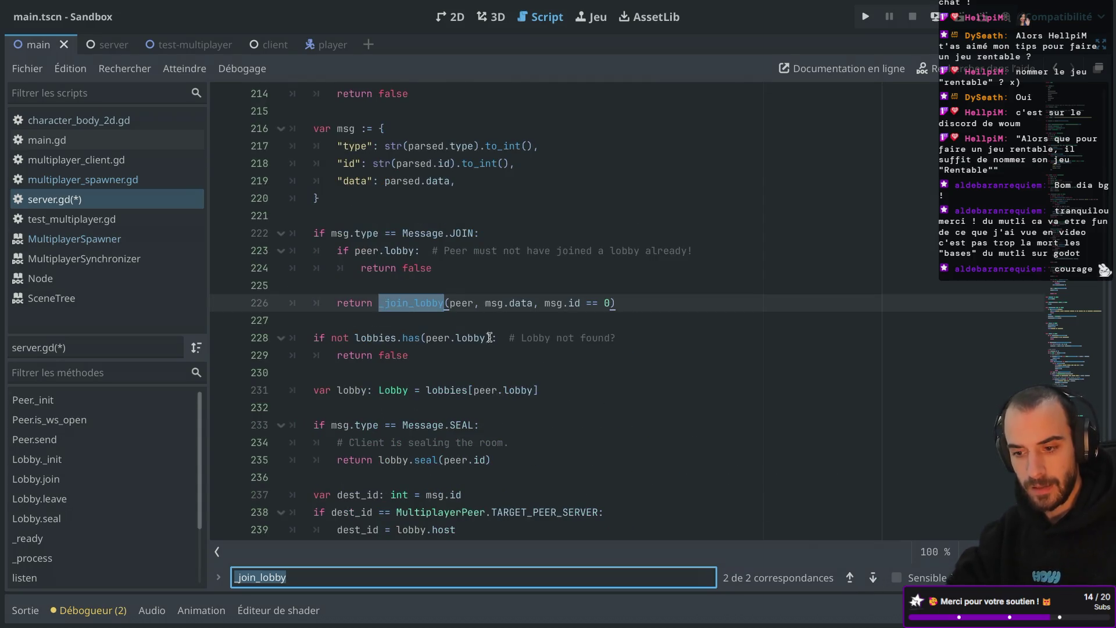
# Scroll up from the _join_lobby call to the _parse_msg function and select its name
pyautogui.scroll(2, 437, 292)
pyautogui.scroll(2, 437, 293)
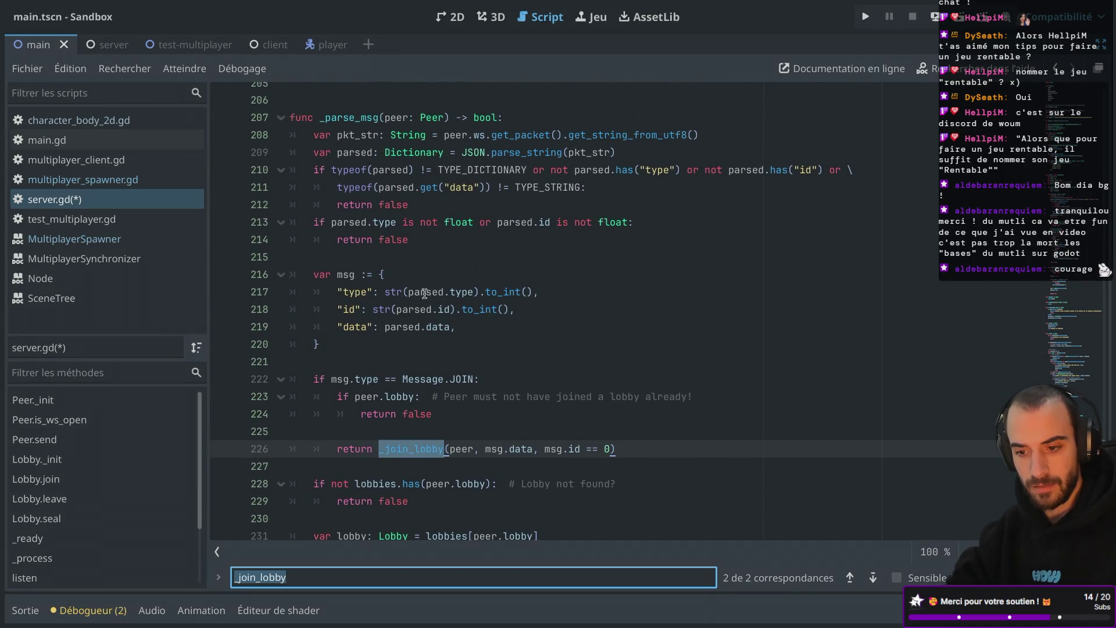
pyautogui.doubleClick(401, 328)
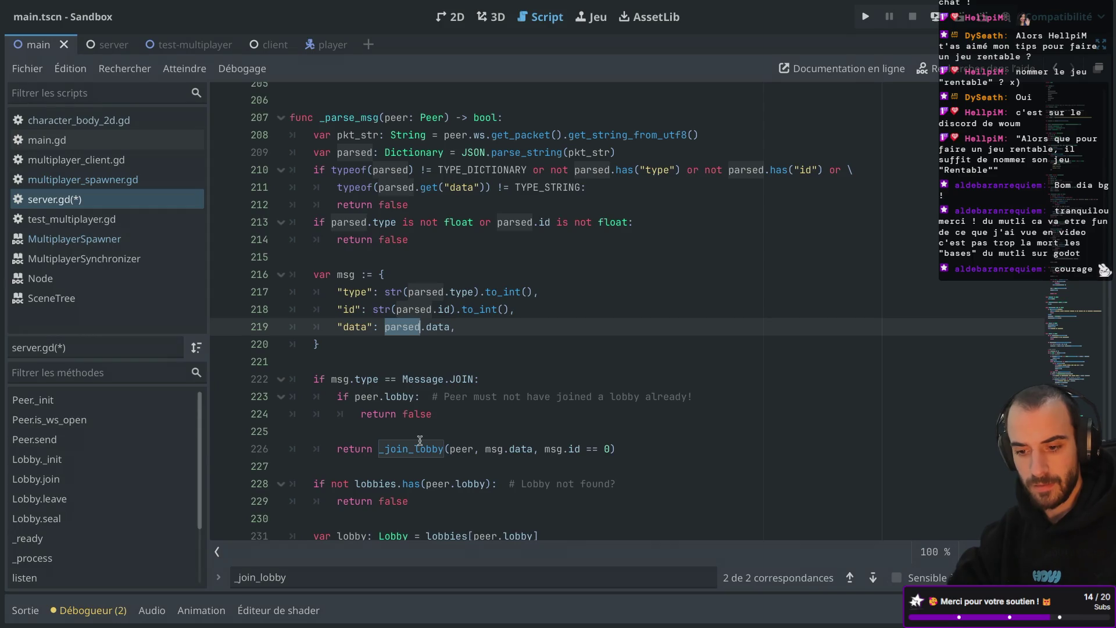
pyautogui.scroll(-2, 436, 422)
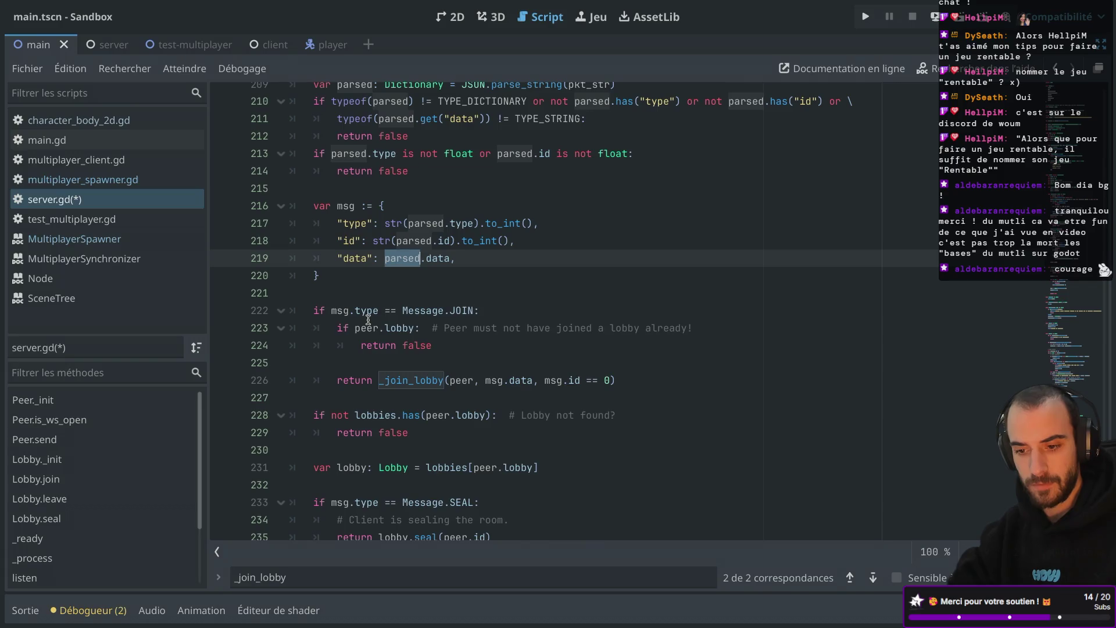
pyautogui.moveTo(466, 311)
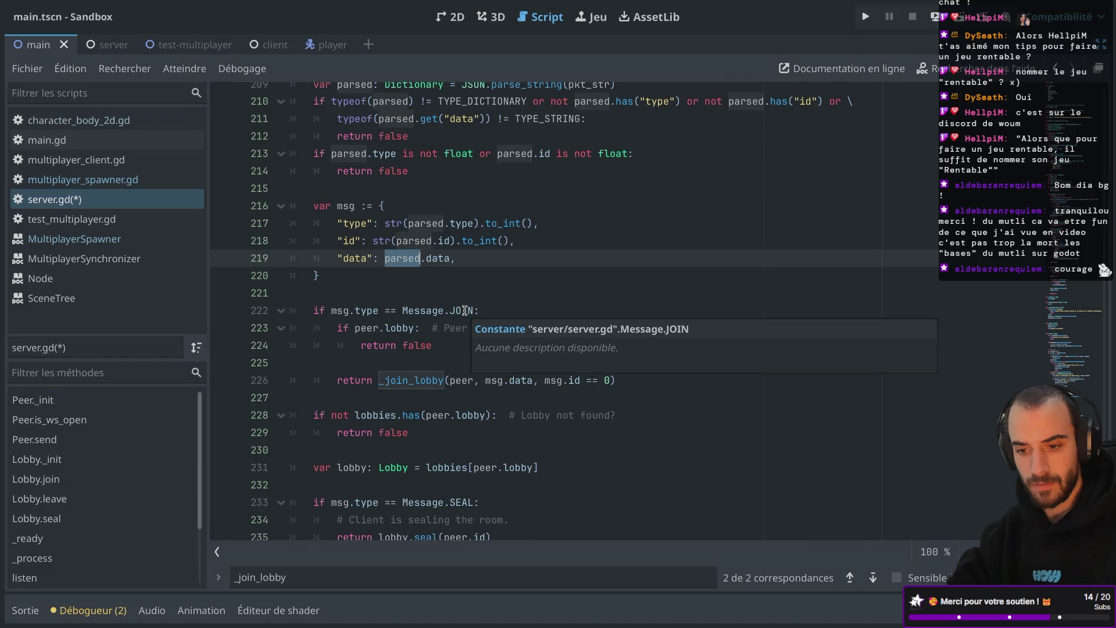
pyautogui.scroll(3, 465, 311)
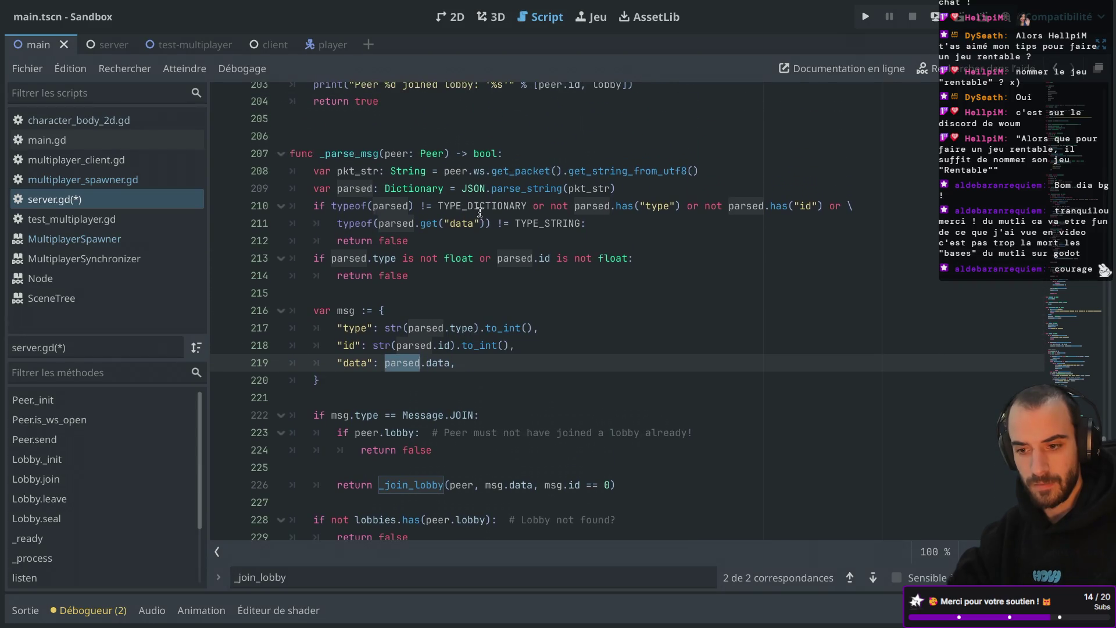
pyautogui.scroll(2, 480, 212)
pyautogui.doubleClick(351, 231)
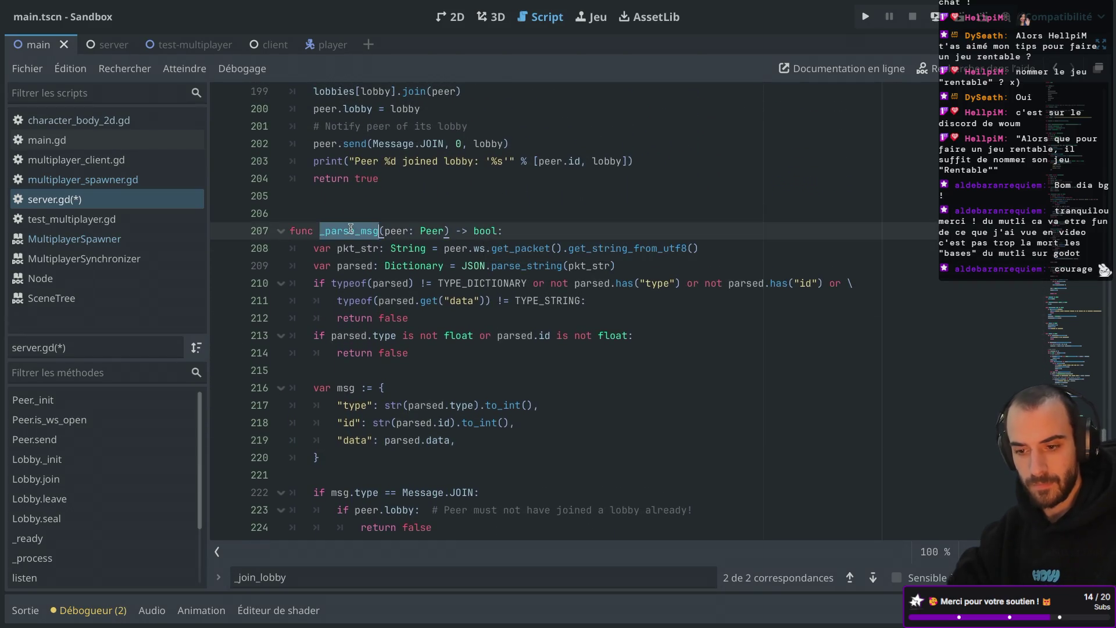
# Search for _parse_msg and view its call in the peer poll loop
pyautogui.hotkey('ctrl', 'f')
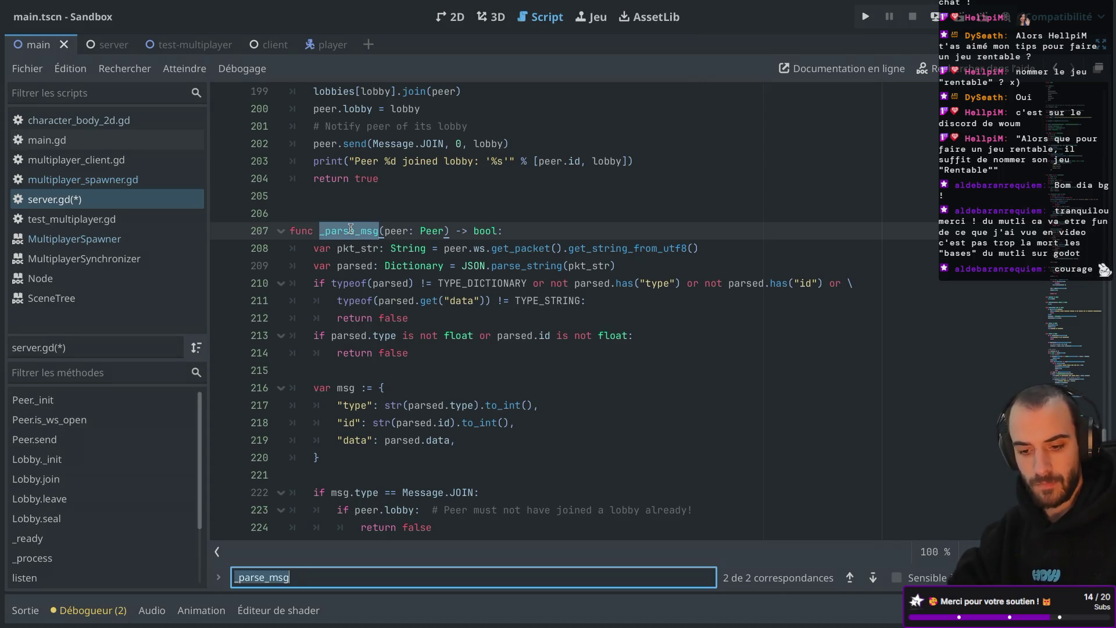
pyautogui.press('Return')
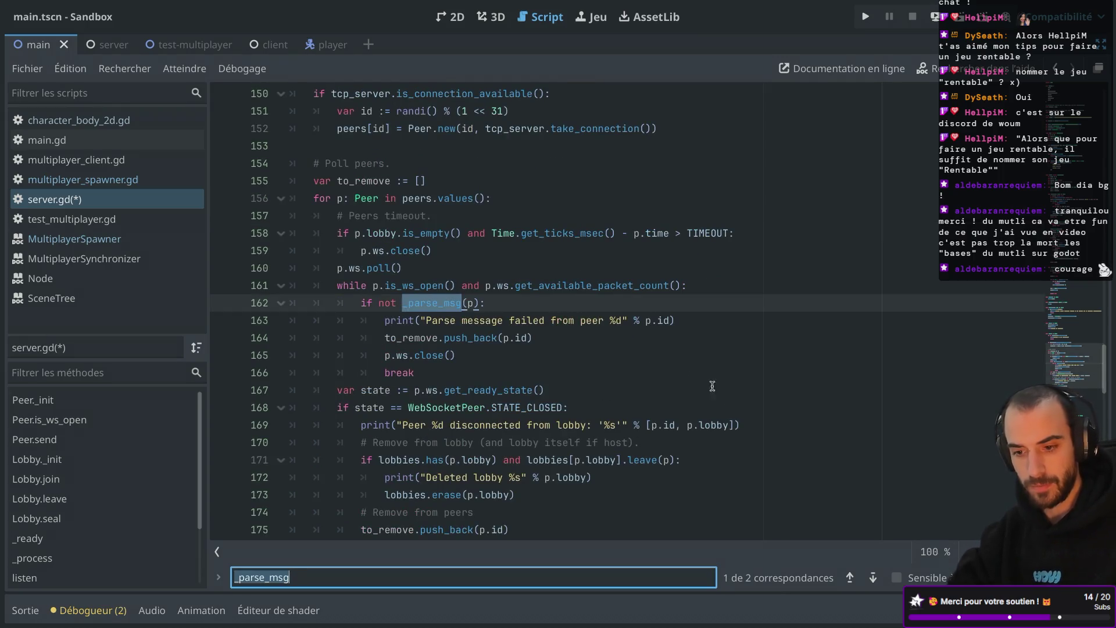
pyautogui.scroll(2, 705, 416)
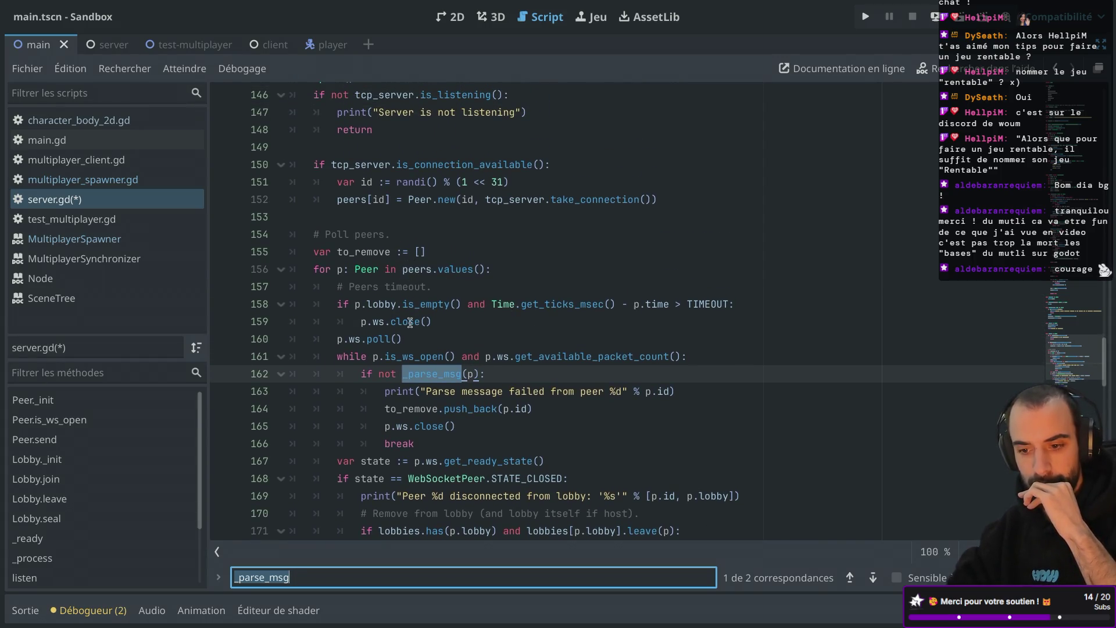
pyautogui.scroll(-2, 411, 323)
pyautogui.scroll(-3, 556, 233)
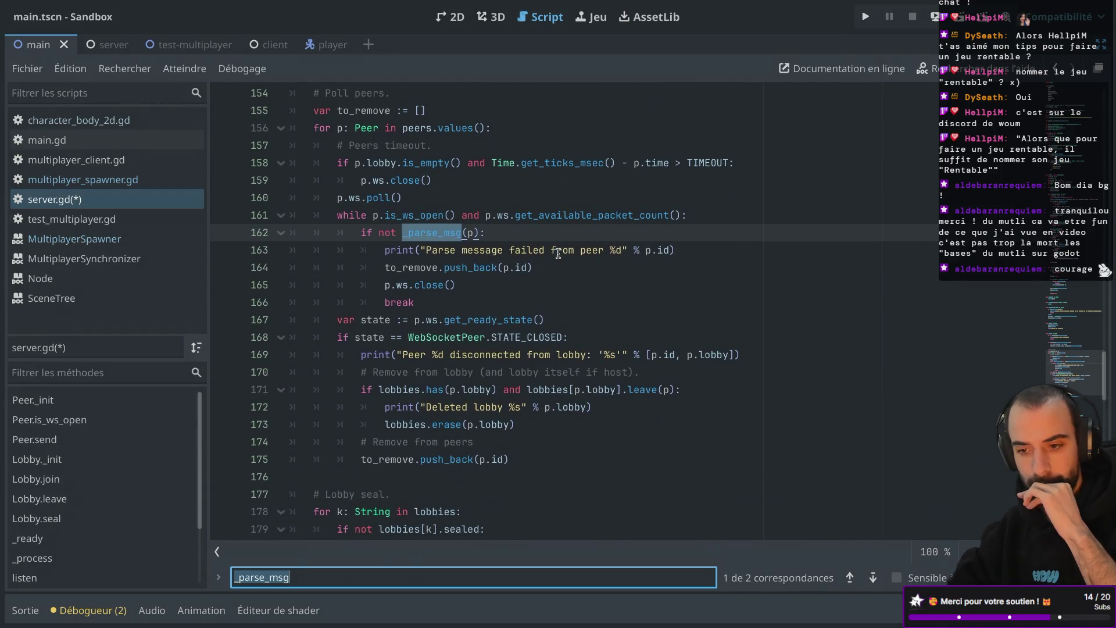
pyautogui.scroll(-4, 598, 222)
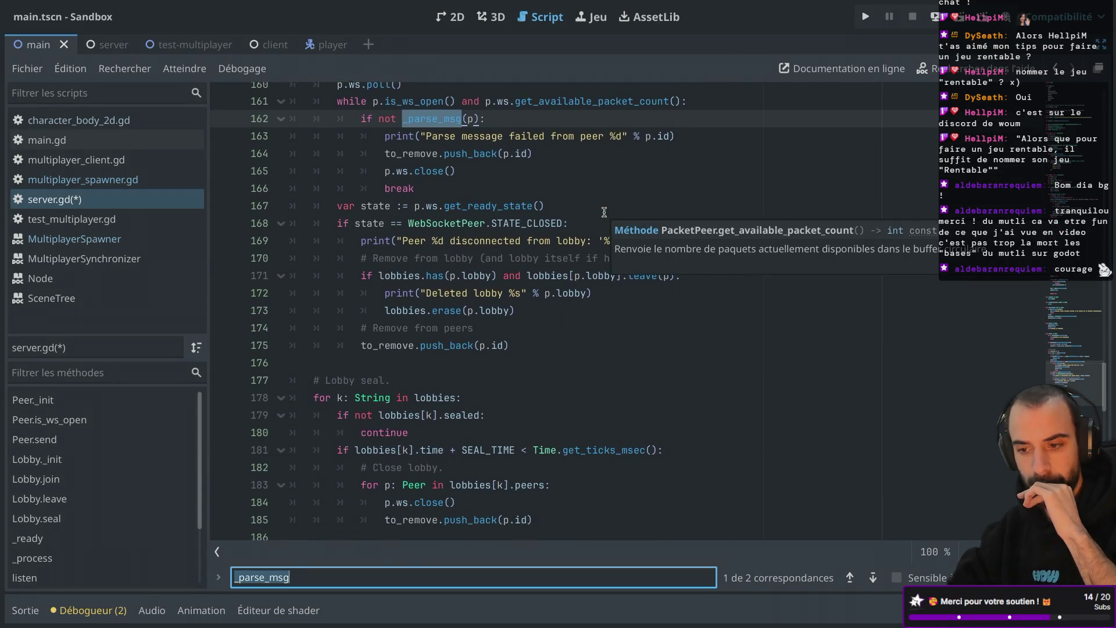
pyautogui.scroll(-2, 498, 185)
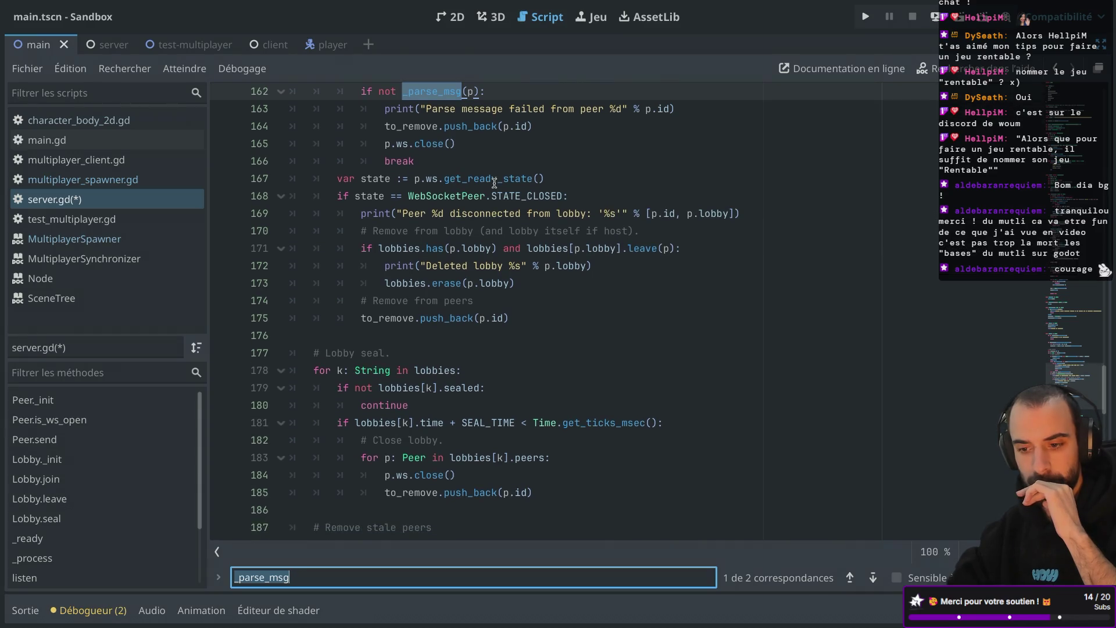
pyautogui.scroll(-3, 495, 182)
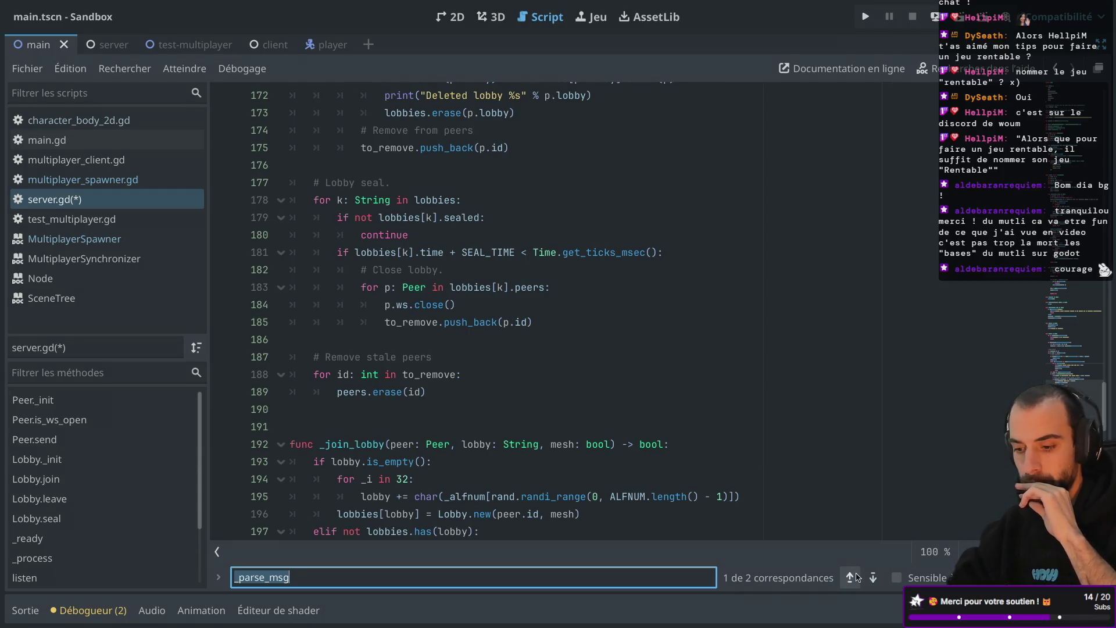
# Step to the next _parse_msg match, its definition on line 207
pyautogui.press('Return')
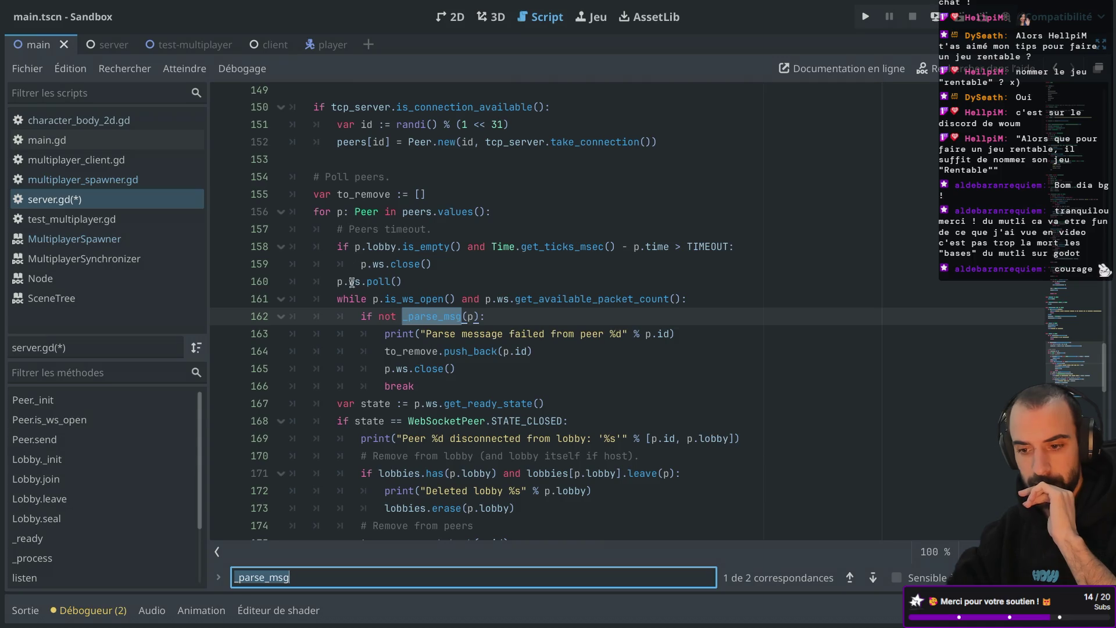
pyautogui.moveTo(424, 319)
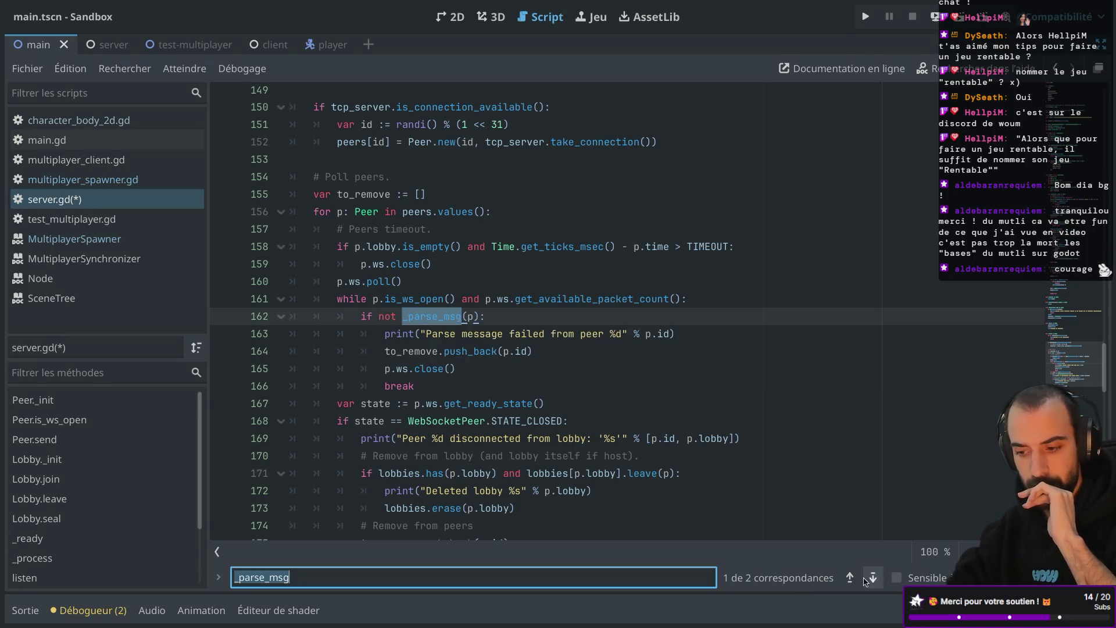
pyautogui.click(873, 578)
pyautogui.doubleClick(440, 303)
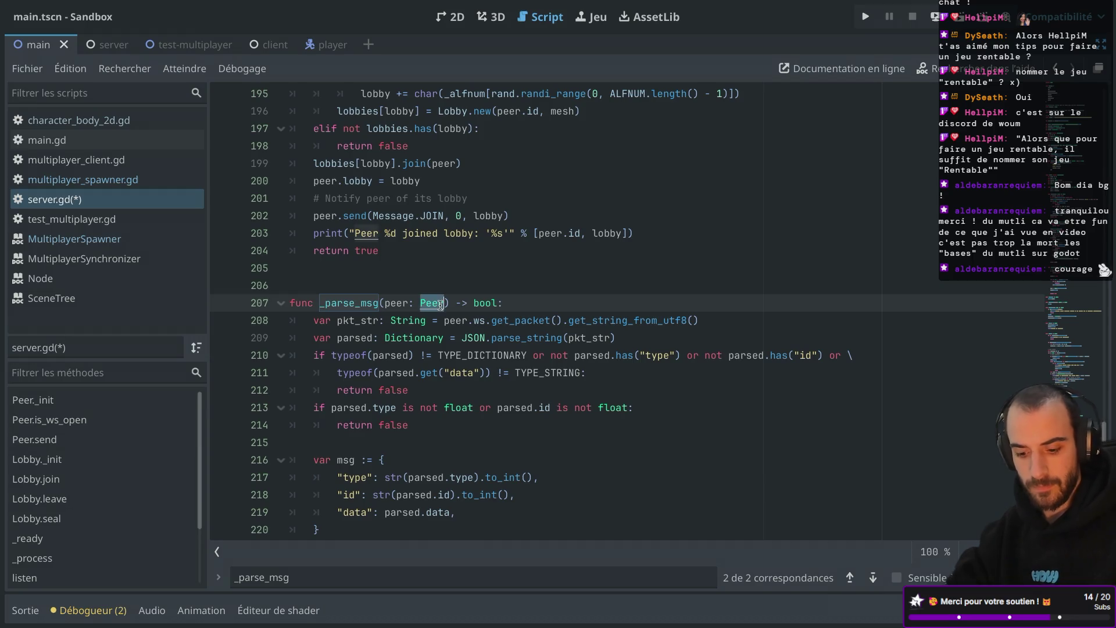
# Jump to the Peer class definition and save server.gd
pyautogui.keyDown('ctrl'); pyautogui.click(441, 303); pyautogui.keyUp('ctrl')
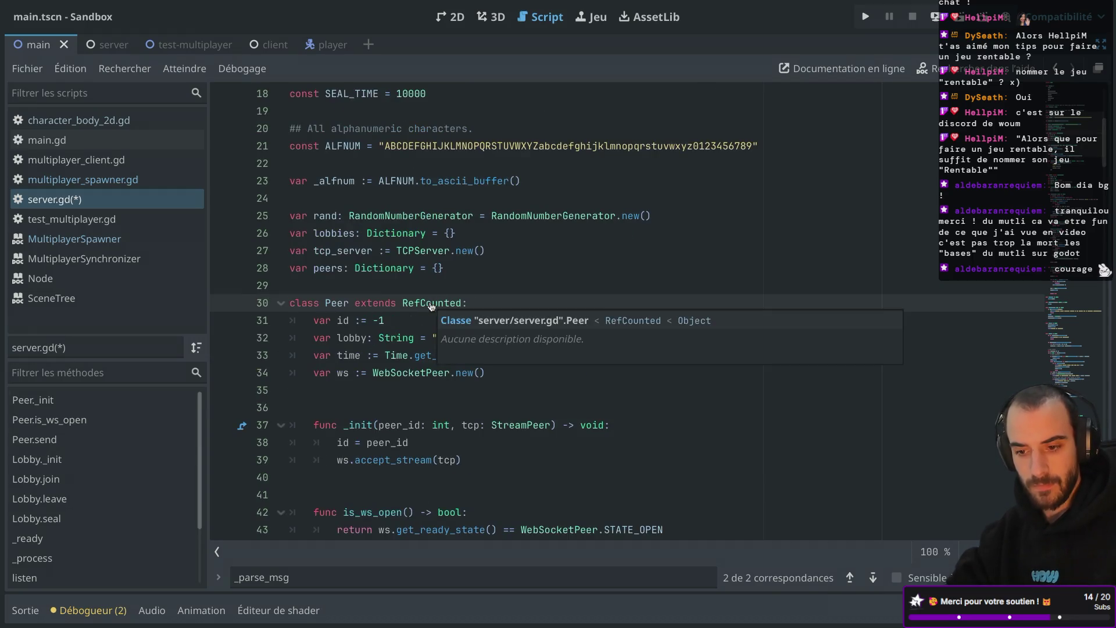
pyautogui.scroll(-2, 426, 327)
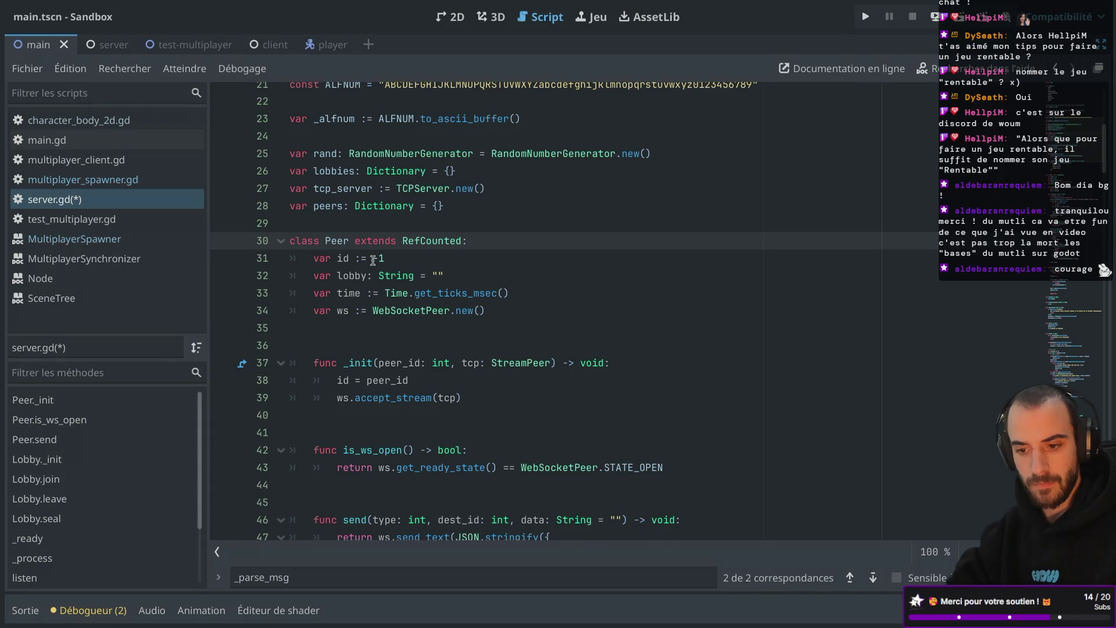
pyautogui.scroll(-2, 428, 270)
pyautogui.scroll(-1, 428, 271)
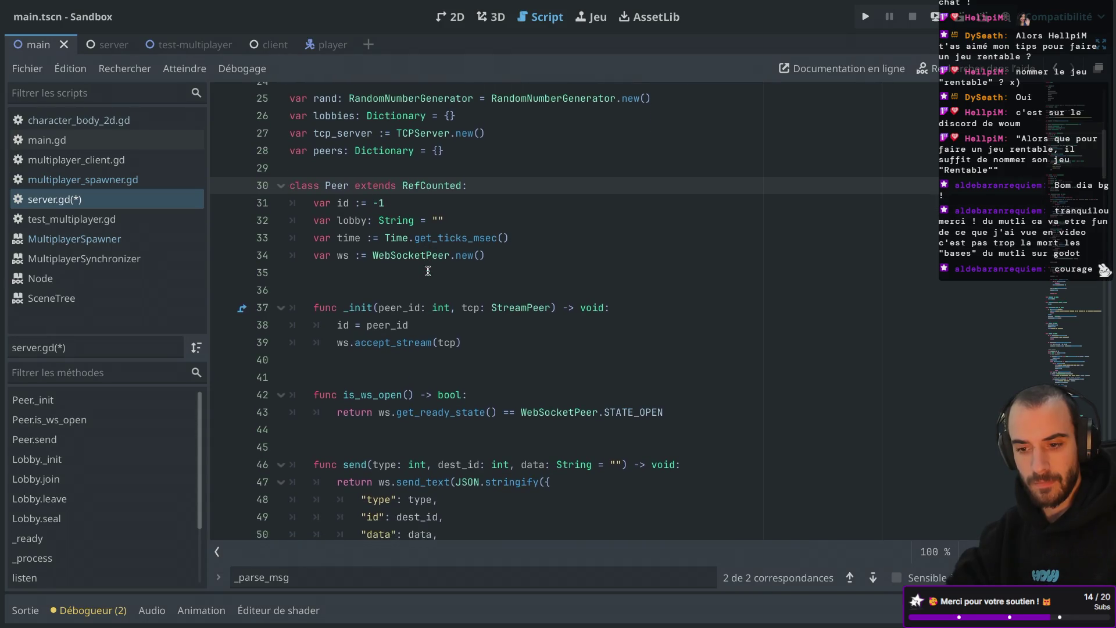
pyautogui.hotkey('ctrl', 's')
# Delete the blank line 129 after poll() in _process
pyautogui.scroll(-20, 428, 271)
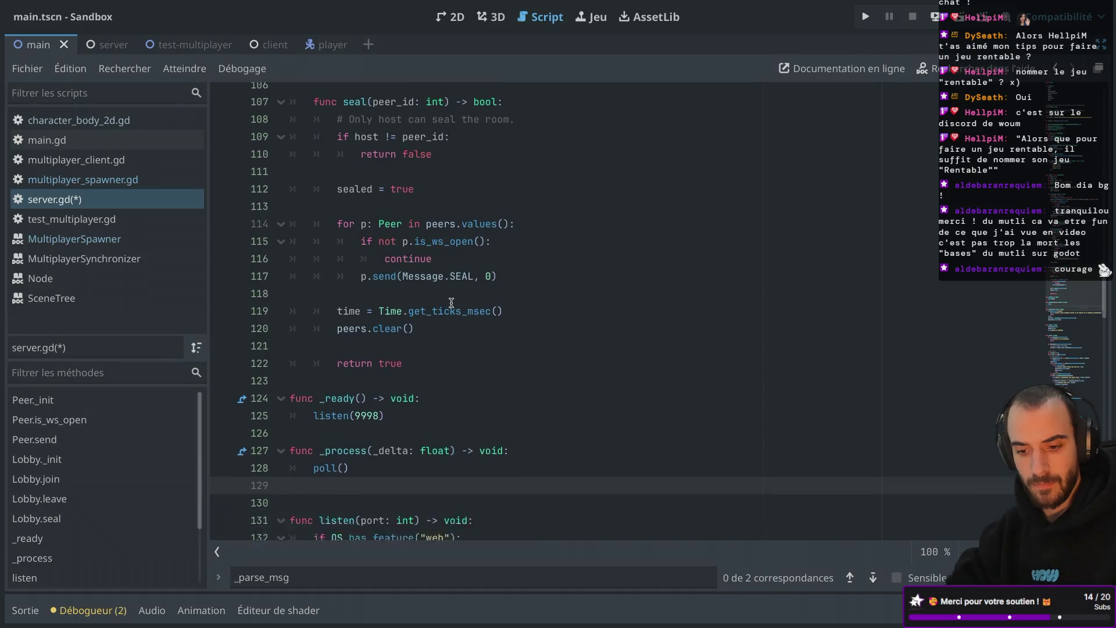
pyautogui.press('BackSpace')
pyautogui.scroll(-8, 451, 303)
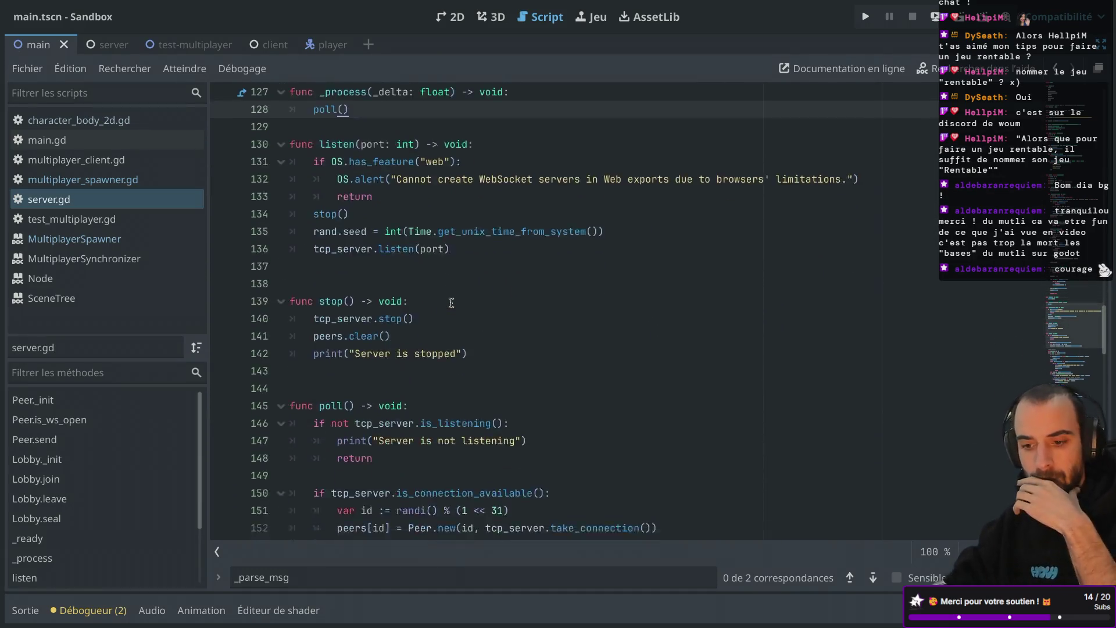
pyautogui.scroll(-2, 451, 303)
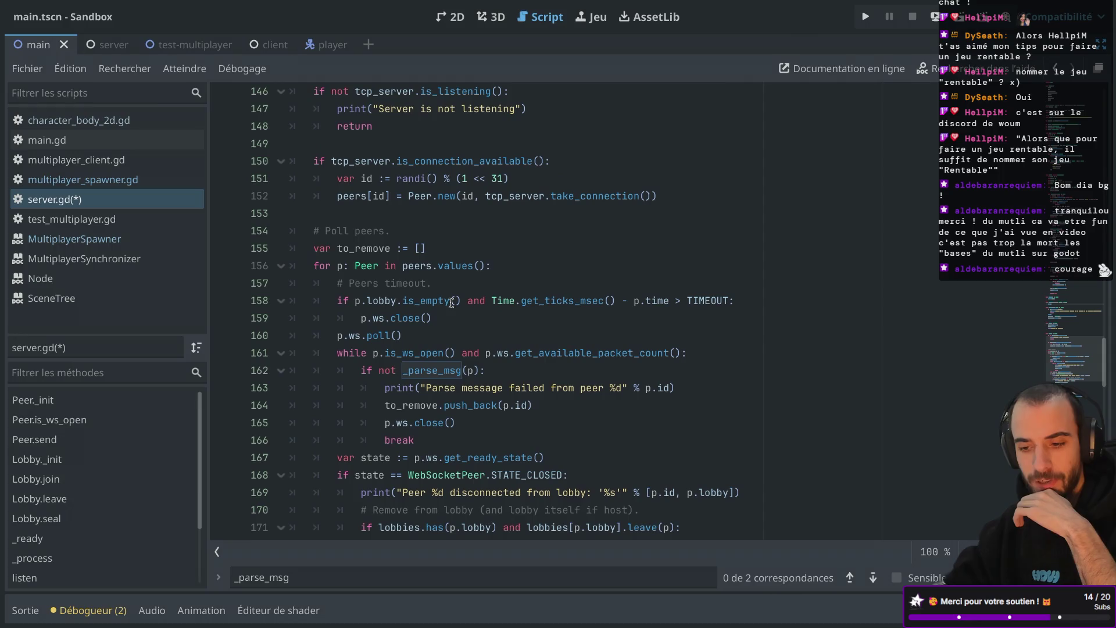
pyautogui.scroll(-2, 451, 303)
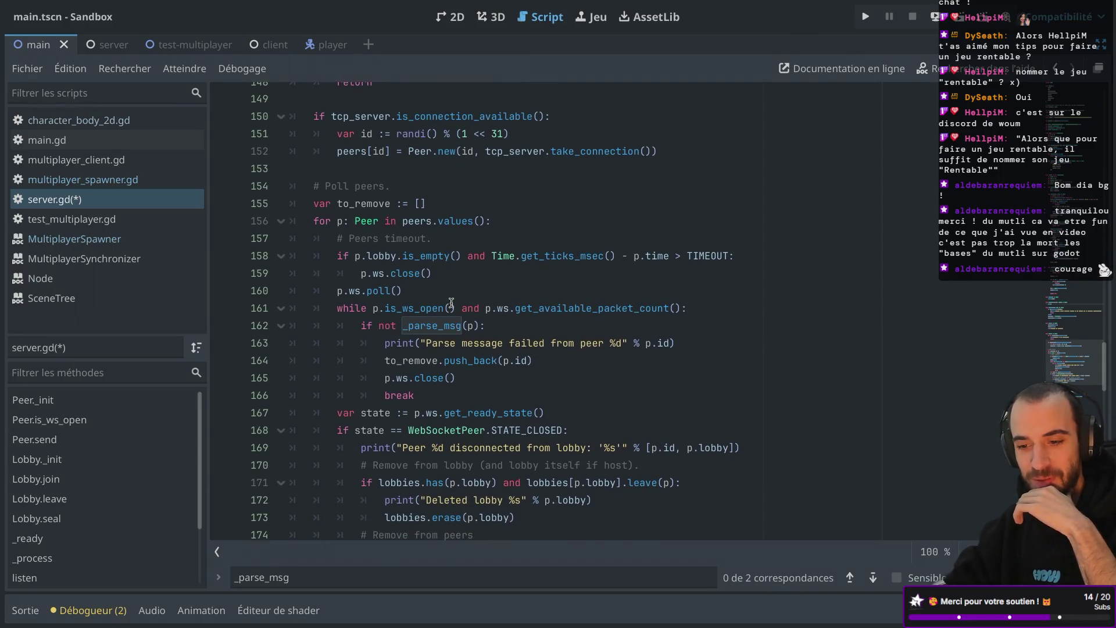
pyautogui.scroll(-2, 451, 303)
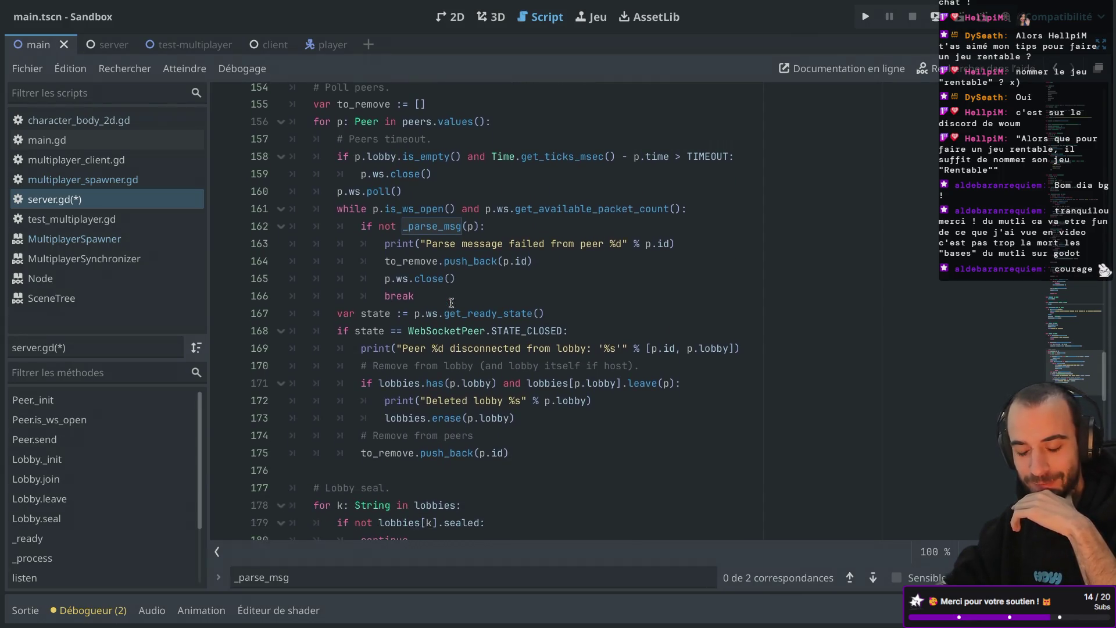
# Scroll back to the # Poll peers loop and place the caret after p.ws.poll()
pyautogui.click(448, 270)
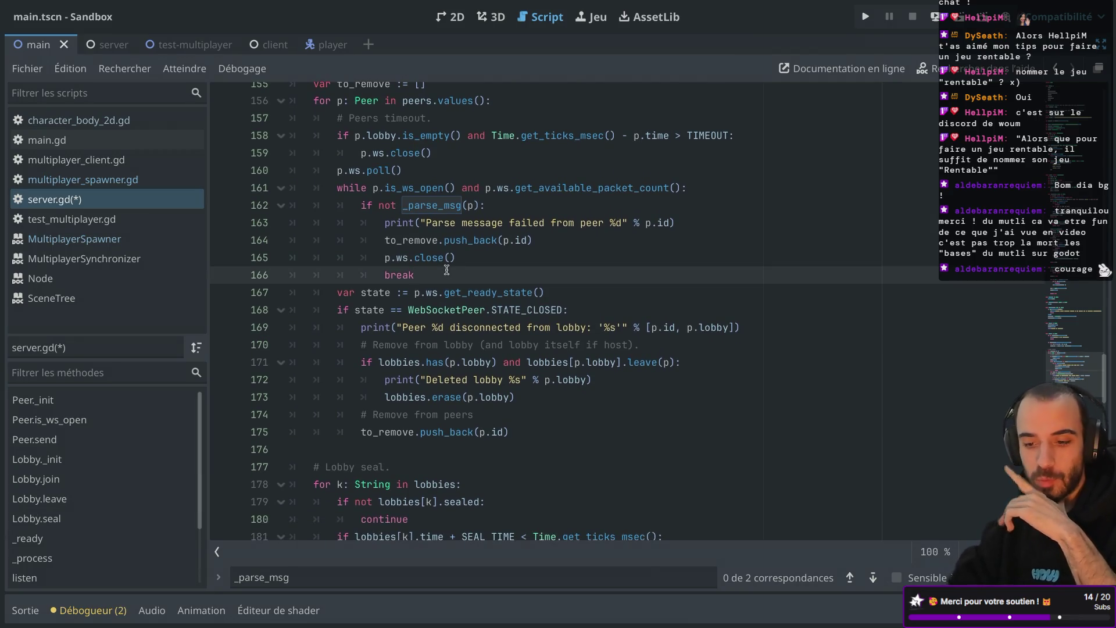
pyautogui.scroll(-2, 447, 270)
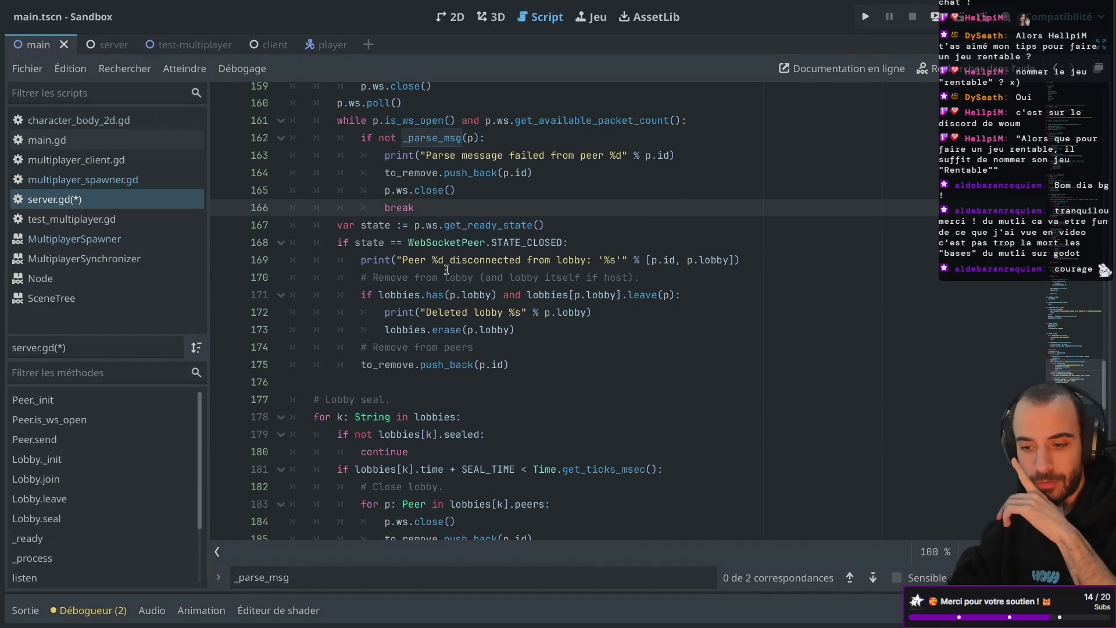
pyautogui.scroll(-1, 447, 270)
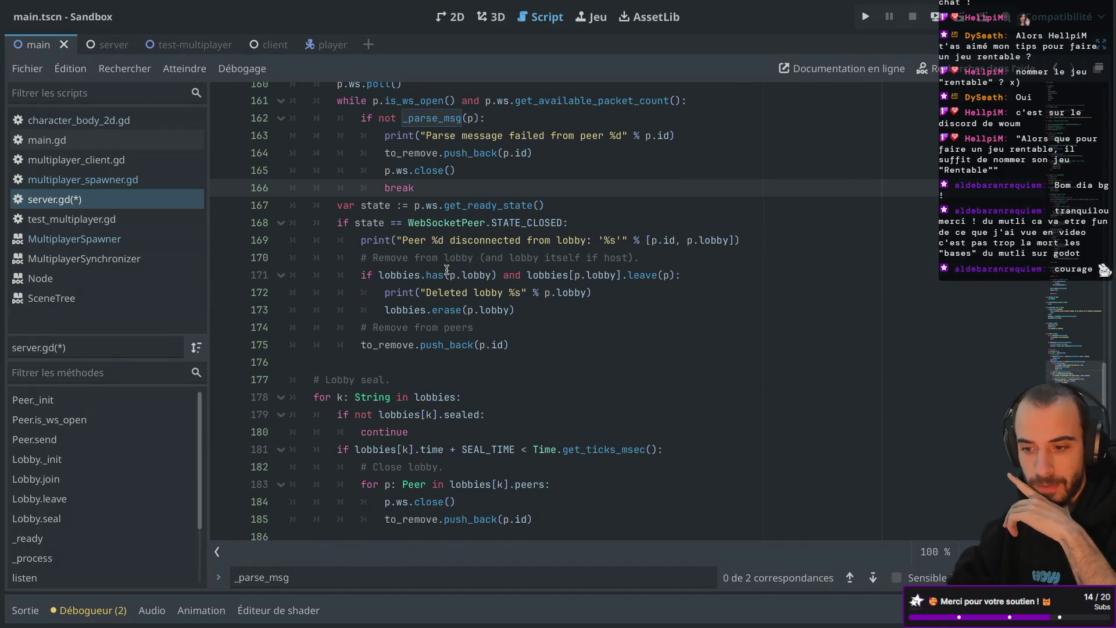
pyautogui.scroll(2, 447, 270)
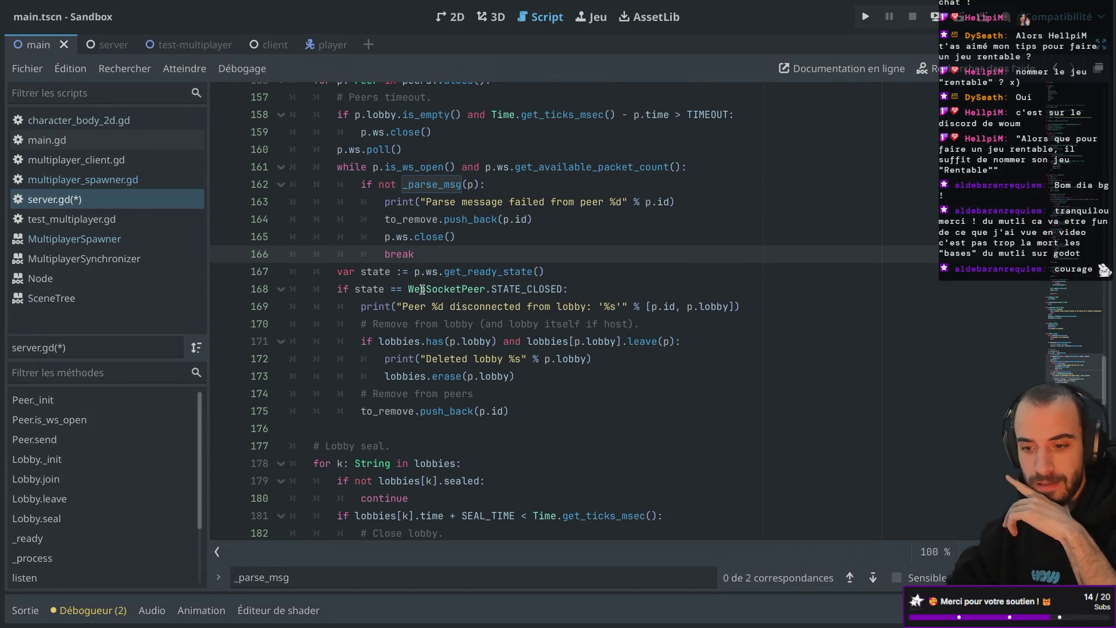
pyautogui.scroll(2, 423, 289)
pyautogui.moveTo(423, 289)
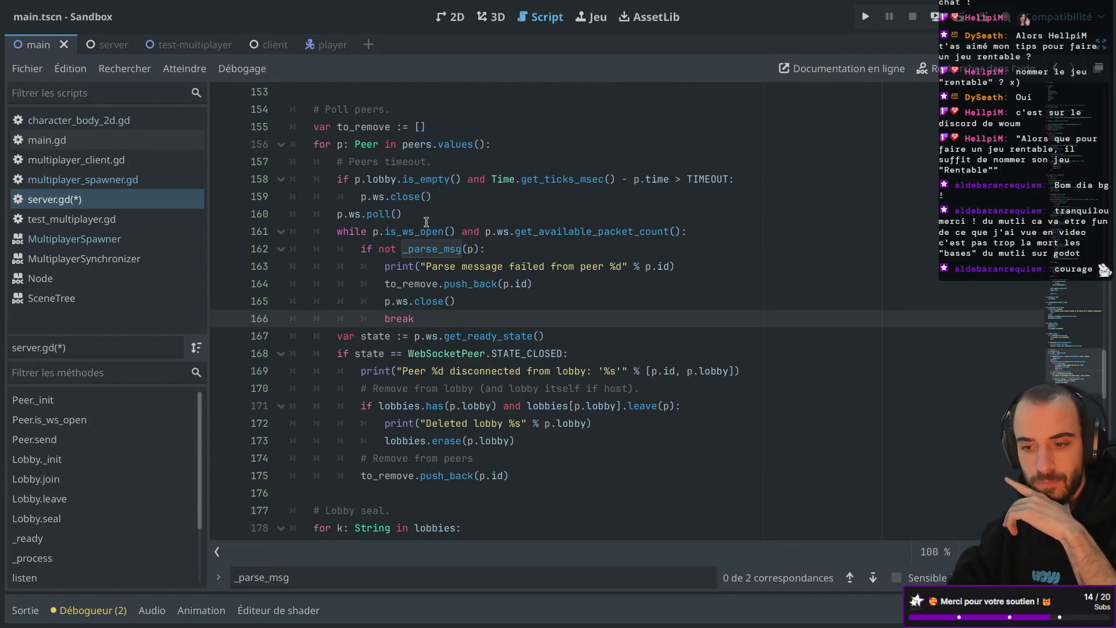
pyautogui.scroll(3, 426, 222)
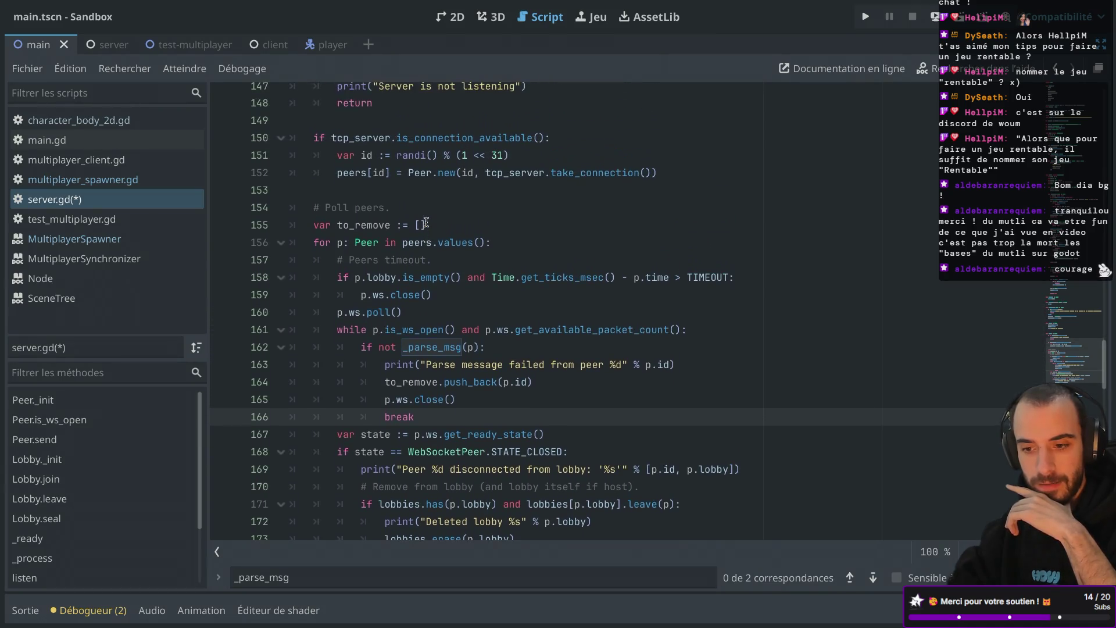
pyautogui.scroll(-2, 417, 244)
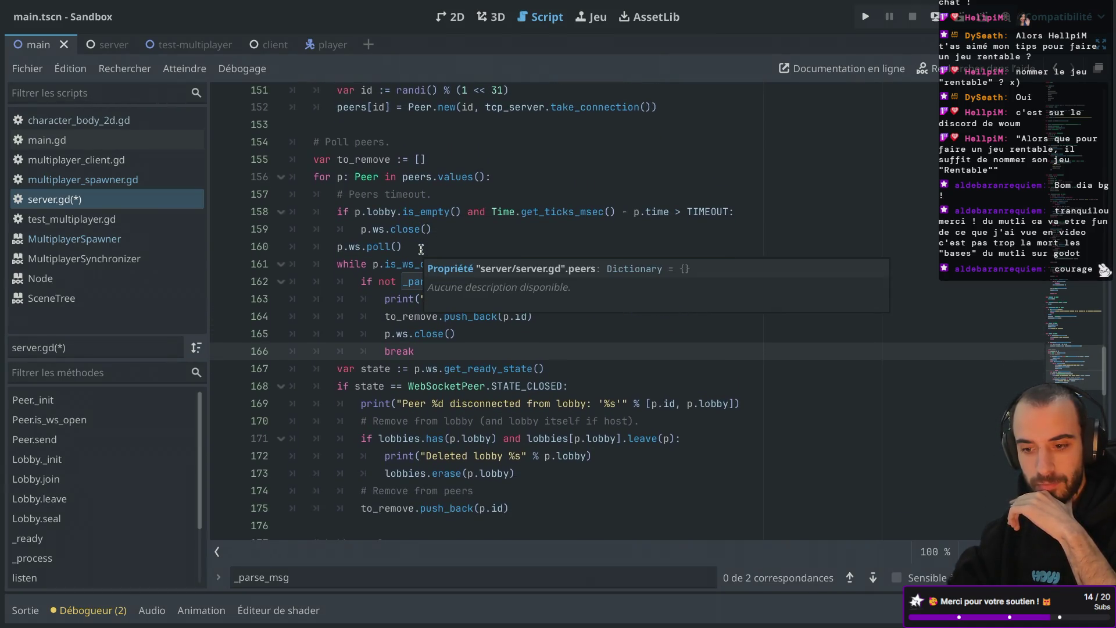
pyautogui.click(466, 241)
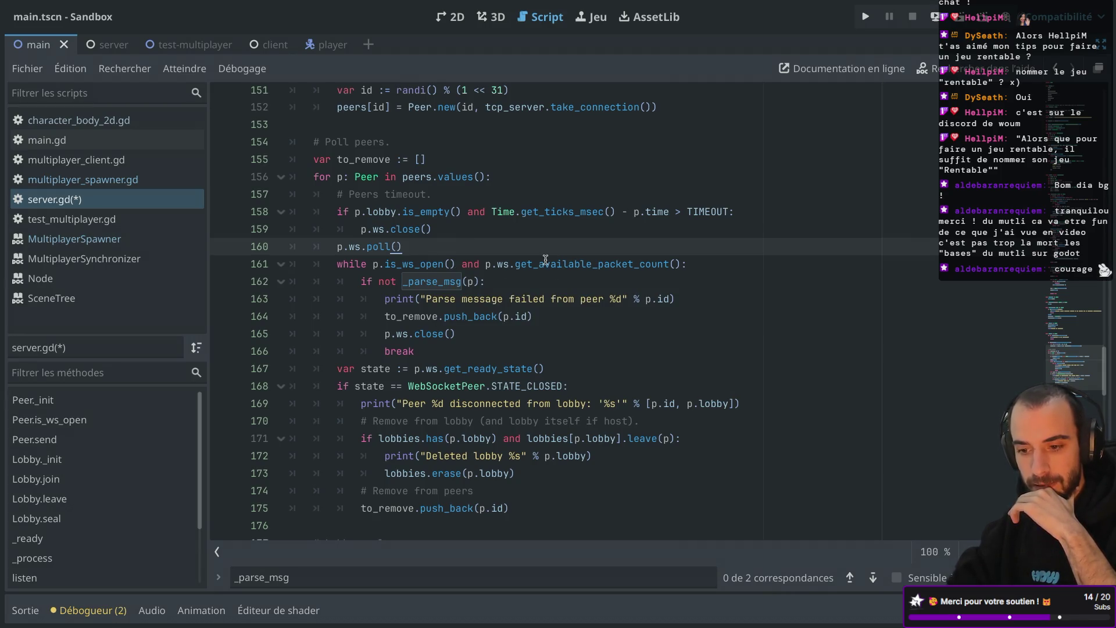
# Jump to the _parse_msg definition and read its JSON parsing code
pyautogui.keyDown('ctrl'); pyautogui.click(416, 285); pyautogui.keyUp('ctrl')
pyautogui.scroll(-5, 417, 285)
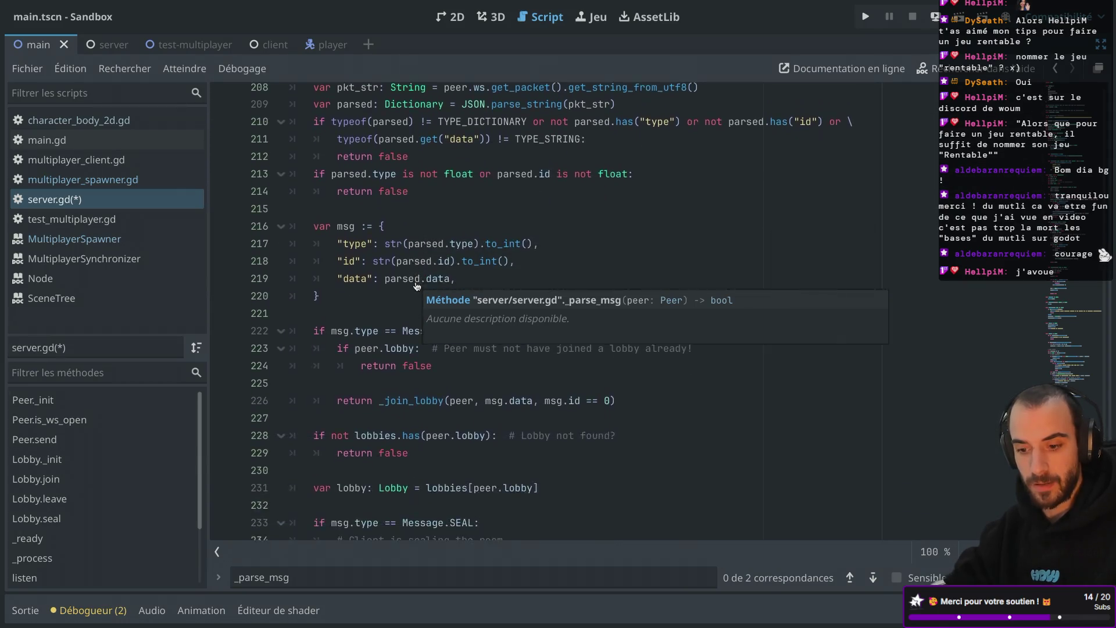
pyautogui.scroll(3, 414, 276)
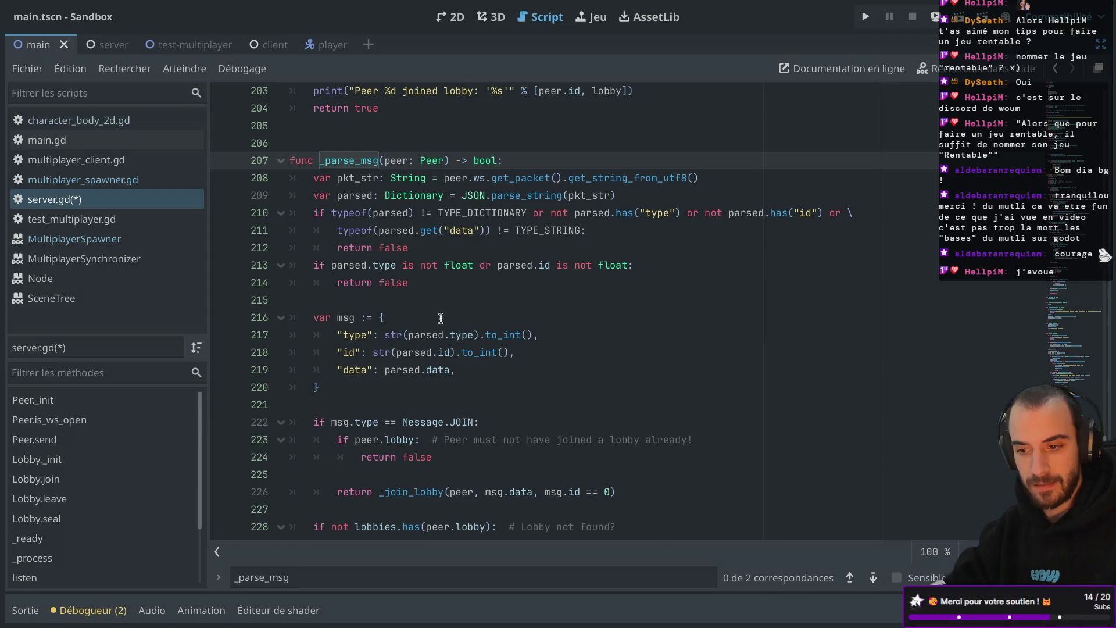
pyautogui.moveTo(517, 195)
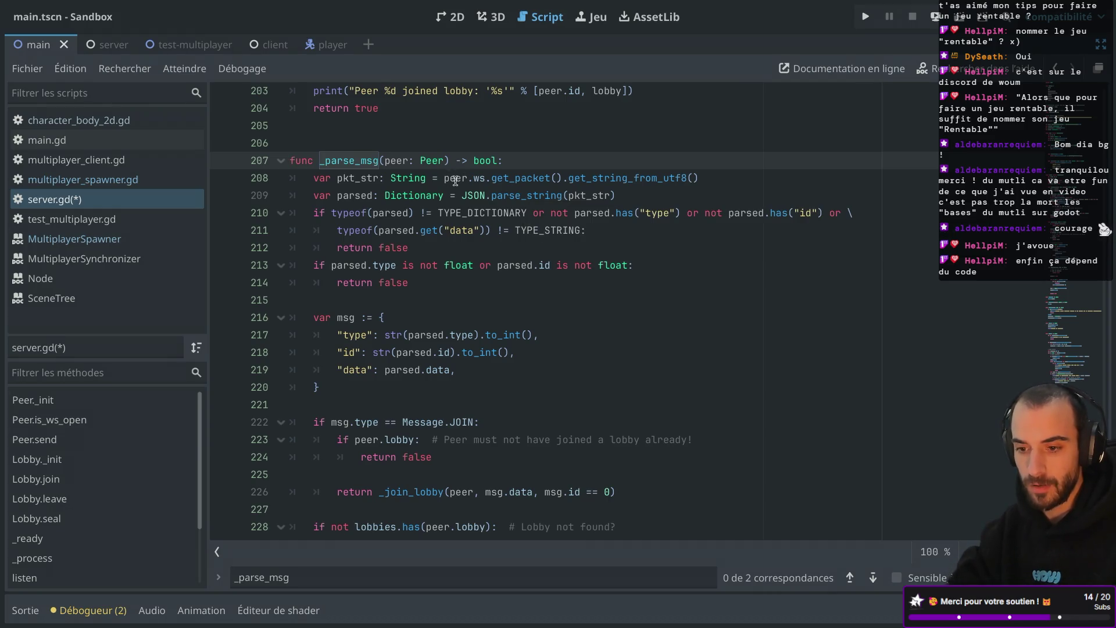
pyautogui.moveTo(472, 180)
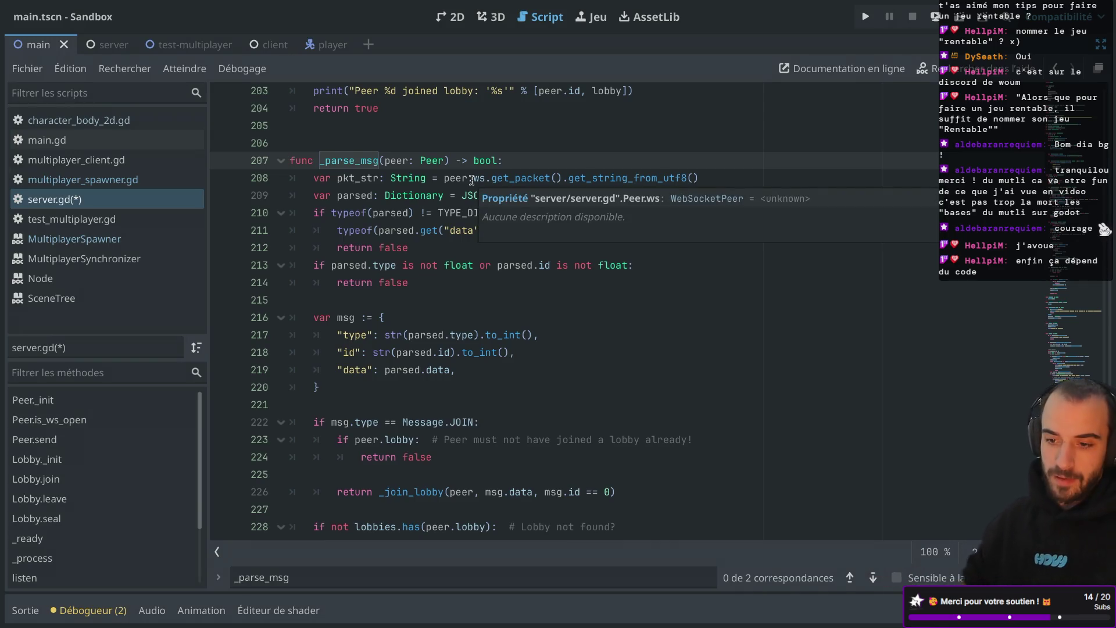
# Inspect the Peer class's WebSocketPeer.new() initialiser, then return to _parse_msg at line 207
pyautogui.keyDown('ctrl'); pyautogui.click(447, 168); pyautogui.keyUp('ctrl')
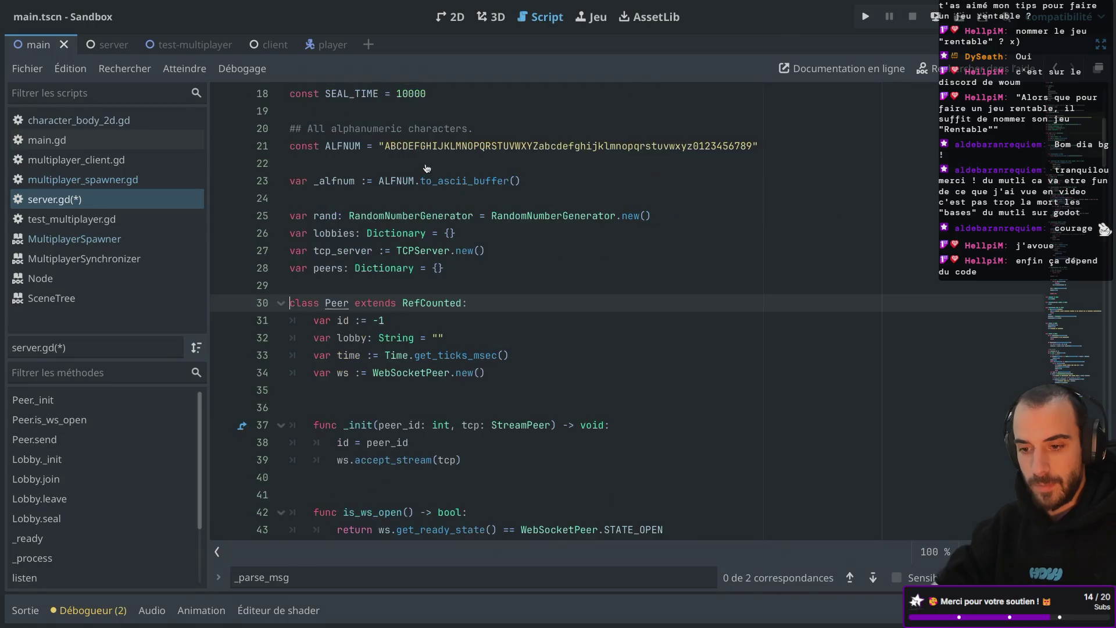
pyautogui.moveTo(407, 296)
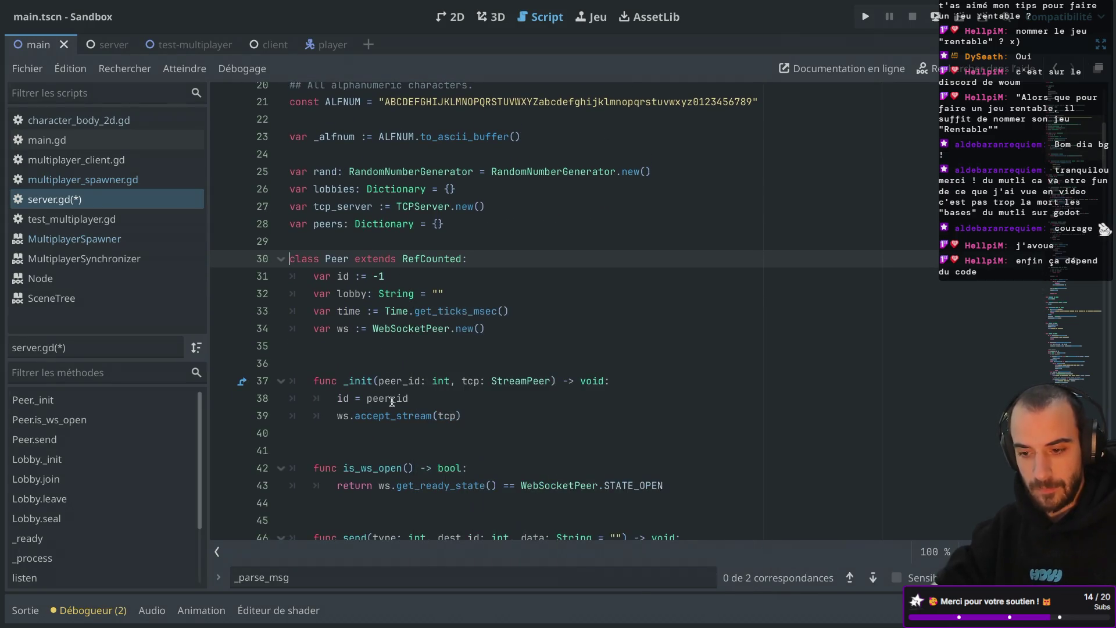
pyautogui.moveTo(372, 329); pyautogui.dragTo(485, 328)
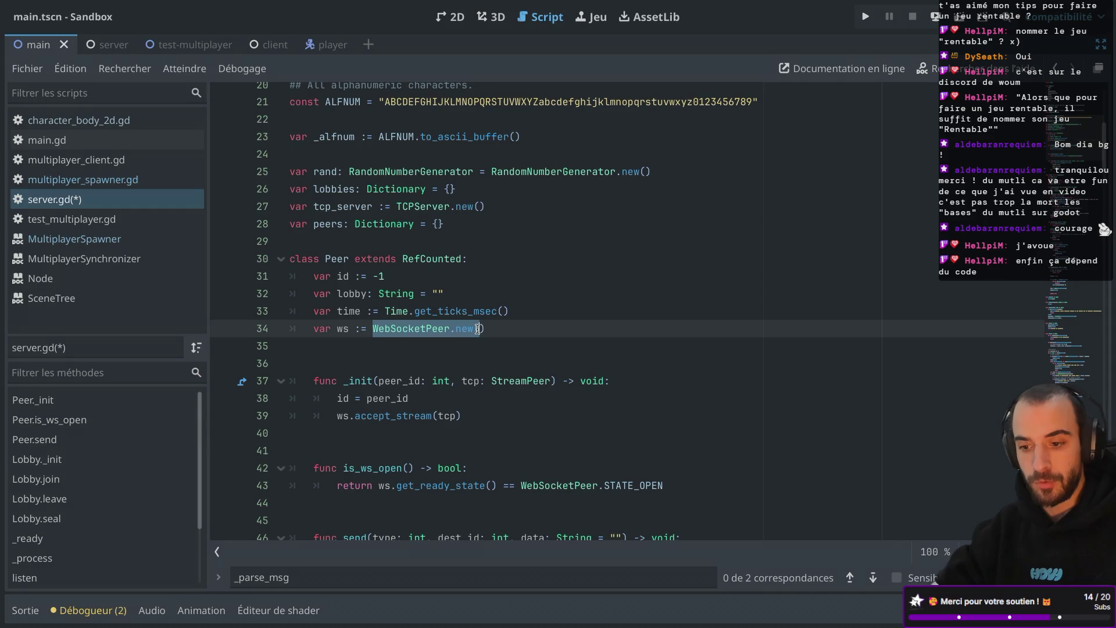
pyautogui.click(519, 324)
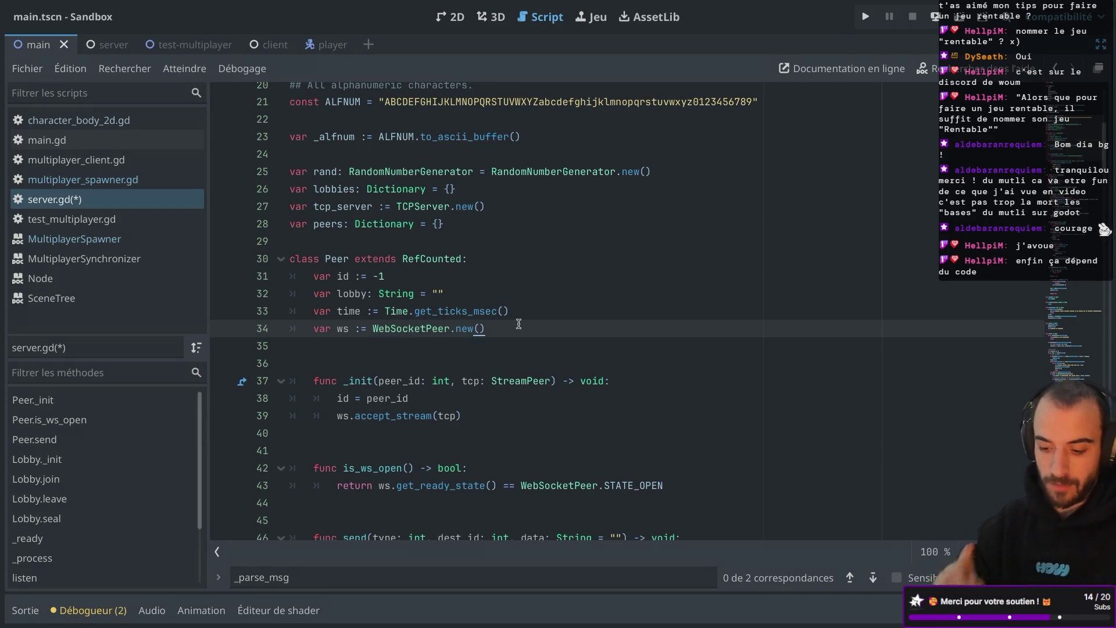
pyautogui.scroll(-15, 519, 324)
pyautogui.scroll(-20, 519, 324)
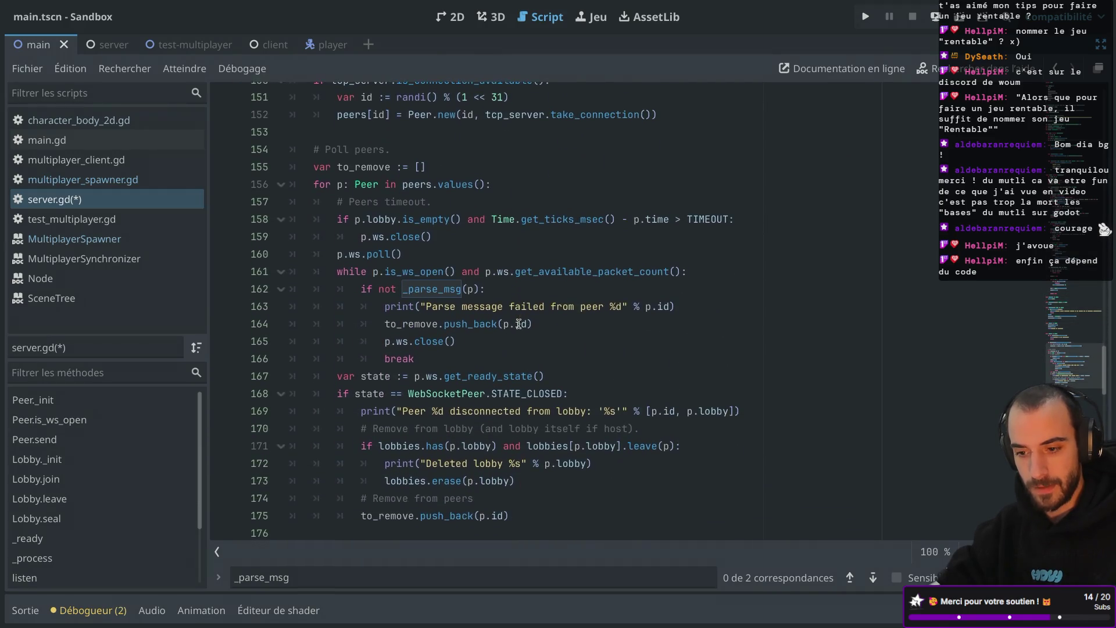
pyautogui.keyDown('ctrl'); pyautogui.click(433, 293); pyautogui.keyUp('ctrl')
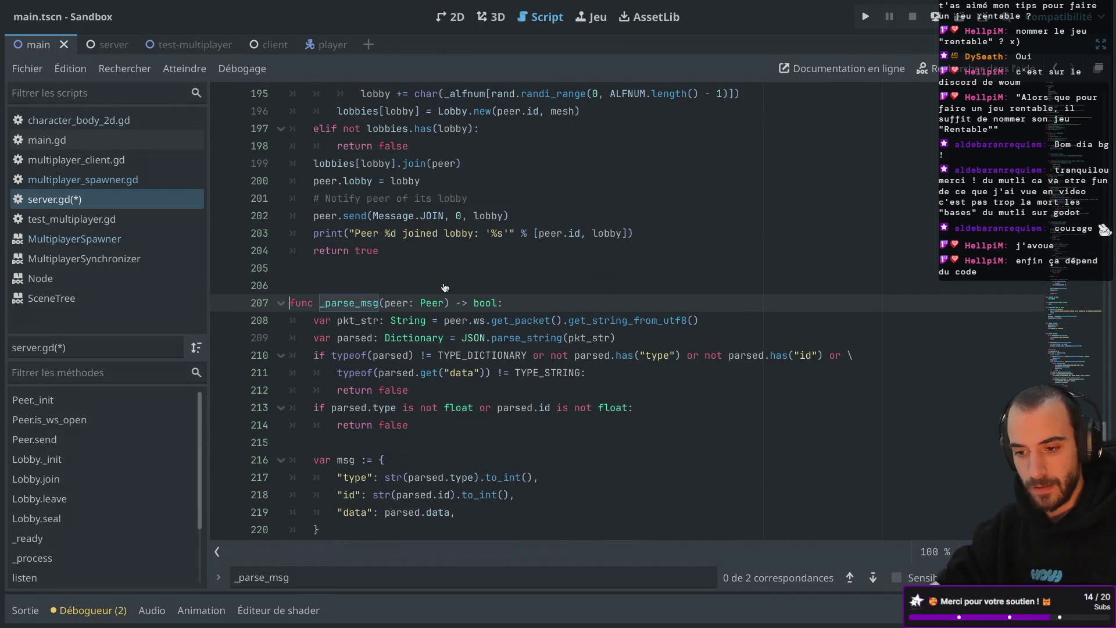
pyautogui.keyDown('ctrl'); pyautogui.click(516, 321); pyautogui.keyUp('ctrl')
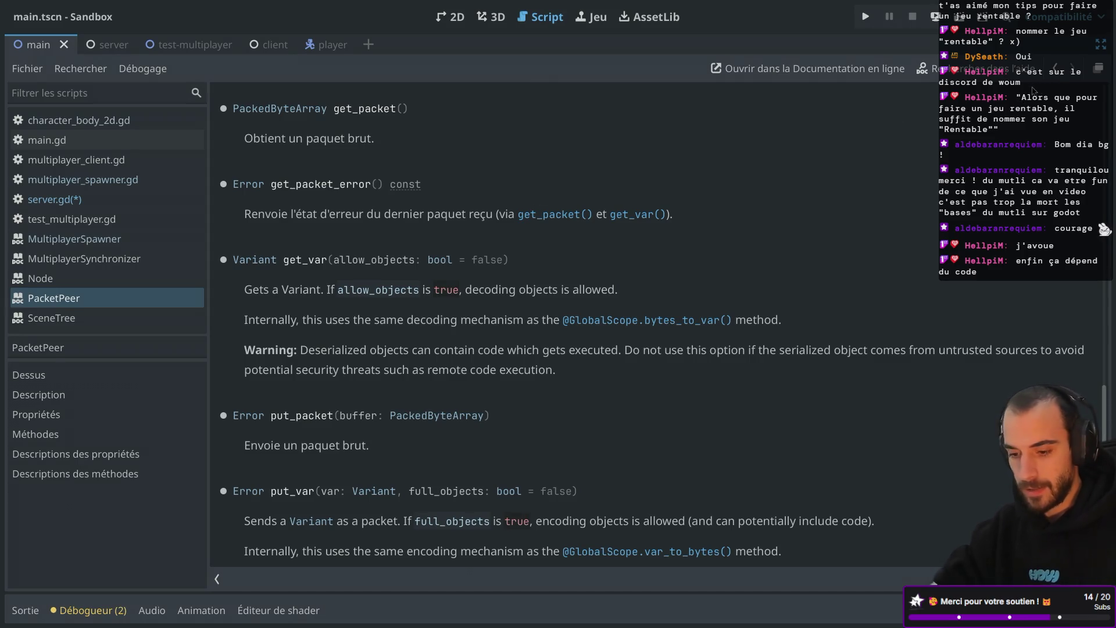
pyautogui.hotkey('alt', 'Left')
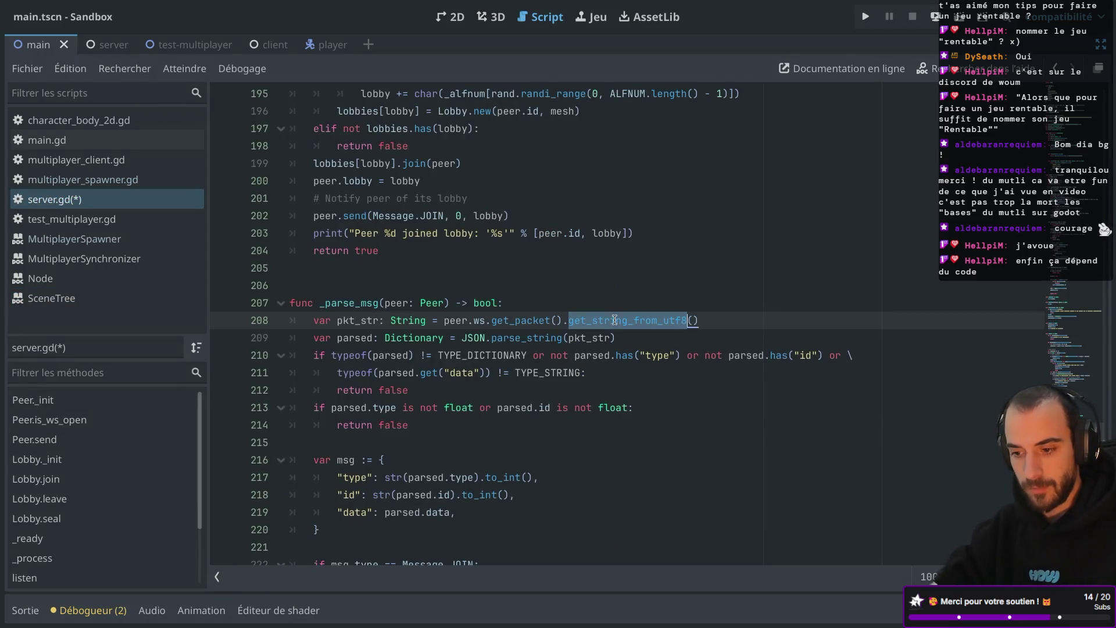
pyautogui.doubleClick(359, 321)
pyautogui.scroll(-2, 361, 324)
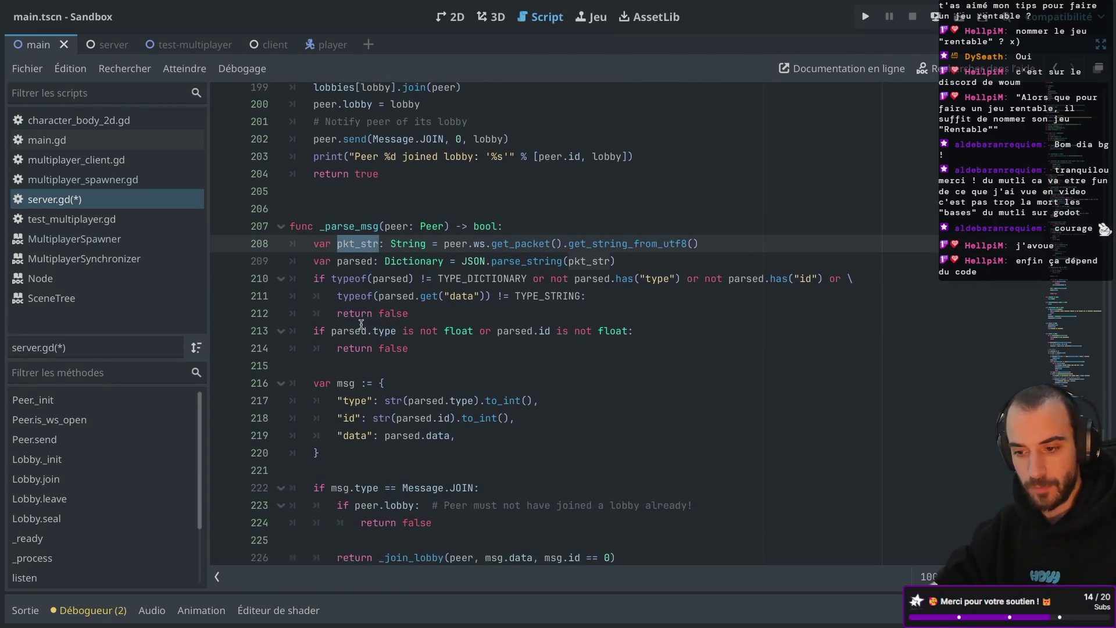
pyautogui.click(711, 234)
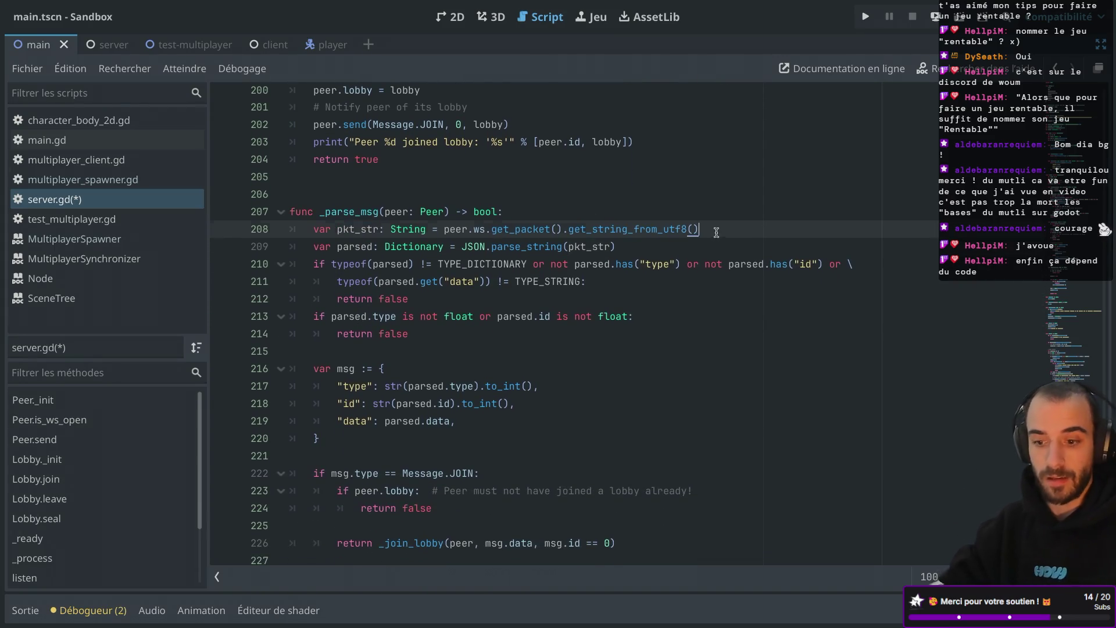
# Insert print("packet: %s" % pkt_str) as a new line 209 in _parse_msg
pyautogui.press('Return')
pyautogui.write('print')
pyautogui.press('Return')
pyautogui.press('Left')
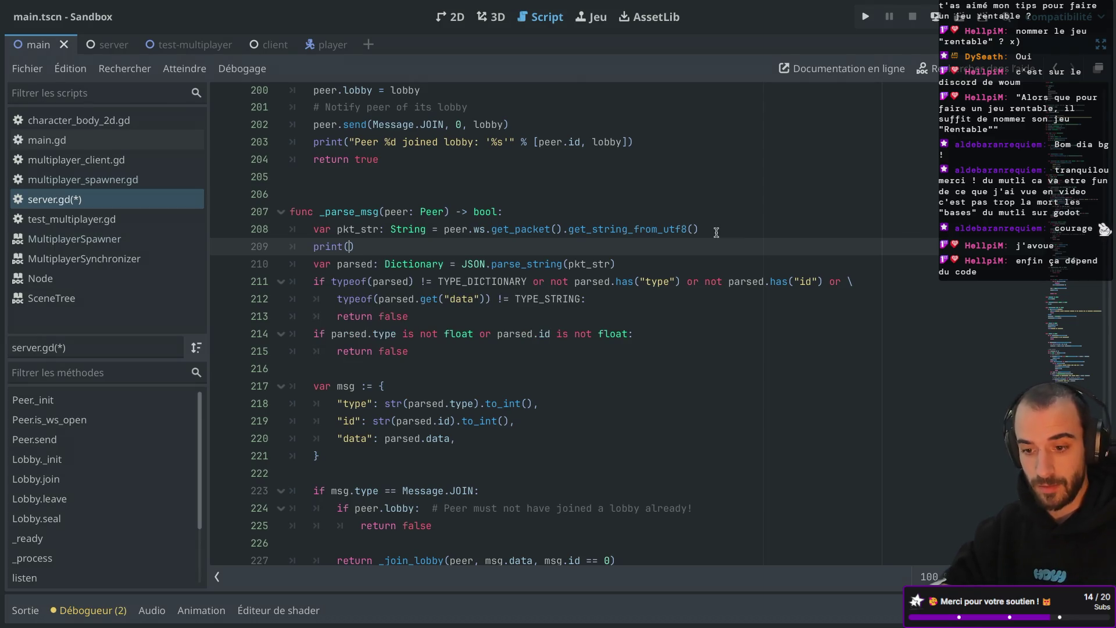
pyautogui.write('"')
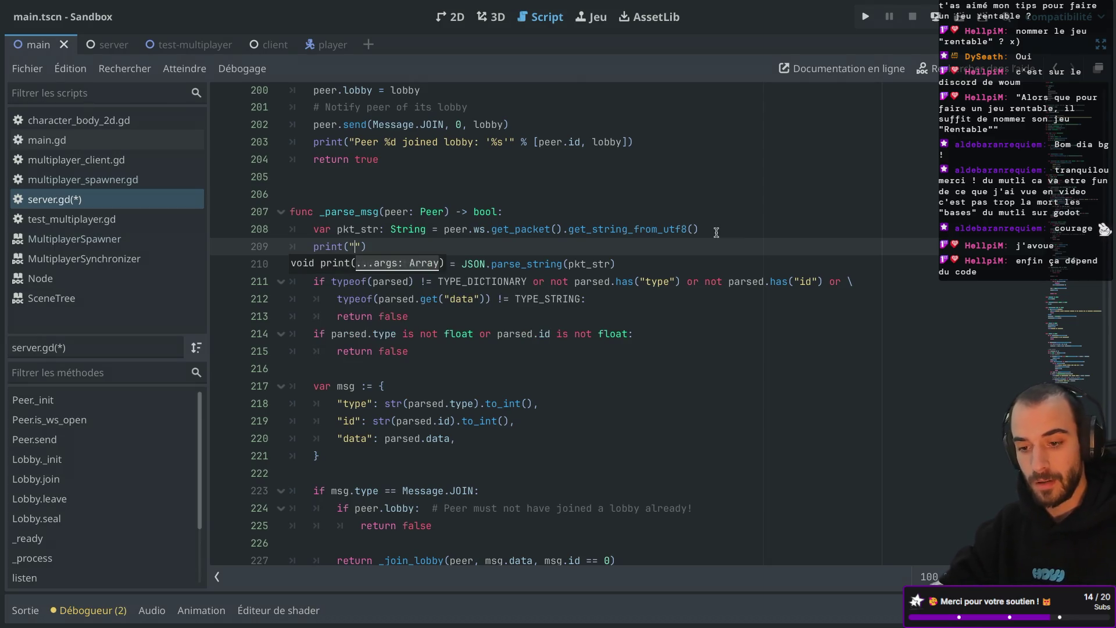
pyautogui.write('packet: %s')
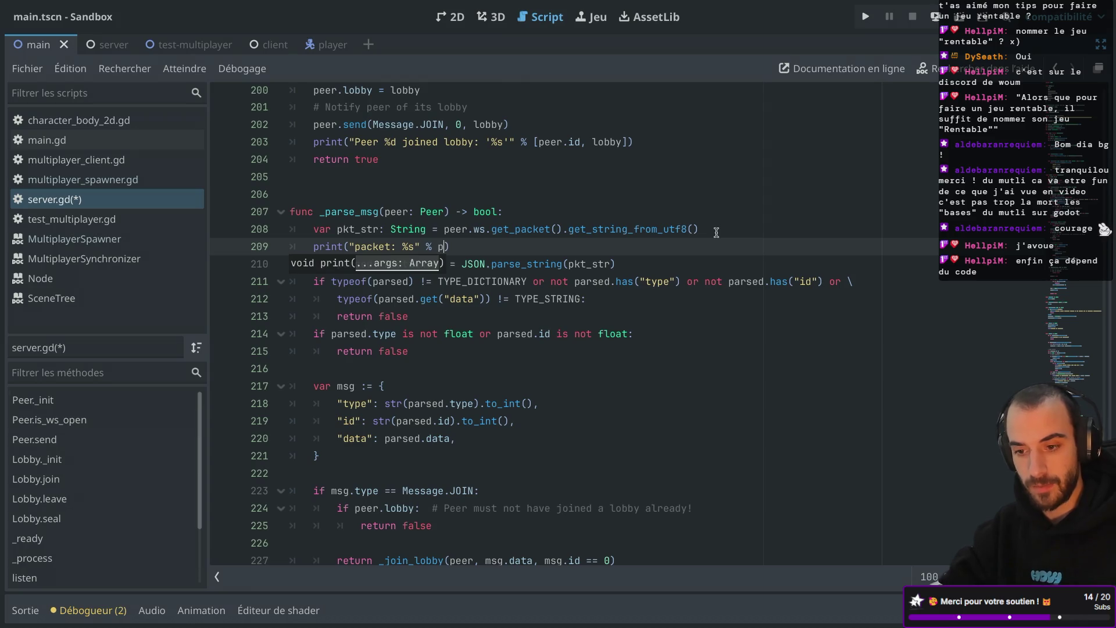
pyautogui.write('-')
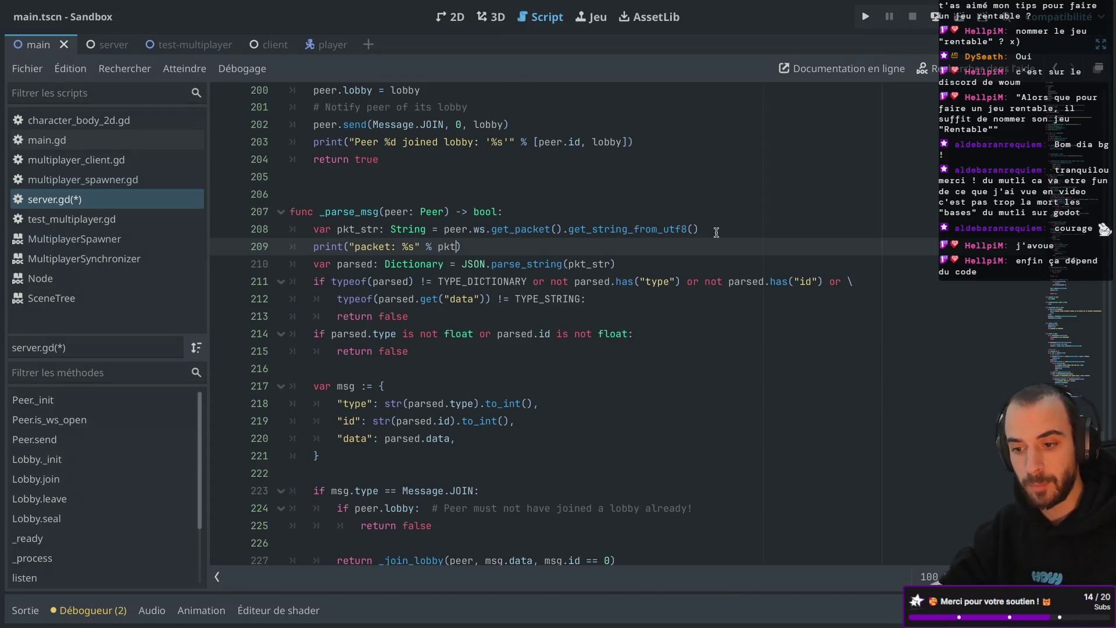
pyautogui.write('str')
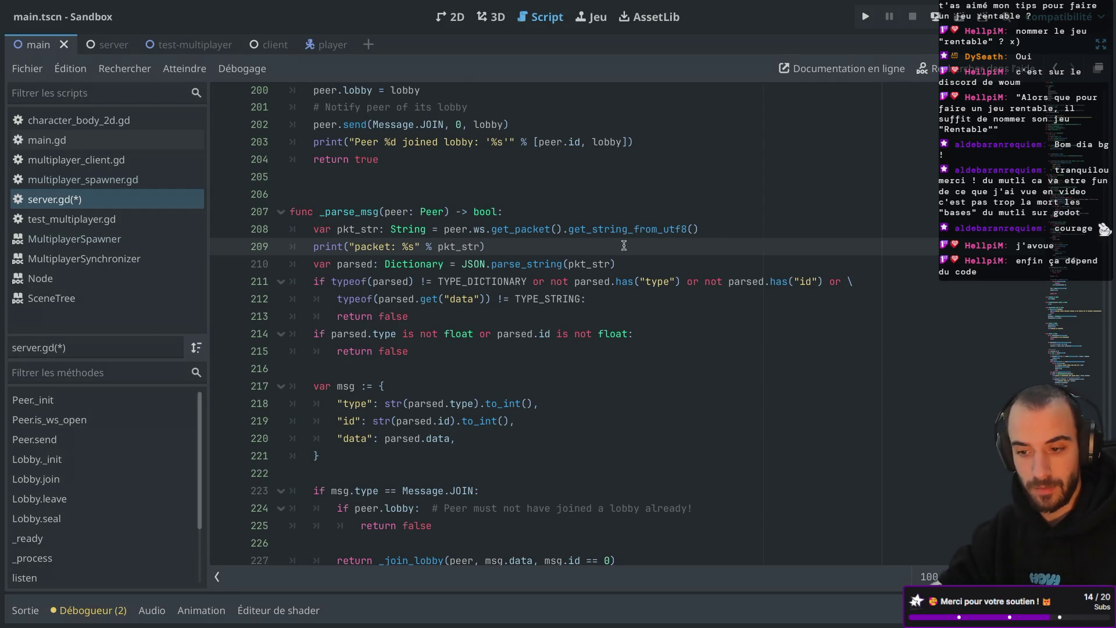
pyautogui.click(526, 193)
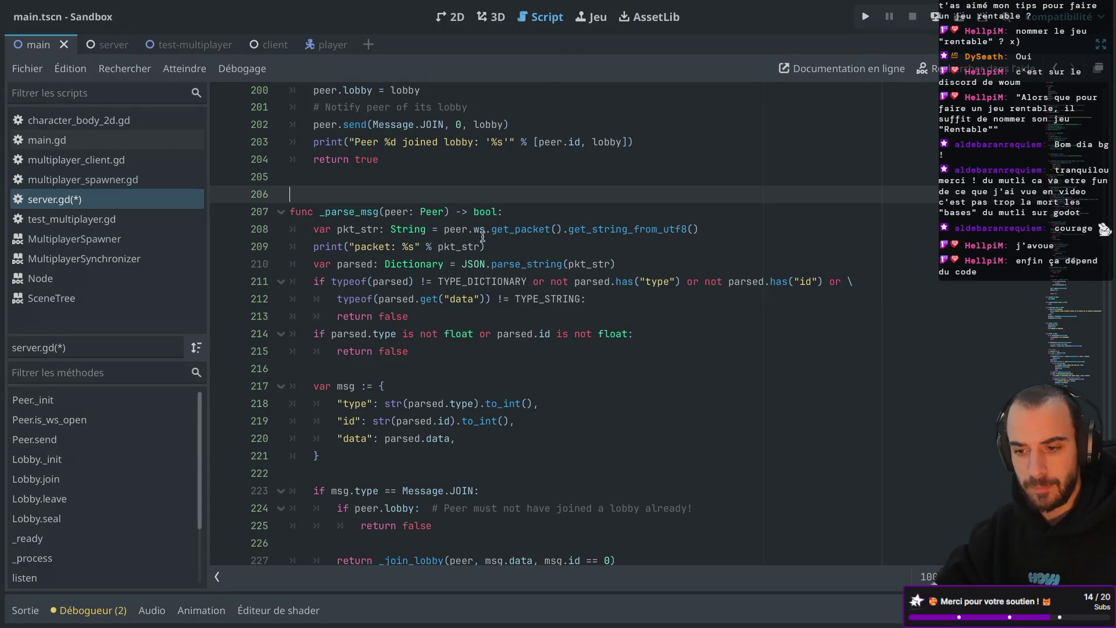
# Jump from the _join_lobby call to its function definition in server.gd
pyautogui.scroll(-1, 515, 244)
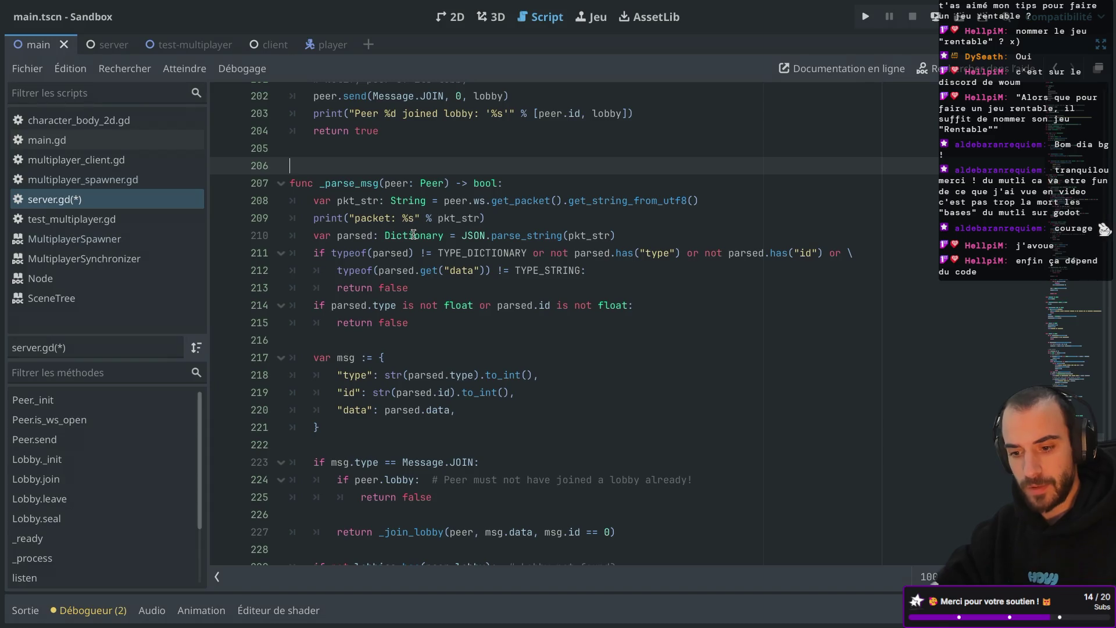
pyautogui.moveTo(414, 235)
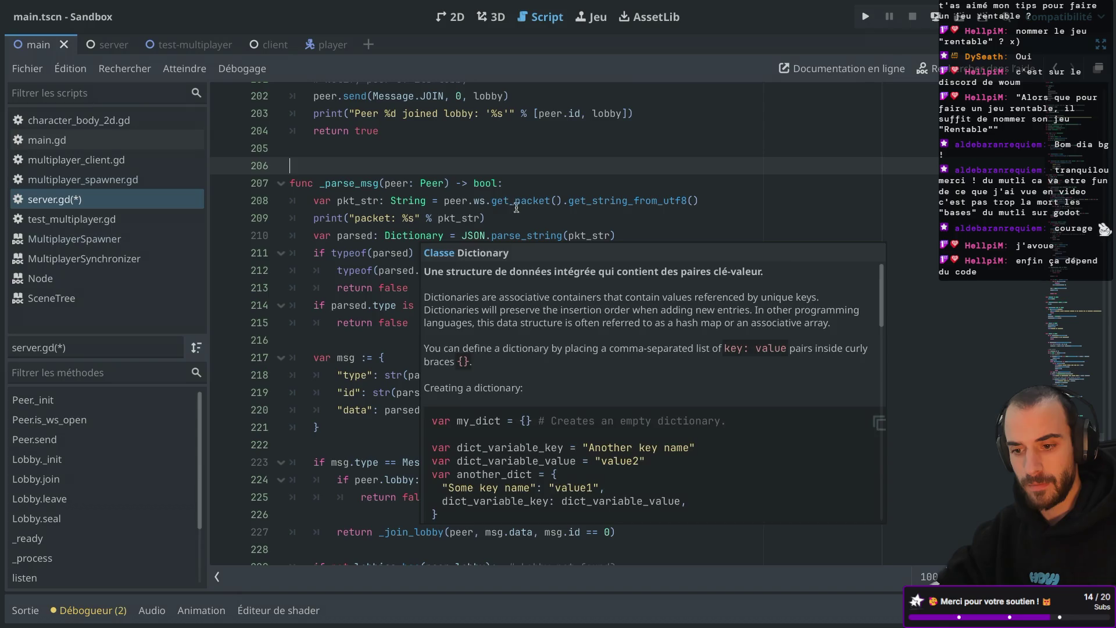
pyautogui.scroll(-1, 494, 216)
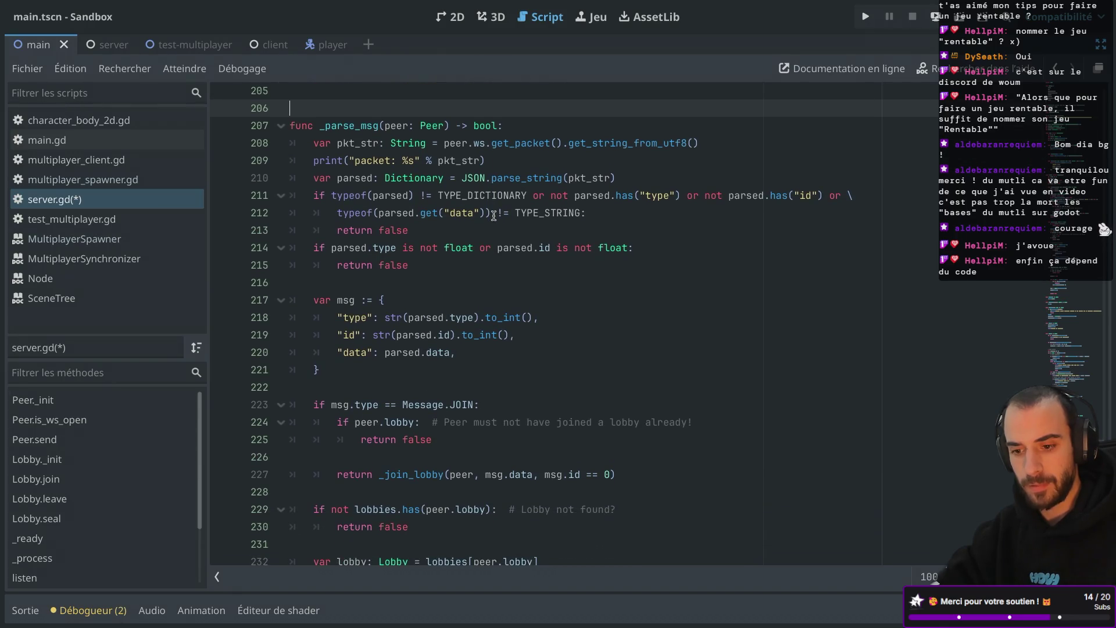
pyautogui.scroll(-1, 494, 216)
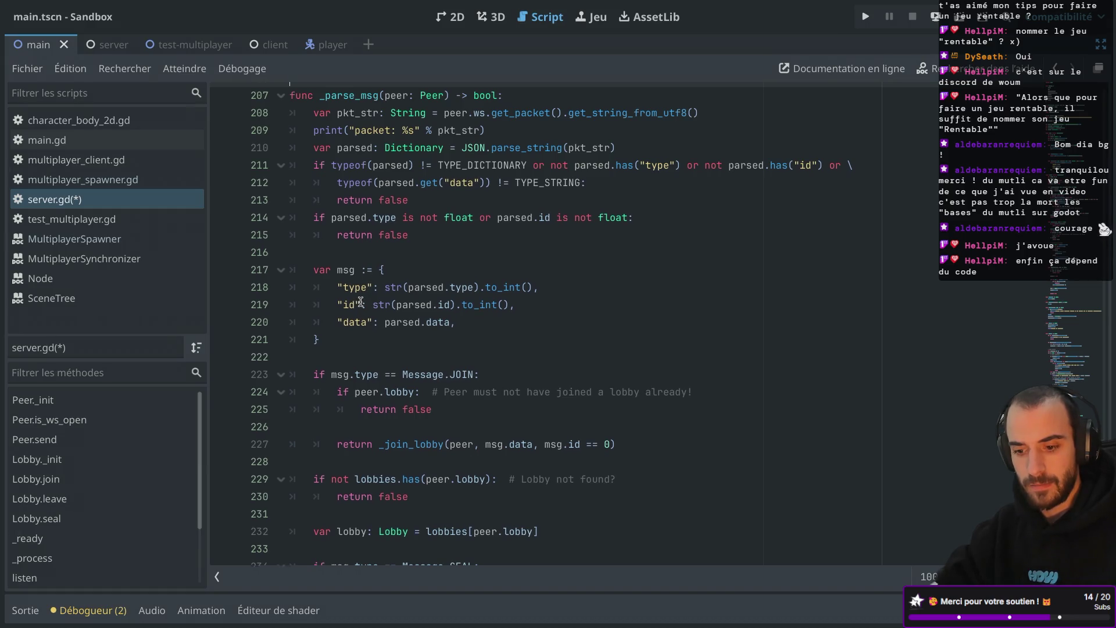
pyautogui.scroll(-1, 361, 302)
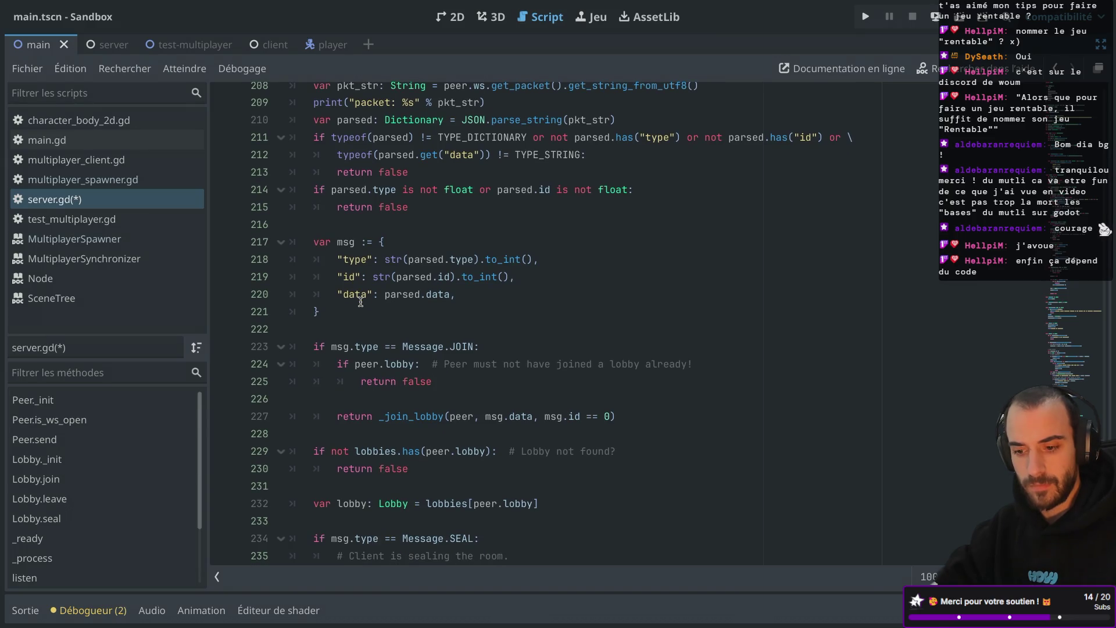
pyautogui.keyDown('ctrl'); pyautogui.click(420, 416); pyautogui.keyUp('ctrl')
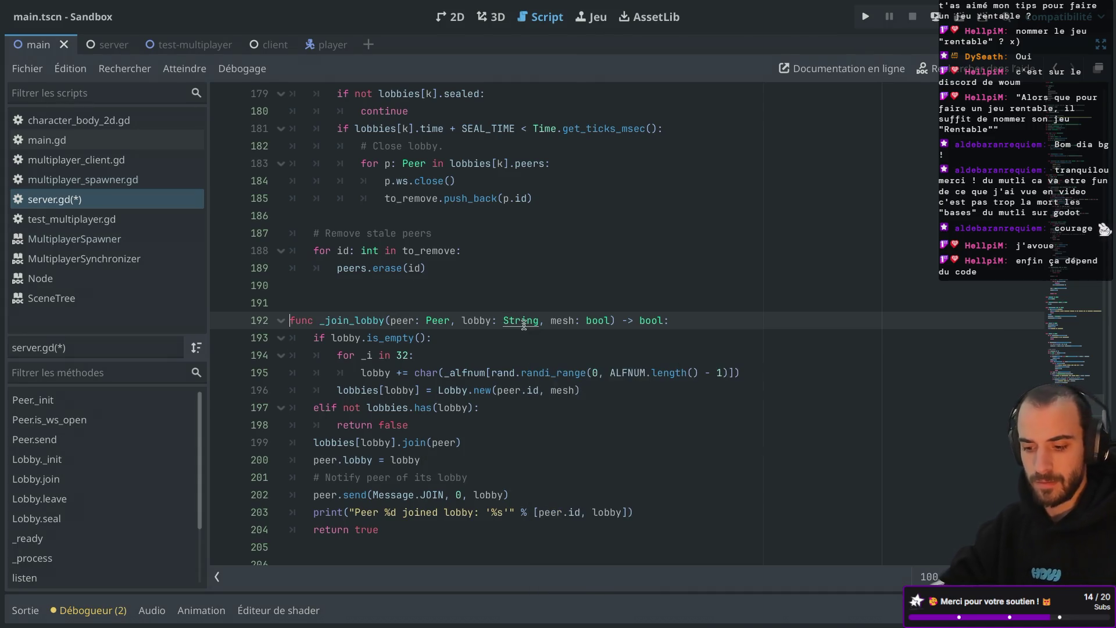
pyautogui.moveTo(524, 324)
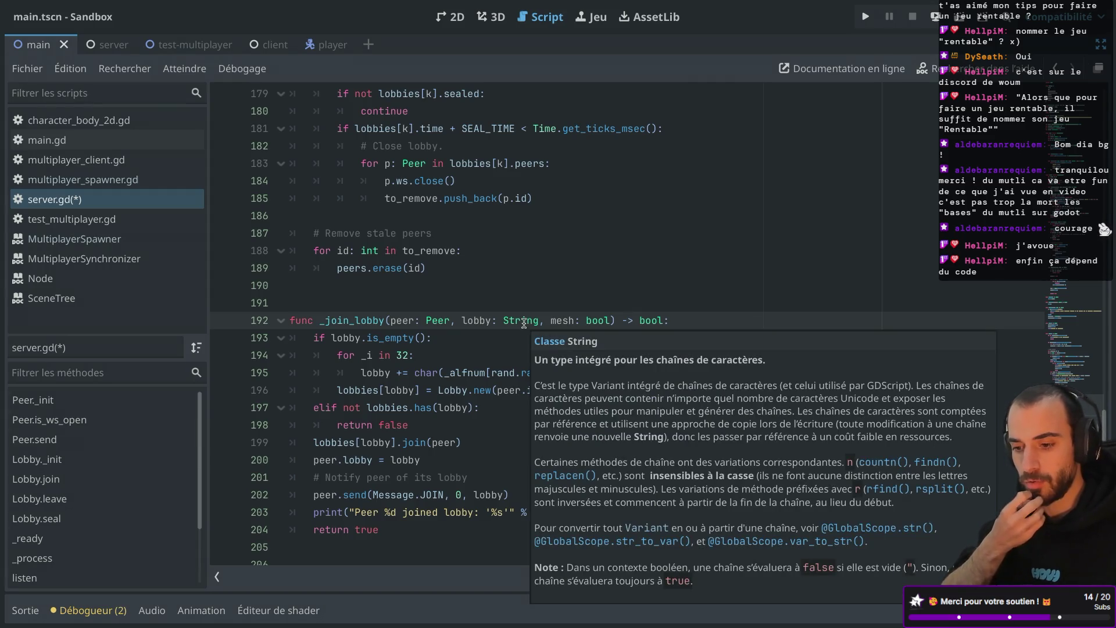
pyautogui.click(527, 305)
pyautogui.click(514, 321)
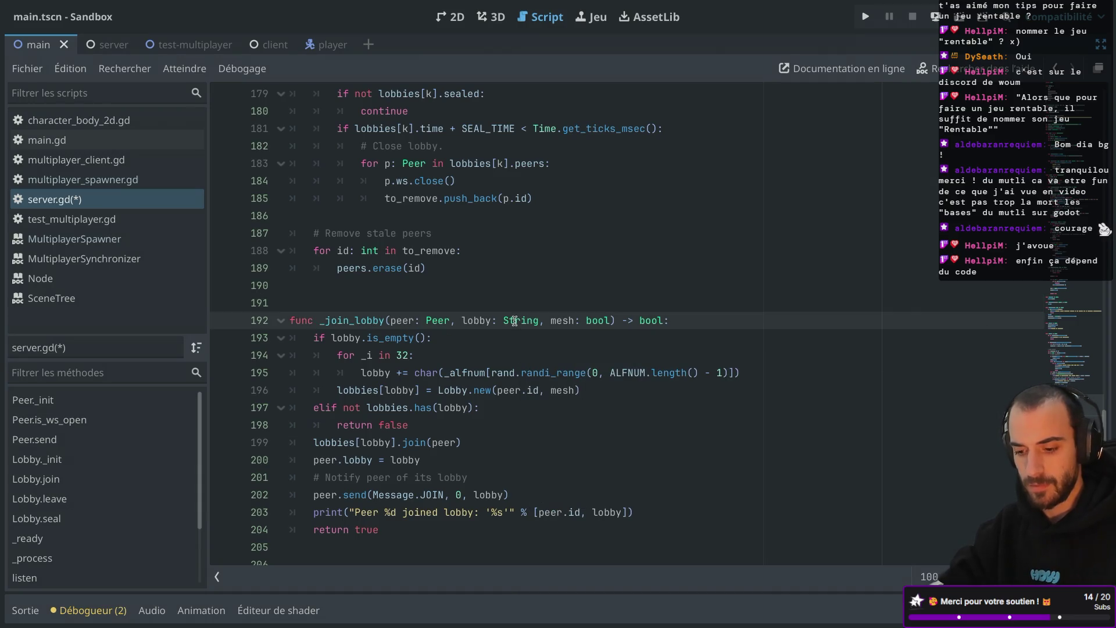
# Search server.gd for _join_lobby, landing on its definition at line 192
pyautogui.scroll(3, 514, 321)
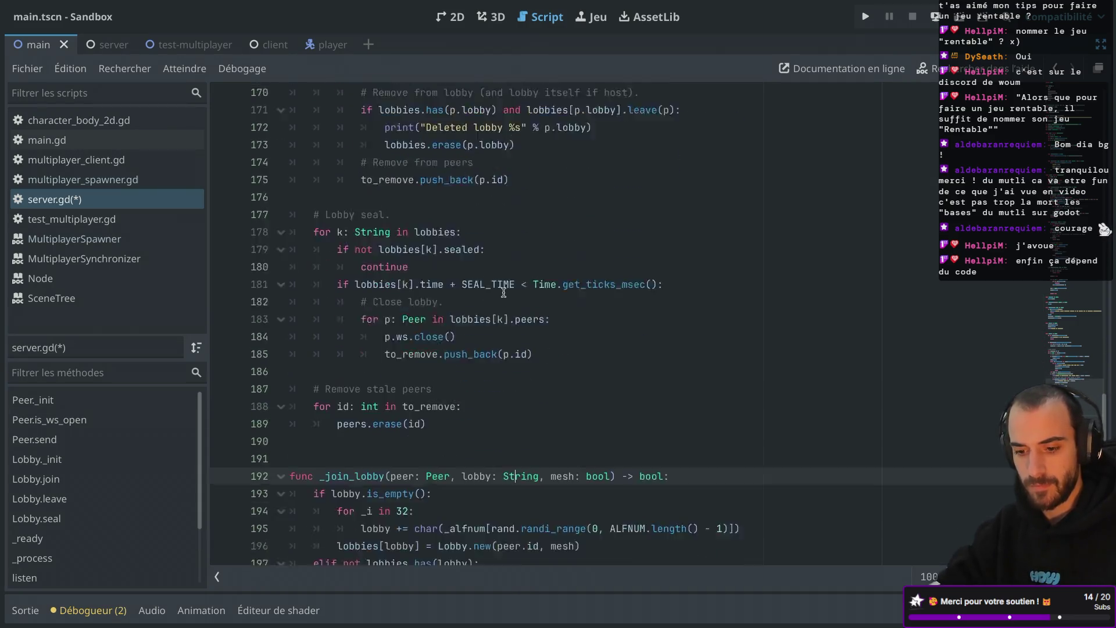
pyautogui.scroll(-3, 377, 308)
pyautogui.doubleClick(368, 307)
pyautogui.hotkey('ctrl', 'f')
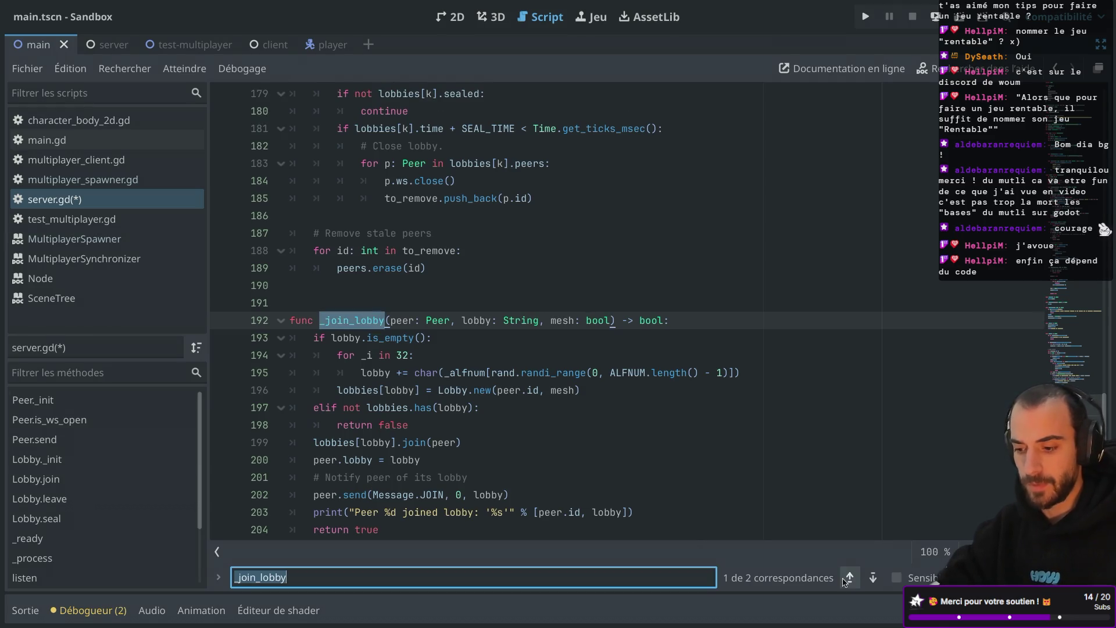
pyautogui.click(873, 577)
pyautogui.scroll(1, 594, 319)
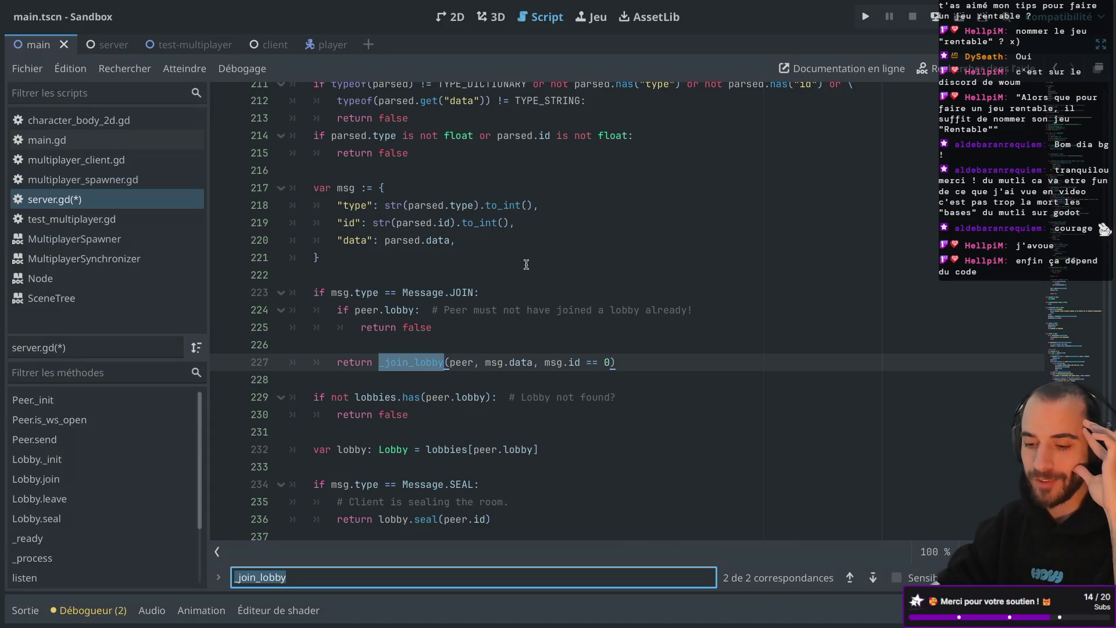
pyautogui.scroll(-2, 526, 265)
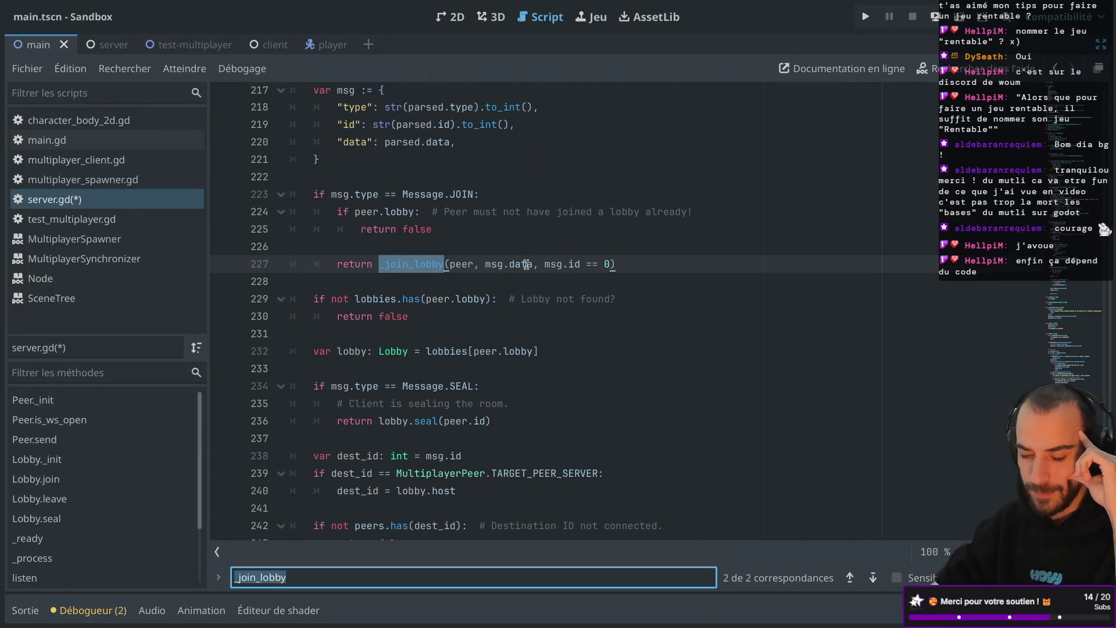
pyautogui.scroll(1, 526, 264)
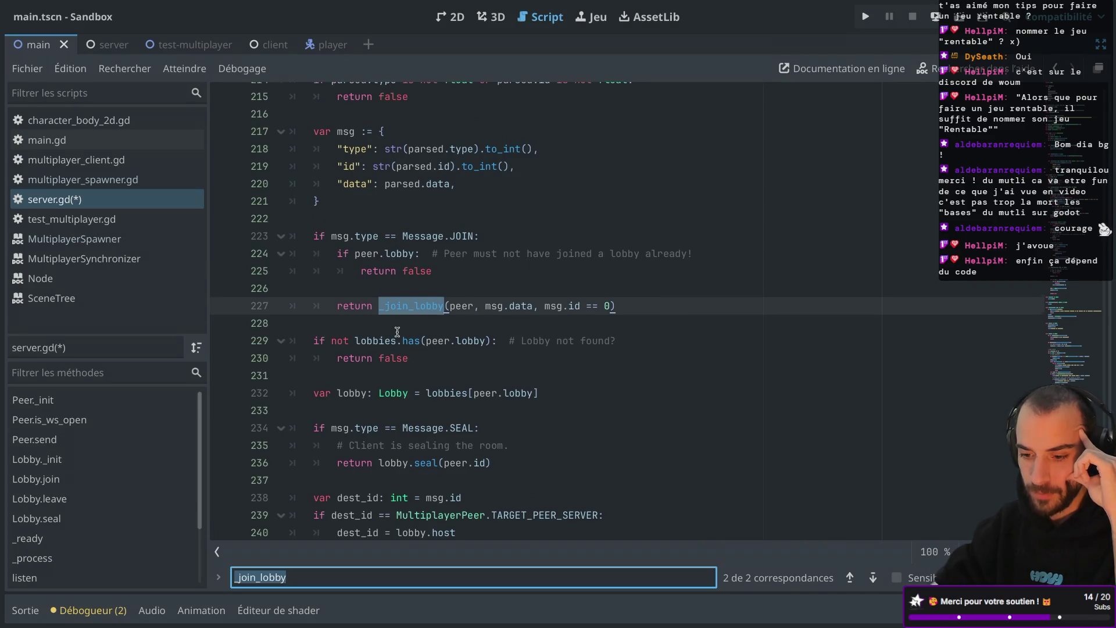
pyautogui.scroll(-2, 397, 332)
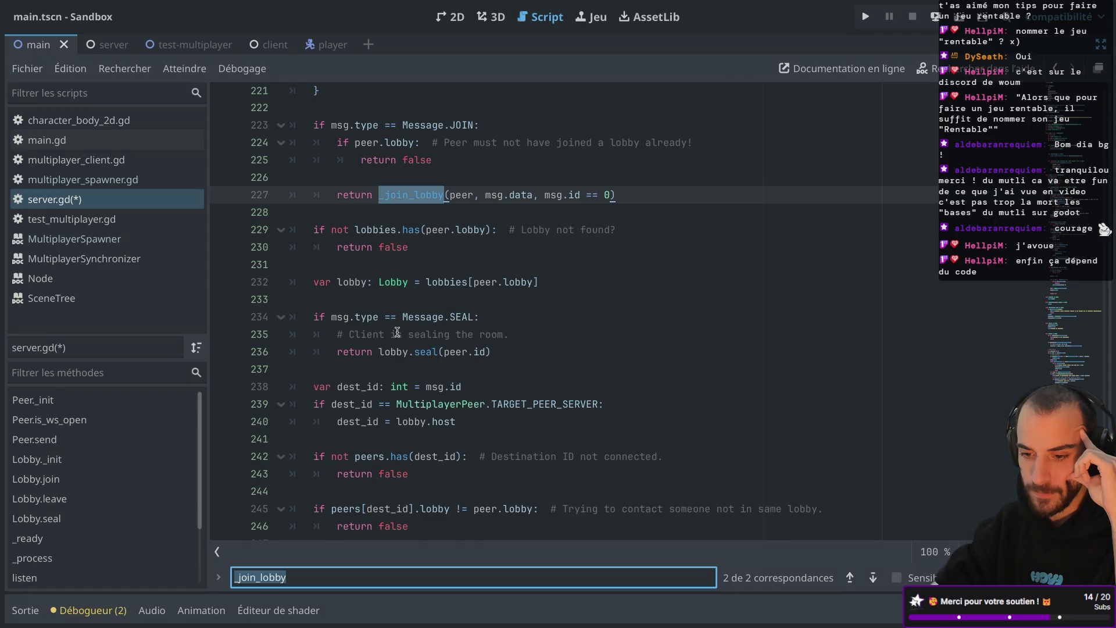
pyautogui.scroll(-1, 397, 333)
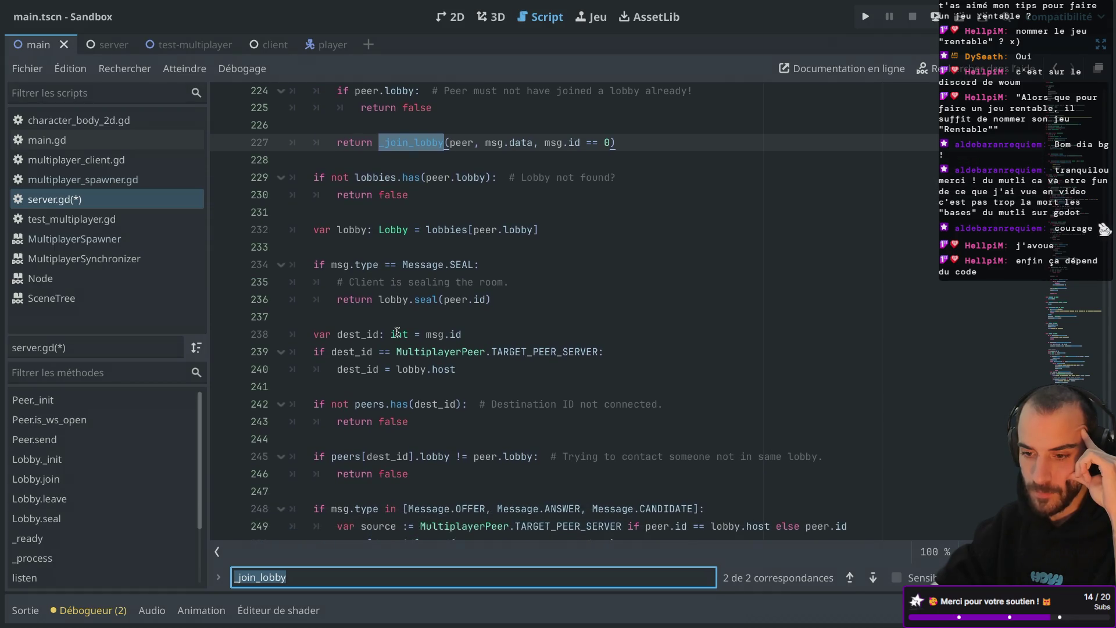
pyautogui.click(394, 229)
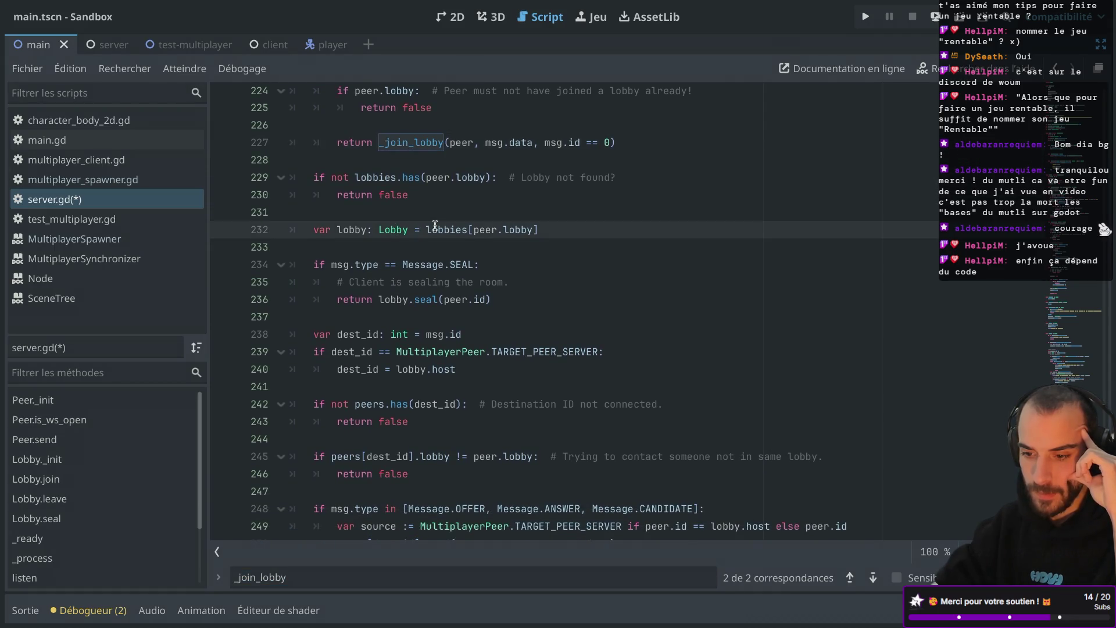
pyautogui.doubleClick(517, 229)
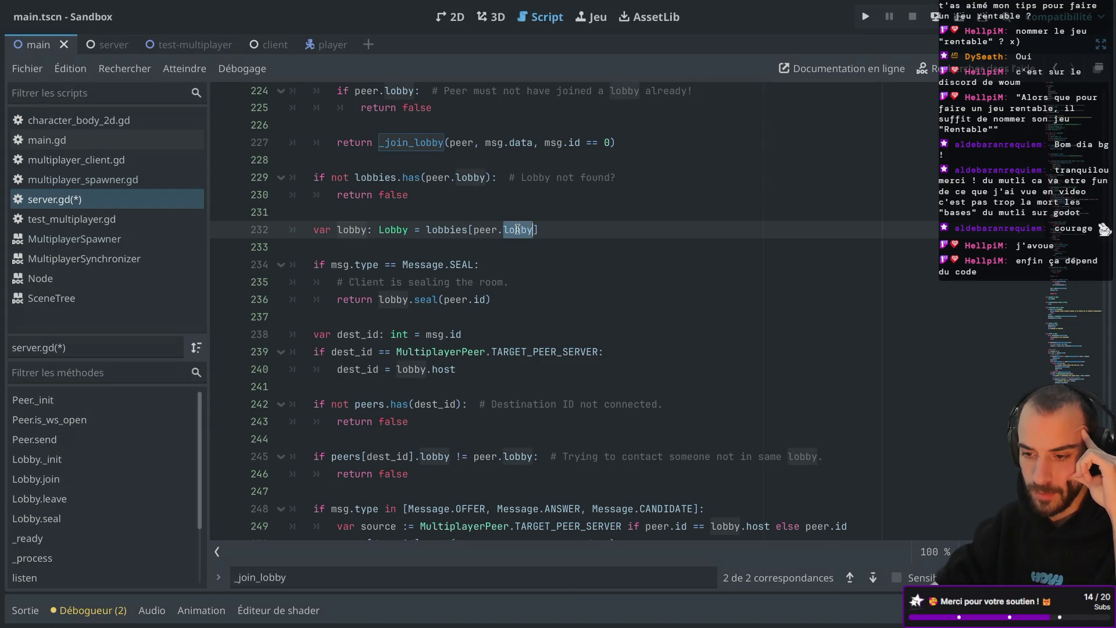
pyautogui.scroll(1, 473, 220)
pyautogui.scroll(3, 474, 220)
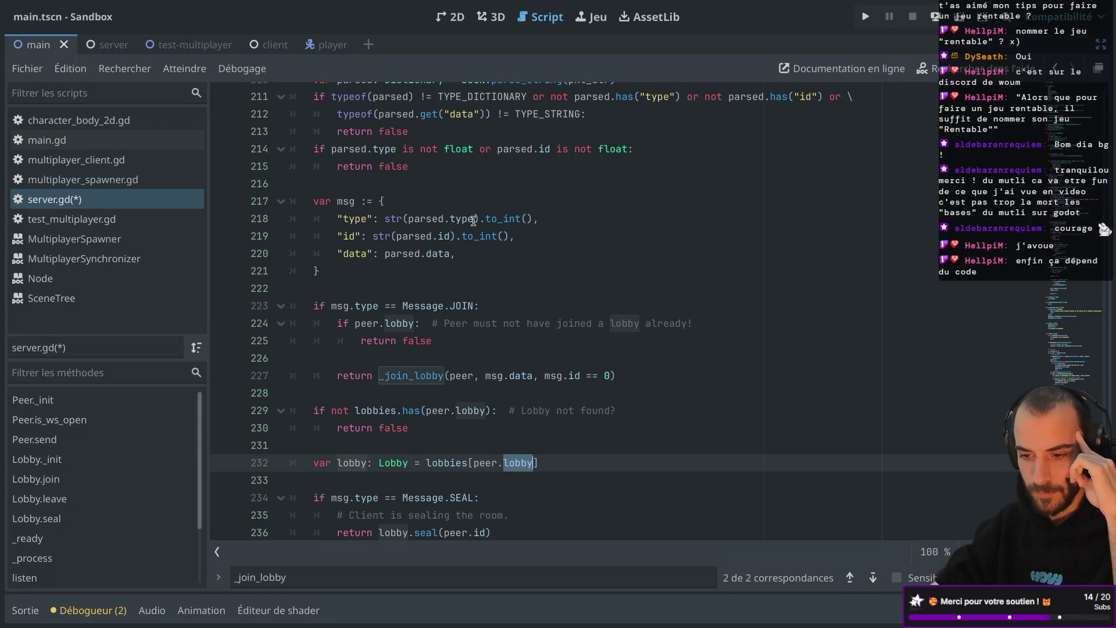
pyautogui.scroll(2, 473, 221)
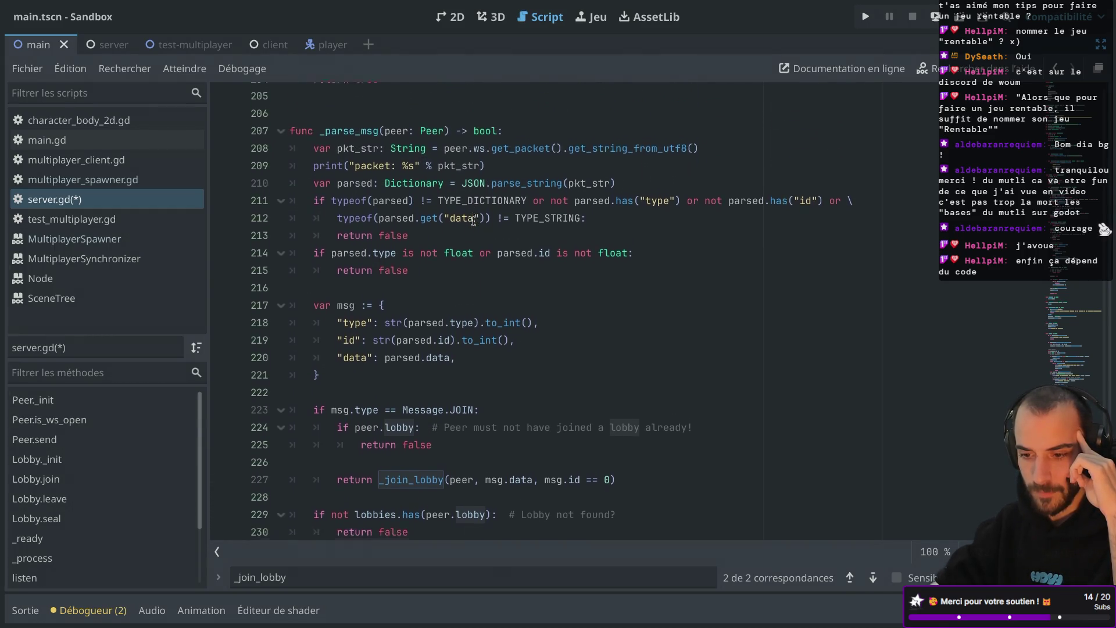
pyautogui.scroll(-1, 473, 220)
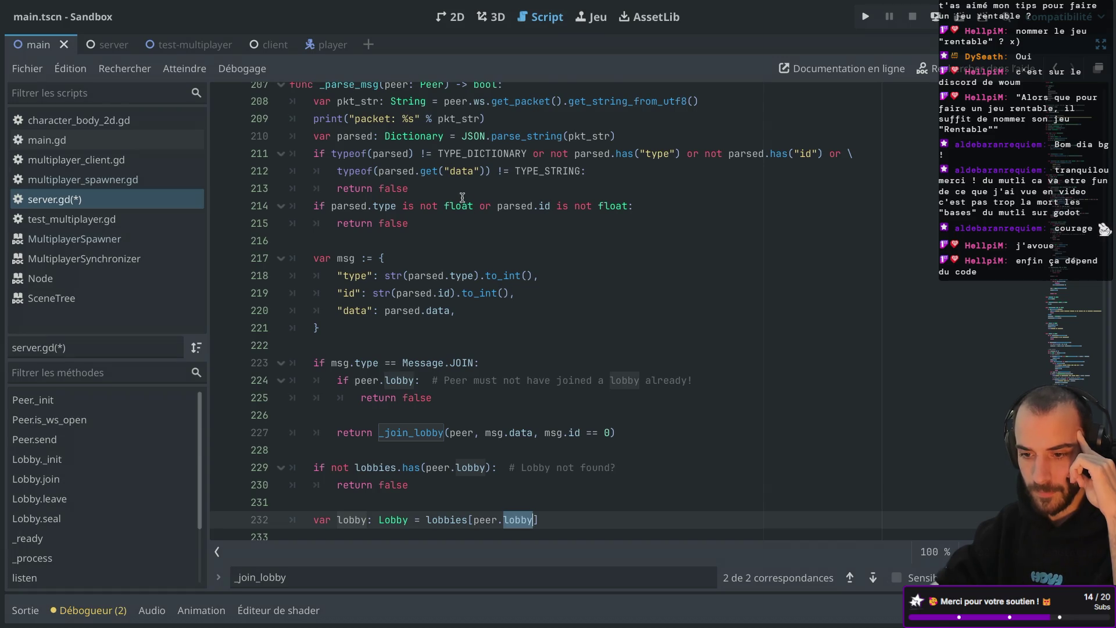
pyautogui.scroll(1, 462, 197)
pyautogui.scroll(-3, 462, 197)
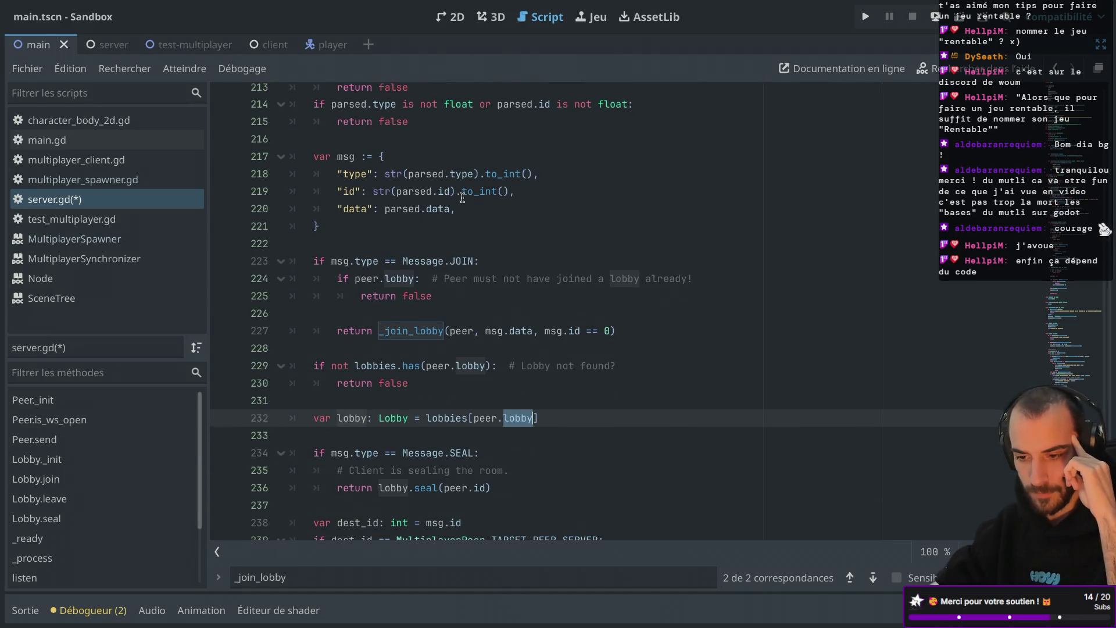
pyautogui.click(414, 329)
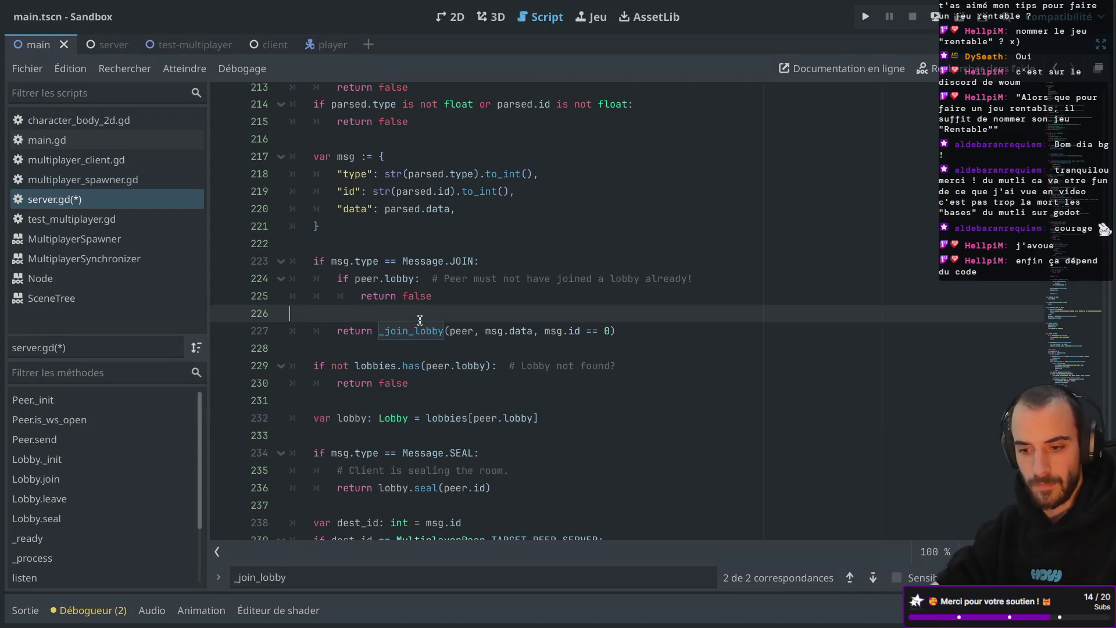
pyautogui.keyDown('ctrl'); pyautogui.click(414, 328); pyautogui.keyUp('ctrl')
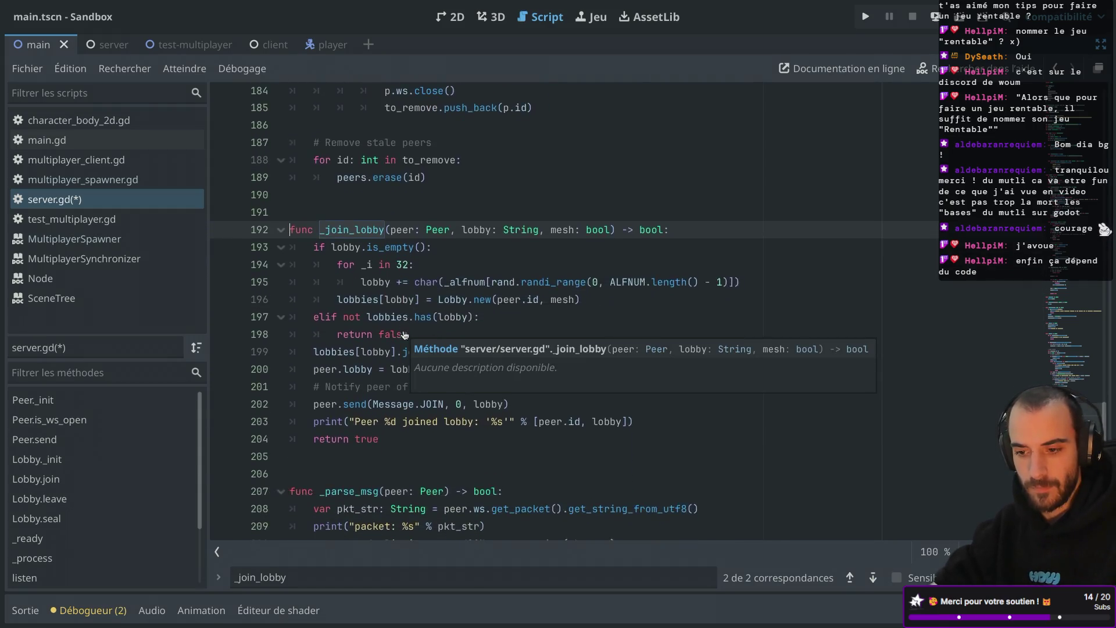
pyautogui.scroll(-1, 471, 215)
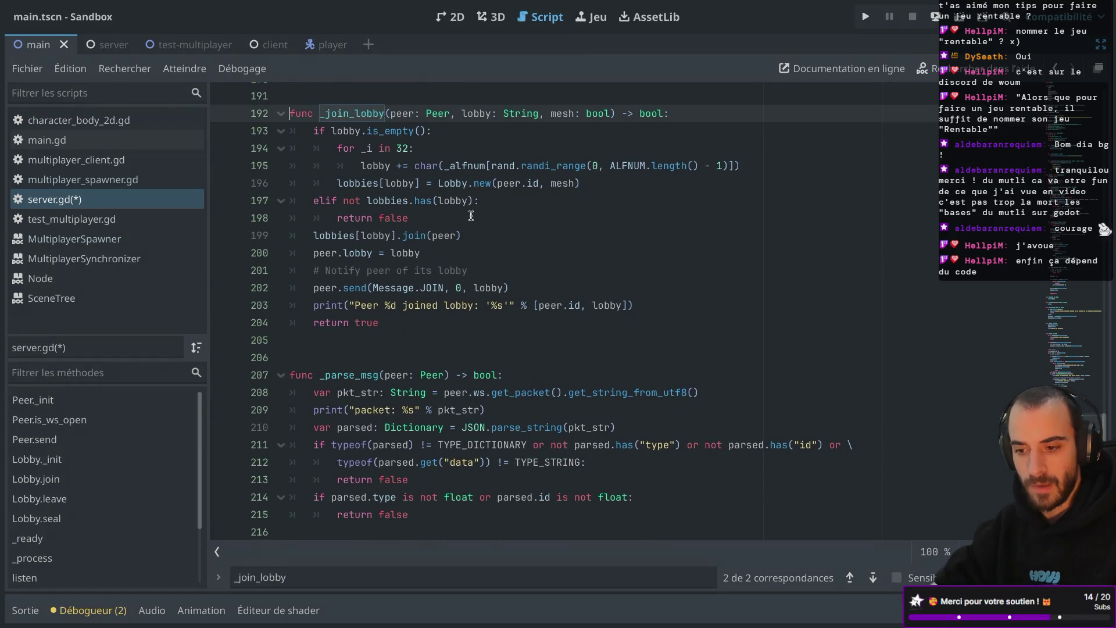
pyautogui.scroll(1, 471, 216)
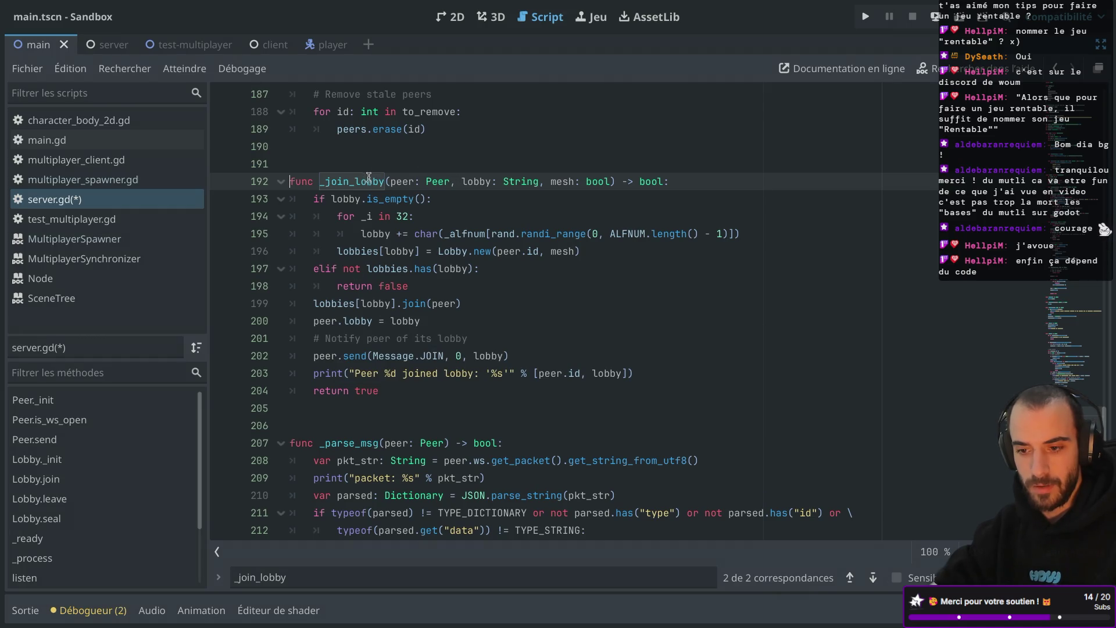
pyautogui.doubleClick(339, 182)
pyautogui.hotkey('ctrl', 'f')
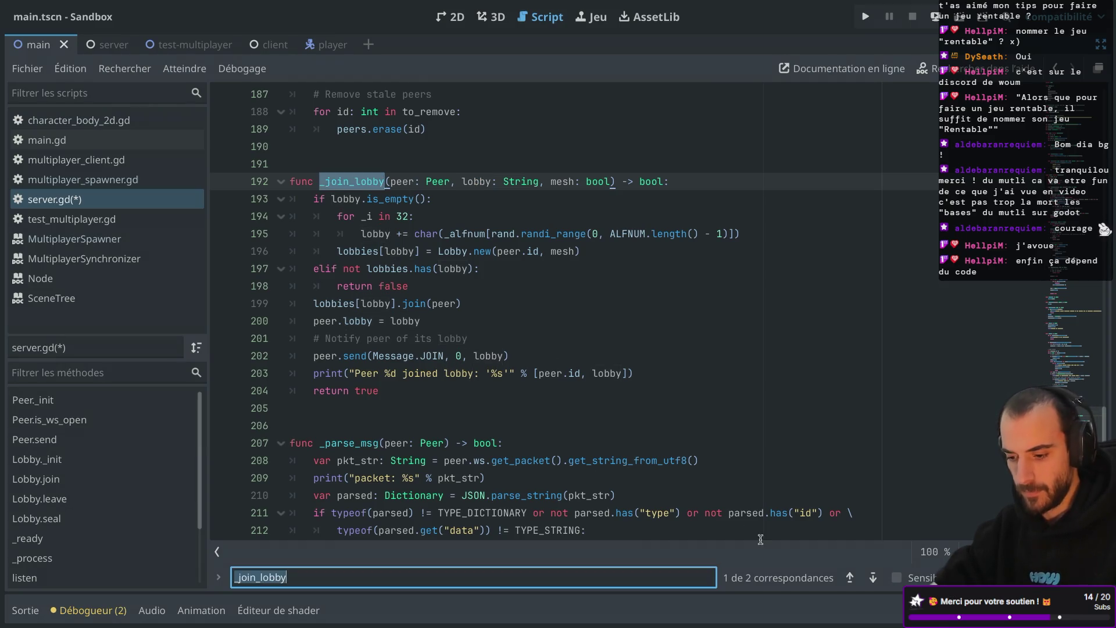
pyautogui.click(873, 577)
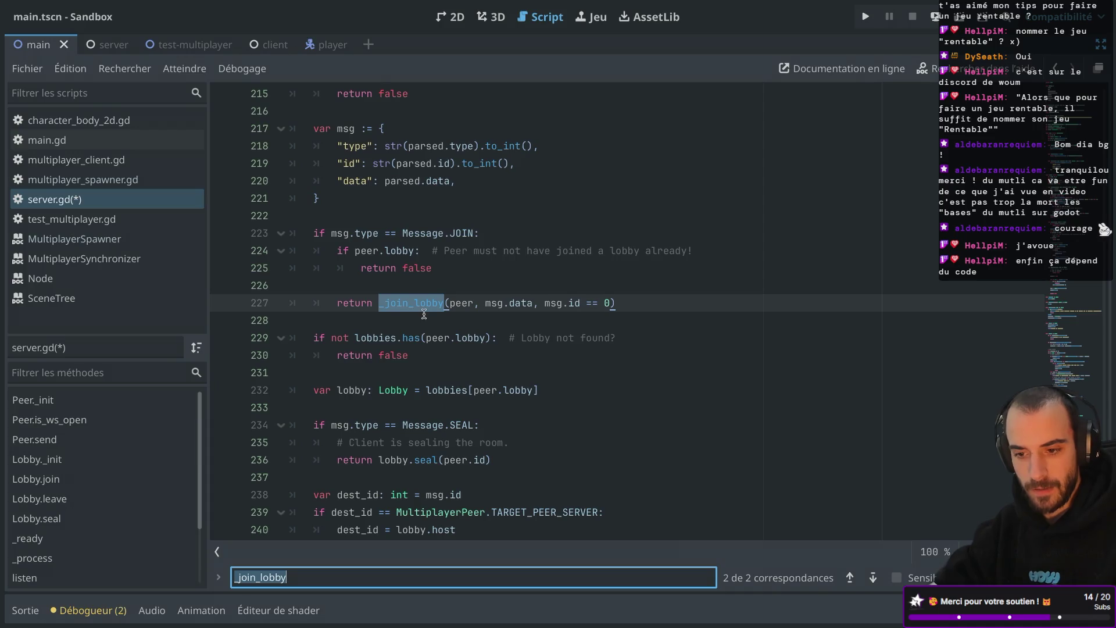
pyautogui.scroll(3, 424, 314)
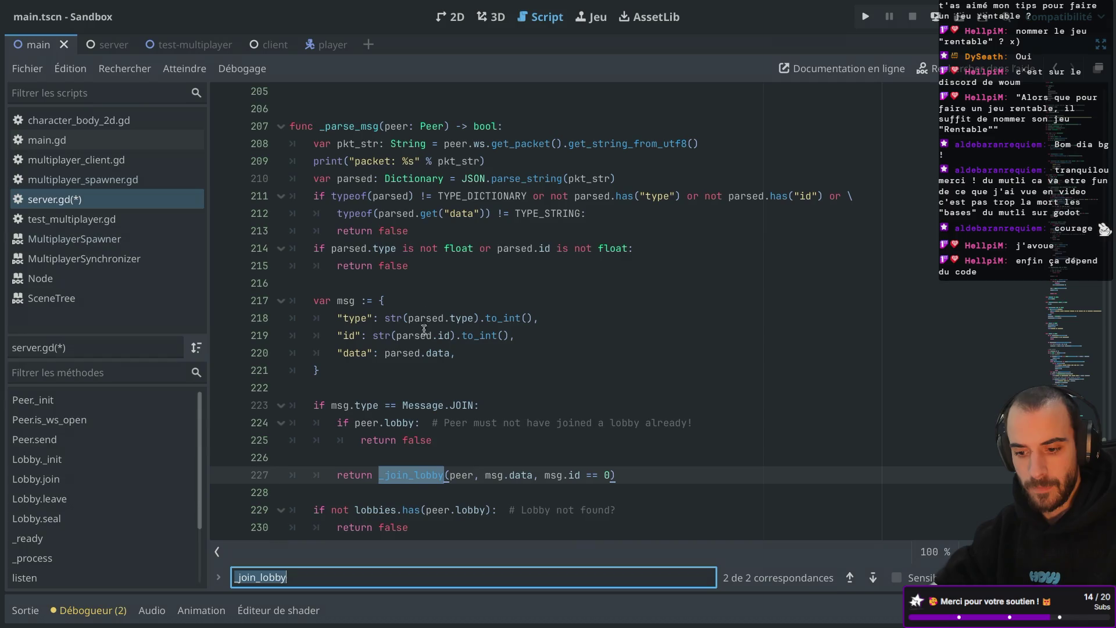
pyautogui.moveTo(419, 471)
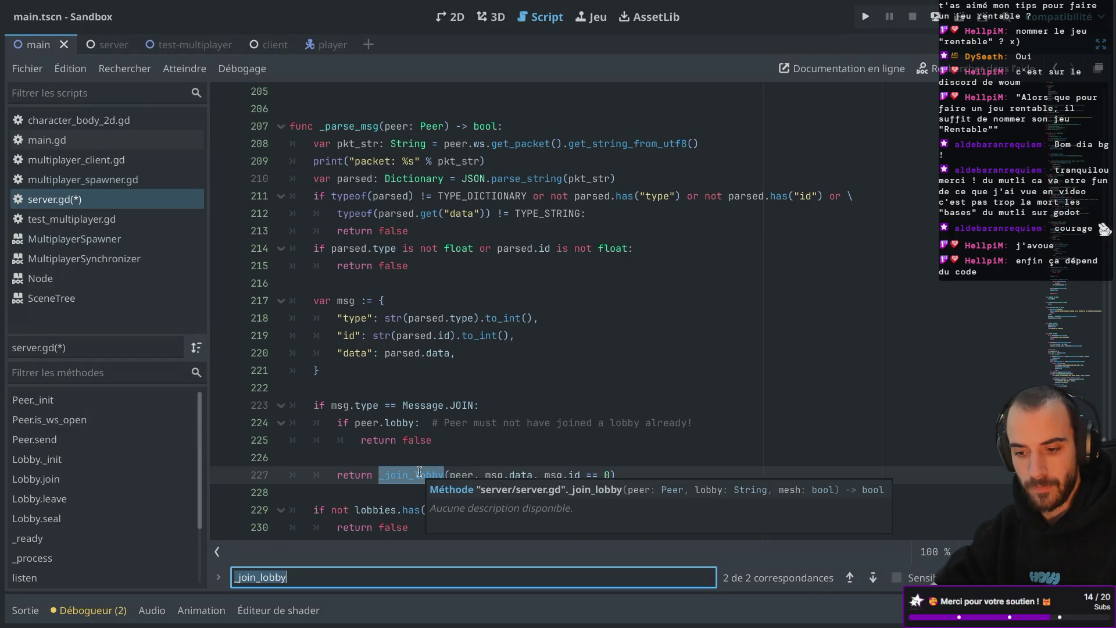
pyautogui.click(339, 475)
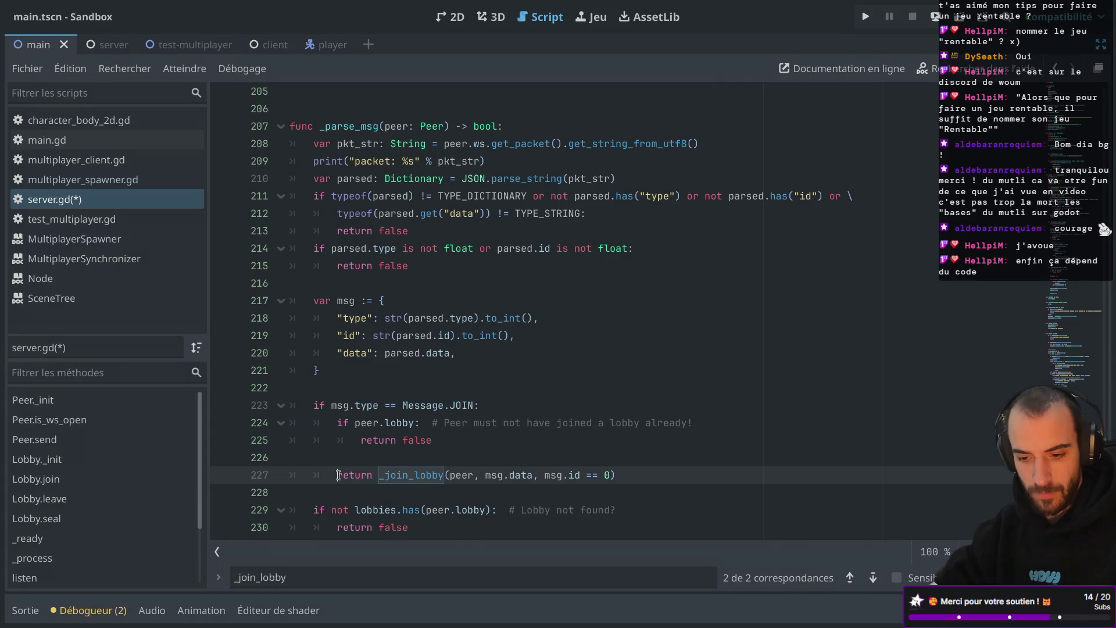
# Duplicate the _join_lobby return line 227 and comment out the original with #
pyautogui.moveTo(616, 475); pyautogui.dragTo(624, 465)
pyautogui.hotkey('ctrl', 'shift', 'd')
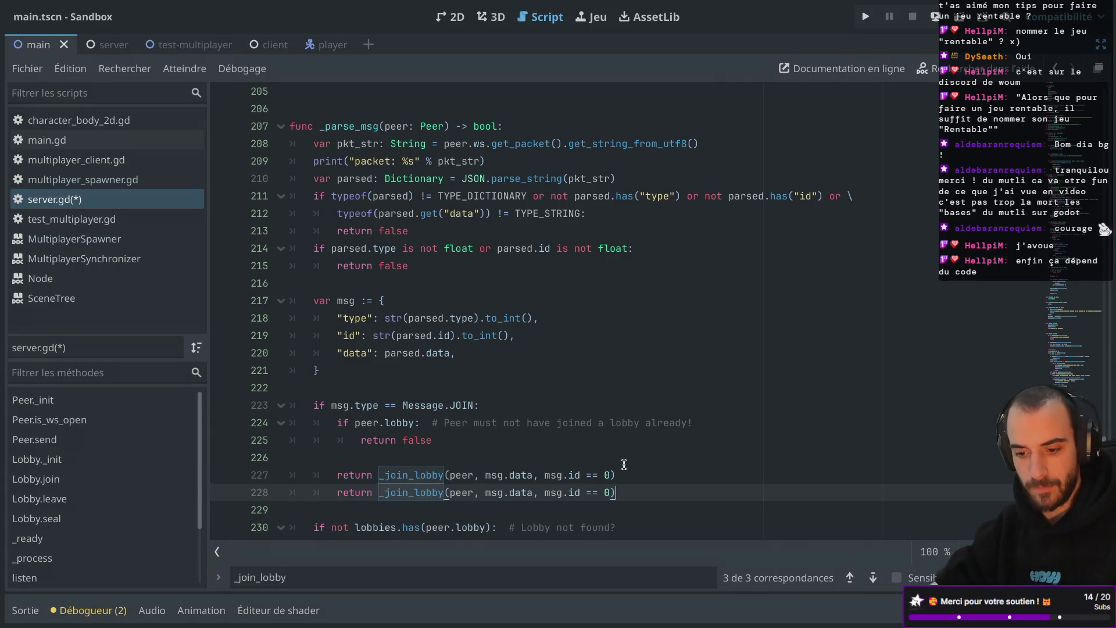
pyautogui.click(337, 475)
pyautogui.write('$')
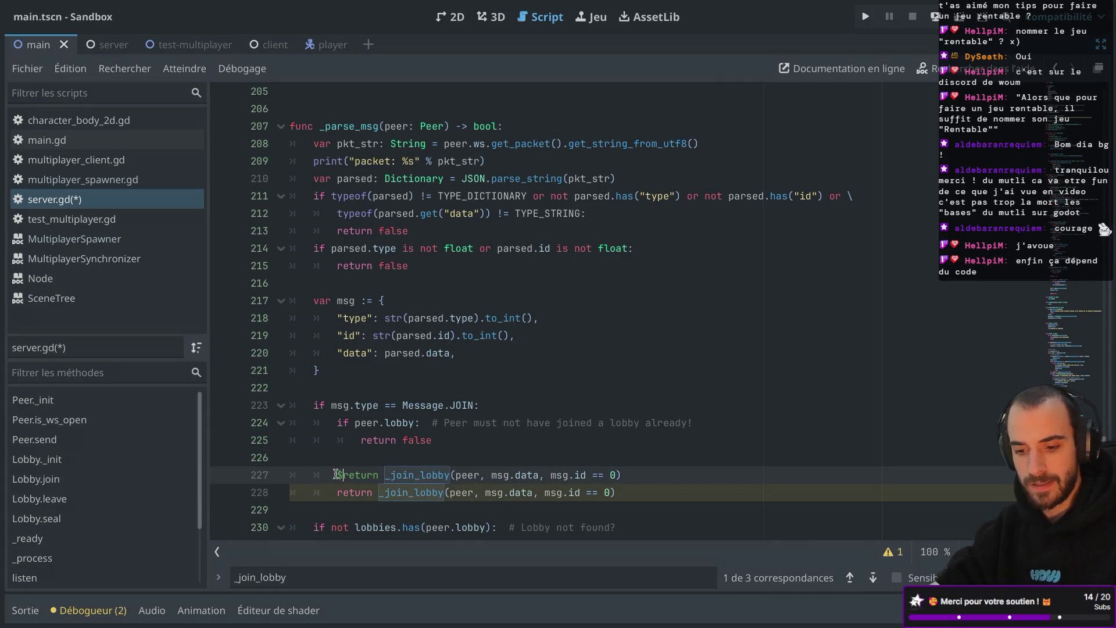
pyautogui.press('BackSpace')
pyautogui.write('#')
# Replace msg.data with "test-lobby" in the copied line and save server.gd
pyautogui.scroll(-1, 532, 449)
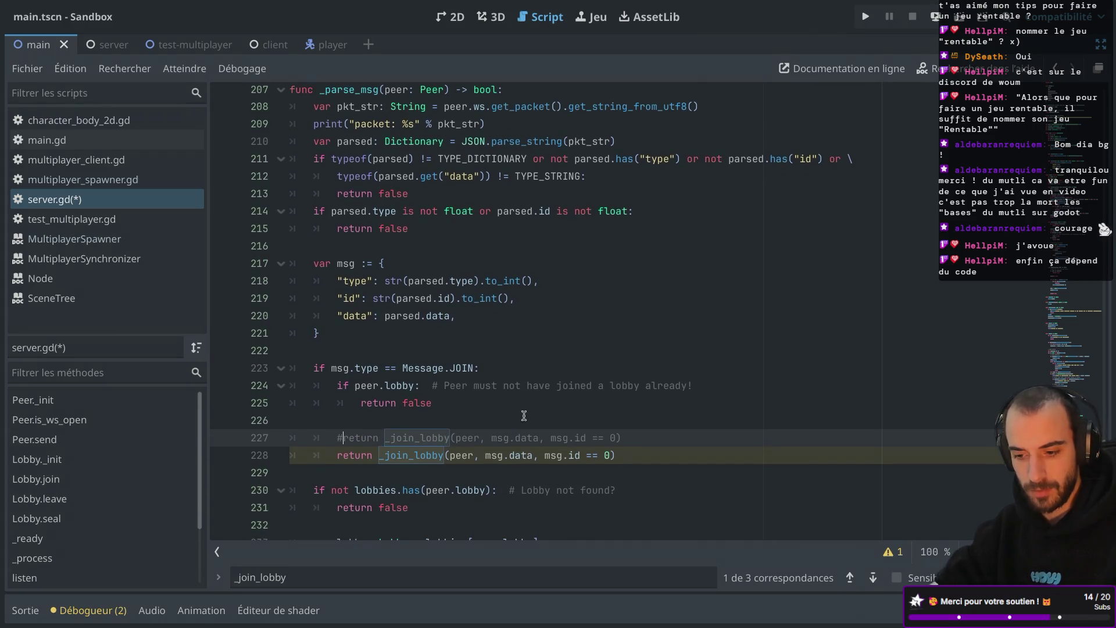
pyautogui.click(532, 448)
pyautogui.press('BackSpace')
pyautogui.press('BackSpace')
pyautogui.press('BackSpace')
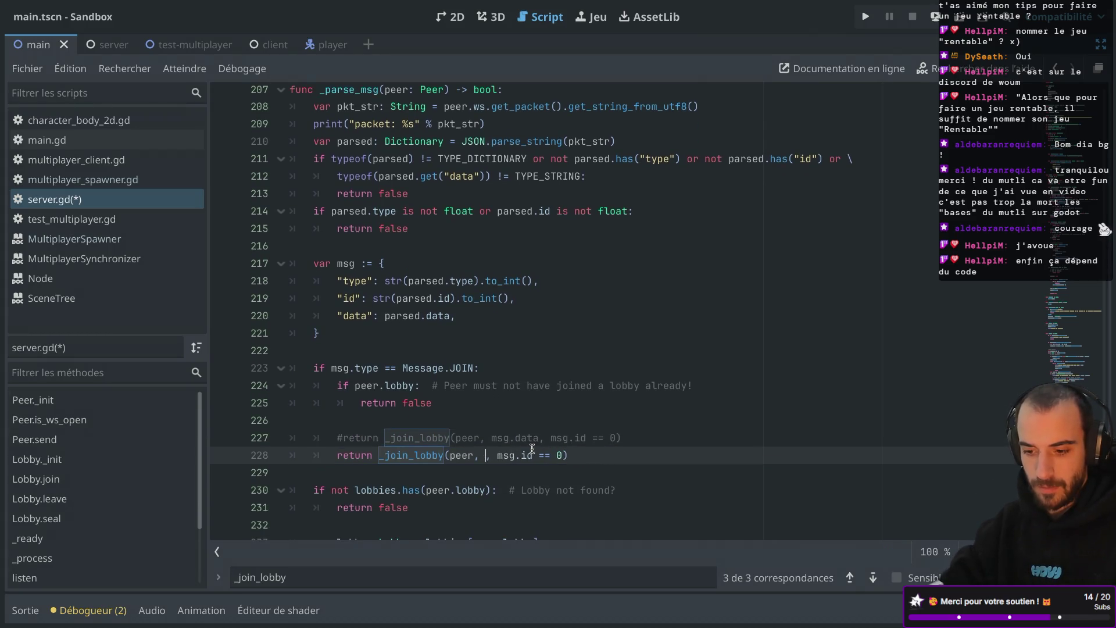
pyautogui.write('"test-')
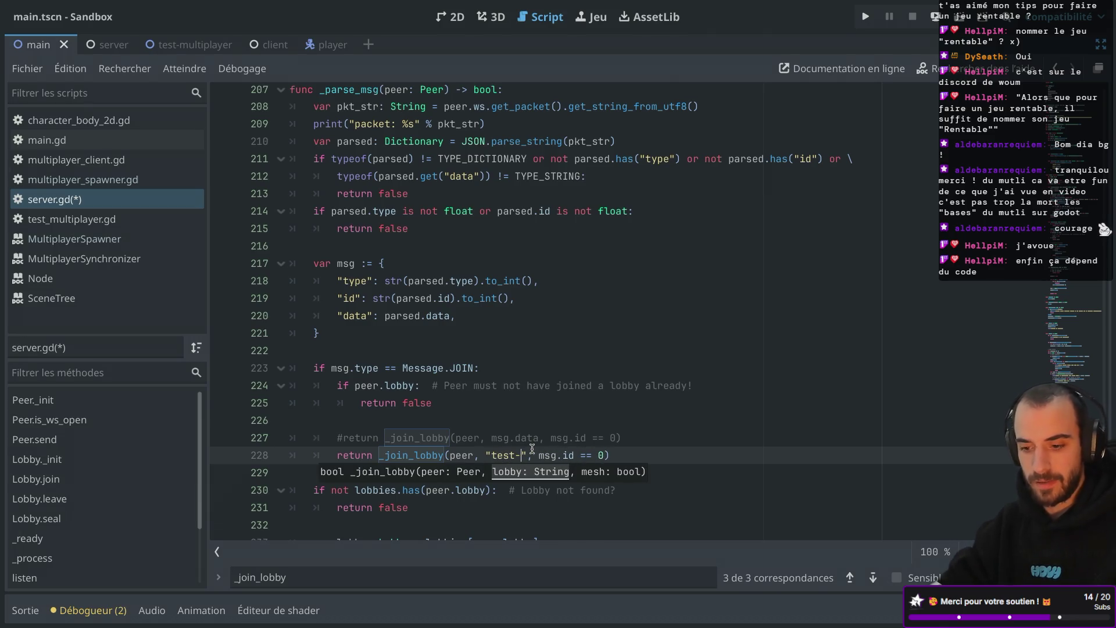
pyautogui.write('lobby')
pyautogui.hotkey('ctrl', 's')
pyautogui.click(599, 386)
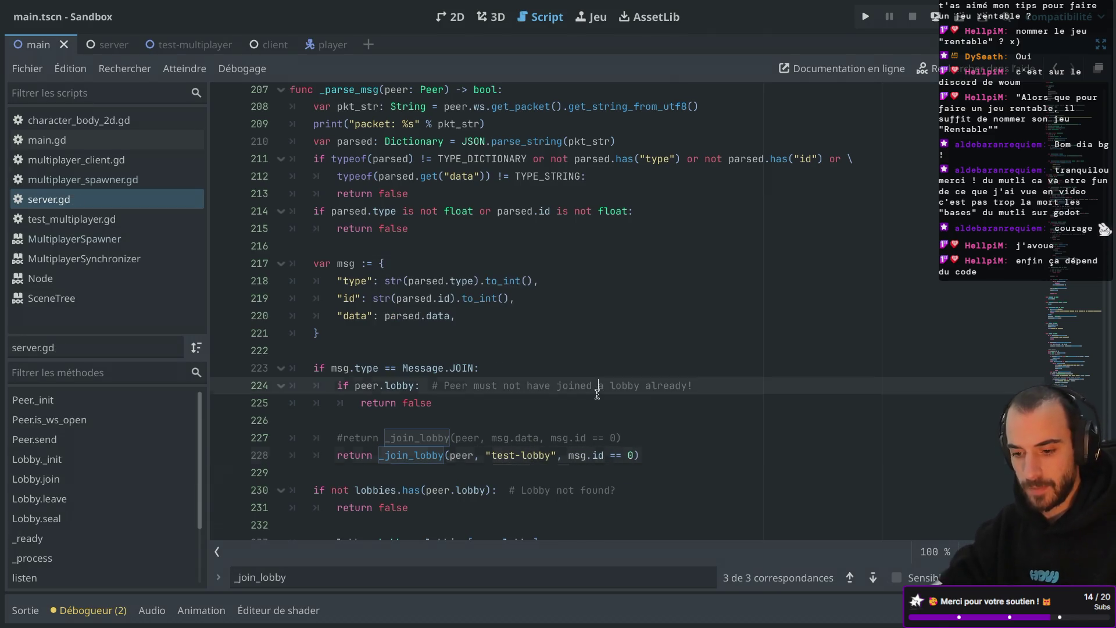
pyautogui.moveTo(118, 6)
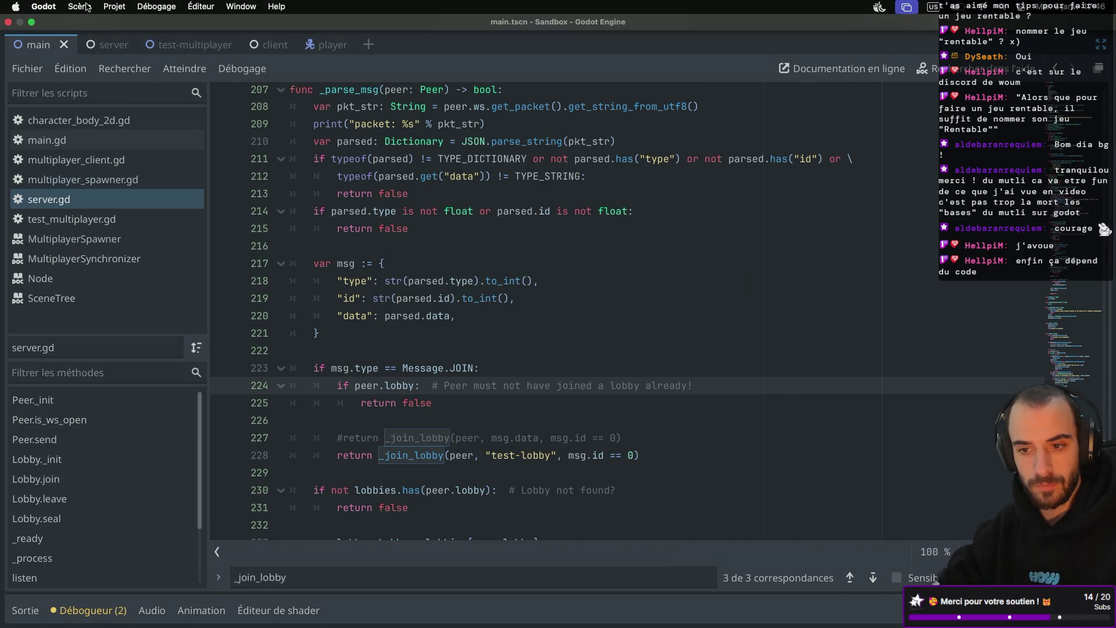
# Open the export presets, stop the running server, and close its Terminal window and Sandbox tab
pyautogui.click(121, 7)
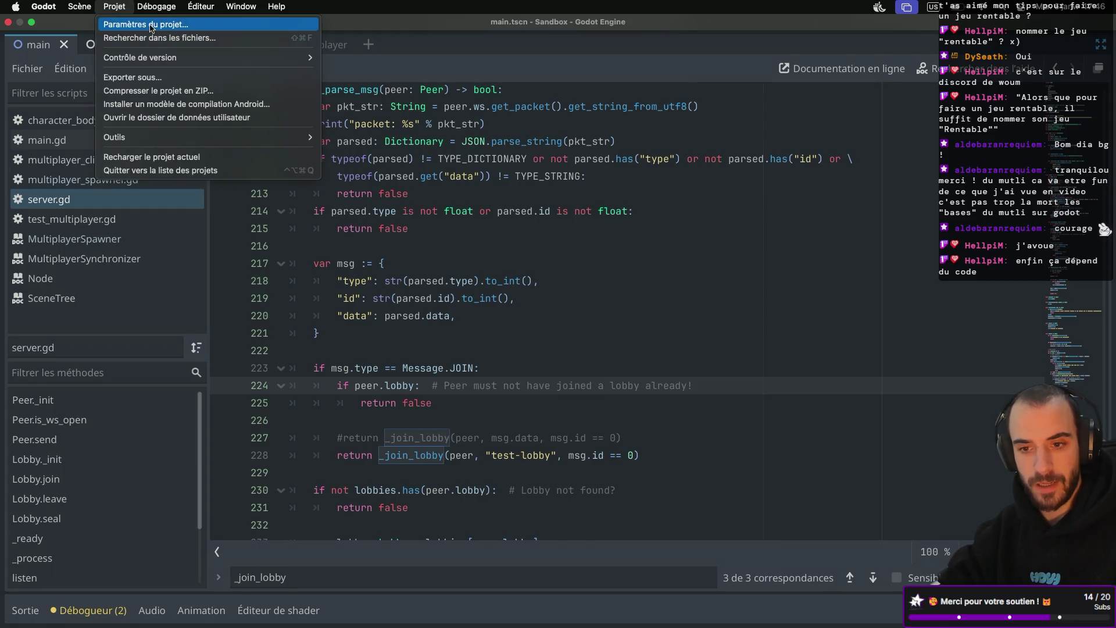
pyautogui.click(155, 76)
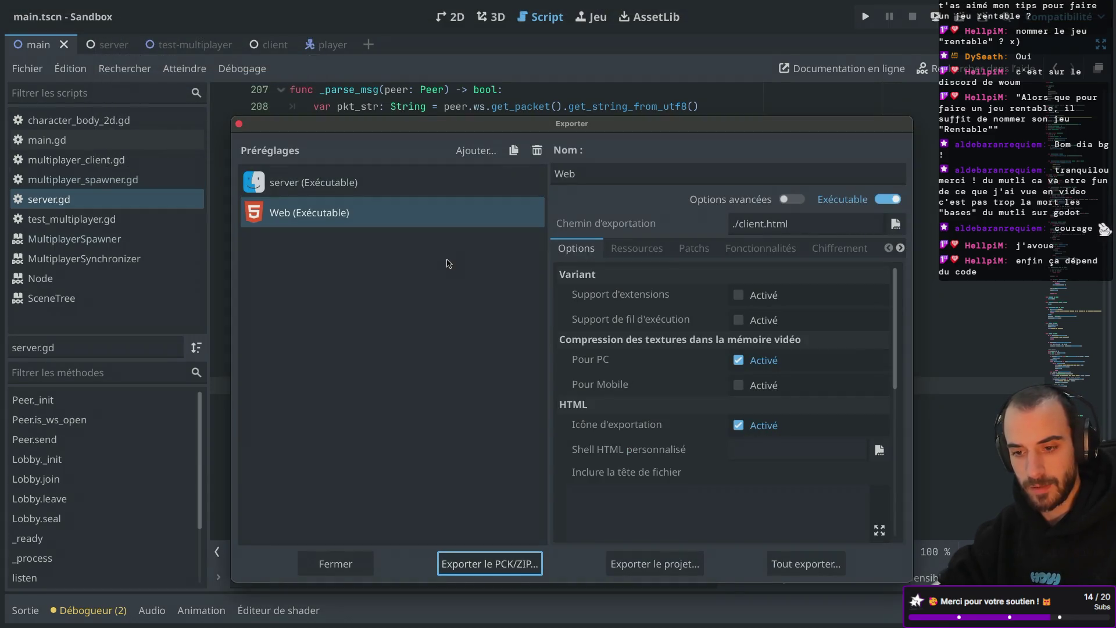
pyautogui.hotkey('ctrl', 'Left')
pyautogui.hotkey('ctrl', 'Left')
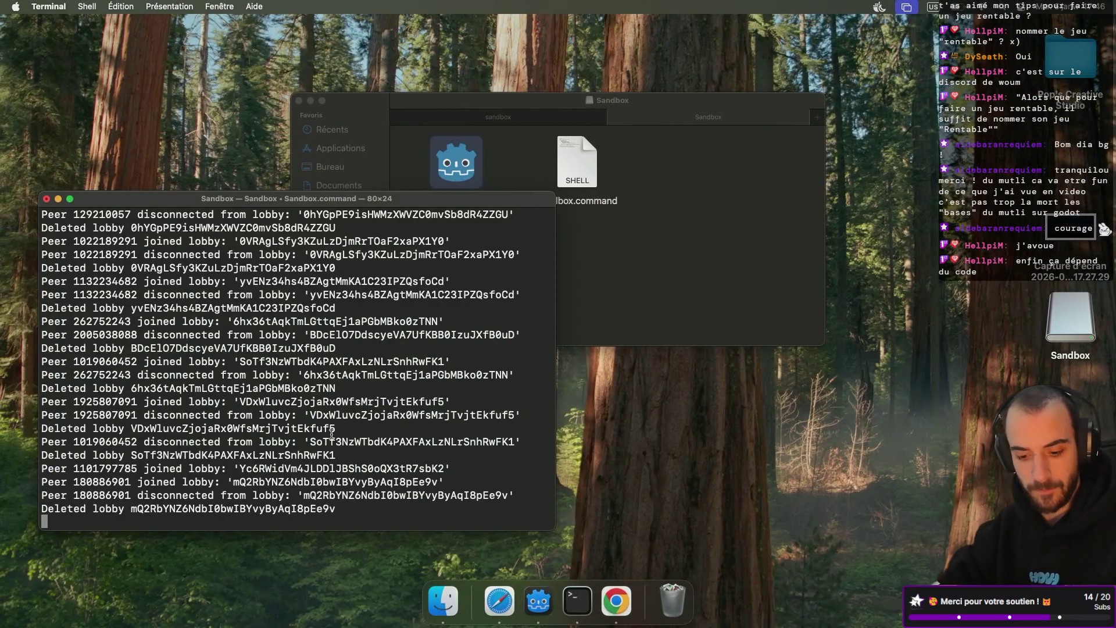
pyautogui.hotkey('ctrl', 'c')
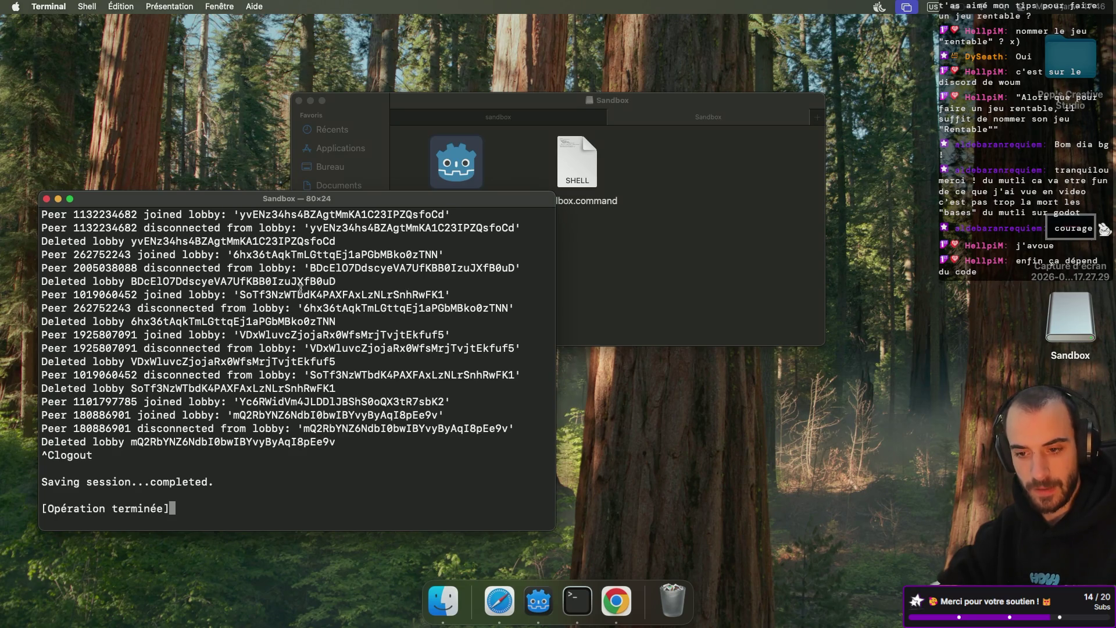
pyautogui.click(47, 199)
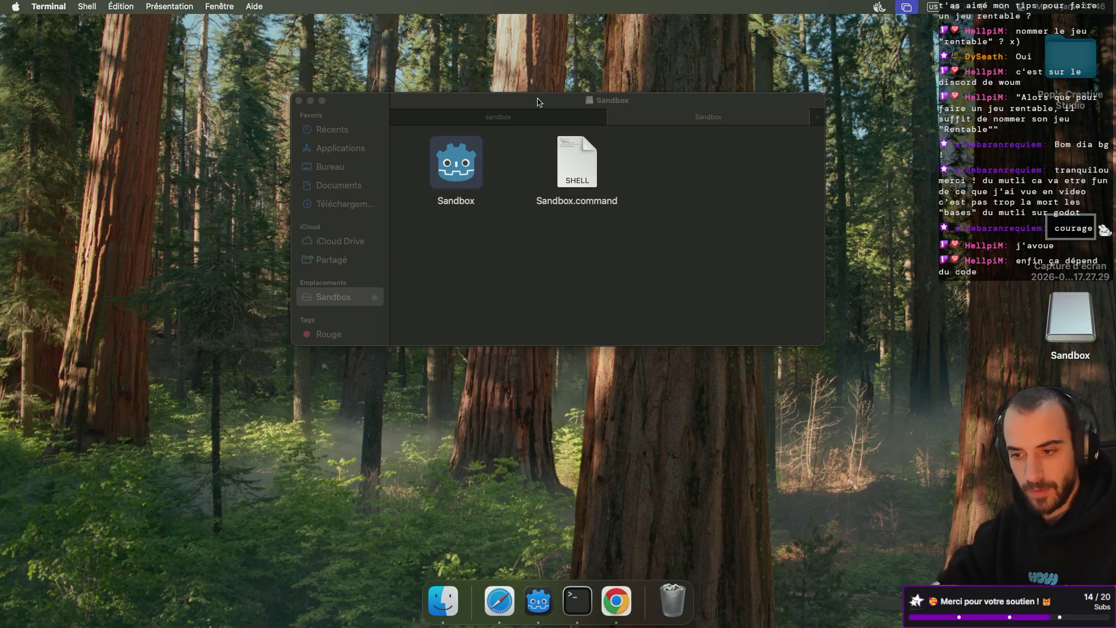
pyautogui.click(614, 117)
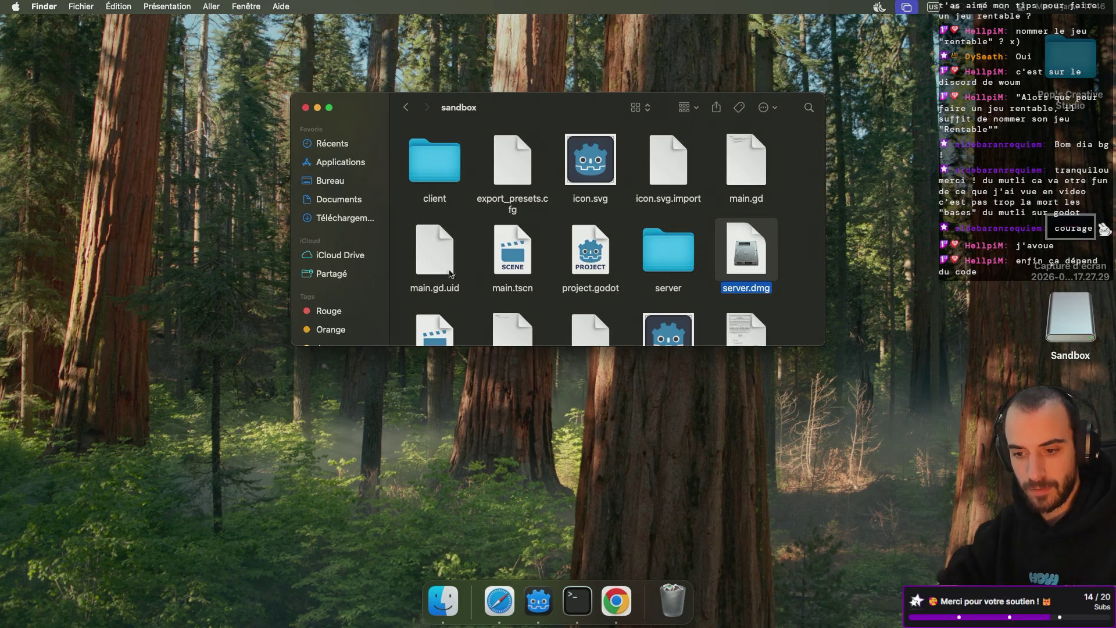
pyautogui.hotkey('ctrl', 'Right')
pyautogui.hotkey('ctrl', 'Right')
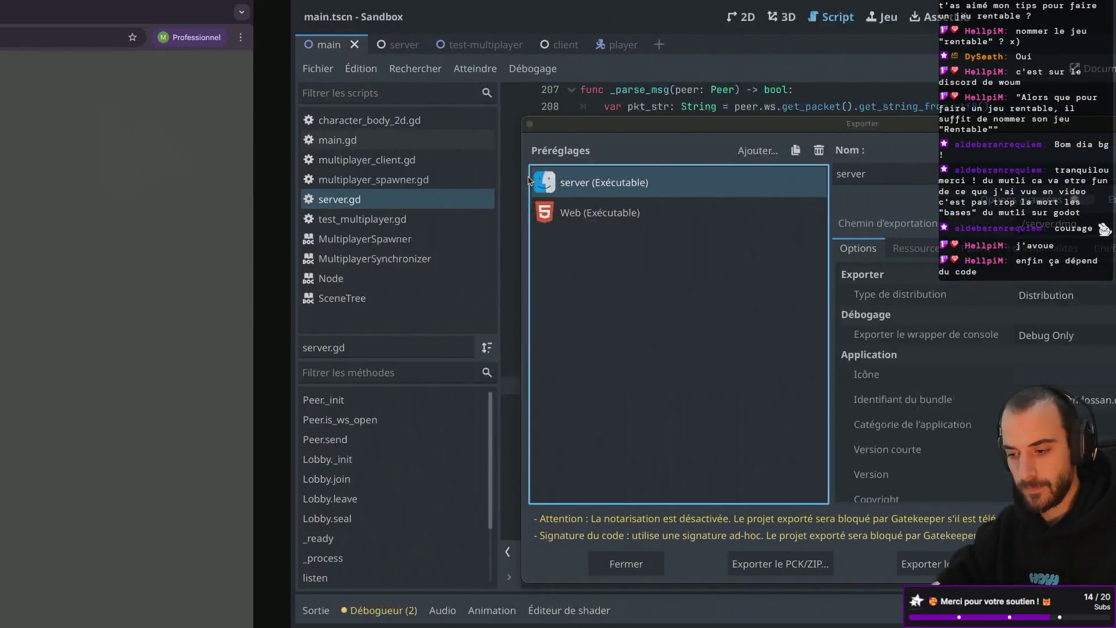
# Export the server preset to server.dmg, overwriting the existing file
pyautogui.click(651, 561)
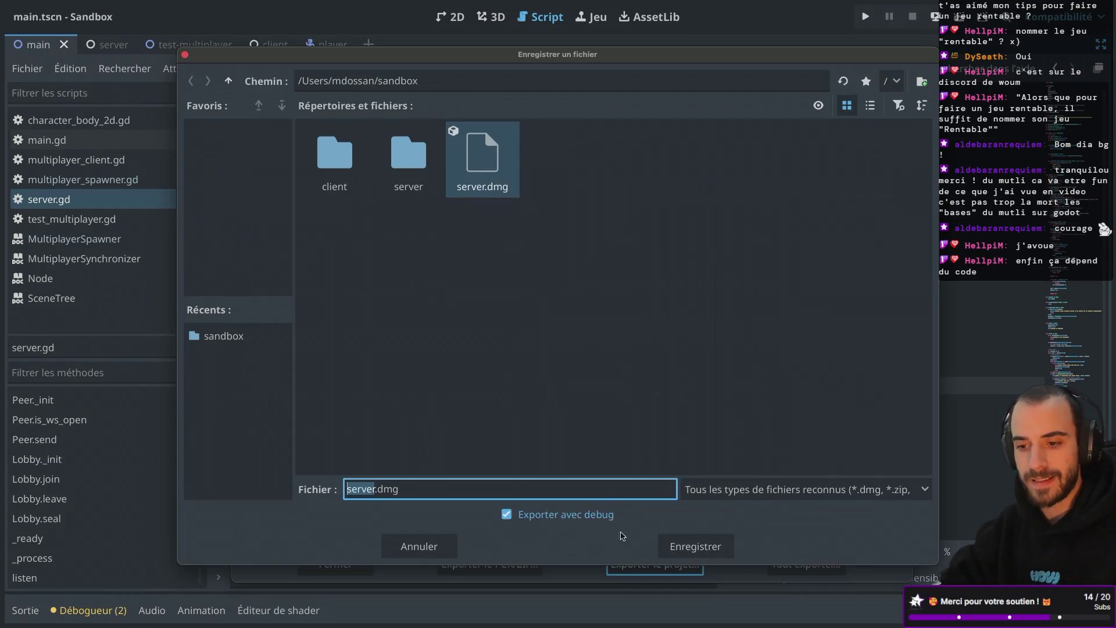
pyautogui.click(691, 553)
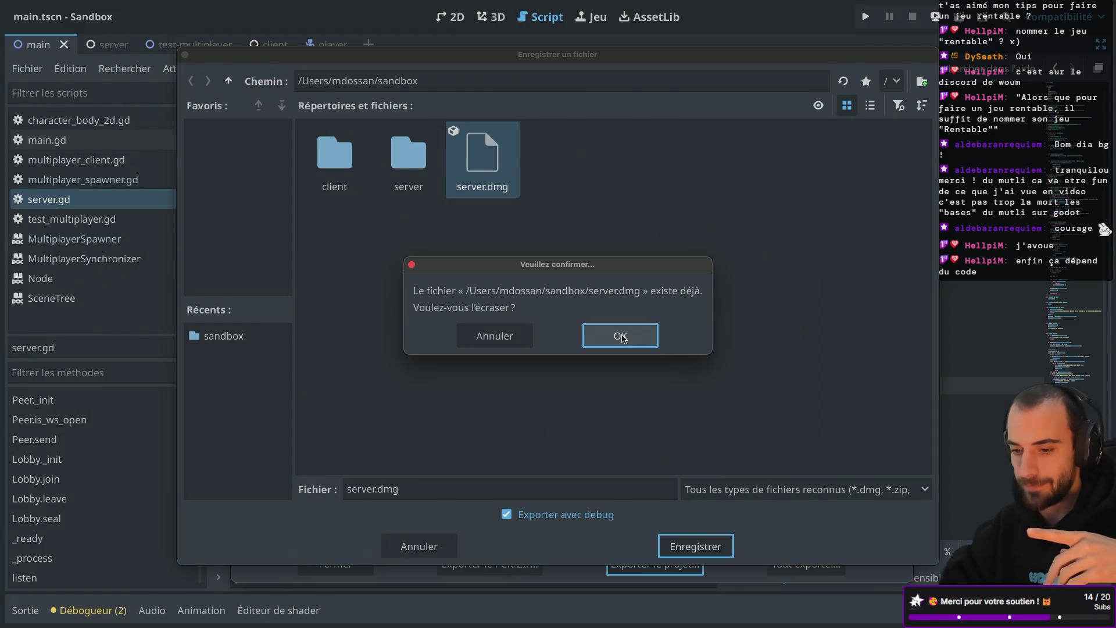
pyautogui.click(623, 336)
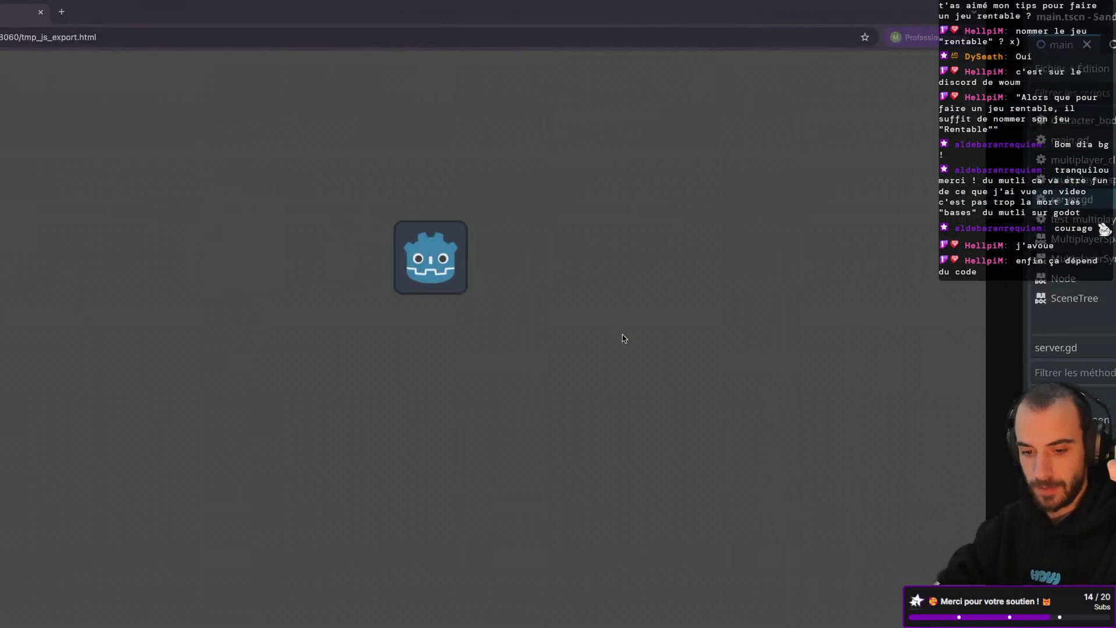
pyautogui.scroll(-2, 458, 284)
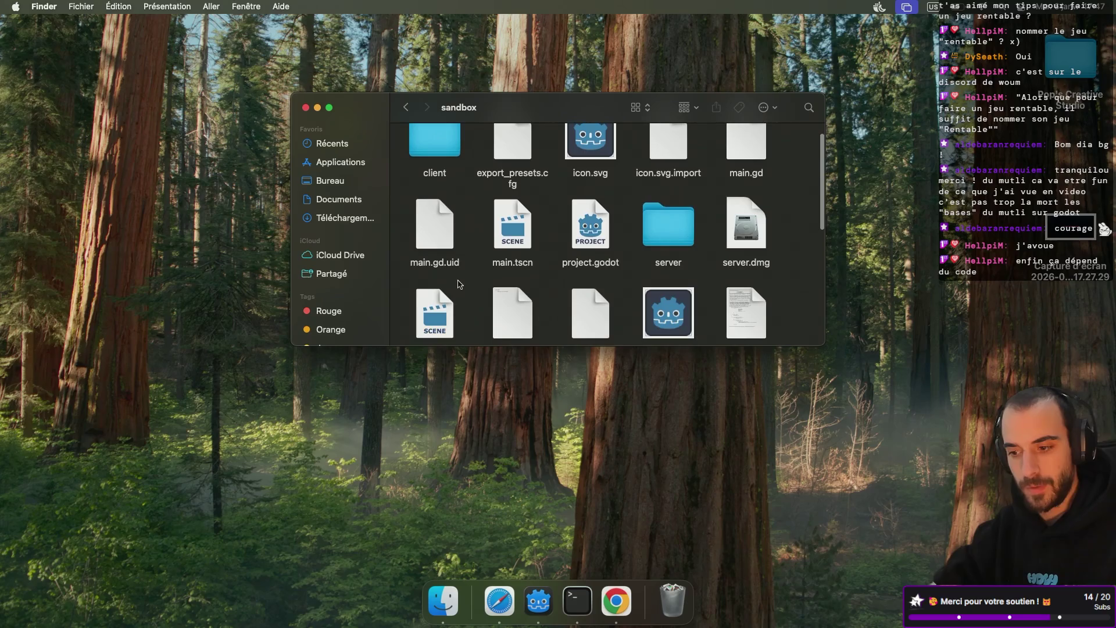
# Mount server.dmg and run Sandbox.command, reading its client/client.tscn load errors in Terminal
pyautogui.doubleClick(734, 248)
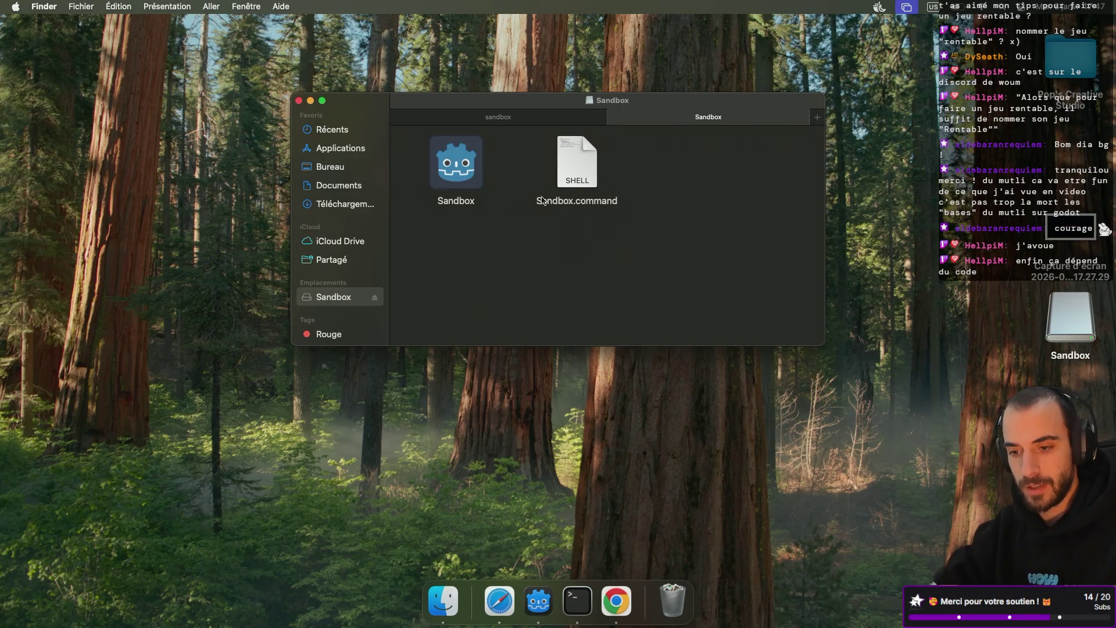
pyautogui.doubleClick(574, 175)
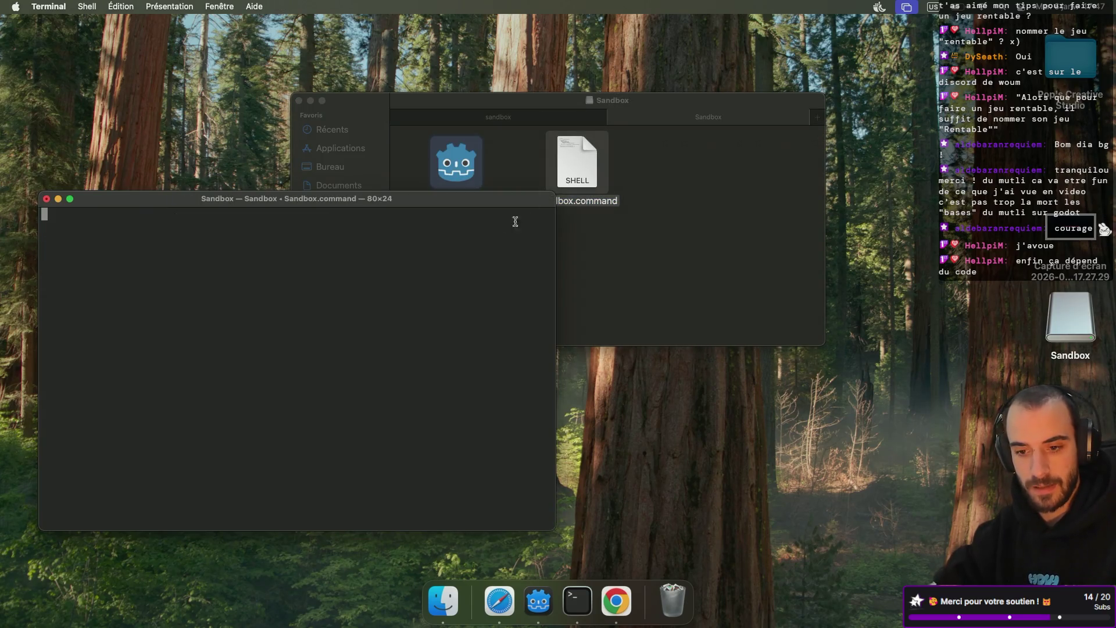
pyautogui.moveTo(370, 200); pyautogui.dragTo(409, 205)
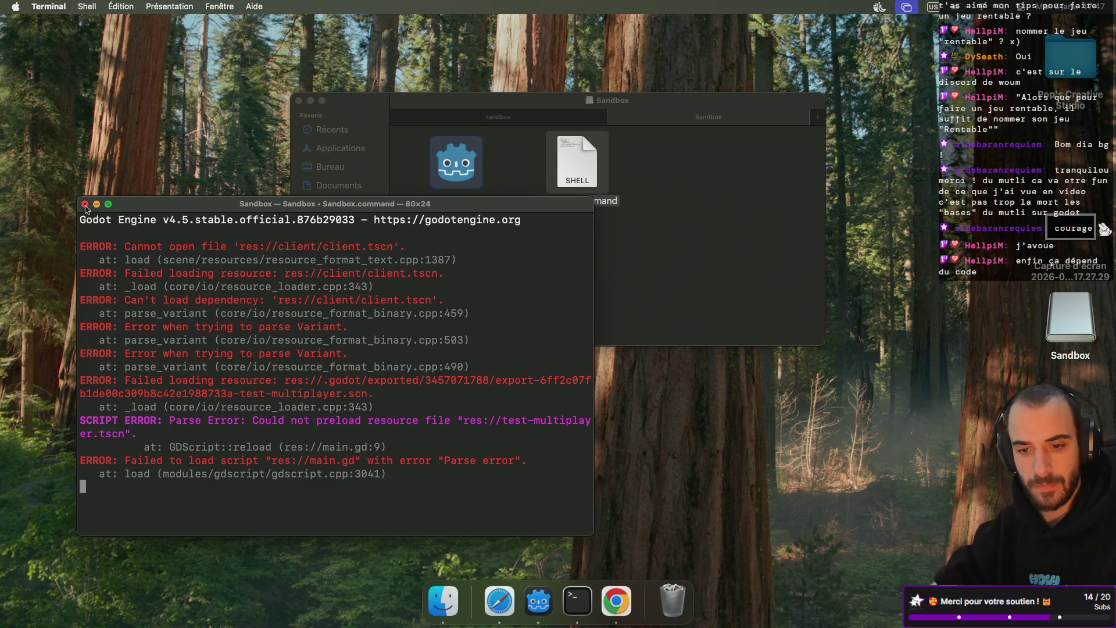
# Terminate the failing server process and close its Terminal window
pyautogui.click(85, 204)
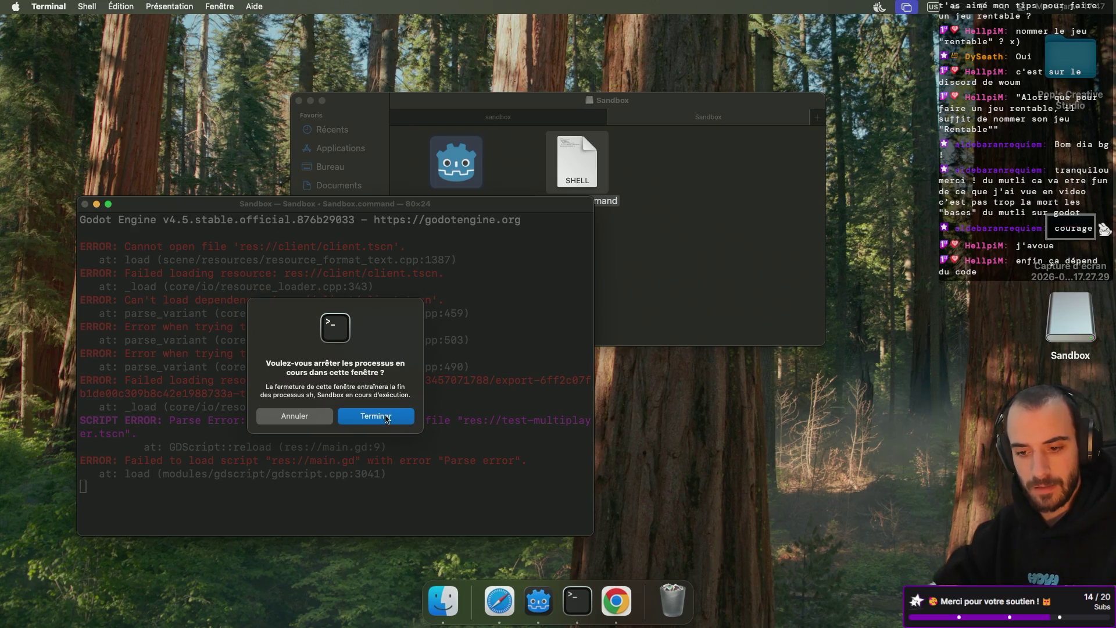
pyautogui.click(309, 418)
pyautogui.hotkey('ctrl', 'c')
pyautogui.scroll(1, 176, 326)
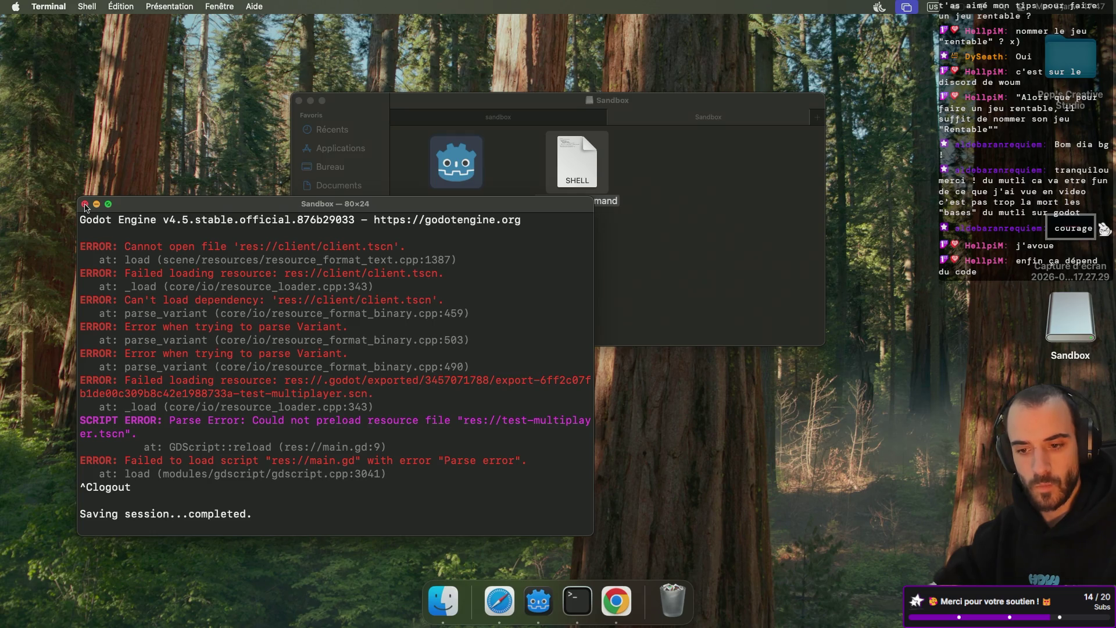
pyautogui.click(85, 204)
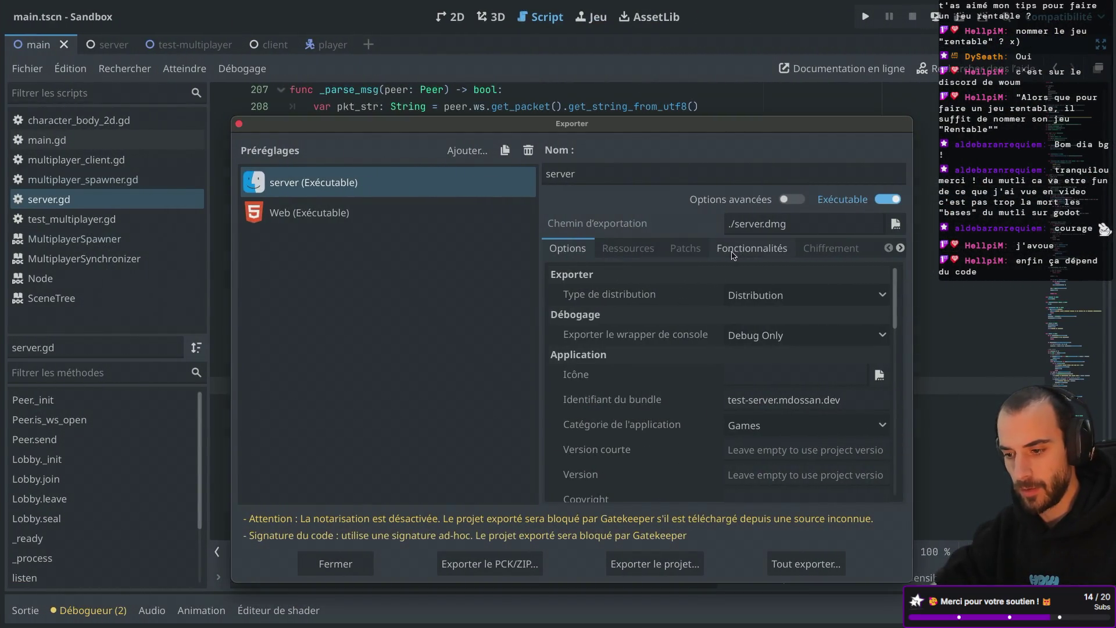
# In the export resources, set client/ to Omettre visuels instead of being removed
pyautogui.click(737, 256)
pyautogui.click(690, 256)
pyautogui.click(630, 258)
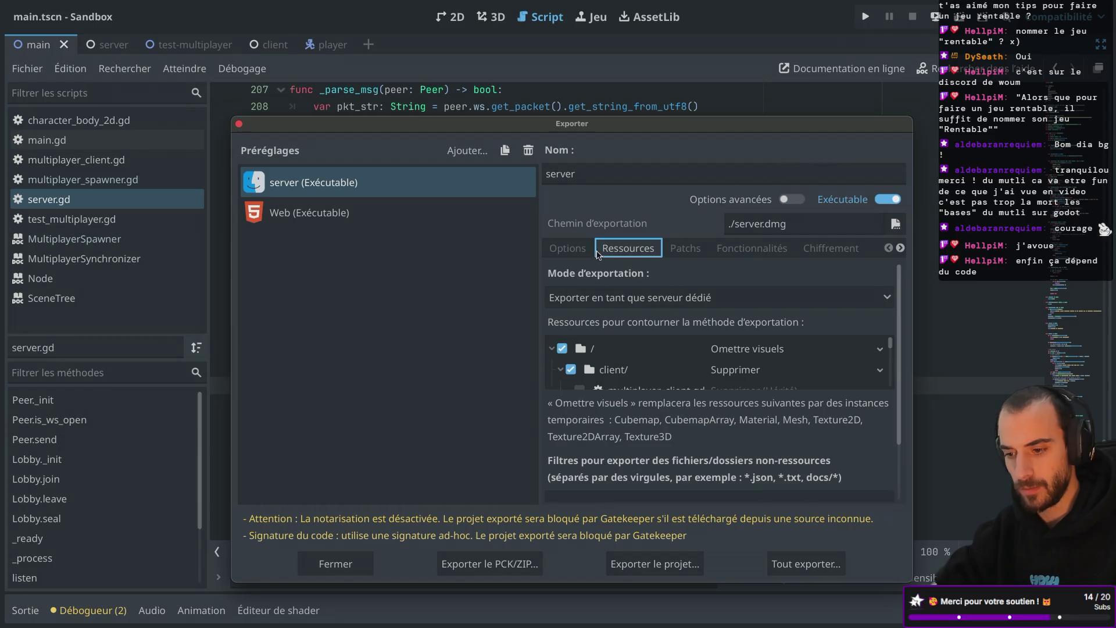
pyautogui.scroll(-2, 668, 349)
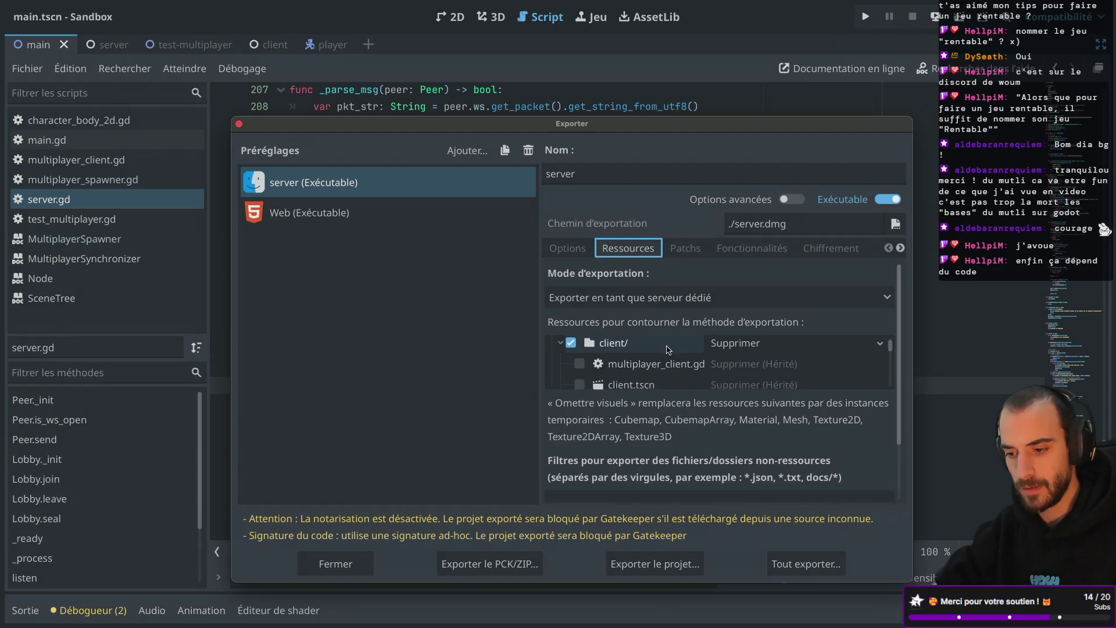
pyautogui.scroll(1, 667, 349)
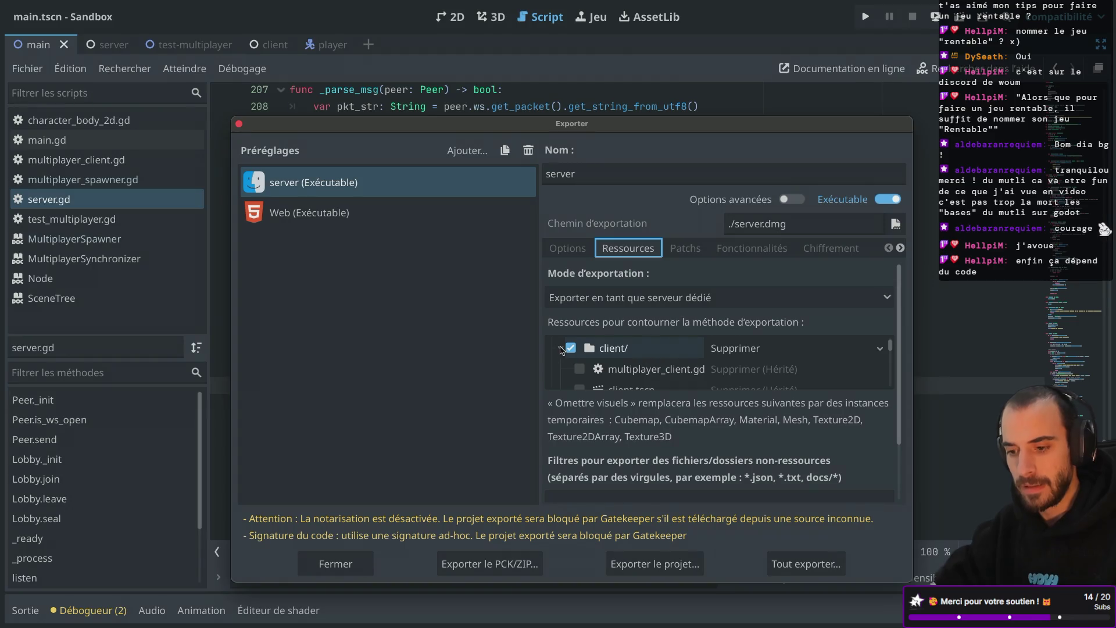
pyautogui.click(736, 349)
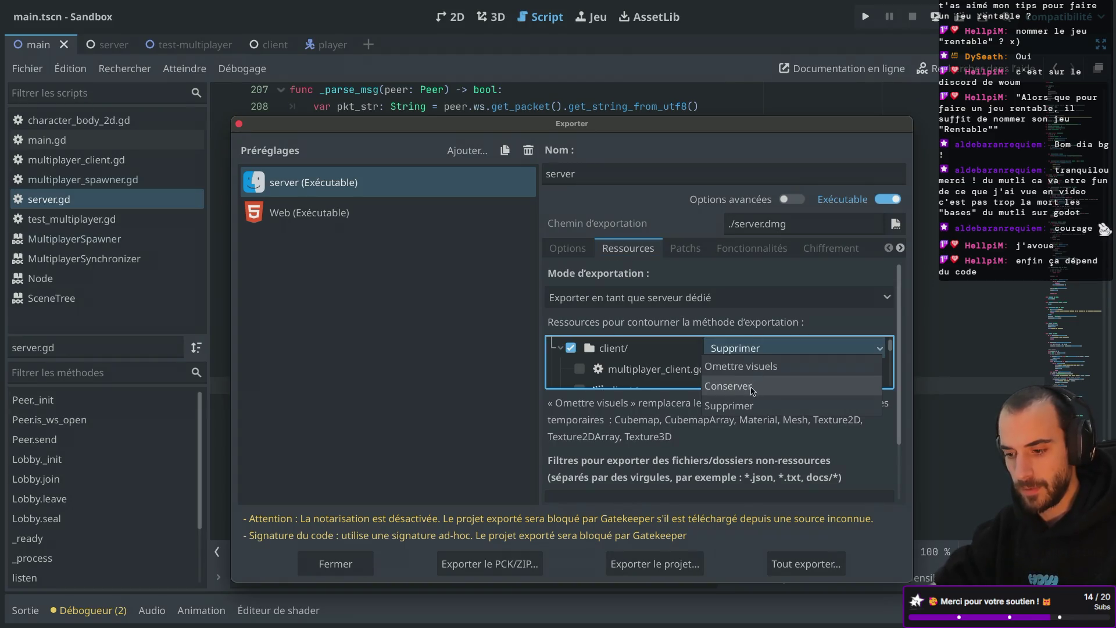
pyautogui.click(762, 366)
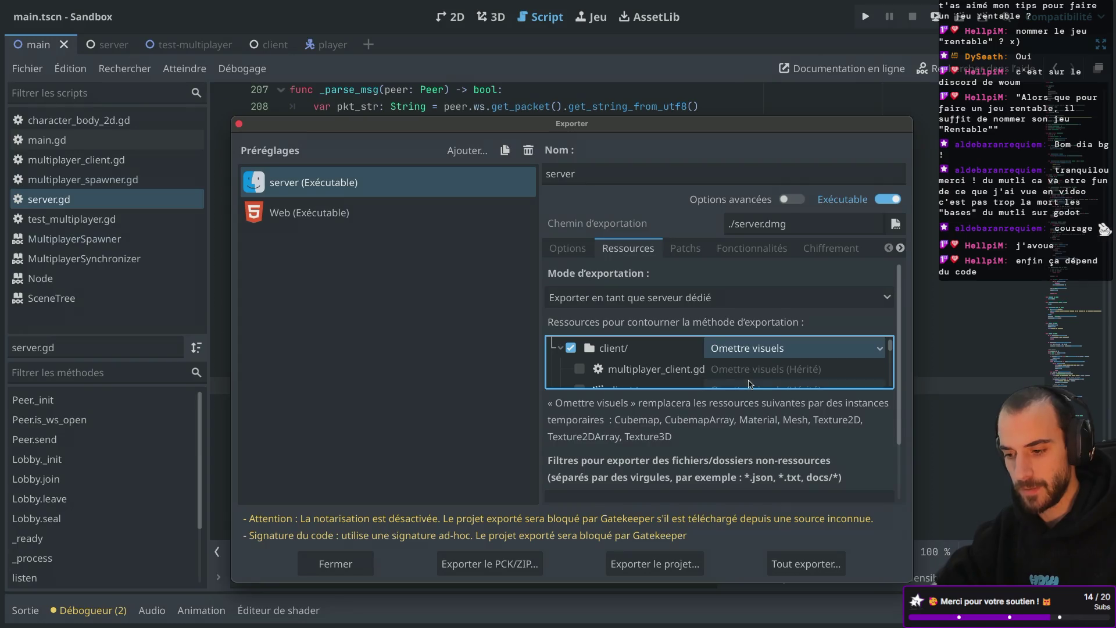
pyautogui.scroll(-5, 750, 383)
pyautogui.scroll(-10, 750, 381)
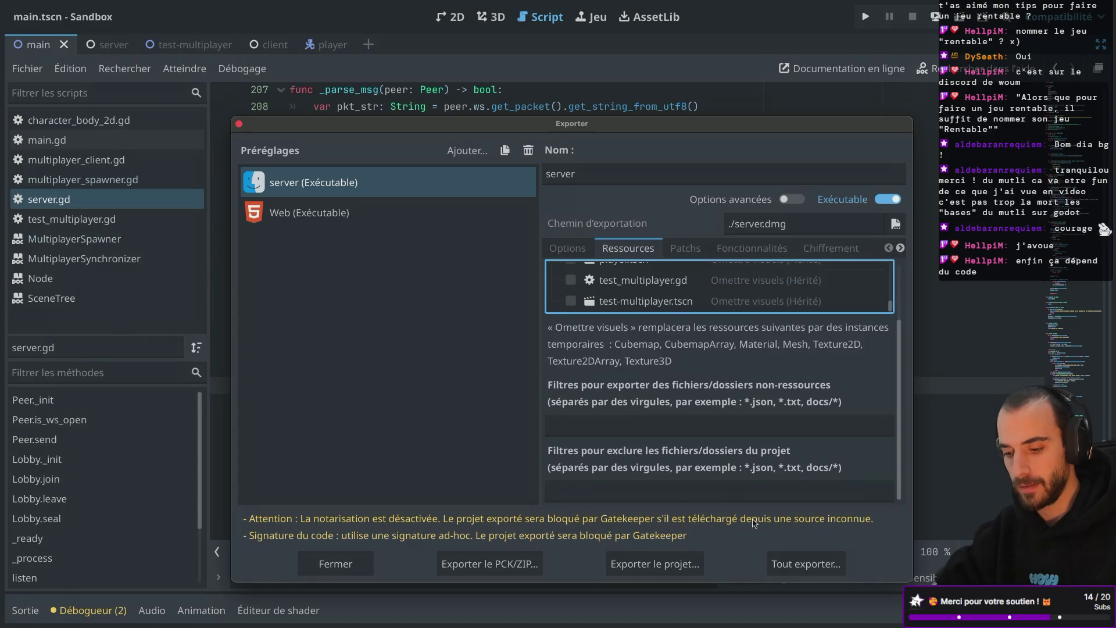
# Eject the mounted Sandbox image and re-export the project over server.dmg
pyautogui.click(688, 569)
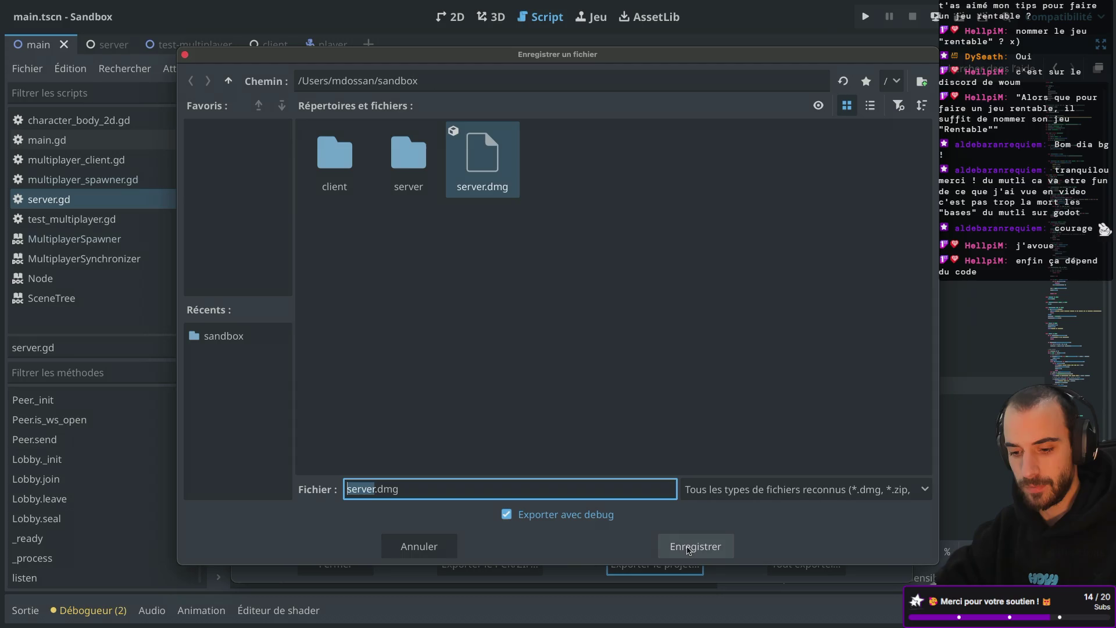
pyautogui.click(683, 556)
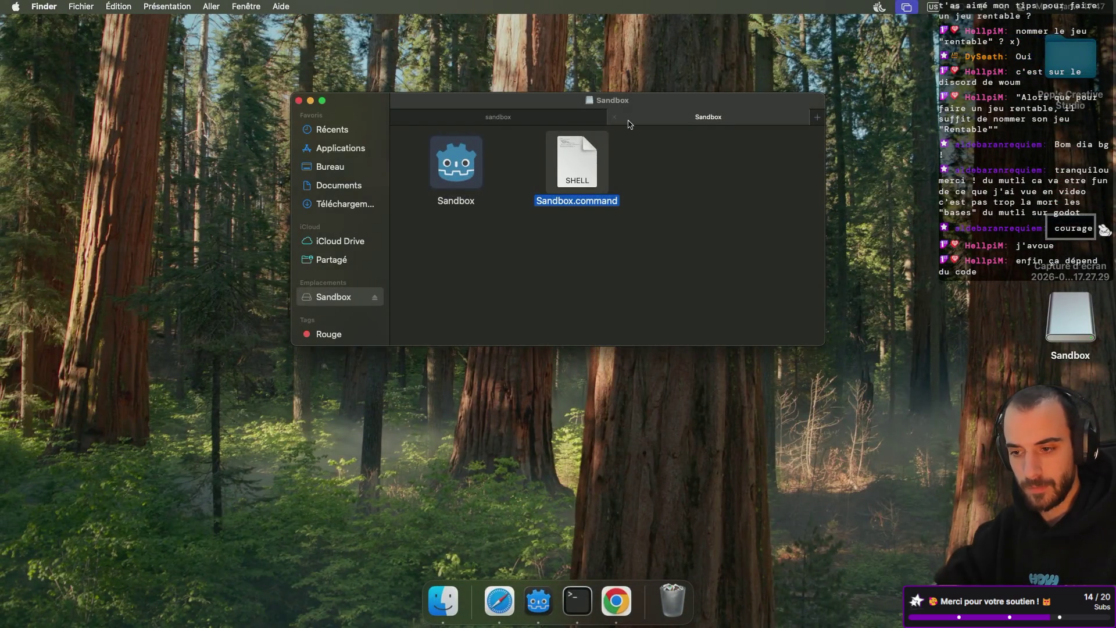
pyautogui.click(615, 118)
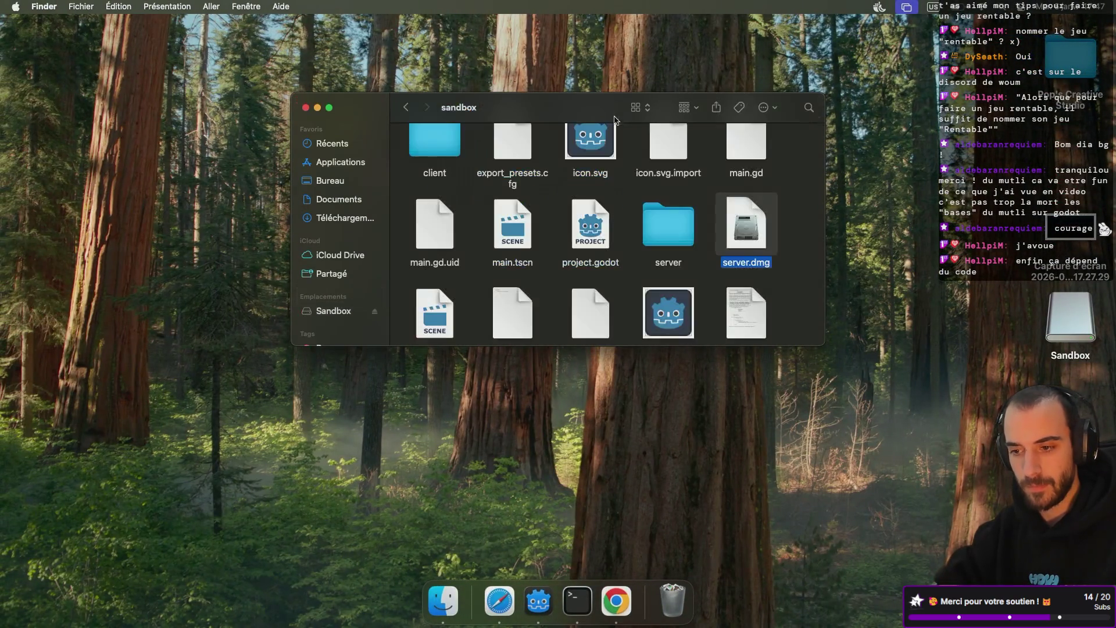
pyautogui.click(374, 311)
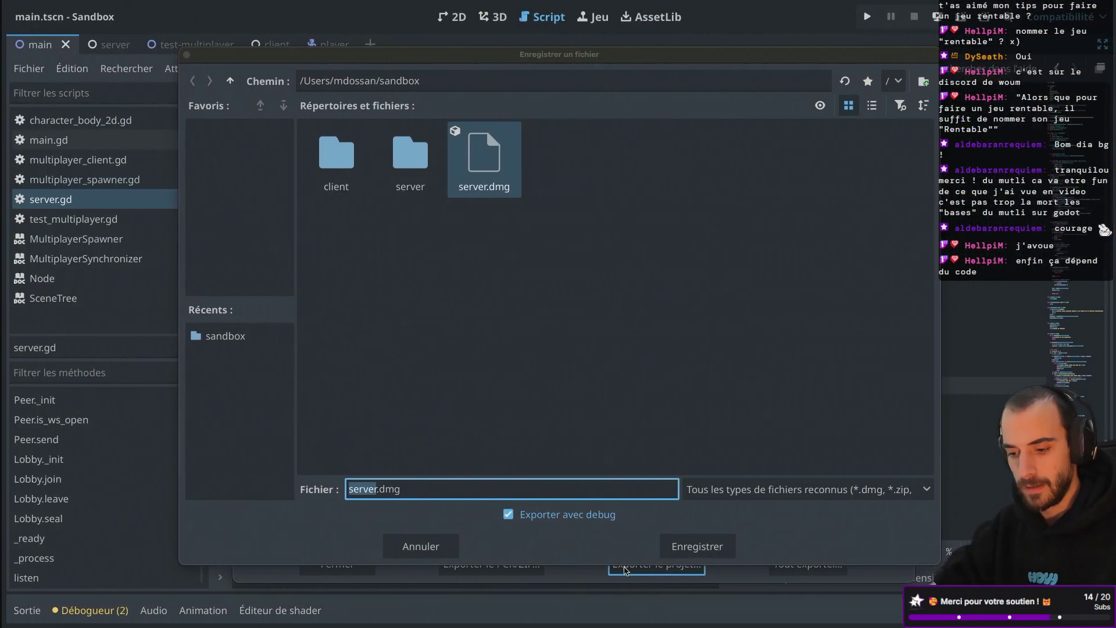
pyautogui.click(689, 554)
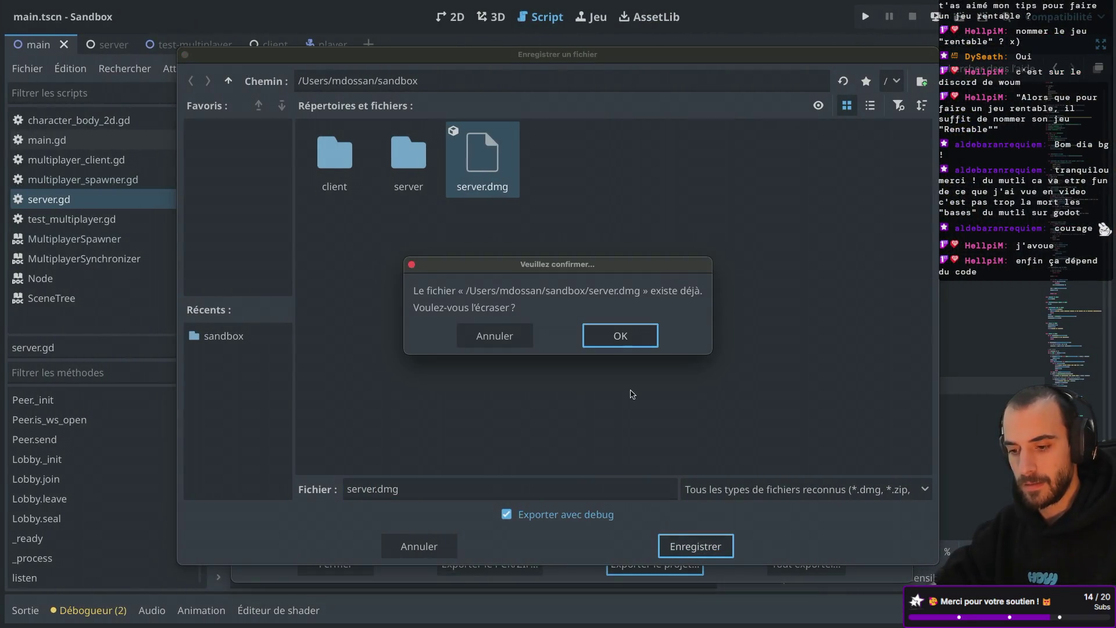
pyautogui.click(621, 339)
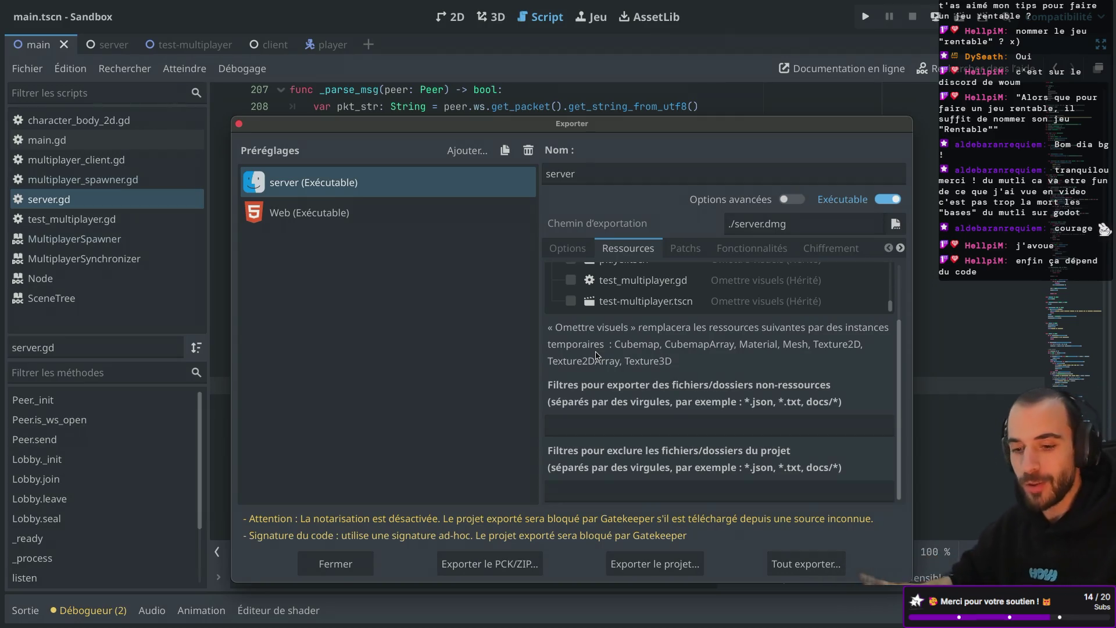
# Mount the new server.dmg and launch Sandbox.command, starting the Godot v4.5 server cleanly
pyautogui.press('super+Tab')
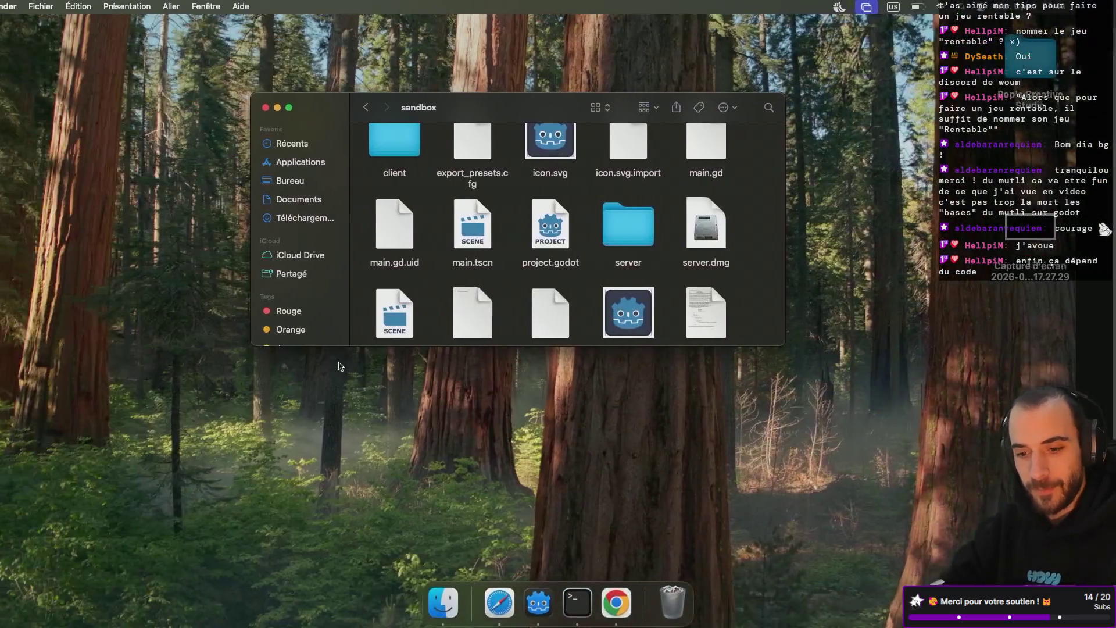
pyautogui.doubleClick(731, 242)
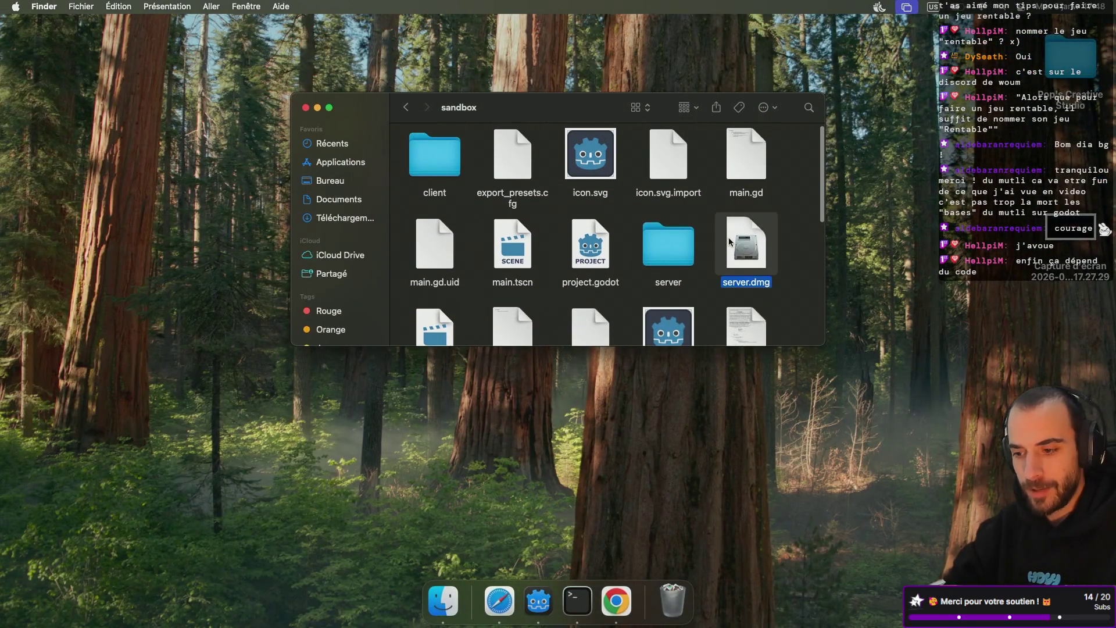
pyautogui.doubleClick(581, 171)
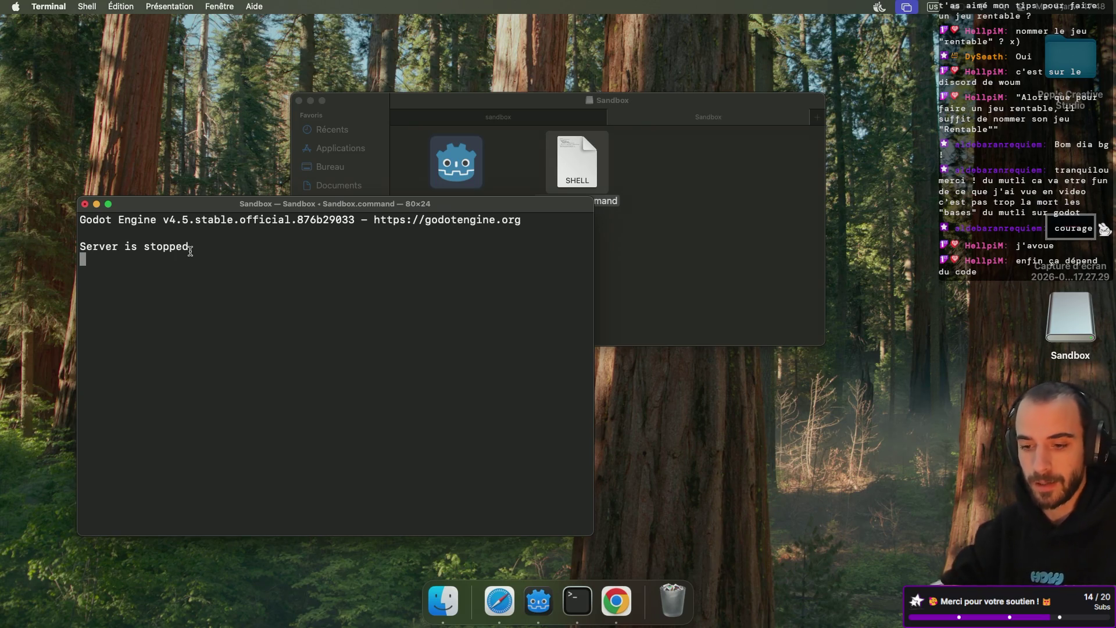
# Reload the web client in Chrome and inspect the logged packet with empty data in Terminal
pyautogui.hotkey('ctrl', 'Right')
pyautogui.hotkey('ctrl', 'Right')
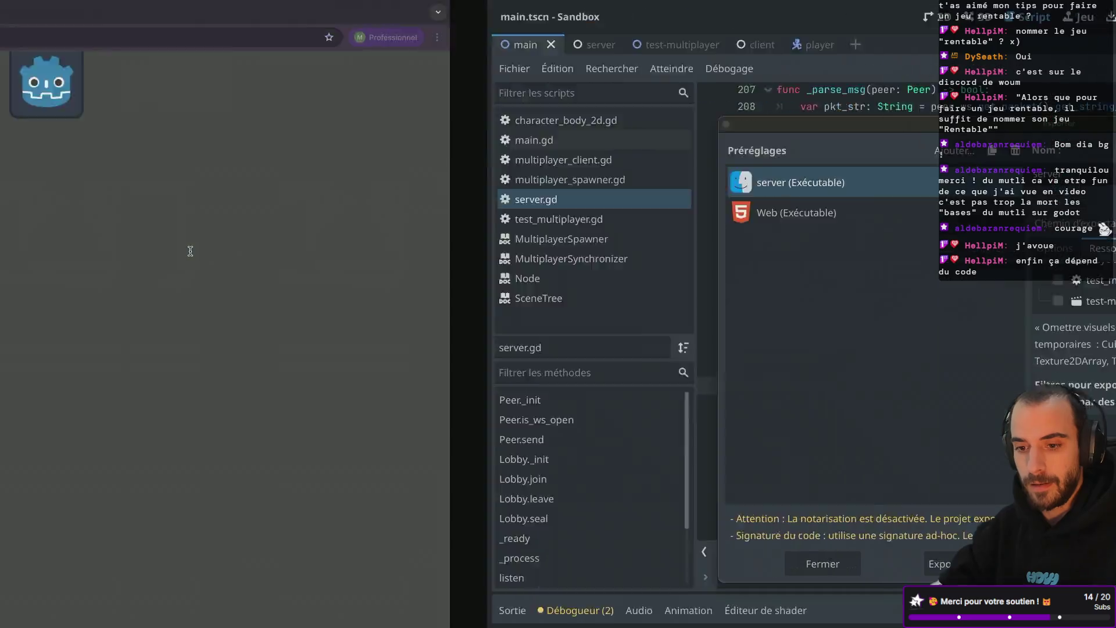
pyautogui.press('super+r')
pyautogui.hotkey('ctrl', 'Left')
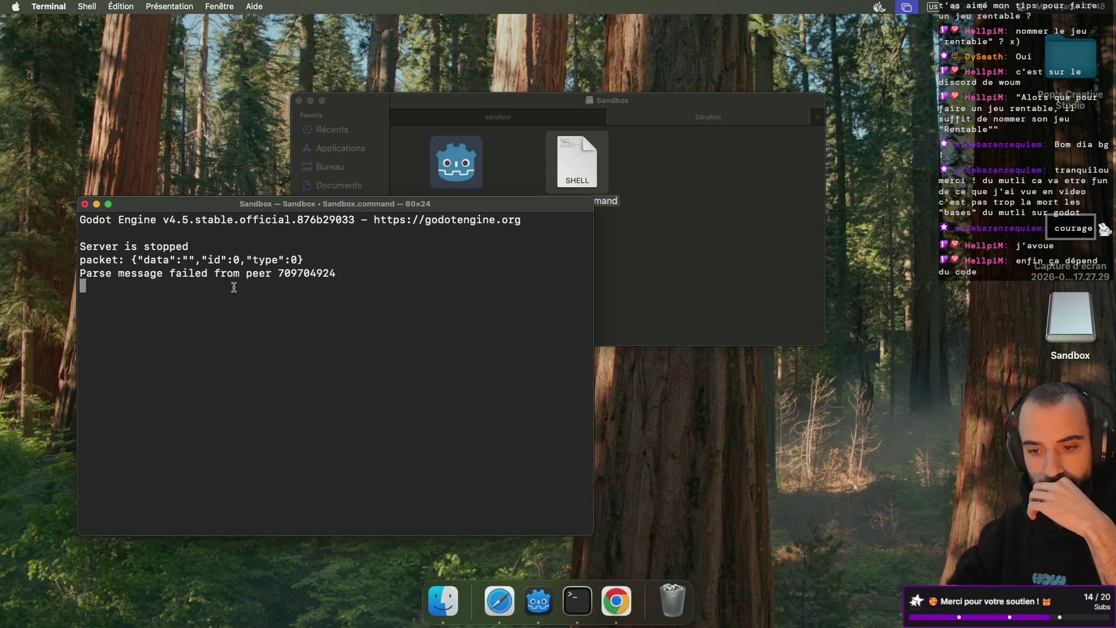
pyautogui.moveTo(141, 260); pyautogui.dragTo(267, 260)
pyautogui.click(323, 259)
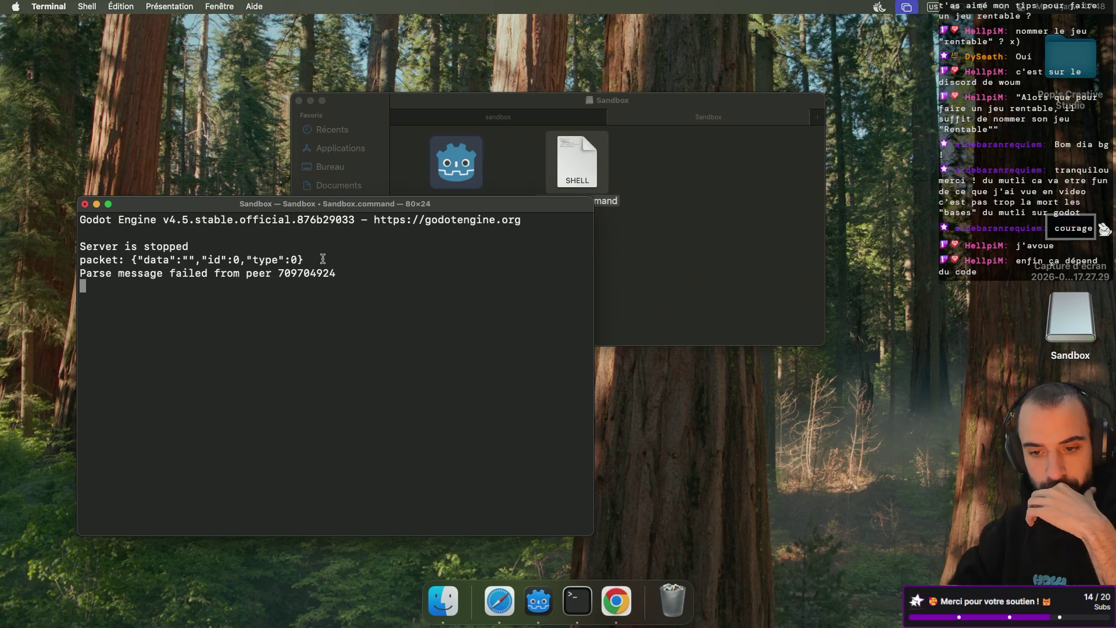